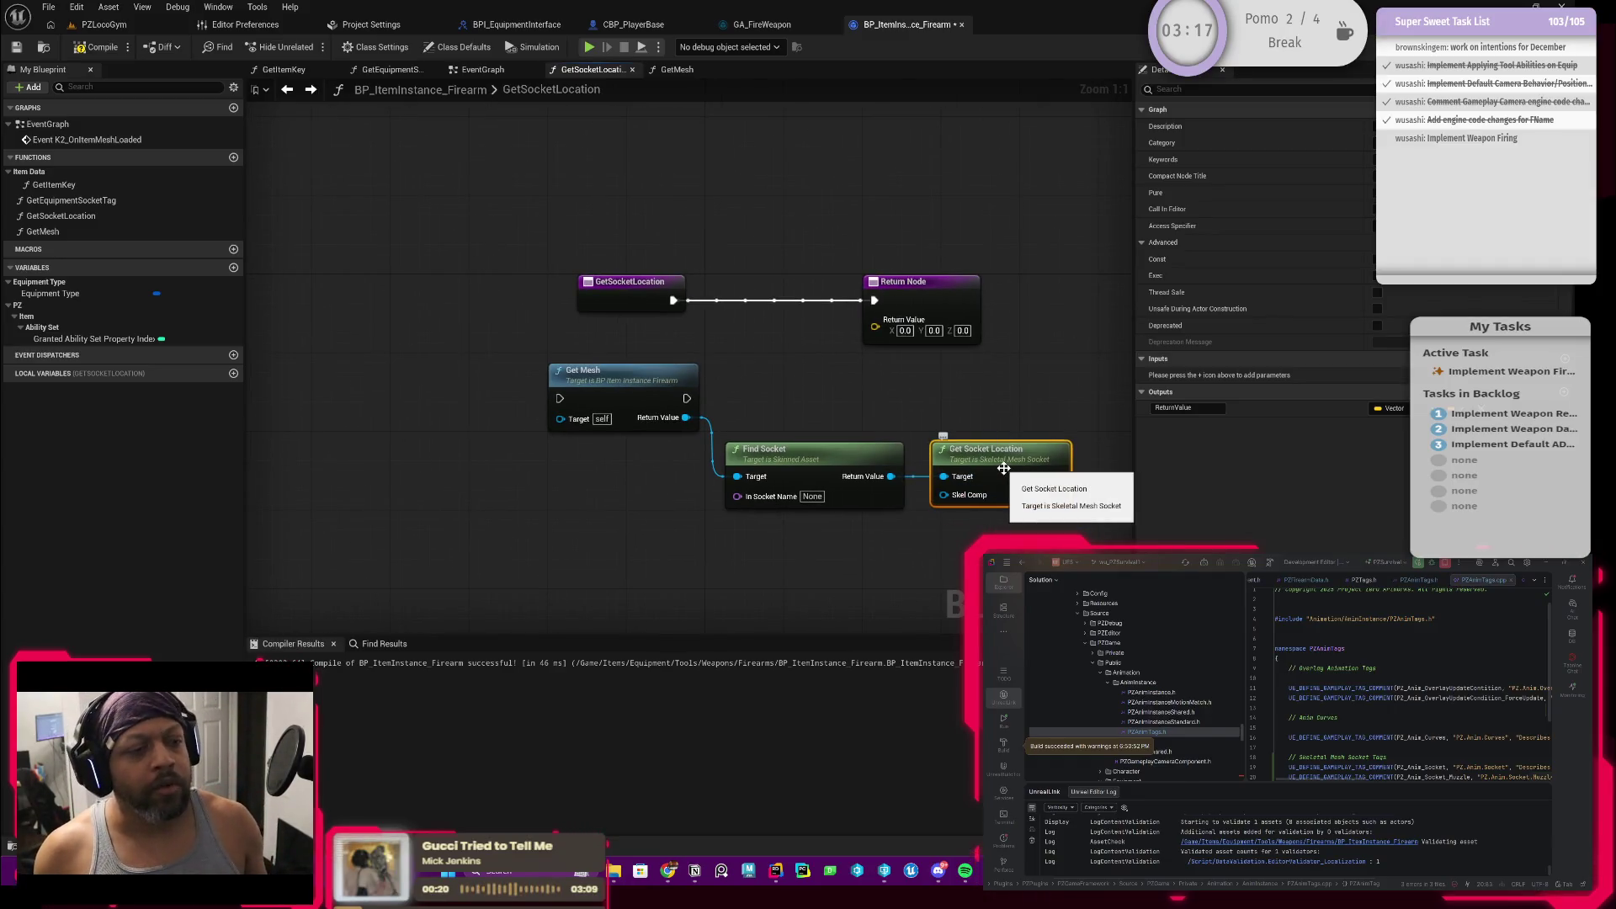
Step: Wire Find Socket's Return Value into a new Get Socket Local Transform node above Get Socket Location
drag(879, 436, 840, 431)
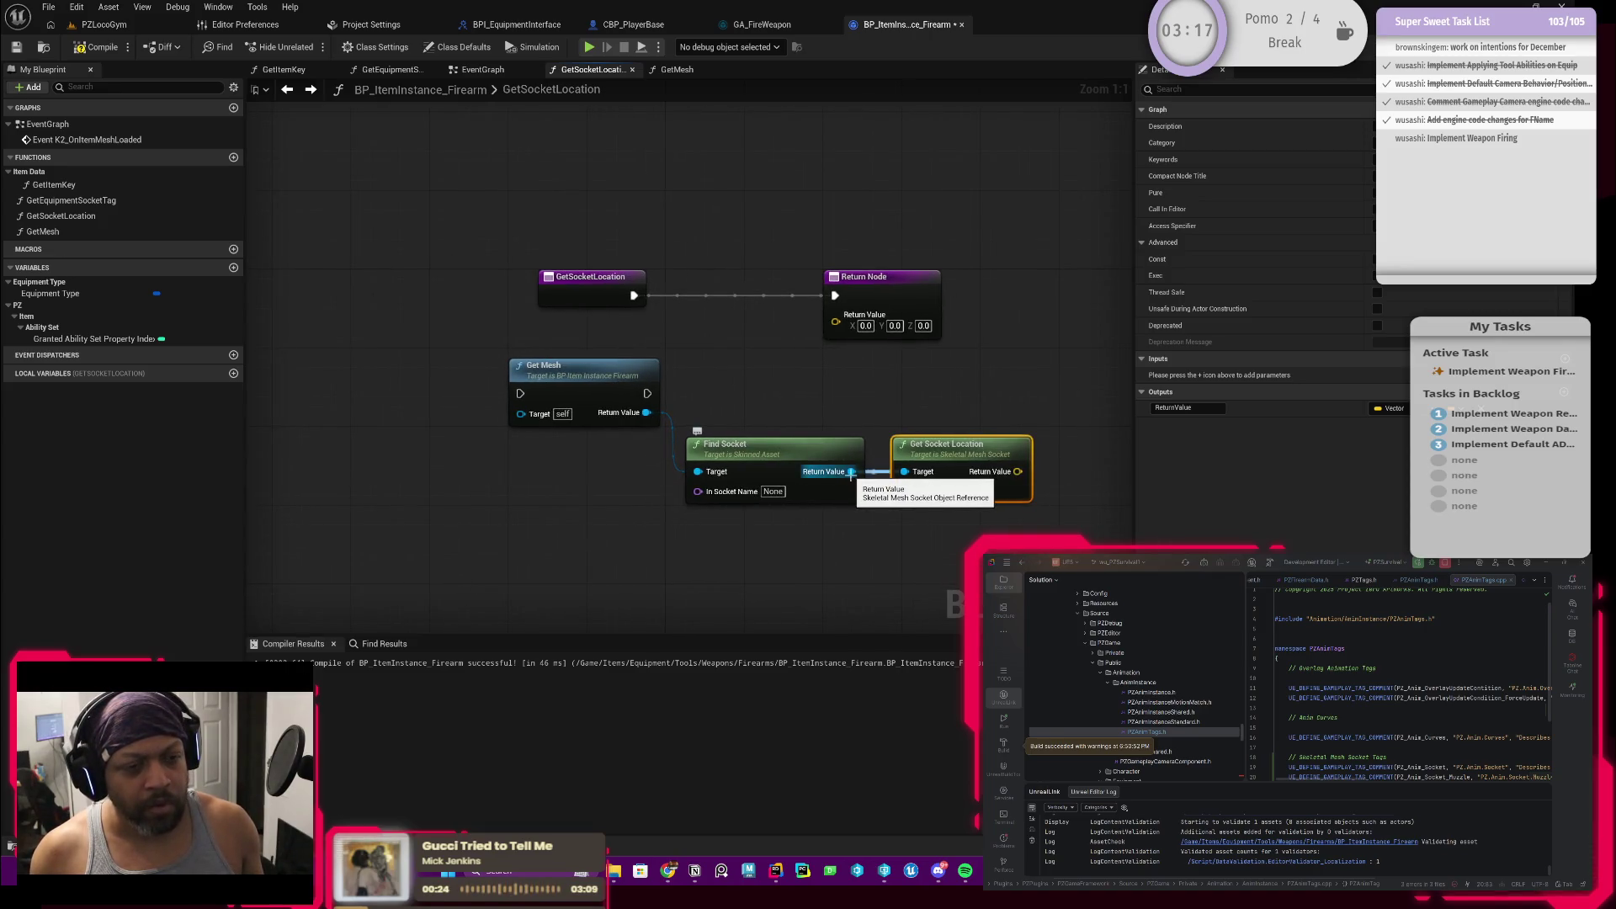
drag(851, 472, 898, 415)
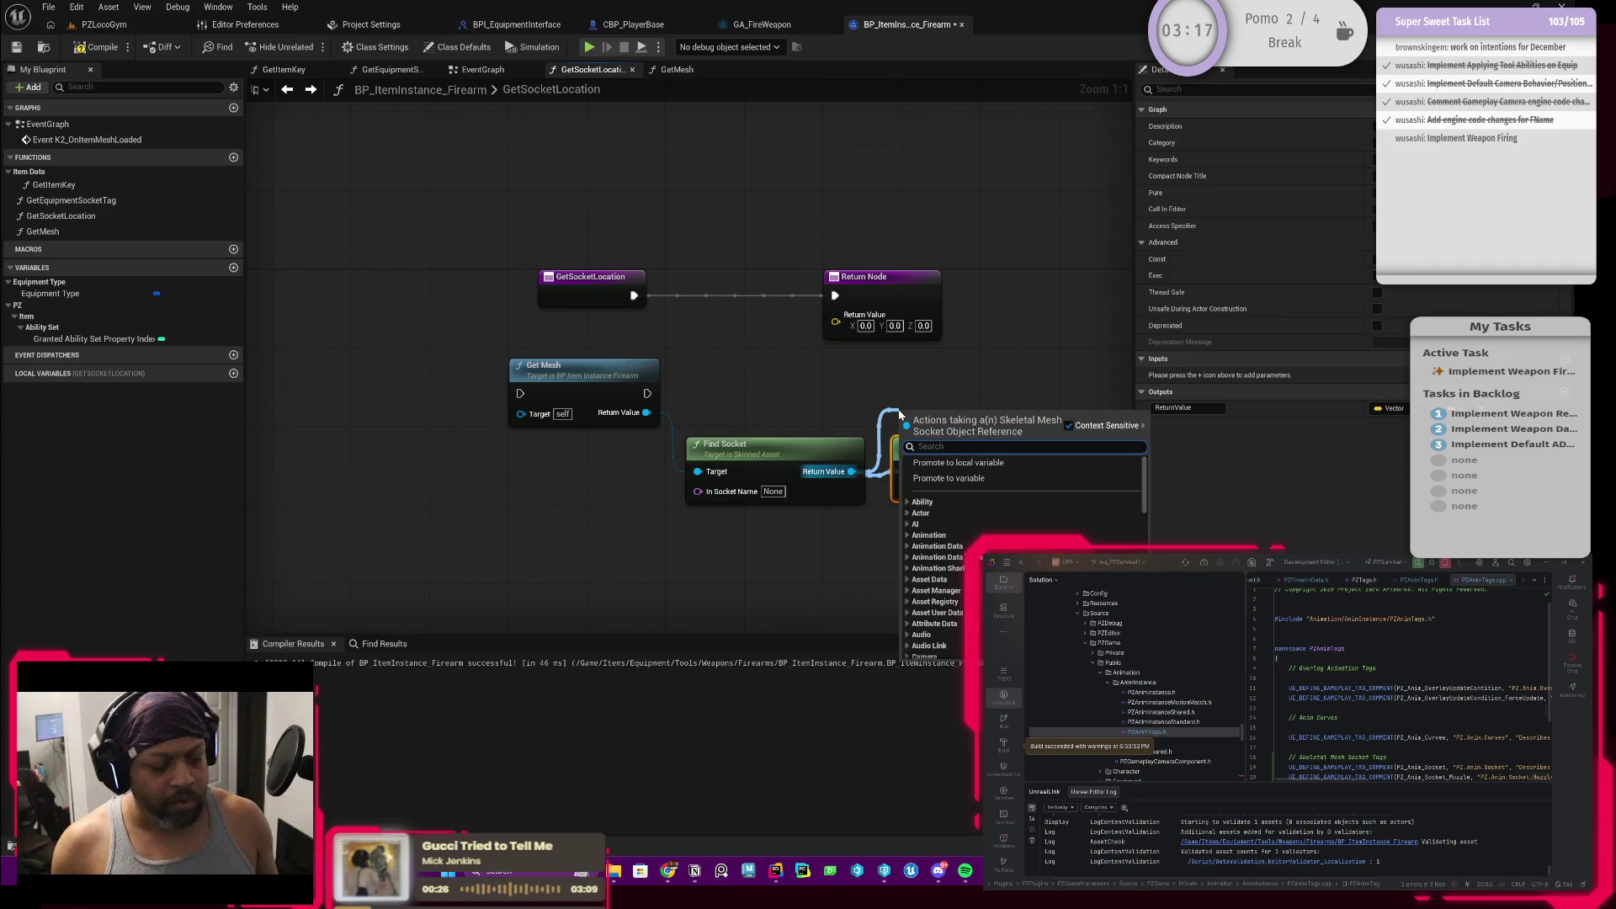
text(socket loca)
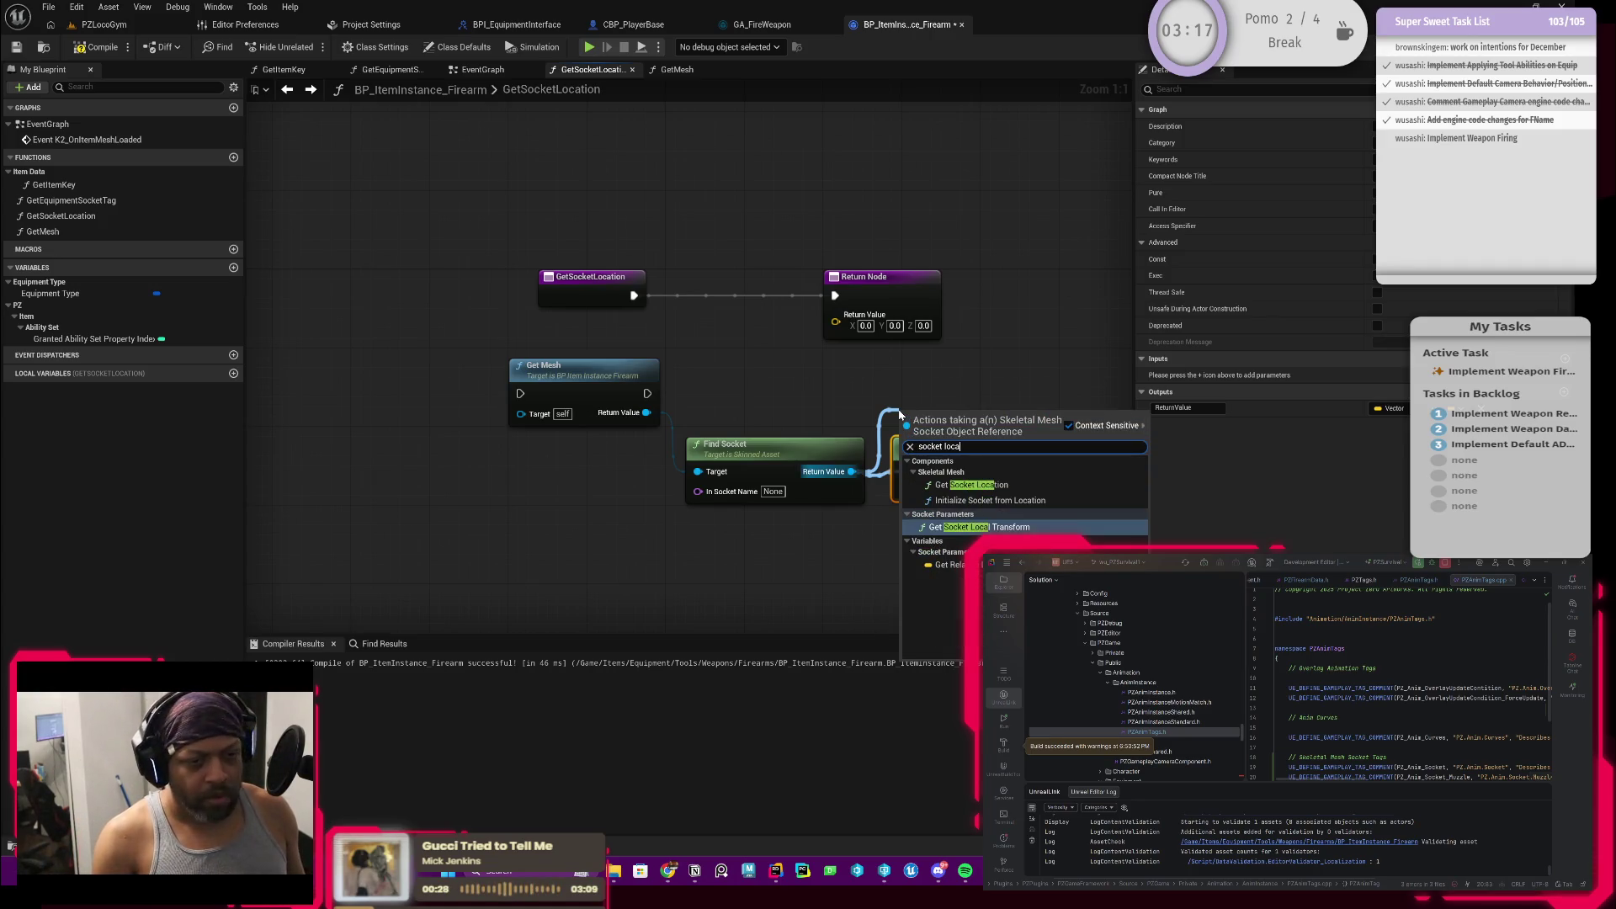
click(996, 528)
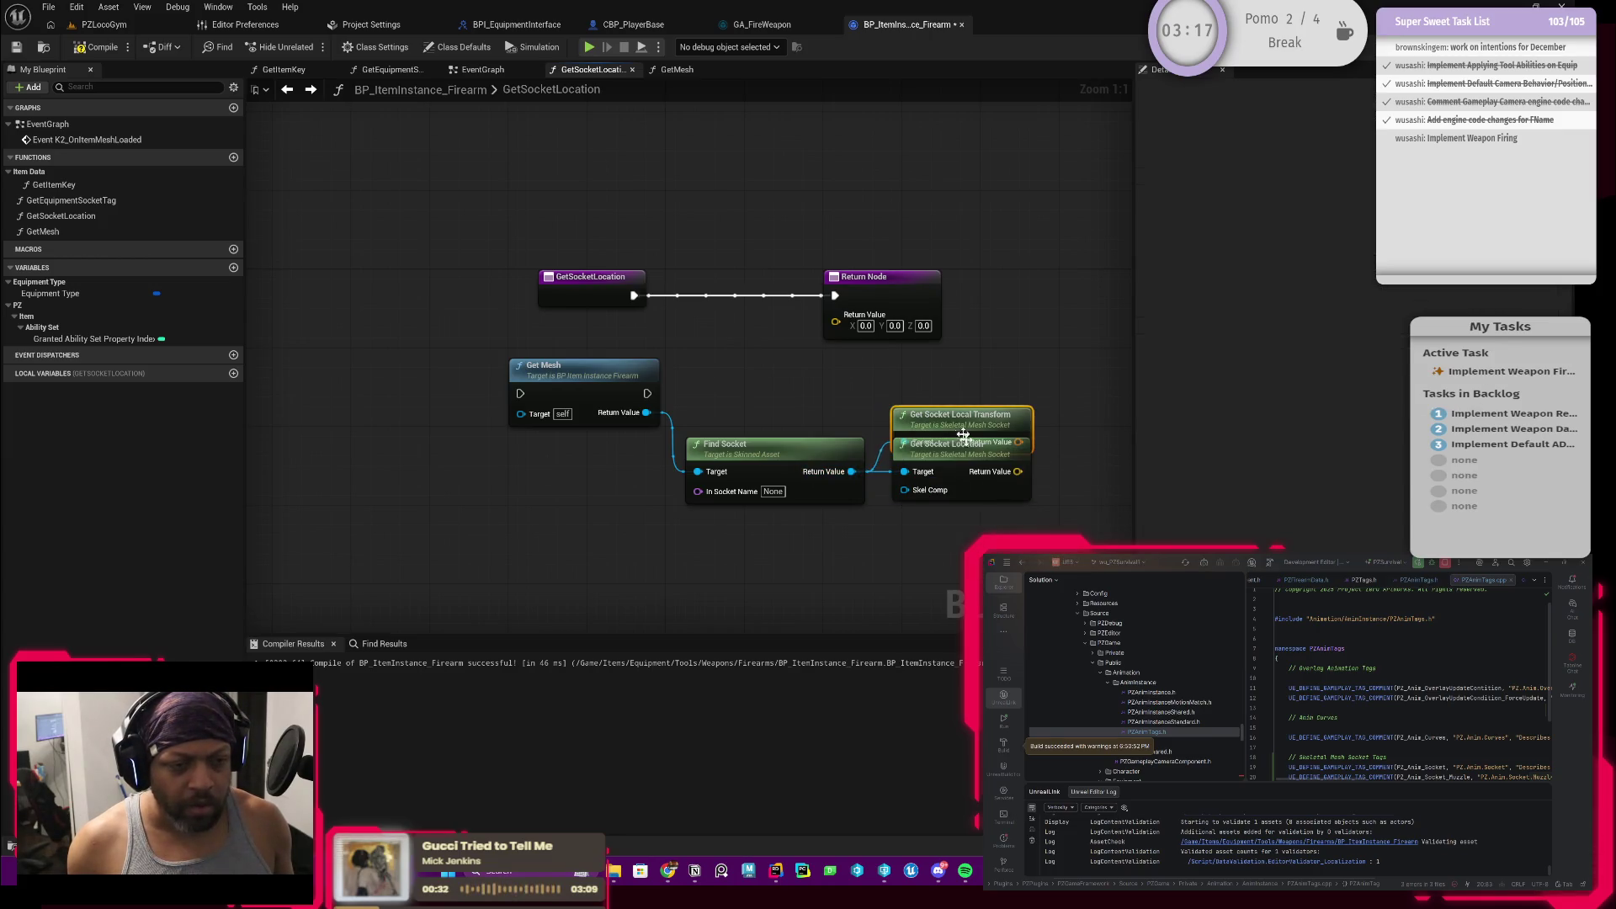
drag(959, 421, 964, 383)
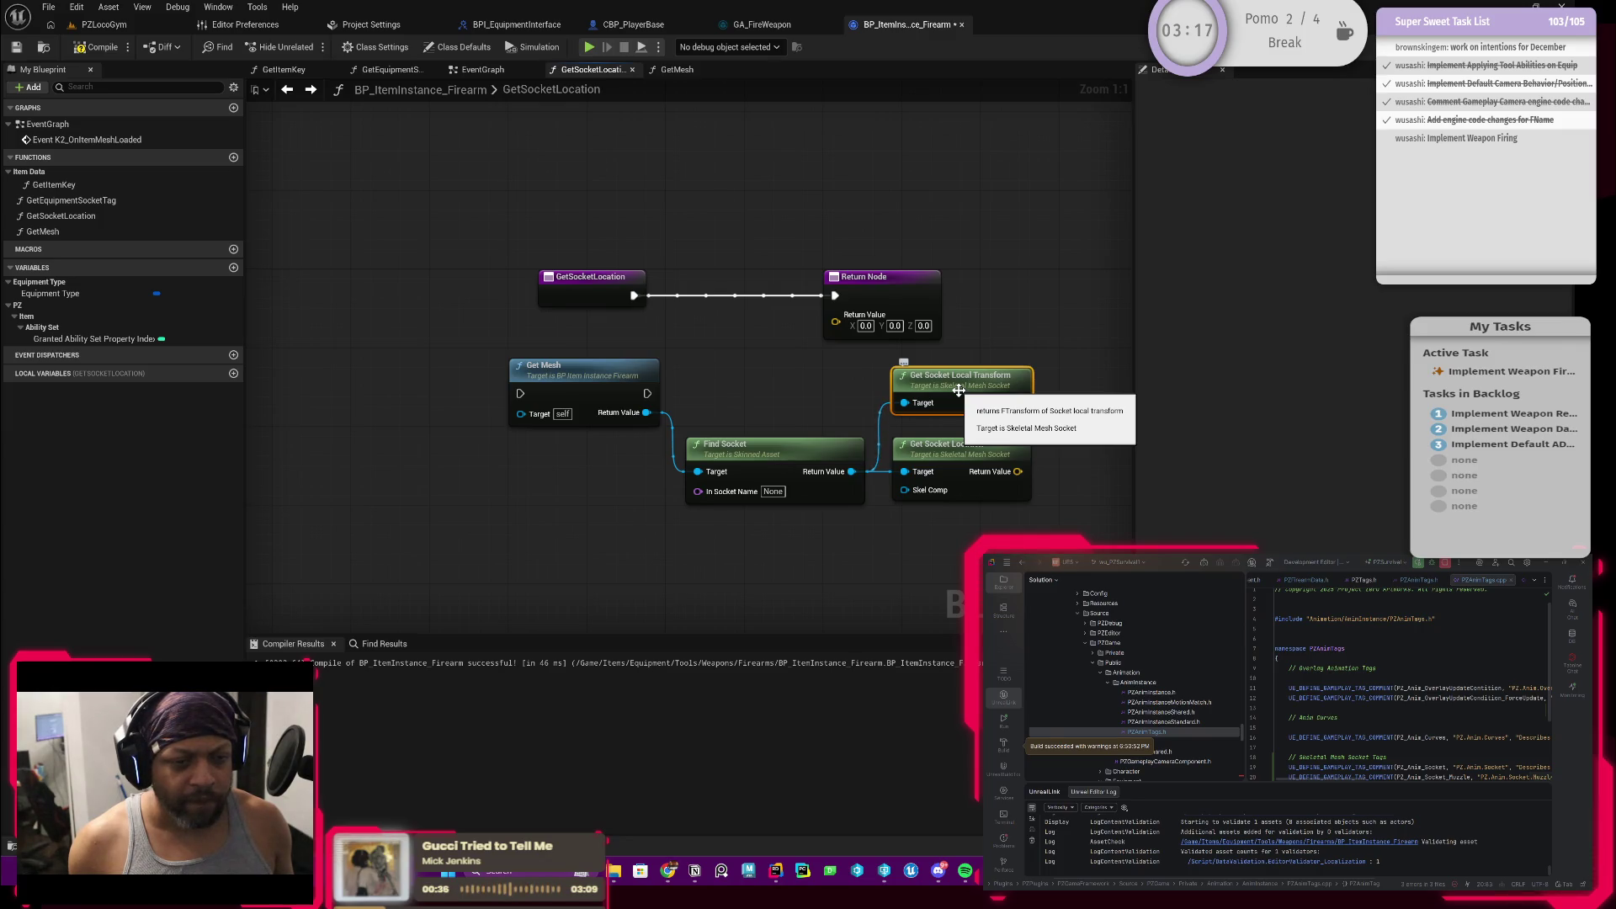
double_click(938, 440)
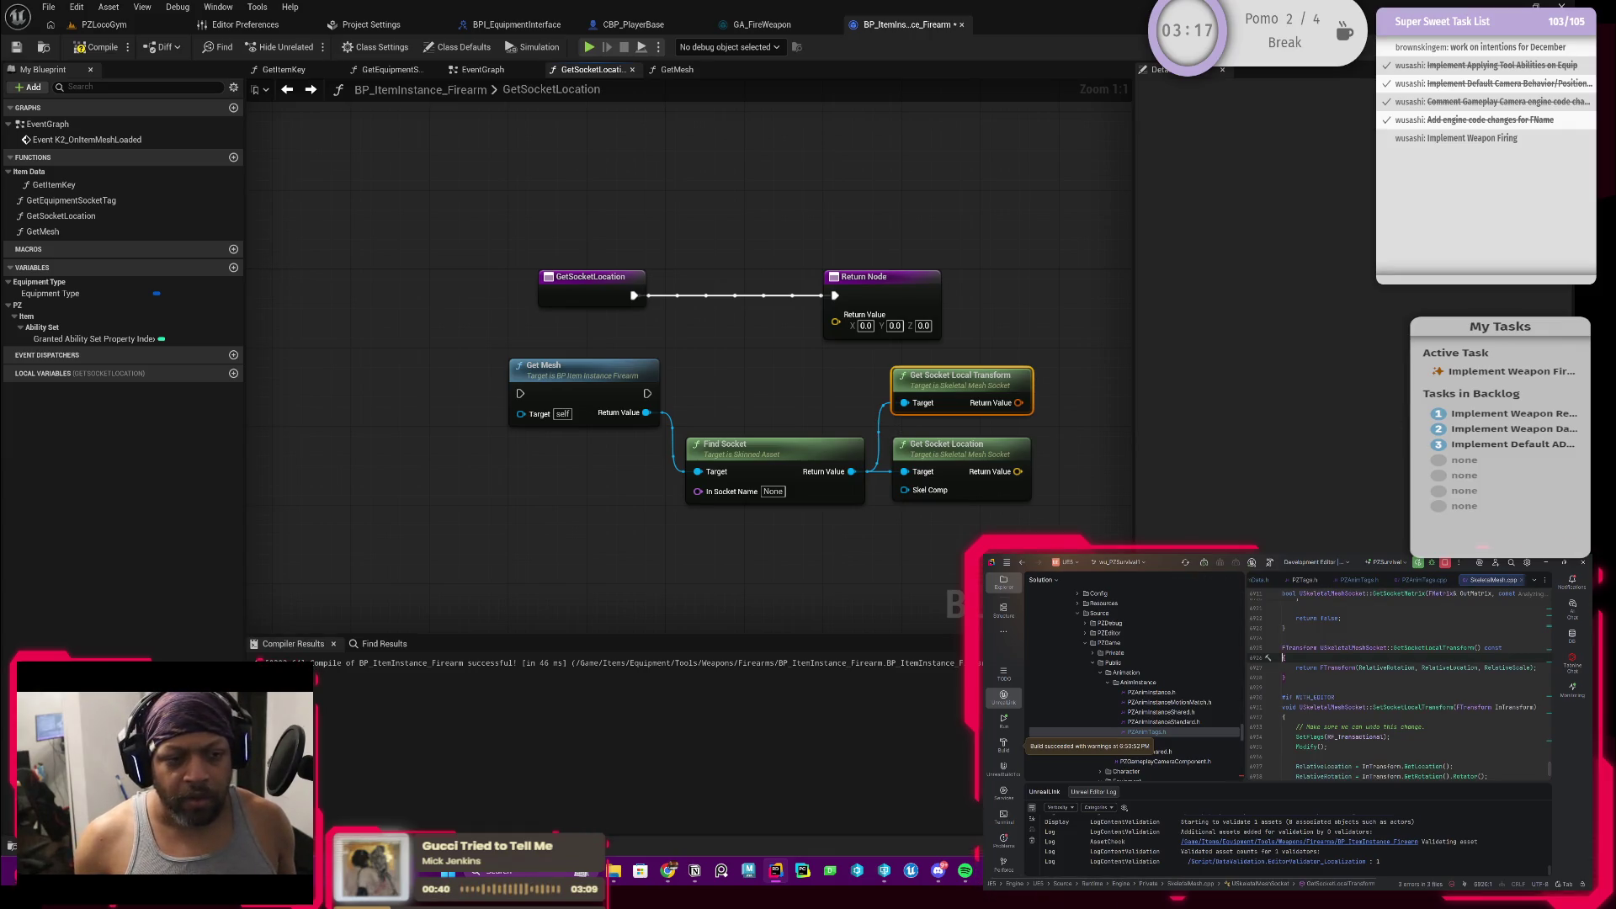
Step: Reconnect Find Socket to Get Socket Local Transform's Target and jump to its C++ definition in Rider
drag(854, 472, 904, 402)
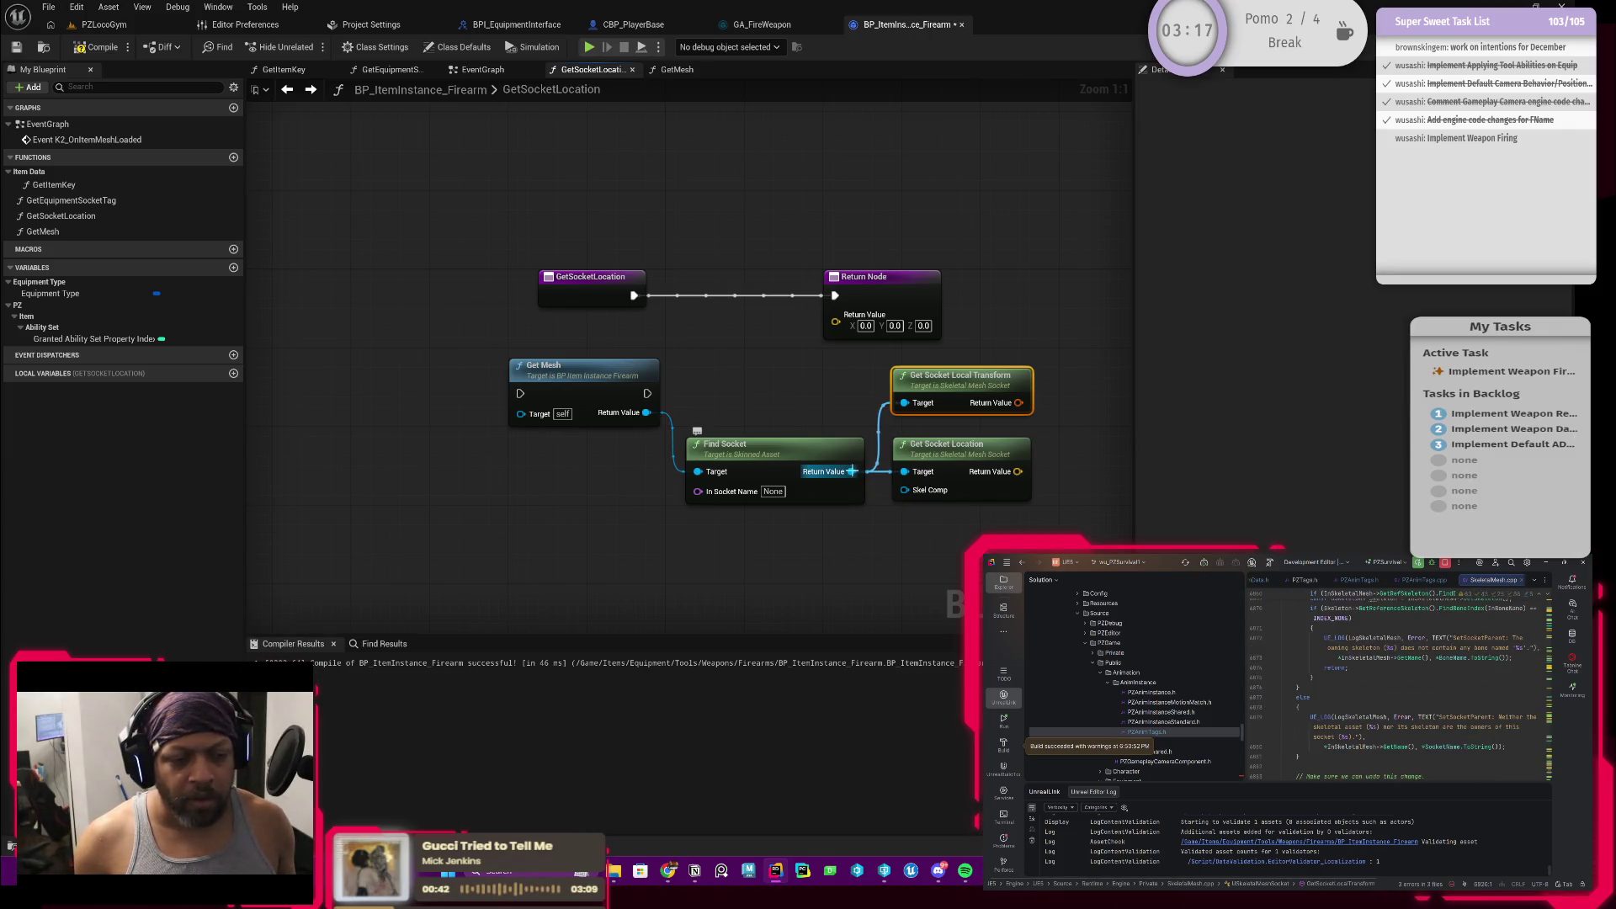
click(944, 450)
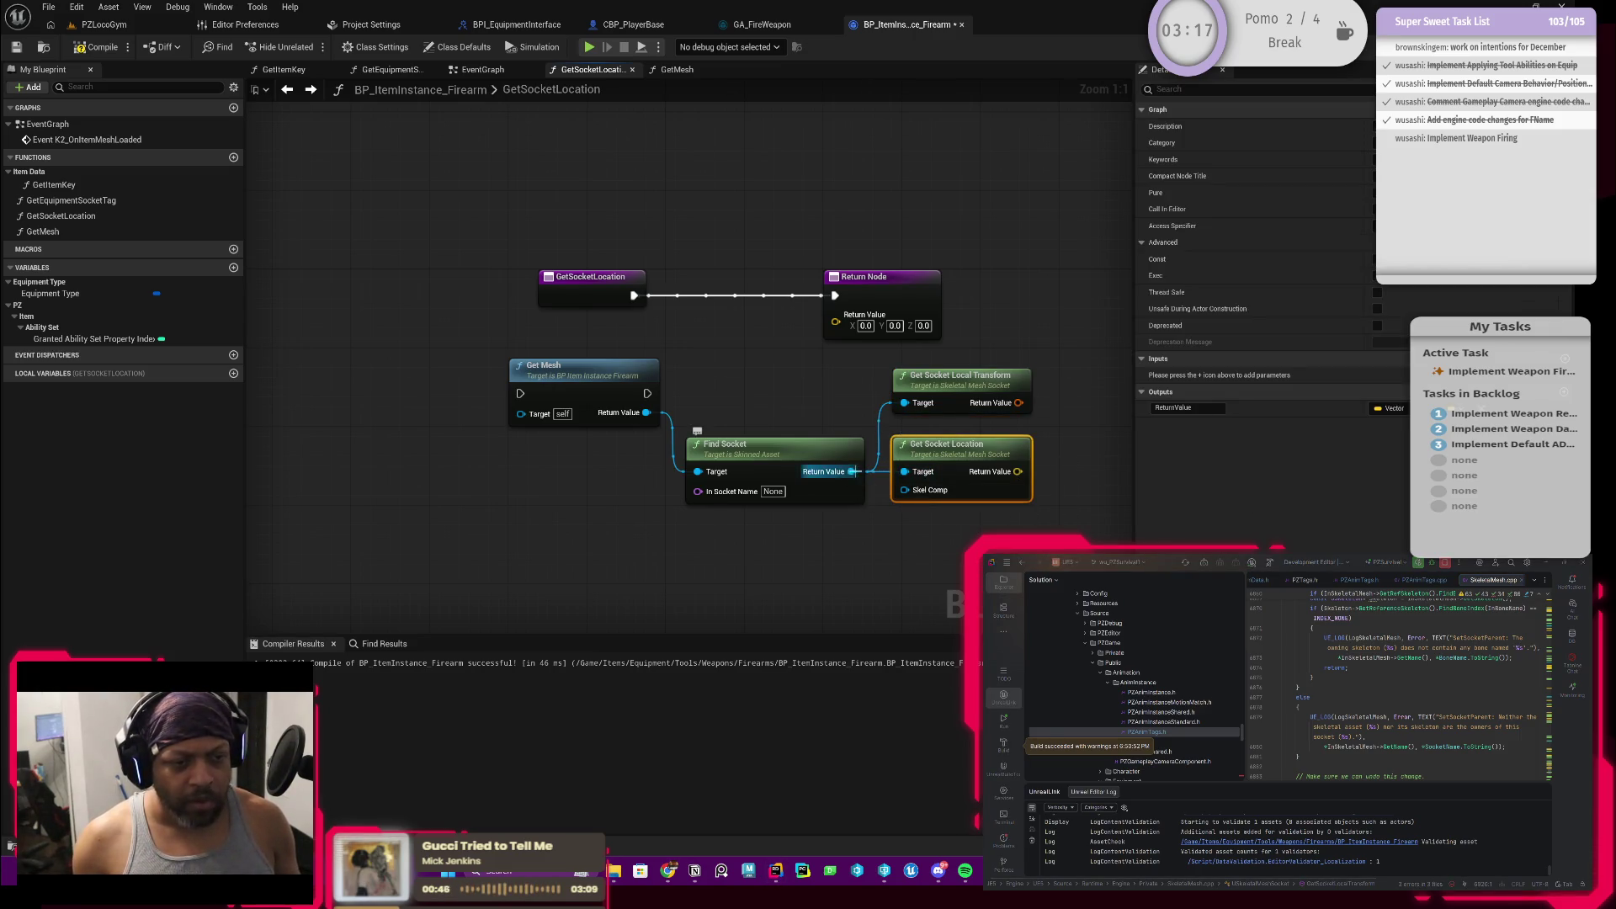
drag(851, 470, 859, 402)
text(get )
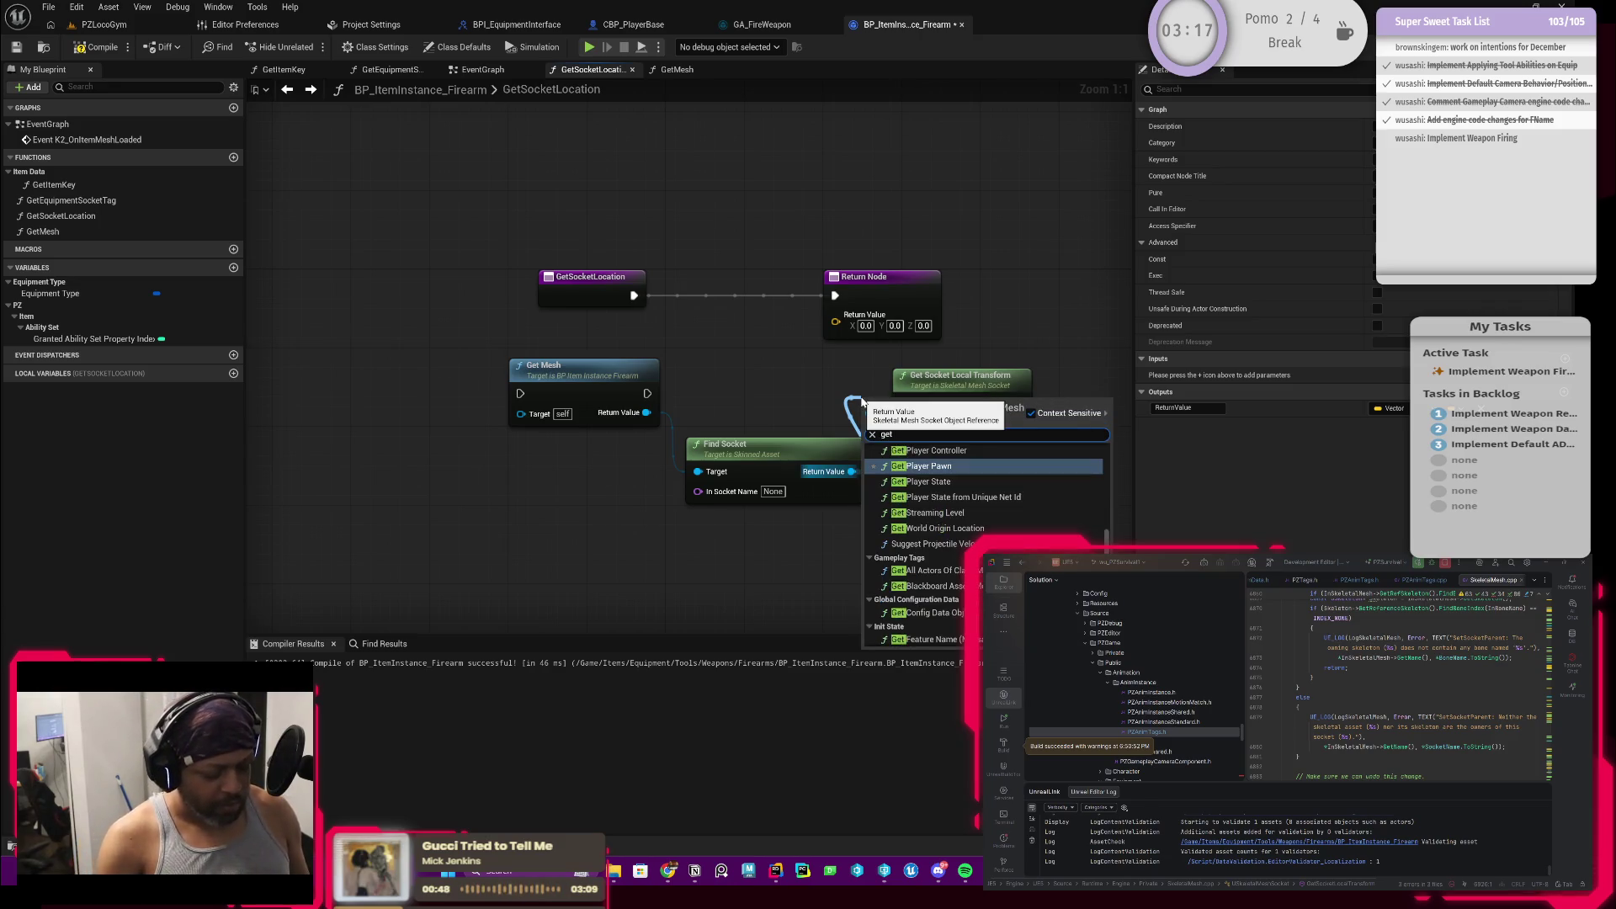
text(location)
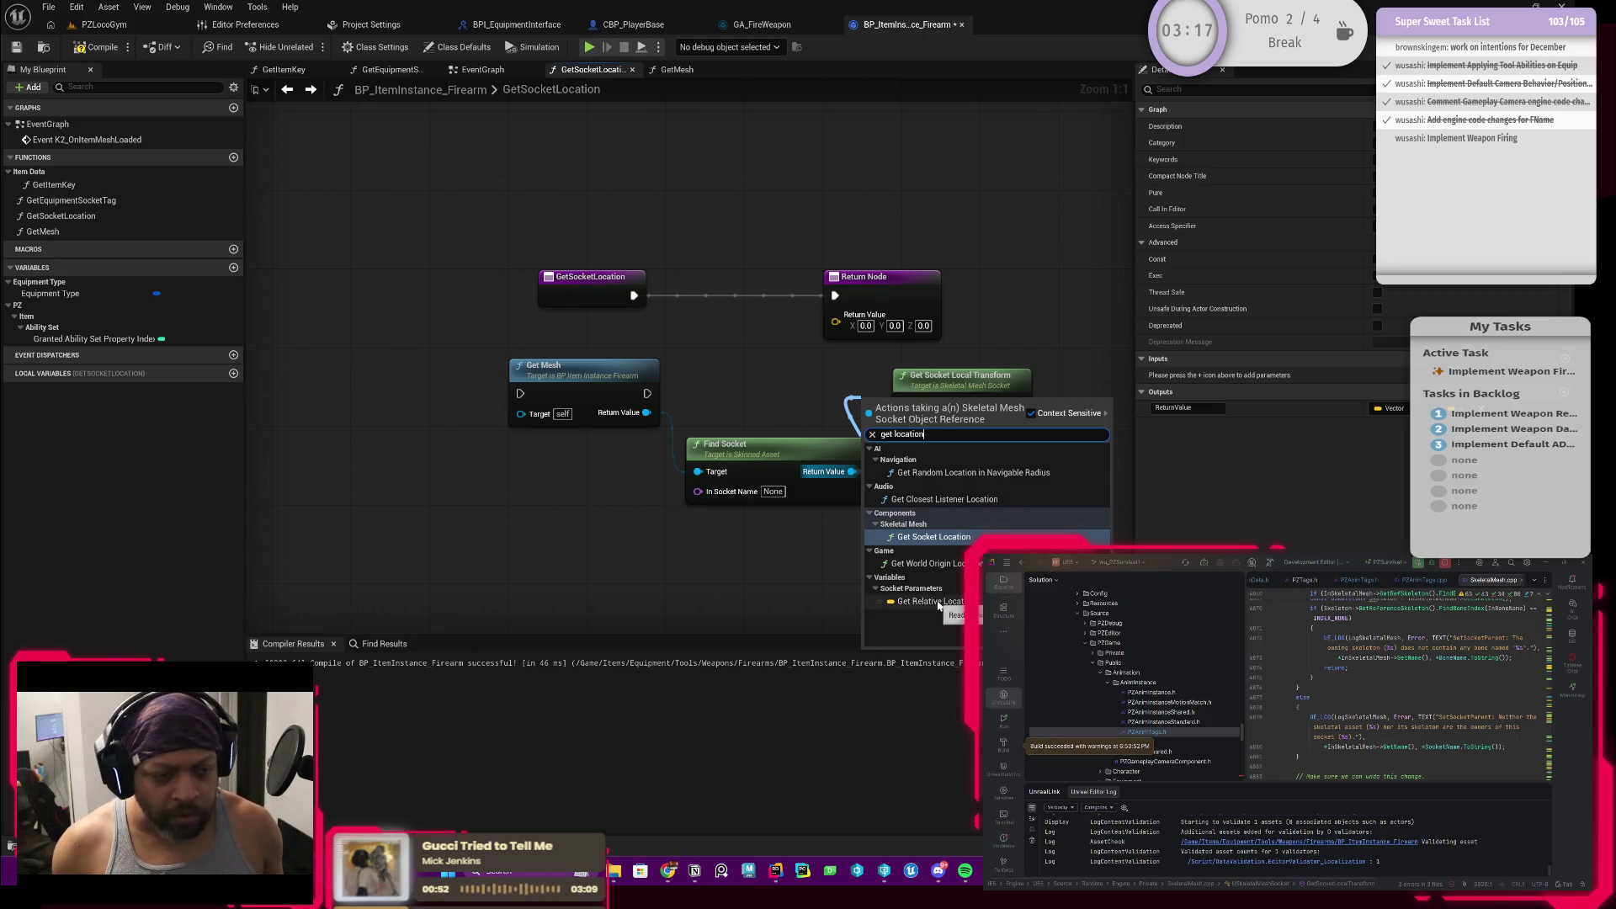
key(Return)
click(964, 381)
double_click(962, 381)
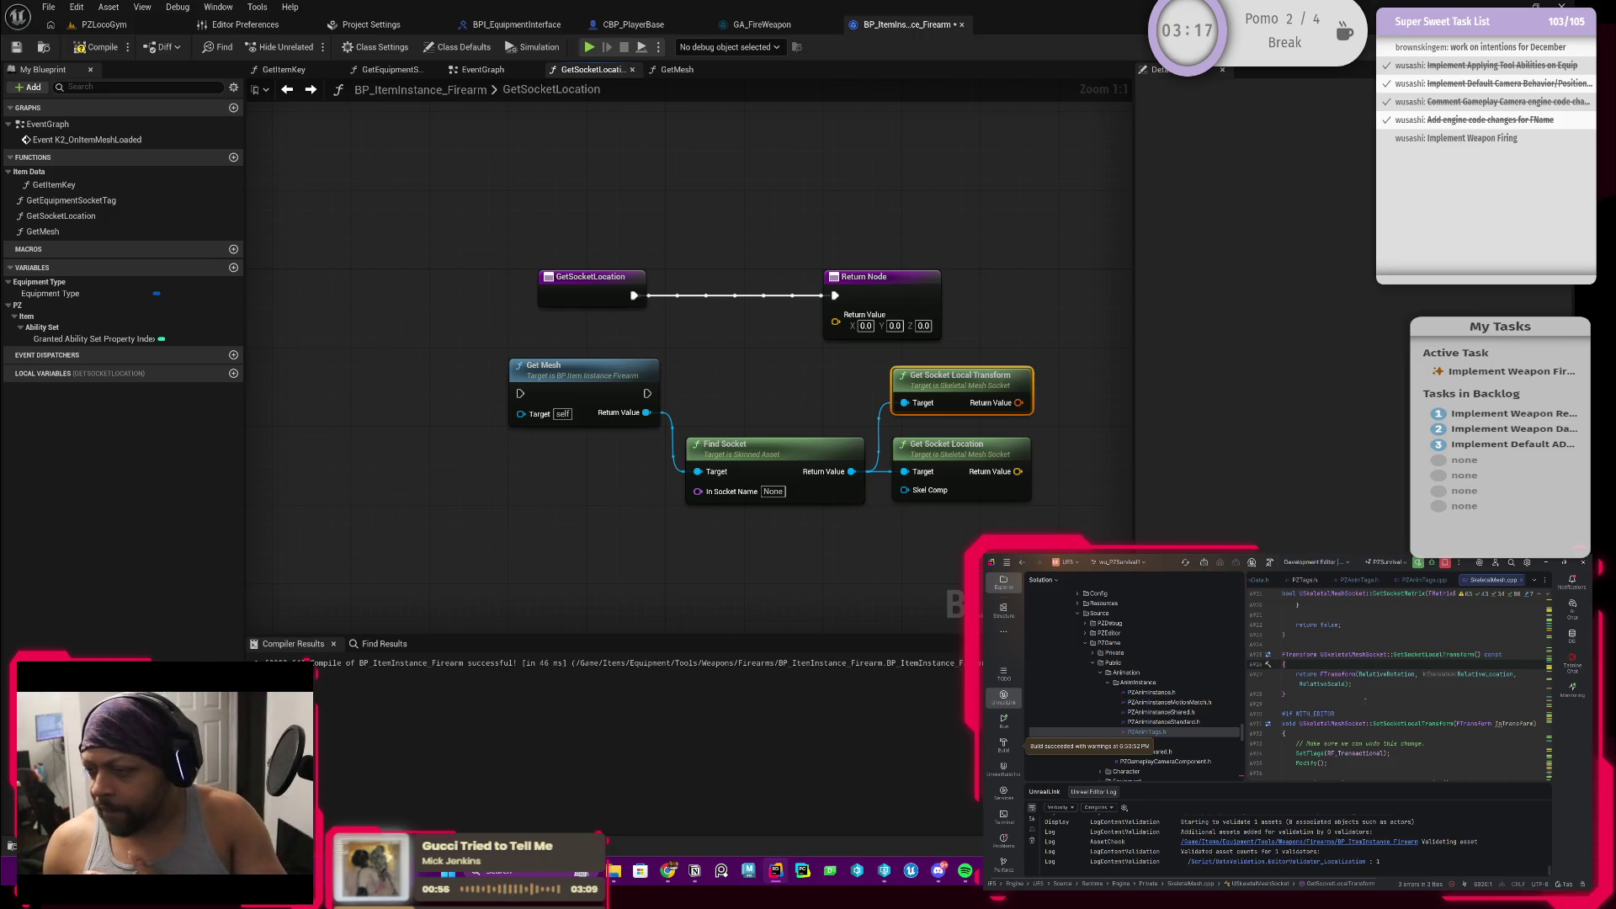
Step: Go to the declaration of RelativeLocation, landing in SkeletalMeshSocket.h
click(1372, 674)
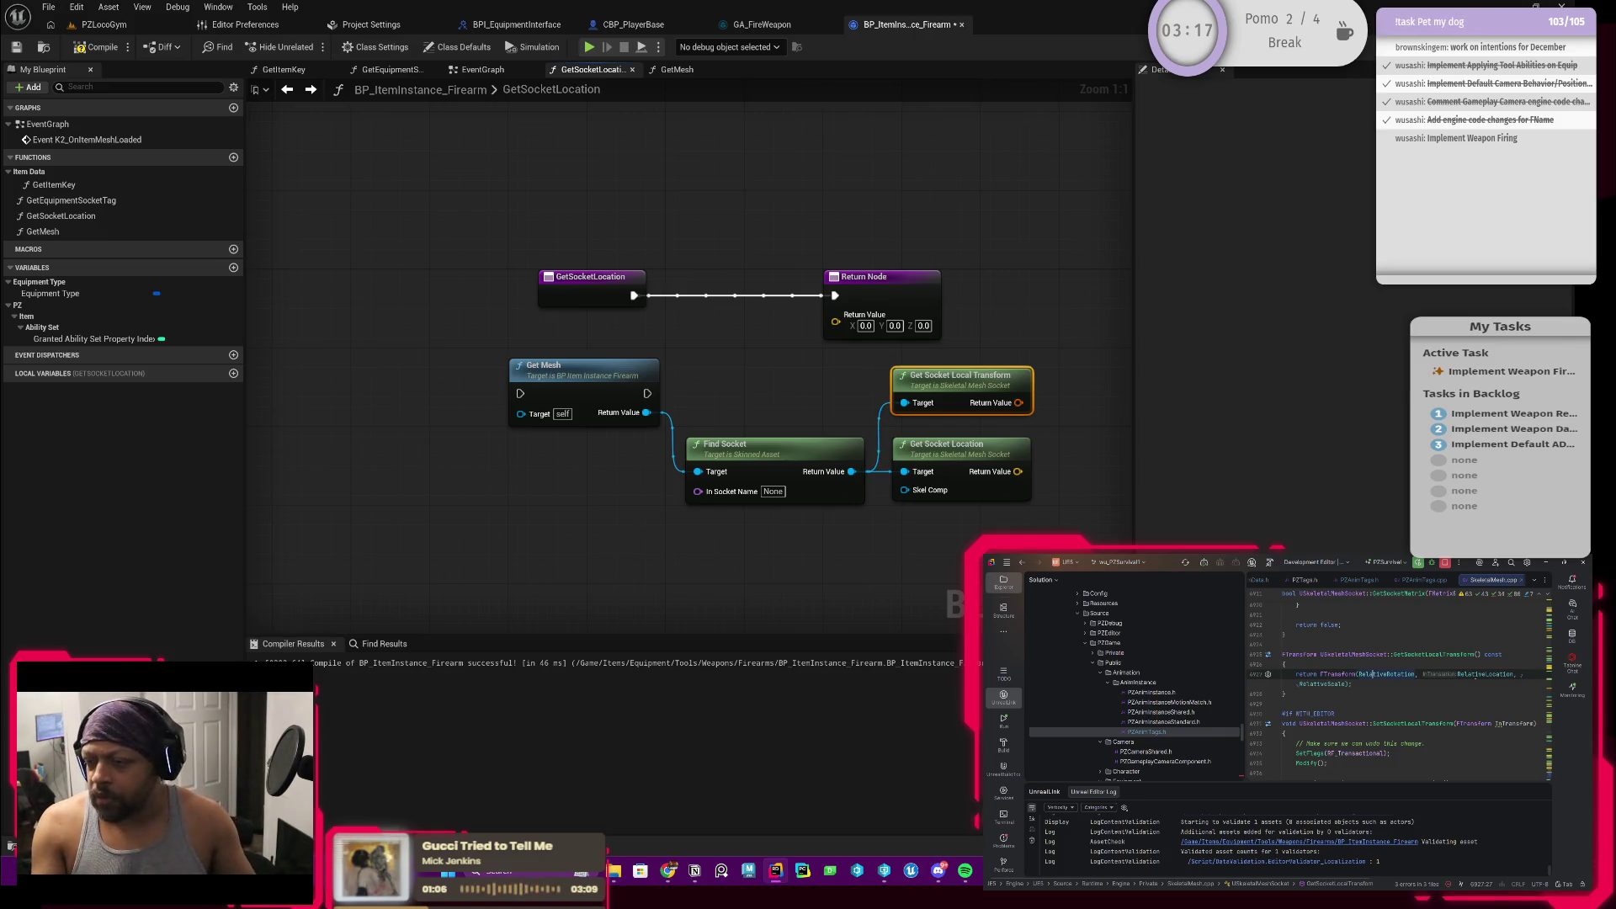
ctrl+click(1478, 675)
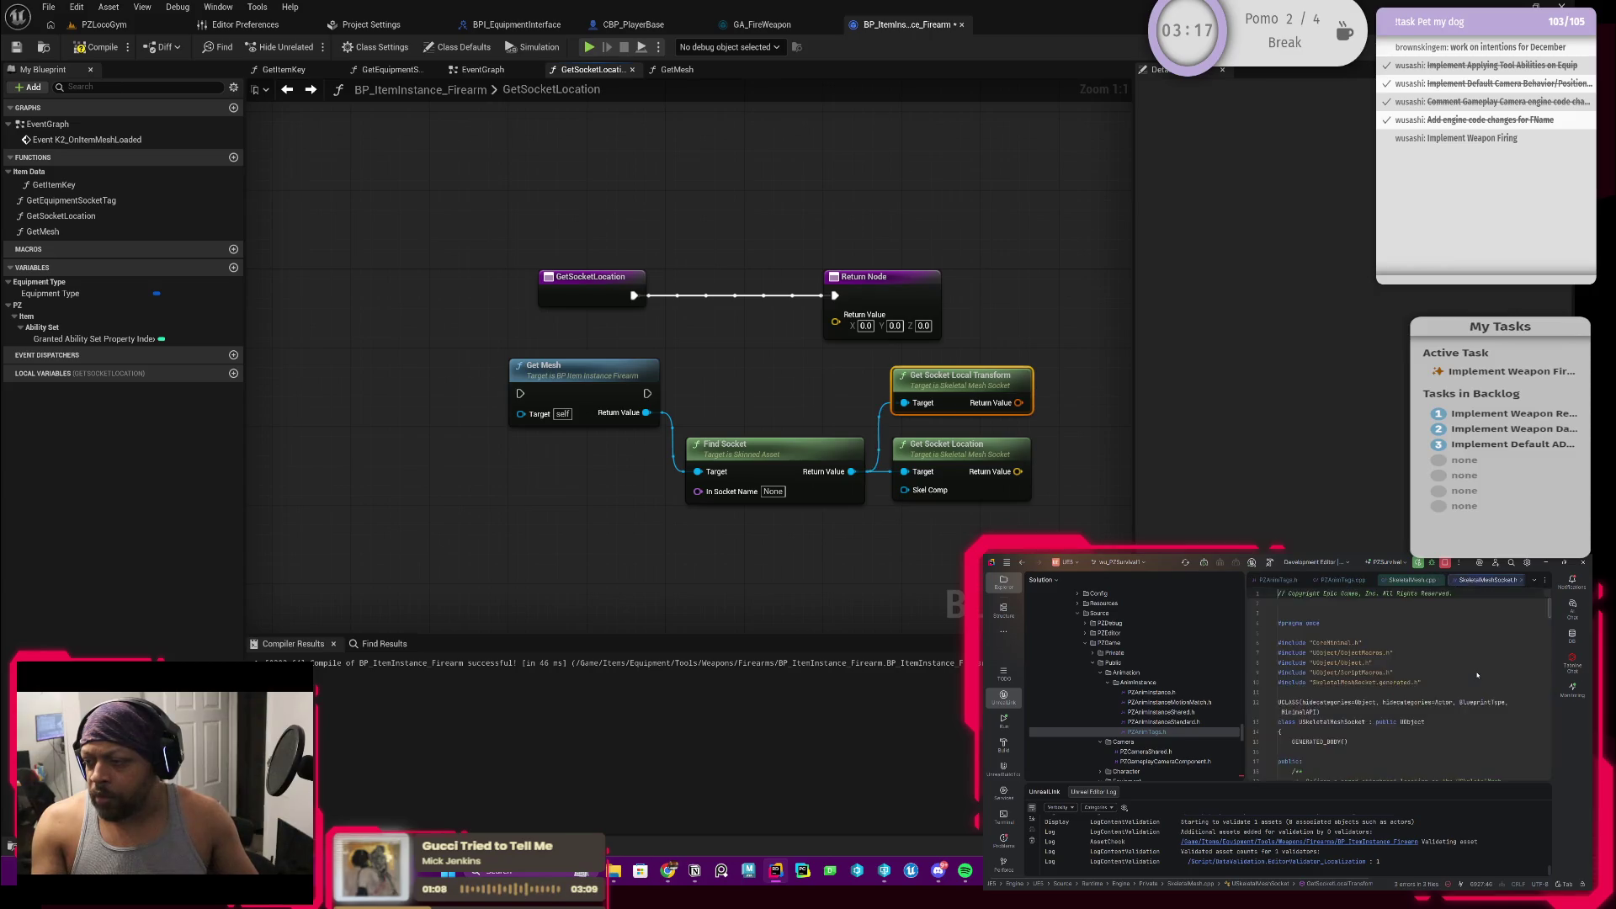
scroll(1390, 708, up, 3)
scroll(1389, 709, up, 3)
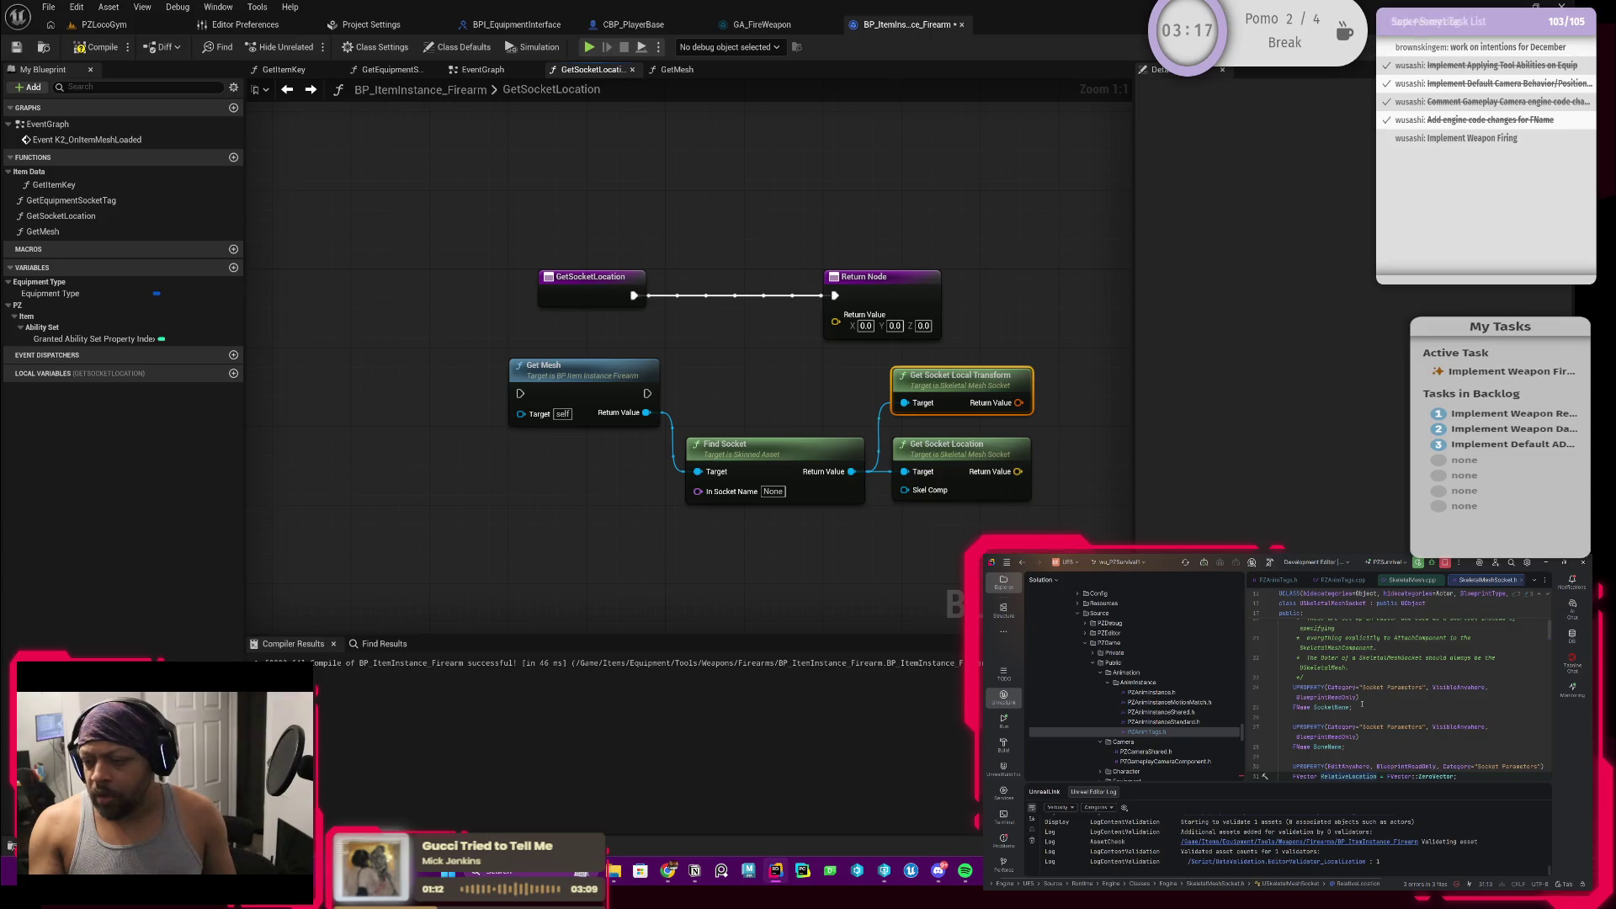
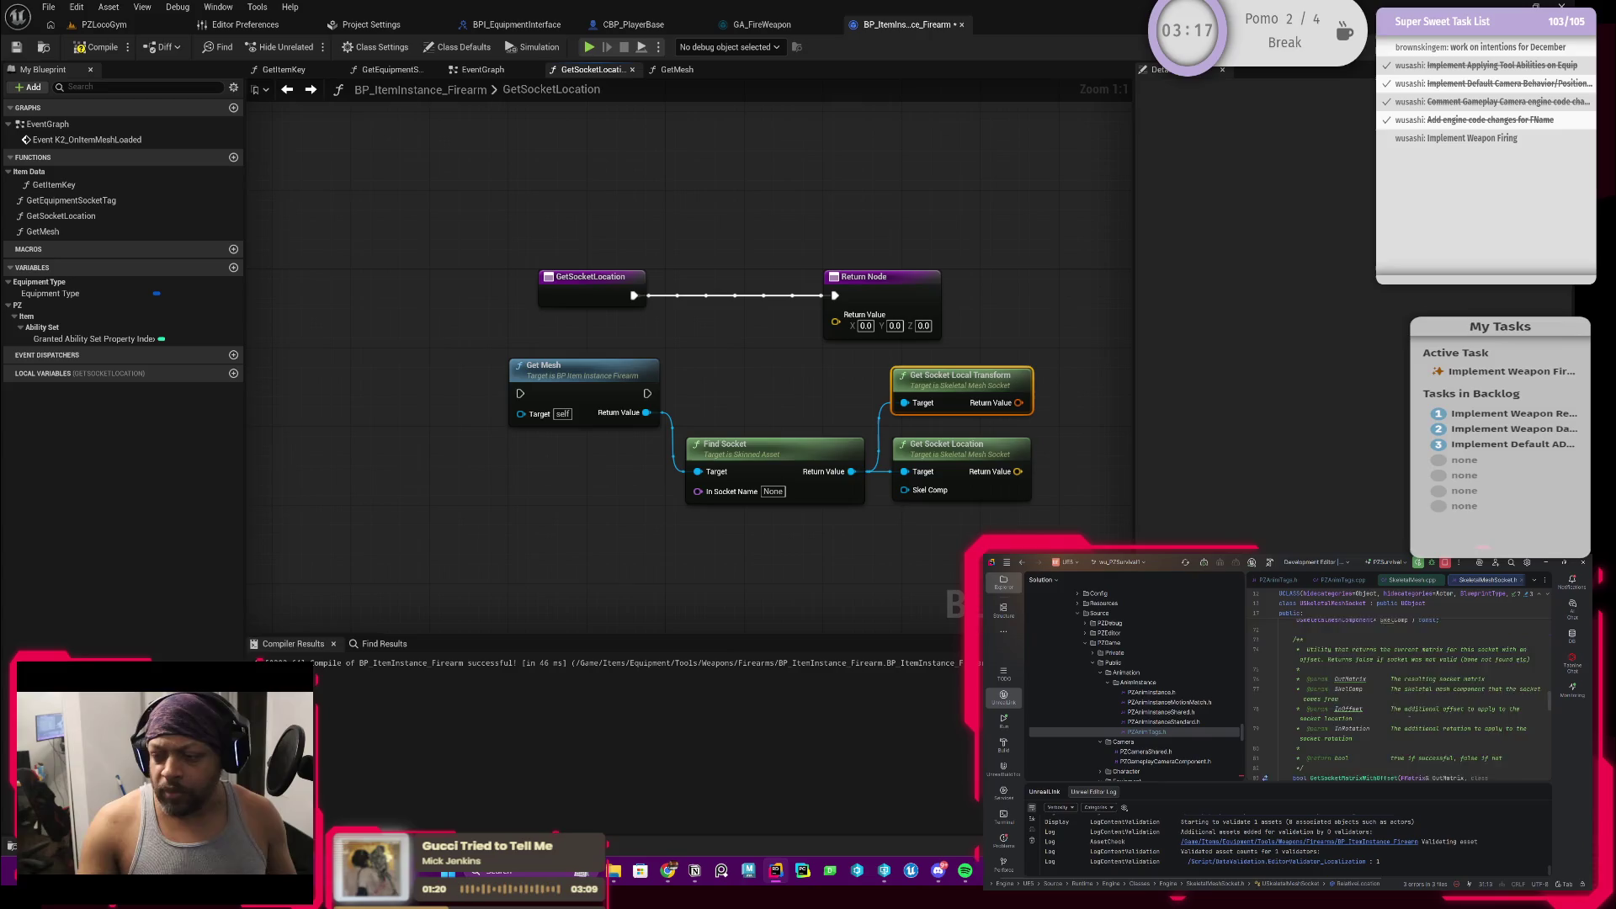
scroll(1390, 695, down, 3)
scroll(1389, 695, down, 3)
scroll(1389, 695, down, 3)
scroll(1390, 695, down, 3)
scroll(1390, 696, down, 2)
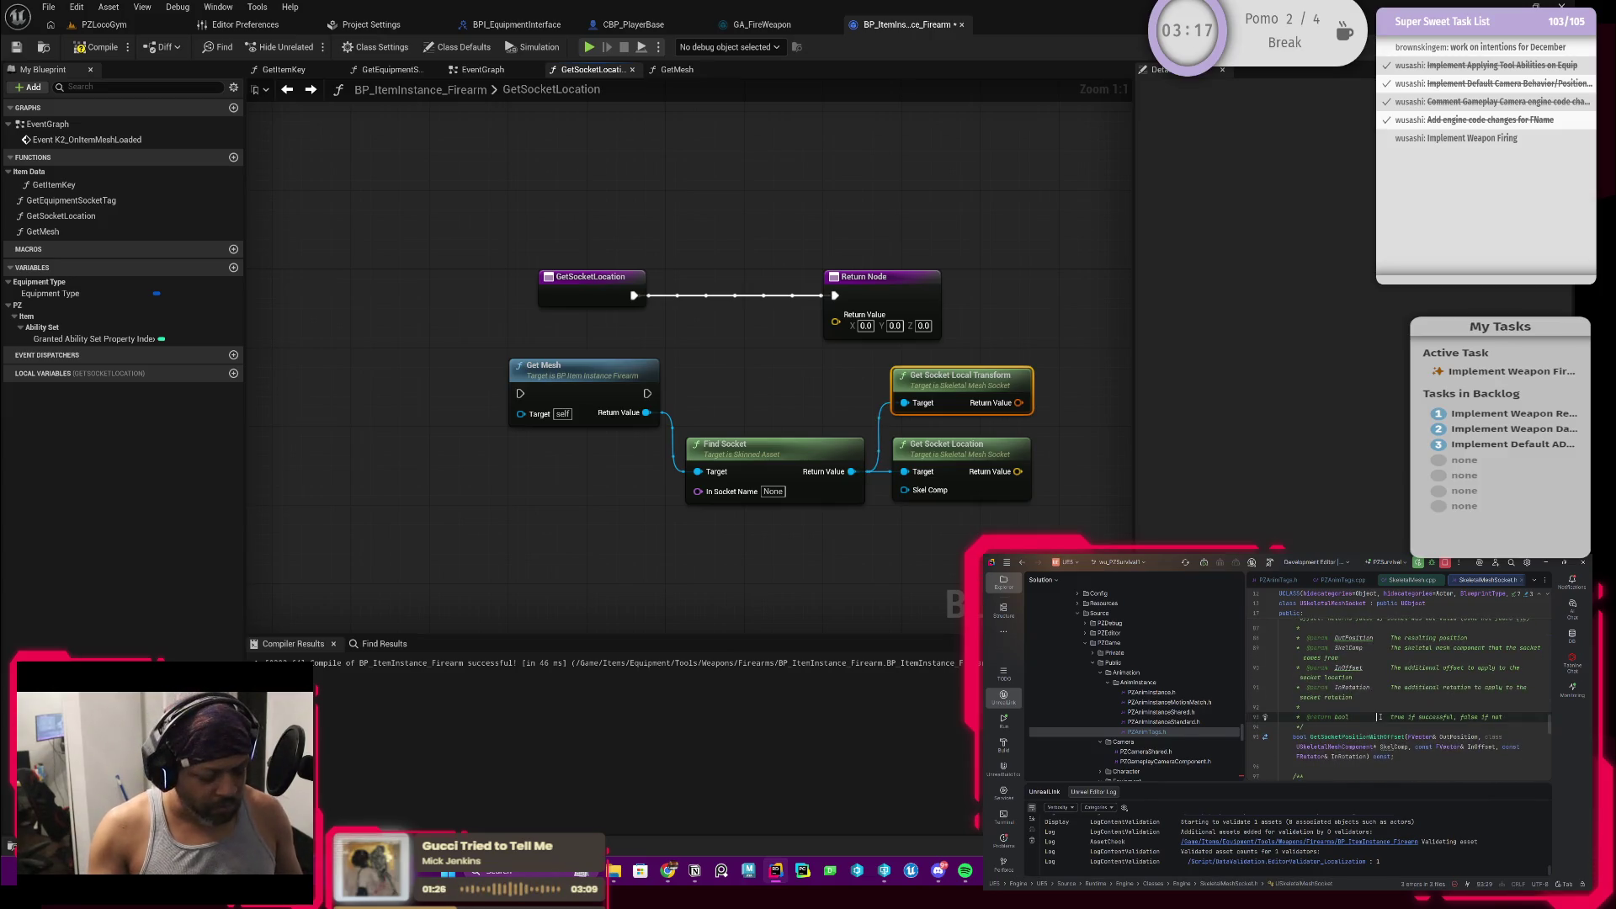
Step: Search the header for 'getsocket' and step through matches to the GetSocketLocation declaration
key(ctrl+f)
text(getsocket)
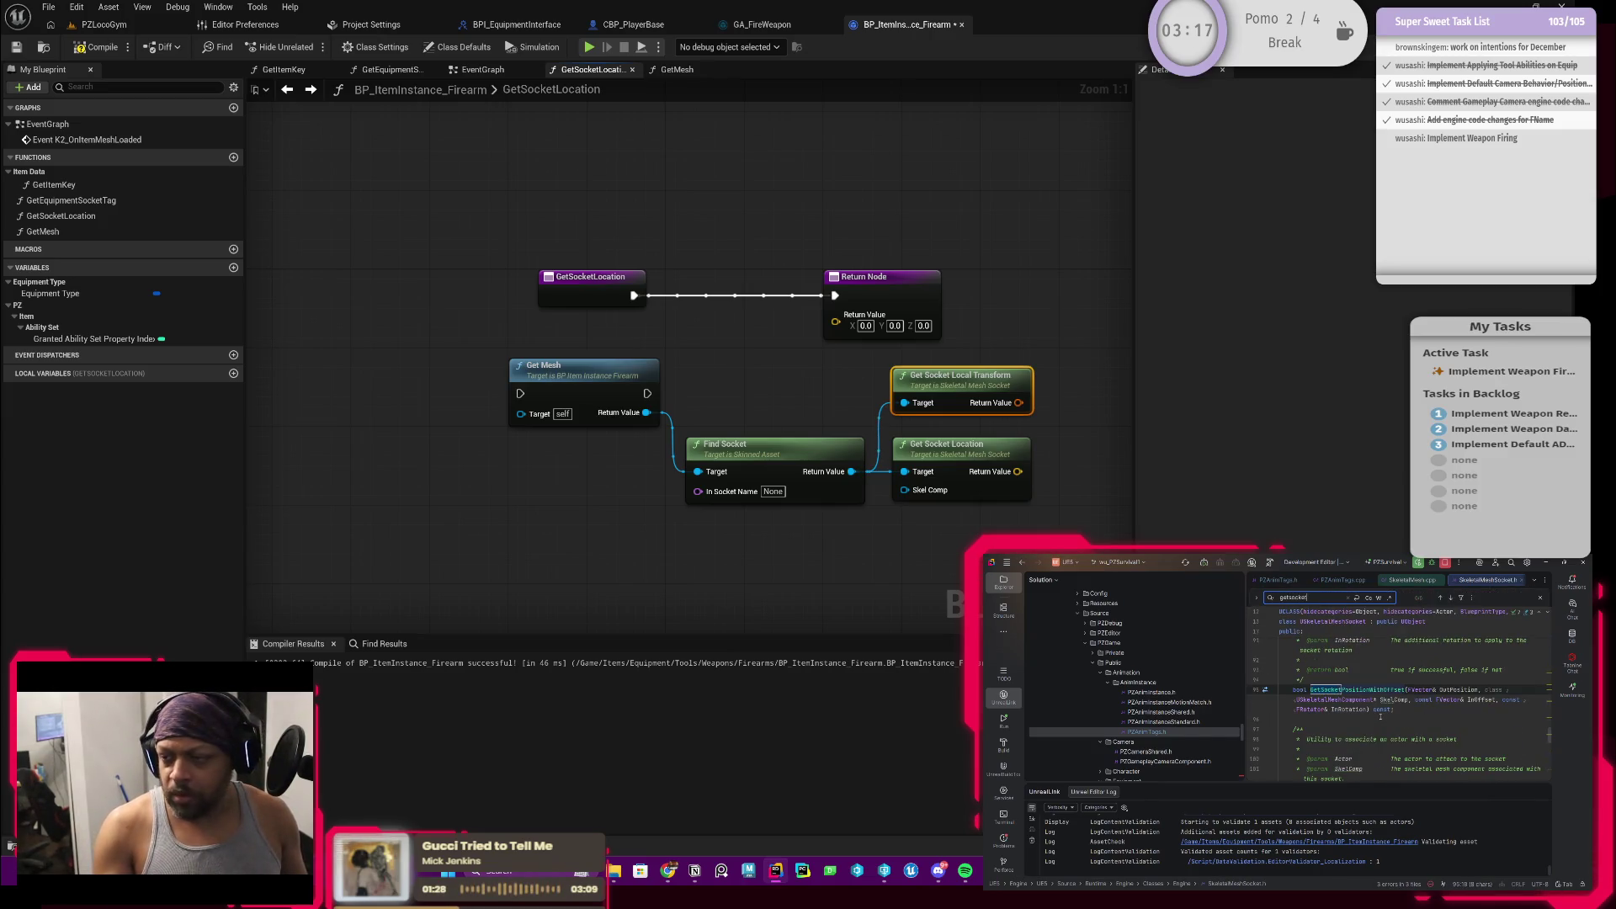
scroll(1390, 708, up, 1)
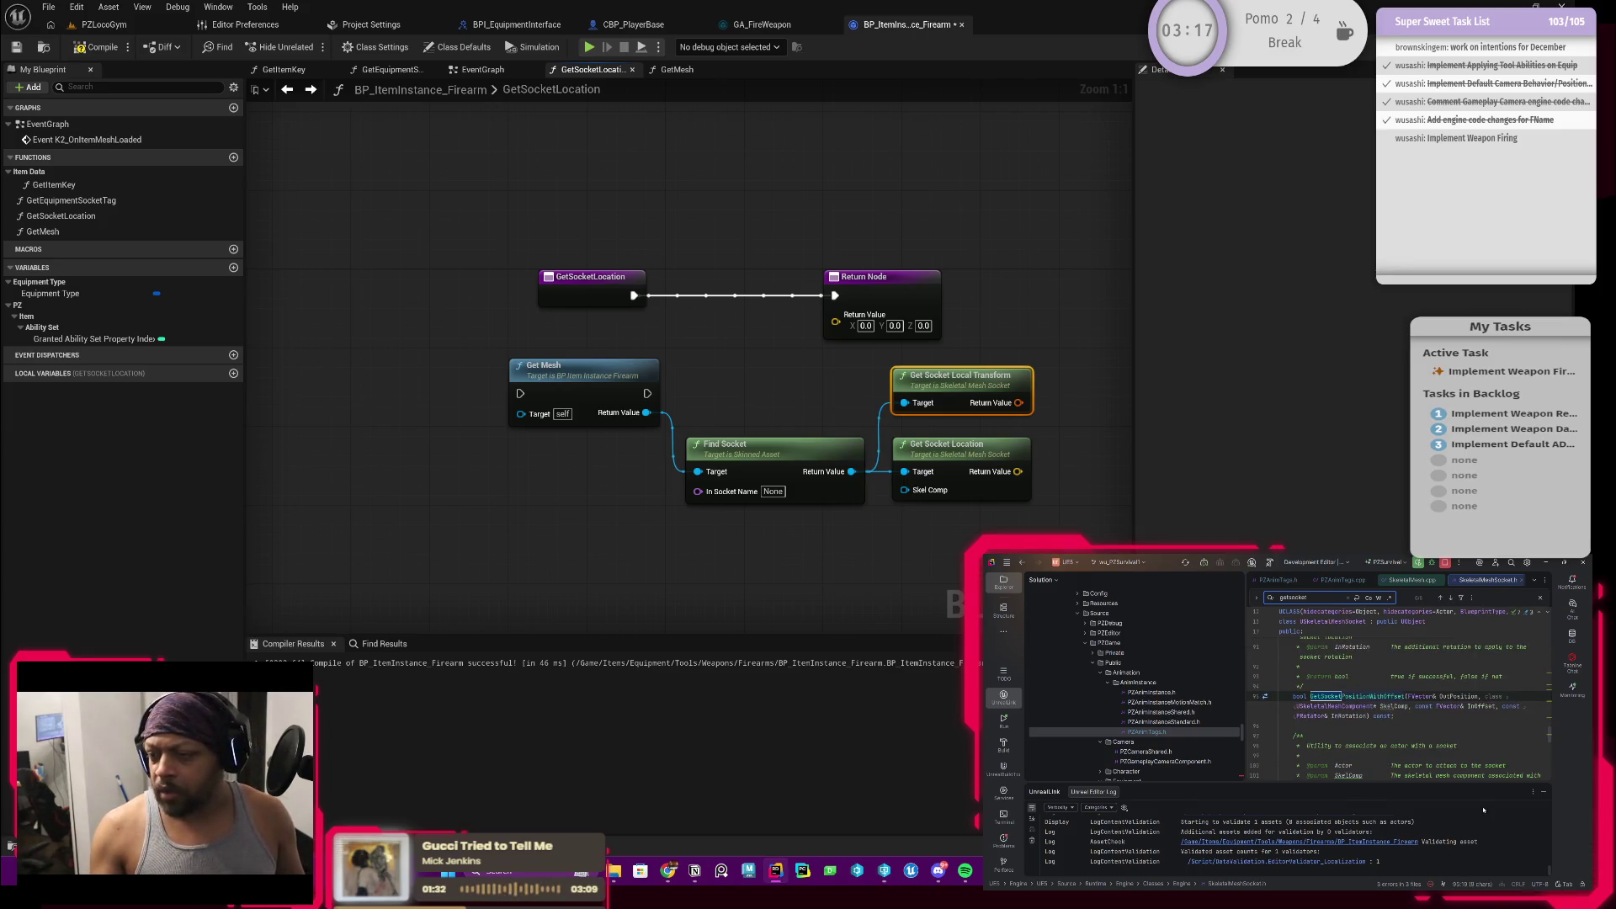
scroll(1389, 707, down, 2)
scroll(1390, 707, down, 2)
scroll(1389, 707, up, 1)
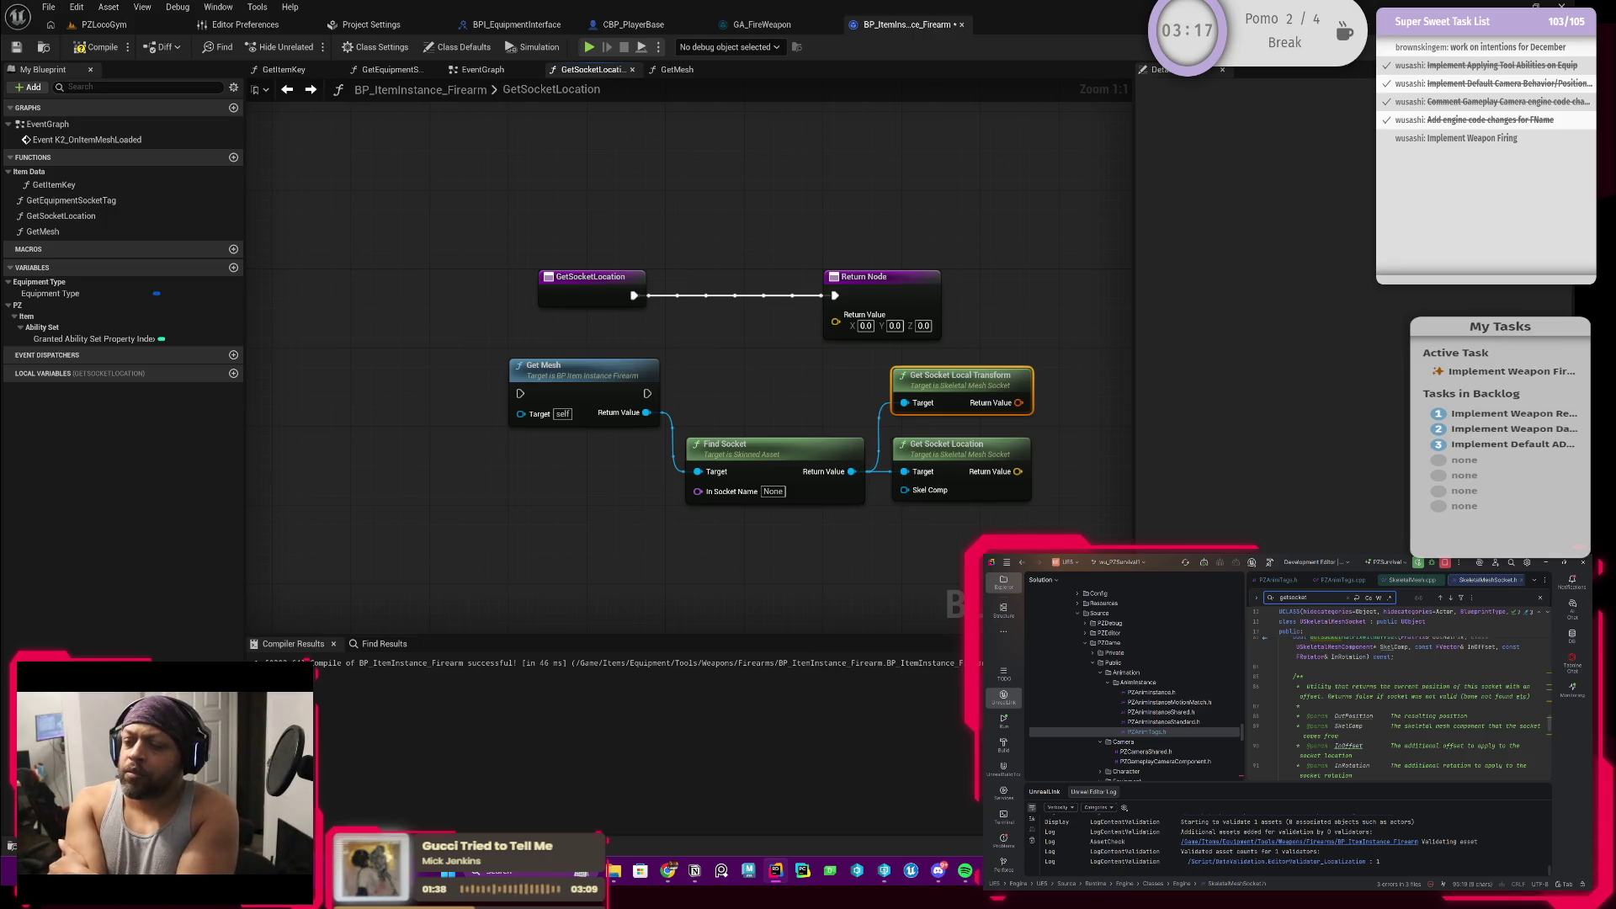
key(F3)
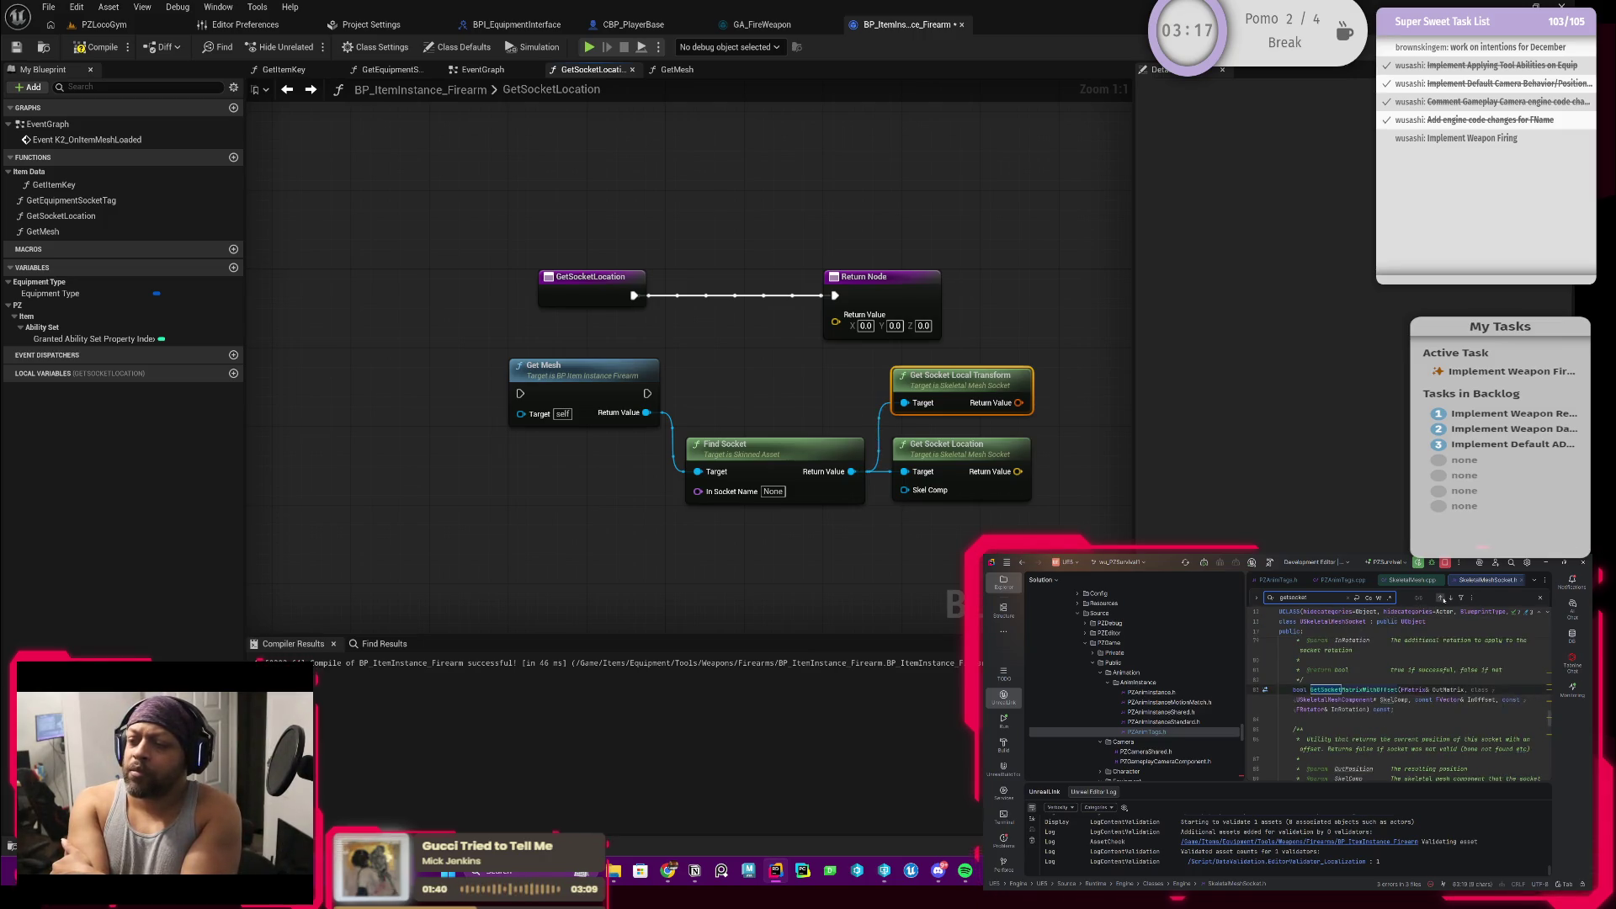
key(shift+F3)
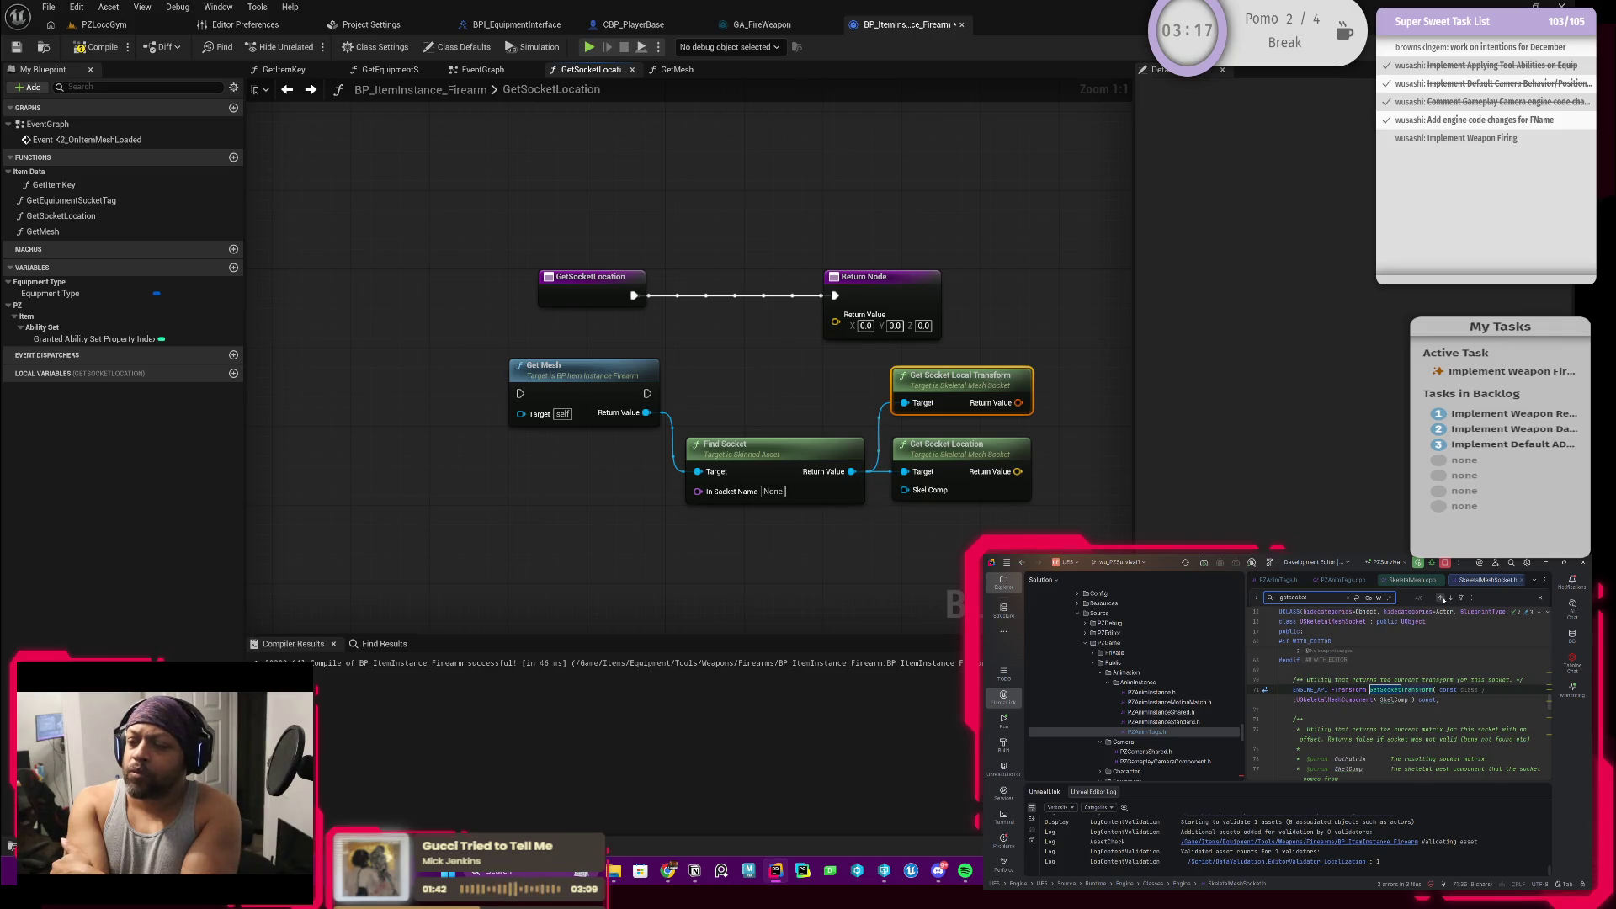
key(F3)
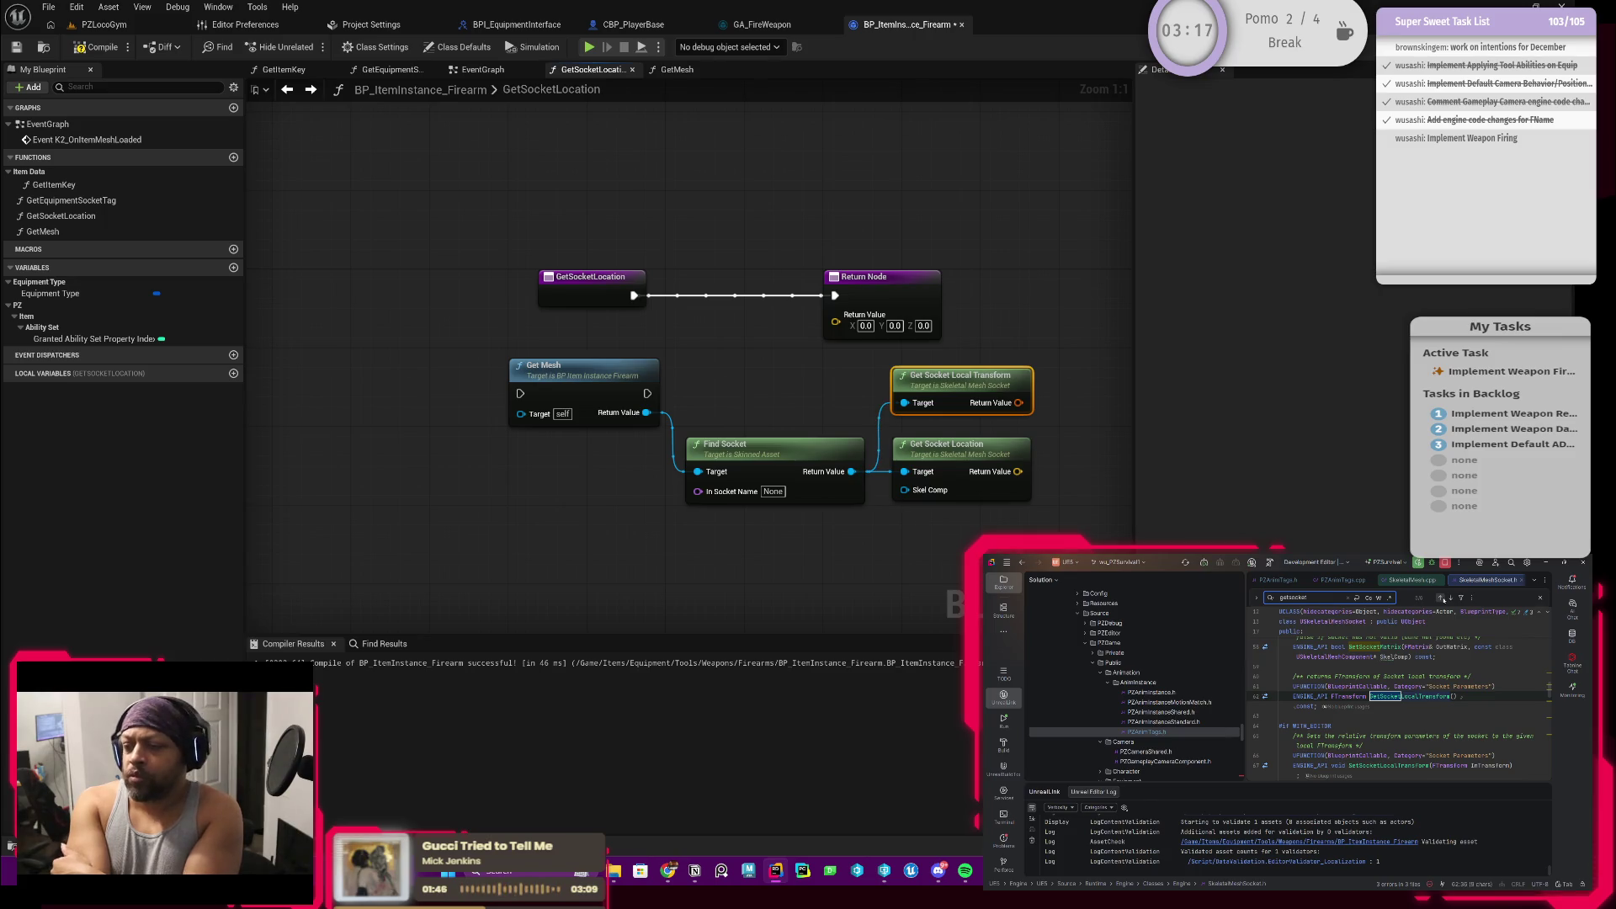
click(1442, 600)
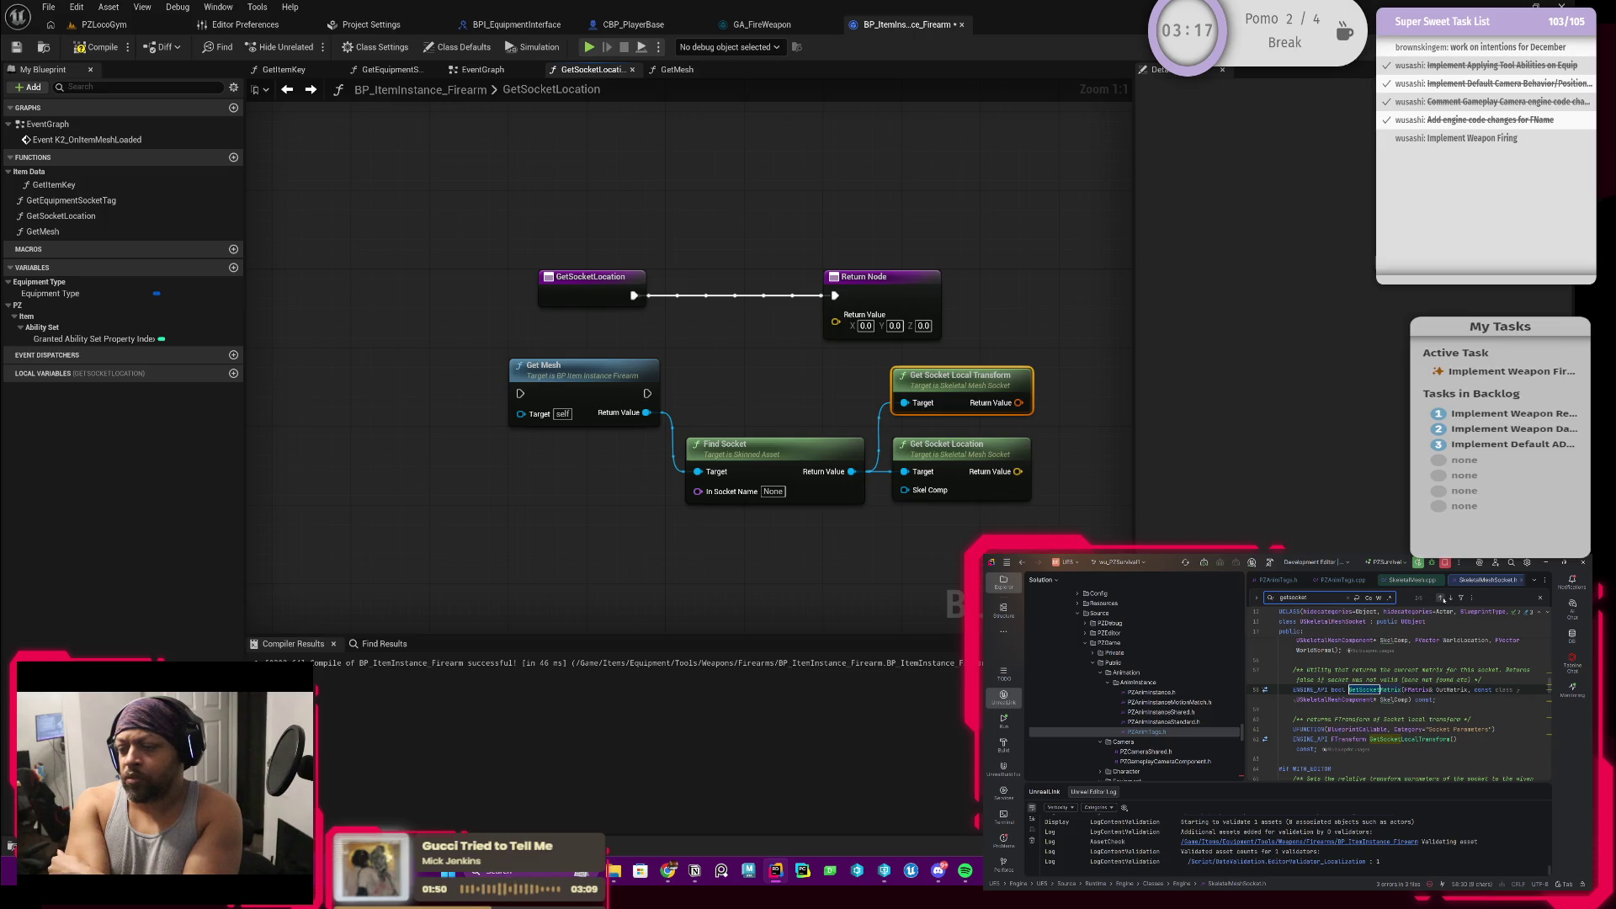
click(1443, 598)
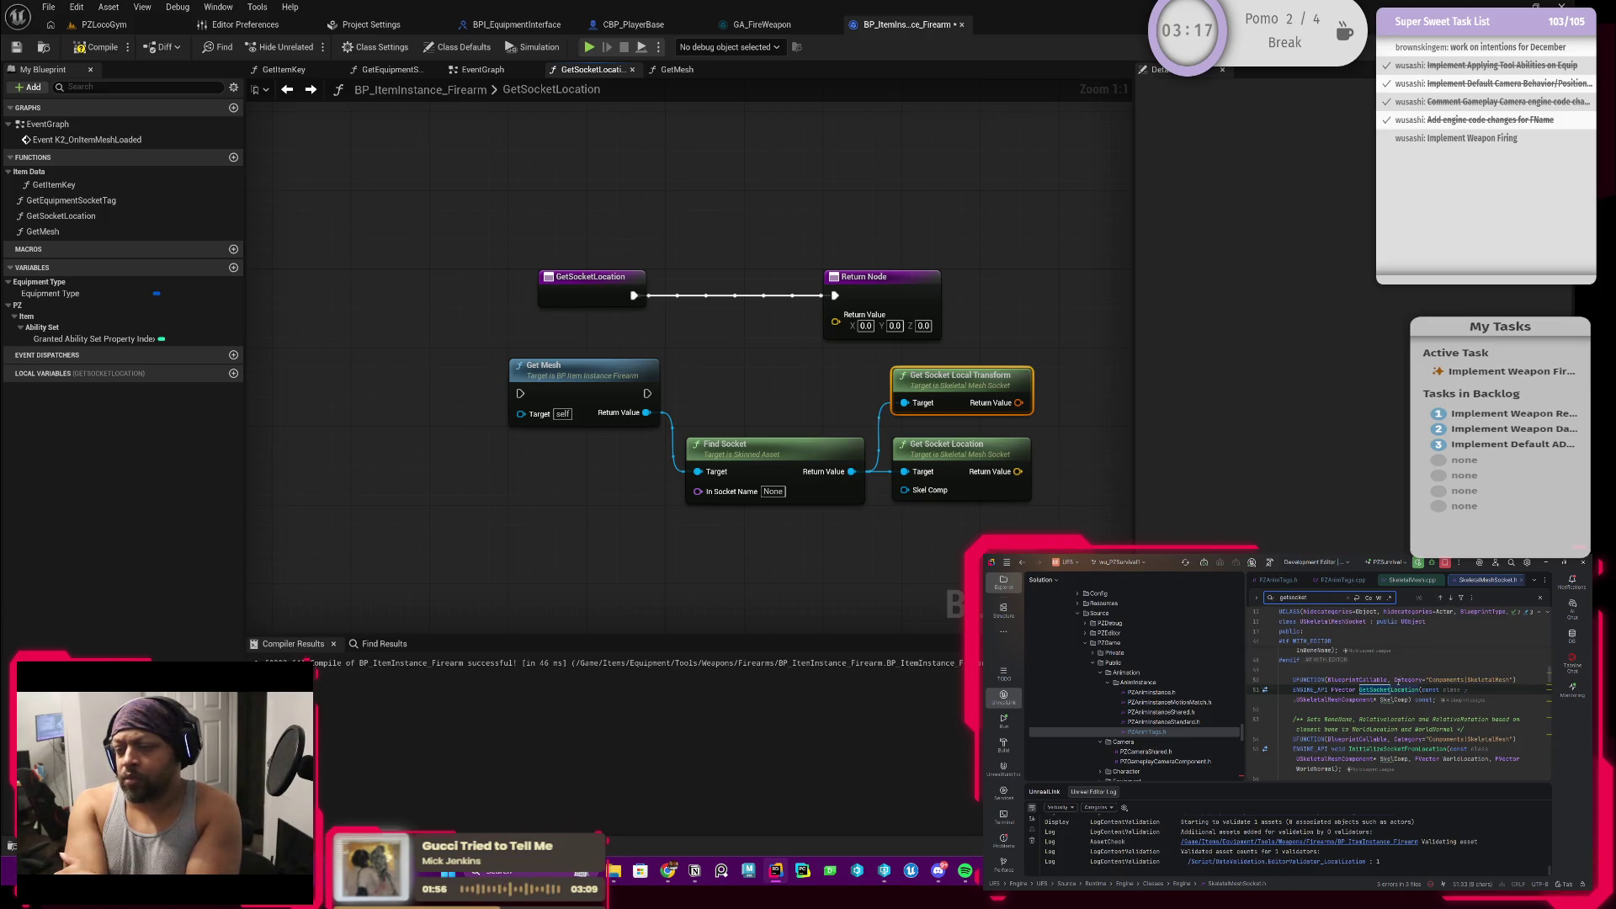
Step: Jump to the GetSocketLocation definition in SkeletalMesh.cpp
ctrl+click(1379, 691)
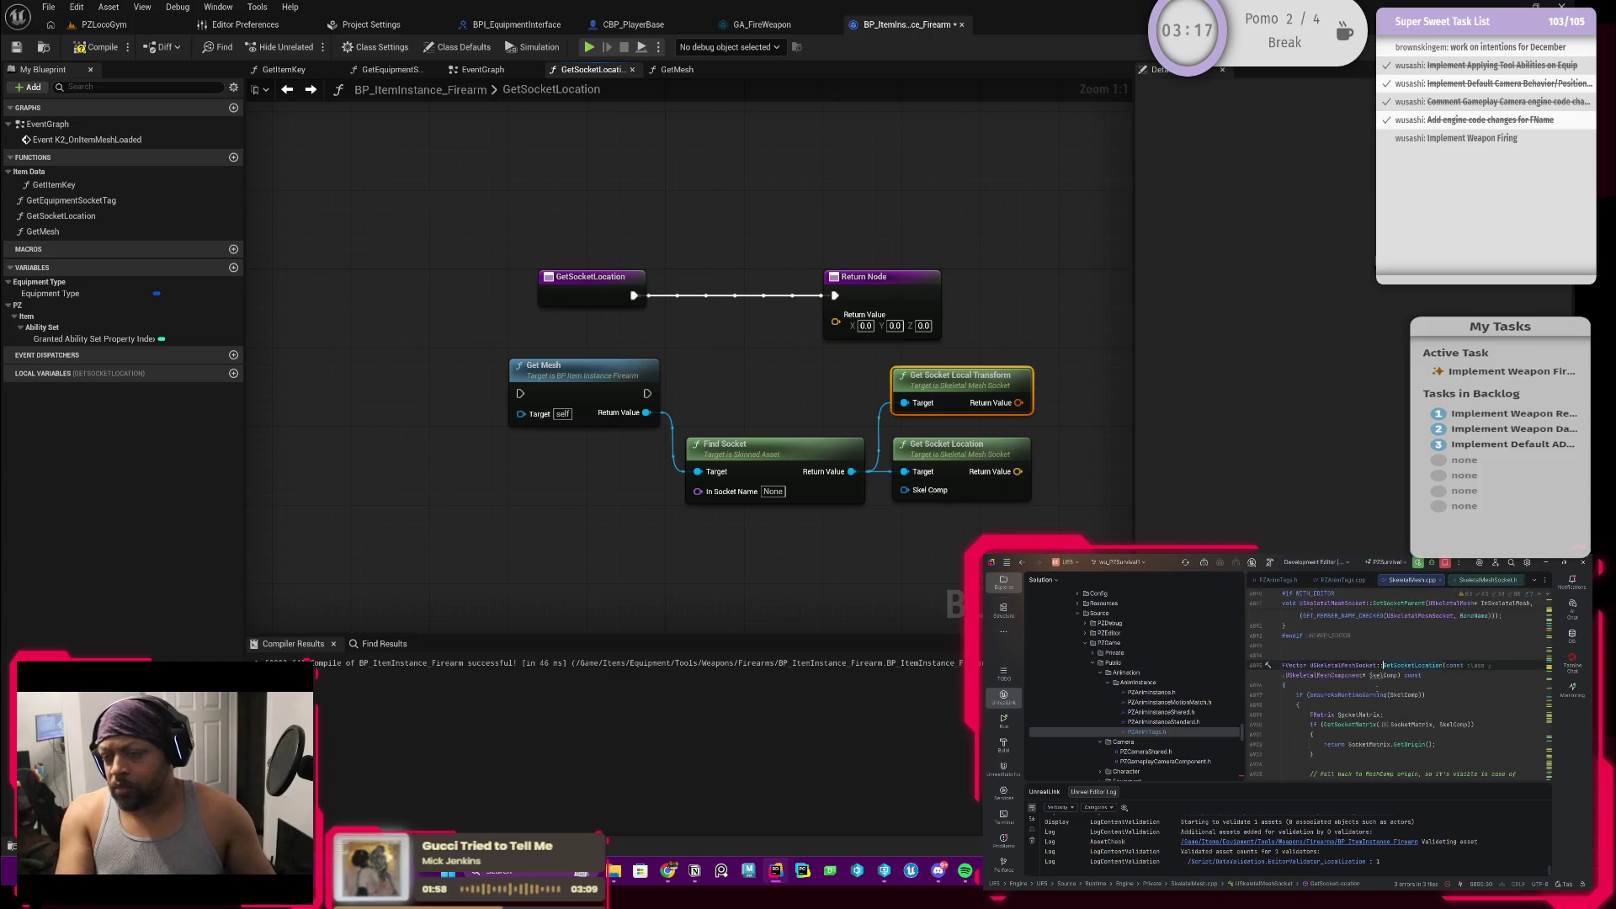
scroll(1389, 682, down, 3)
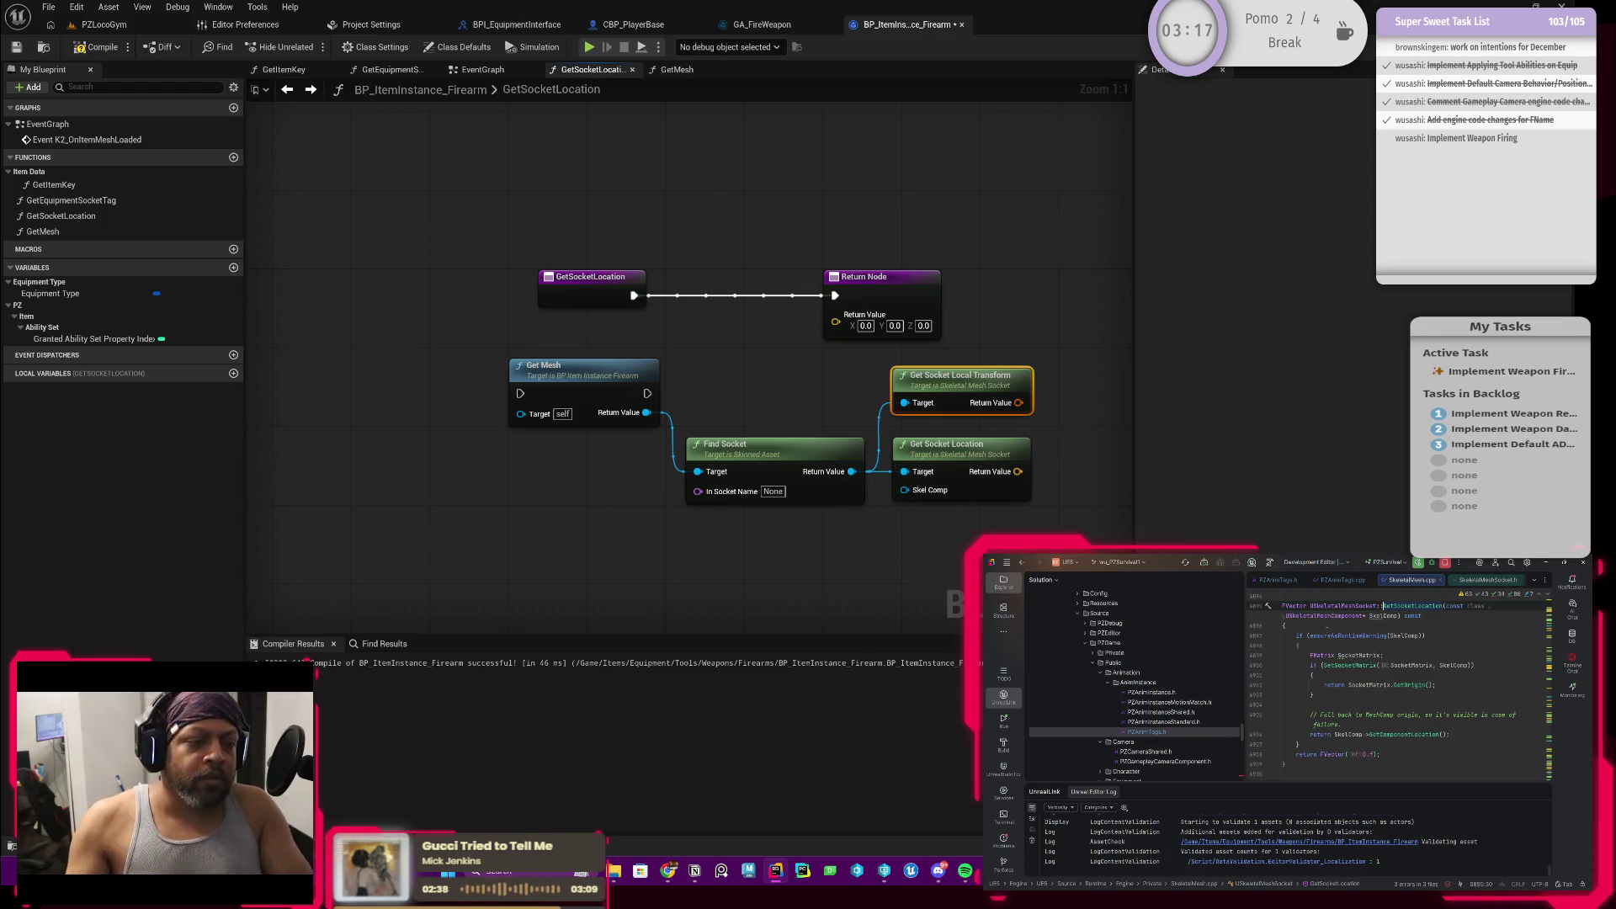
double_click(558, 375)
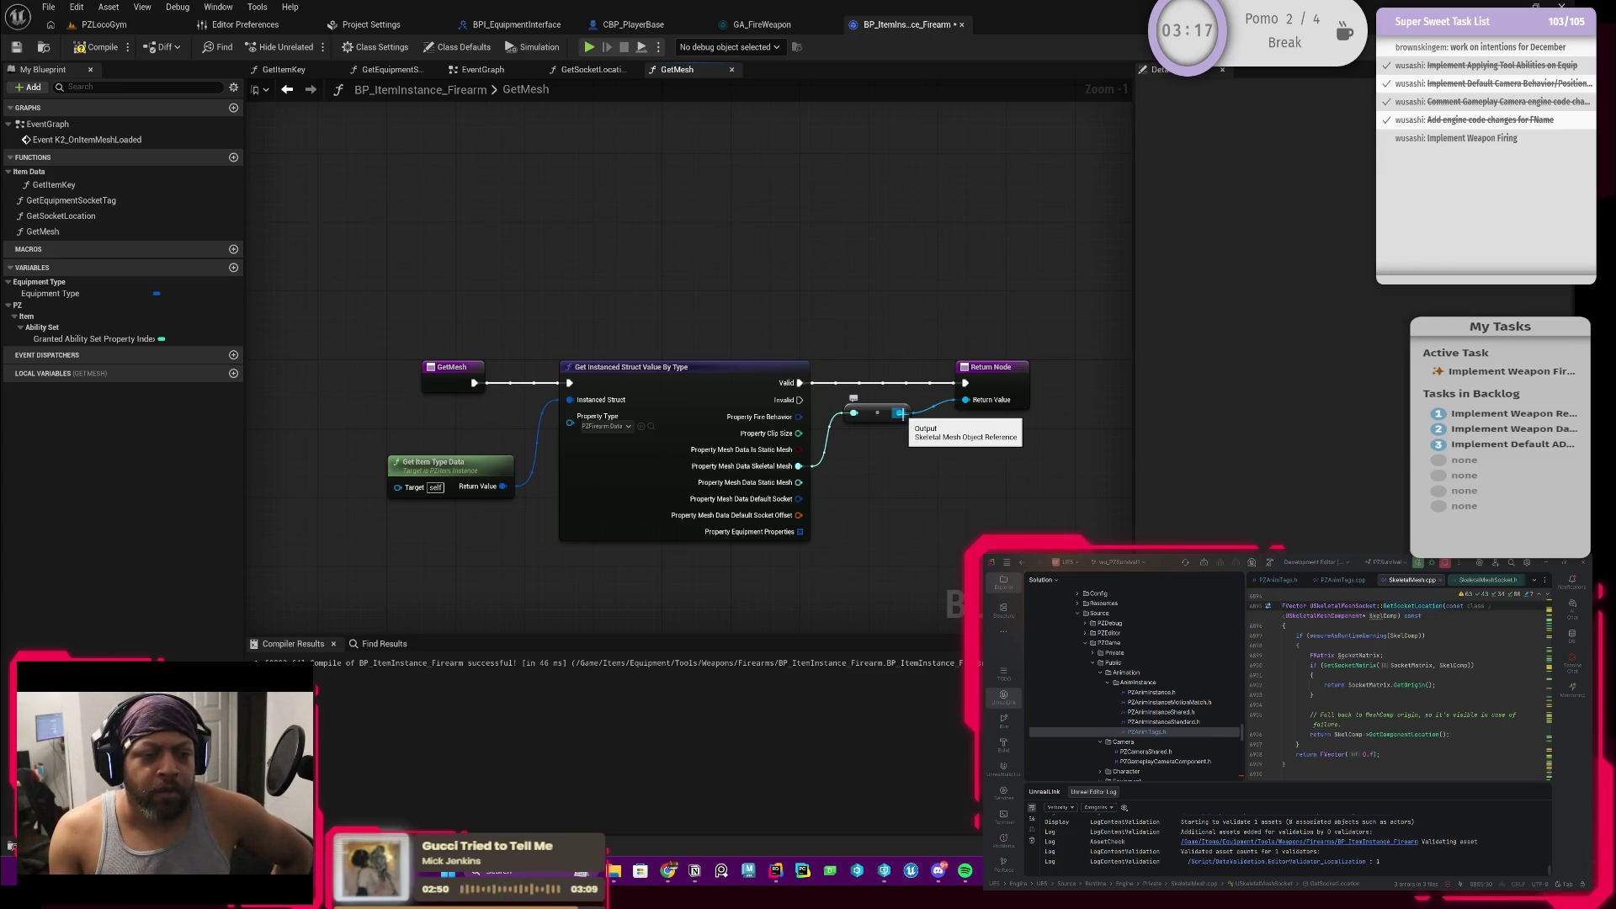
click(287, 90)
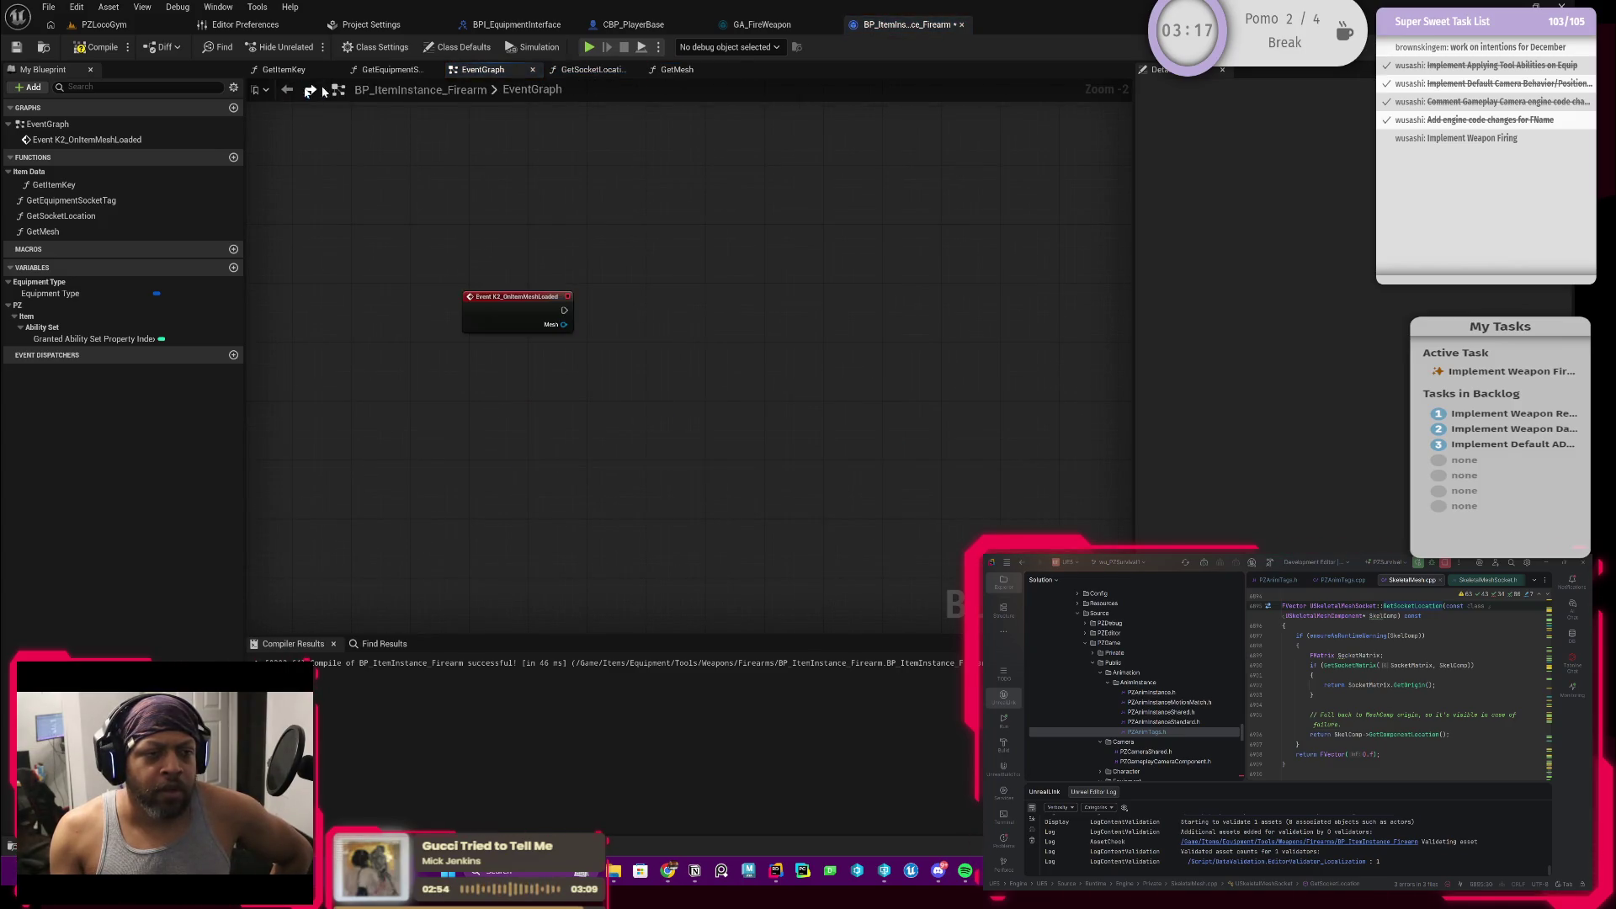
click(759, 24)
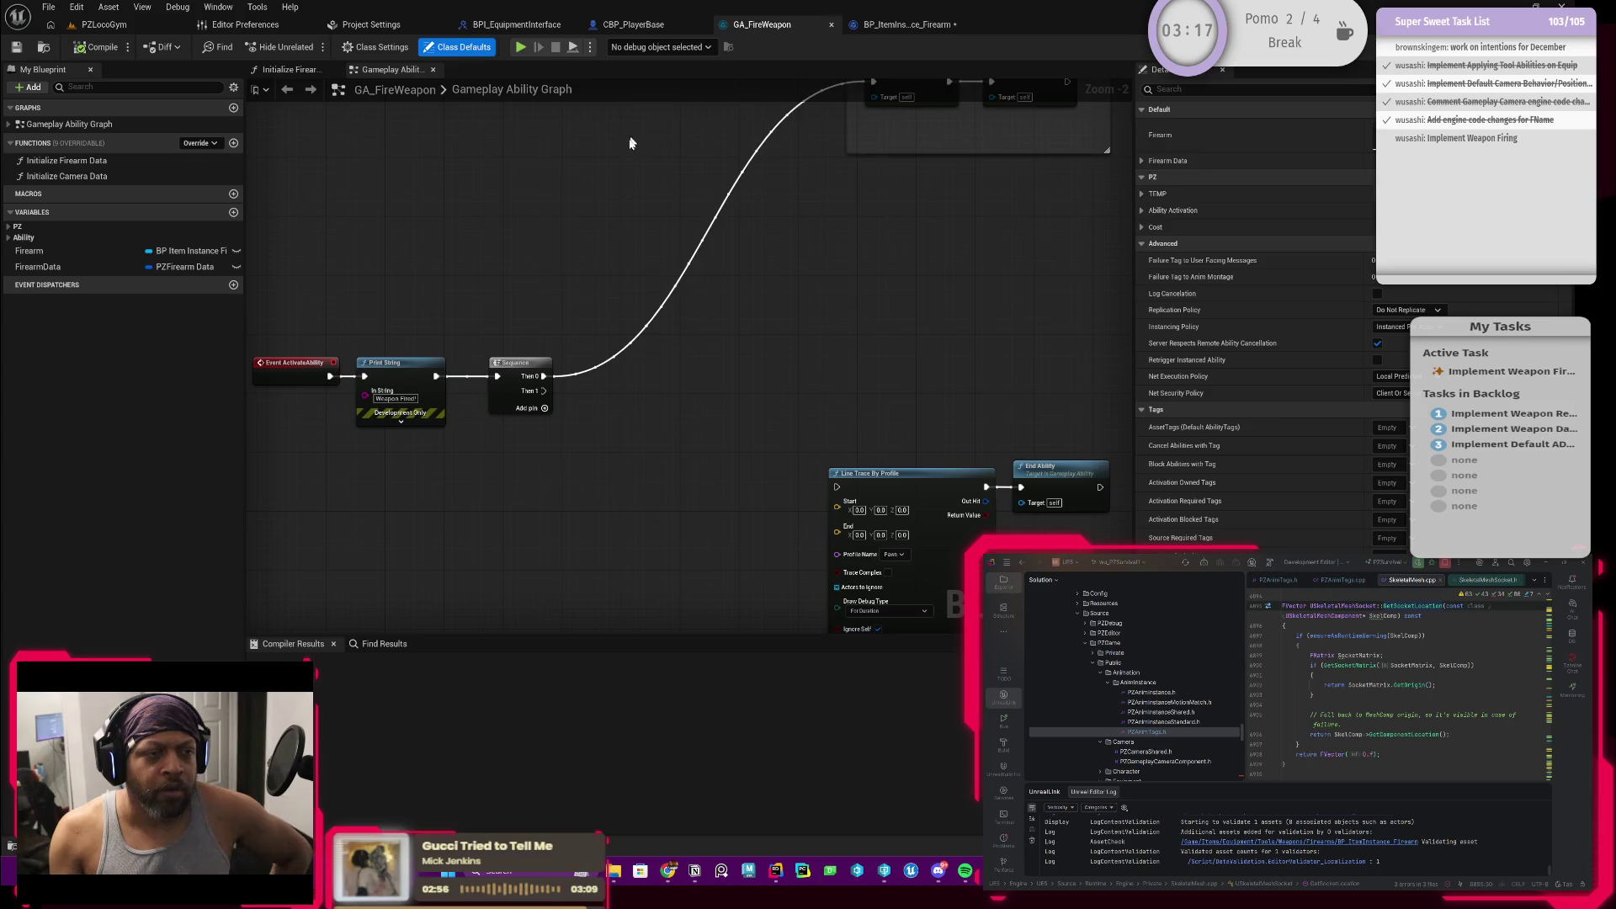
scroll(632, 141, down, 2)
click(907, 24)
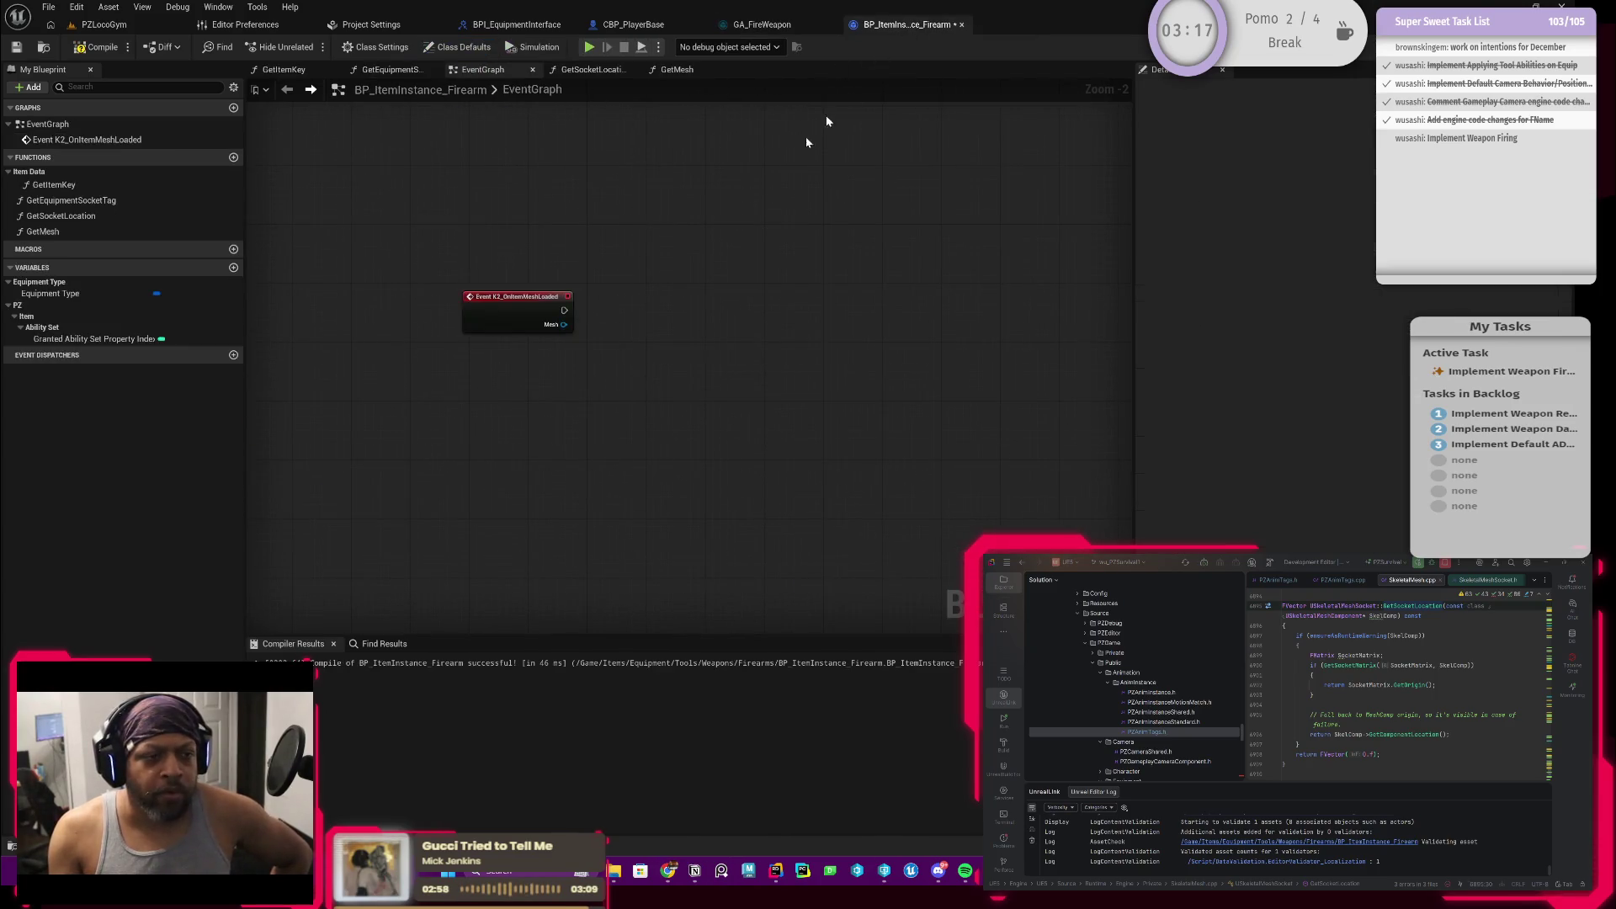
click(312, 90)
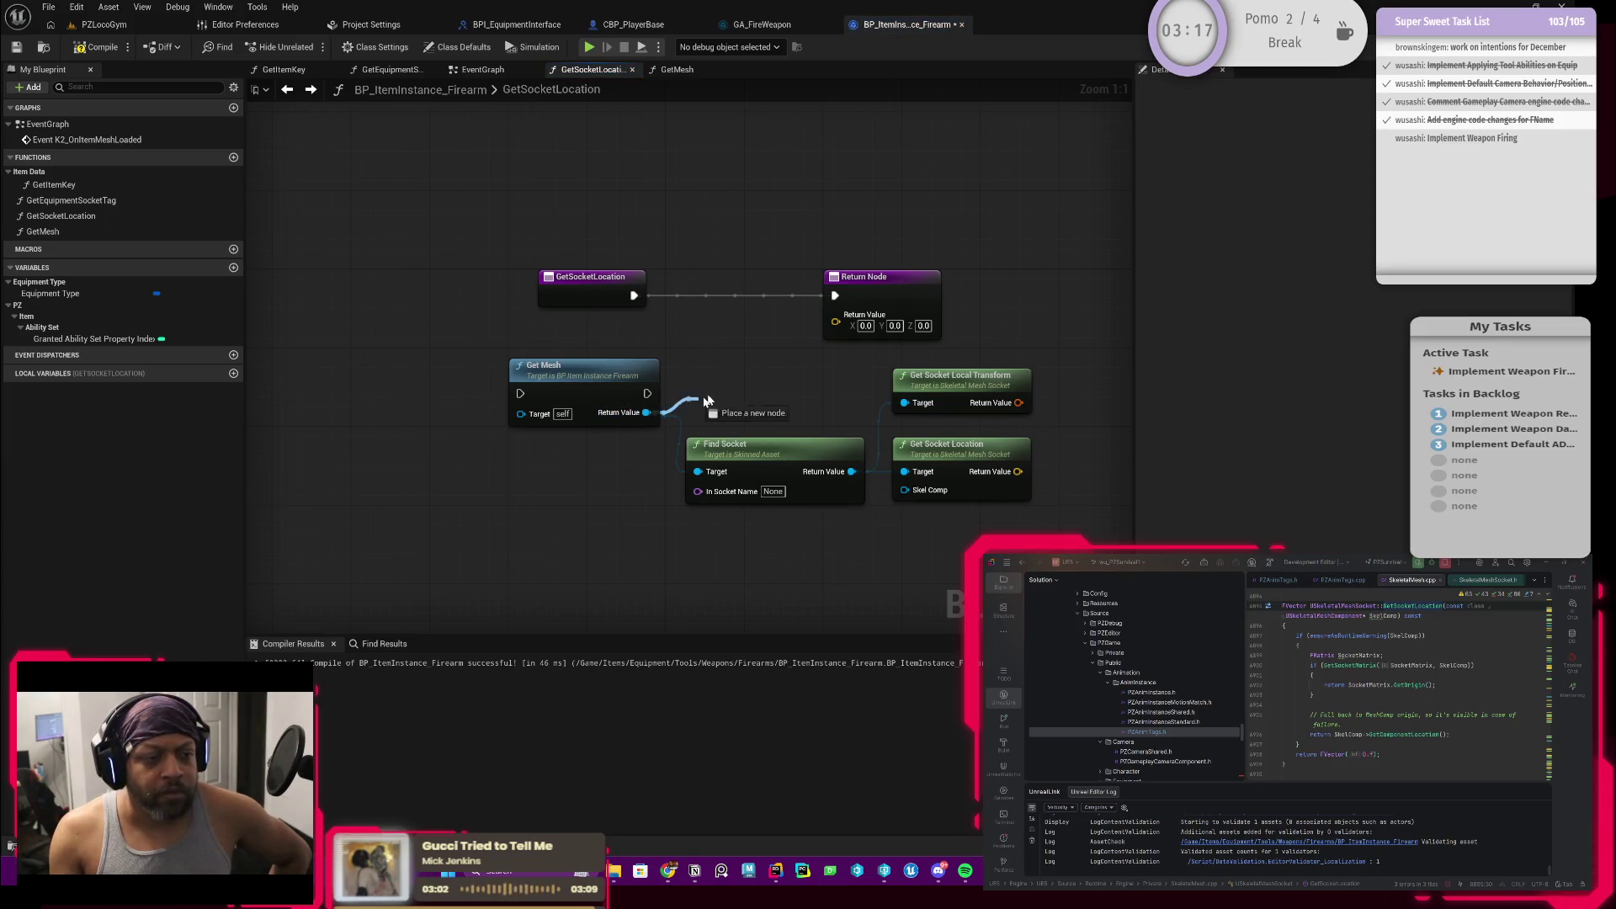
drag(646, 414, 712, 396)
text(get own)
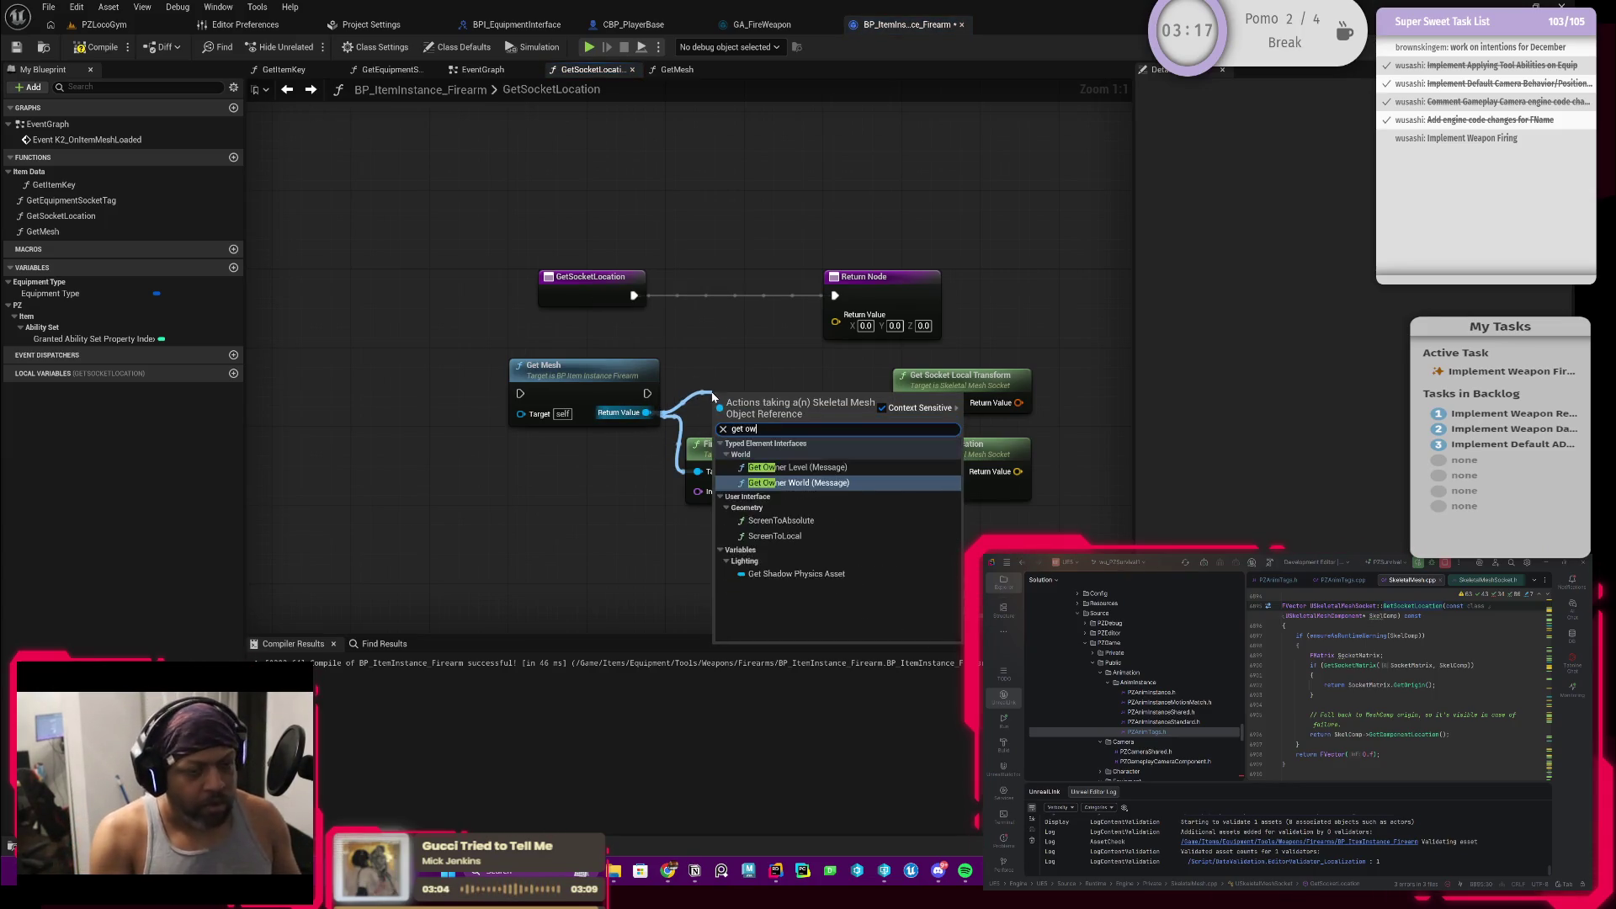
key(BackSpace)
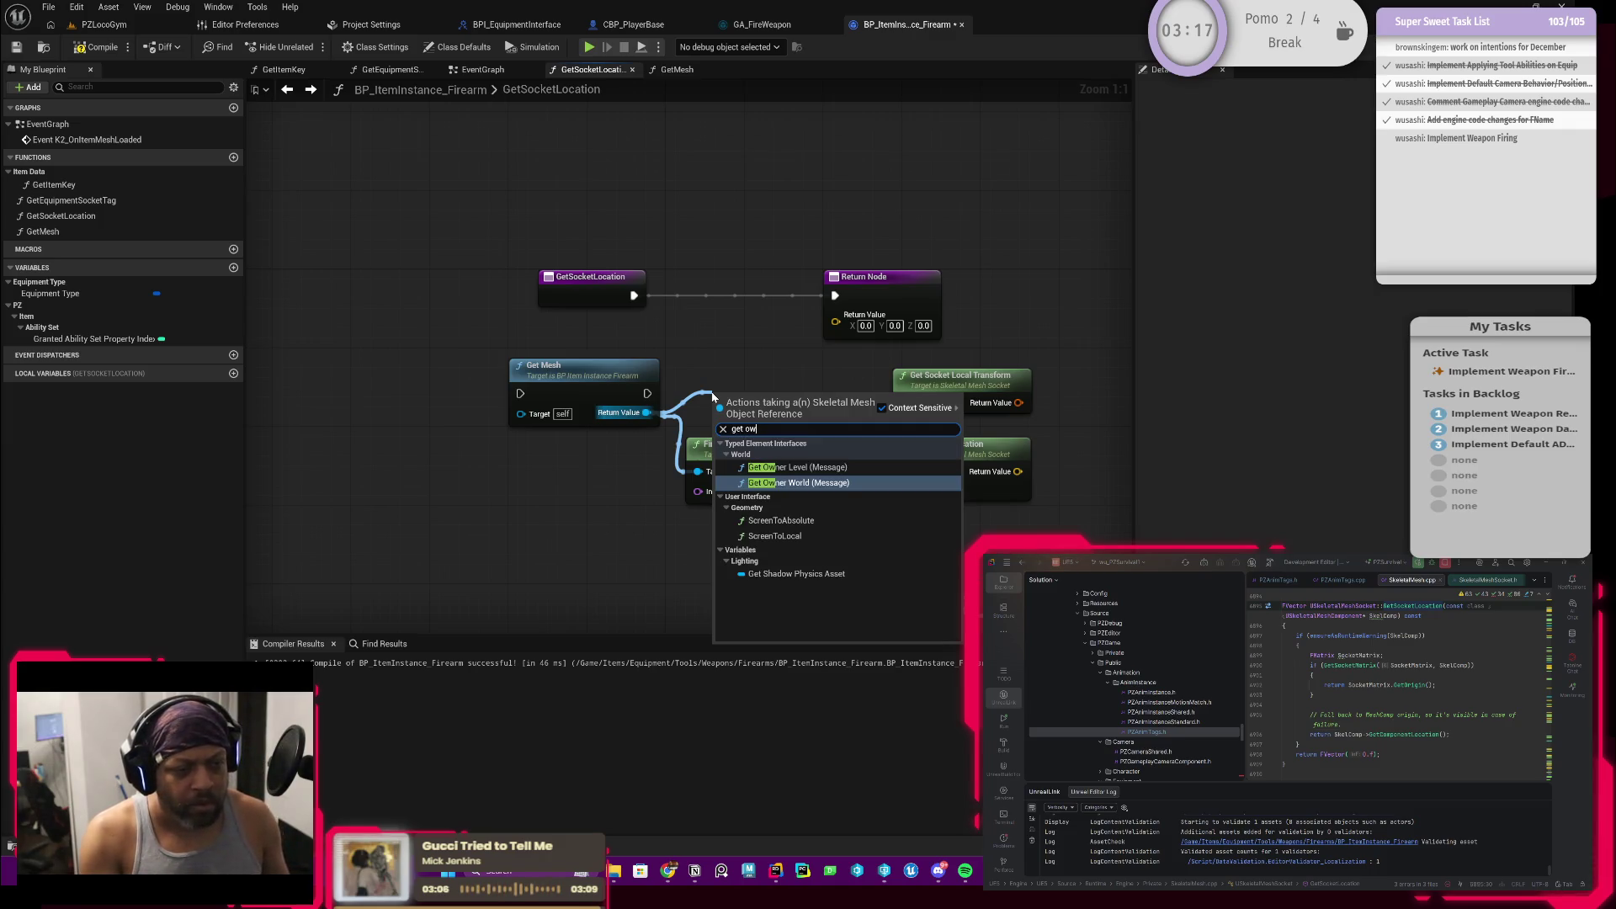
key(BackSpace)
key(BackSpace)
text(co)
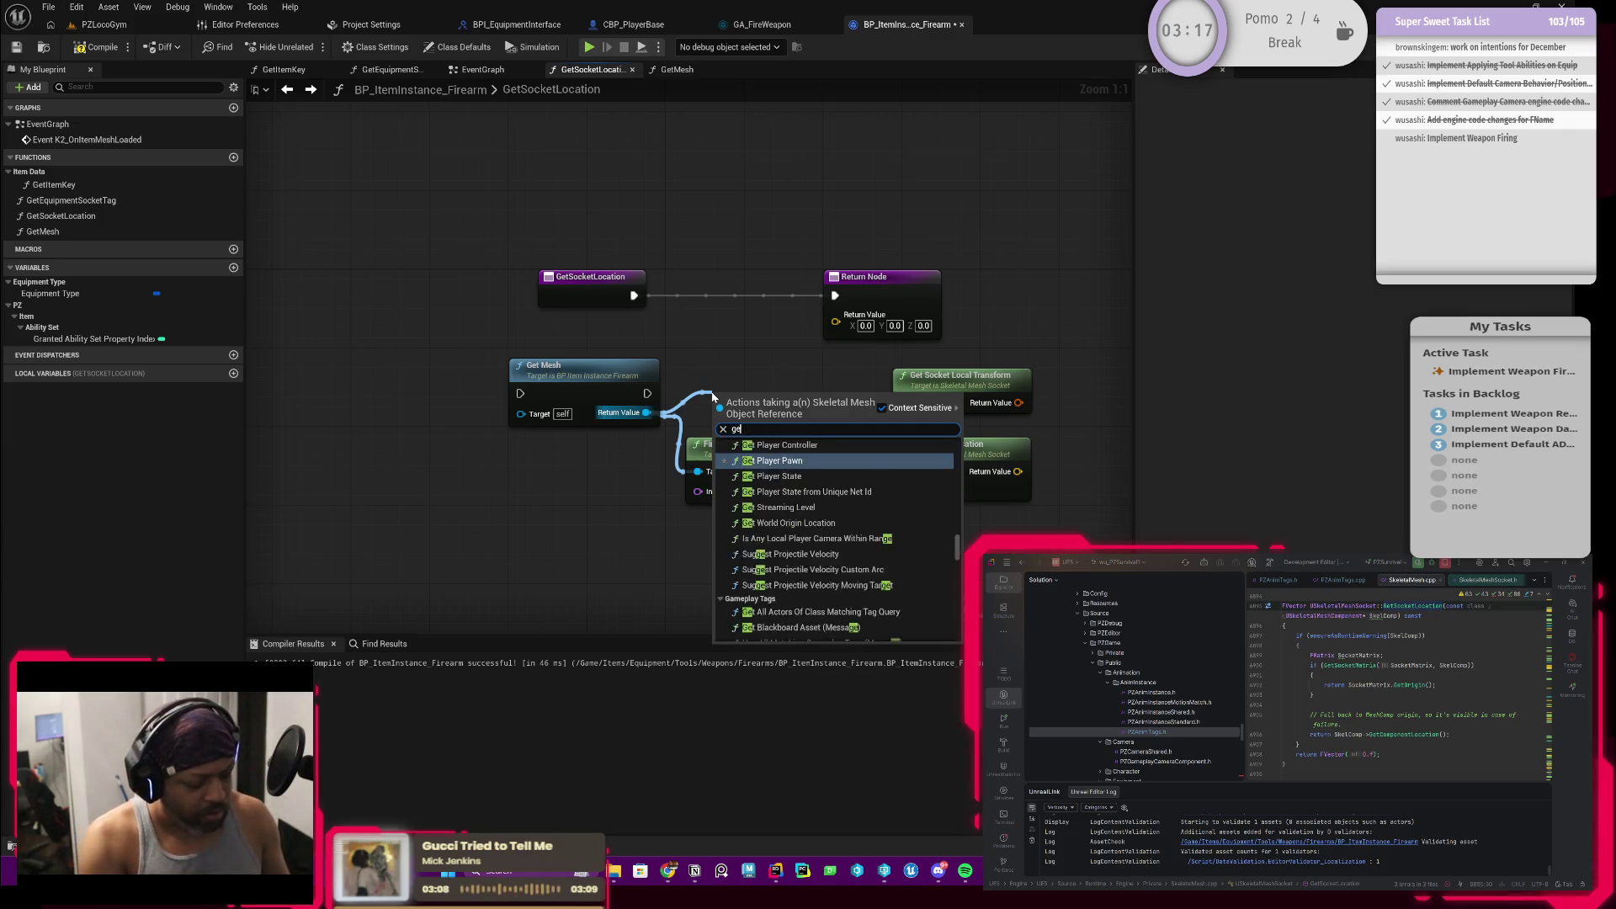
text(mp)
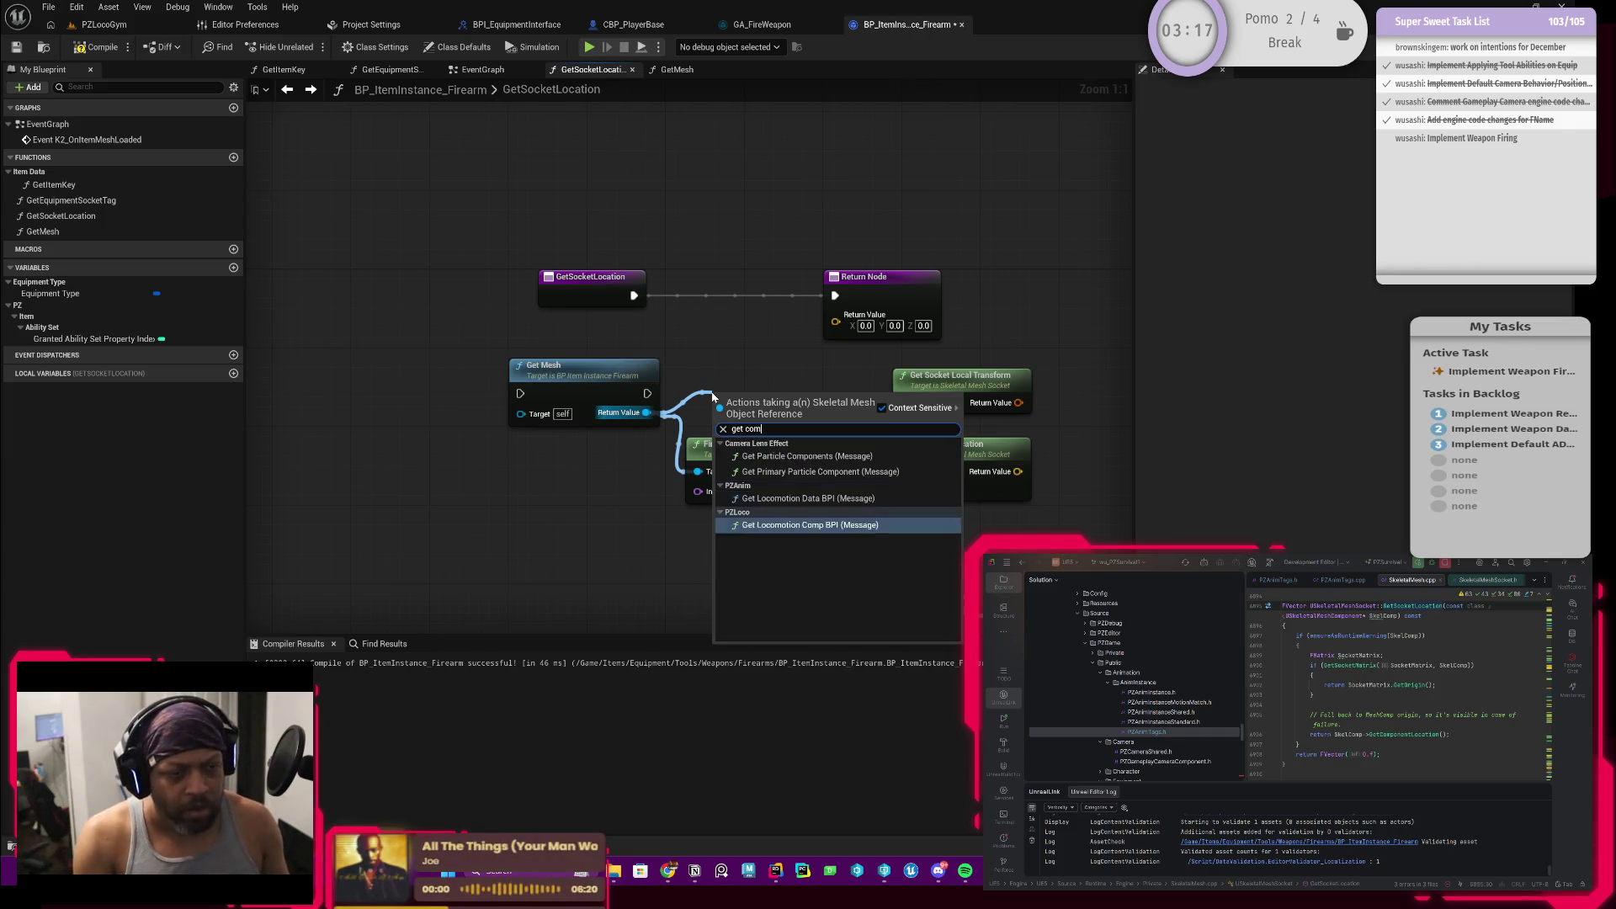
key(BackSpace)
key(BackSpace)
key(BackSpace)
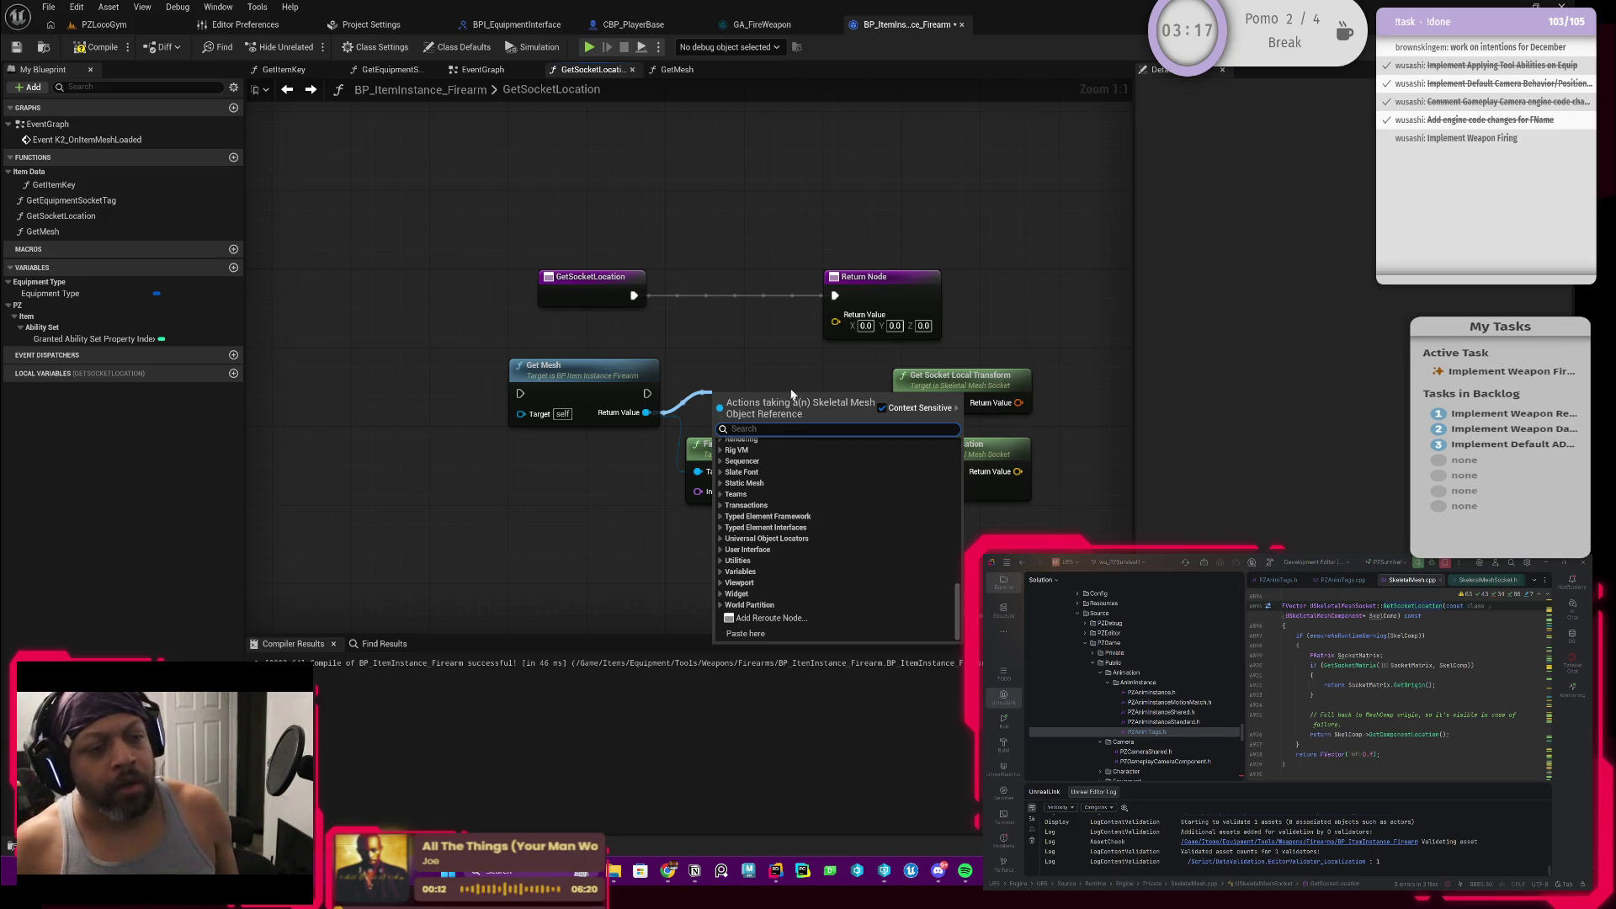
key(Escape)
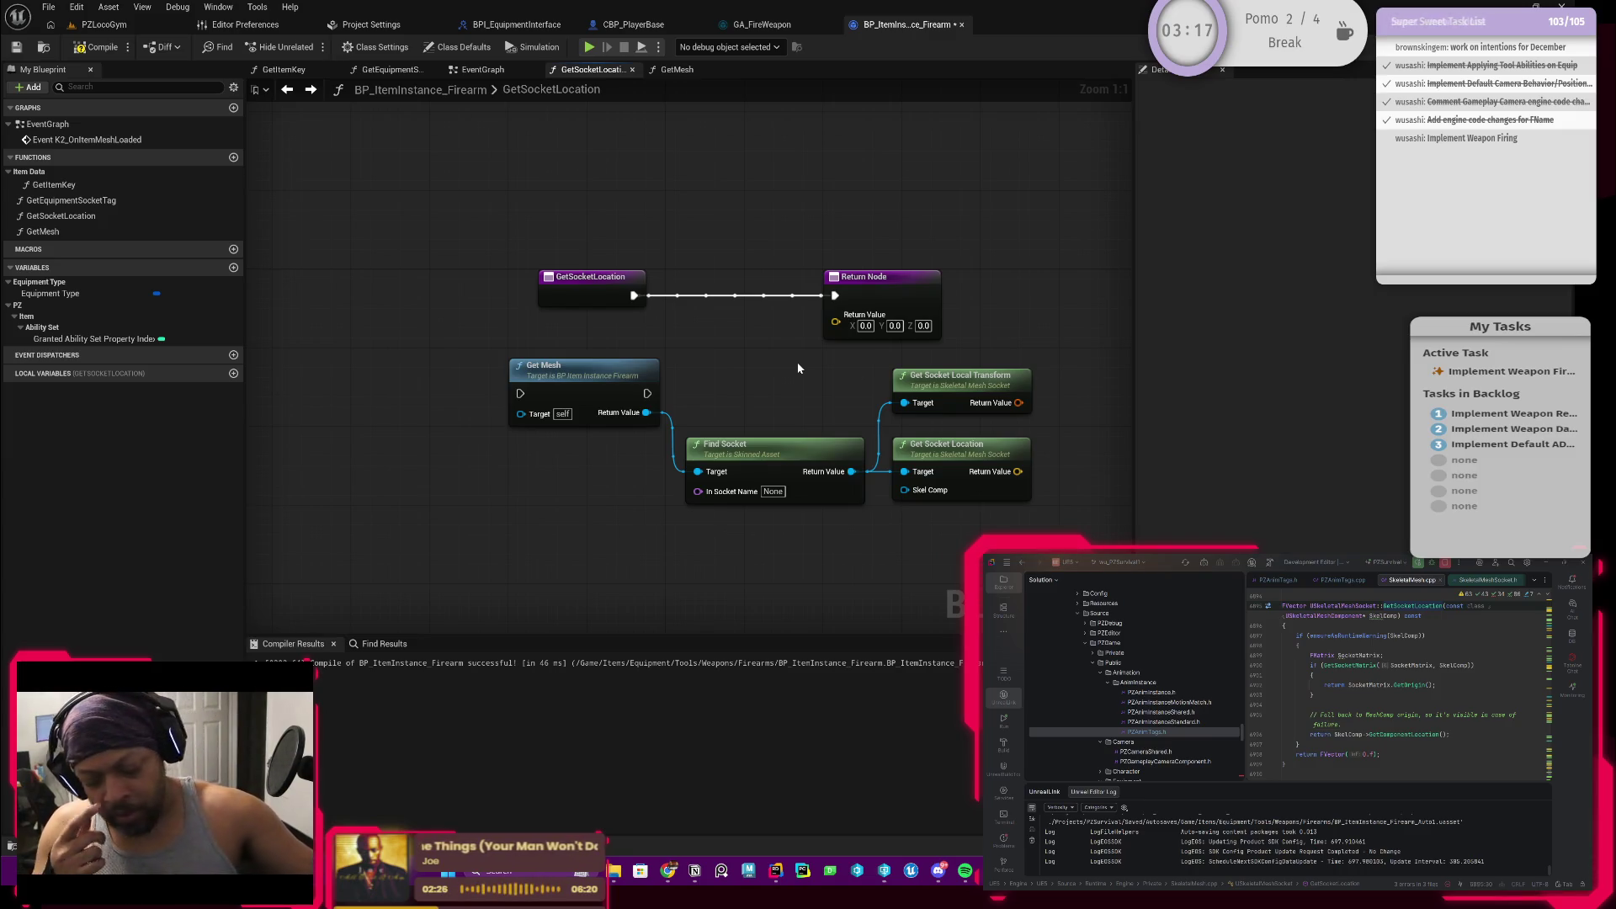
mouse_move(884, 296)
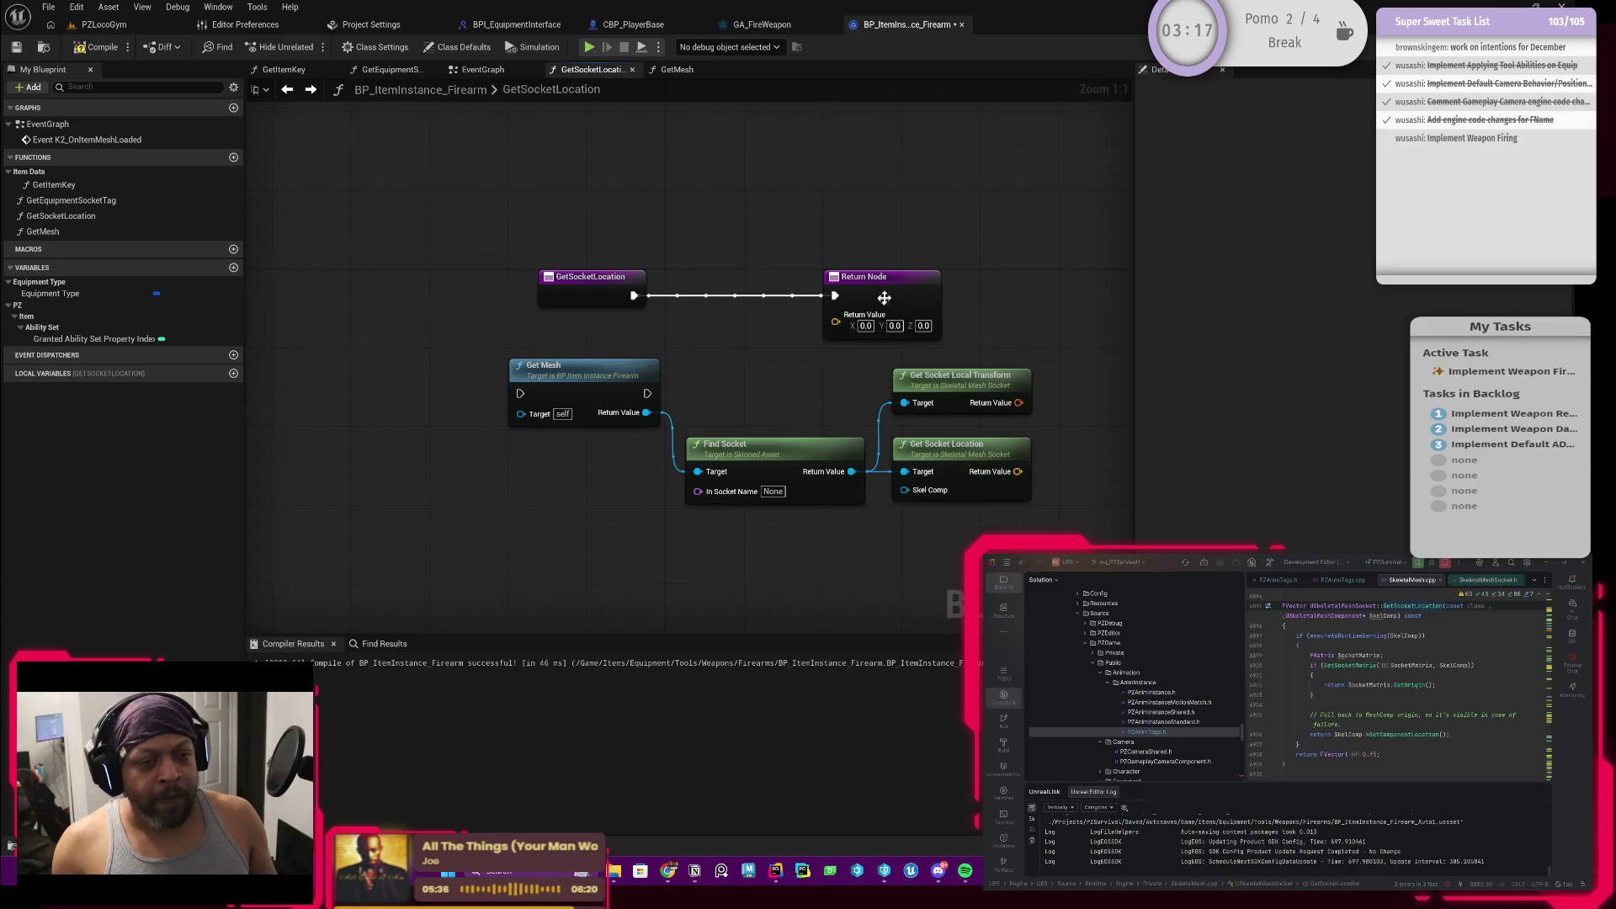
drag(822, 398, 767, 383)
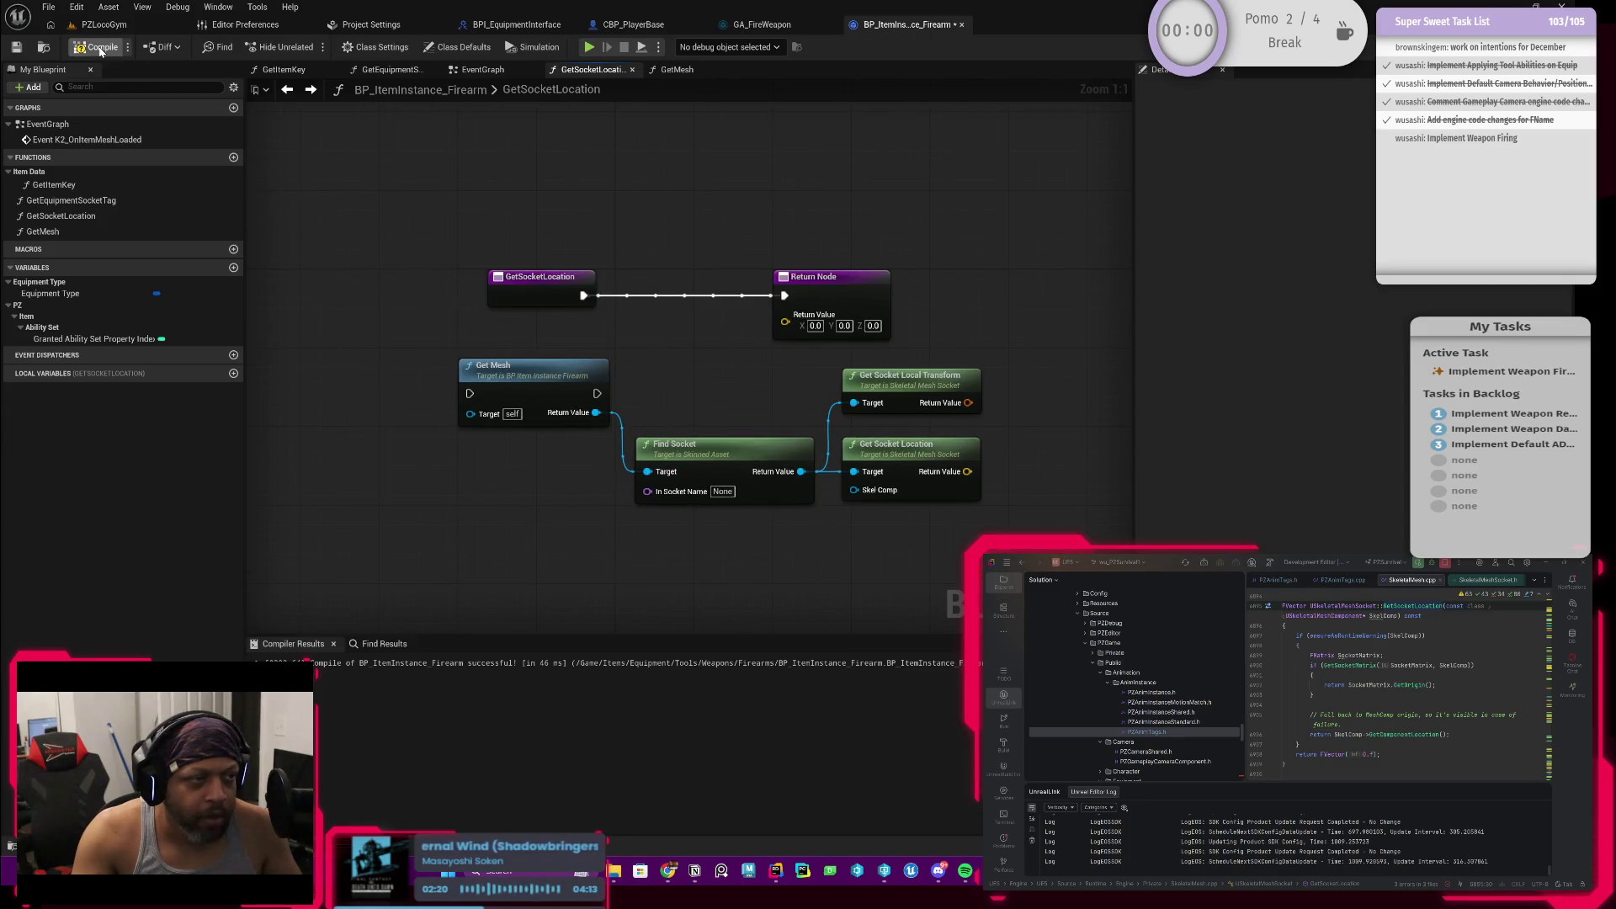
click(47, 48)
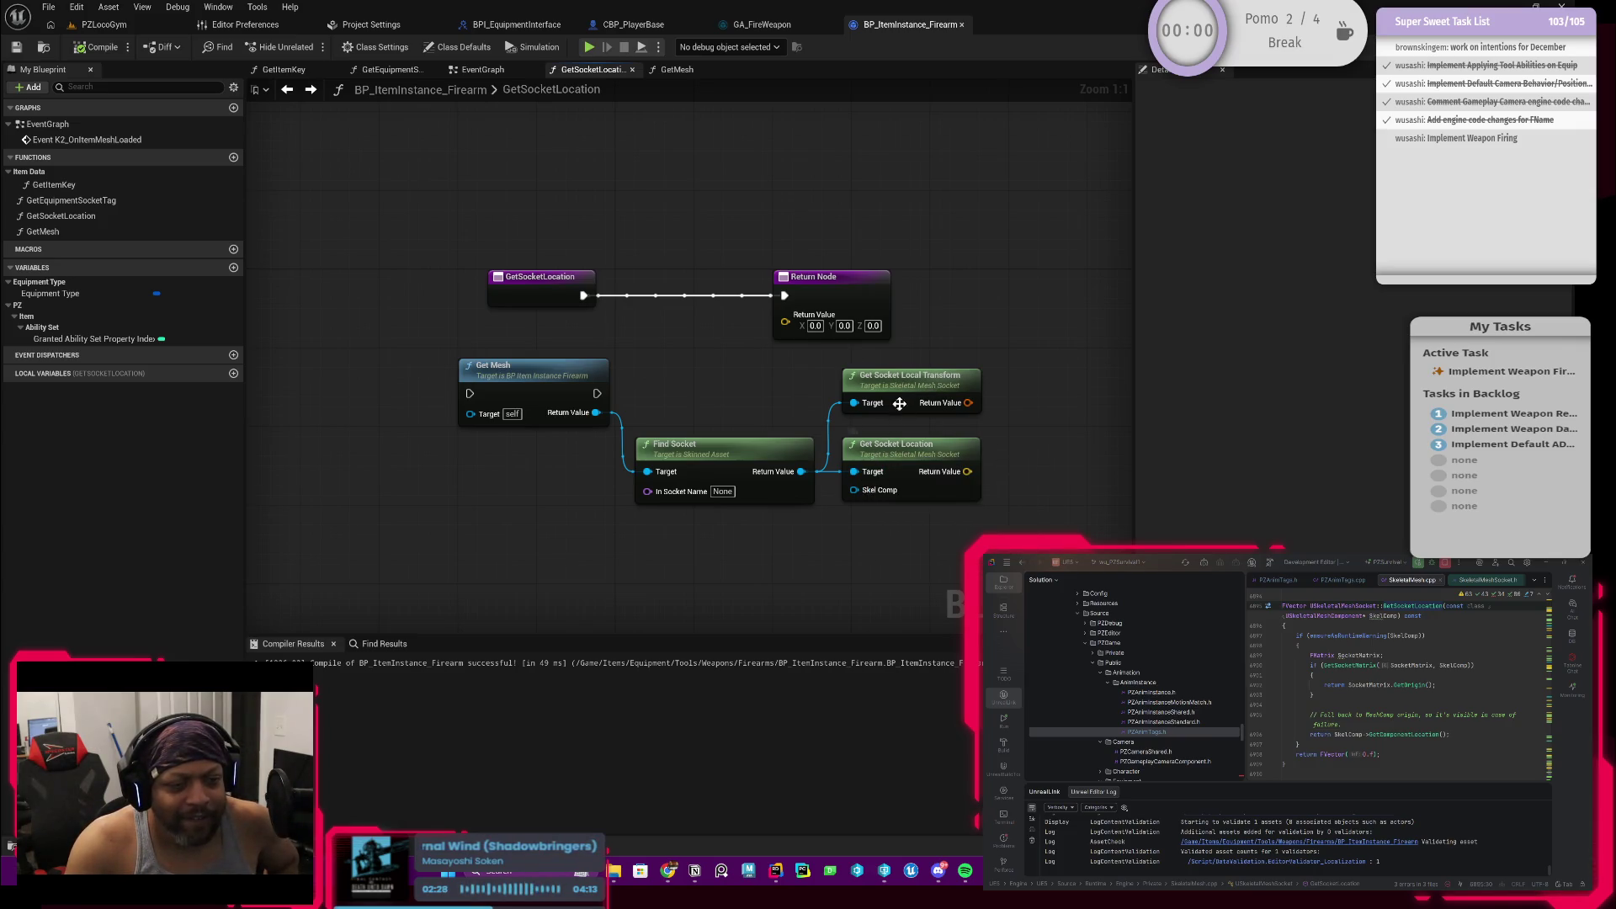
scroll(890, 425, down, 1)
scroll(891, 424, up, 1)
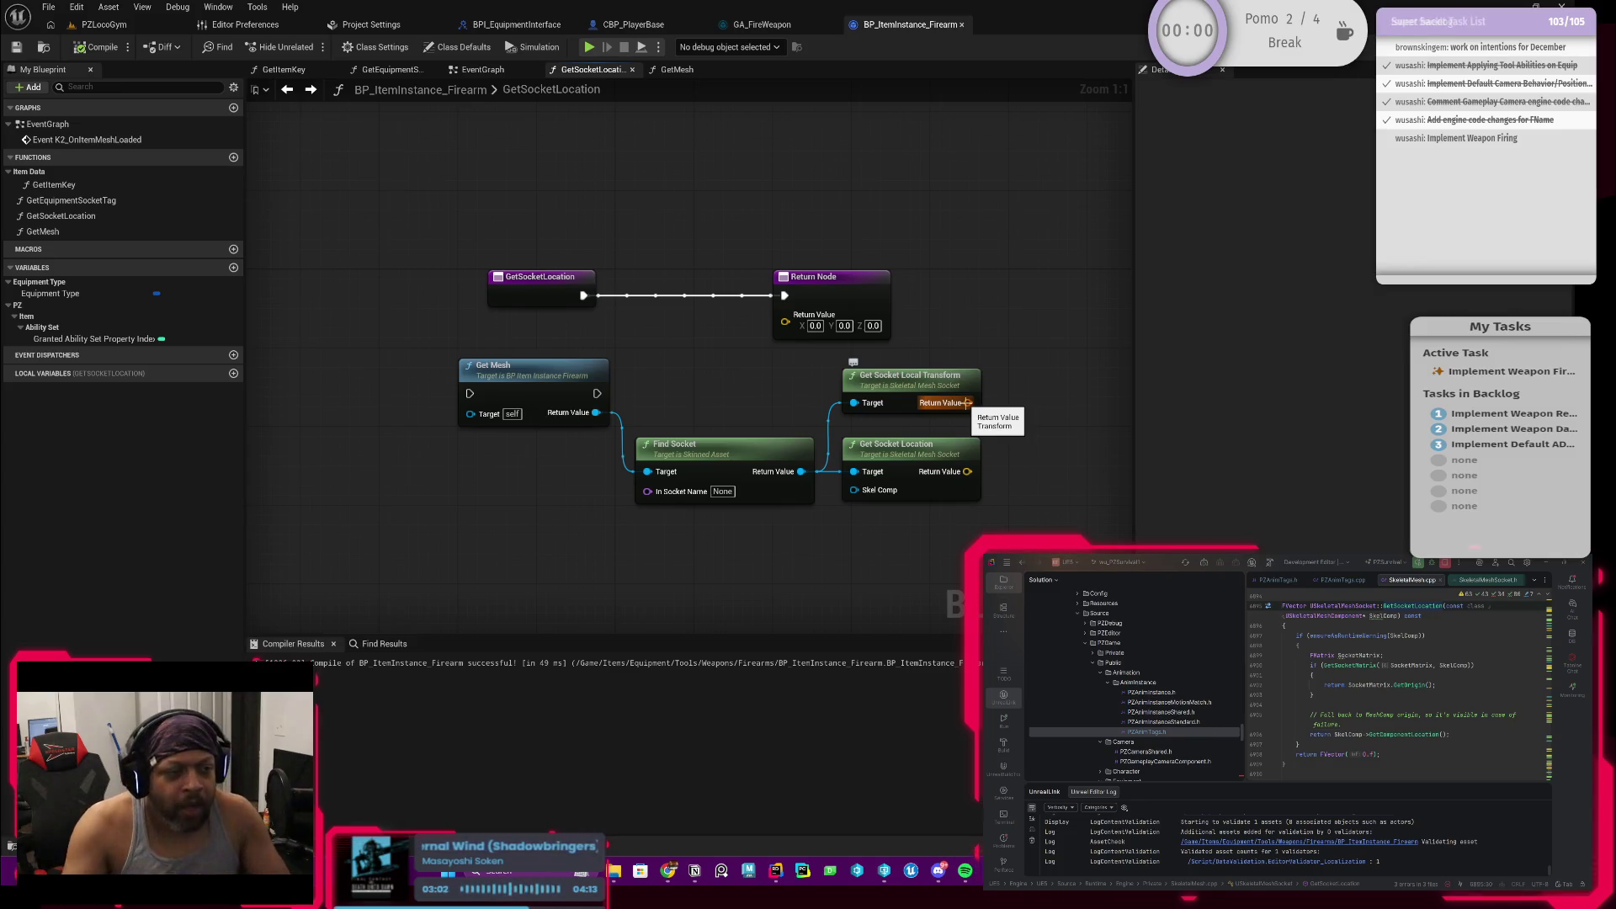
drag(678, 402, 769, 407)
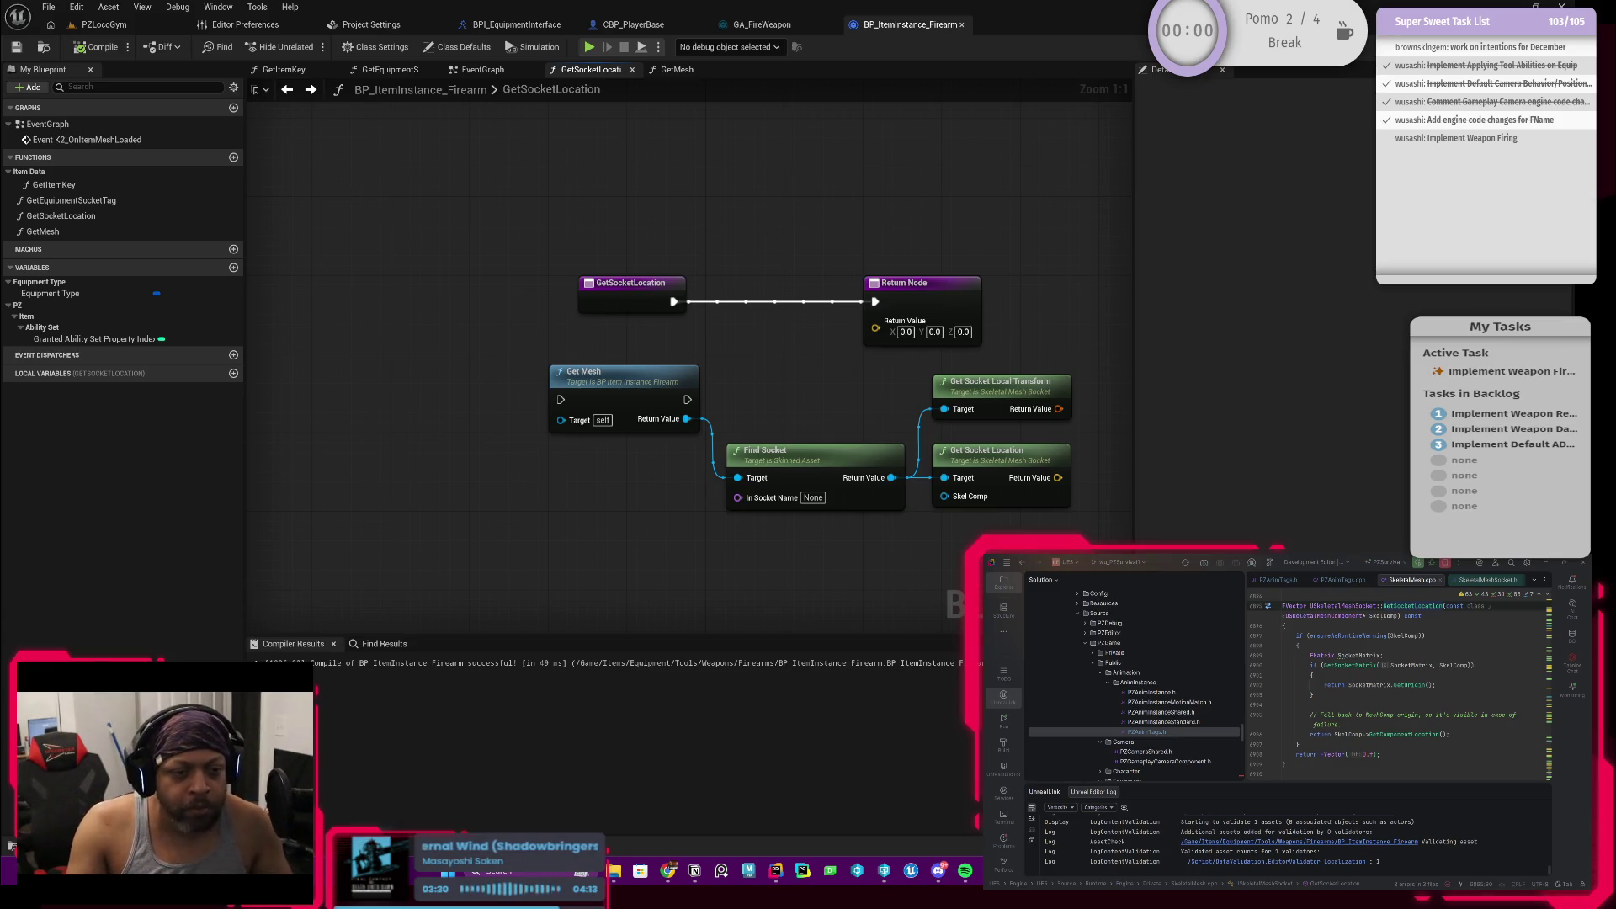
scroll(737, 436, down, 1)
scroll(736, 436, up, 1)
Step: Drag the GetSocketLocation entry and Return Node up above the socket lookup nodes
drag(736, 436, 707, 430)
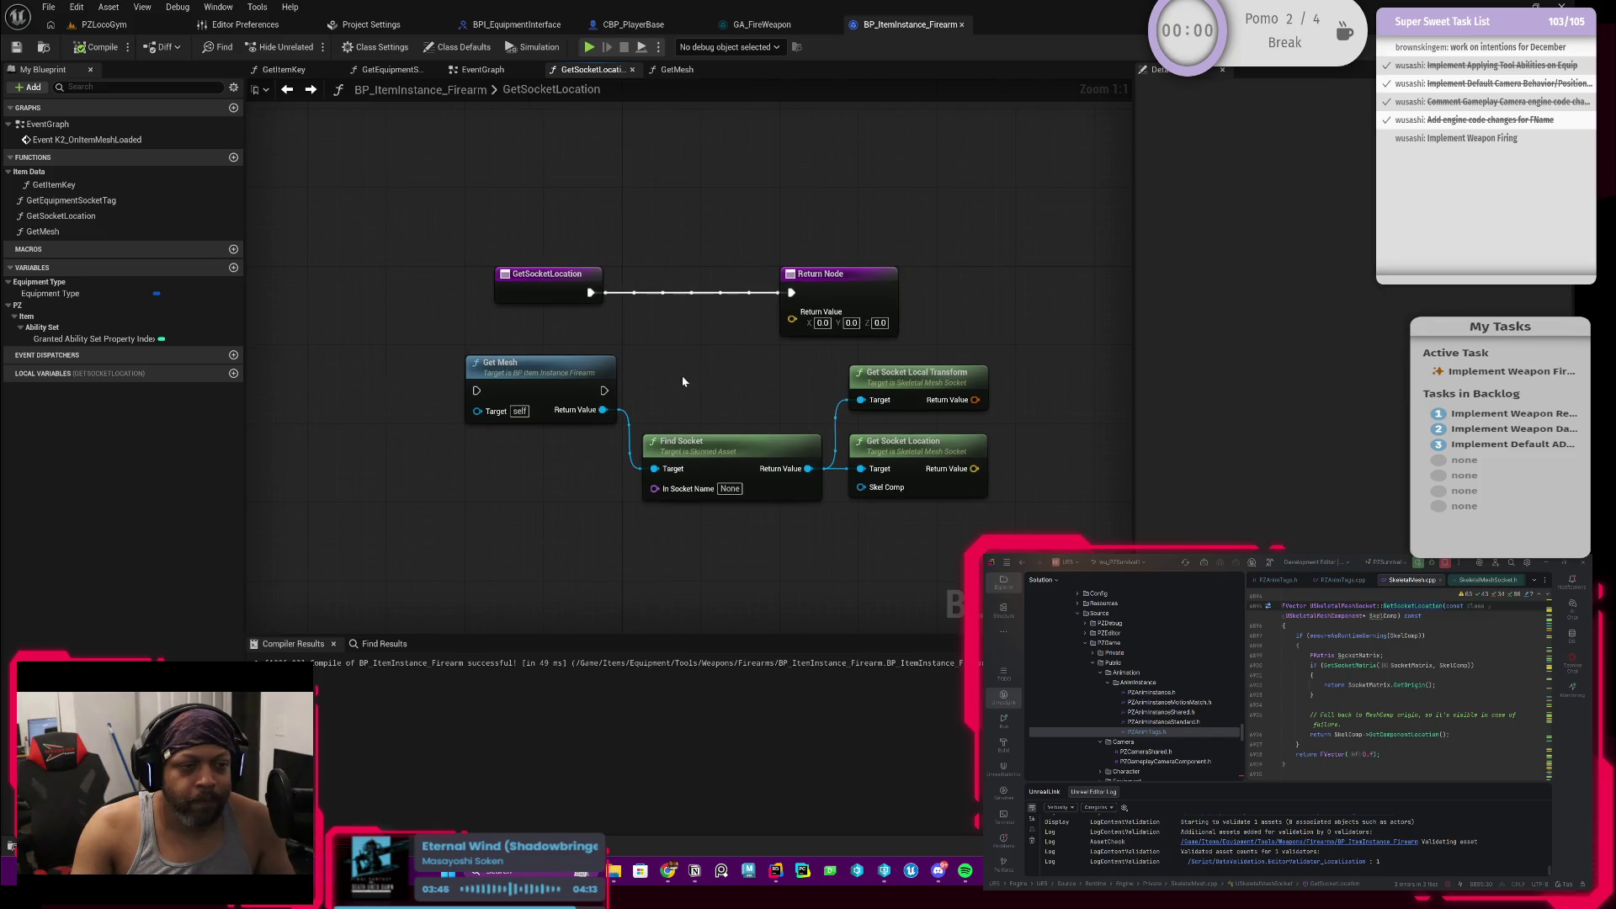
drag(595, 289, 594, 240)
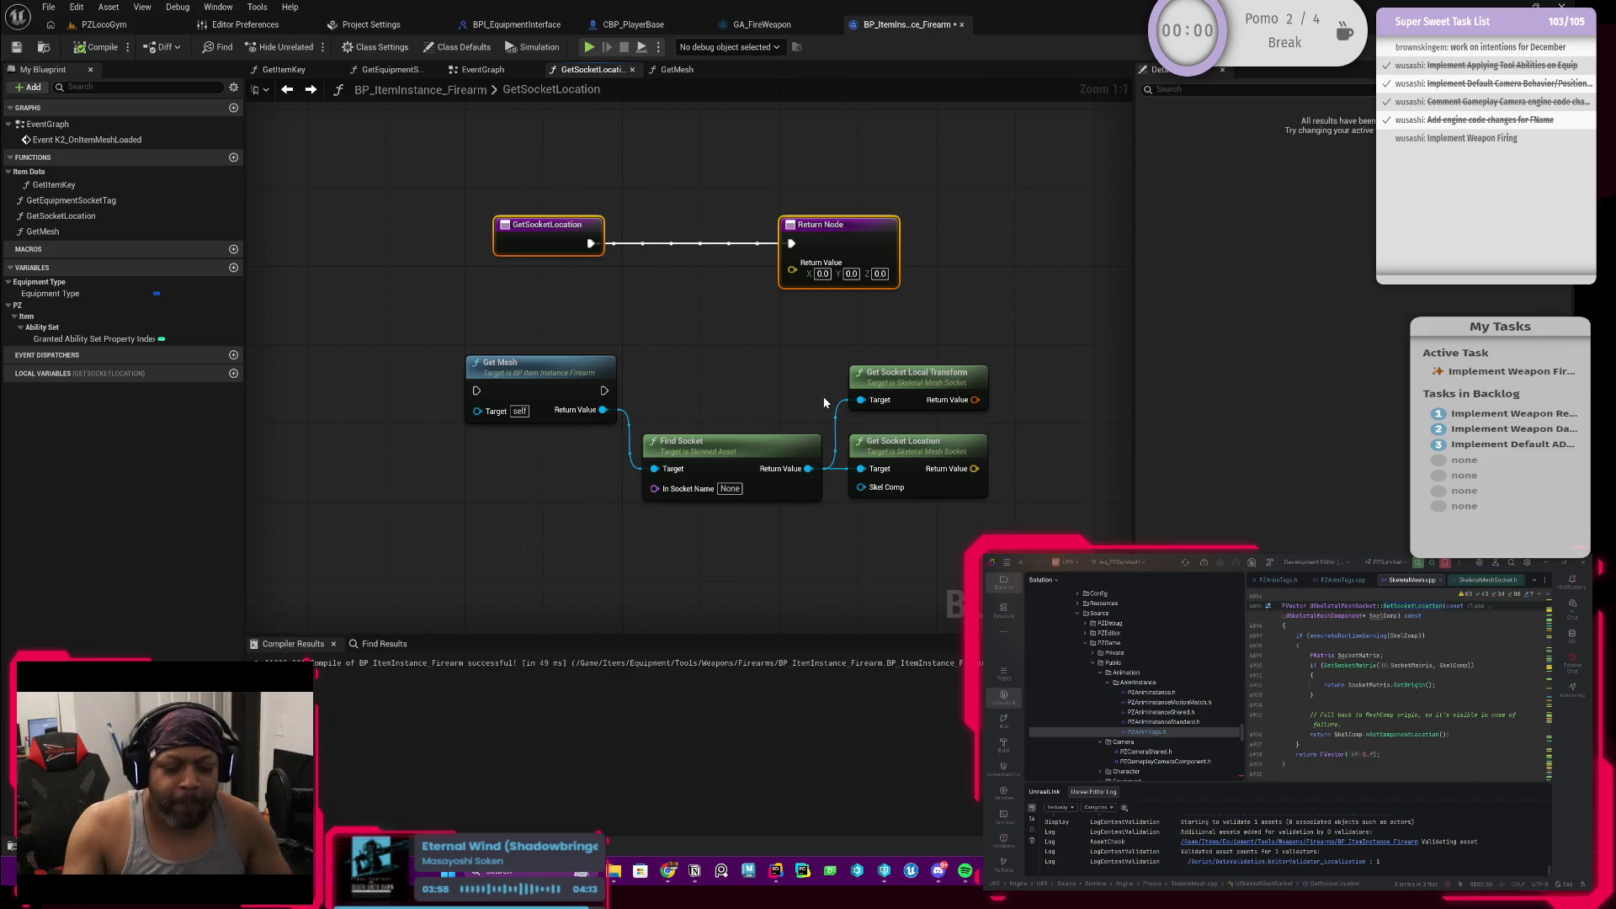
mouse_move(732, 444)
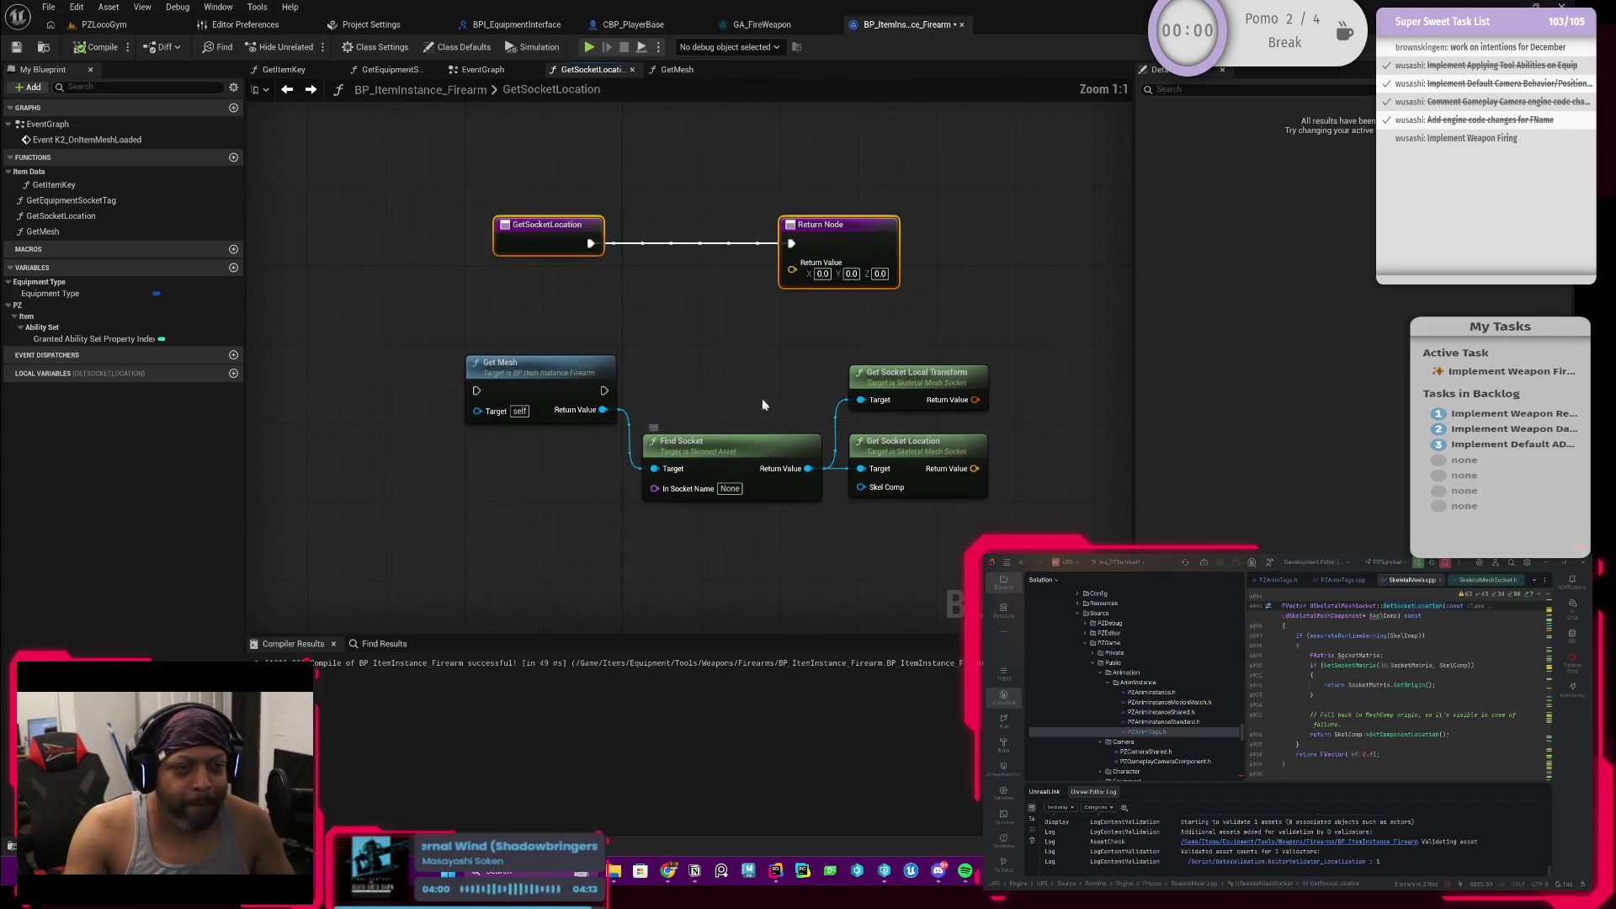
drag(774, 415, 724, 403)
Step: Compile the firearm blueprint and delete the Get Mesh node from the graph
click(95, 46)
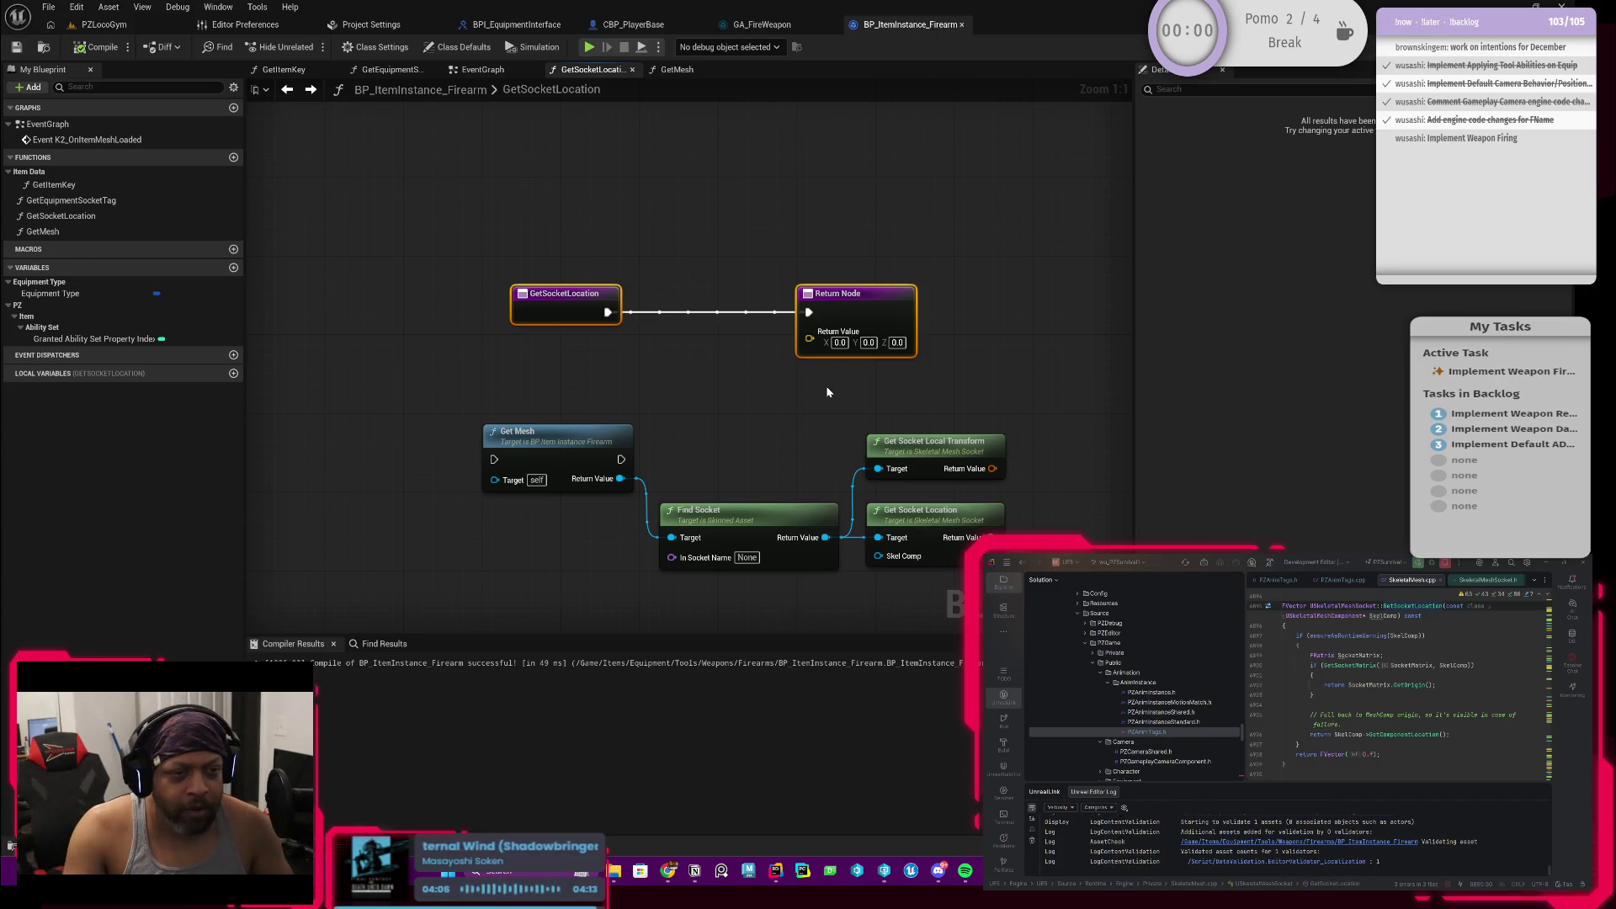
drag(744, 414, 745, 337)
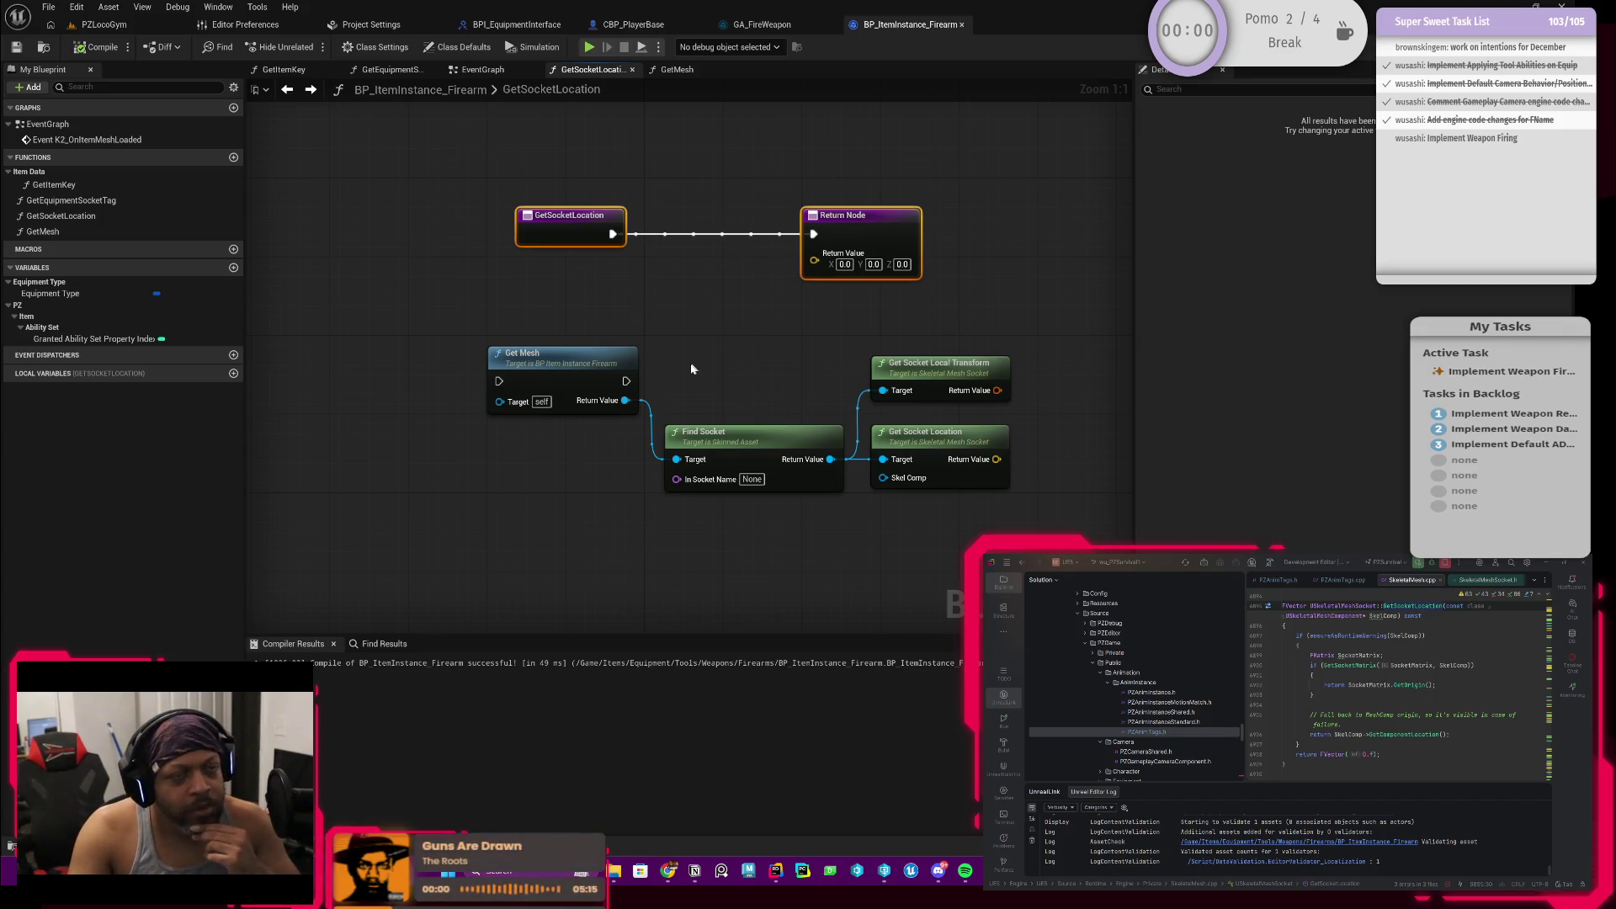
drag(552, 329, 553, 450)
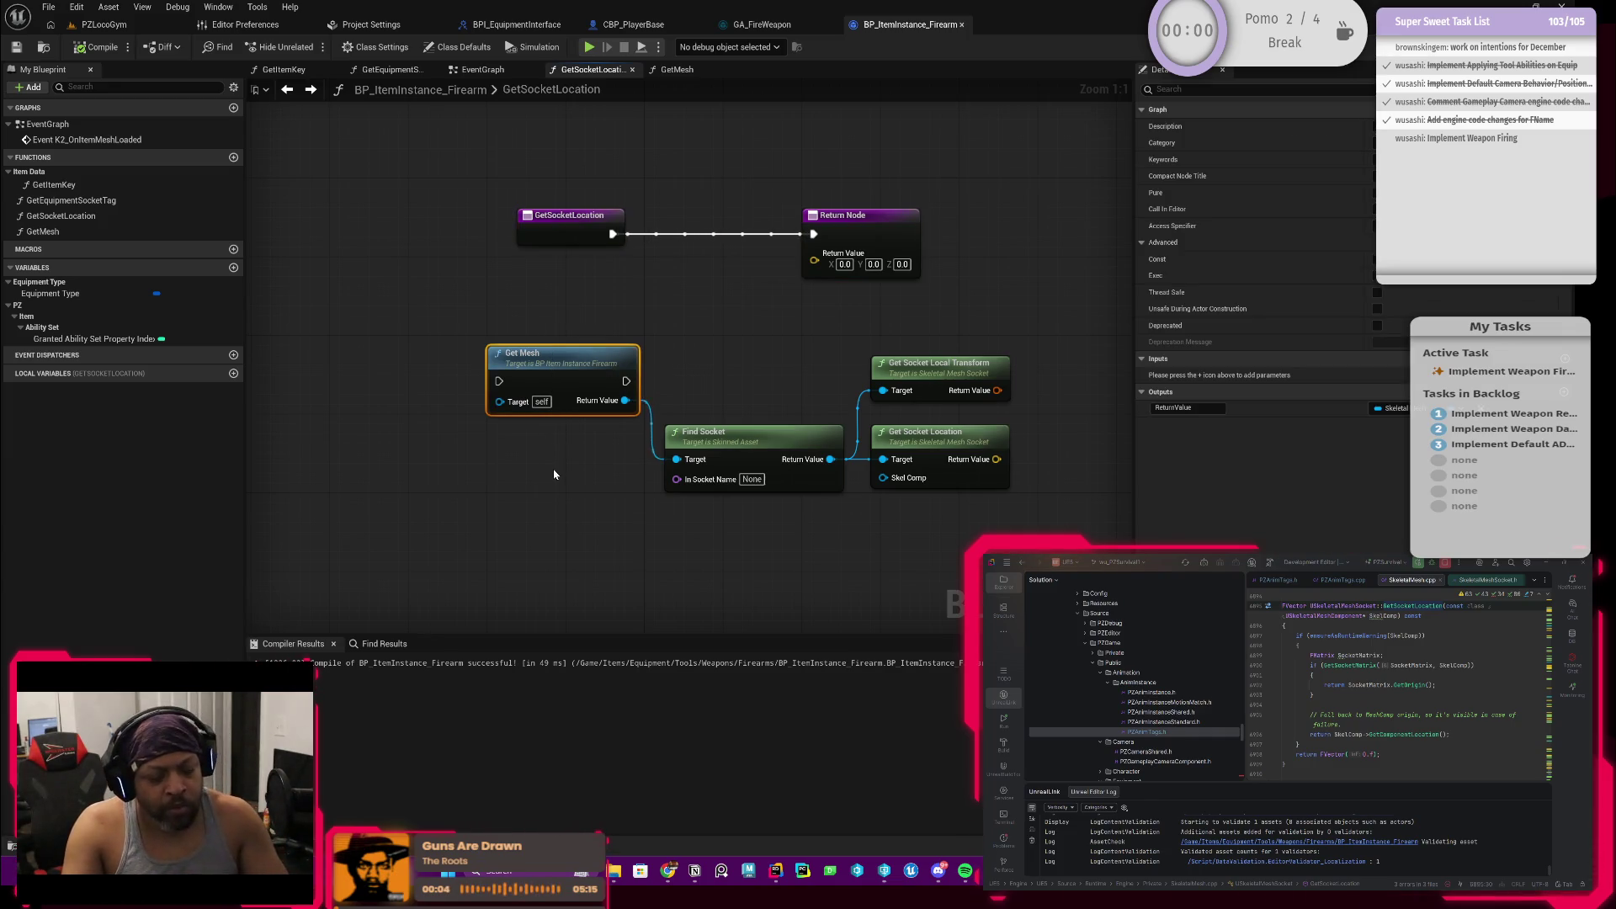
key(Delete)
Step: Delete Find Socket, Get Socket Local Transform and Get Socket Location, leaving entry wired to Return Node
drag(694, 351, 1023, 505)
key(Delete)
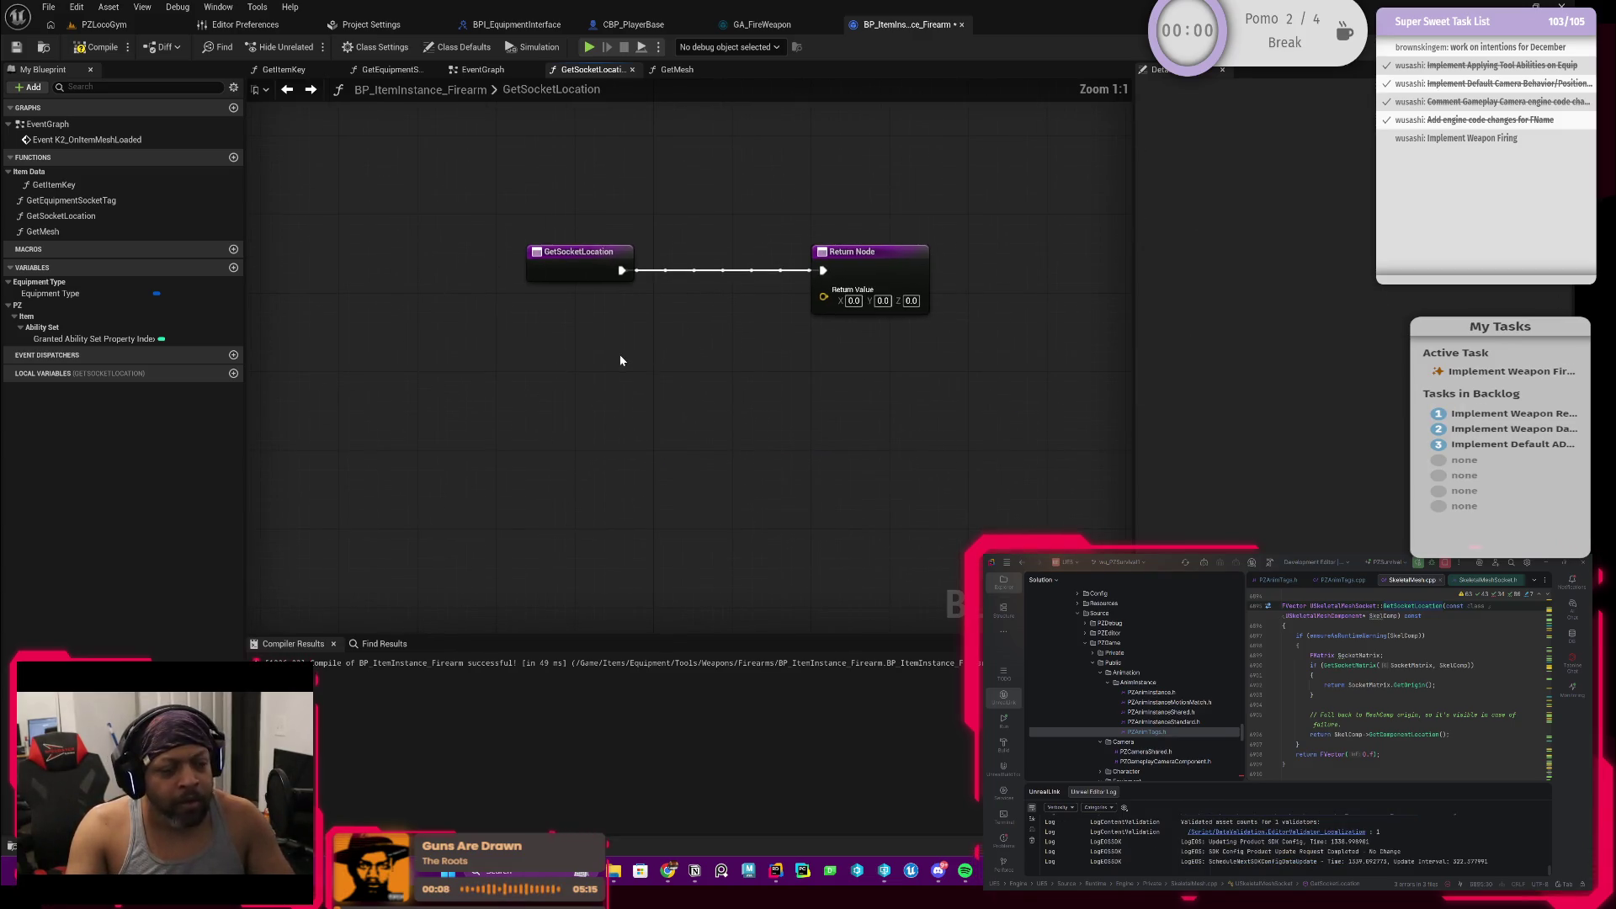
right_click(573, 357)
key(Escape)
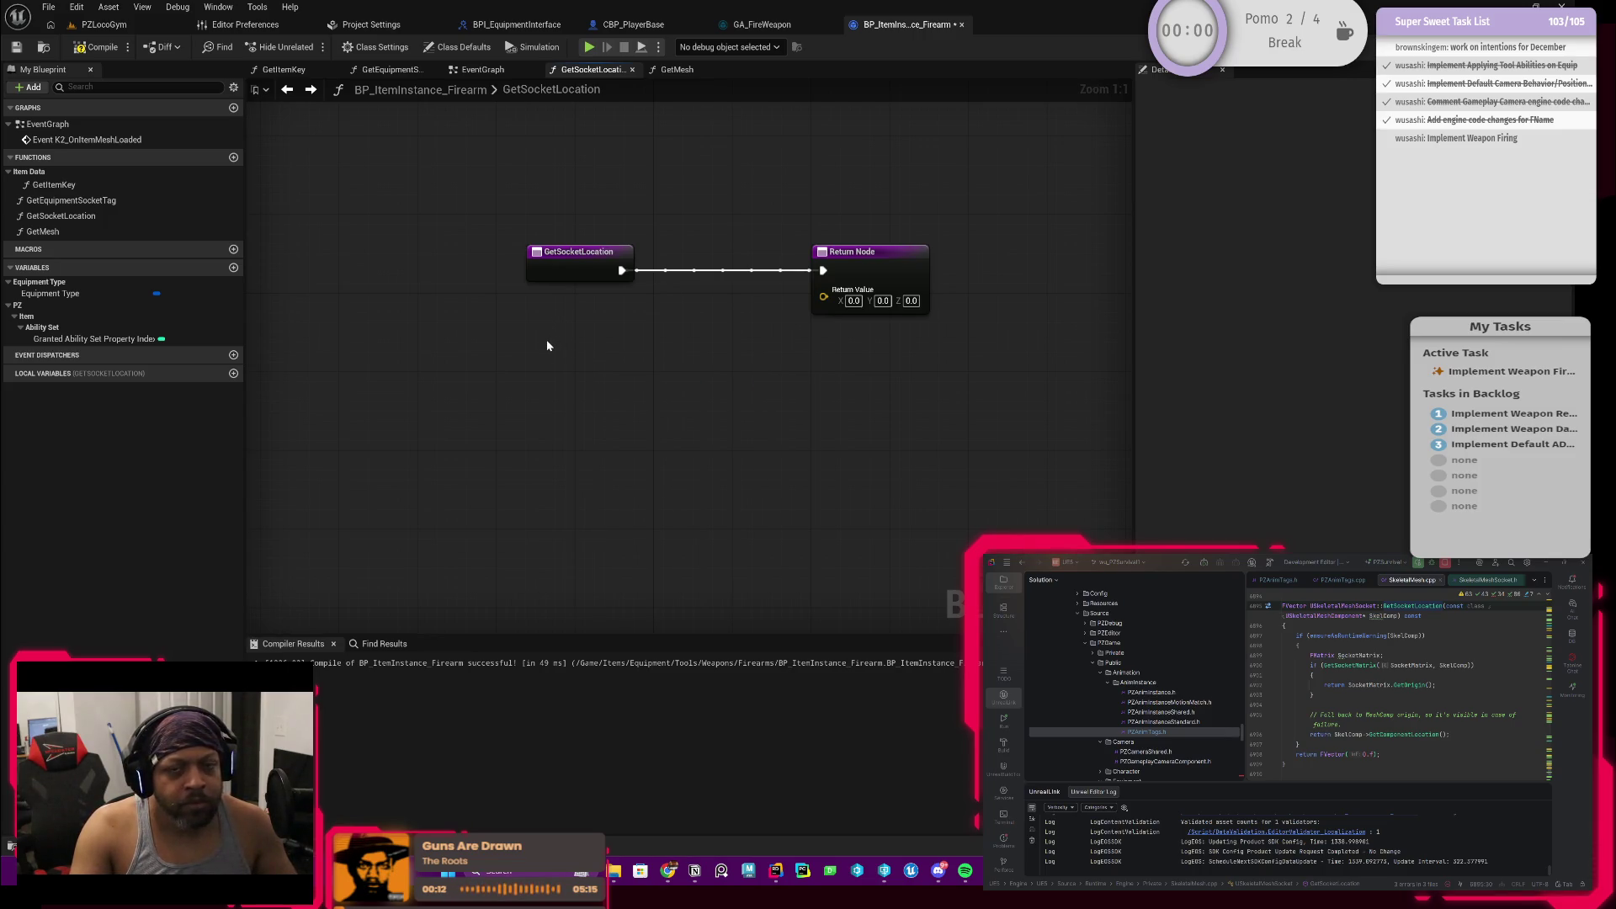
right_click(537, 349)
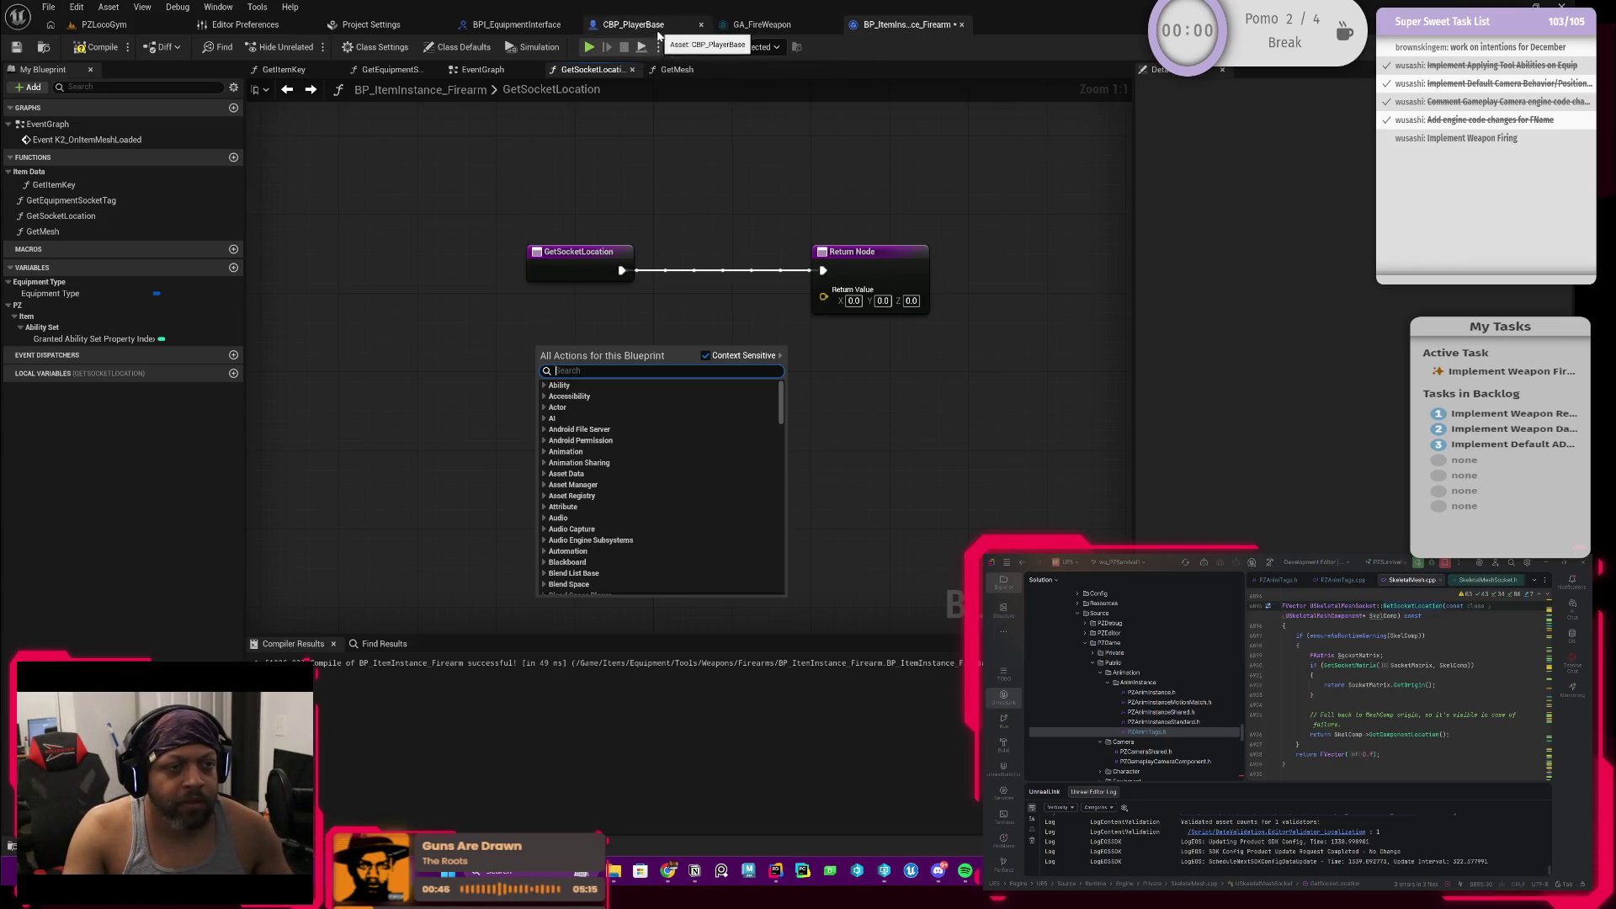
Step: Switch to the CBP_PlayerBase blueprint
click(633, 24)
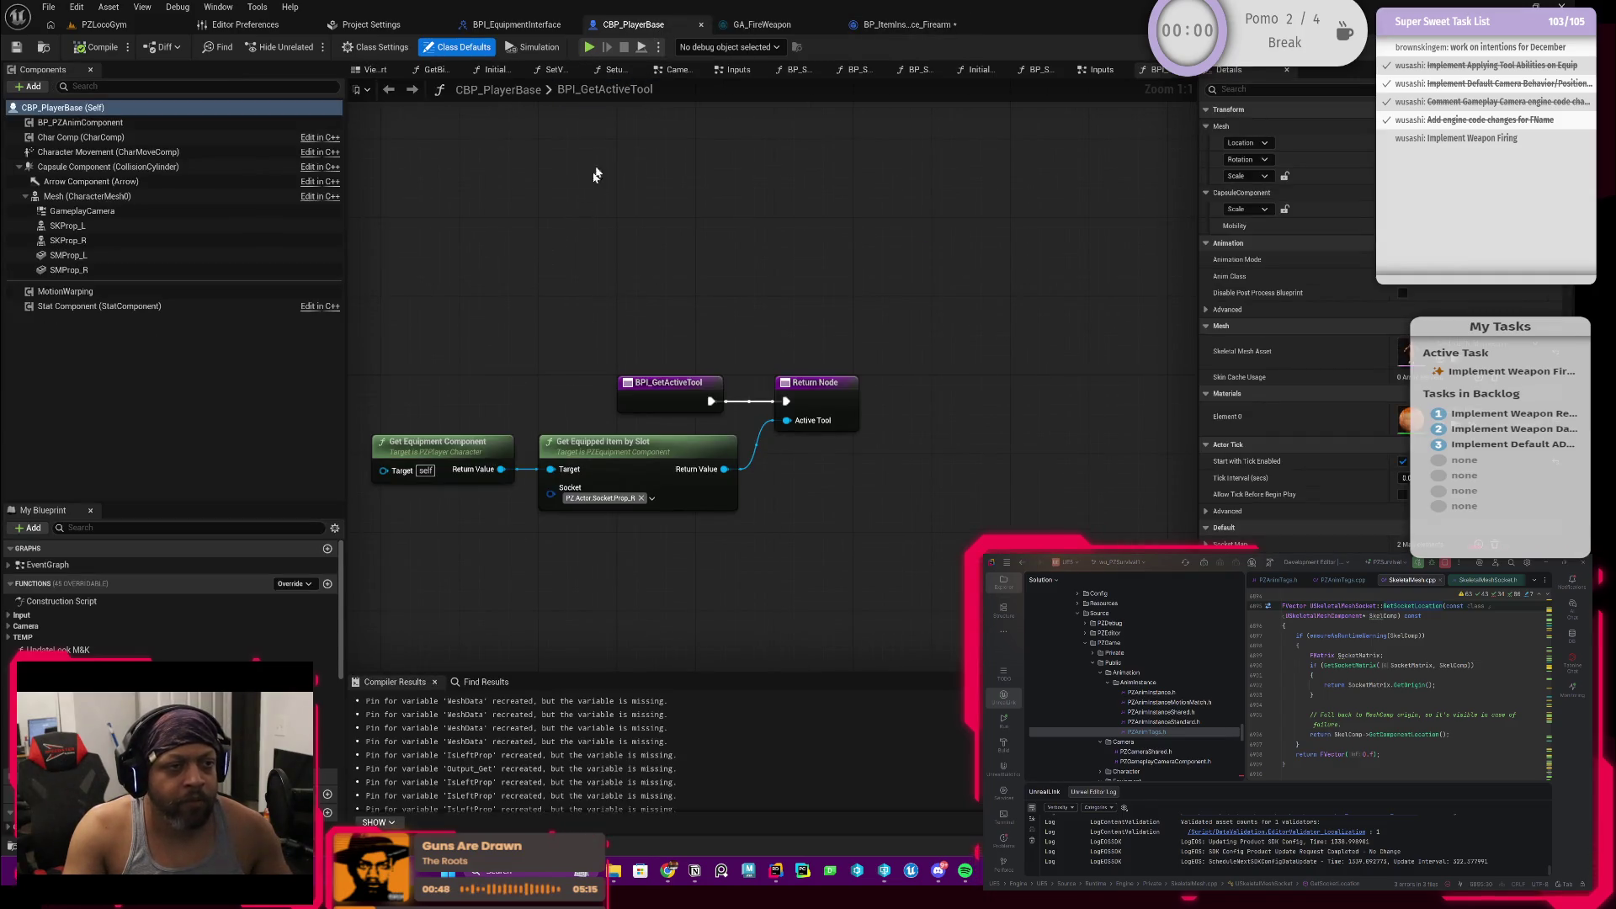
scroll(265, 606, down, 5)
scroll(266, 631, down, 5)
scroll(265, 639, up, 10)
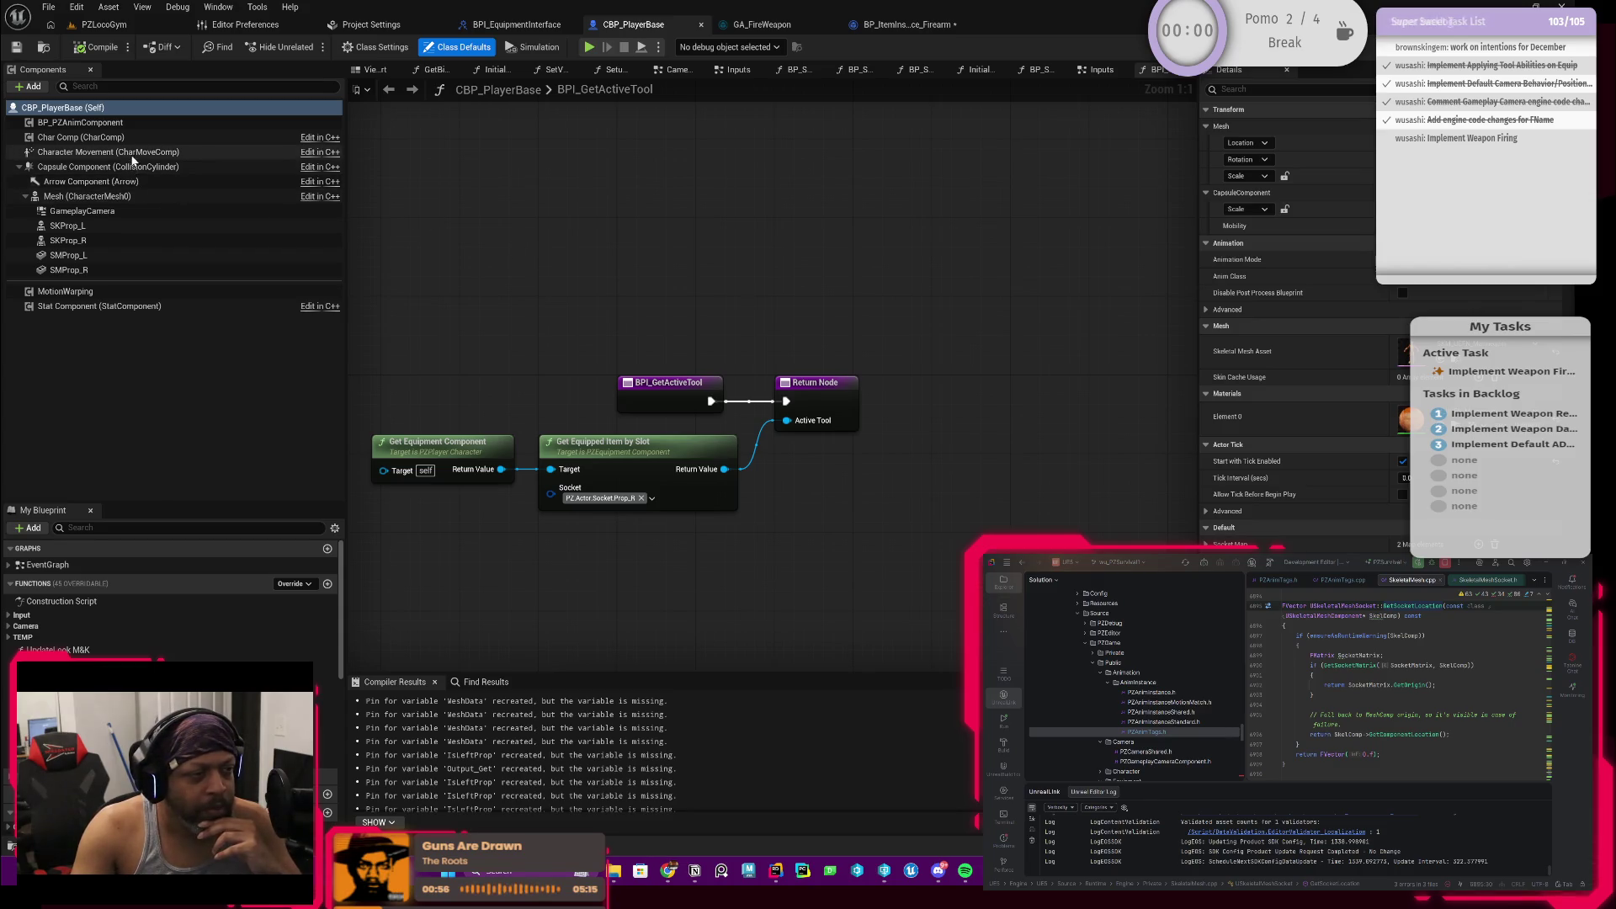
Step: Open BP_PZAnimComponent for editing from the Components panel
click(78, 123)
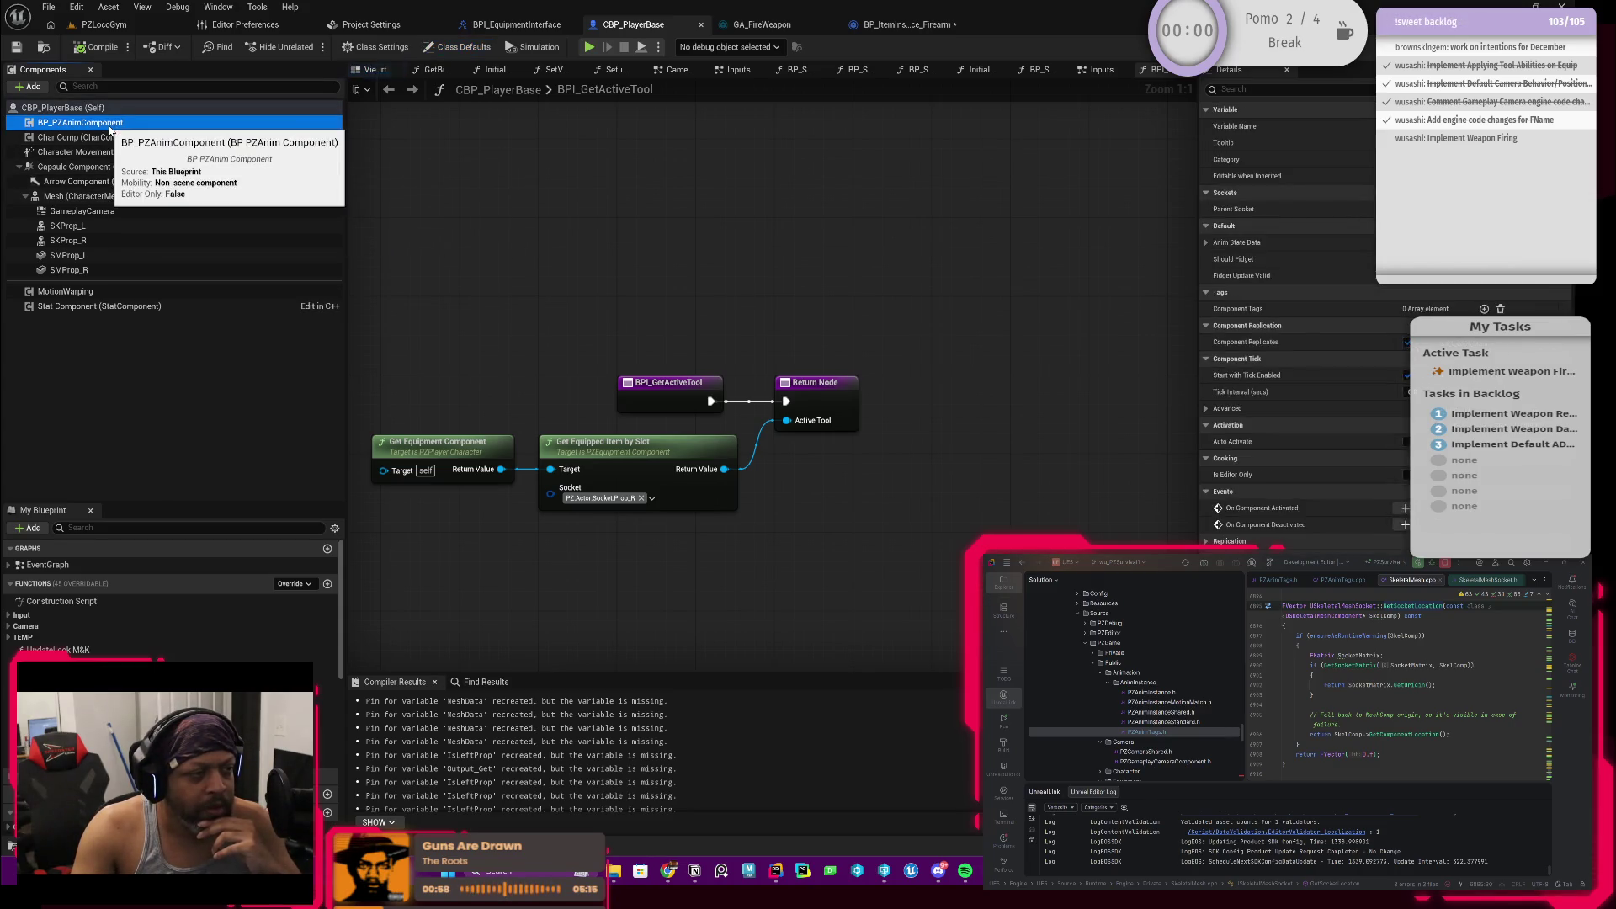
right_click(110, 129)
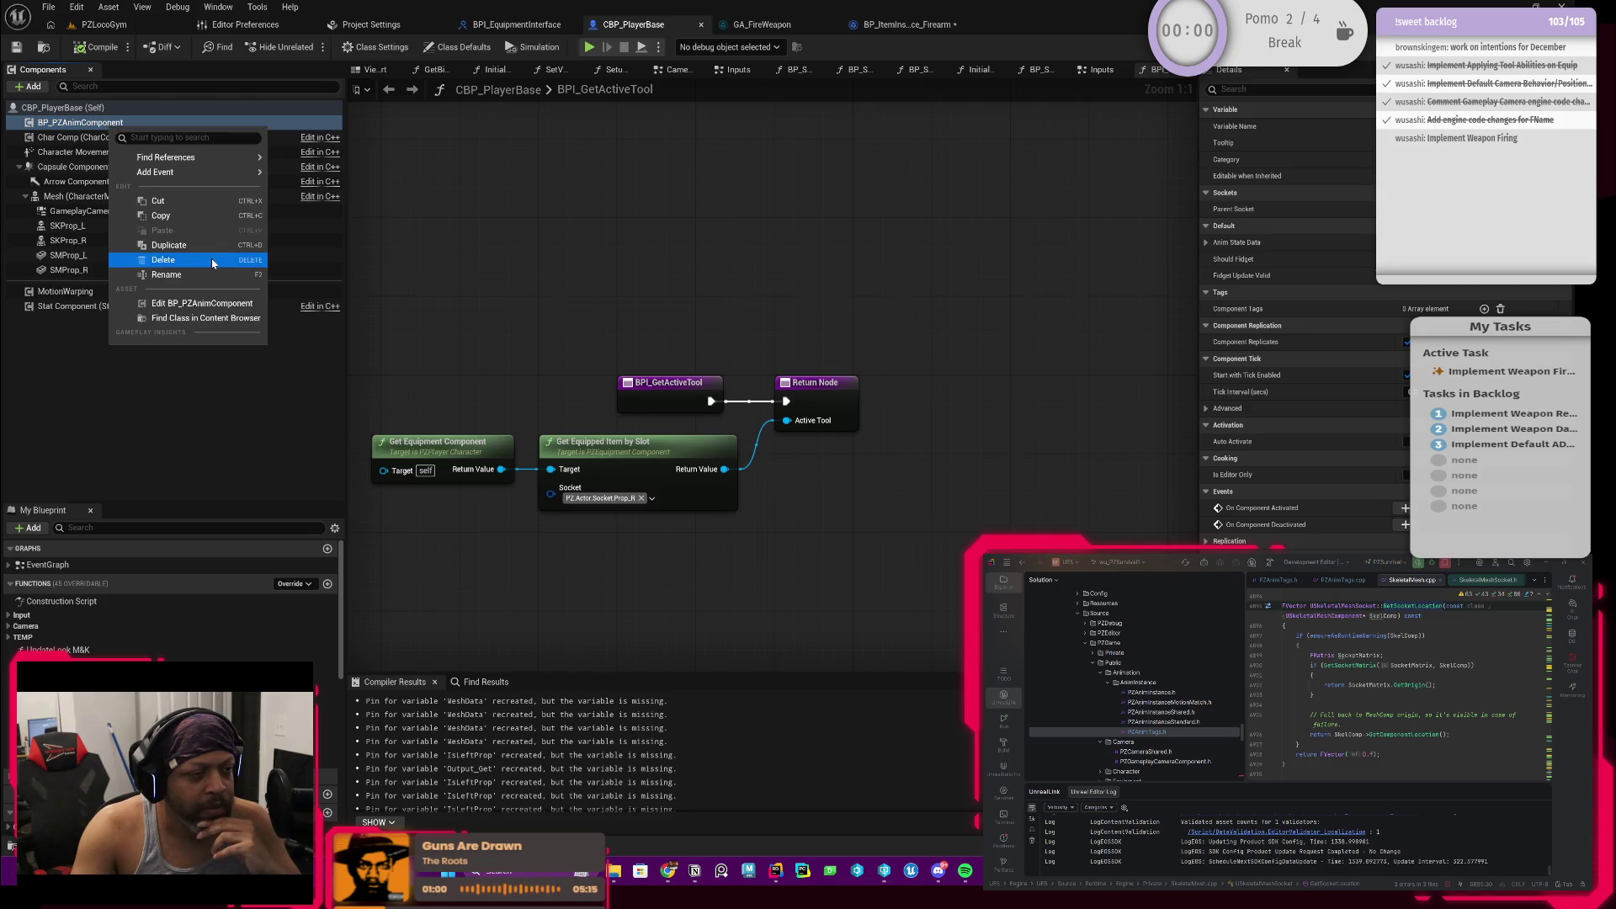
click(203, 304)
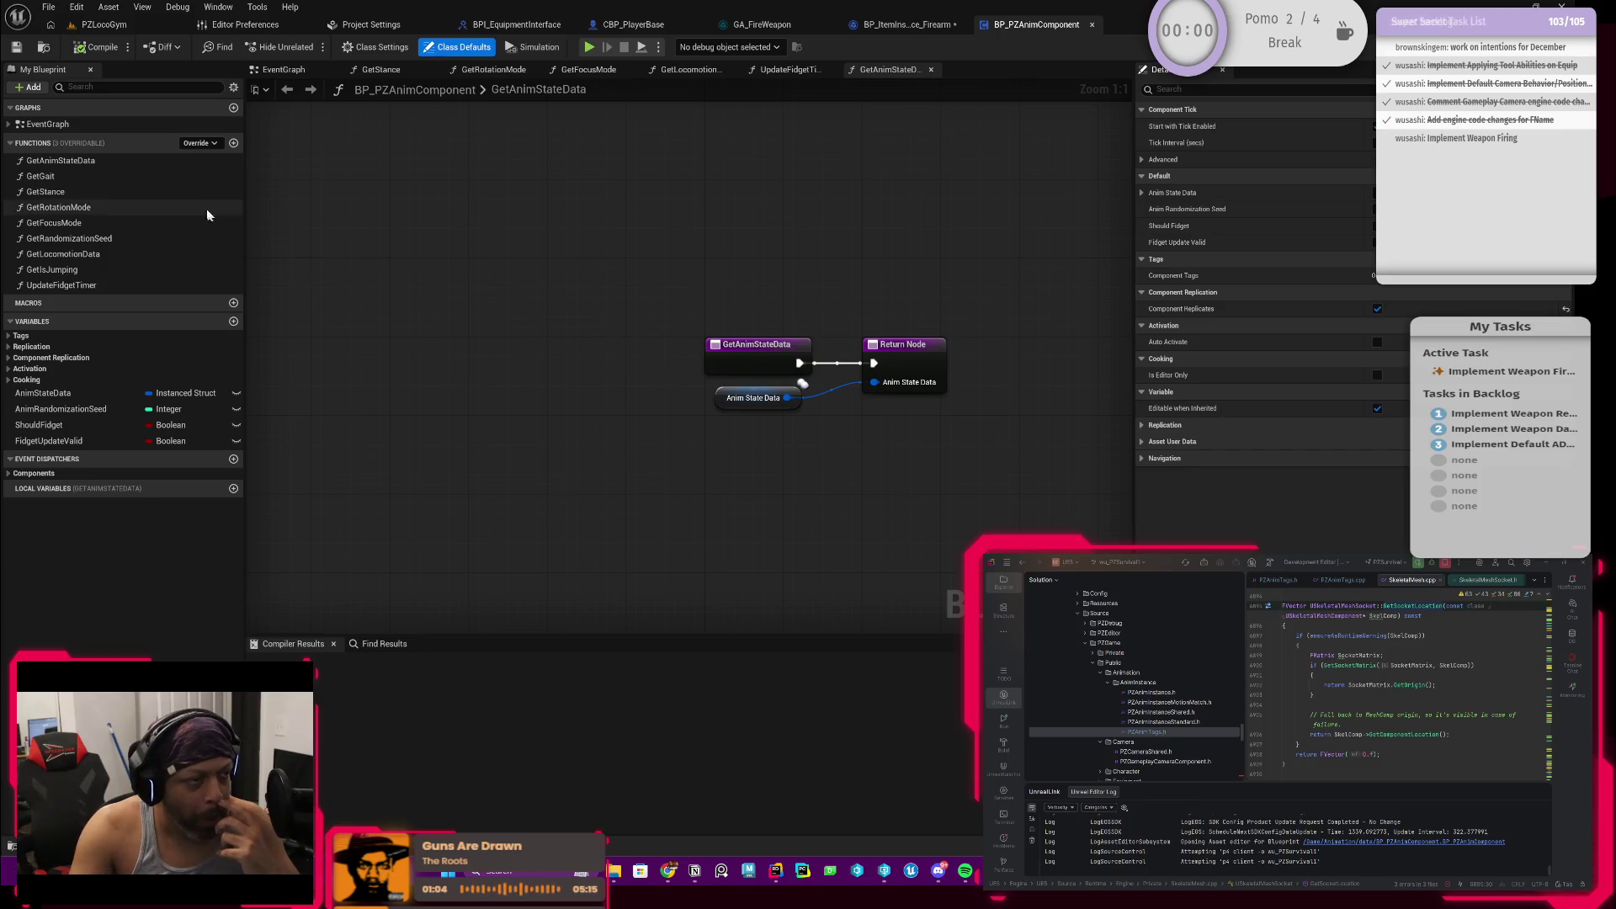
Step: Open the component's EventGraph and add a new function
double_click(48, 124)
scroll(543, 297, up, 1)
scroll(569, 303, up, 1)
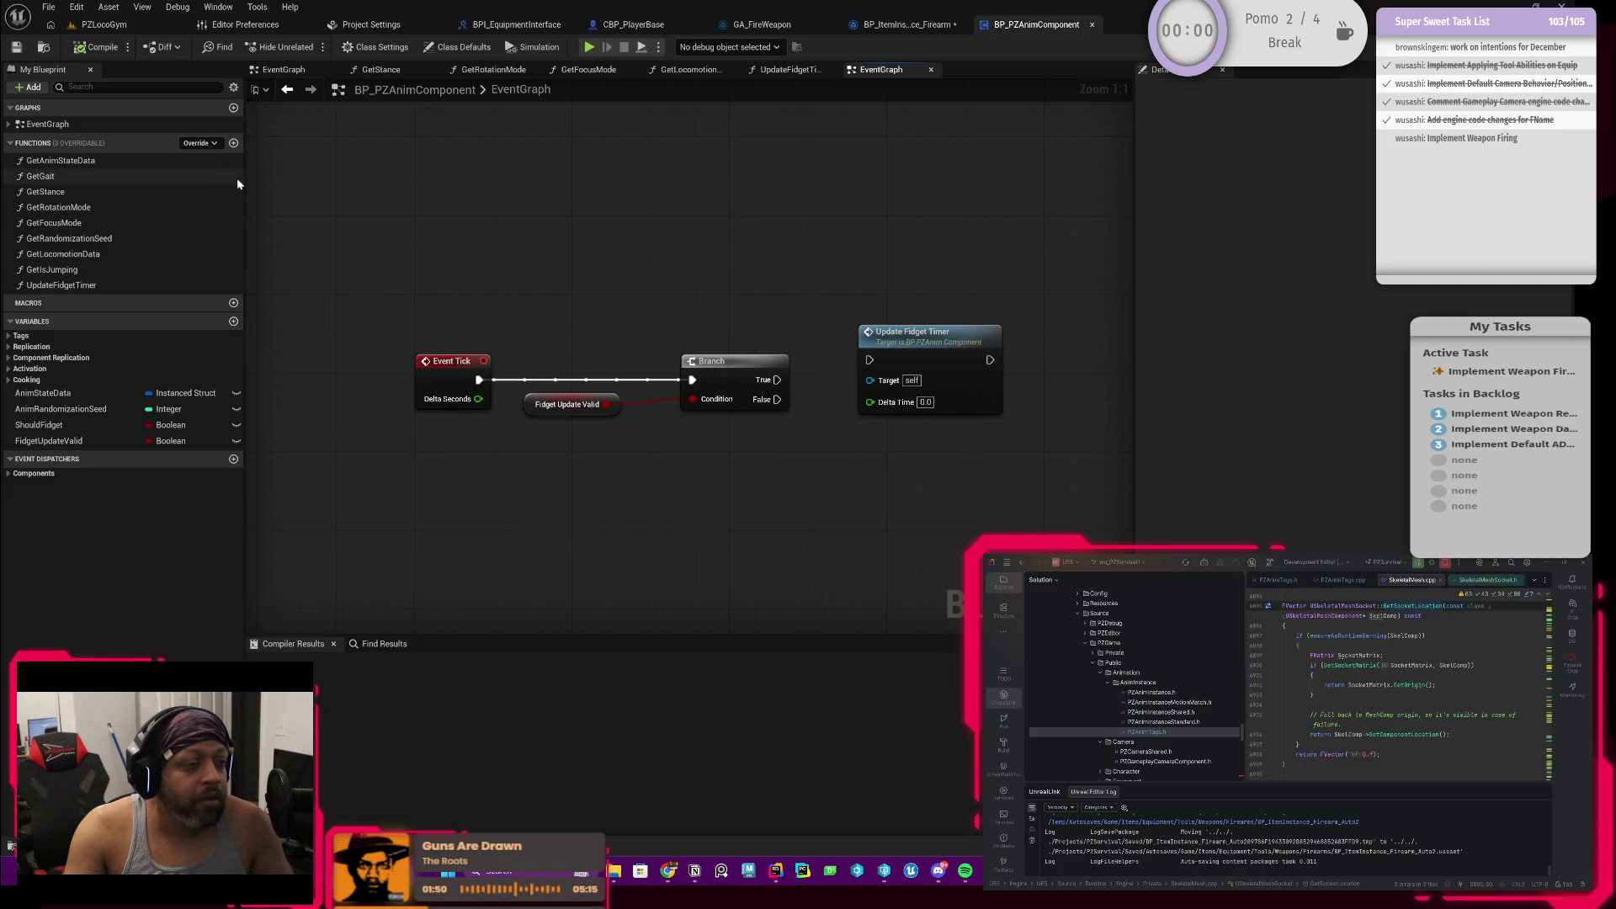
click(233, 141)
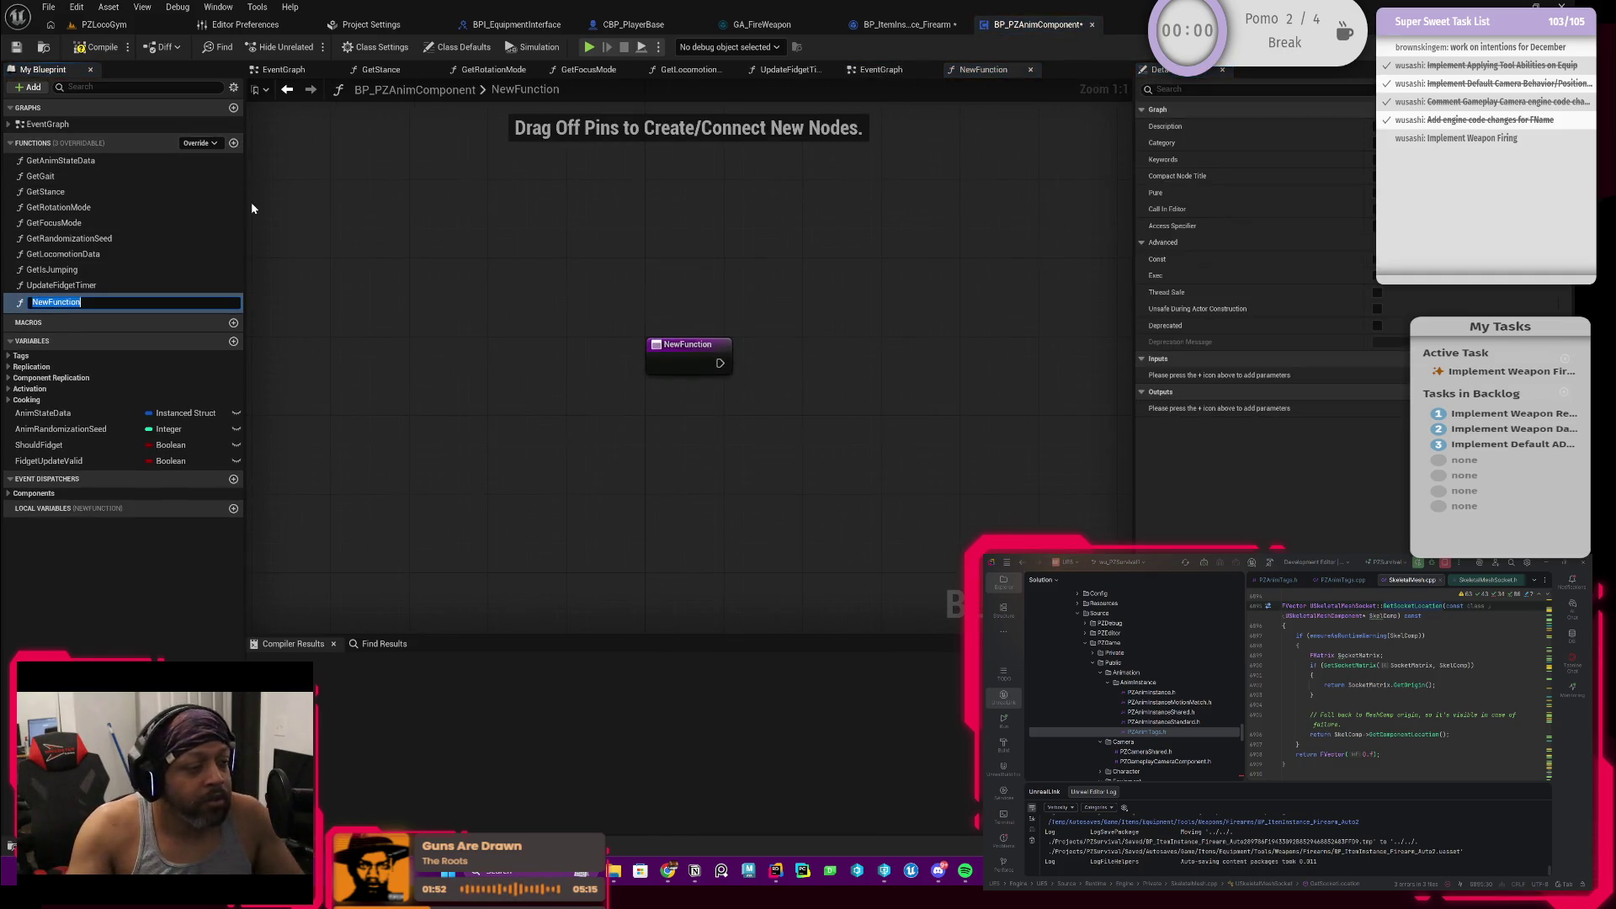
text(GetSocketLocatio)
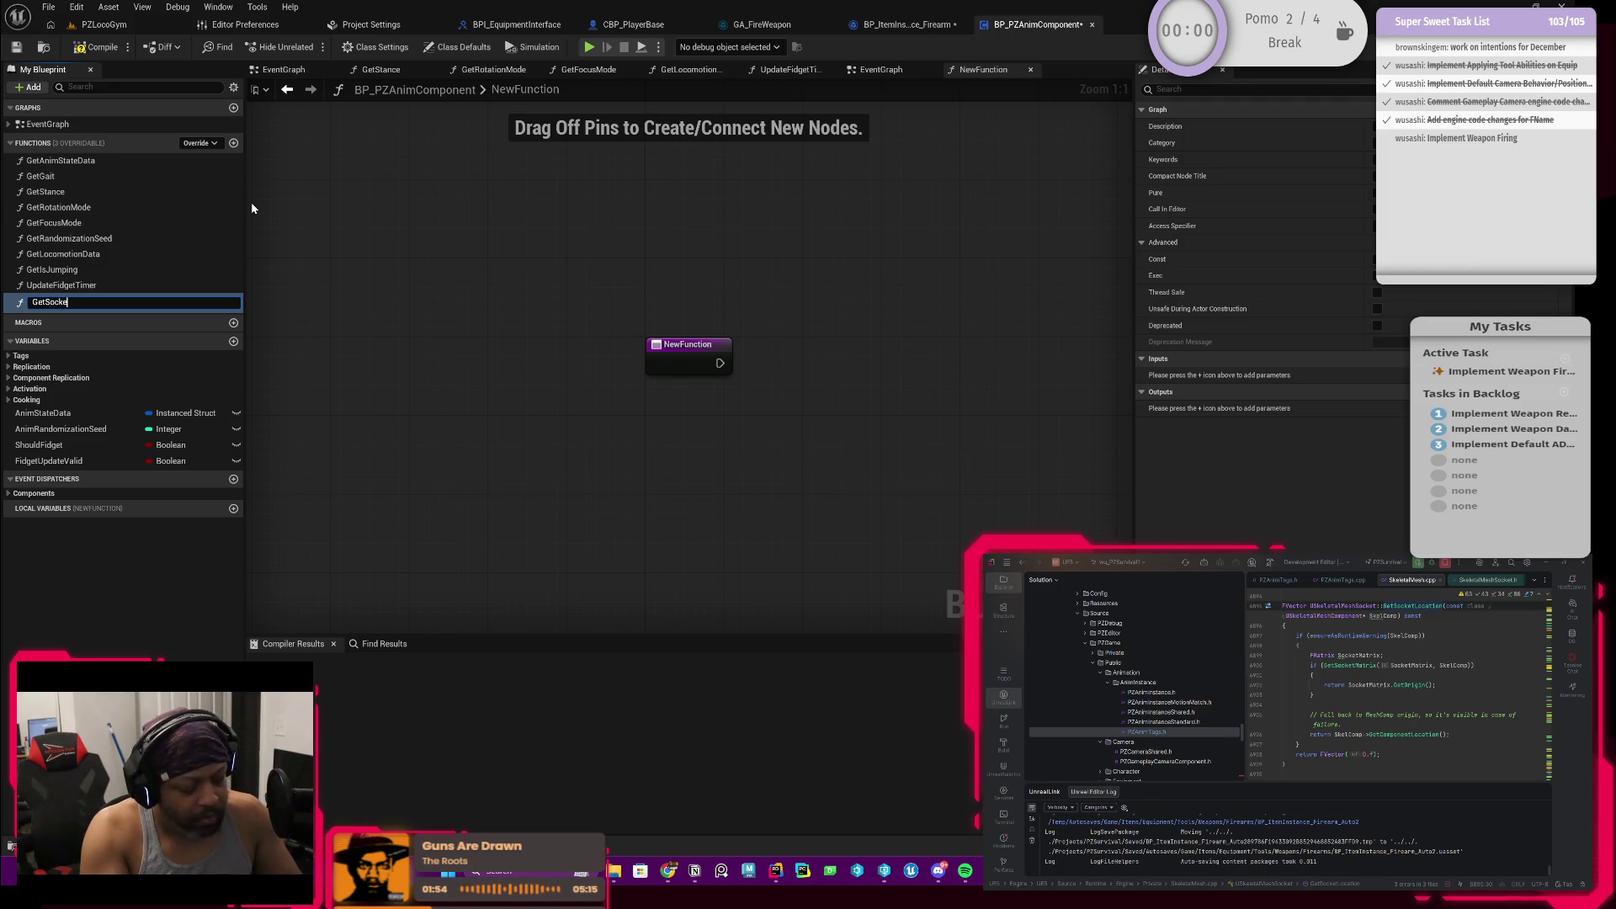
text(n)
Step: Name the function GetSocketLocation and add an output parameter, first named SocketTag
key(Return)
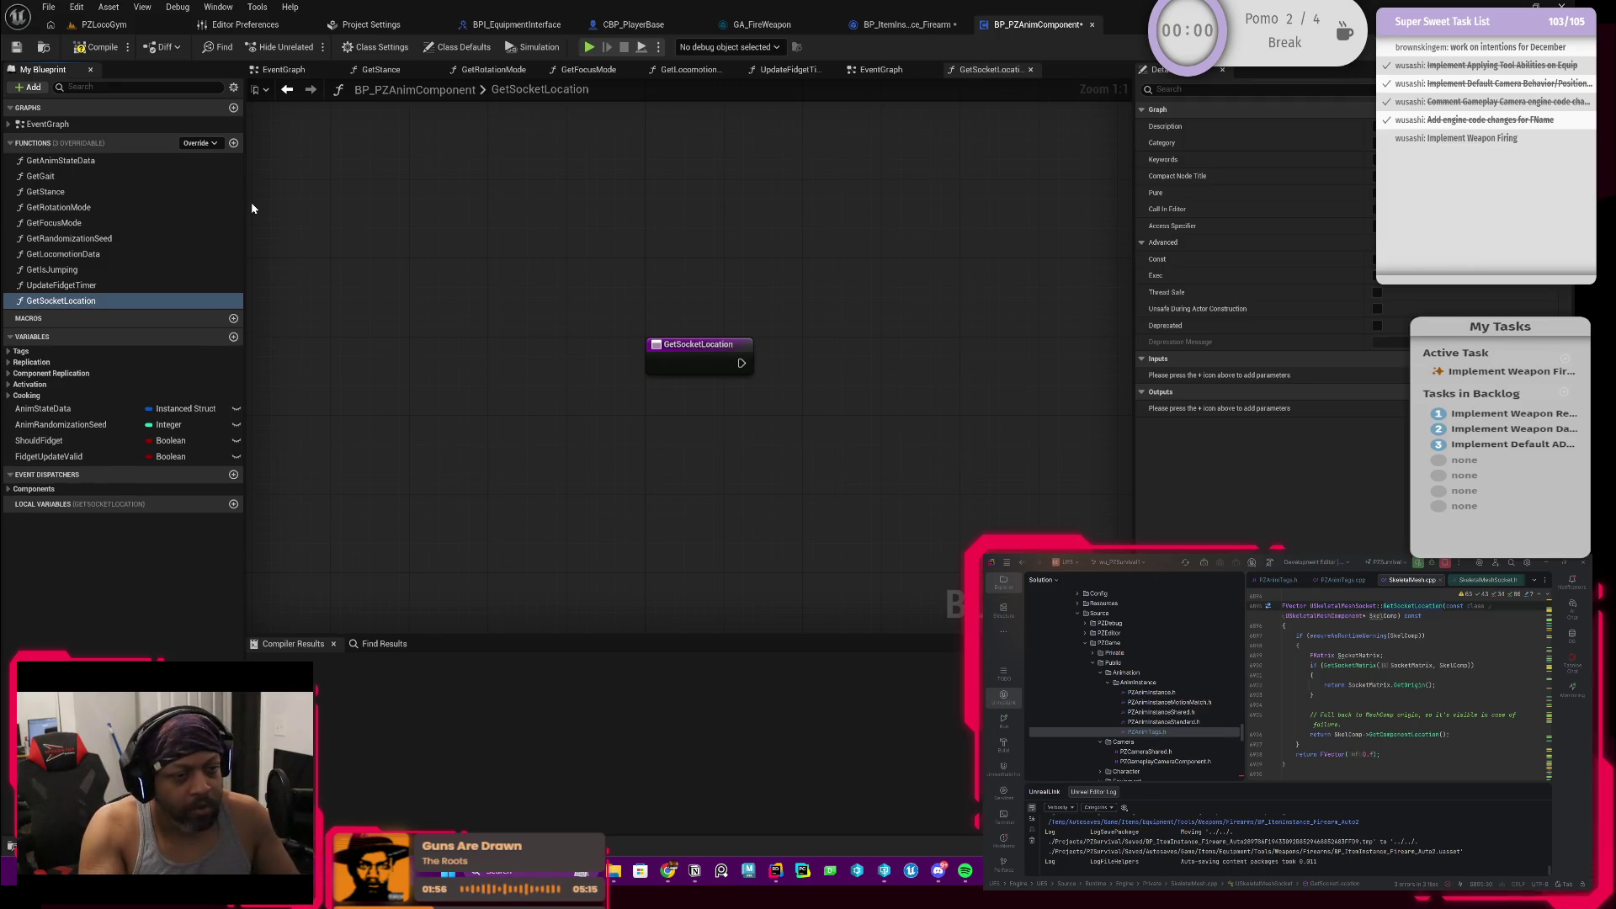
drag(663, 360, 613, 368)
click(613, 368)
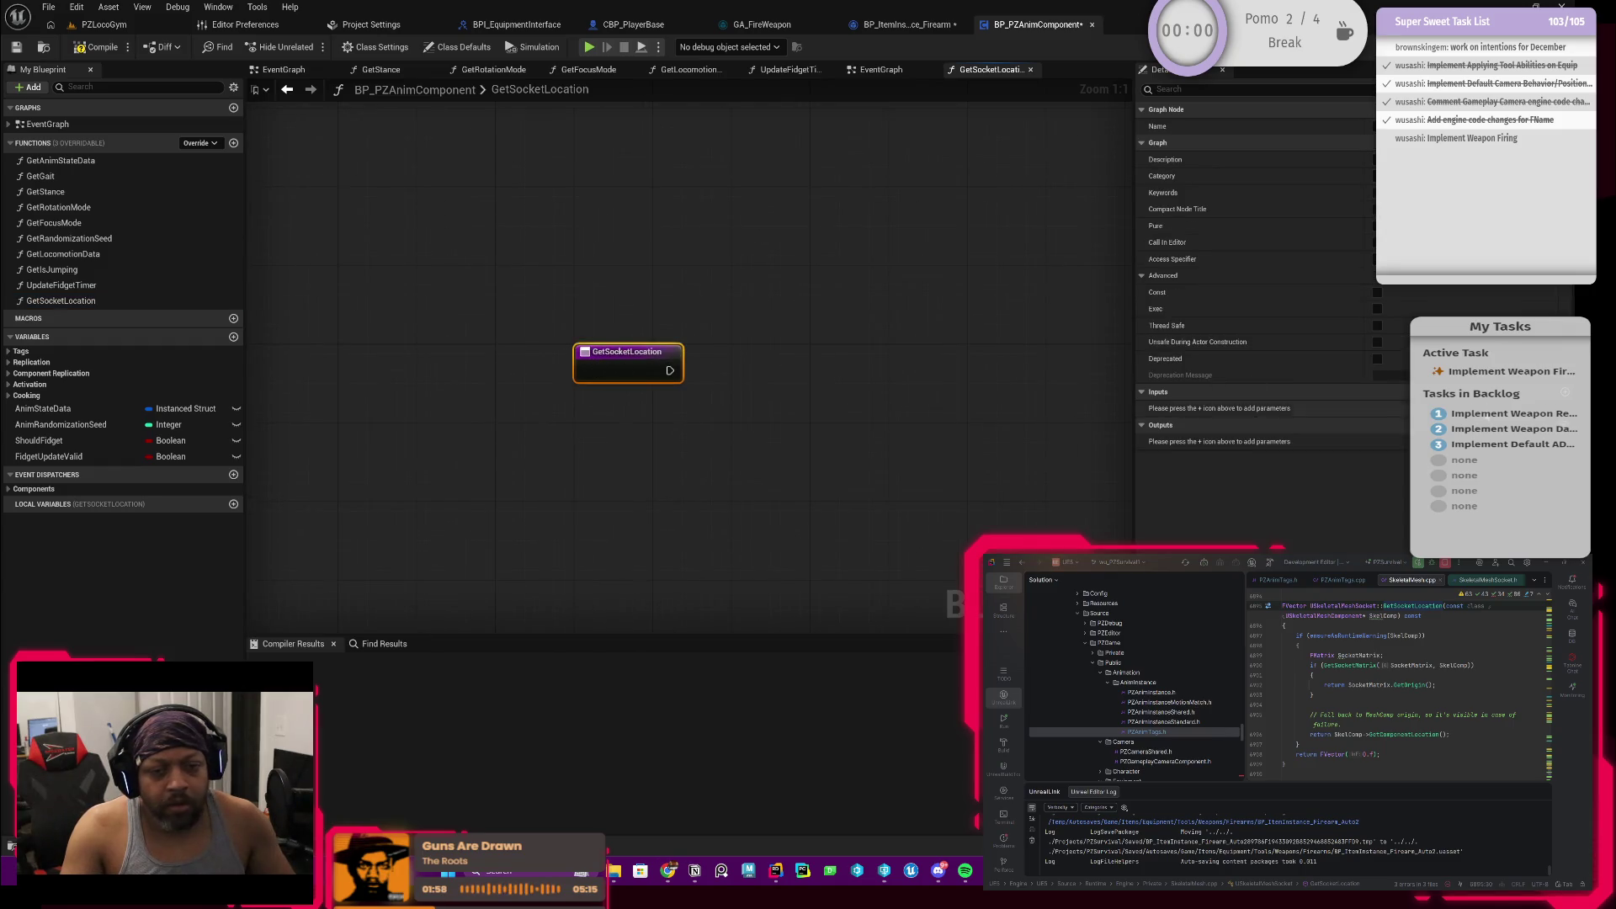
click(1370, 424)
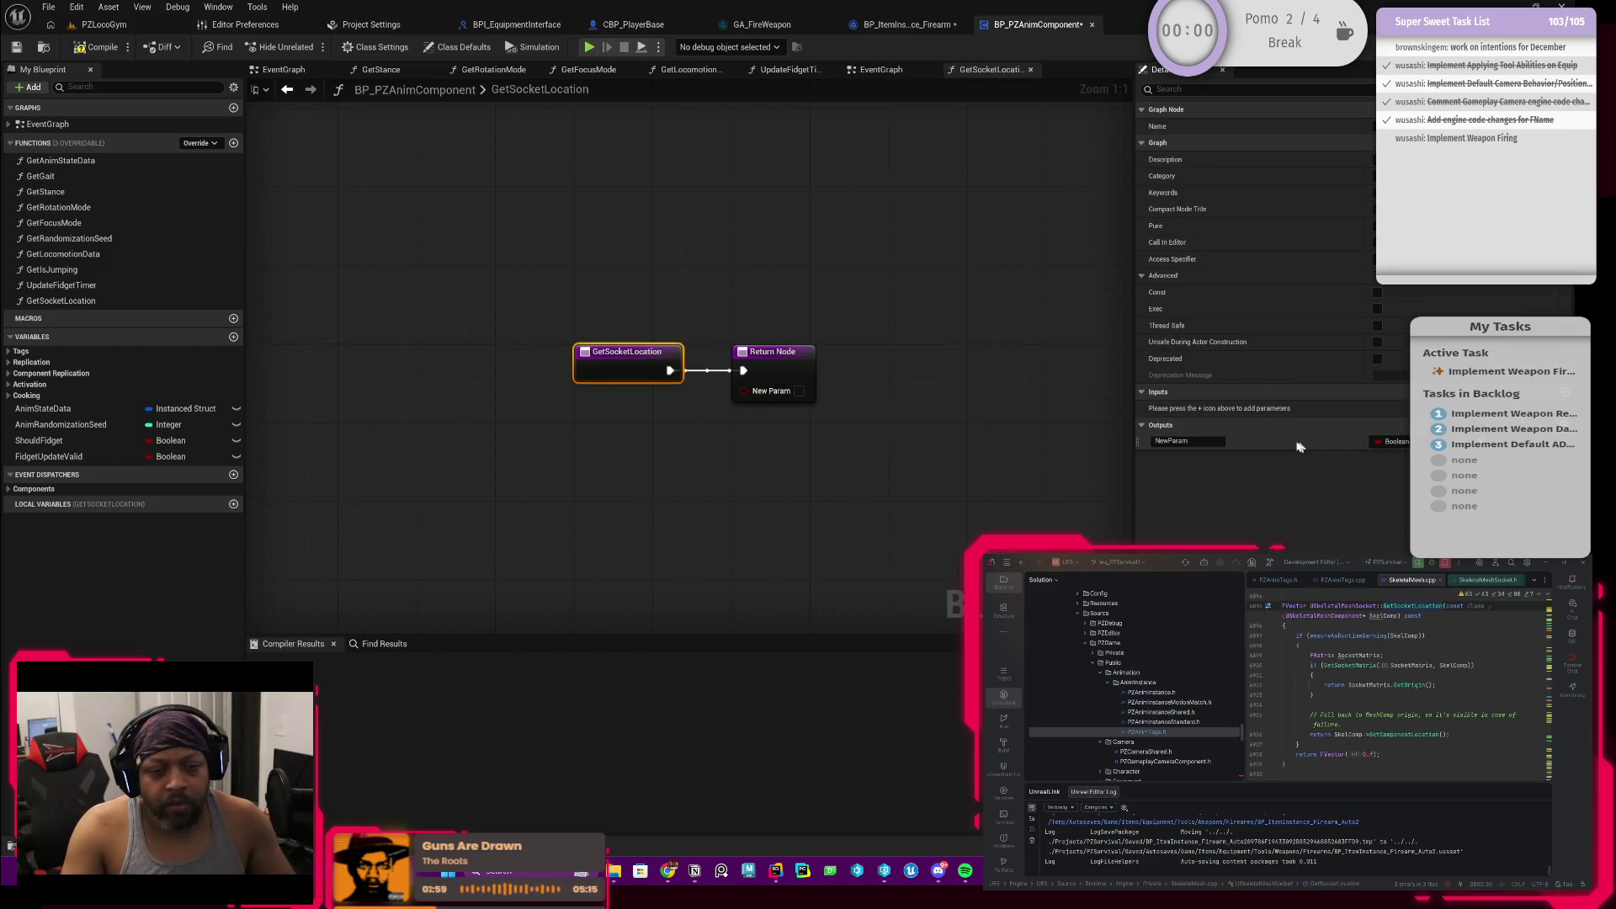
click(1205, 442)
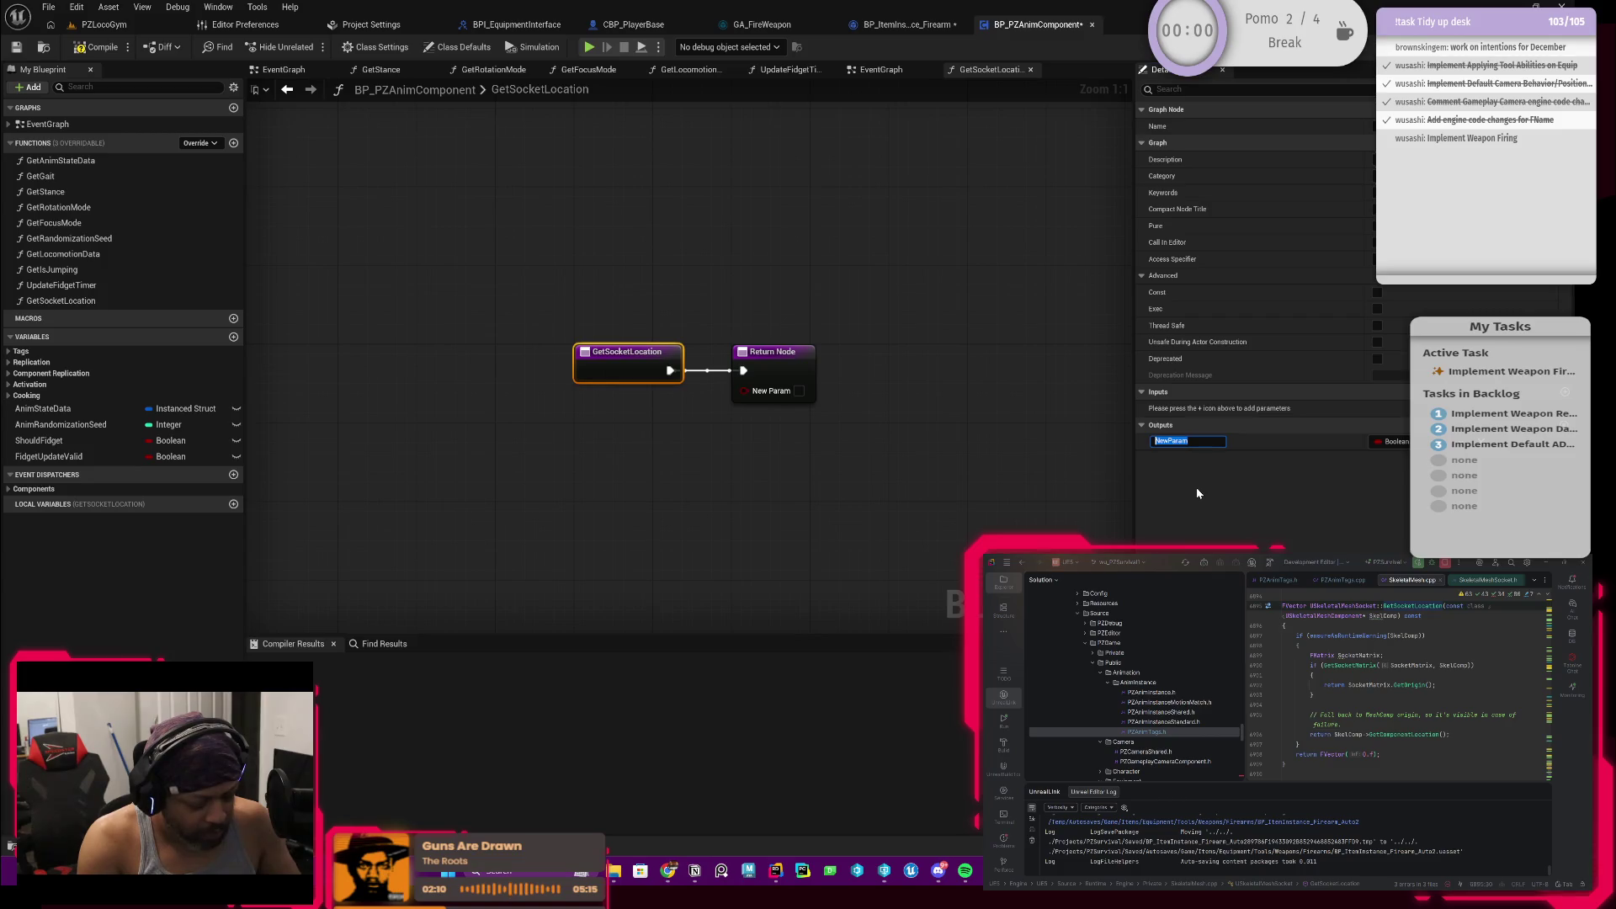
text(SocketTag)
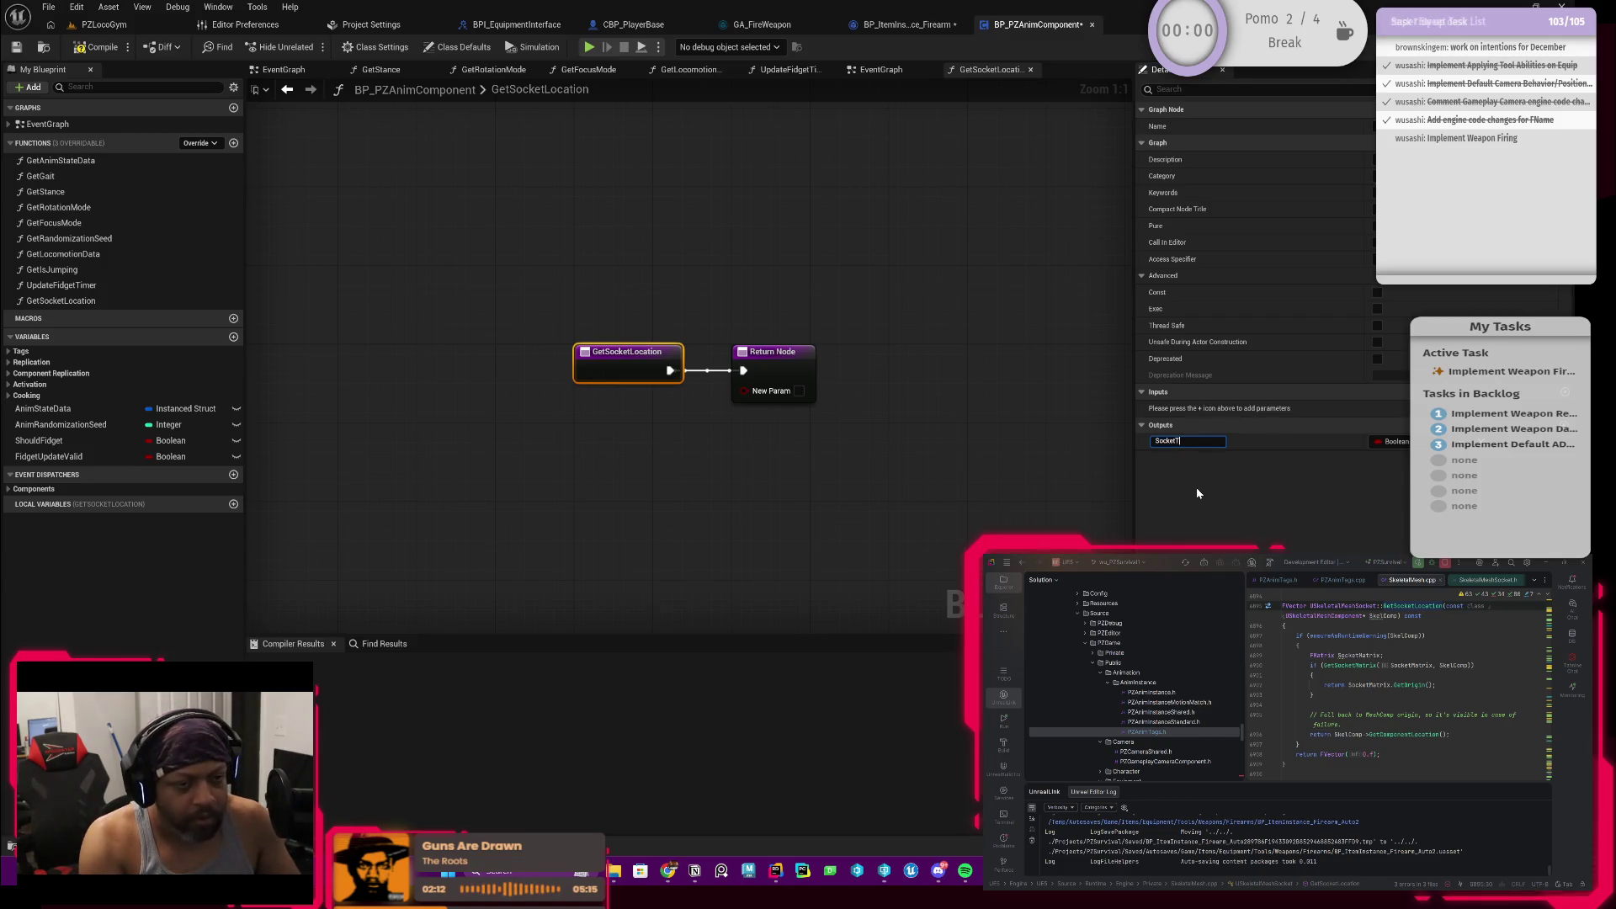
key(Return)
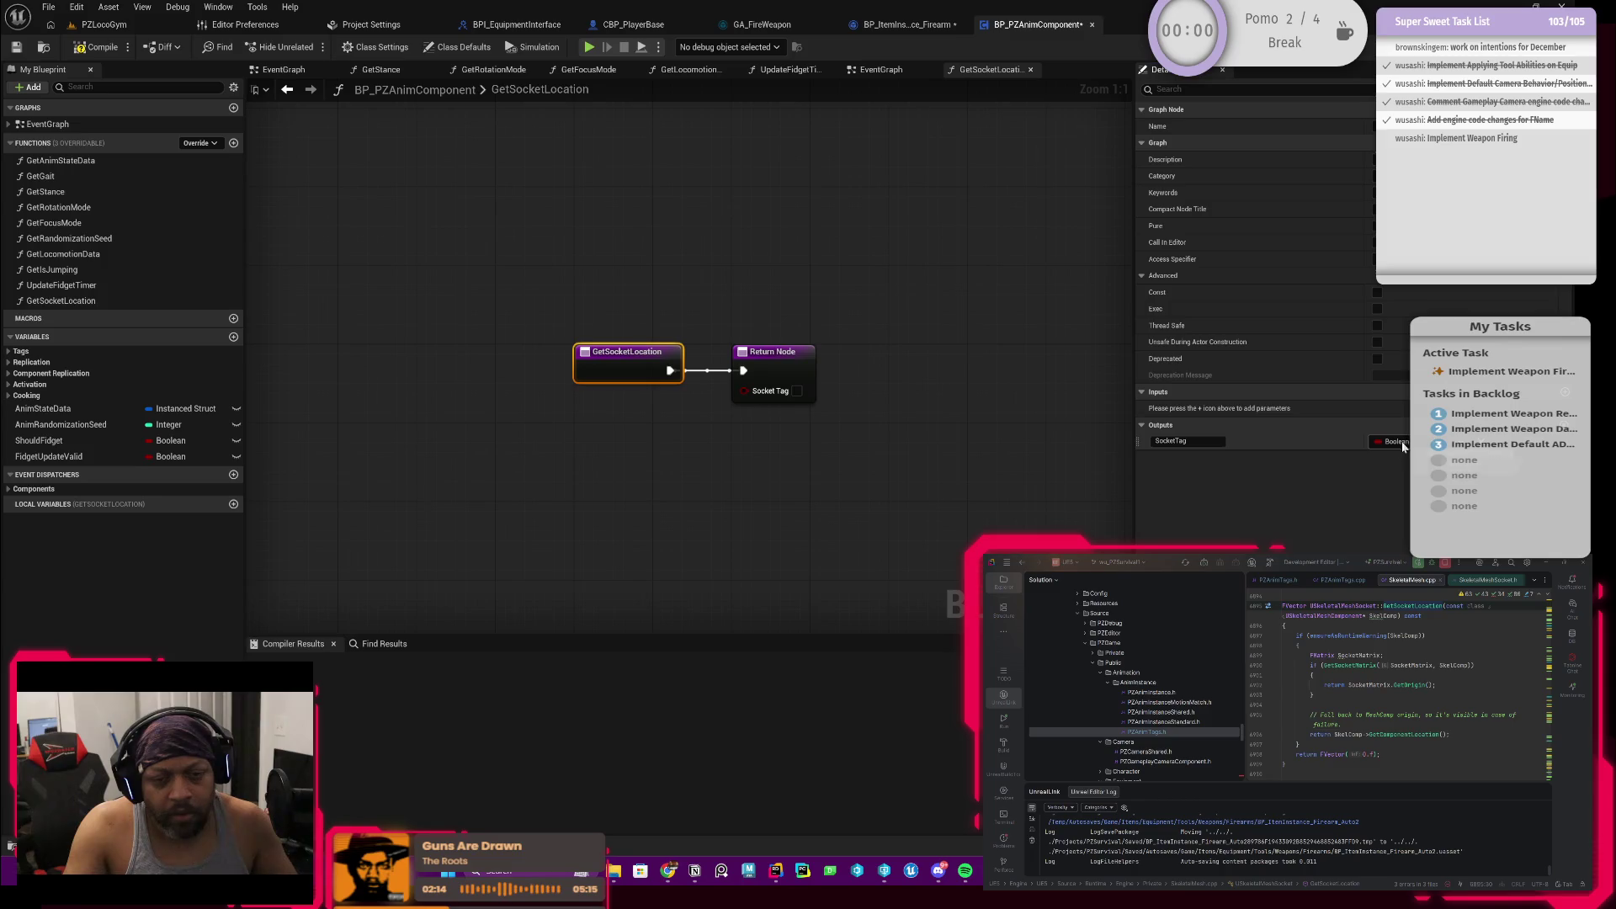
Step: Rename the output to ReturnValue and set its type to Vector
double_click(1187, 441)
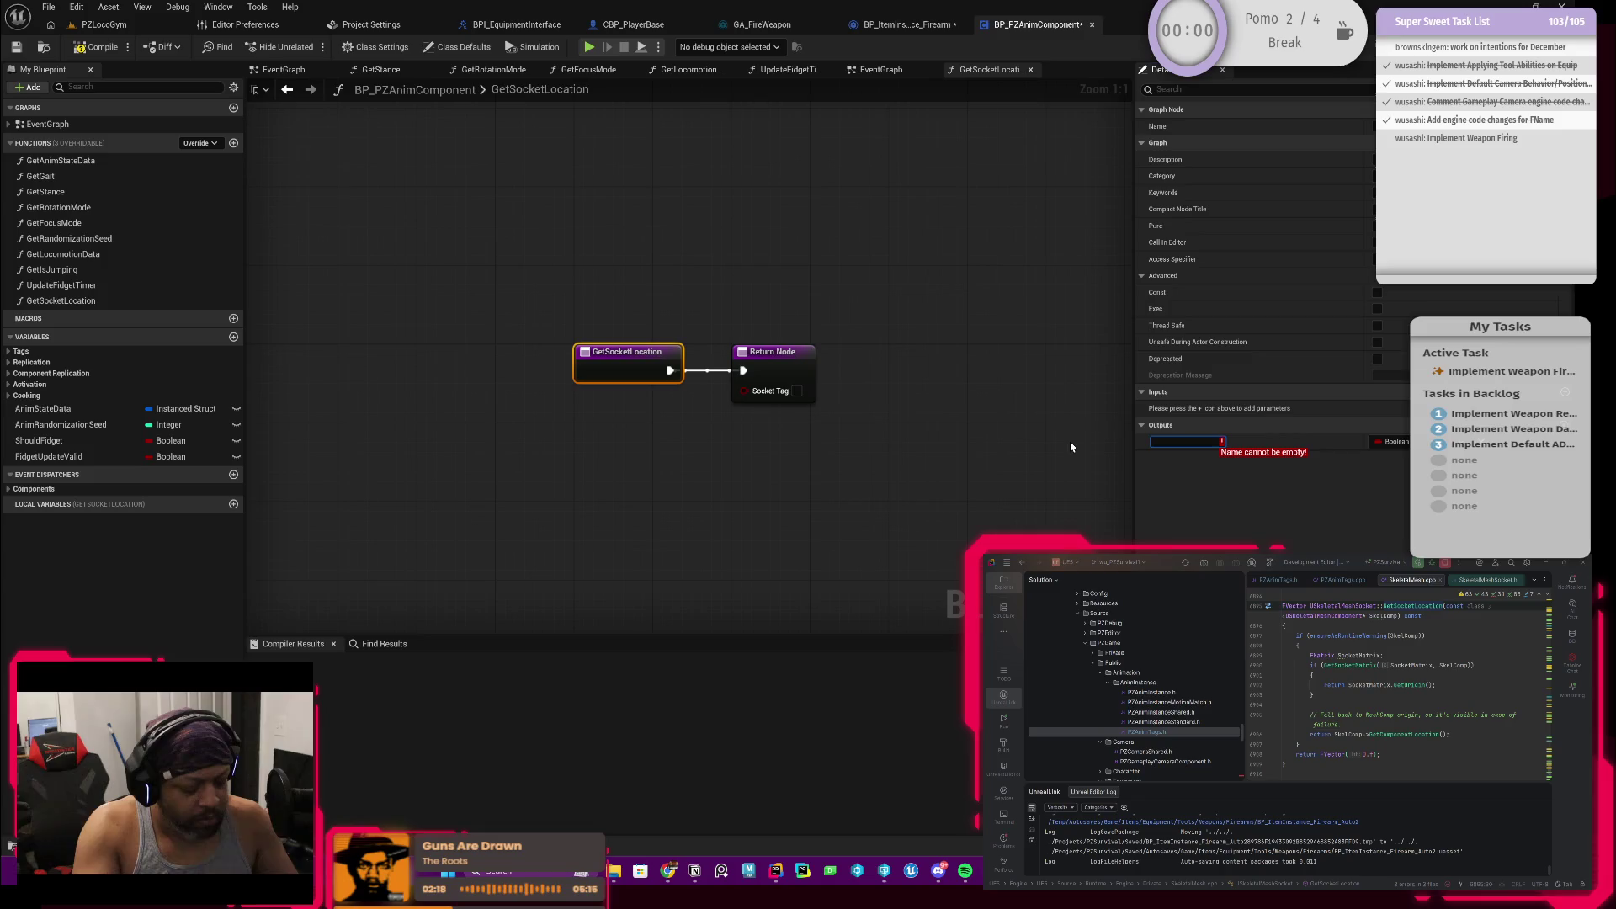
text(Soc)
key(BackSpace)
key(BackSpace)
key(BackSpace)
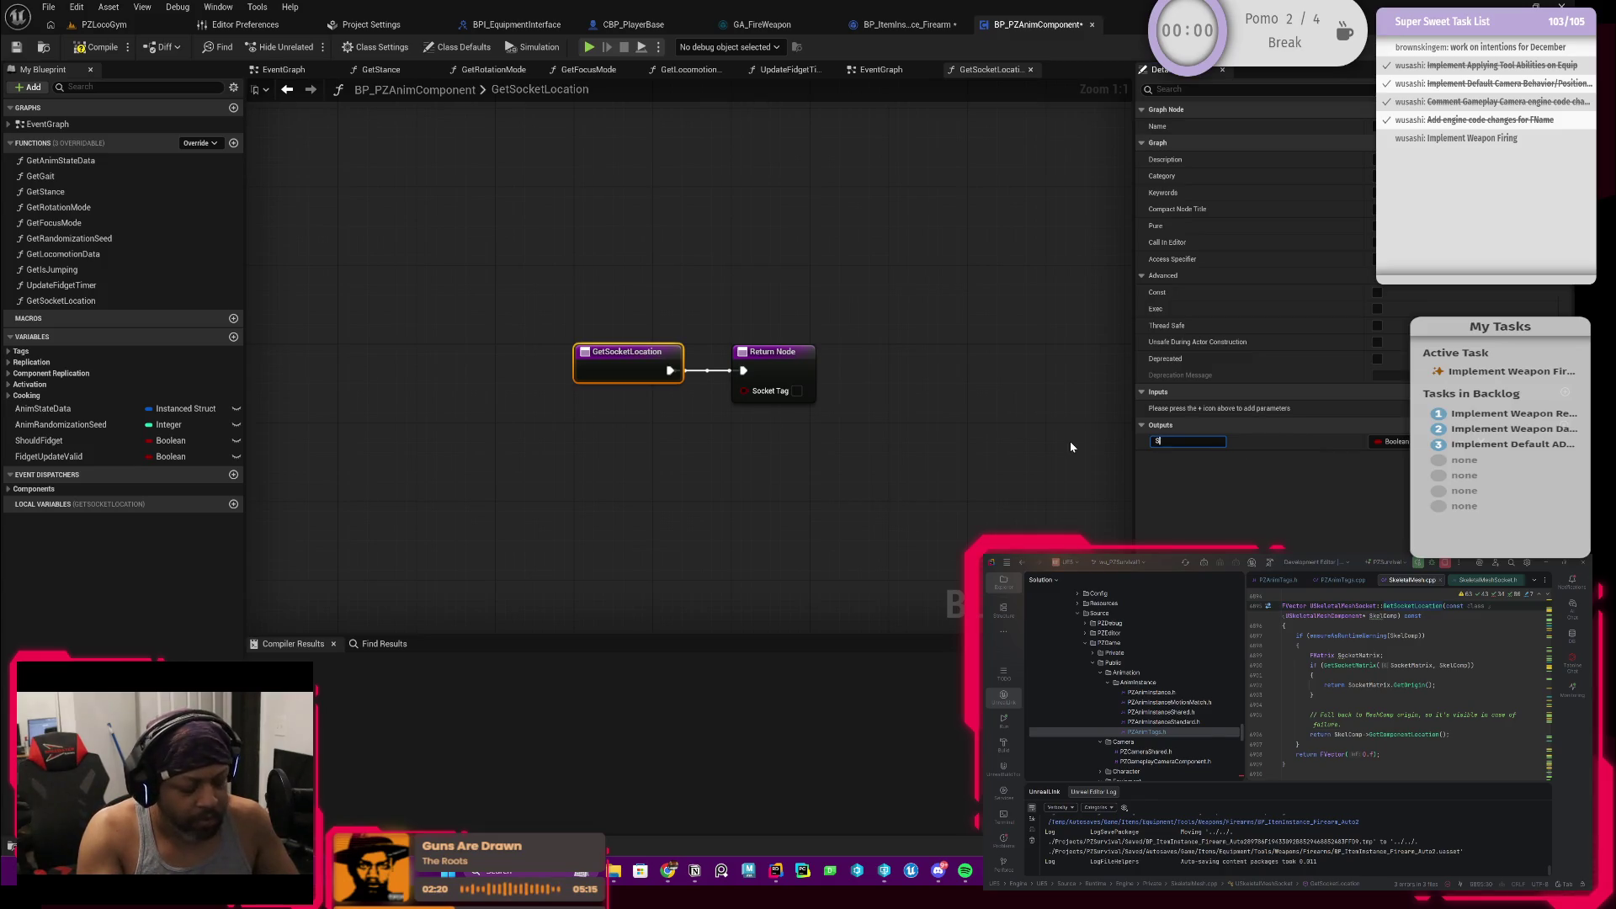
text(ReturnValue)
key(Return)
click(1402, 441)
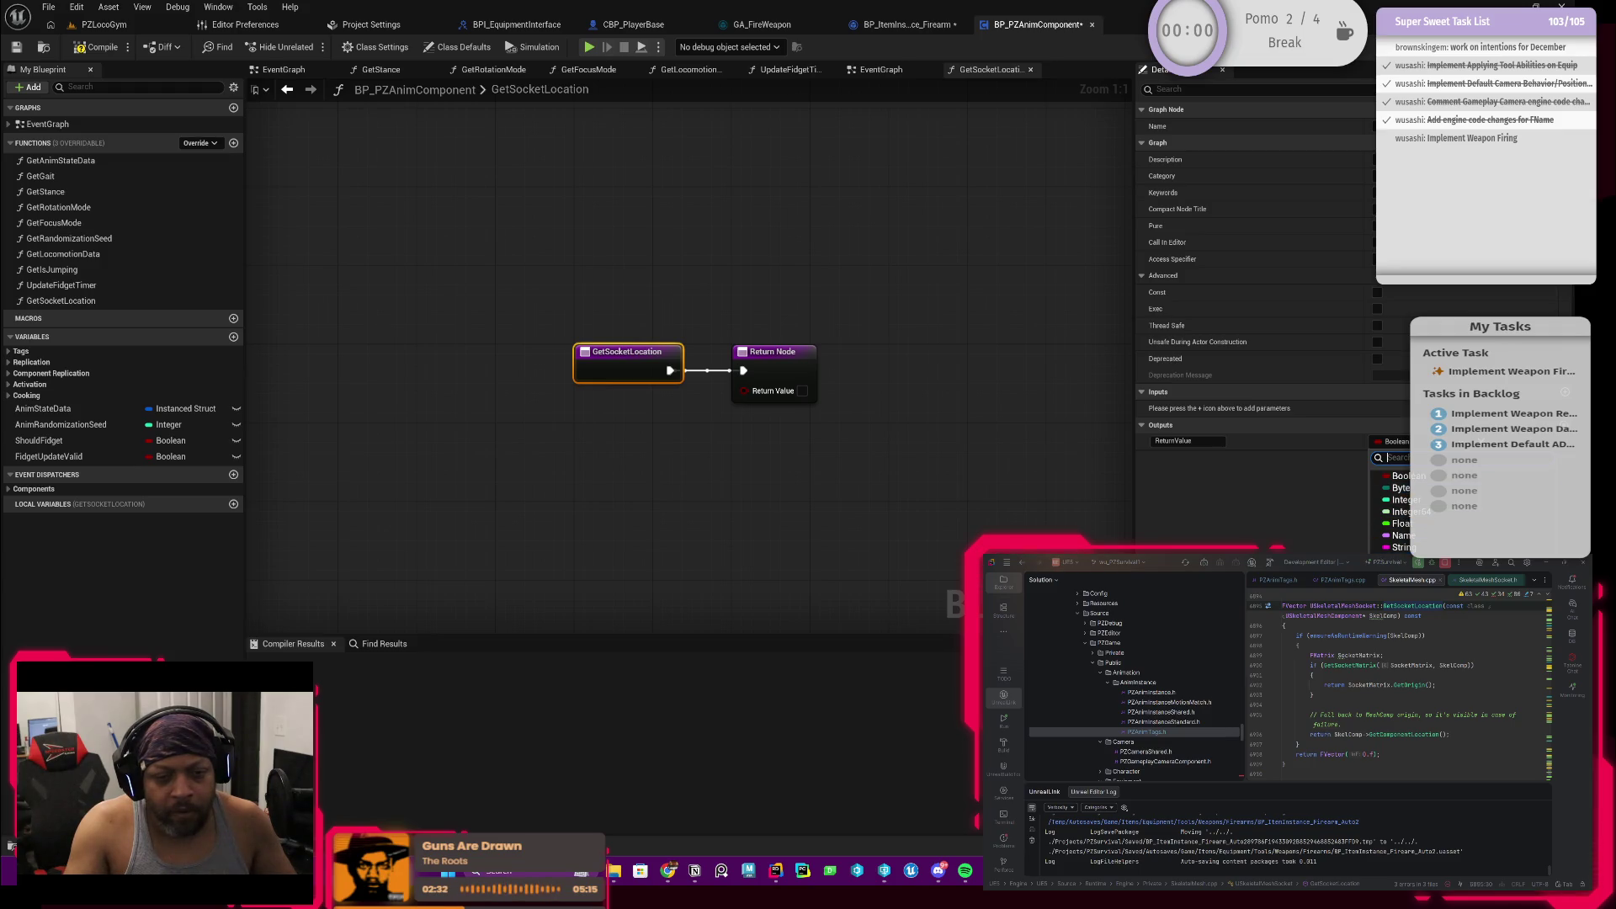
click(1395, 441)
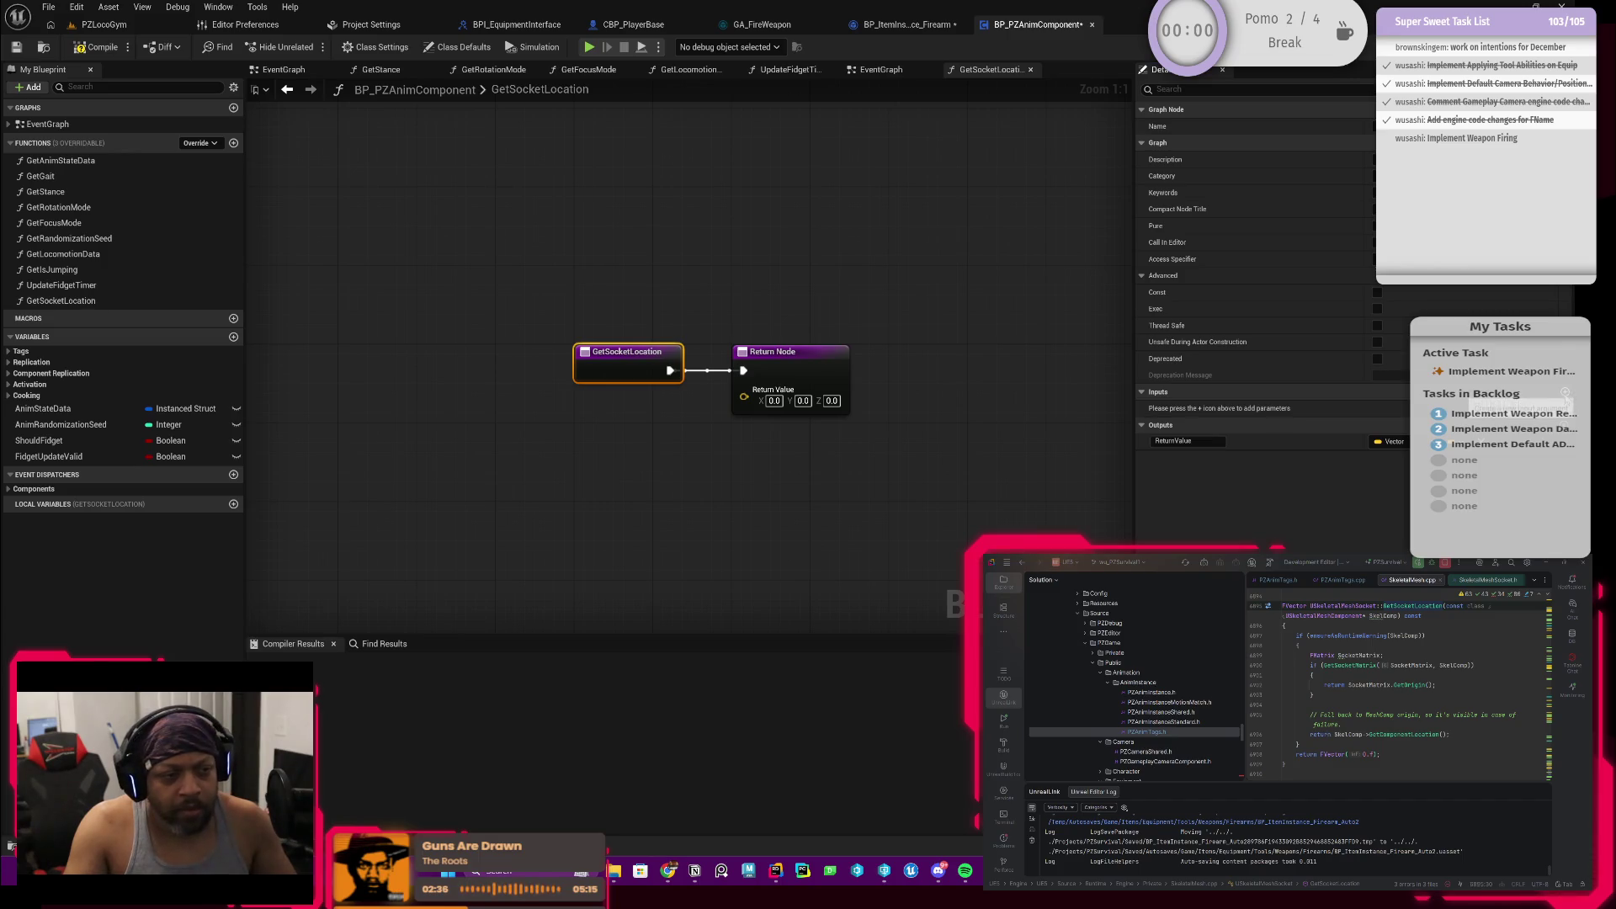
Step: Add an input named SocketTag of type Gameplay Tag to GetSocketLocation
click(1376, 392)
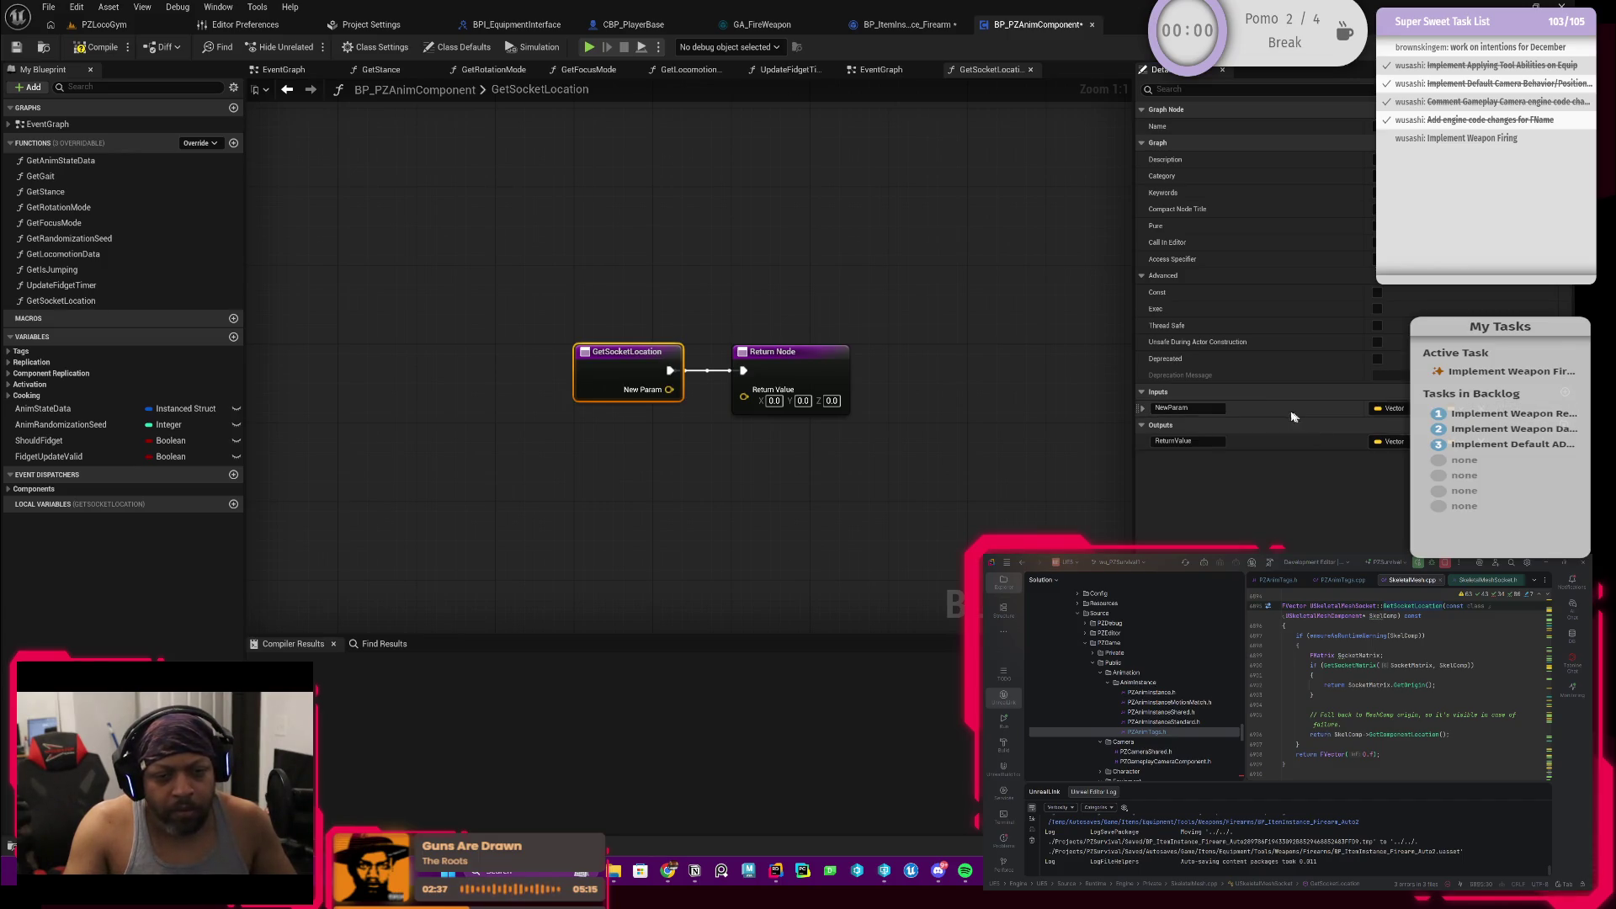
click(1207, 408)
text(So)
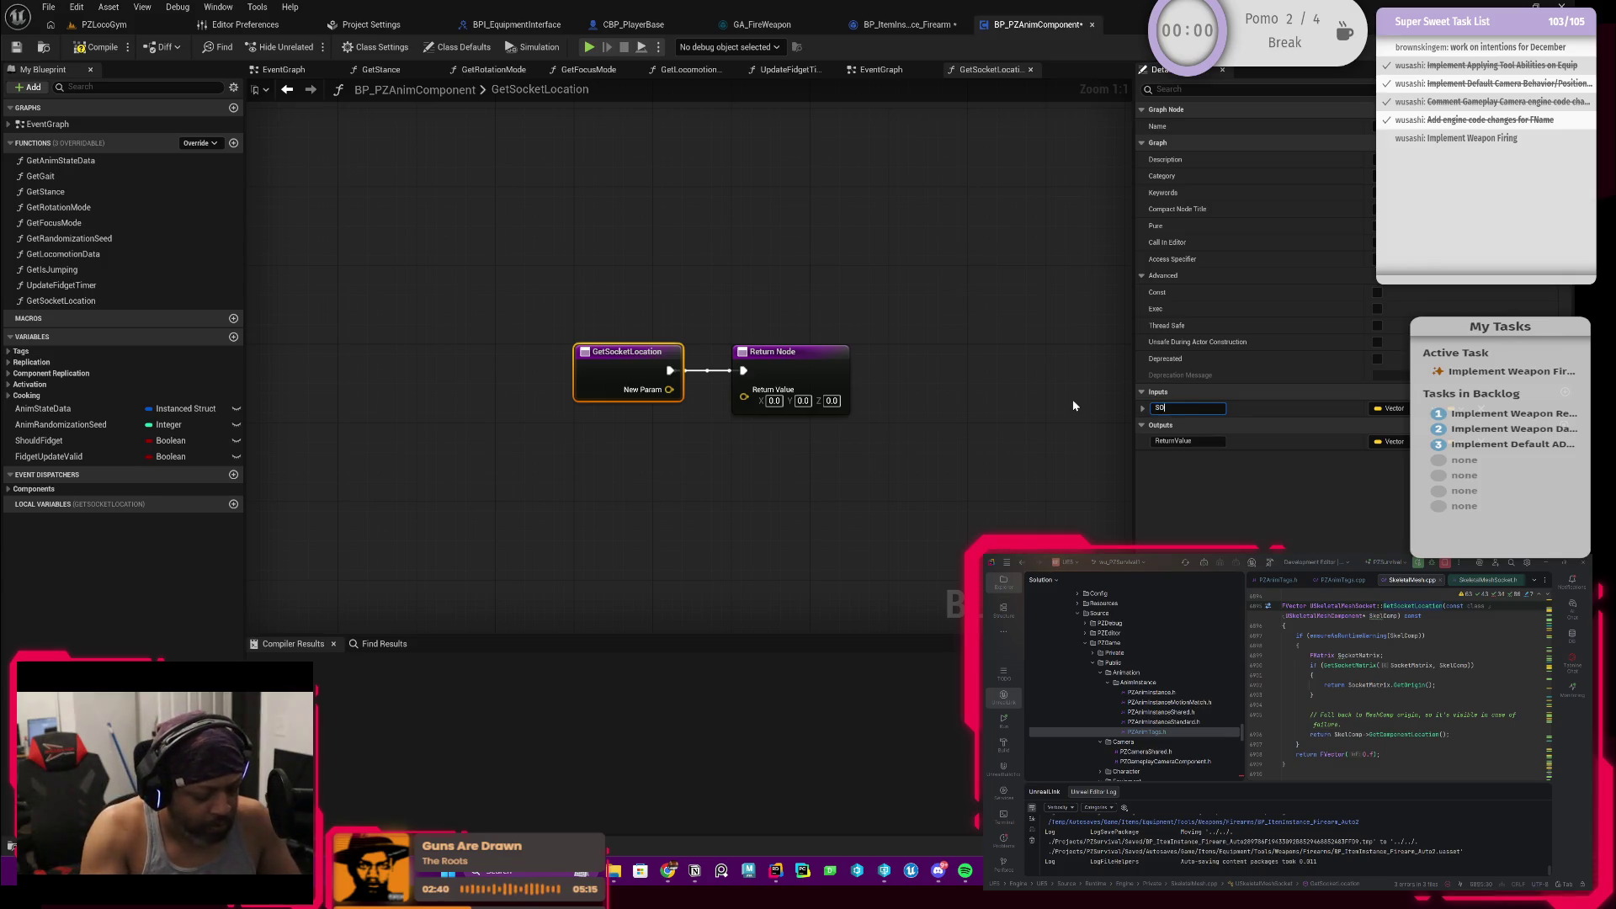
text(cketTag)
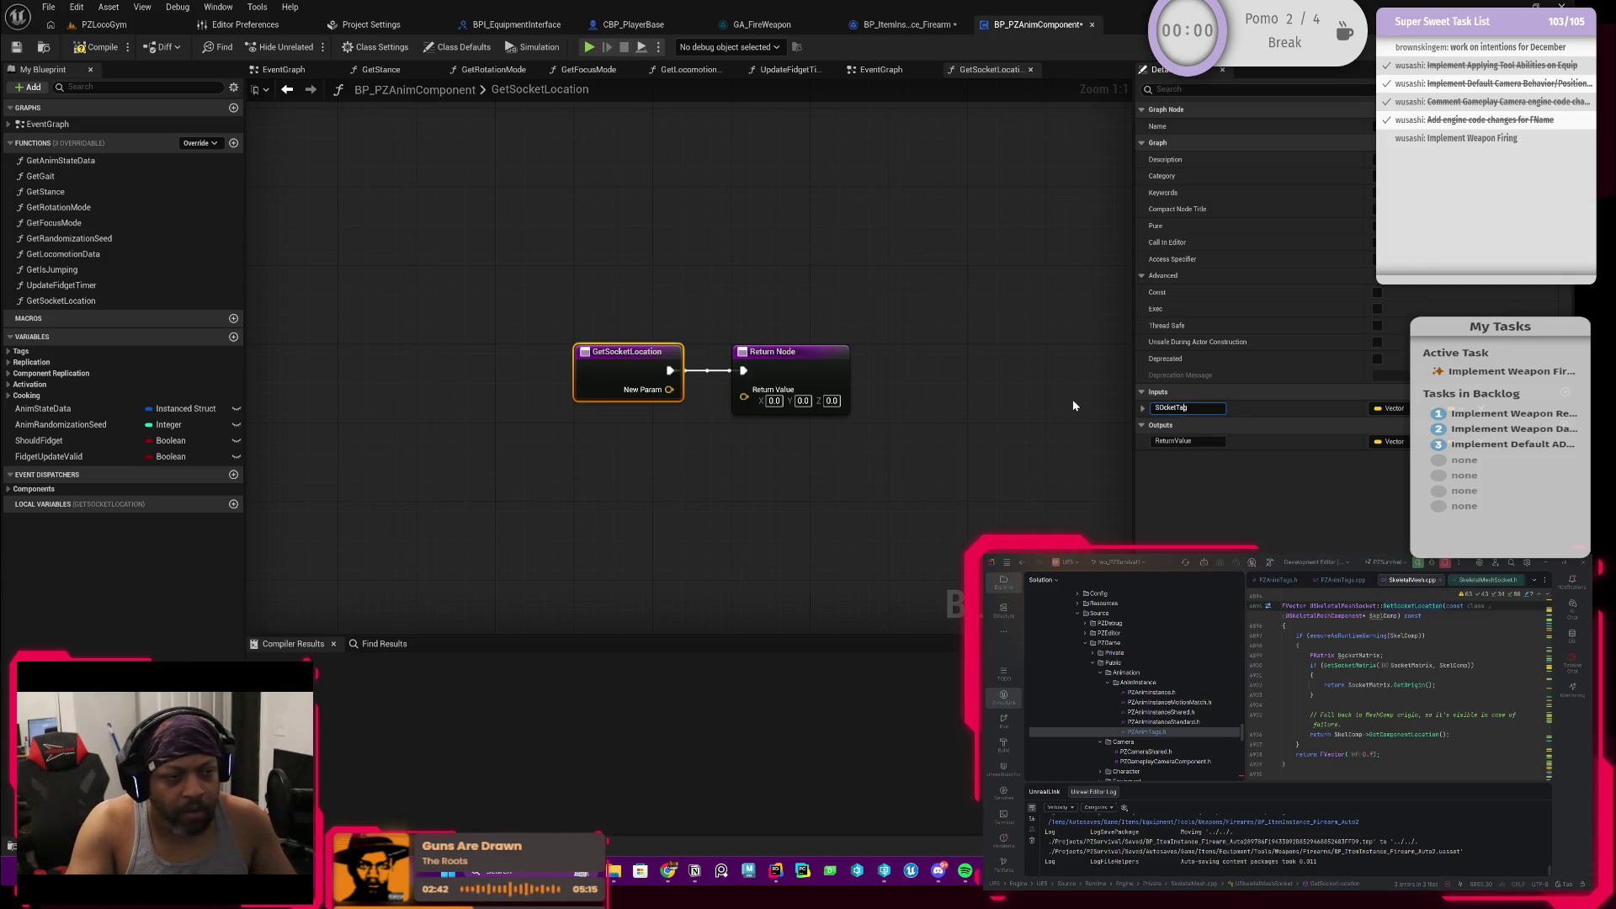
key(Return)
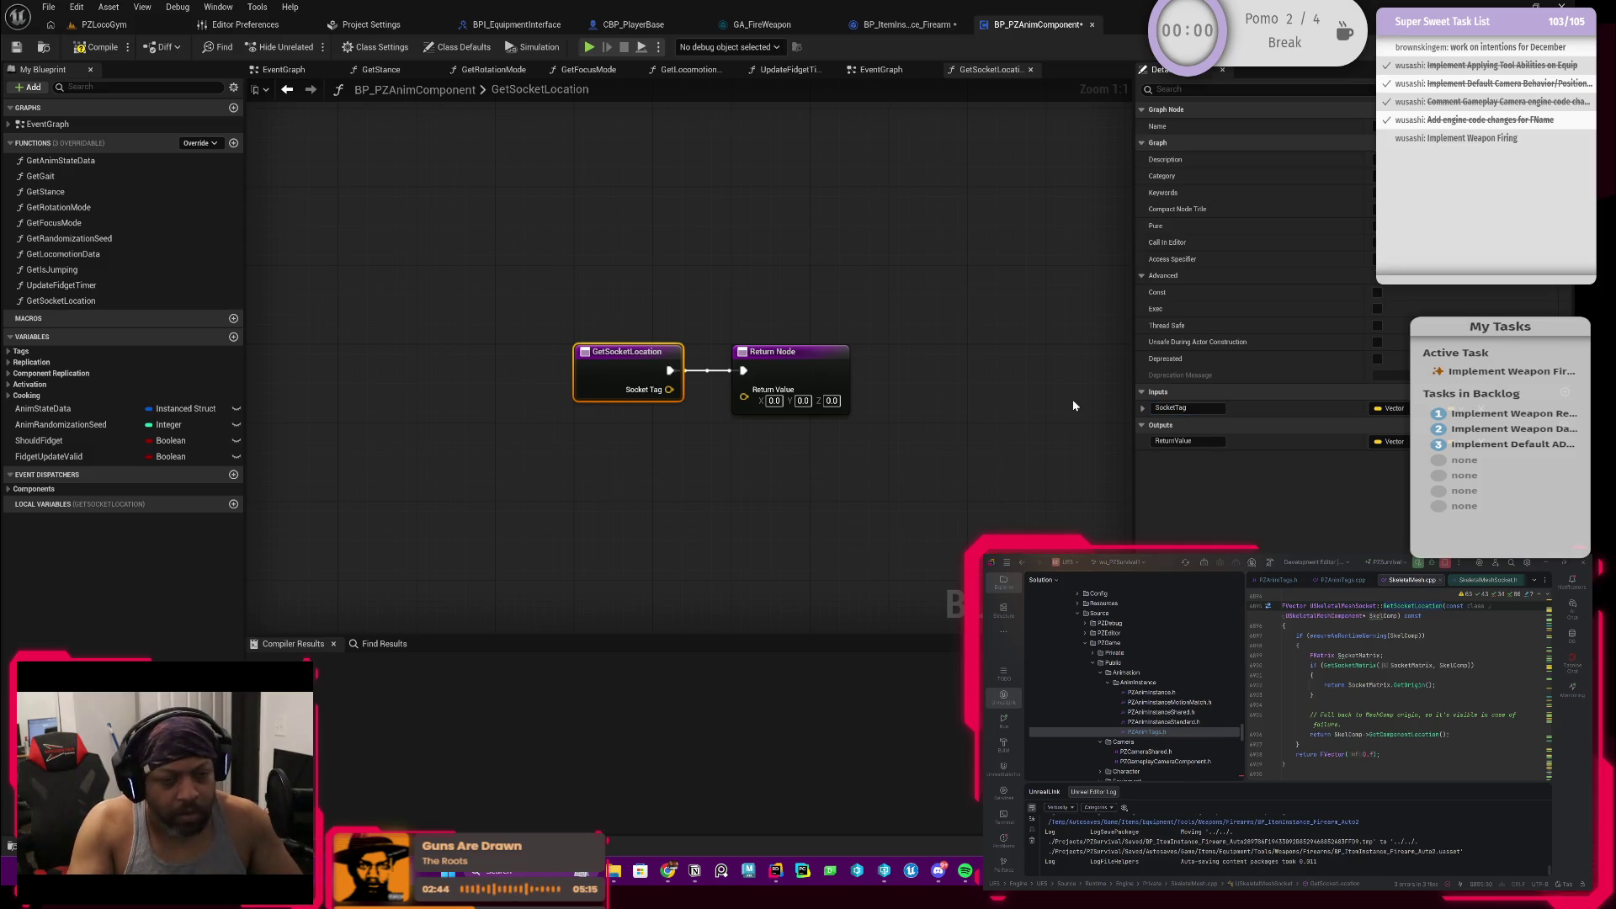
click(1389, 409)
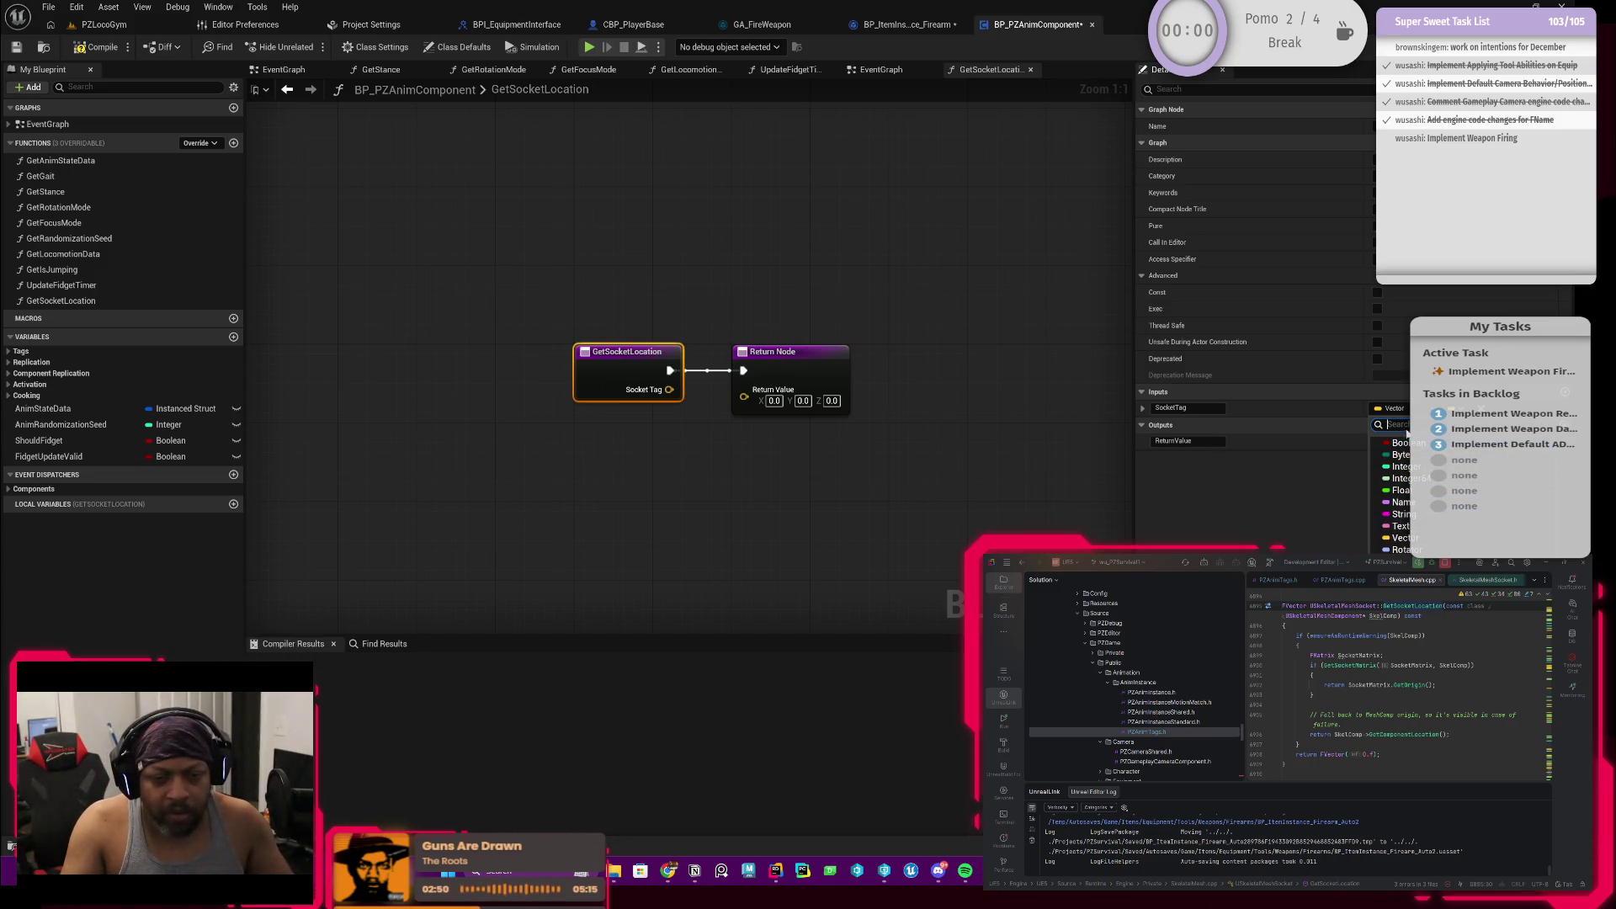
text(gamep)
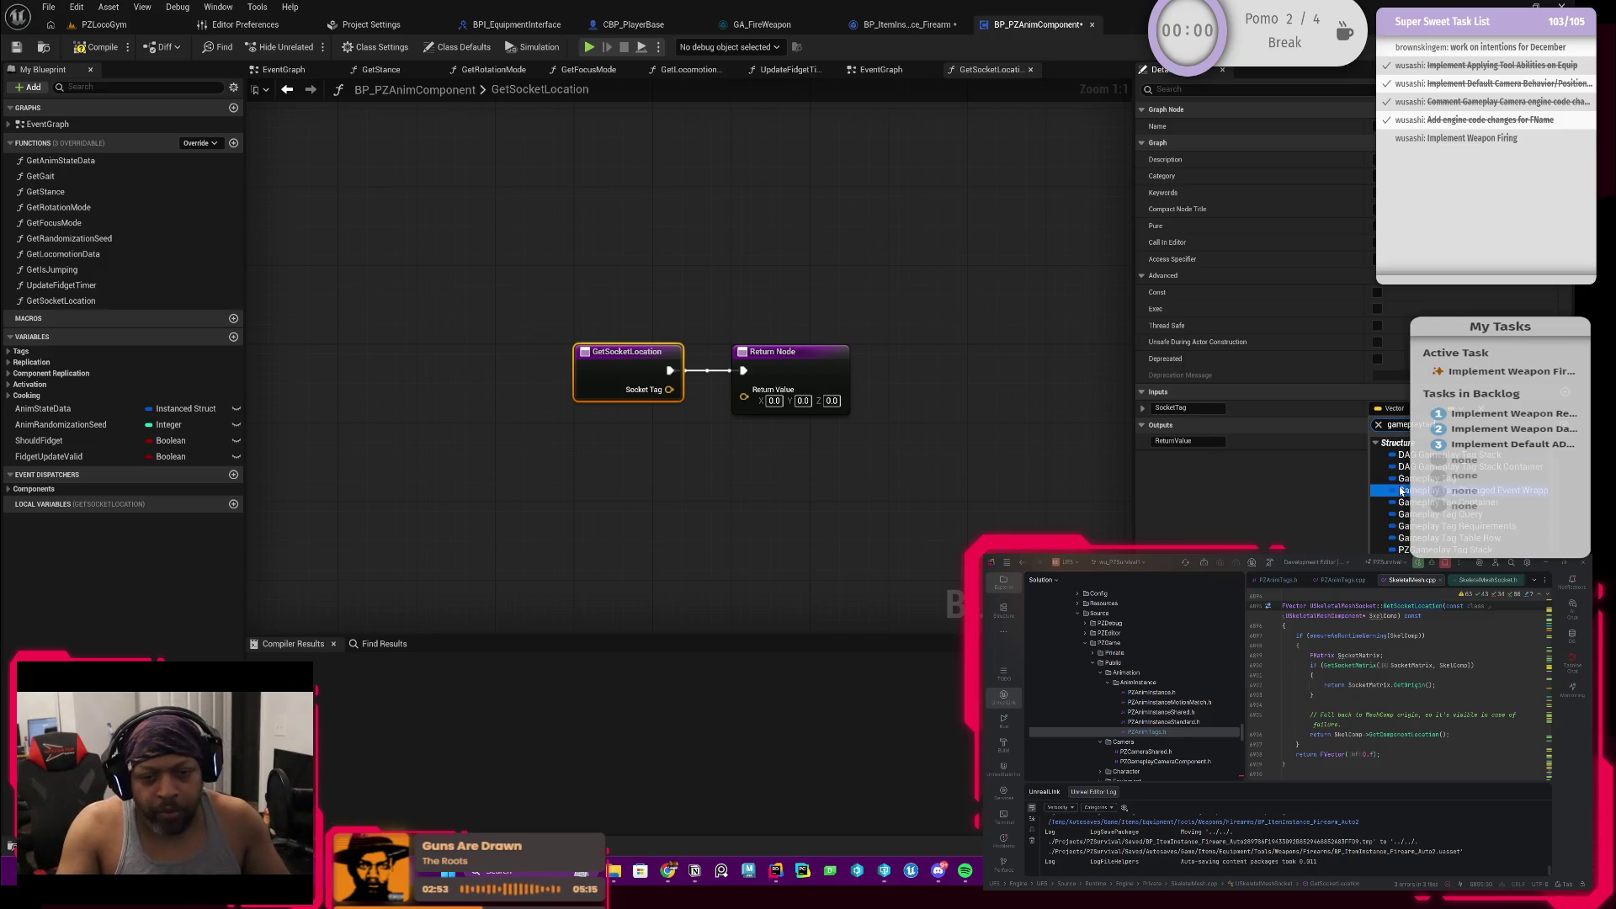
key(Return)
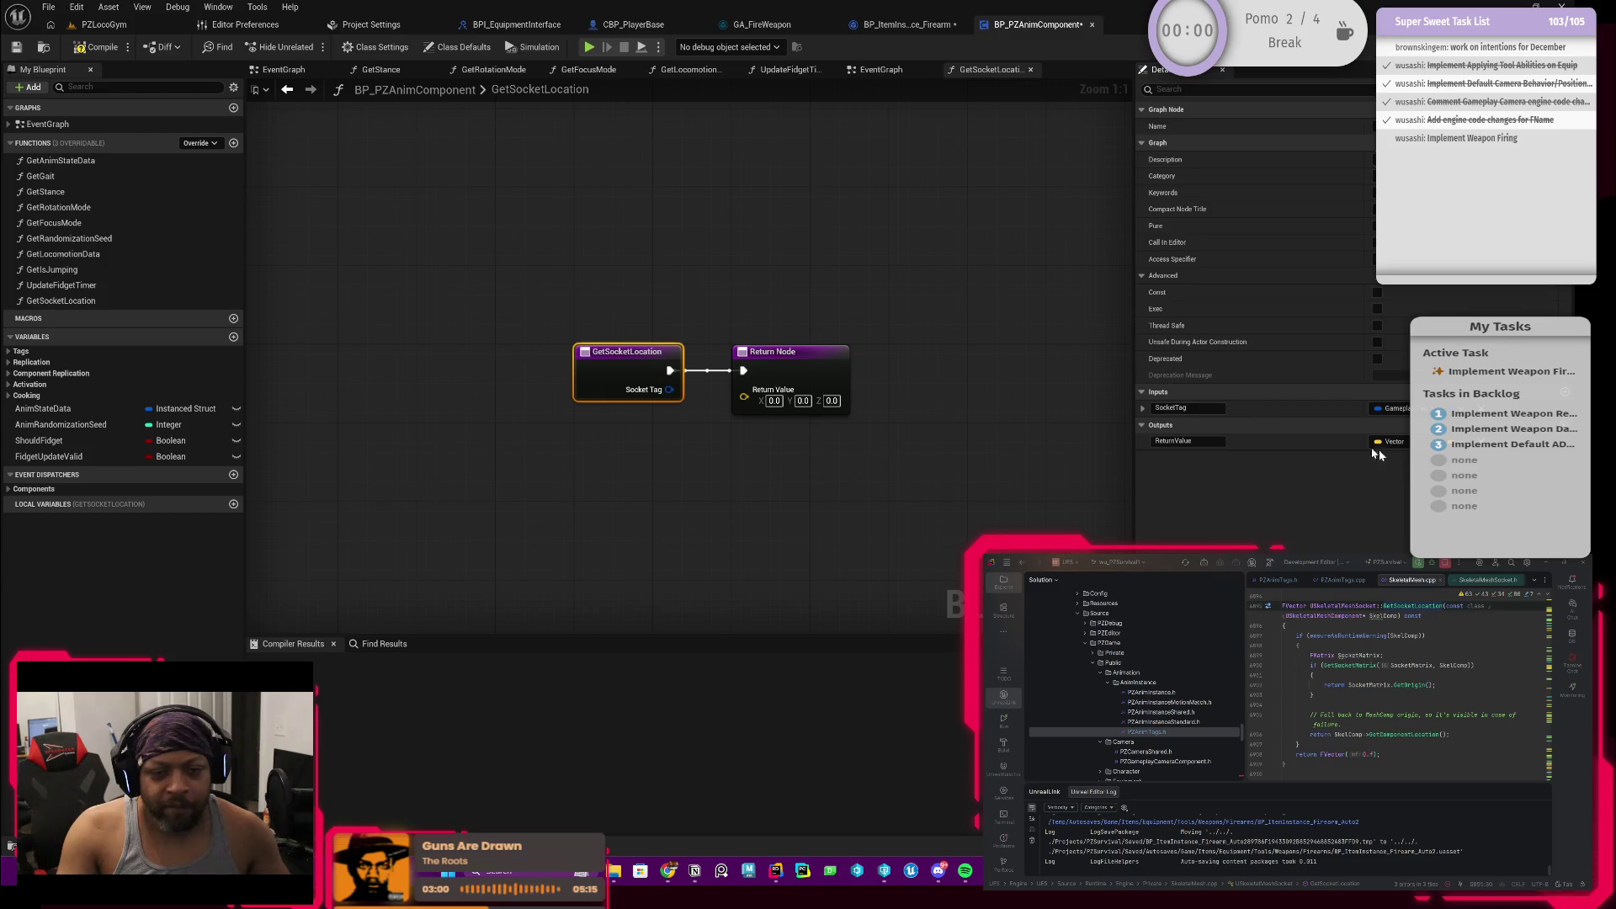
Step: Compile and save the BP_PZAnimComponent blueprint
key(F7)
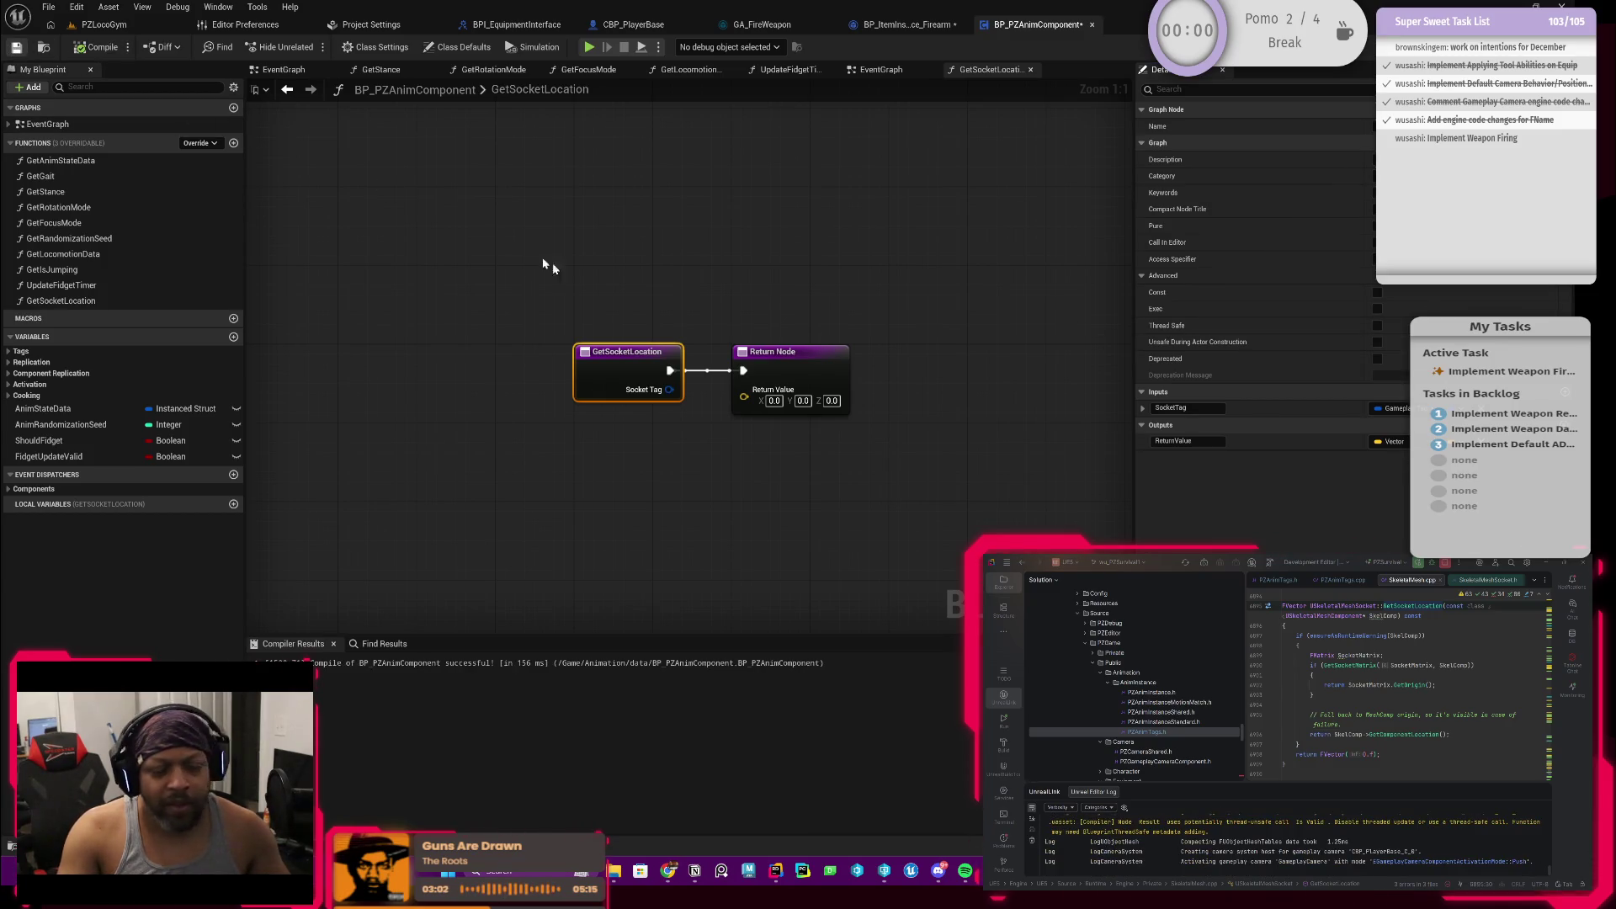
key(ctrl+s)
click(804, 574)
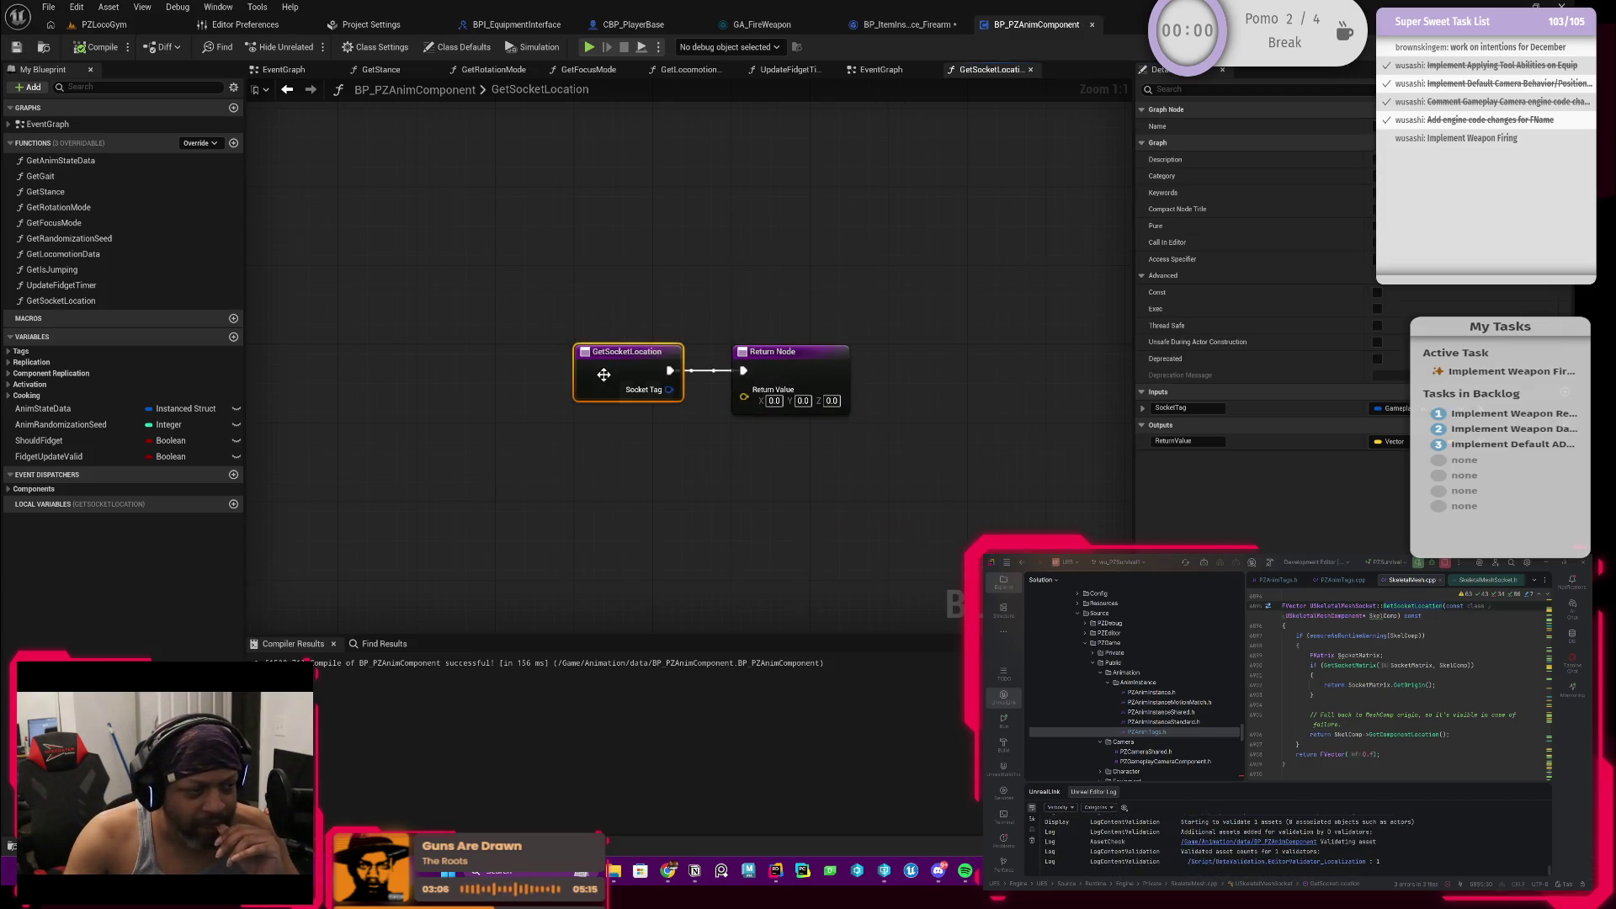
Step: Move the entry node left and add a Get Owner node below it
drag(628, 366, 352, 367)
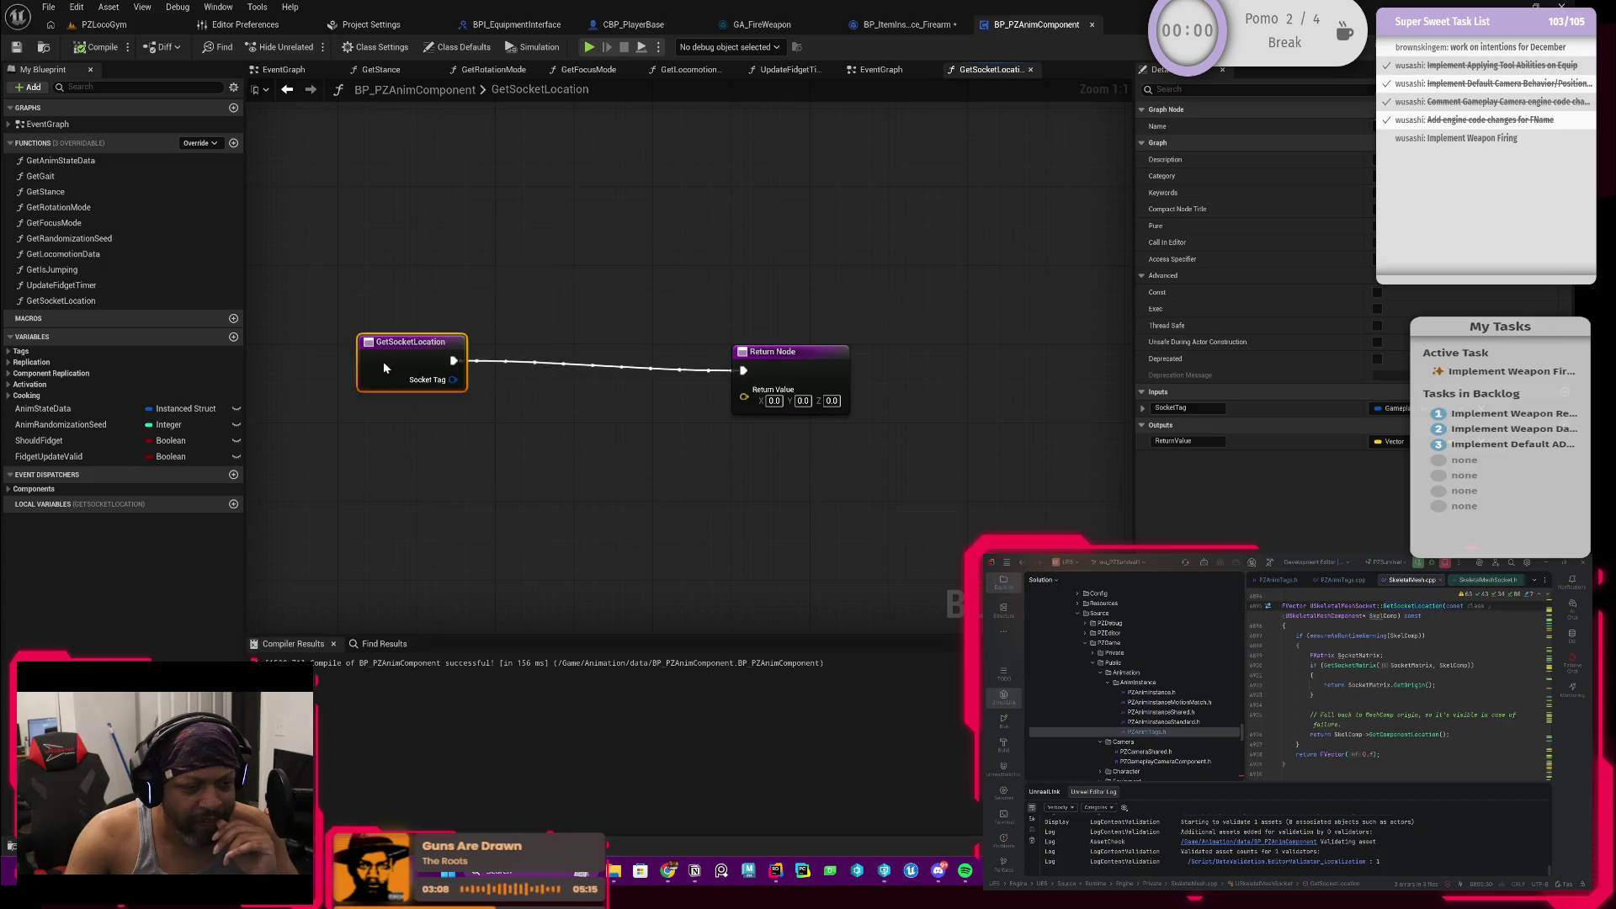
click(799, 469)
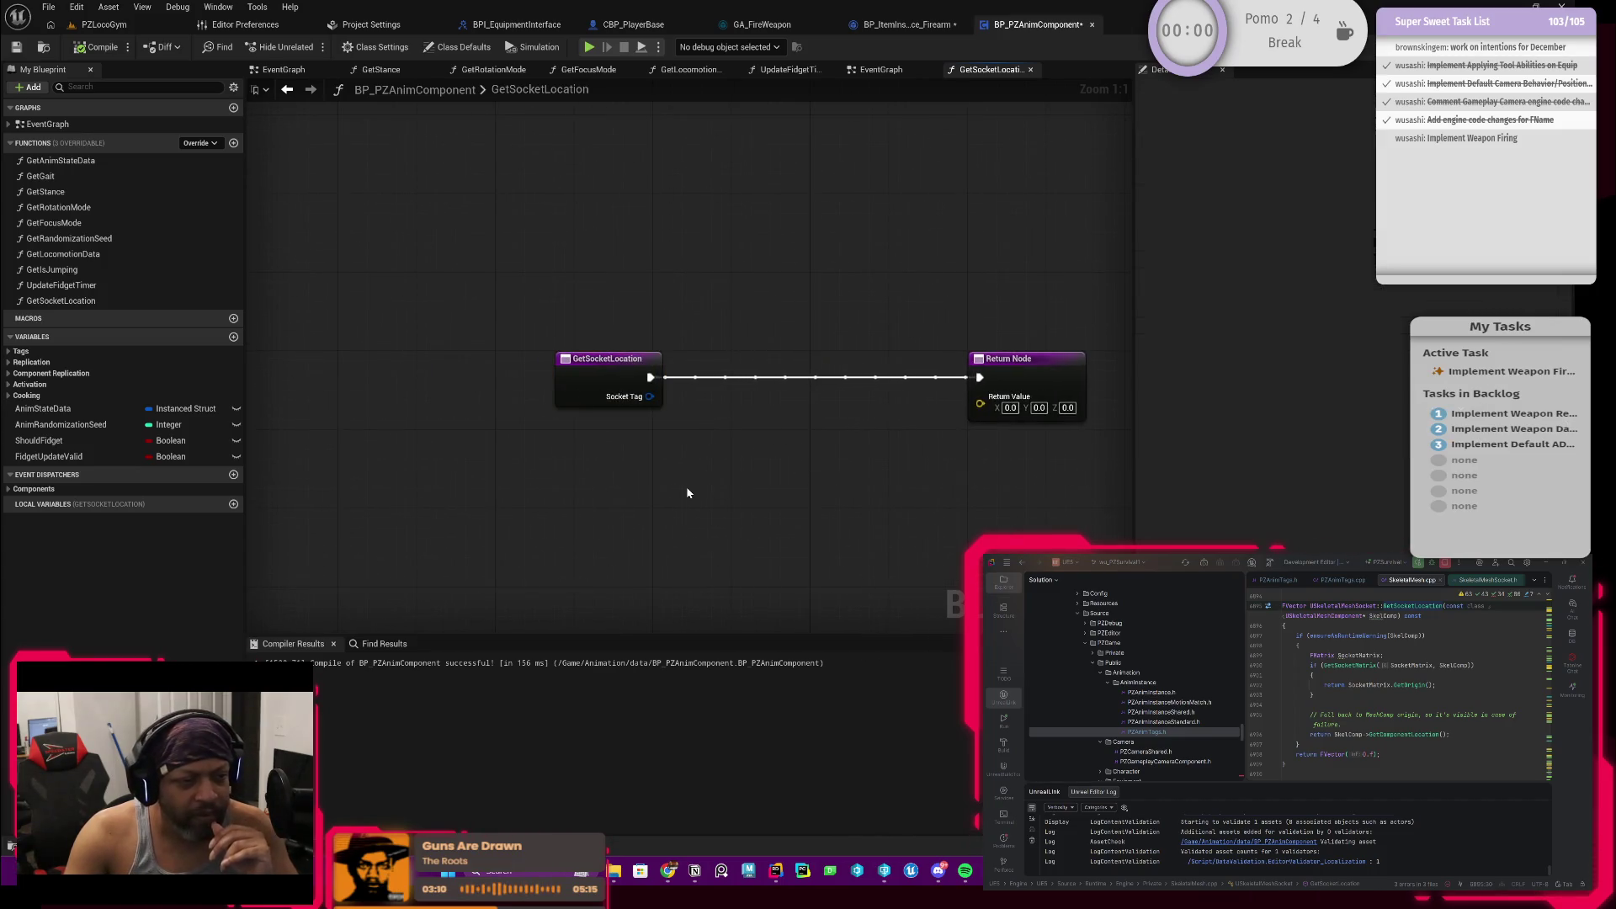
drag(682, 485, 567, 414)
right_click(567, 415)
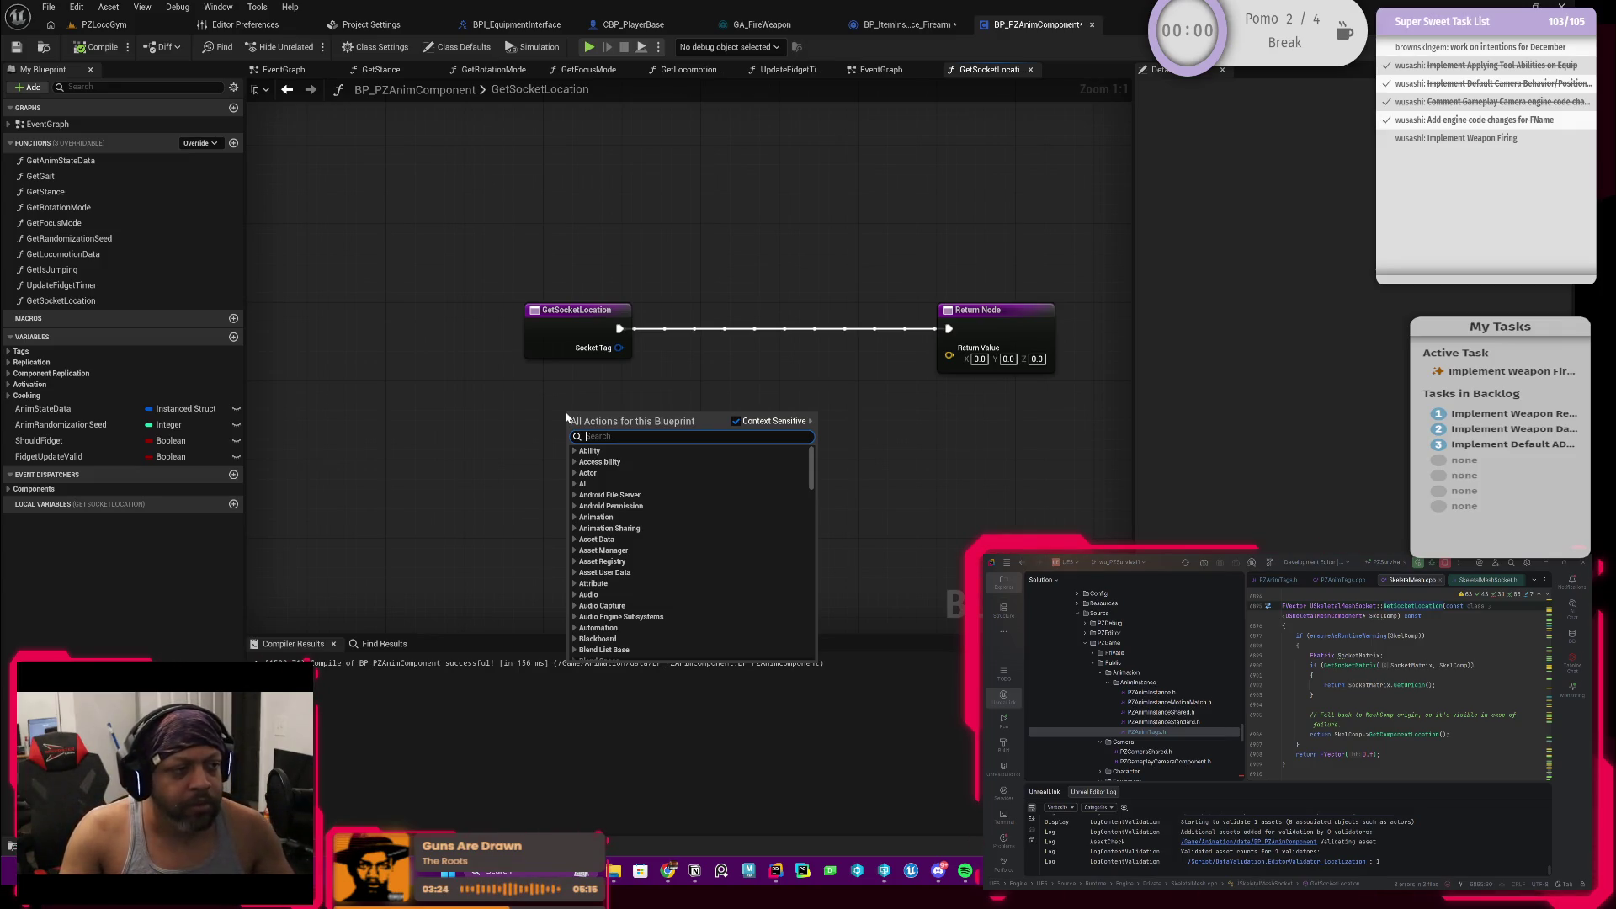
click(570, 424)
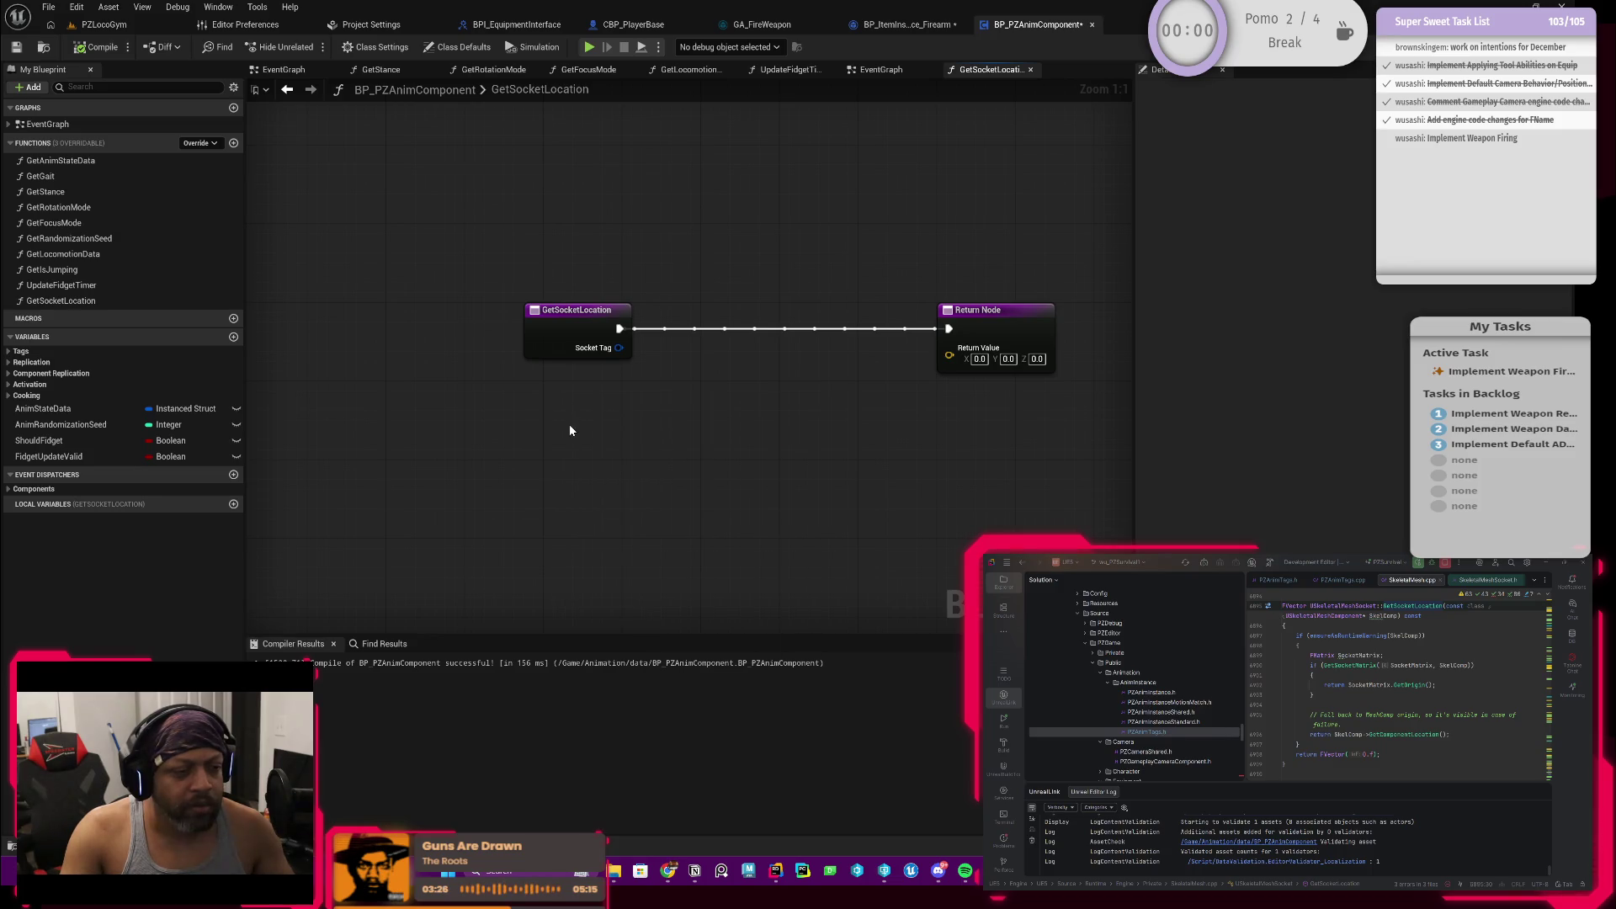
right_click(570, 428)
text(get owner)
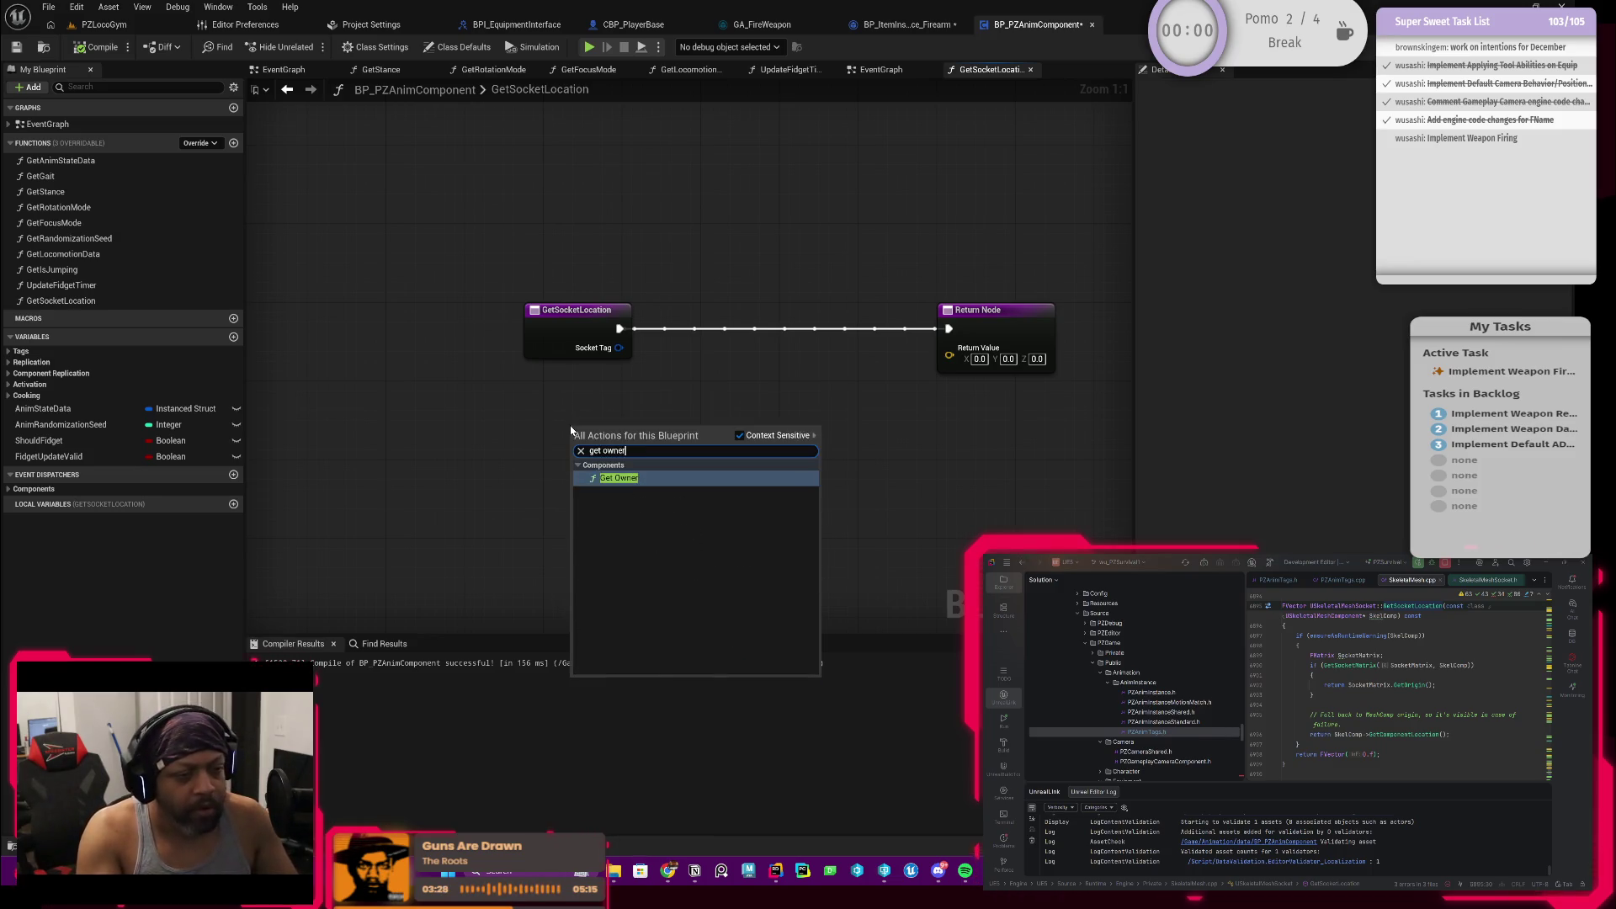
click(622, 482)
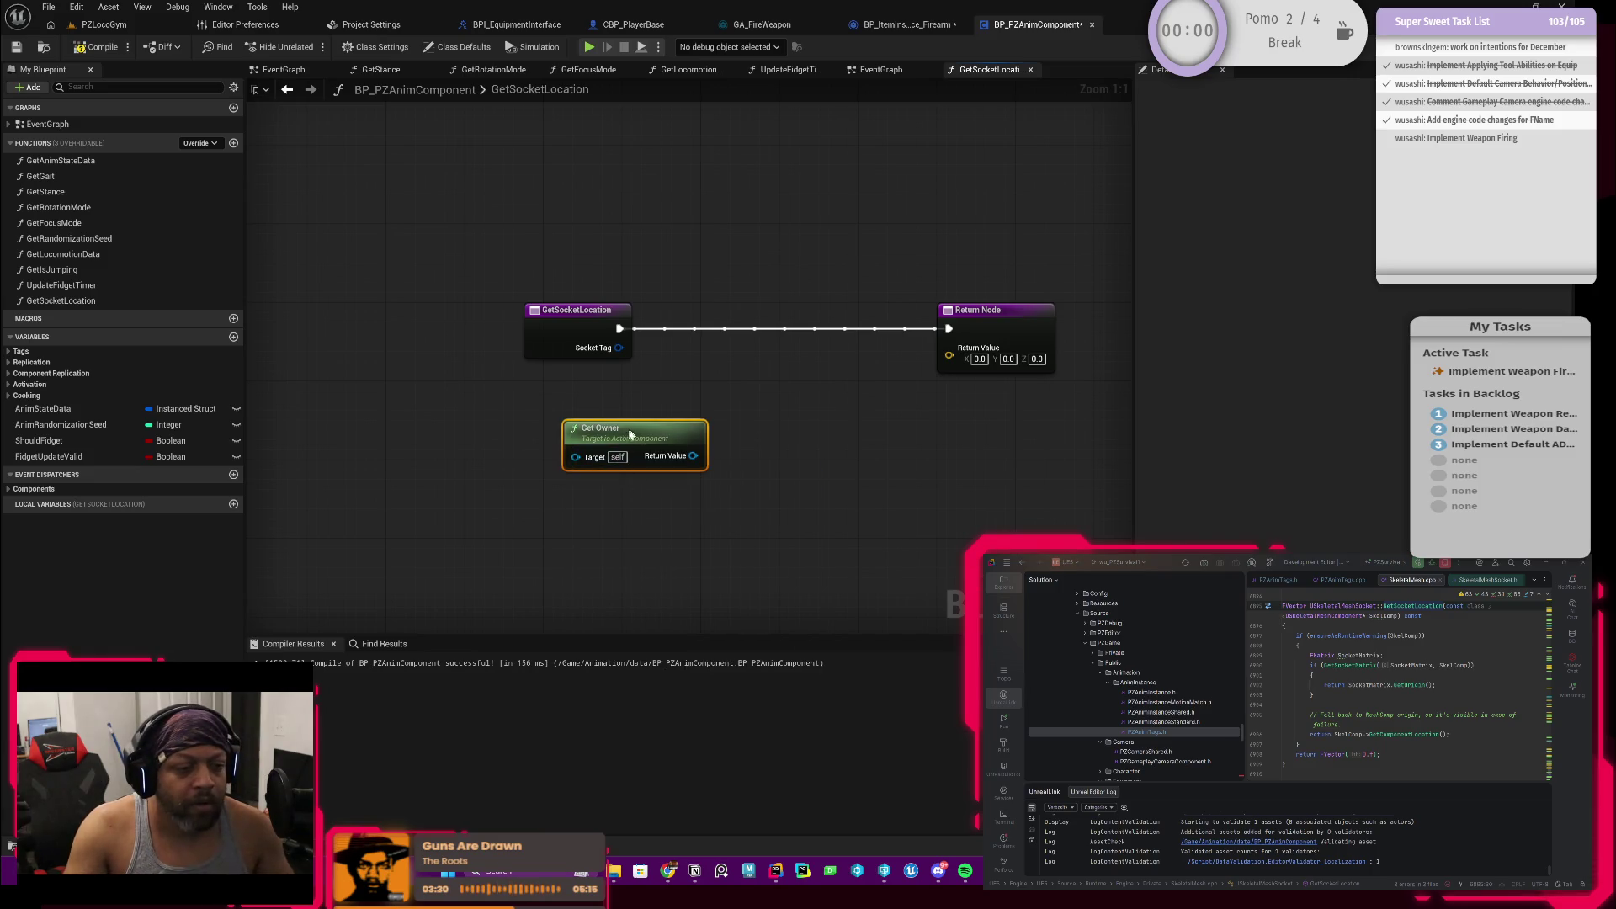
drag(629, 431, 549, 486)
drag(688, 474, 651, 453)
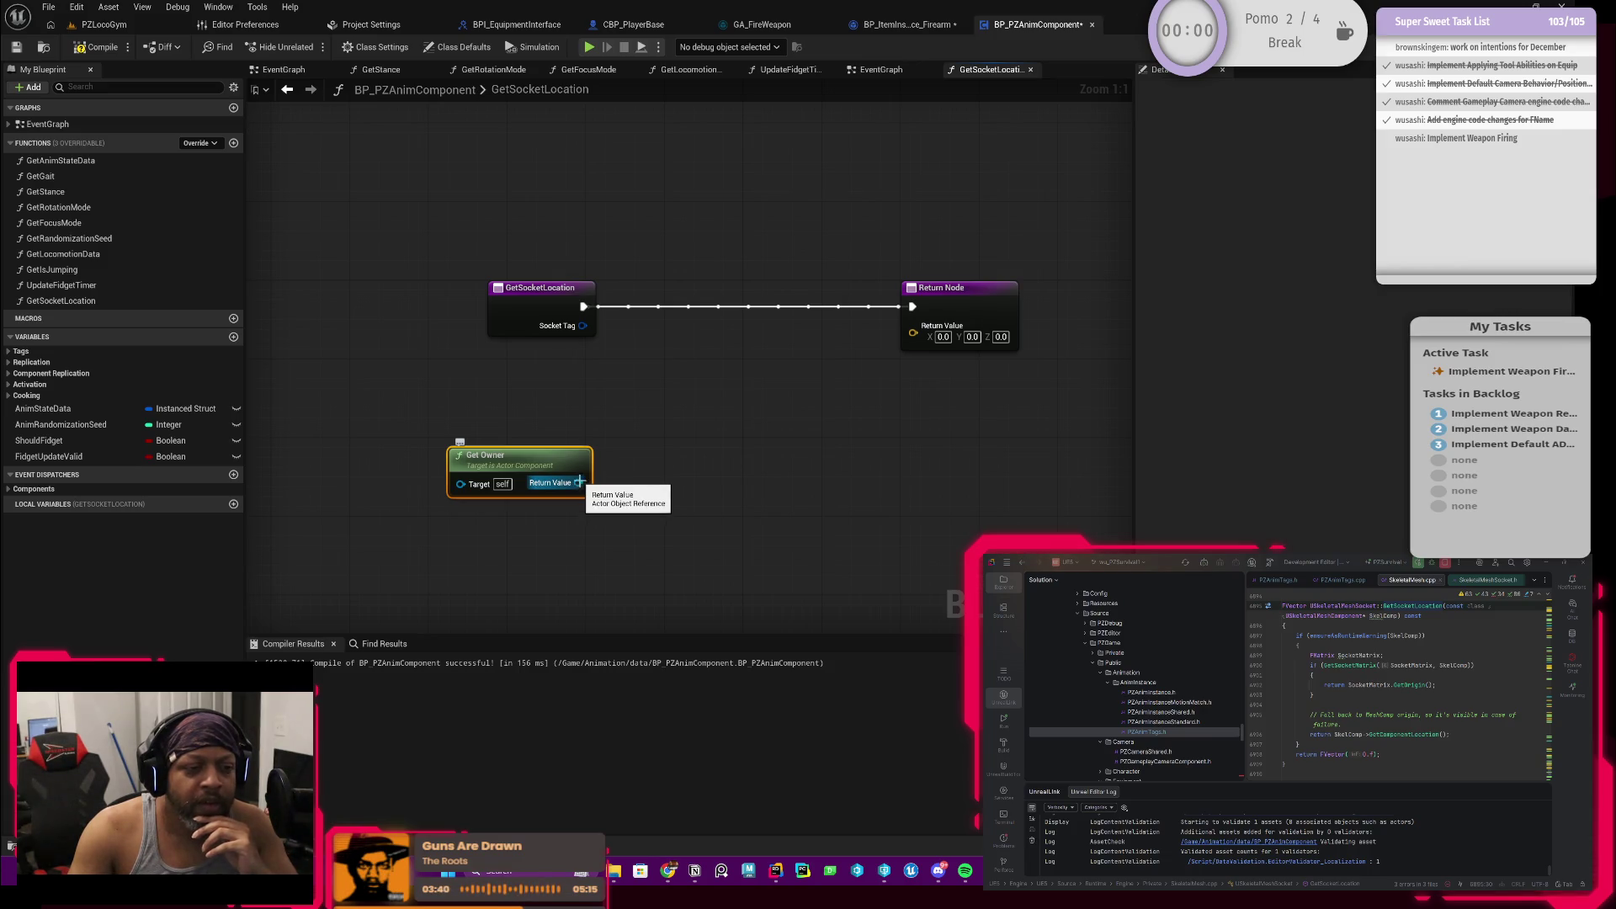
Step: Feed Get Owner into a Get Component by Class node set to Skeletal Mesh Component, then drag out its result
drag(578, 483, 691, 470)
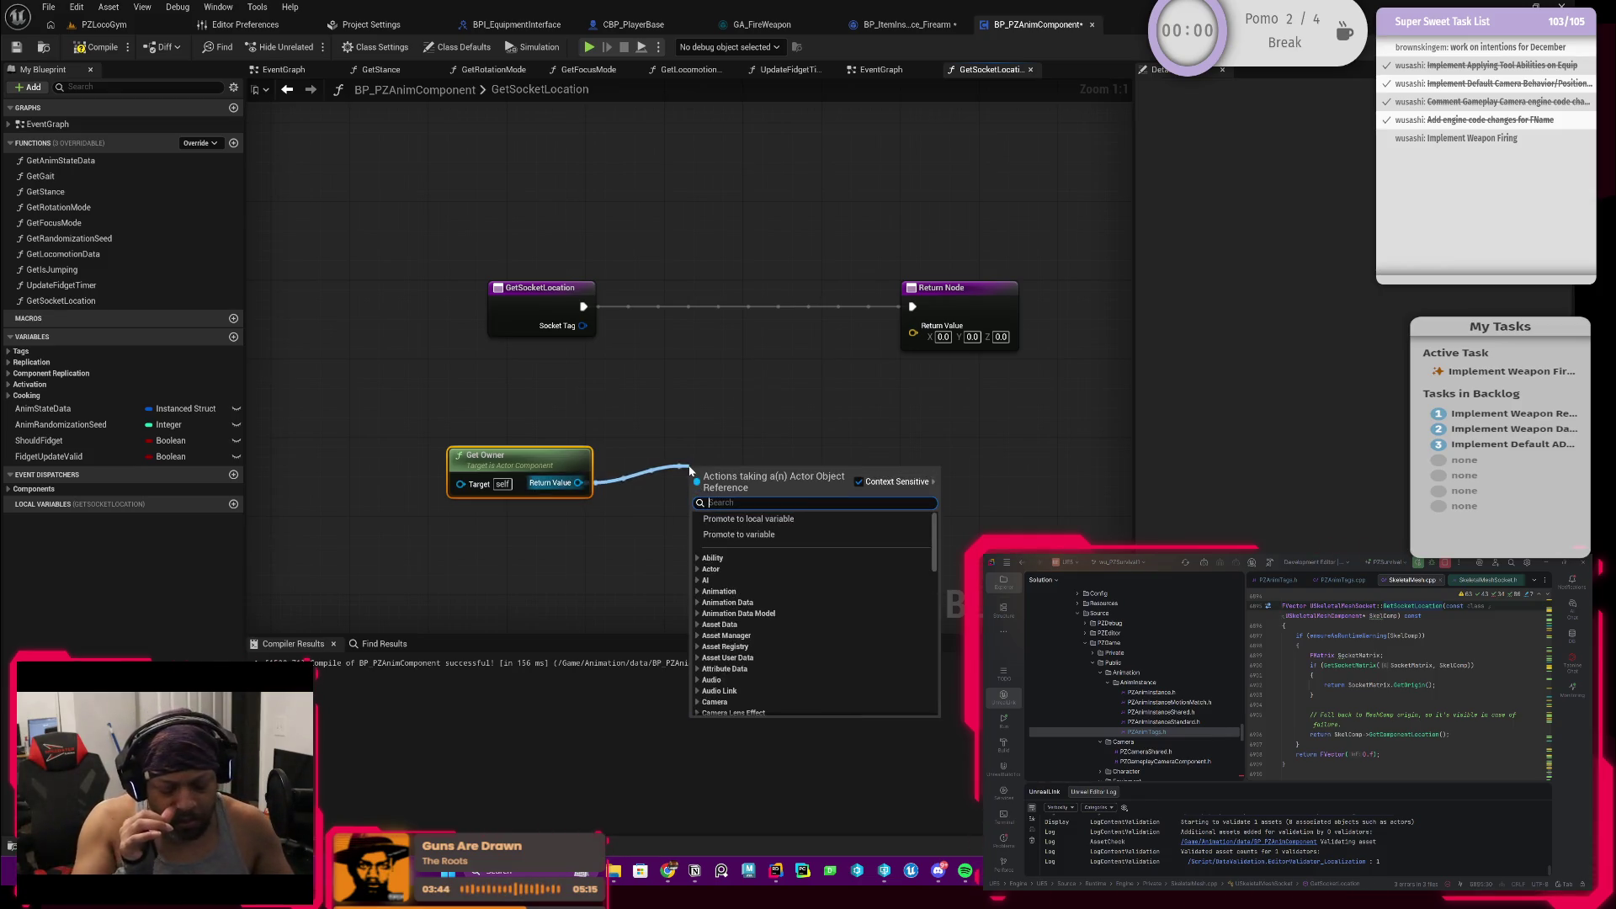
text(get compone)
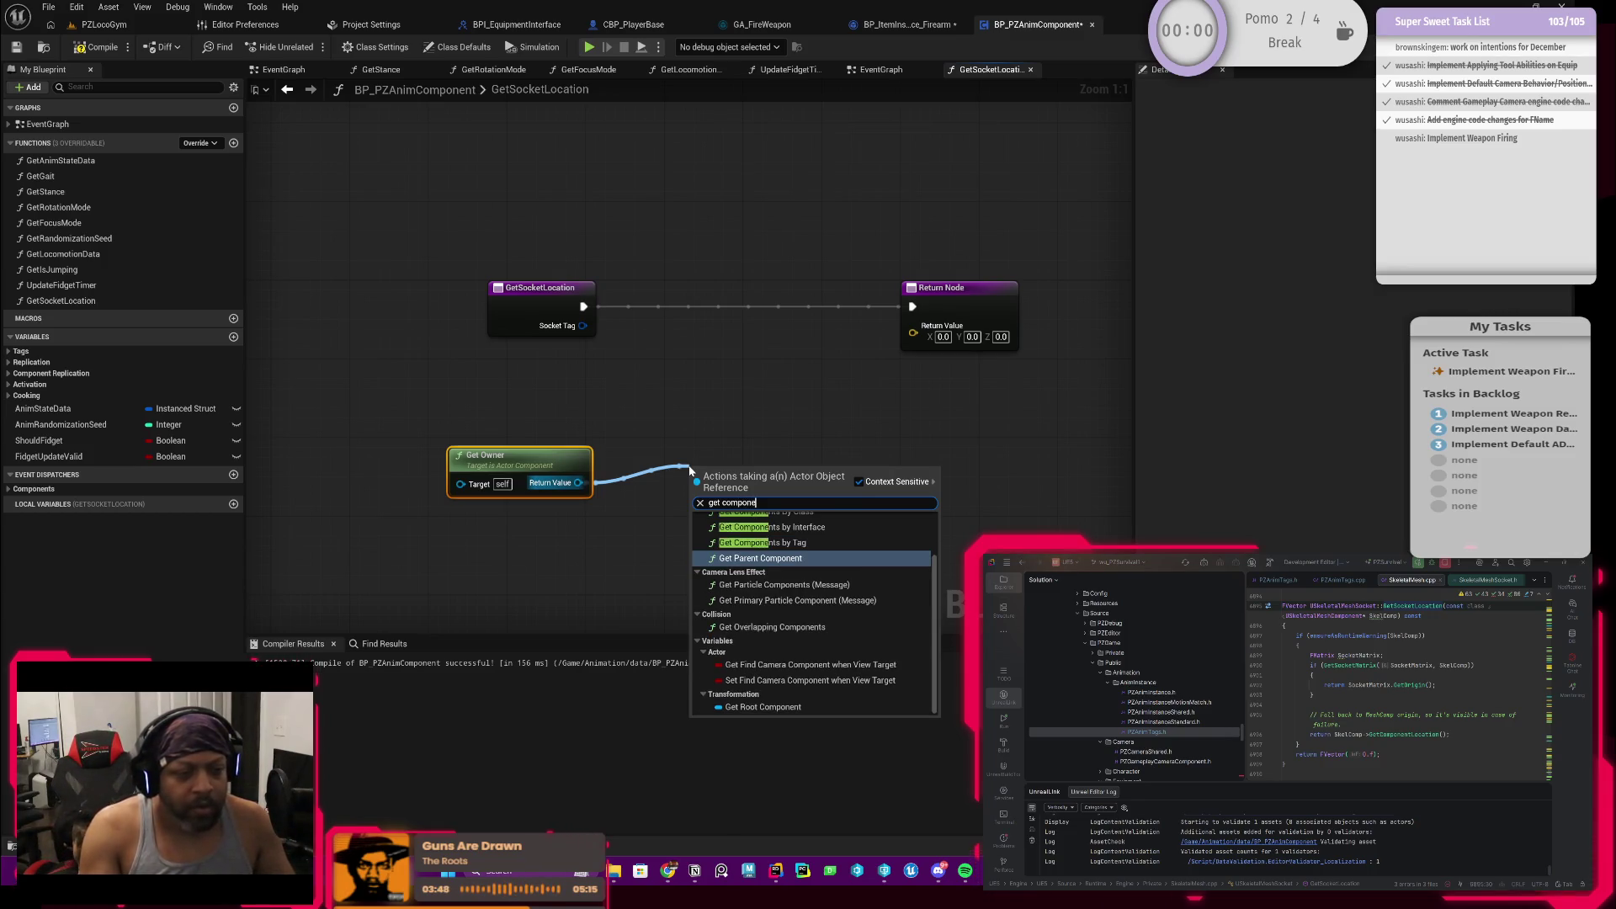
scroll(808, 559, up, 3)
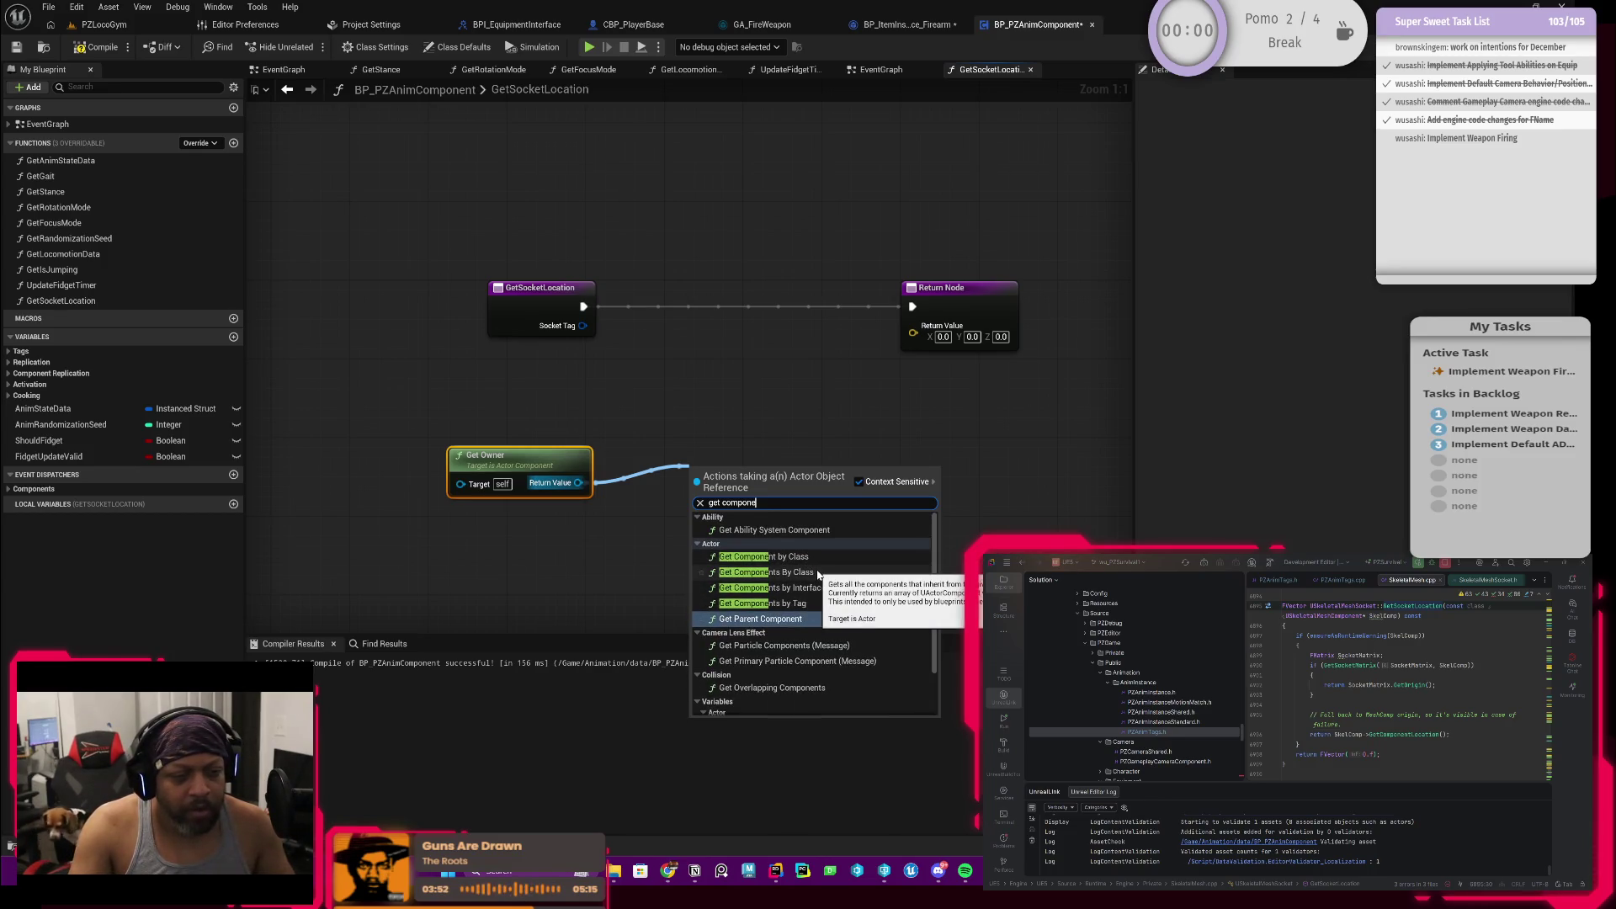
click(785, 556)
drag(768, 492, 739, 493)
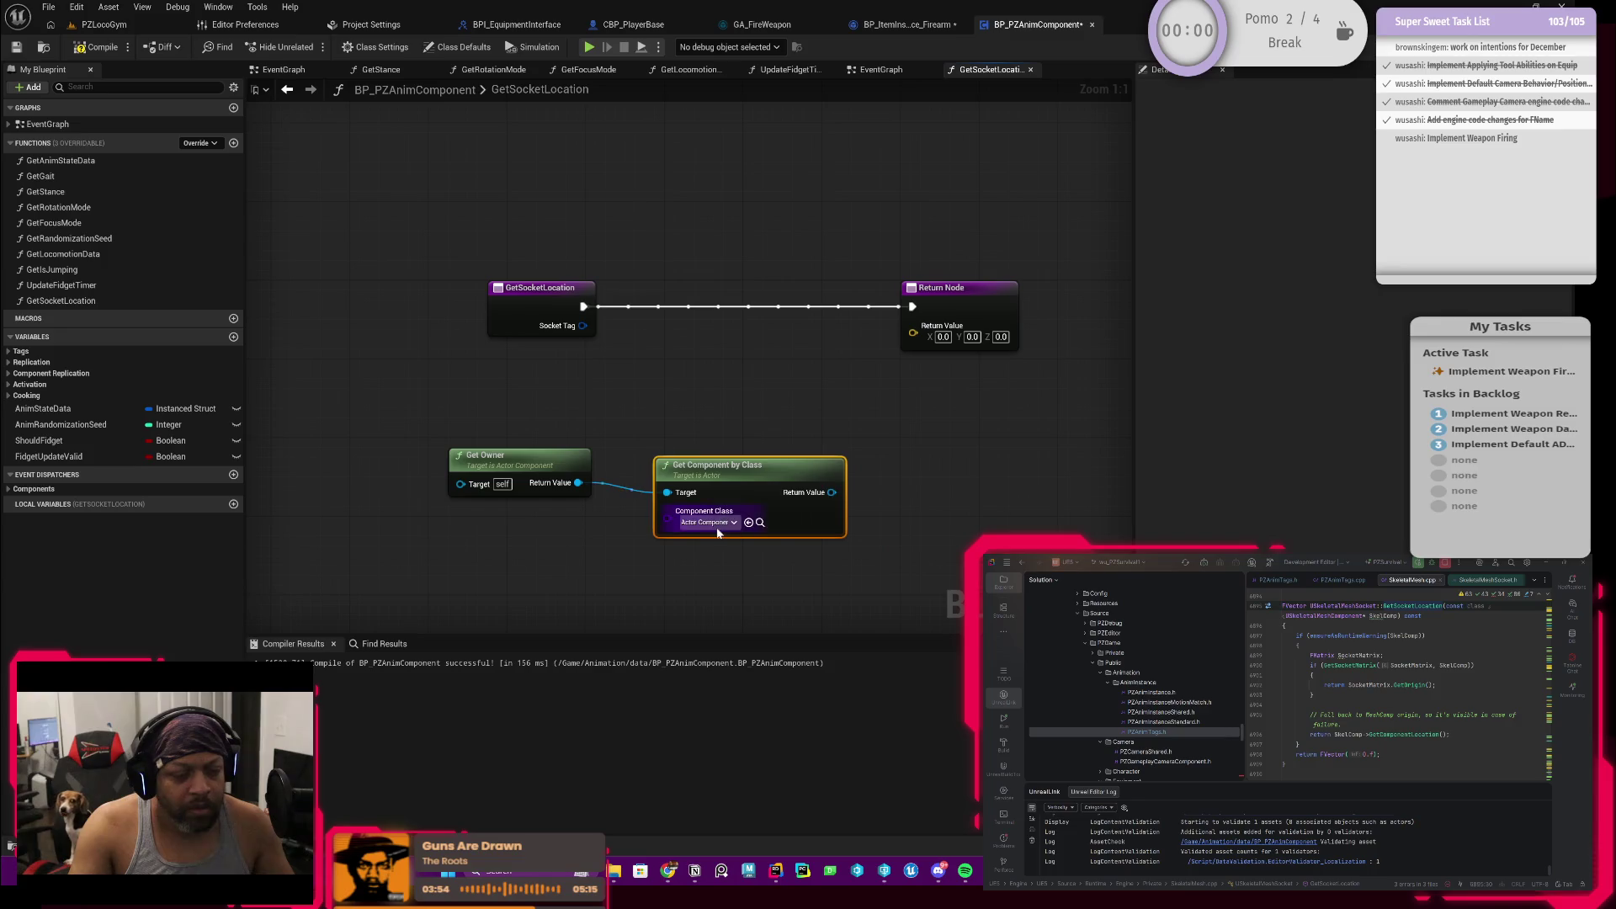
click(707, 521)
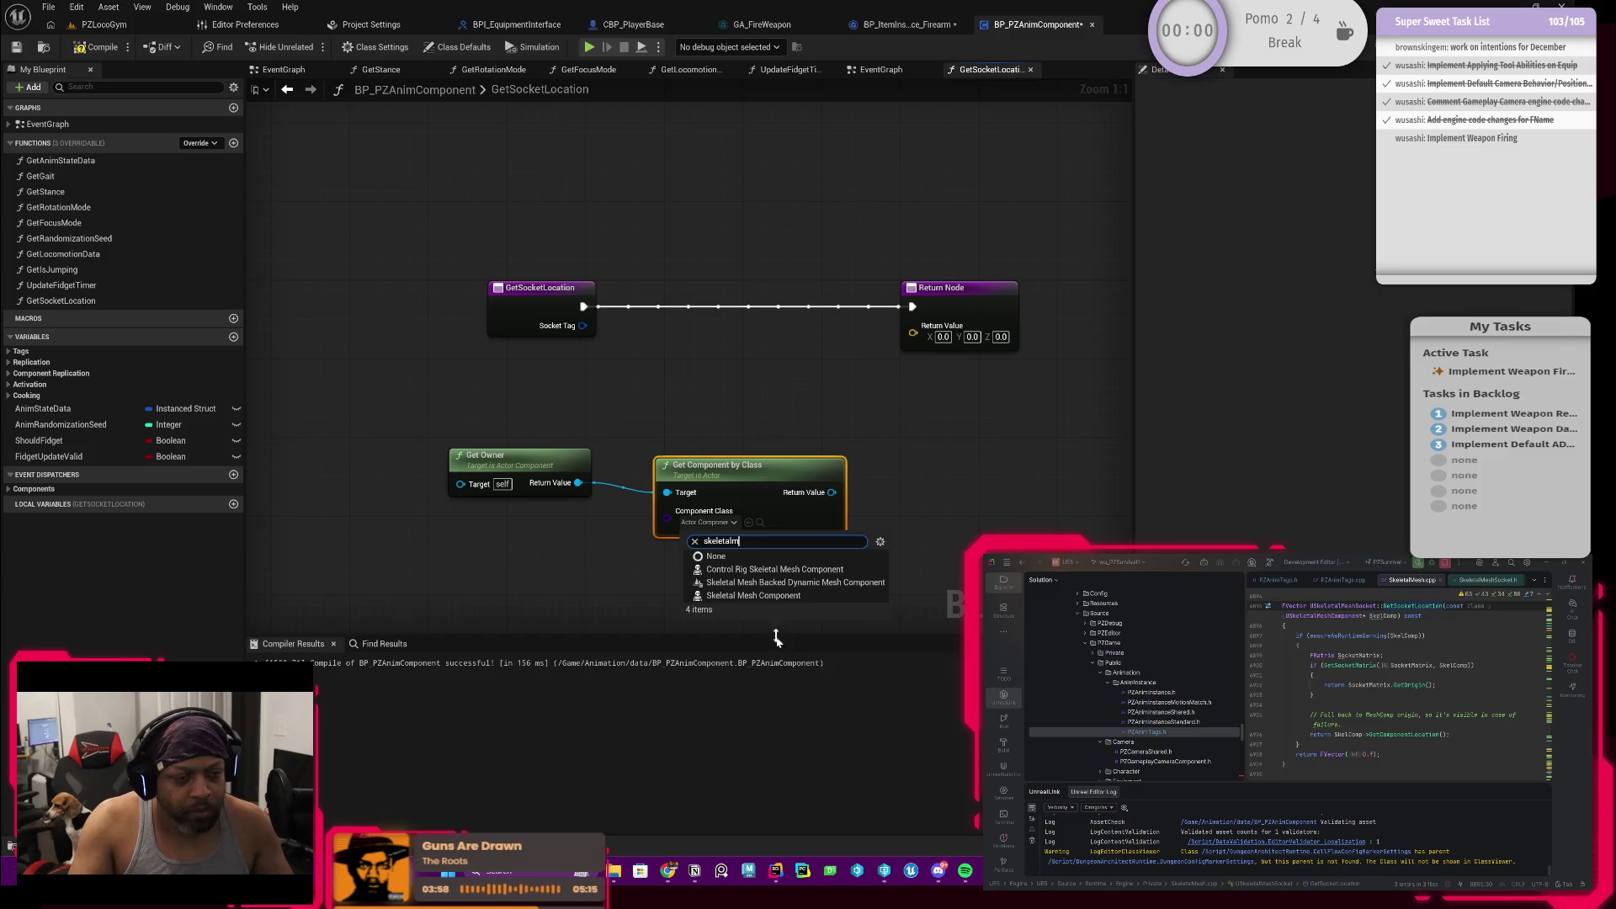
click(768, 596)
drag(742, 483, 687, 492)
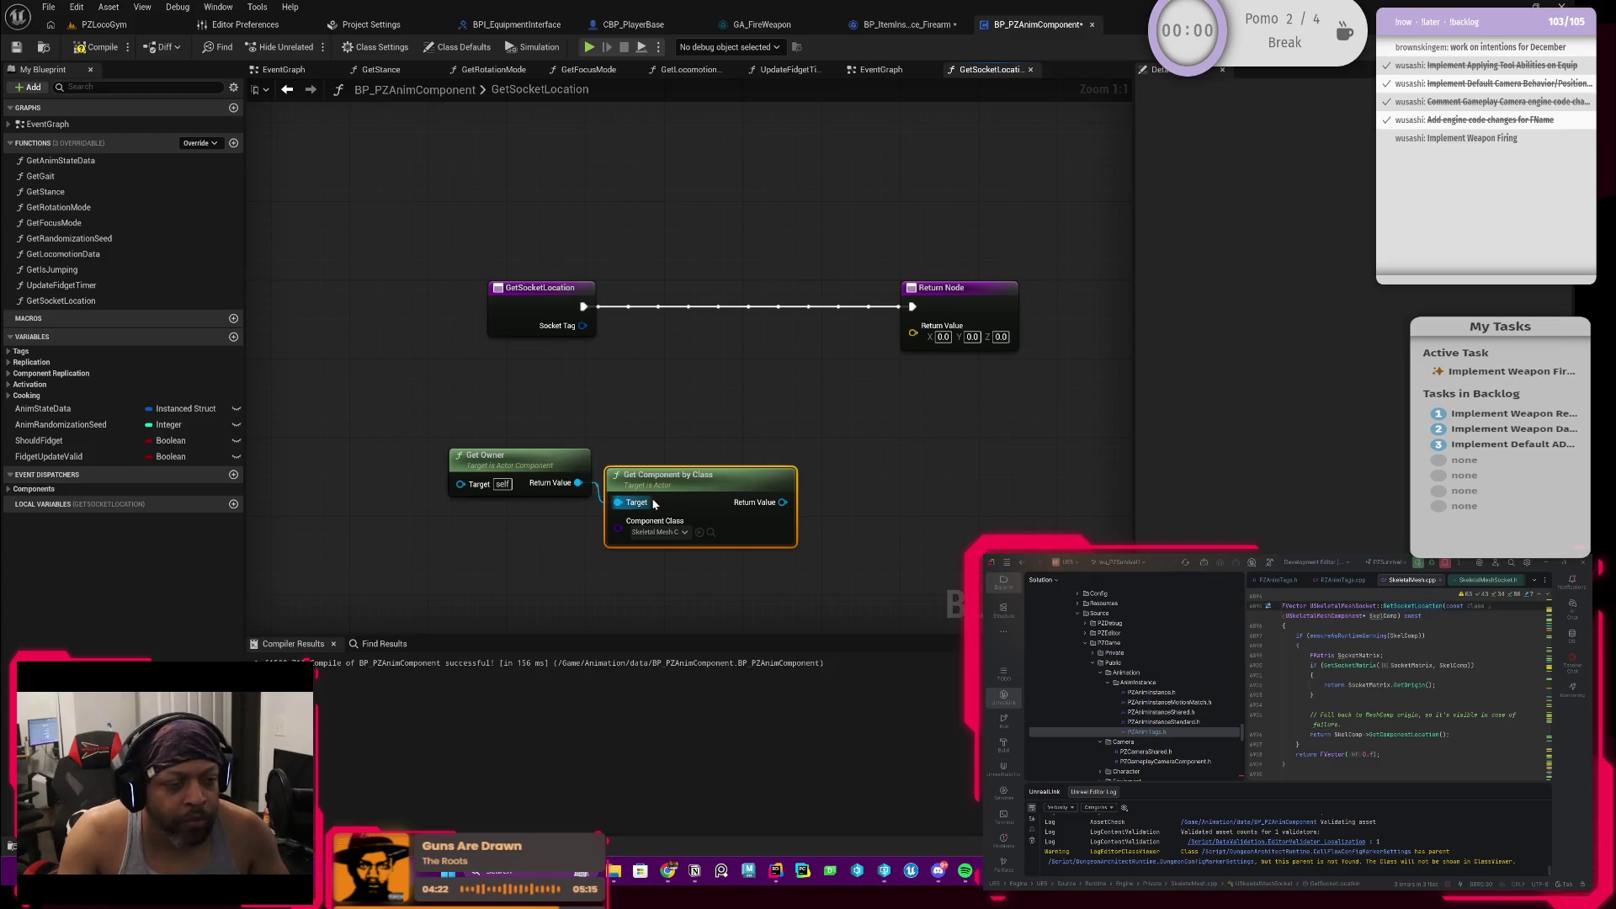
drag(663, 490, 664, 470)
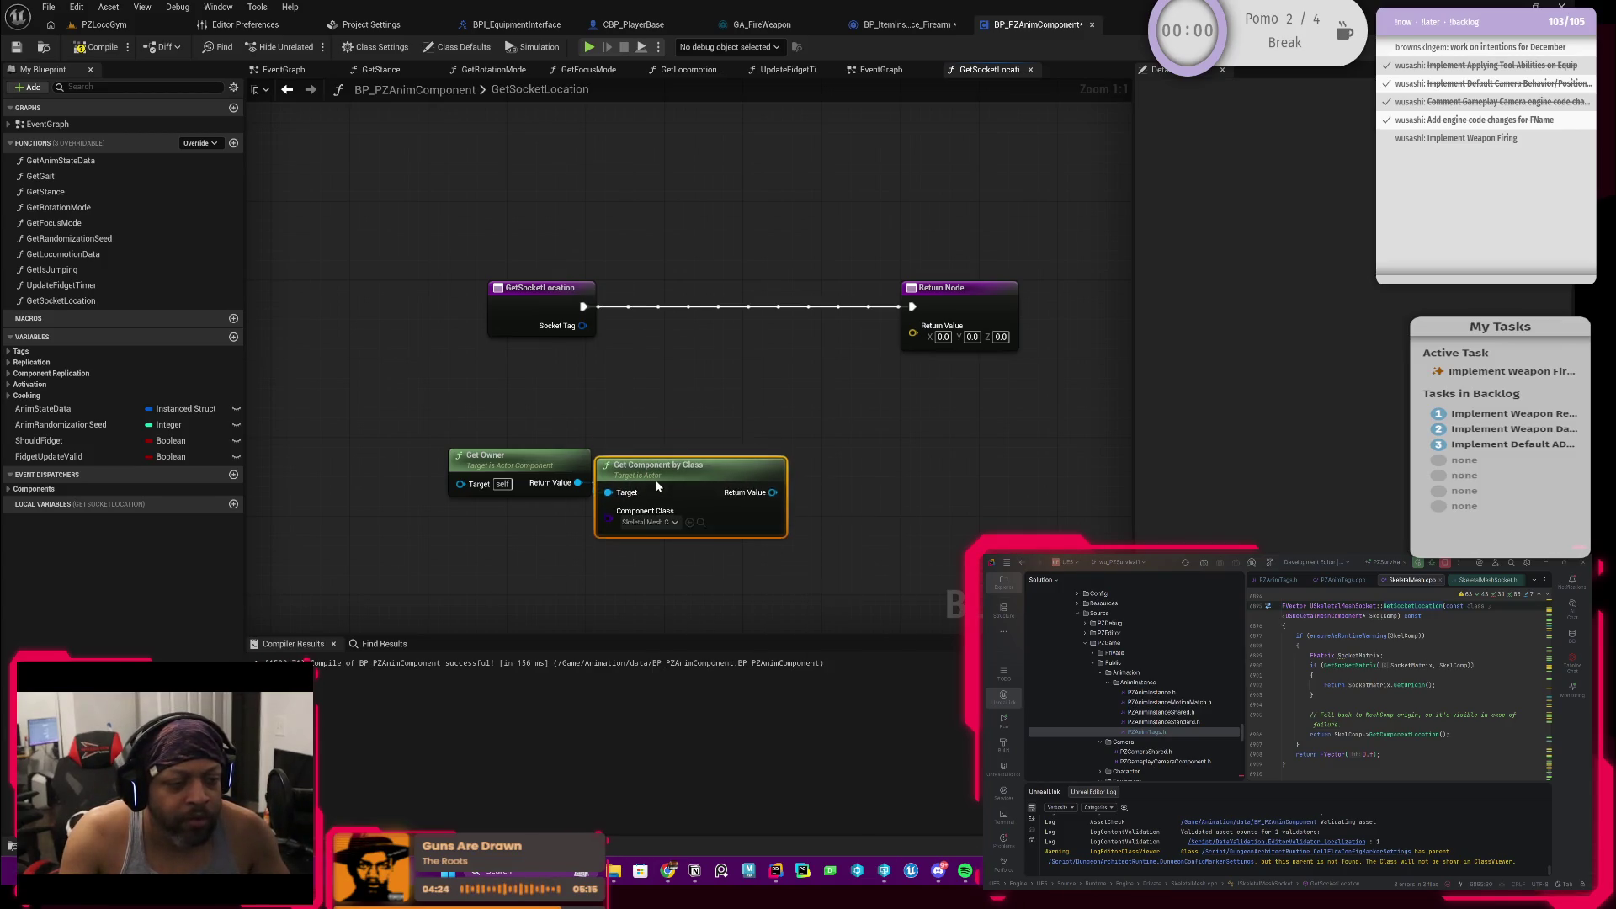
click(859, 404)
drag(784, 482, 849, 436)
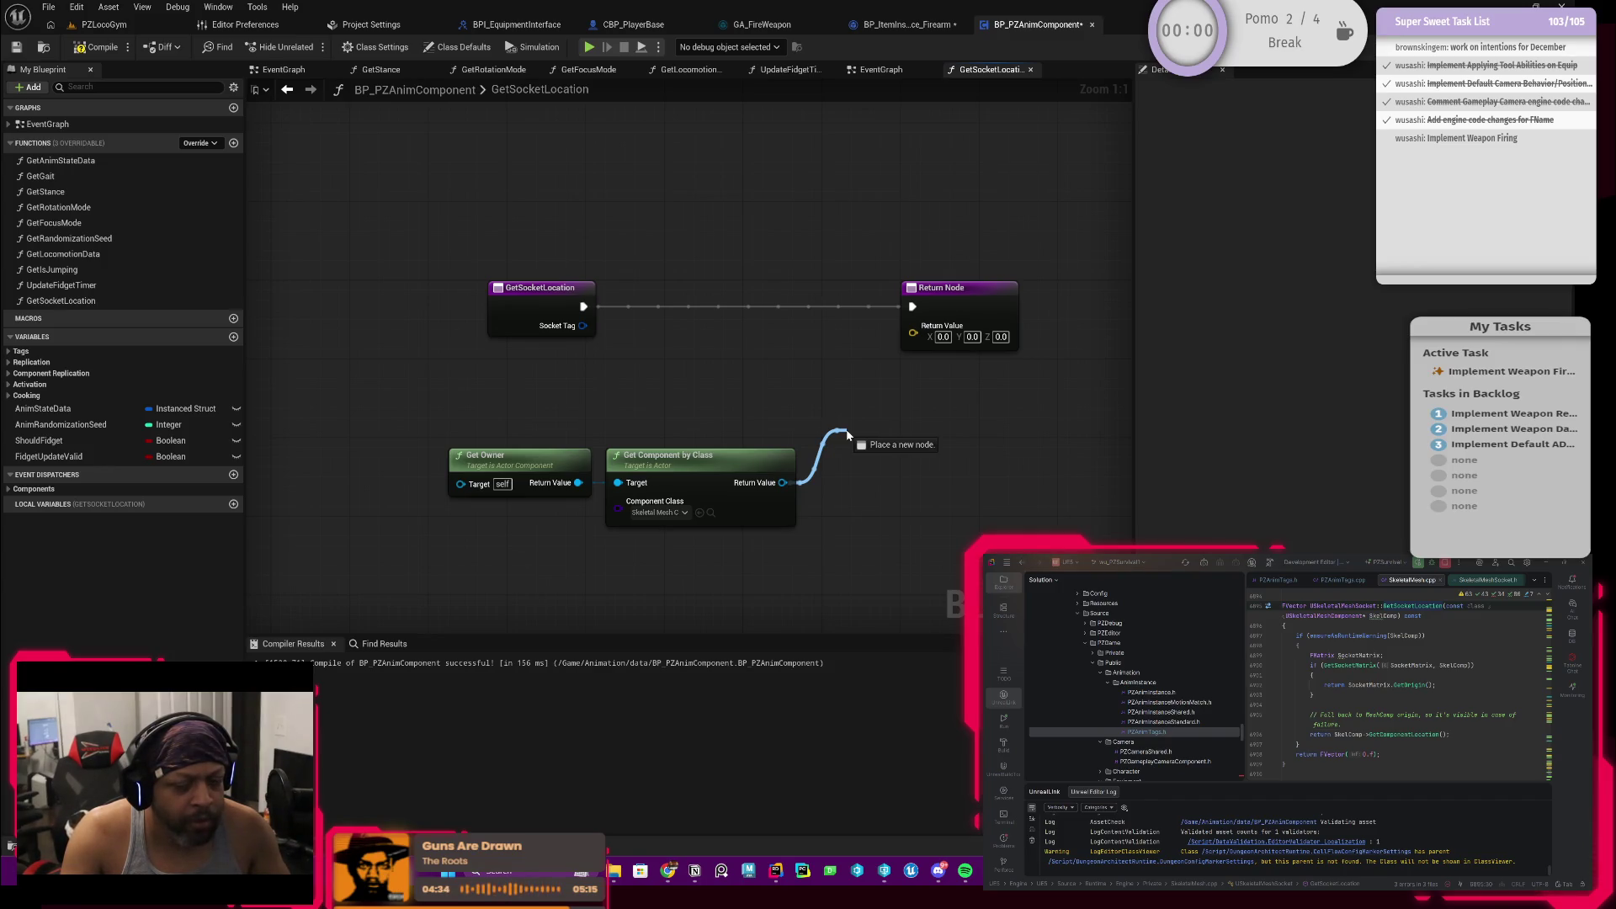
Step: Add a Get Socket Location node wired to the skeletal mesh from Get Component by Class
drag(849, 436, 850, 436)
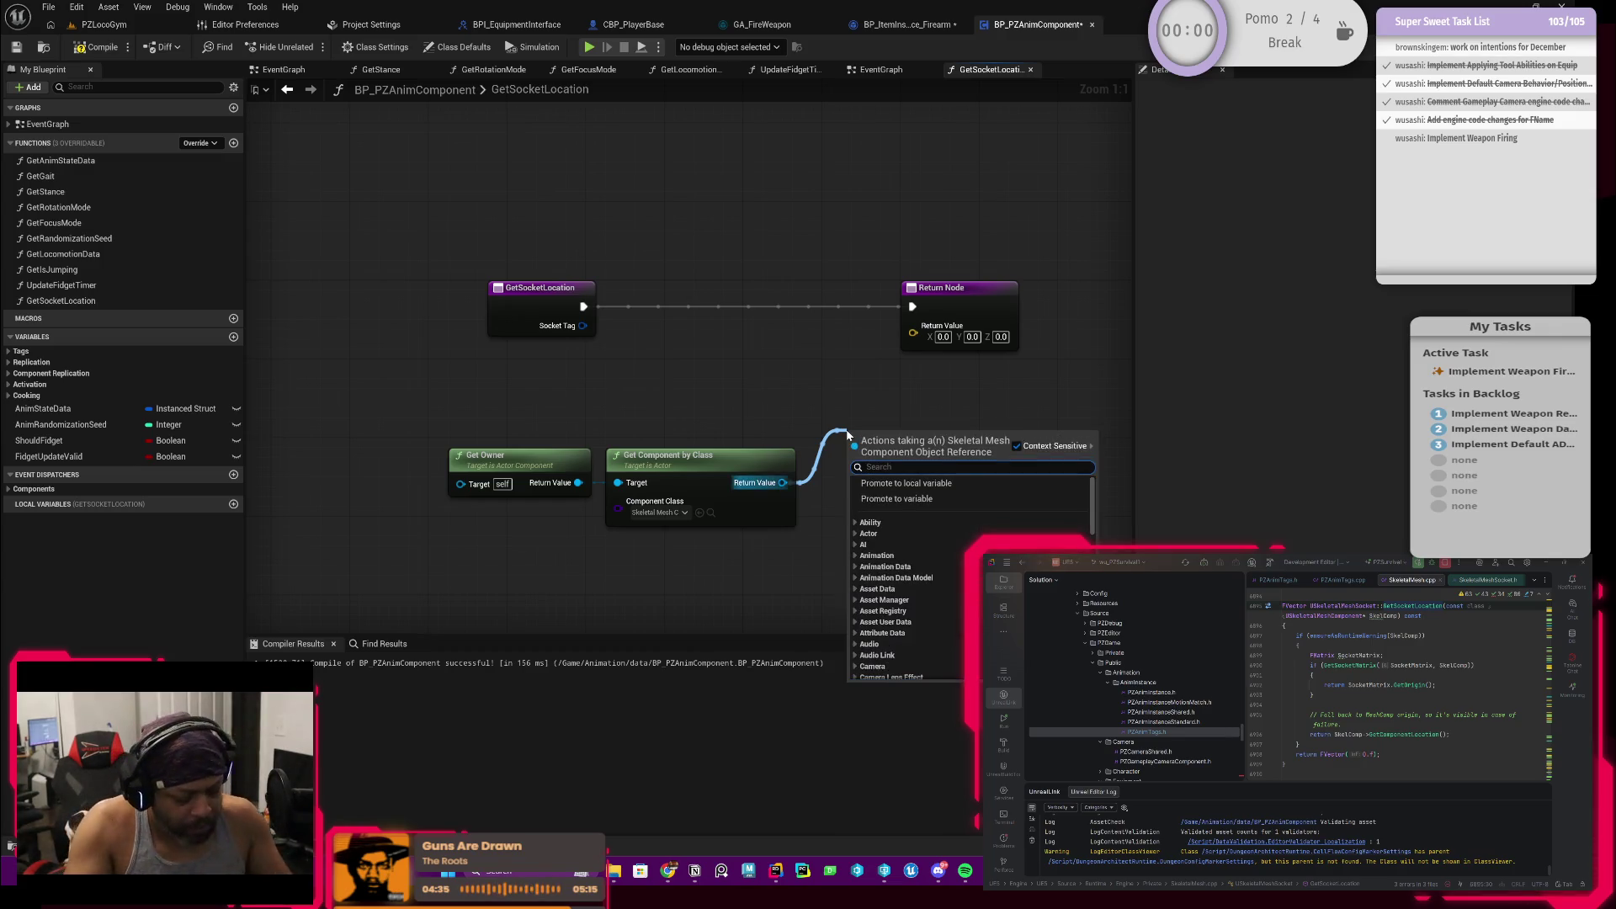
text(get s)
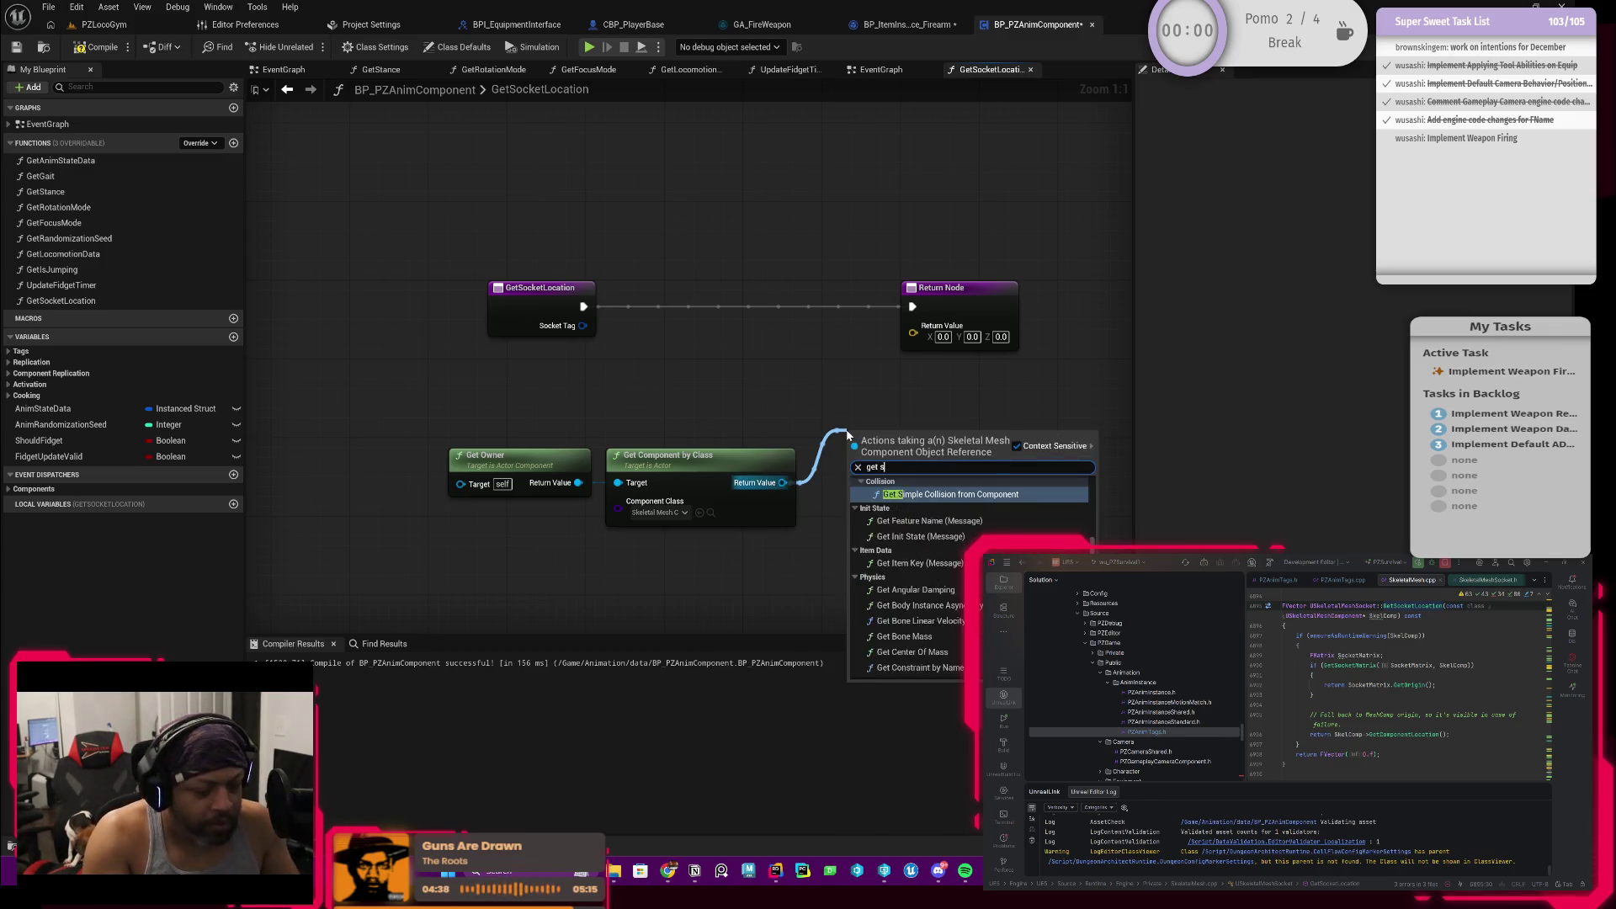
text(ocke)
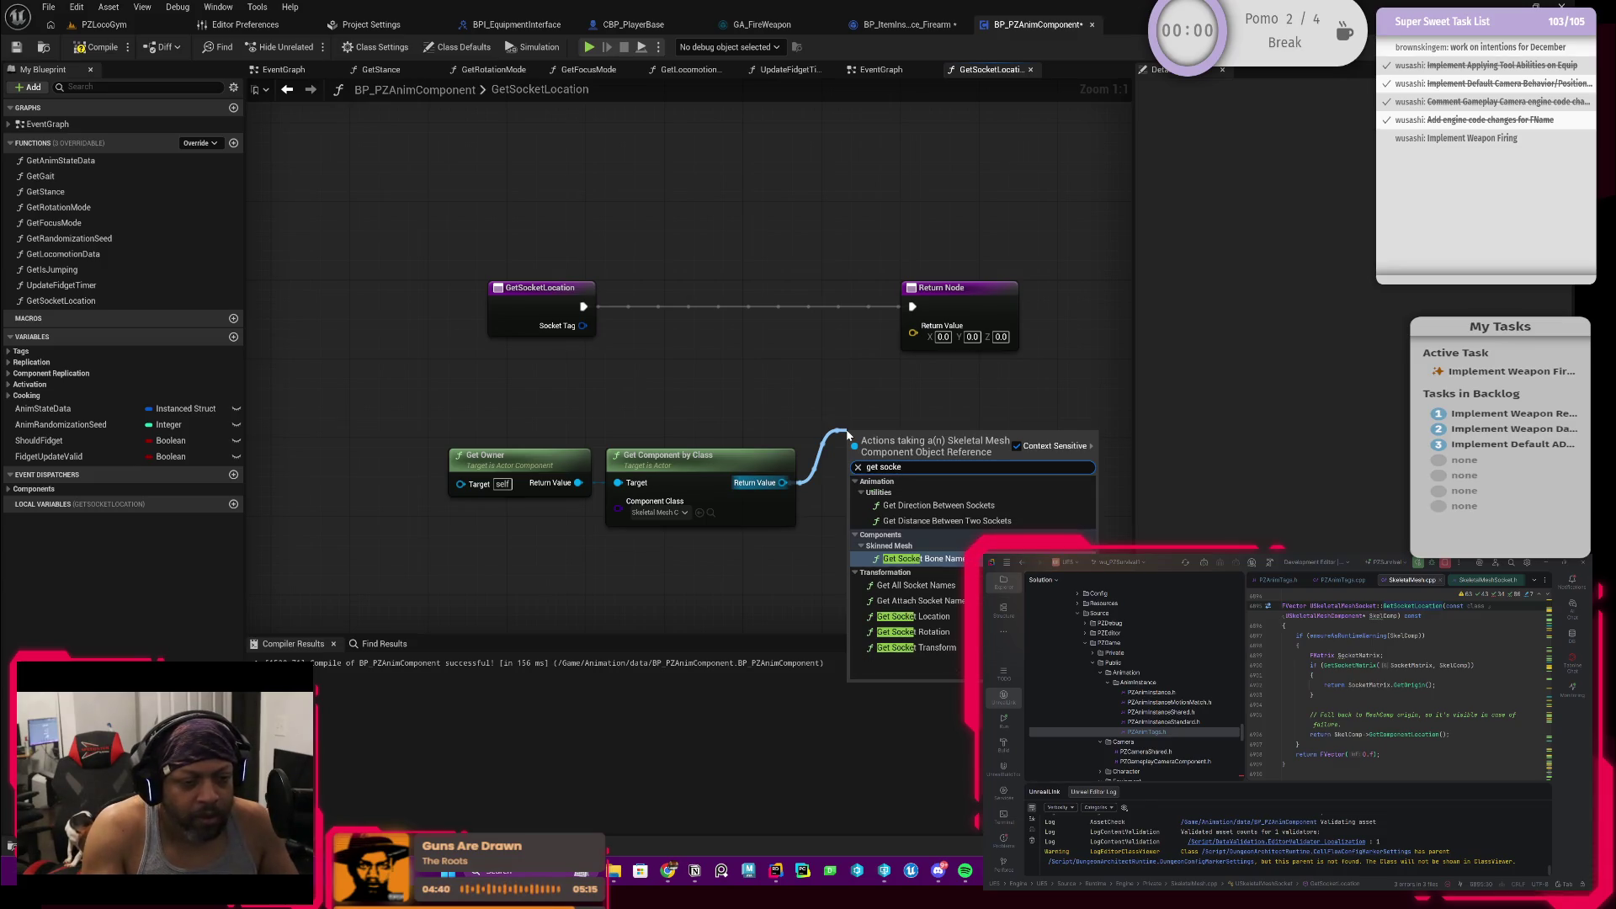
key(Down)
key(Down)
key(Down)
key(Down)
key(Up)
key(Up)
key(Return)
Step: Line up the three nodes, move them together and shift the GetSocketLocation entry node left
drag(913, 454, 884, 473)
mouse_move(502, 555)
mouse_down()
mouse_move(916, 446)
mouse_move(763, 435)
mouse_move(884, 467)
mouse_up()
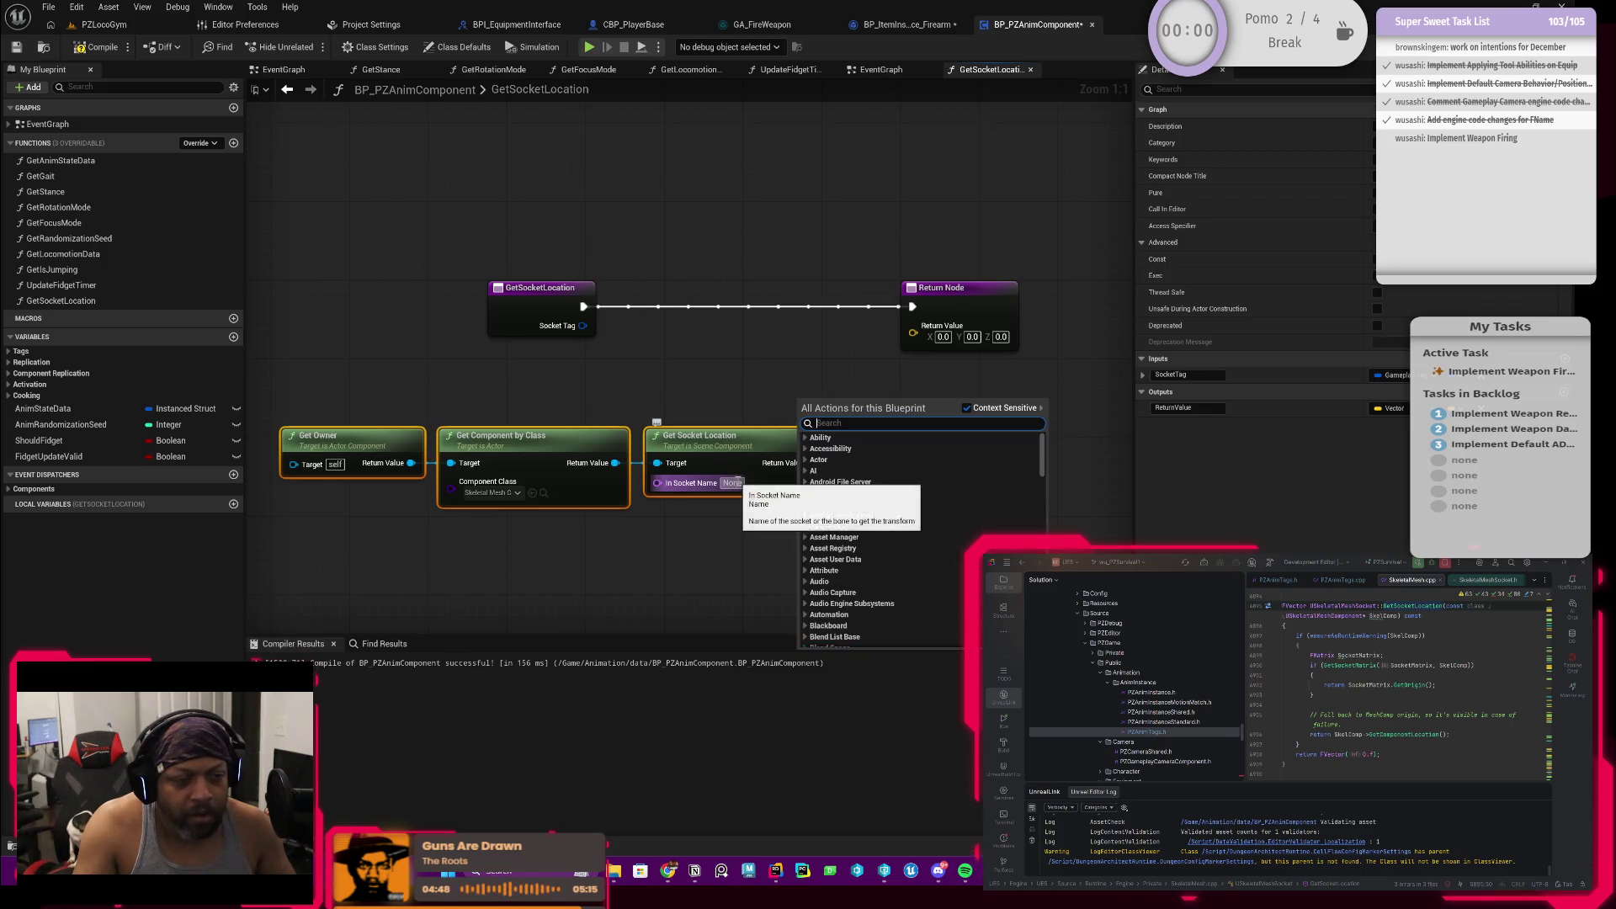
key(Escape)
click(734, 484)
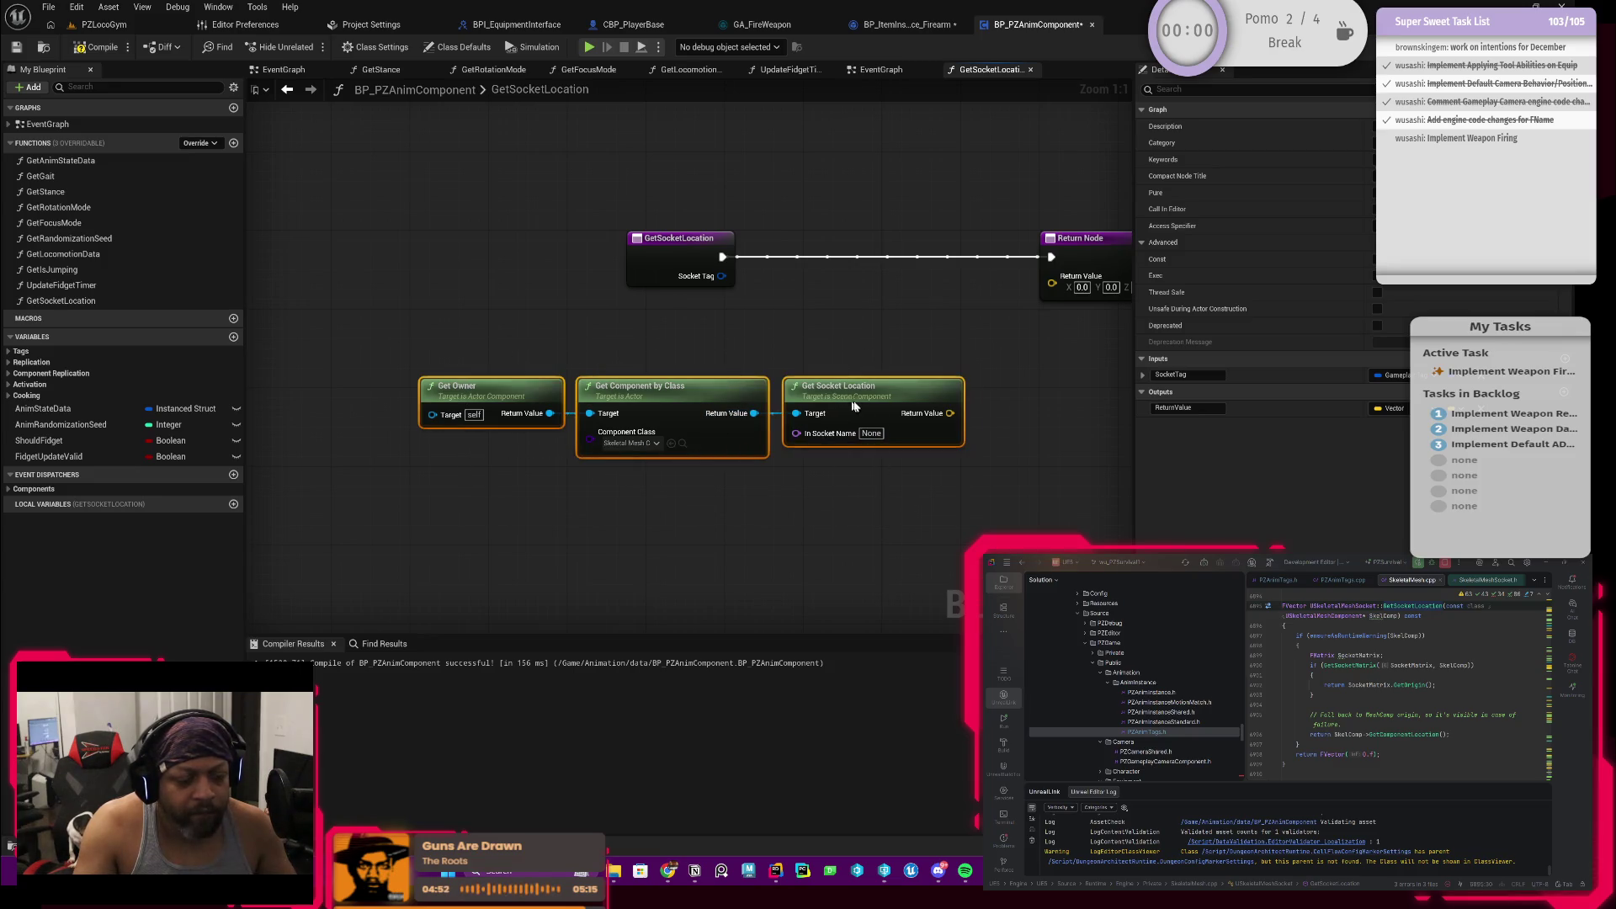
drag(848, 401, 1049, 385)
mouse_move(778, 358)
mouse_down()
mouse_move(429, 275)
mouse_move(525, 478)
mouse_up()
right_click(430, 275)
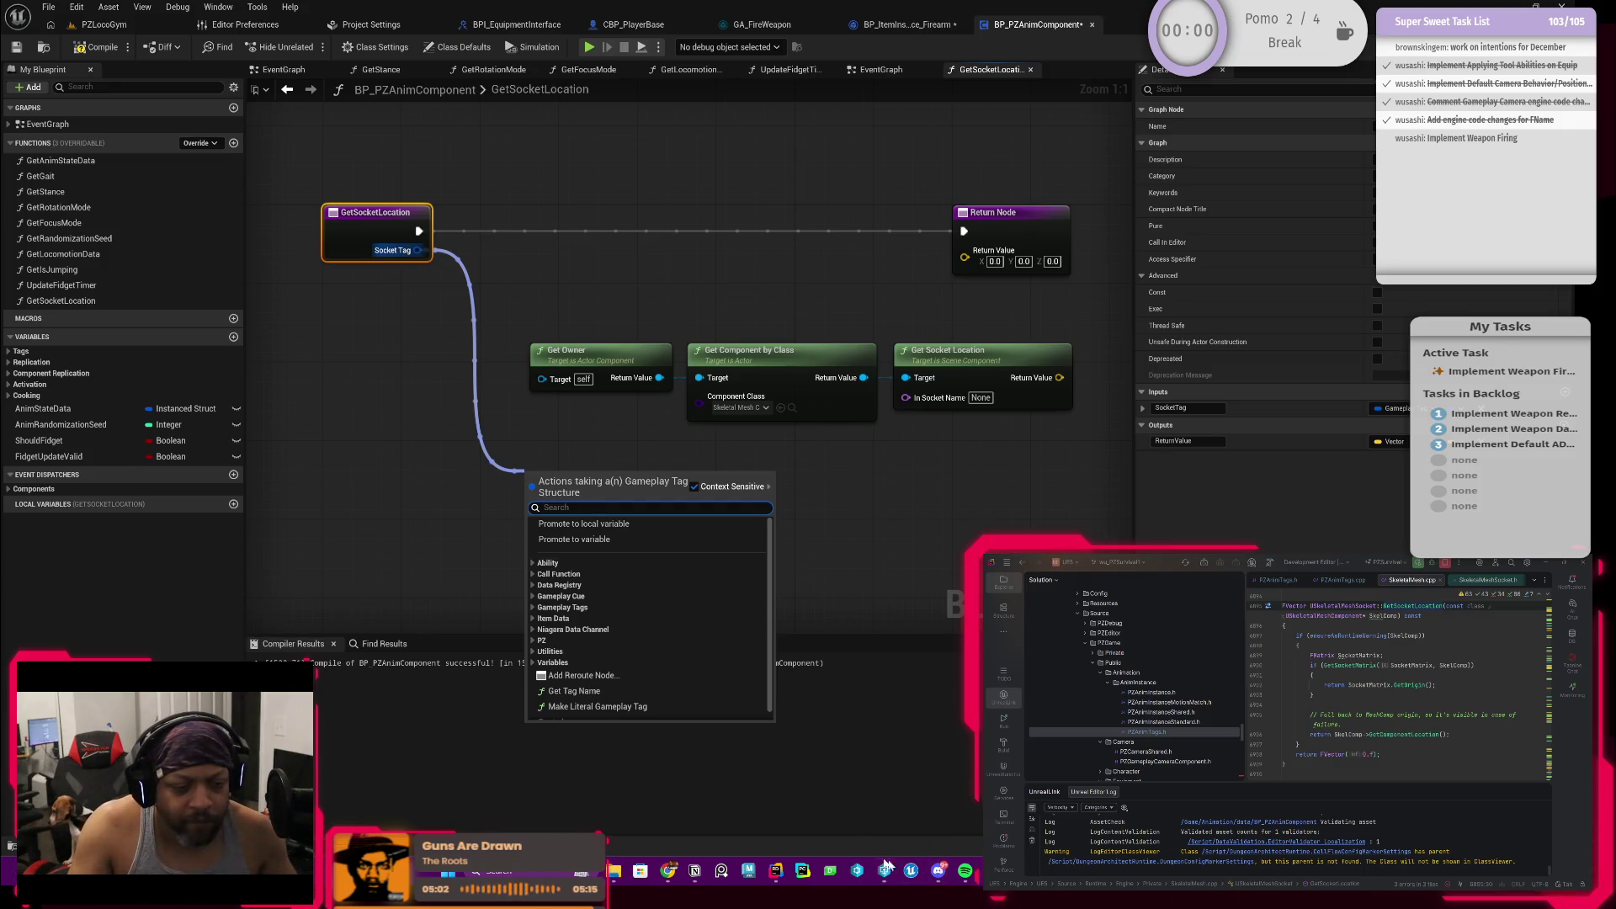
key(Escape)
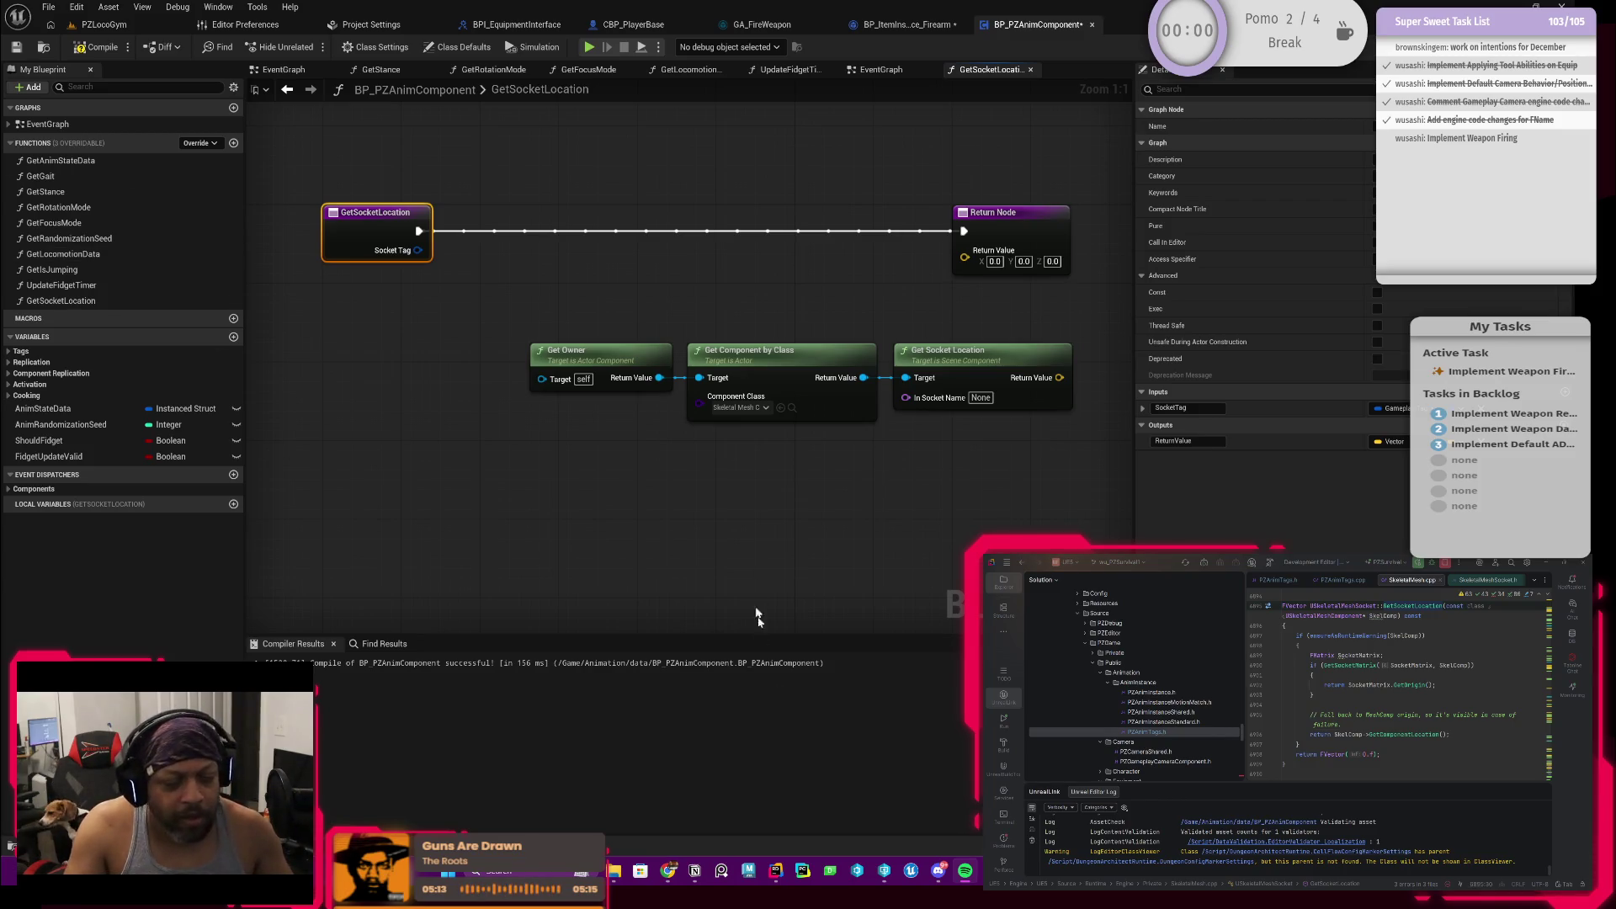
click(779, 290)
Step: Move the three lower nodes down-left and wire Get Owner's result into Get Component by Class Target
drag(568, 470, 1076, 340)
drag(949, 372, 869, 400)
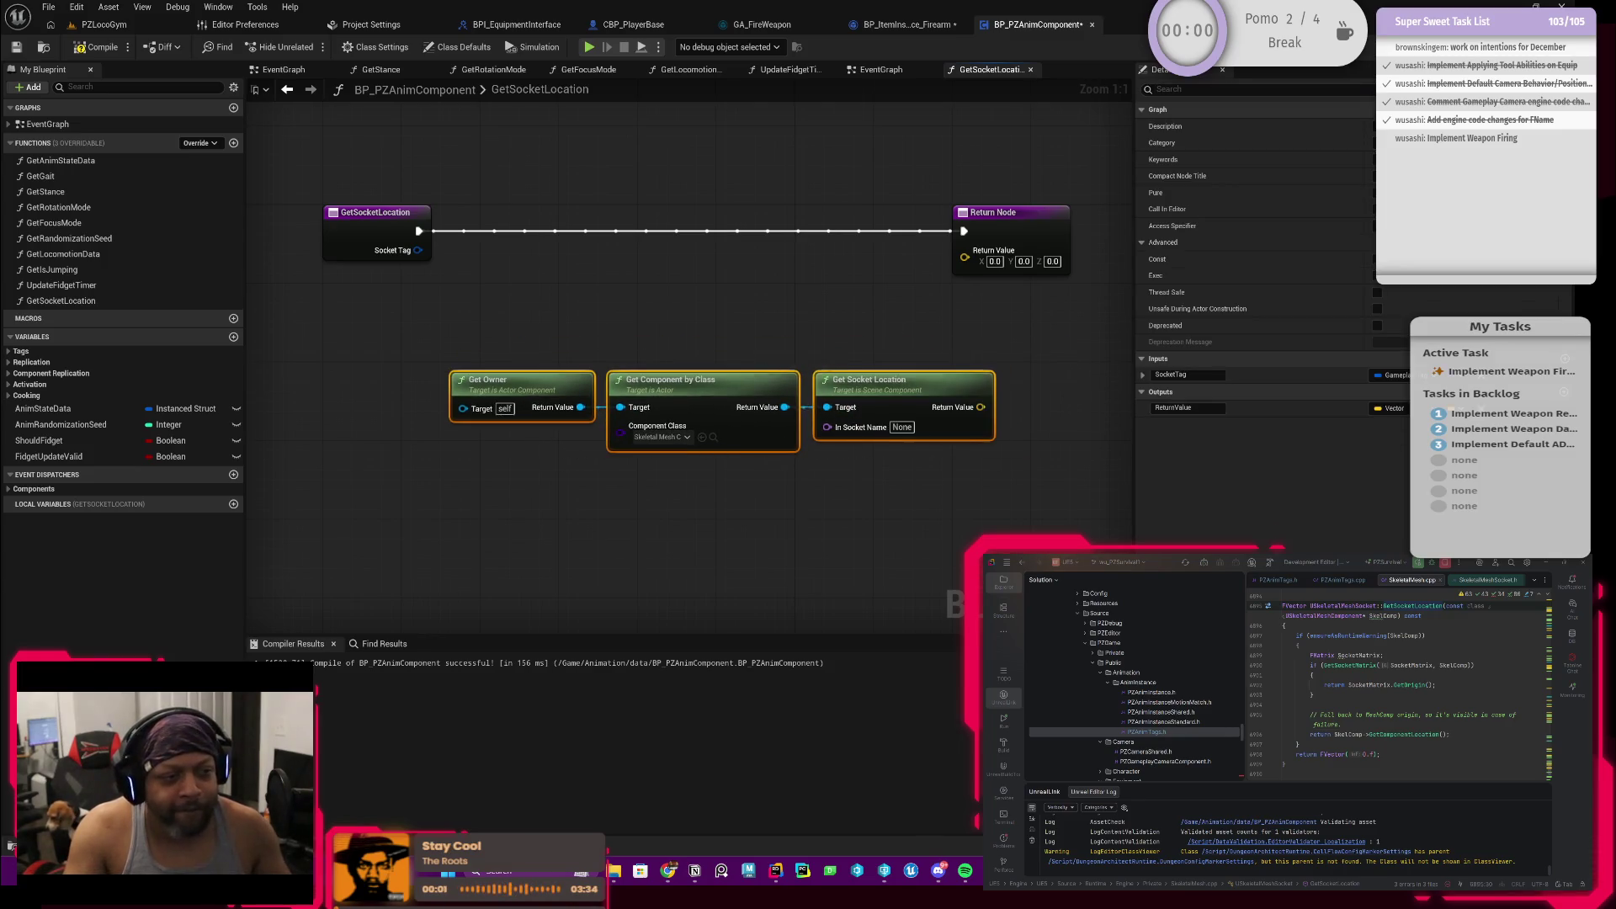
scroll(768, 361, up, 1)
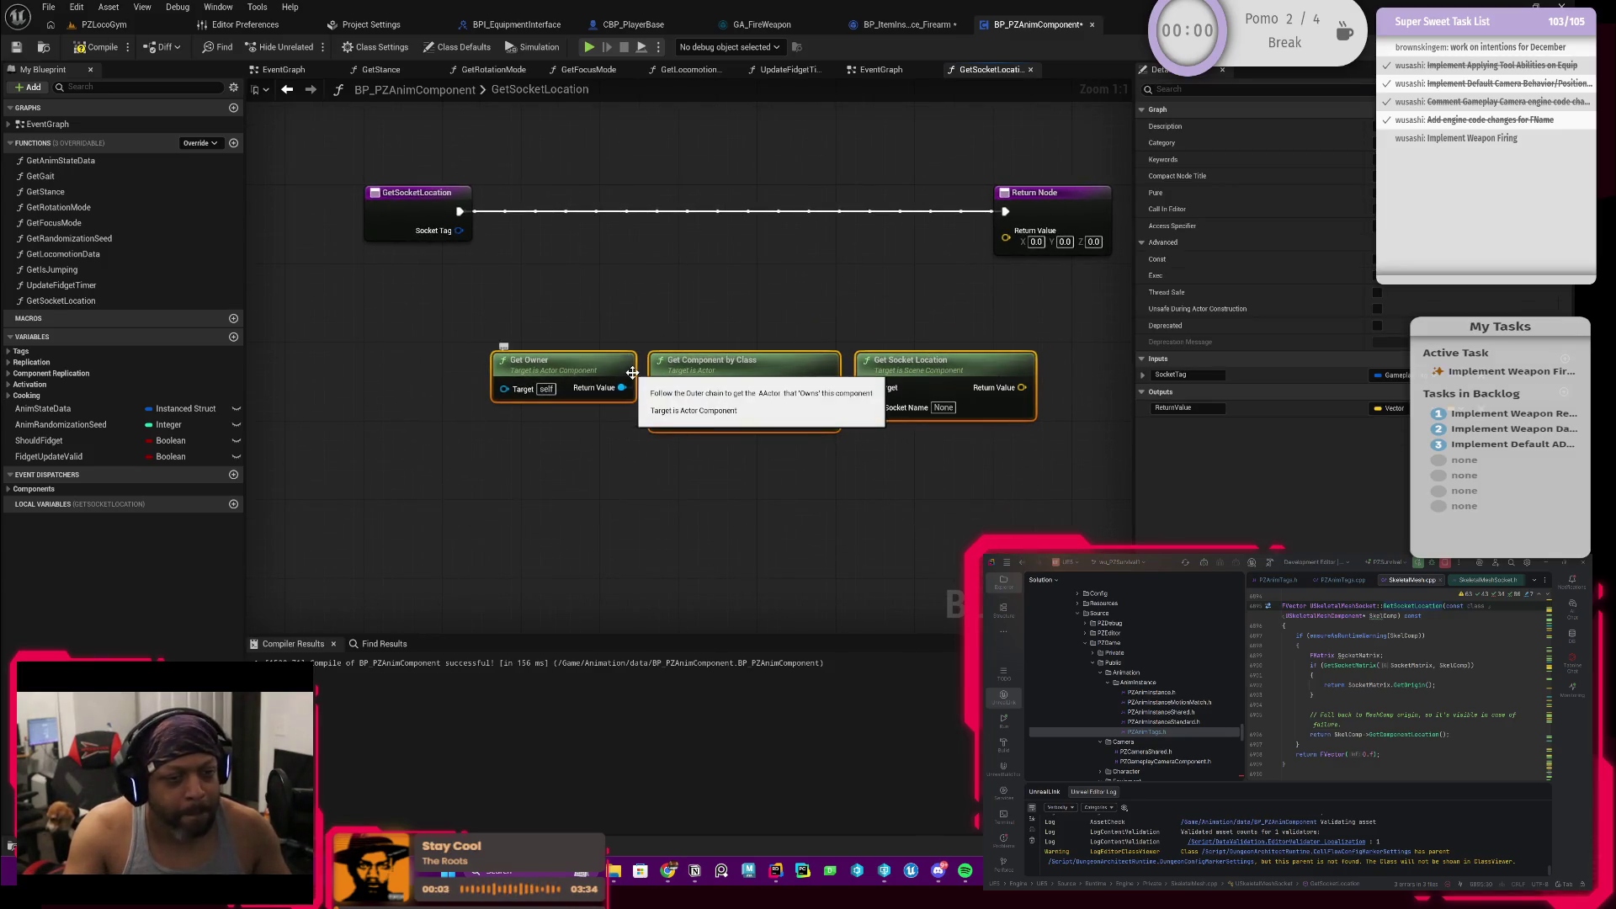
drag(623, 388, 659, 386)
mouse_move(929, 386)
mouse_down()
mouse_move(890, 367)
mouse_move(879, 332)
mouse_up()
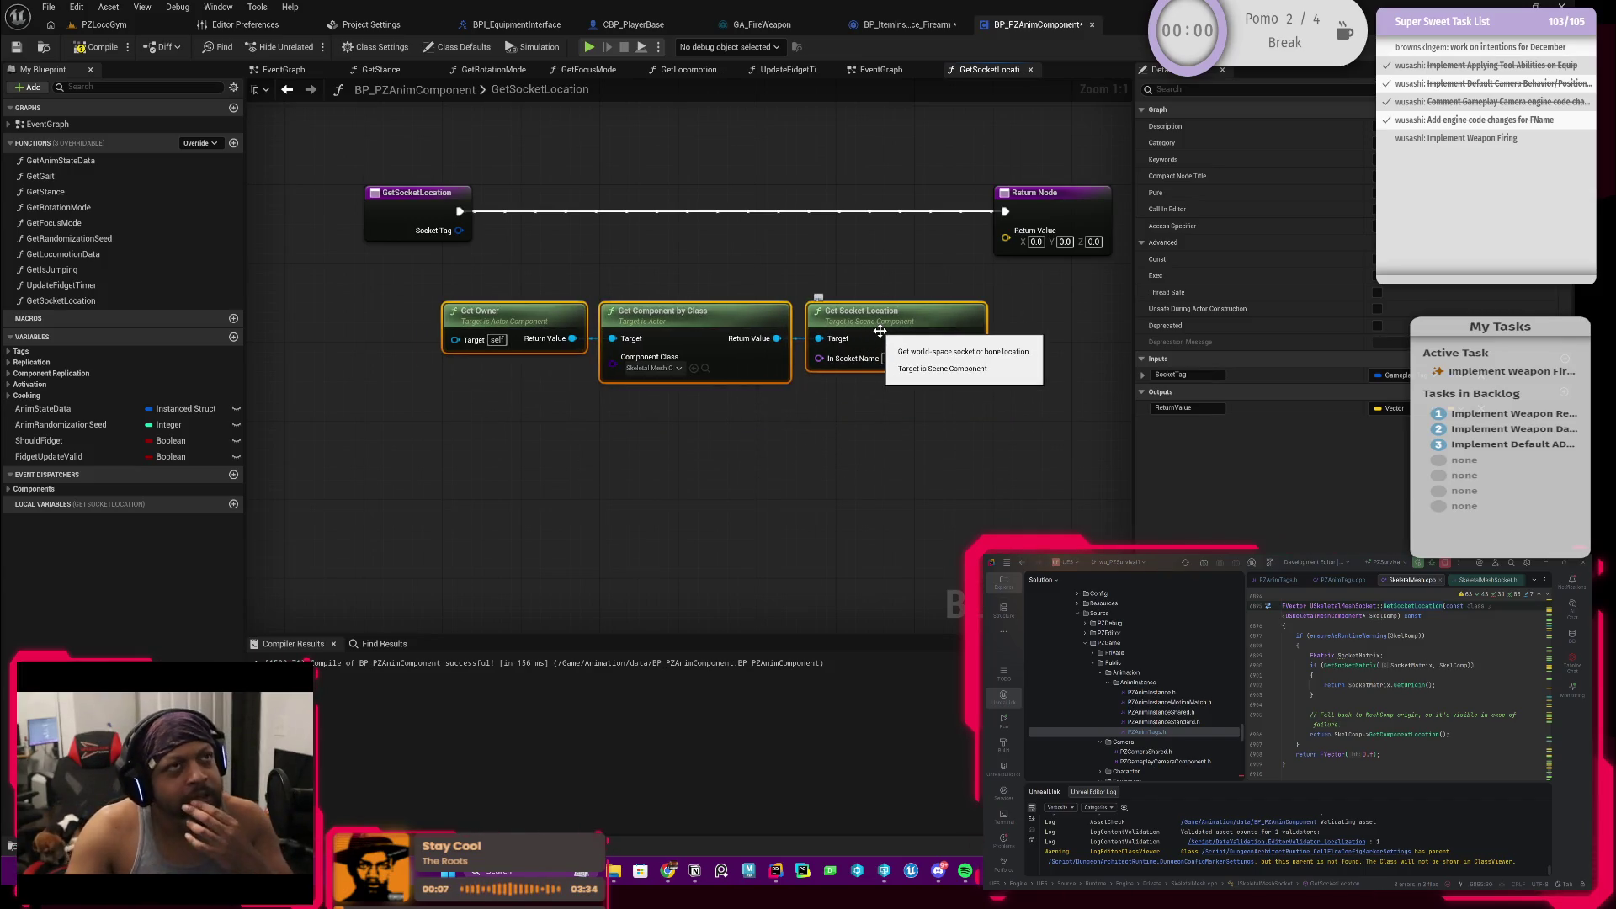
Step: Move the entry node left and pull a wire from its Socket Tag input
drag(405, 293, 449, 287)
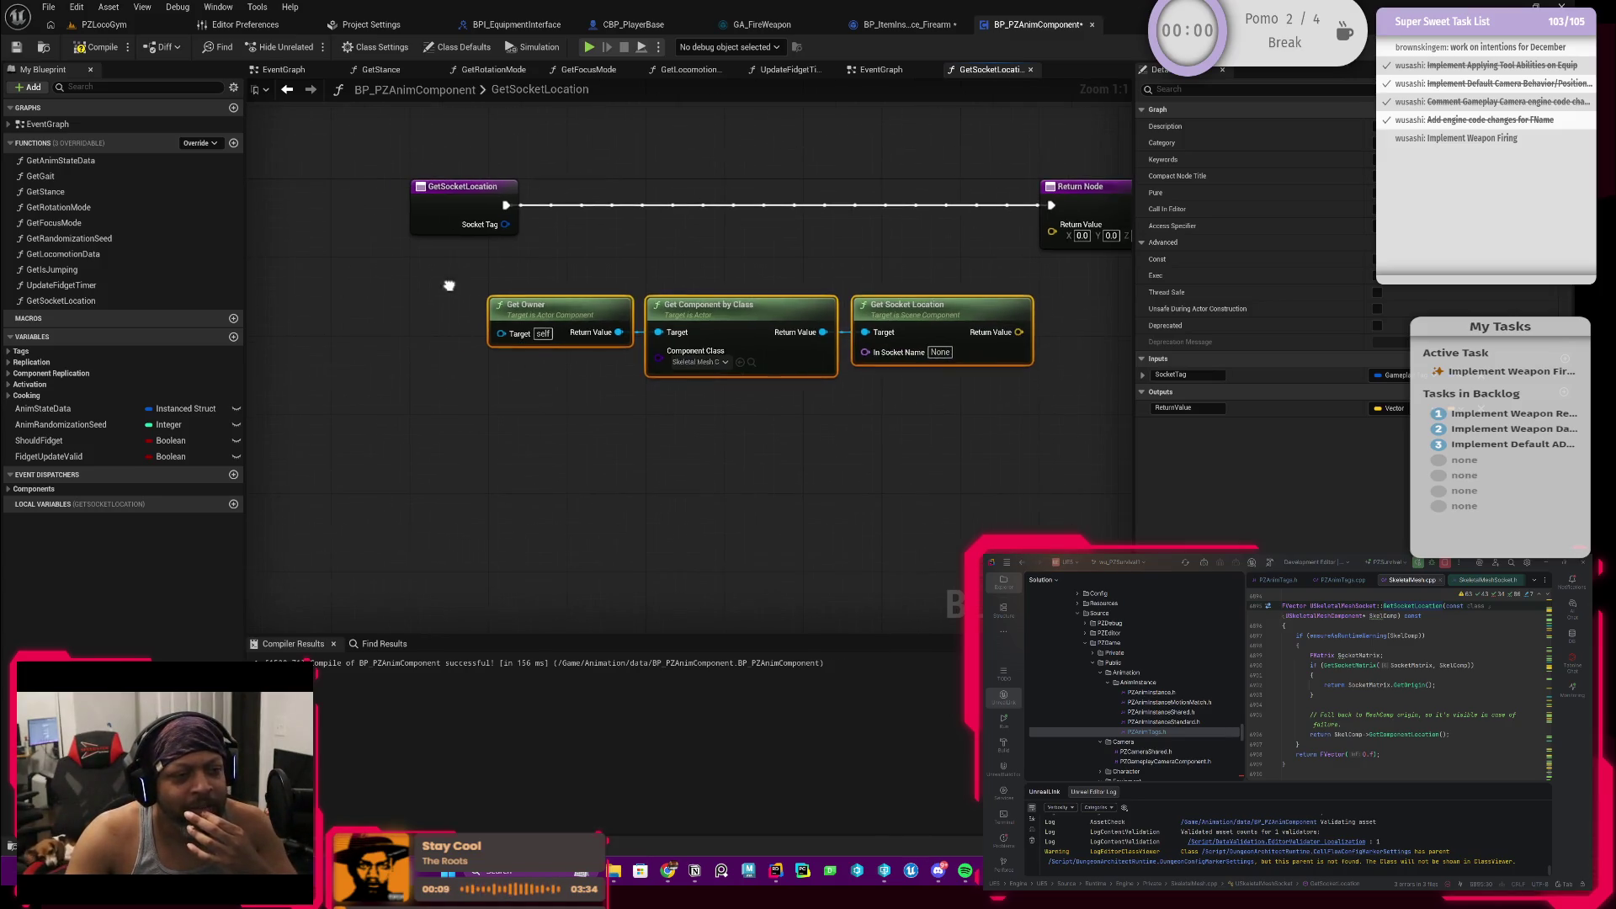
drag(419, 226, 300, 224)
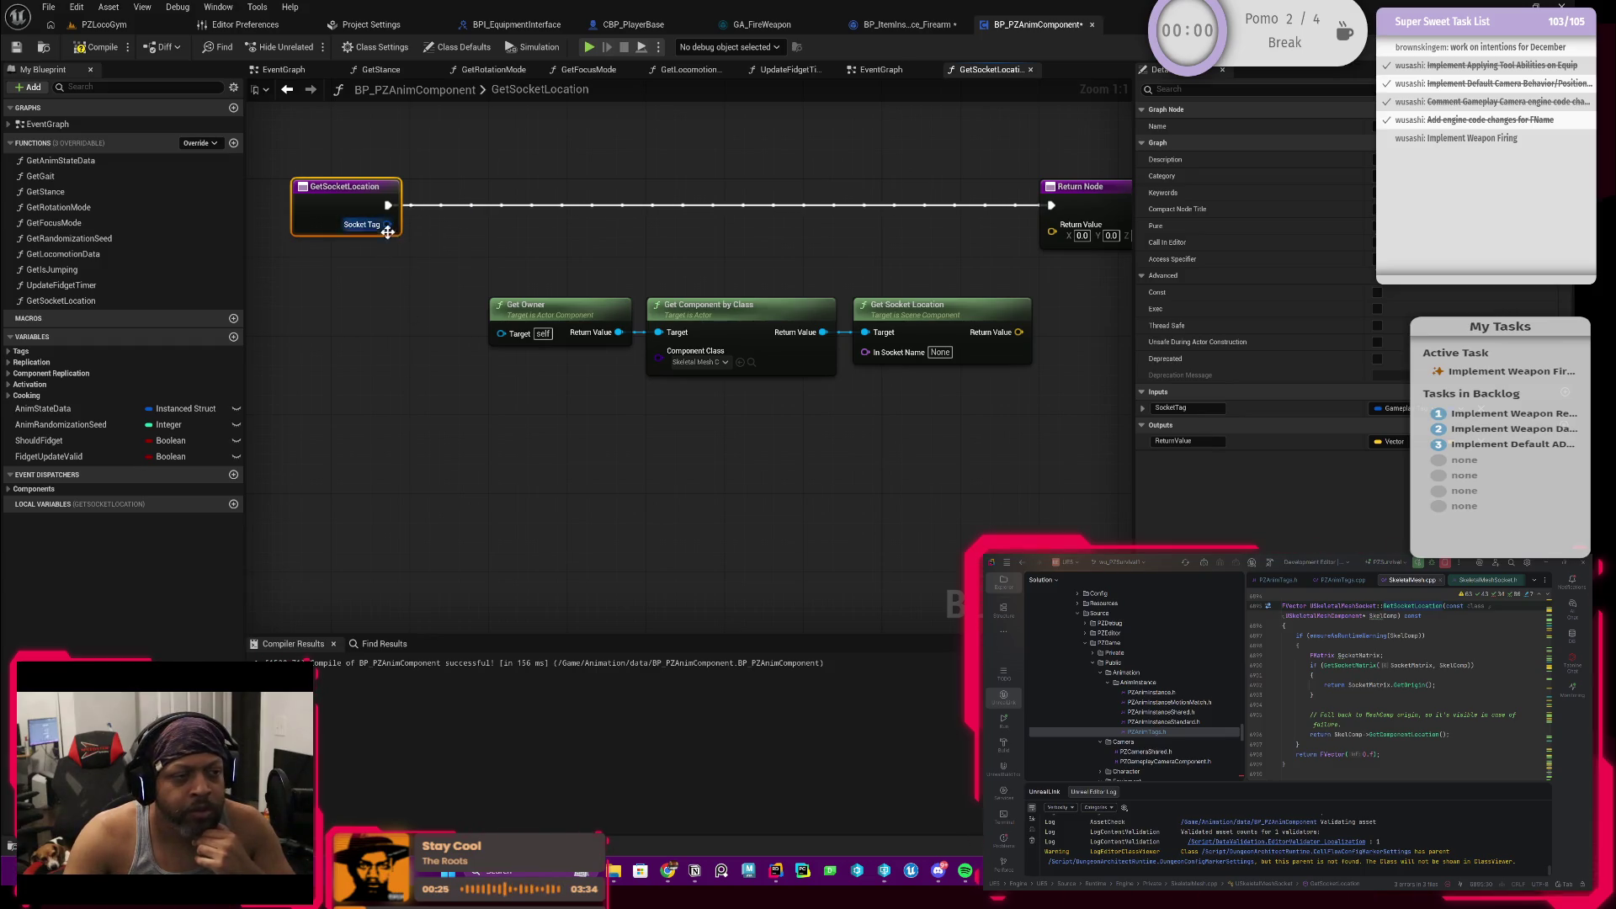
drag(389, 225, 444, 458)
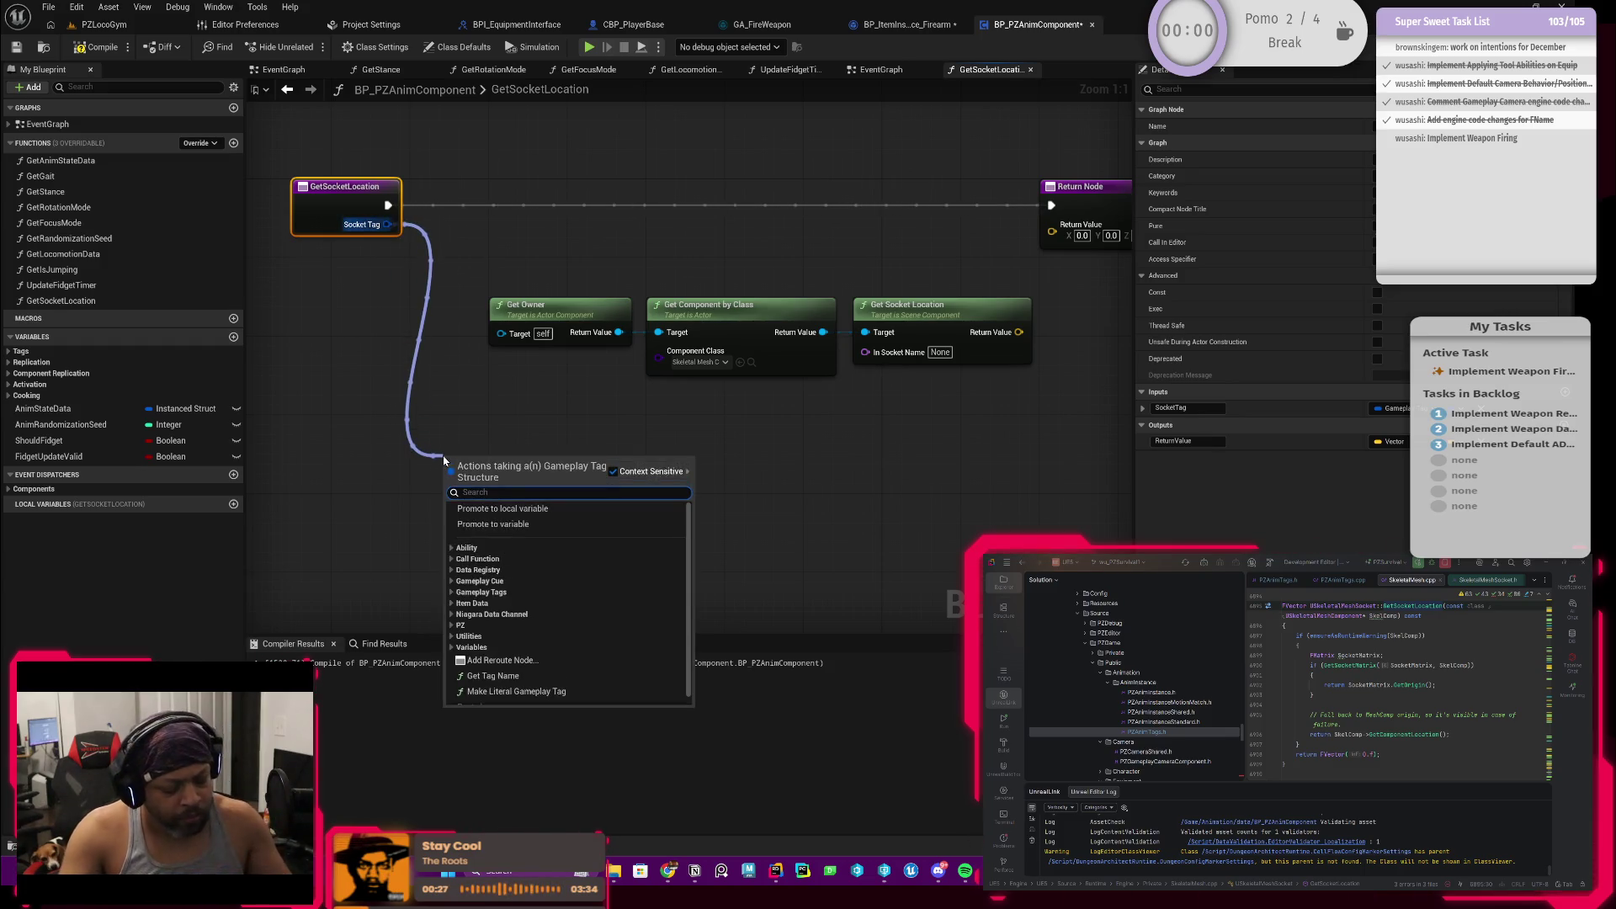
text(get)
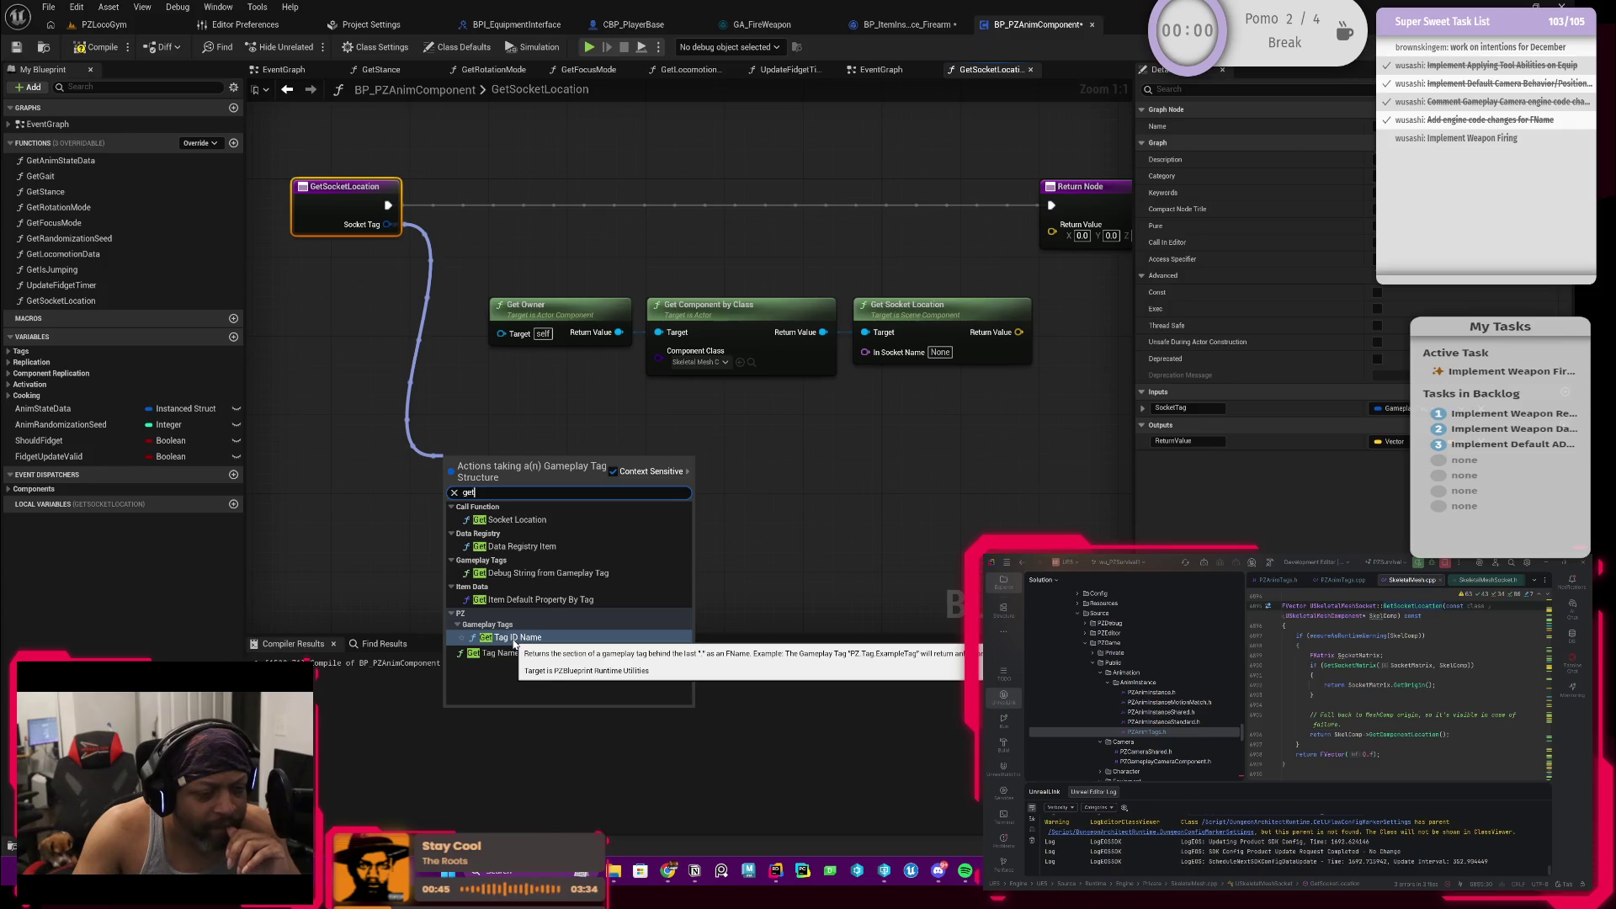
Step: Choose Get Tag ID Name from the gameplay-tag actions for the Socket Tag wire
click(515, 638)
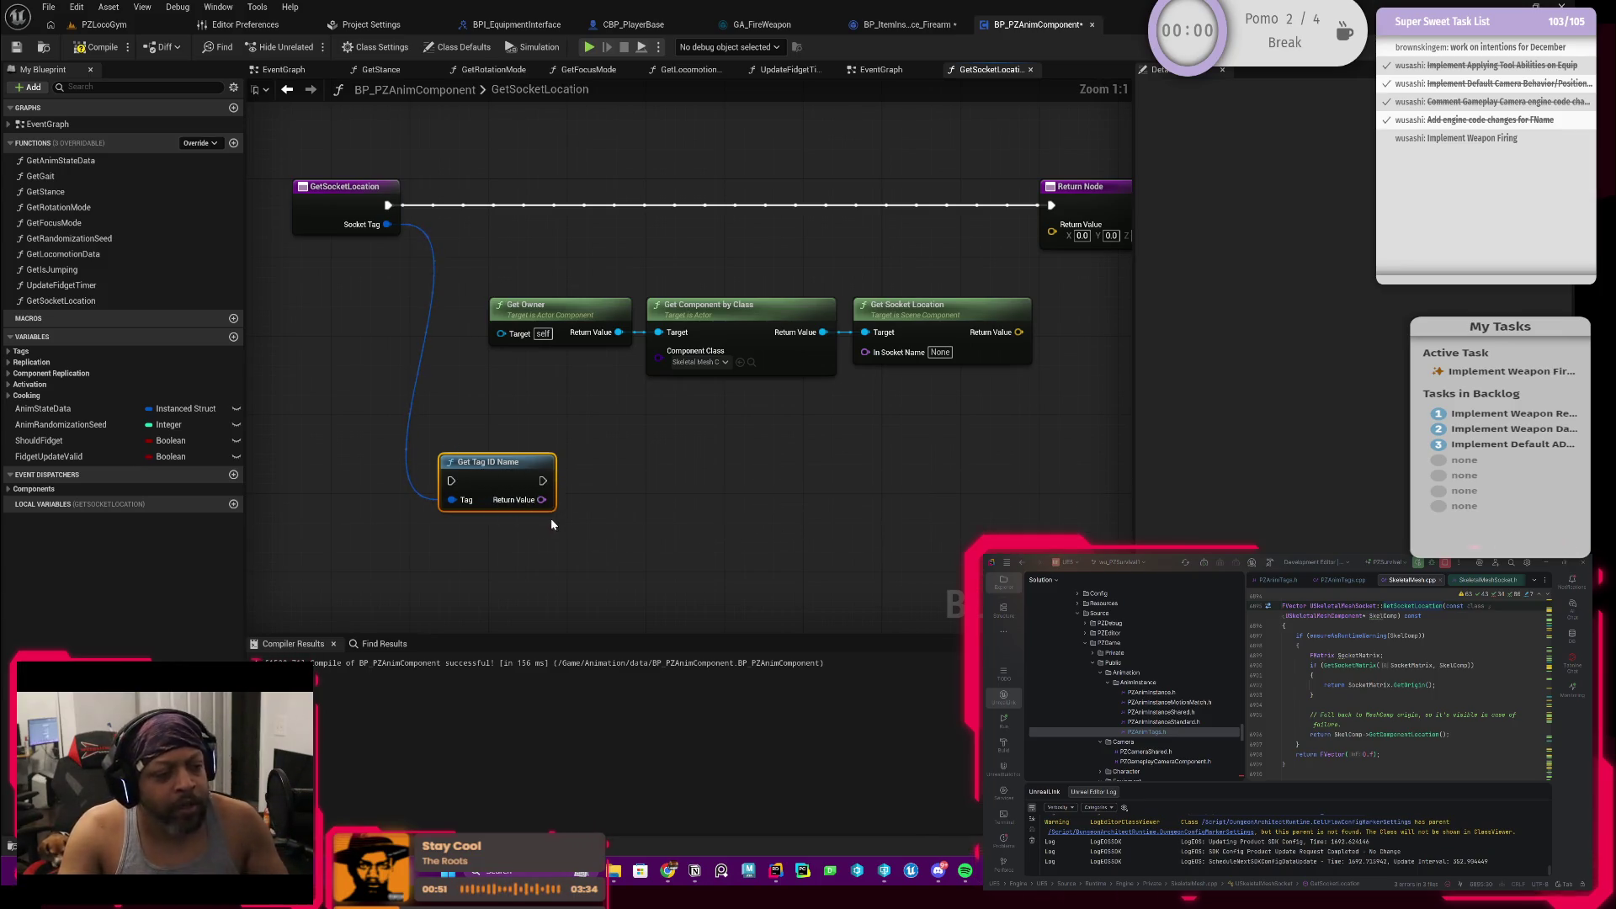
mouse_move(490, 462)
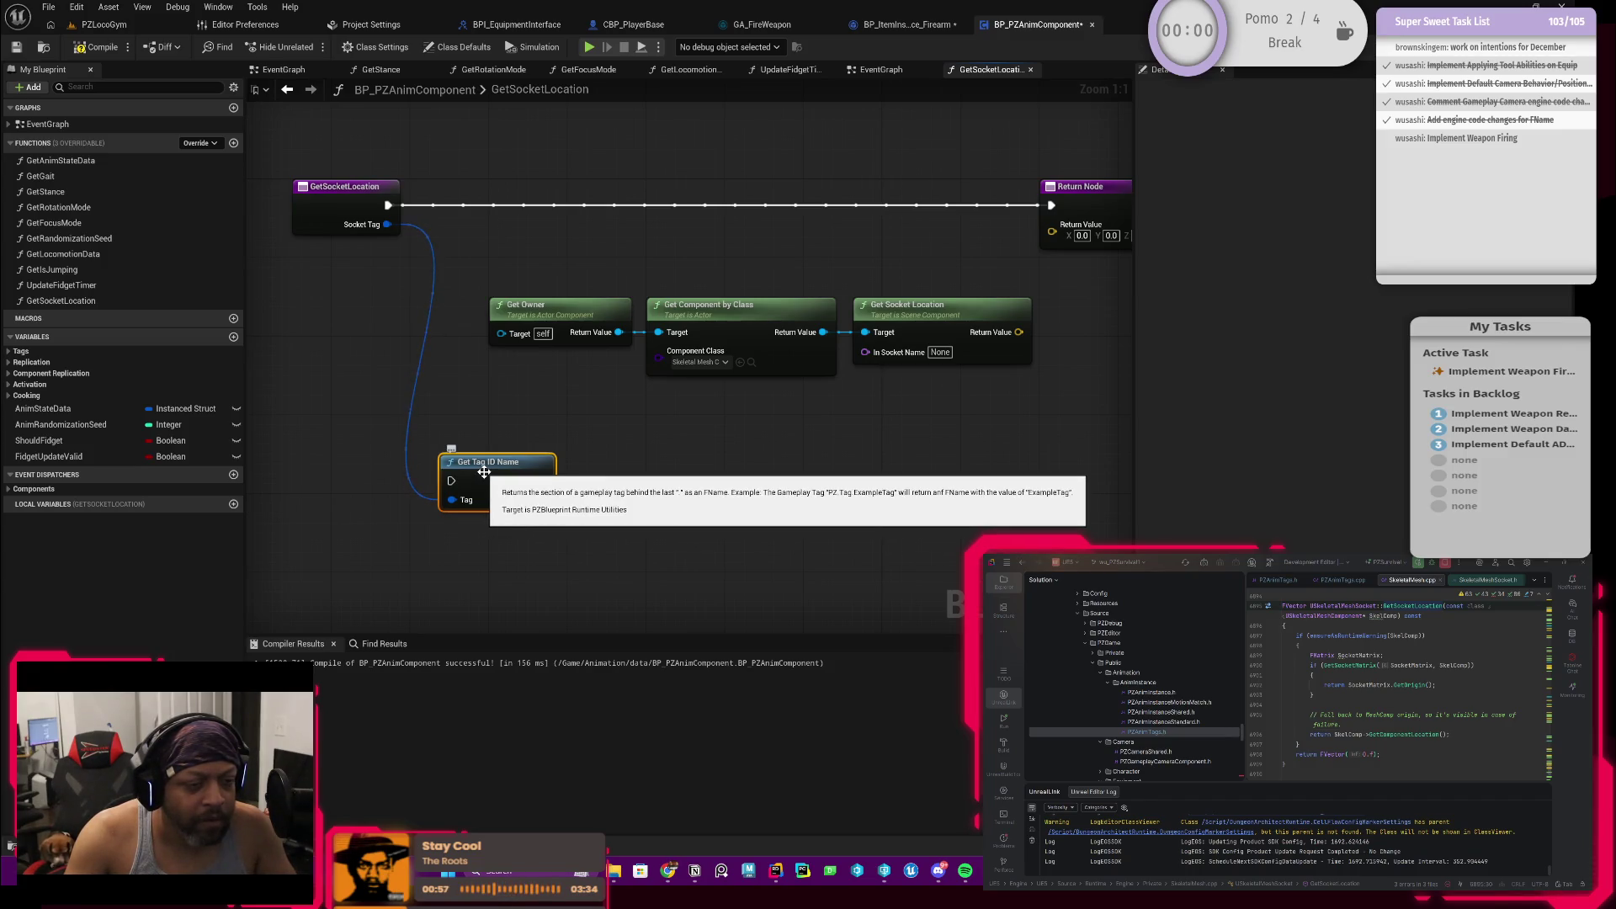
Step: Place Get Tag ID Name beside the entry, route execution into it and move the socket nodes above it
drag(484, 471, 513, 241)
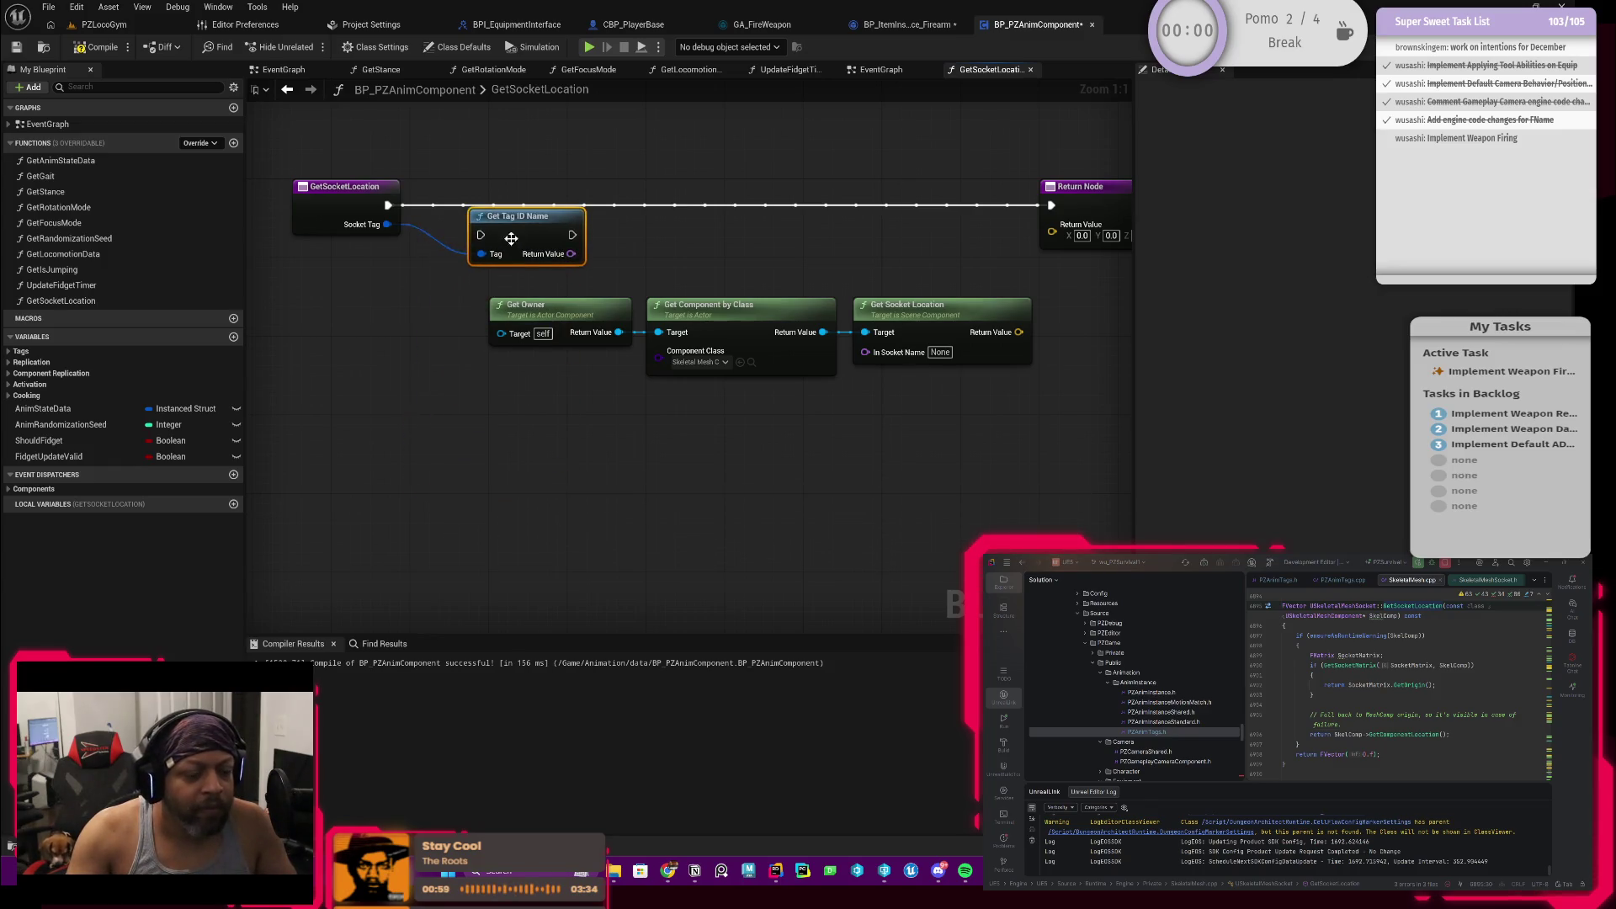
mouse_move(387, 206)
mouse_down()
mouse_move(481, 236)
mouse_move(520, 215)
mouse_up()
drag(680, 256, 594, 283)
scroll(541, 290, down, 2)
drag(423, 347, 696, 483)
drag(543, 404, 625, 262)
scroll(626, 262, up, 2)
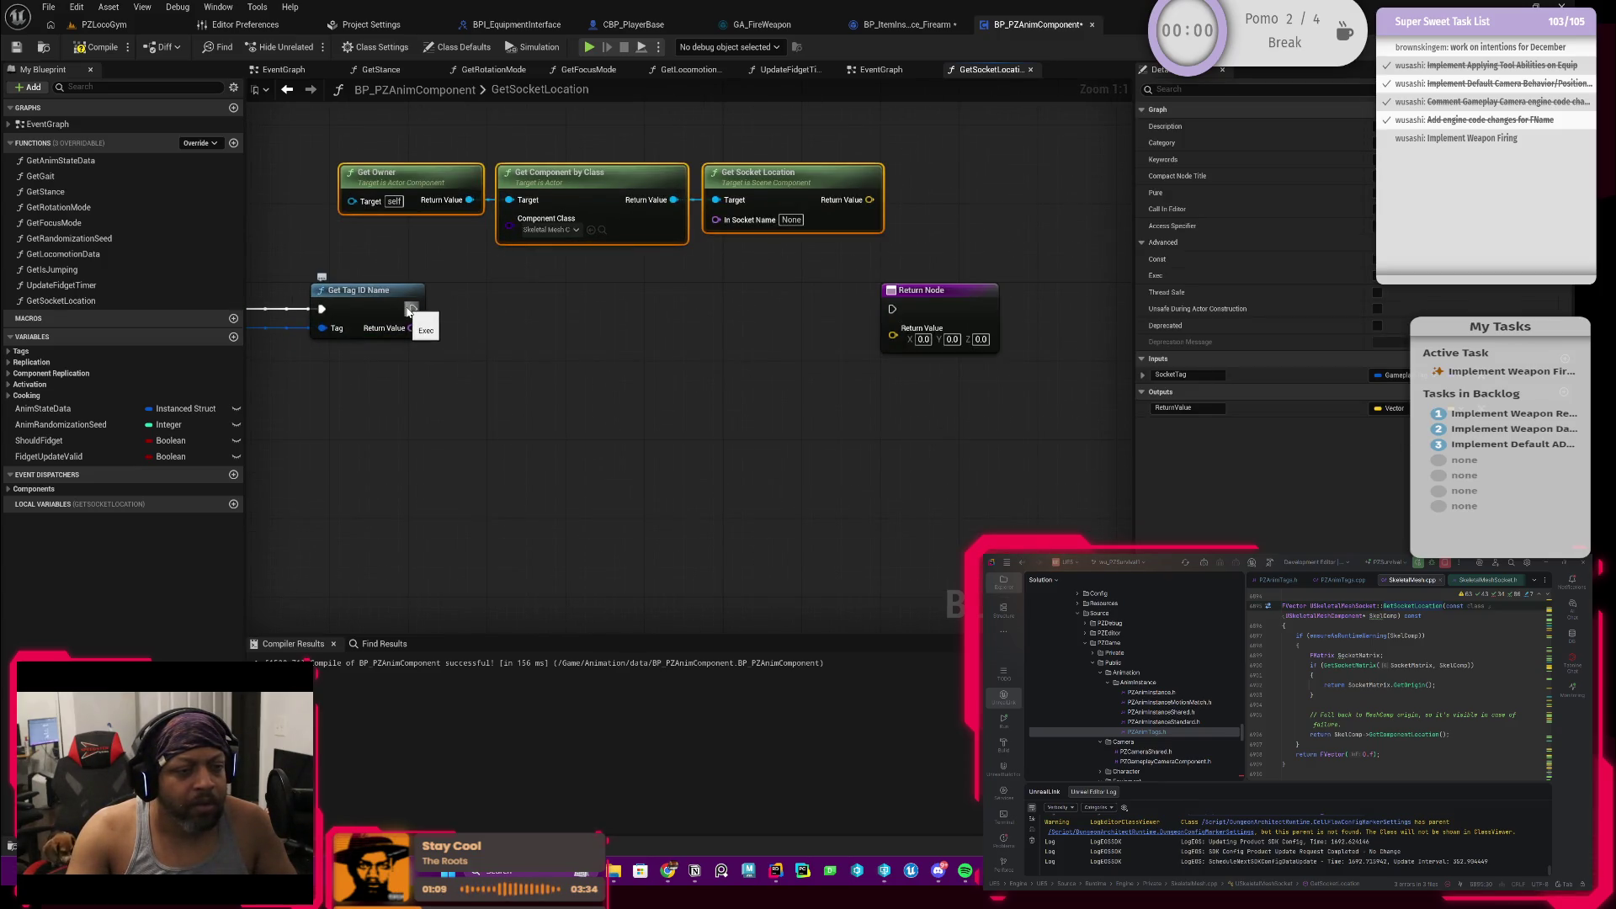
Step: Continue execution from Get Tag ID Name to the return and feed its result into In Socket Name
drag(413, 308, 894, 308)
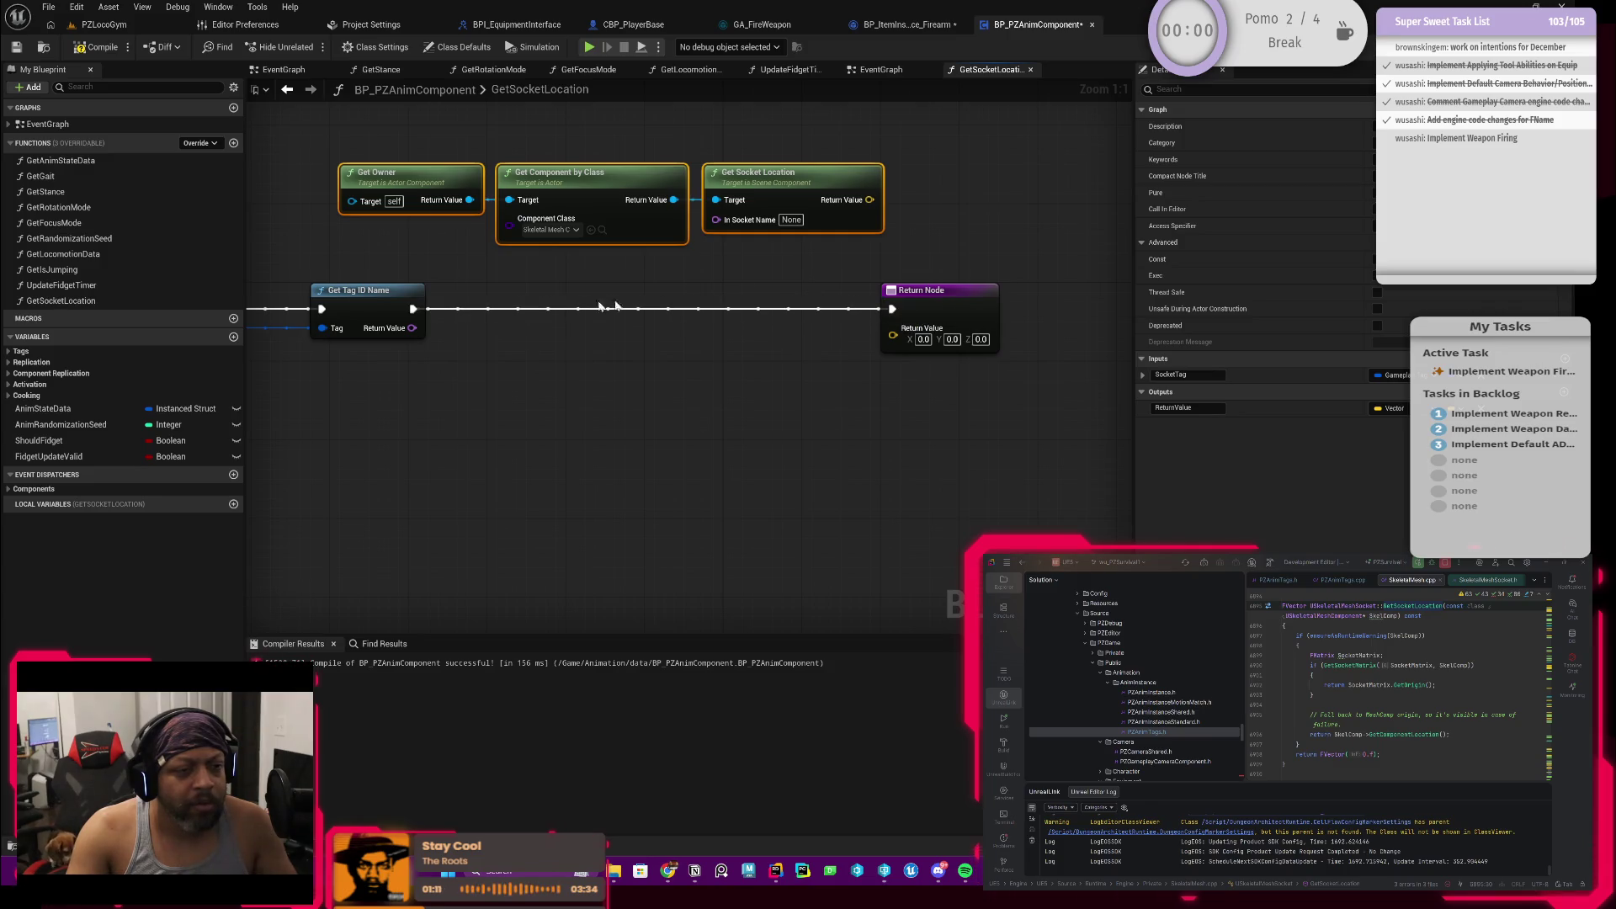
drag(414, 328, 714, 226)
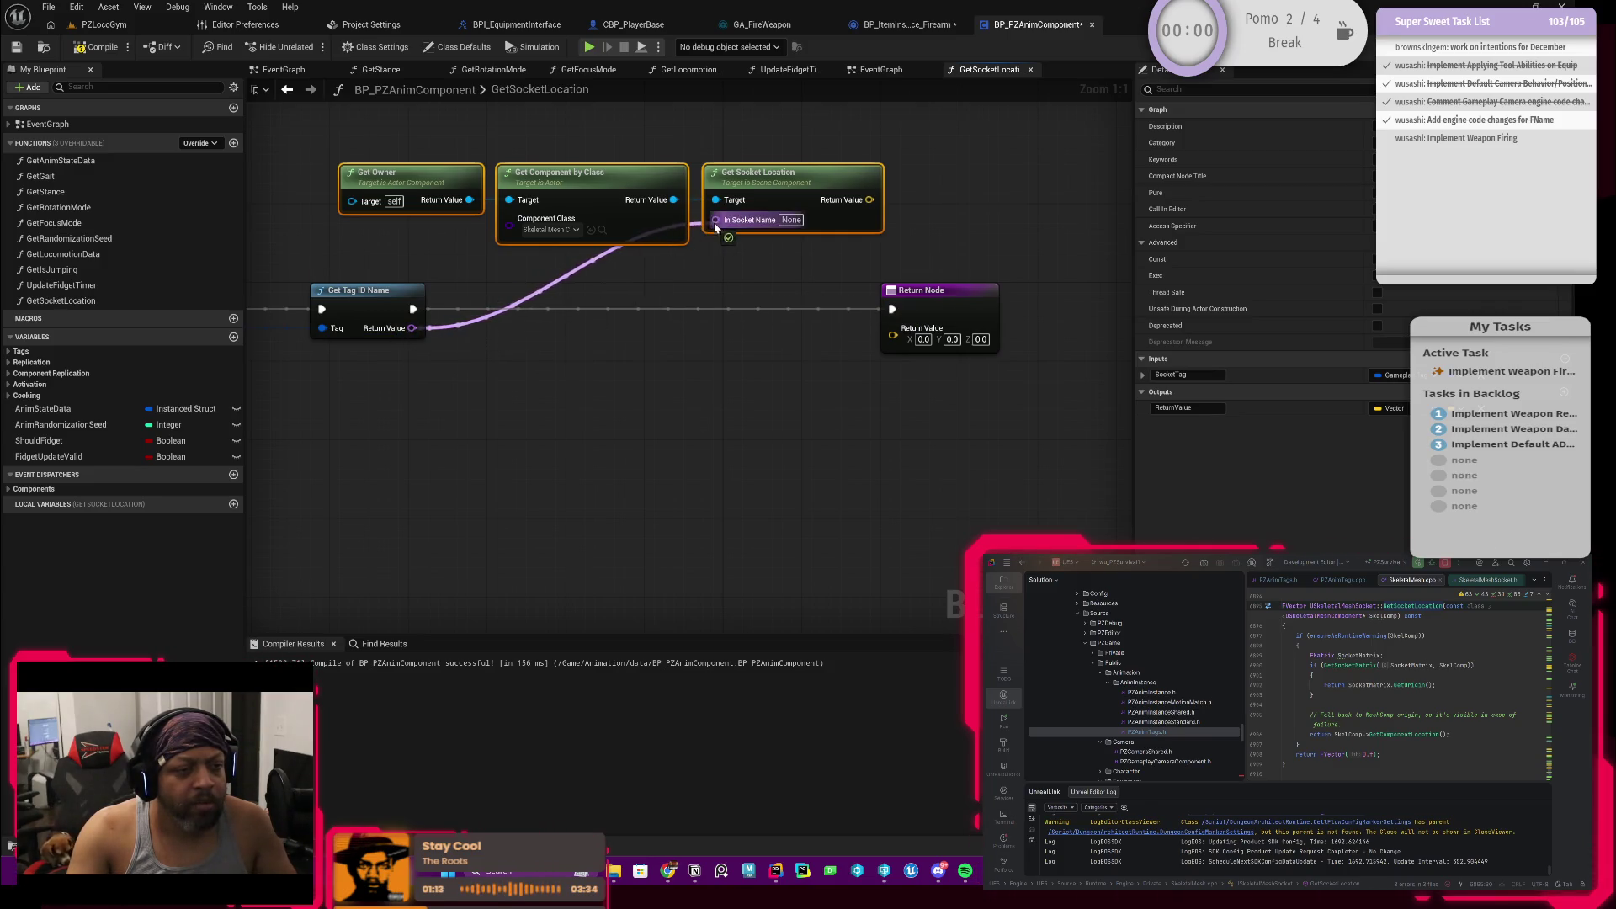
drag(336, 141, 861, 257)
mouse_move(792, 218)
mouse_down()
mouse_move(778, 423)
mouse_move(805, 415)
mouse_up()
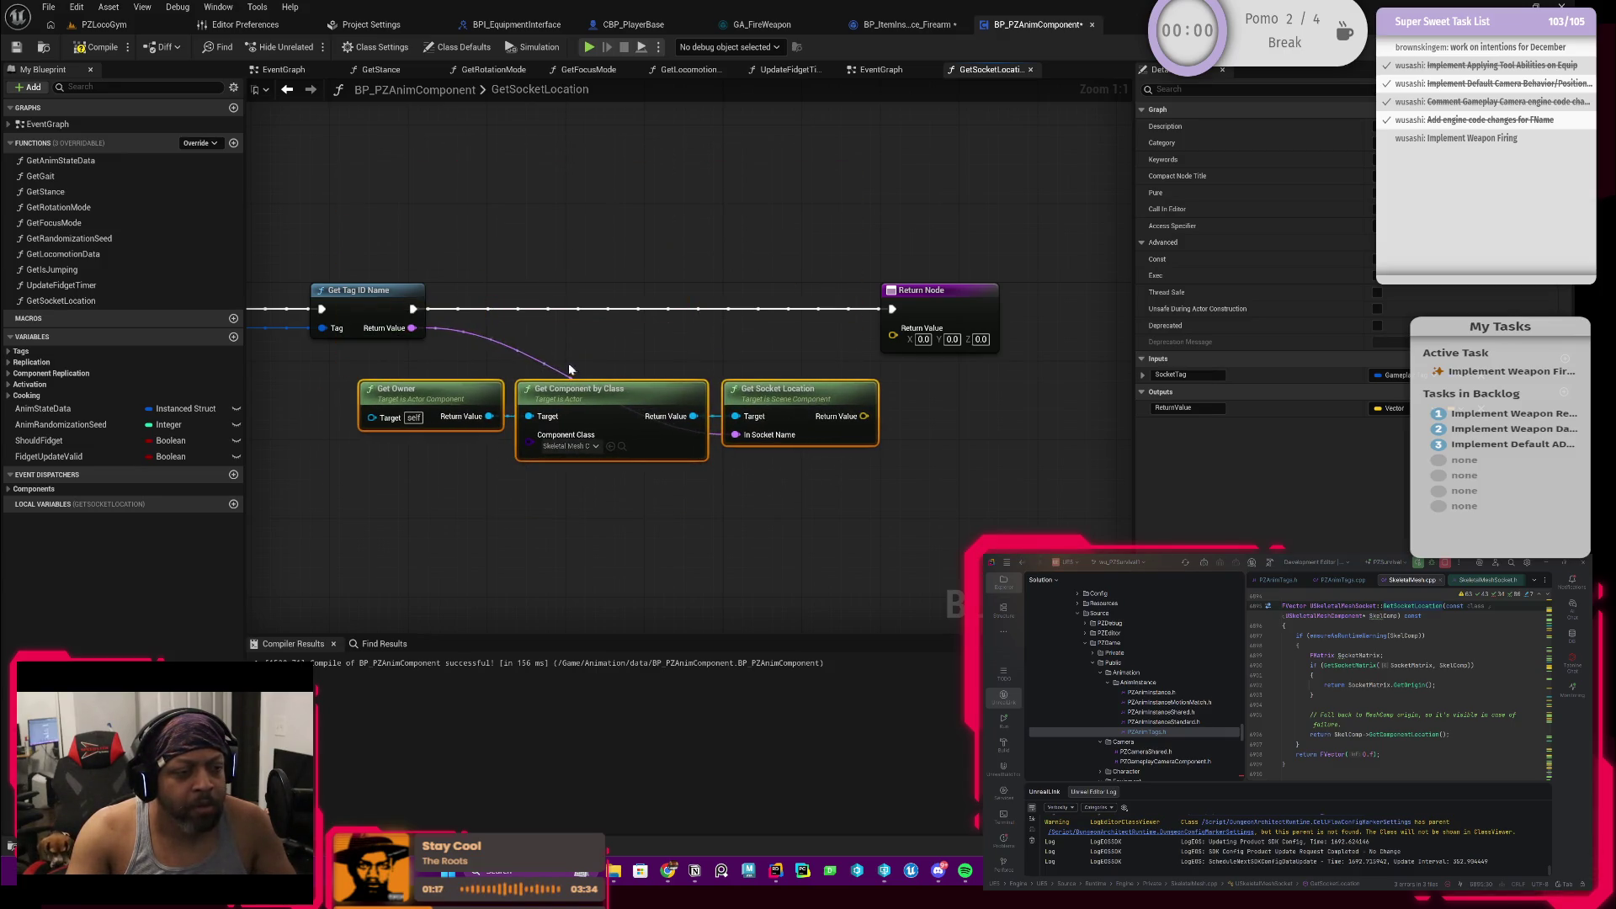
Step: Add a reroute point on the socket-name wire below the nodes and reselect Get Owner
double_click(538, 361)
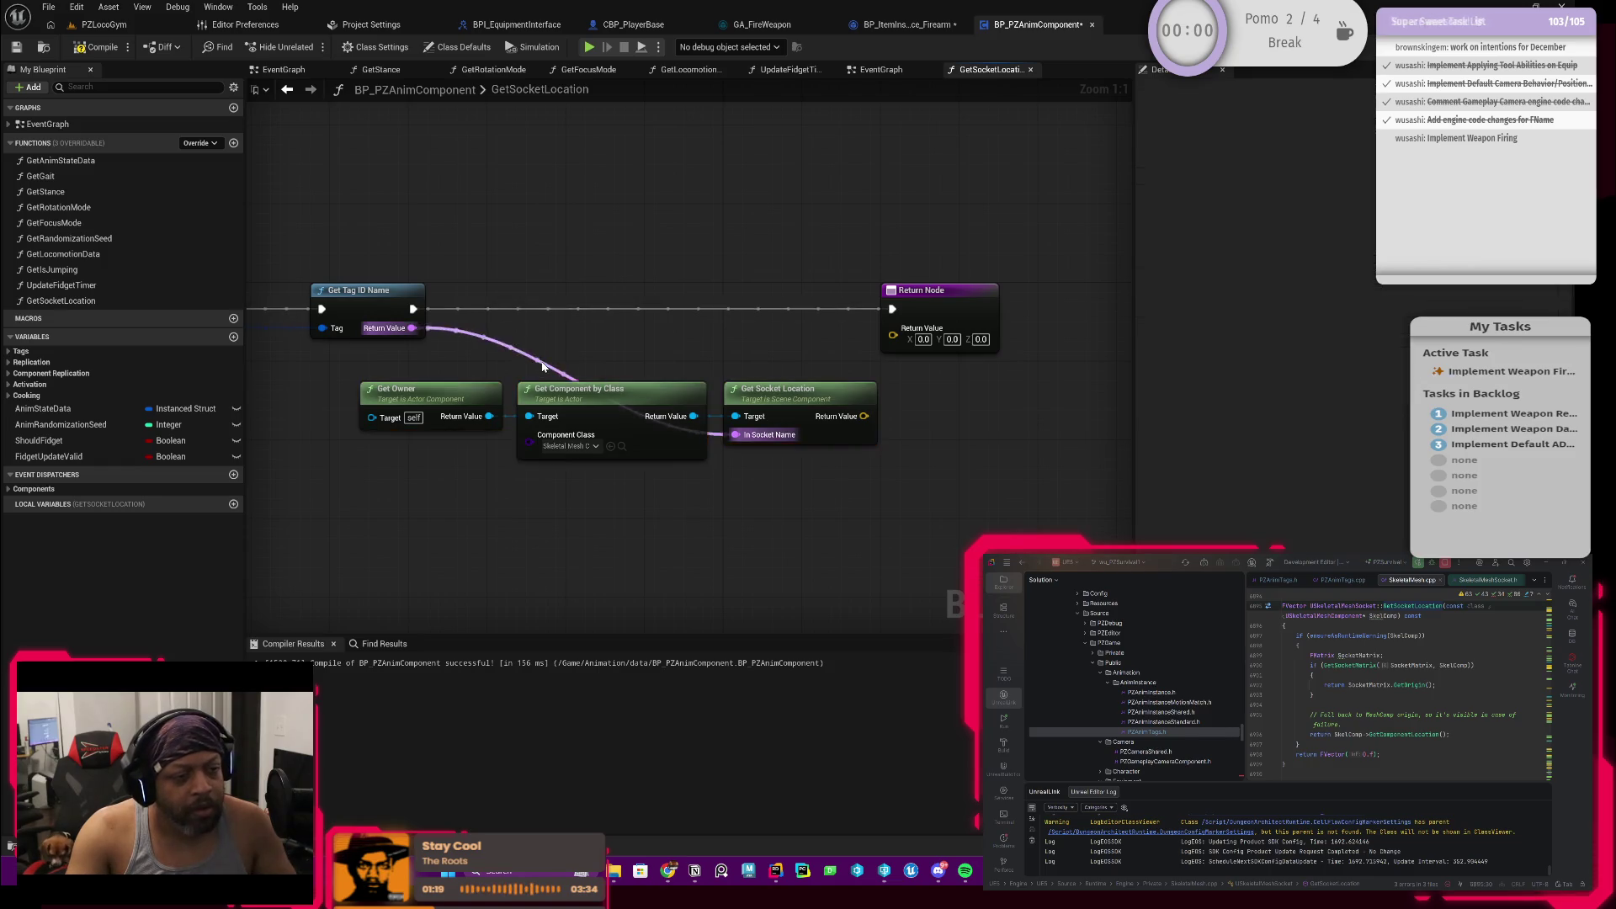
mouse_move(538, 358)
mouse_down()
mouse_move(449, 457)
mouse_move(470, 445)
mouse_up()
drag(737, 436, 738, 436)
drag(458, 369, 770, 528)
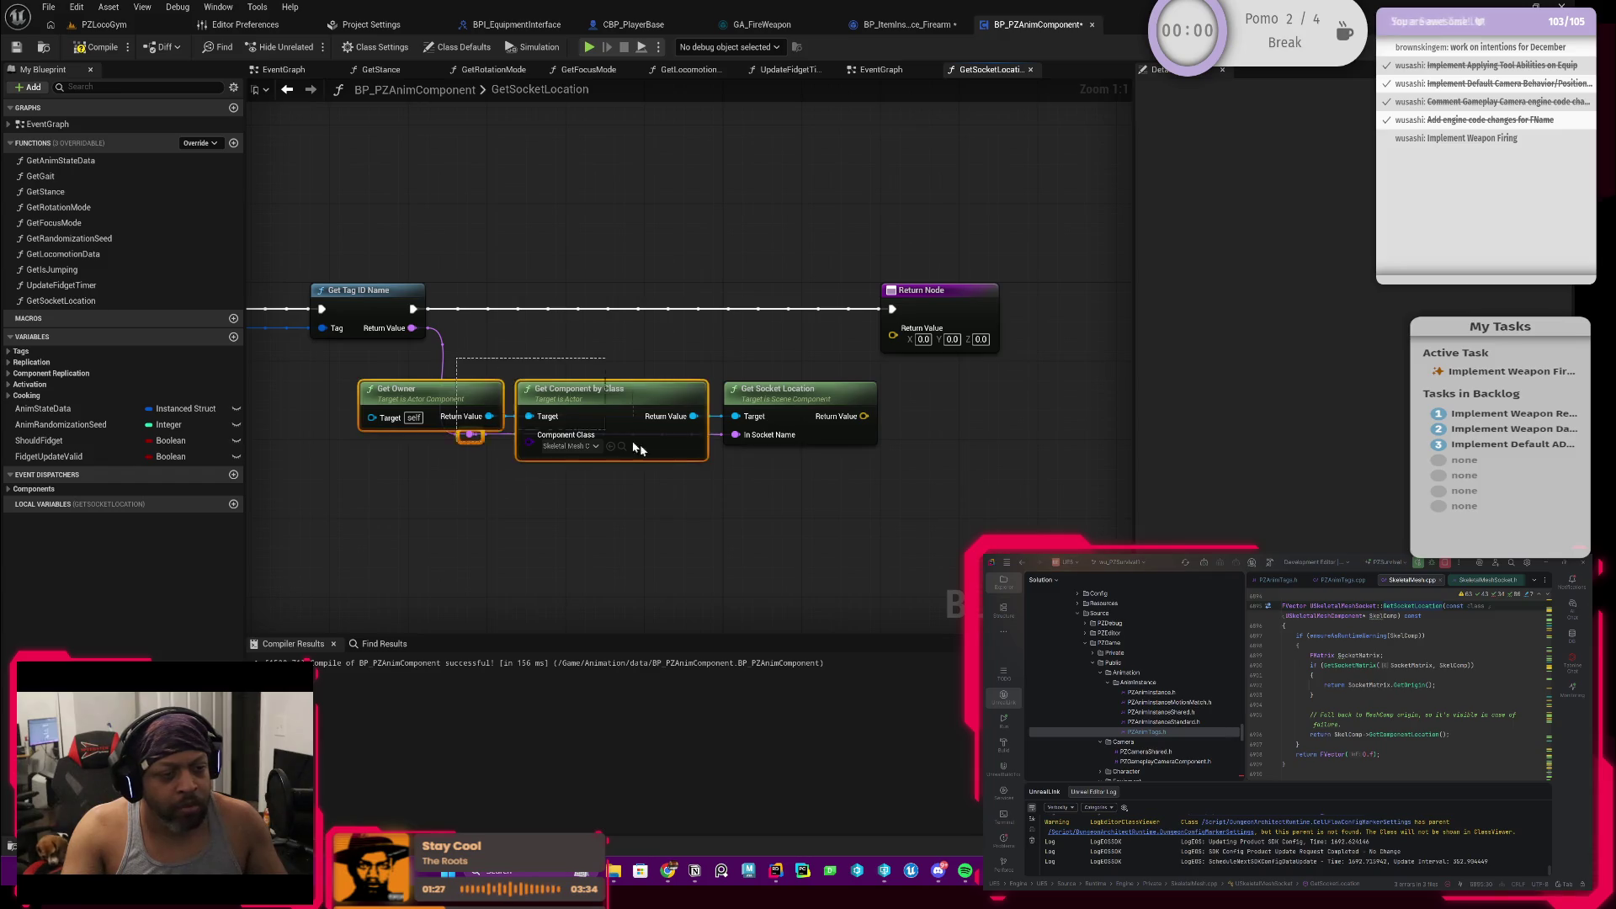
mouse_move(394, 489)
mouse_down()
mouse_move(560, 405)
mouse_move(545, 398)
mouse_up()
click(634, 470)
Step: Wire Get Socket Location's Return Value into the Return Node's ReturnValue
right_click(631, 342)
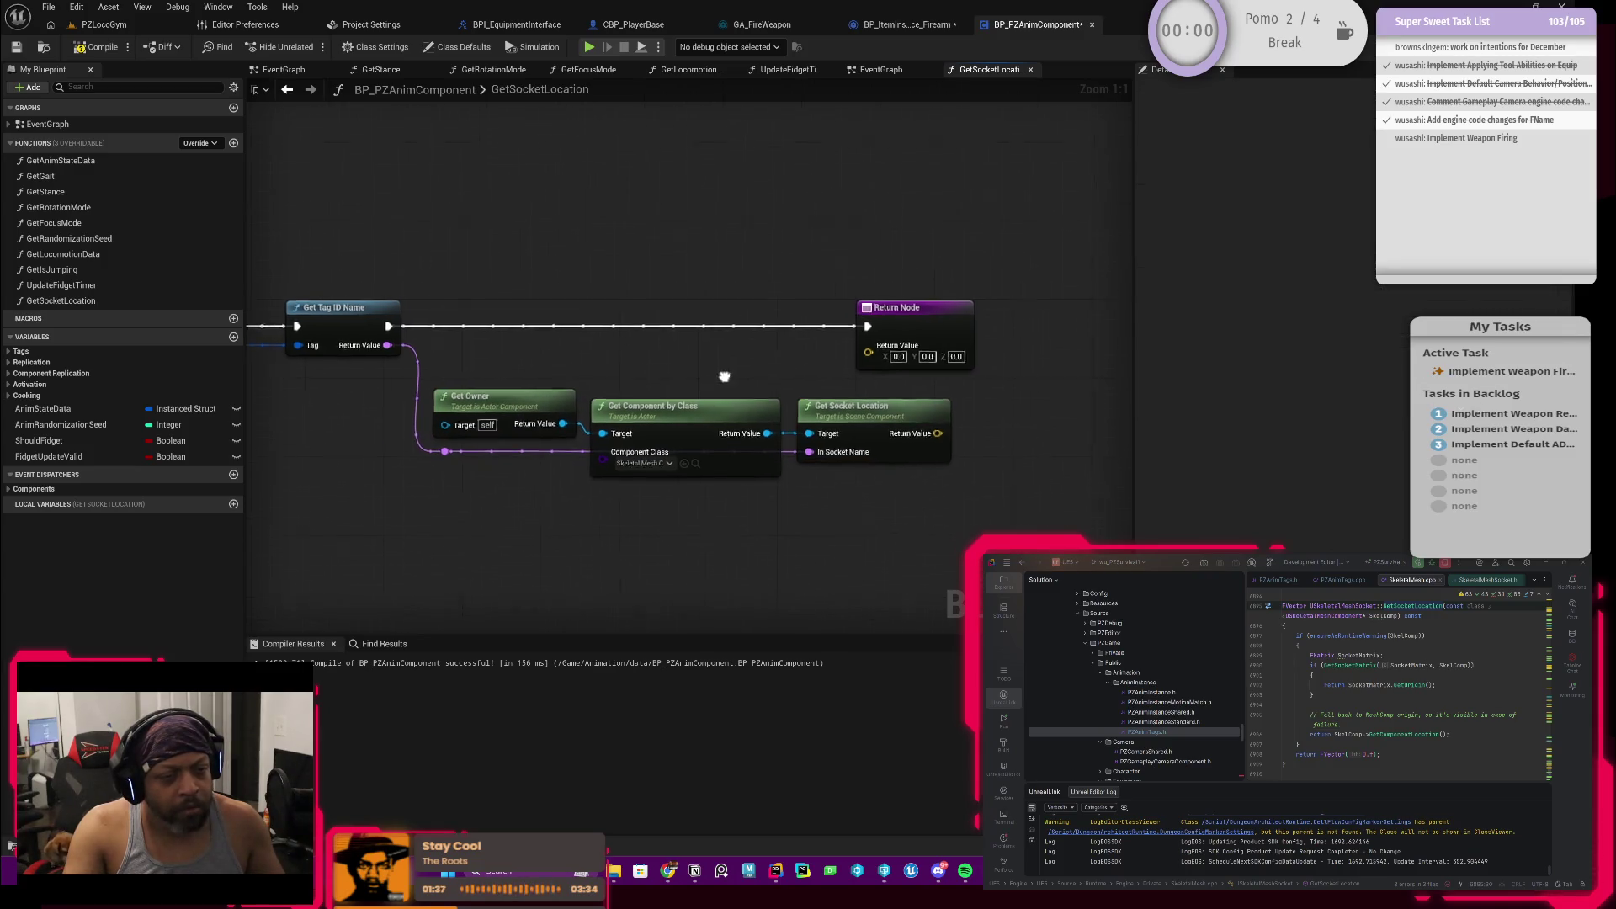
drag(707, 316, 639, 342)
click(945, 331)
drag(946, 321, 1004, 332)
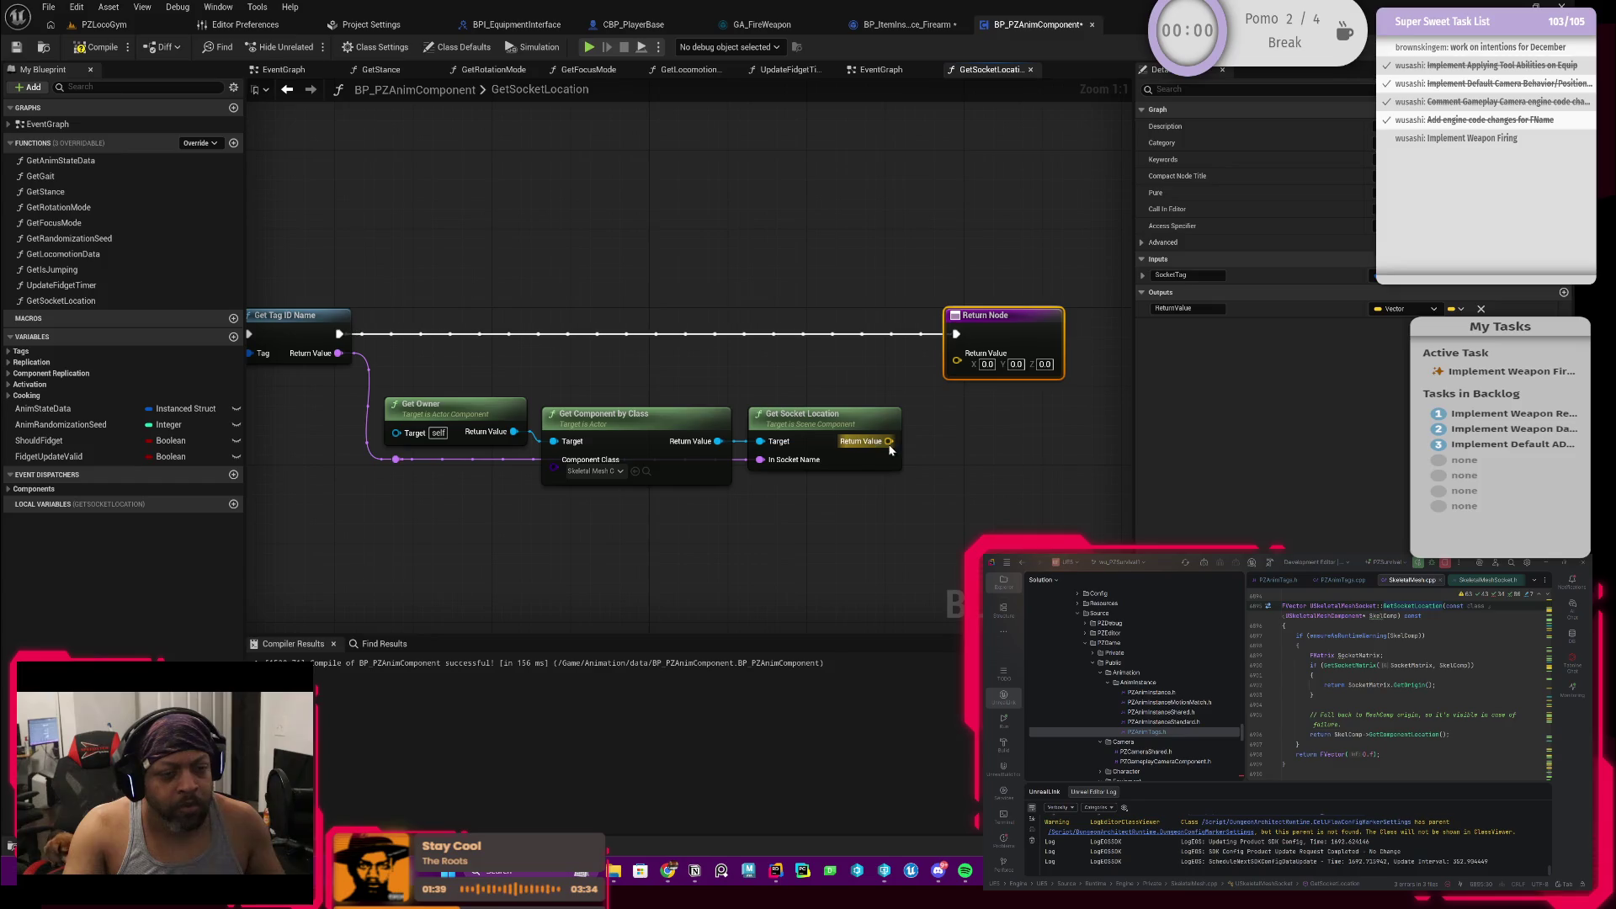
drag(890, 441, 956, 354)
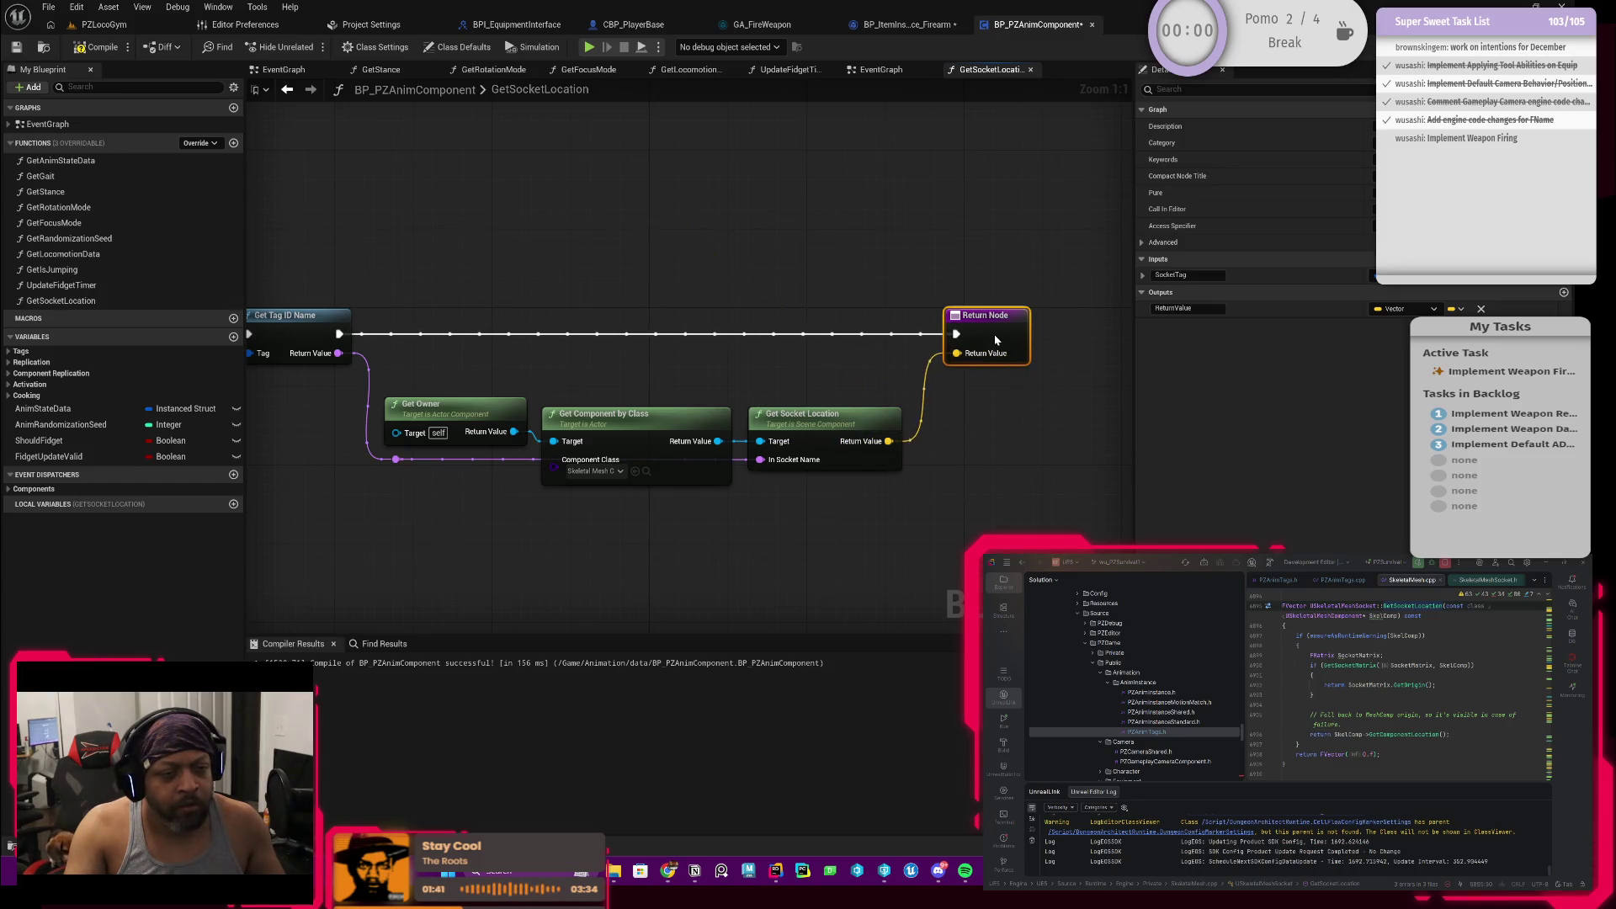
scroll(775, 382, down, 1)
Step: Align Get Owner and Get Component by Class with the other nodes and recompile BP_PZAnimComponent
right_click(808, 367)
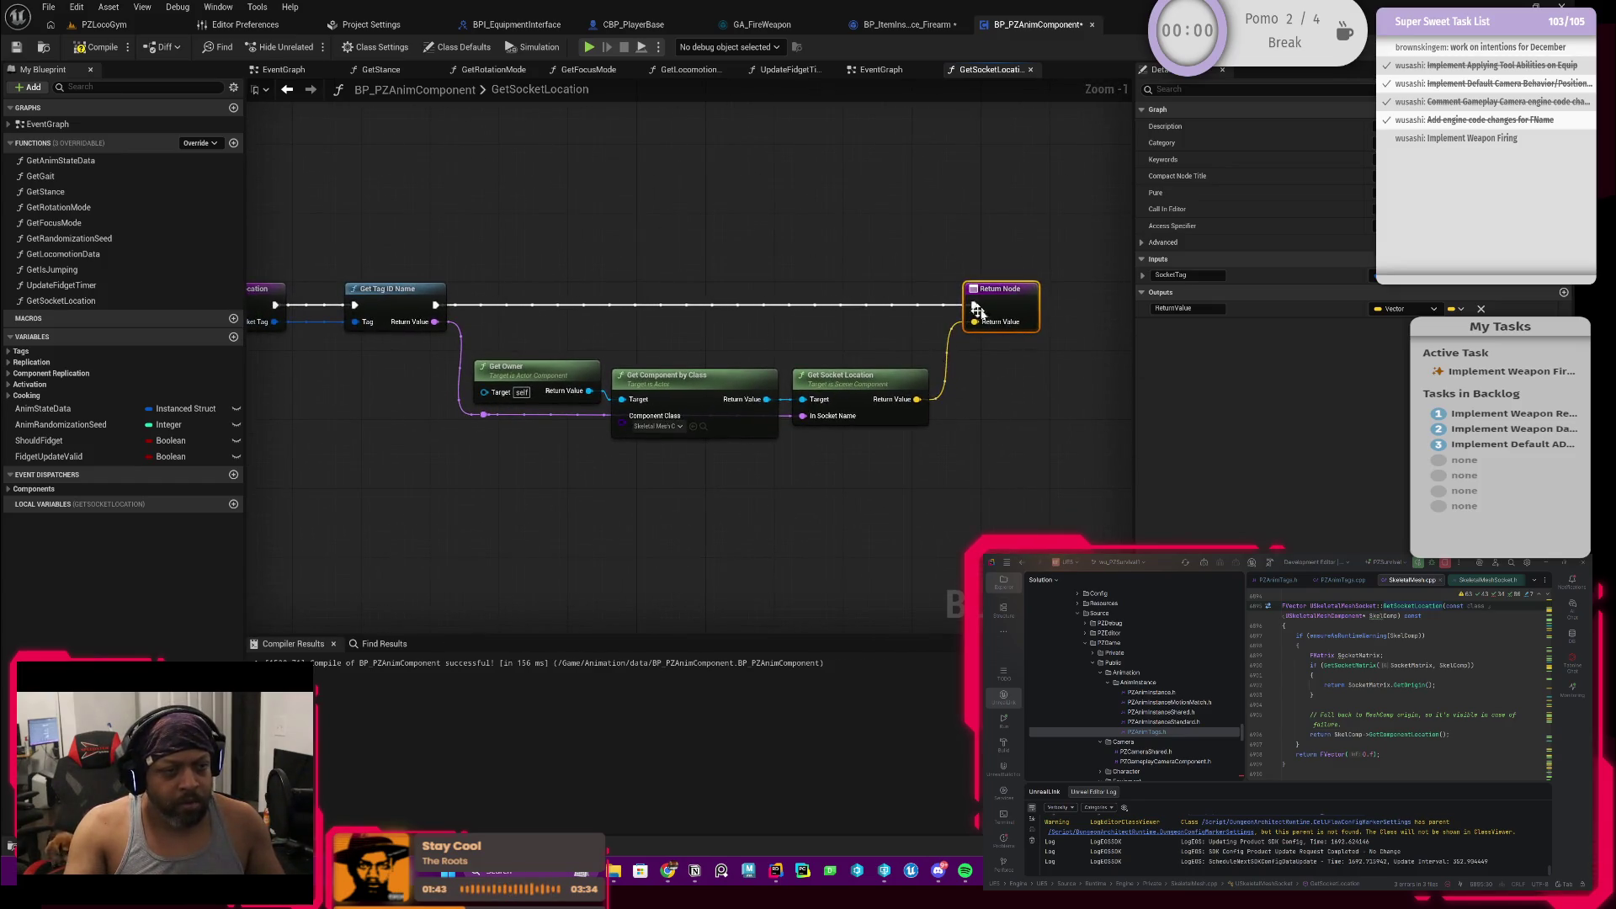
drag(470, 338, 884, 454)
drag(871, 386, 860, 357)
click(759, 506)
drag(758, 506, 872, 481)
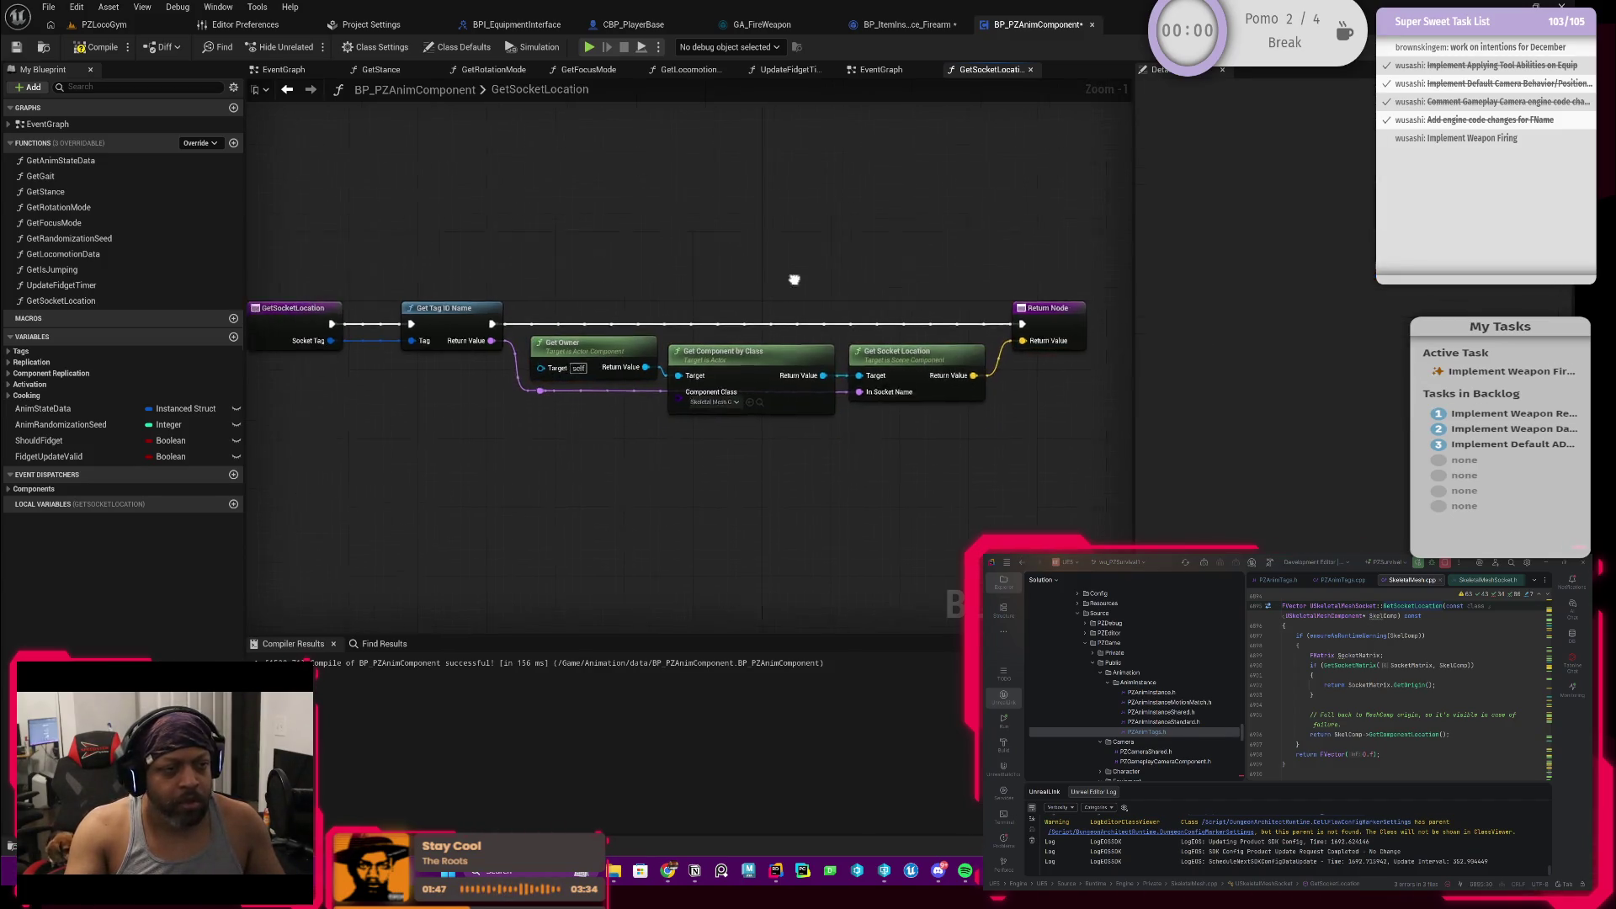
click(97, 47)
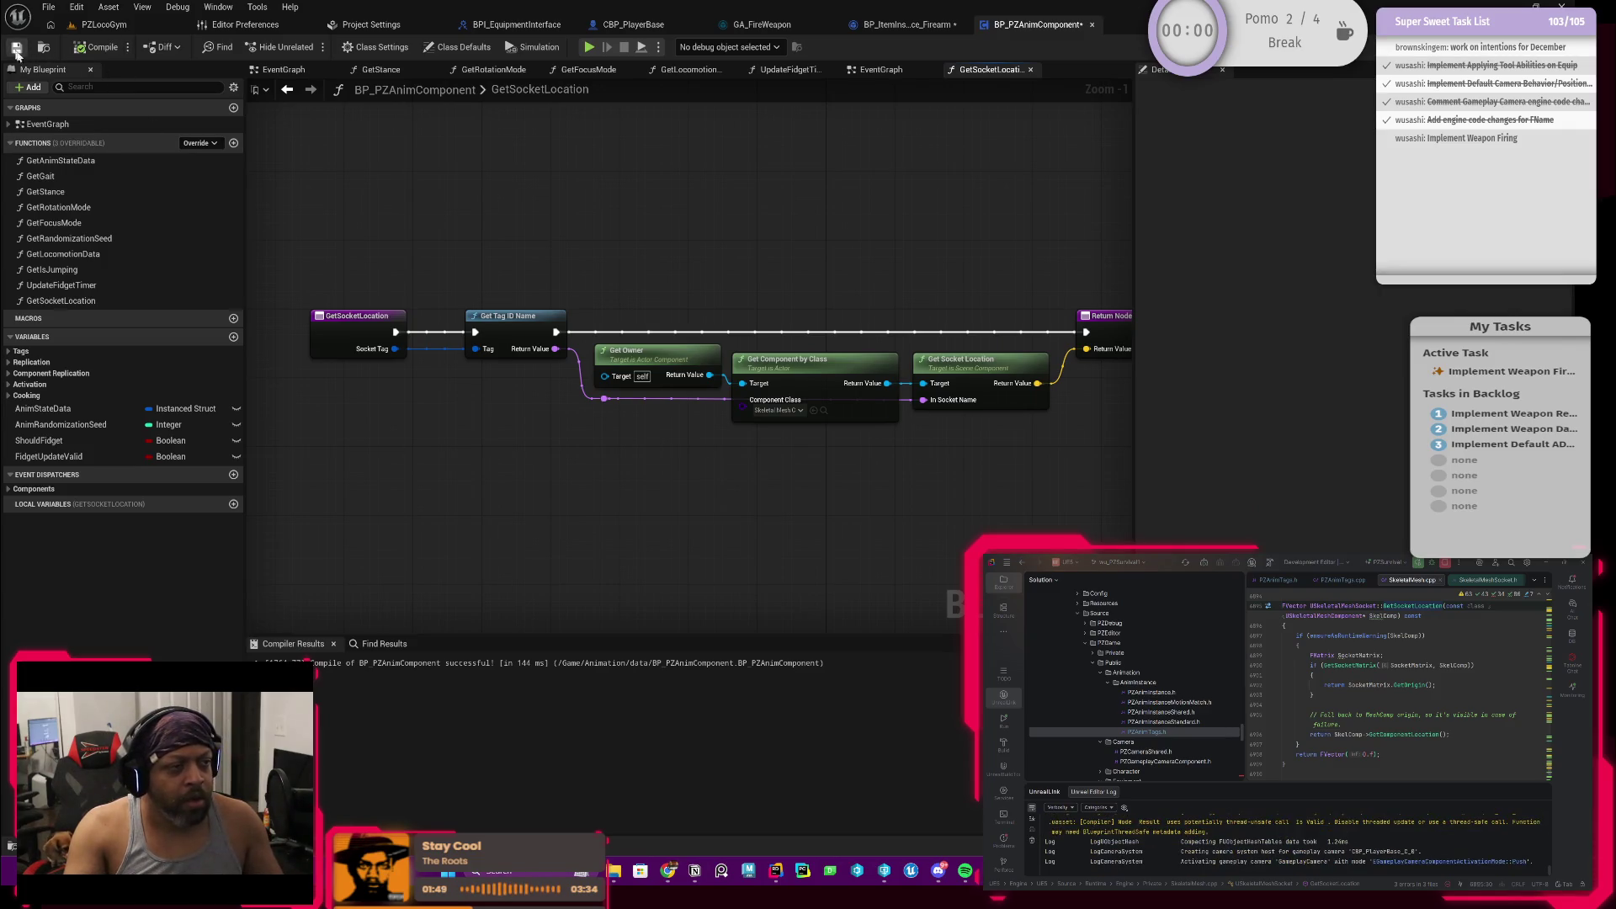
mouse_move(759, 530)
mouse_down()
mouse_move(650, 568)
mouse_move(578, 523)
mouse_up()
scroll(630, 519, up, 1)
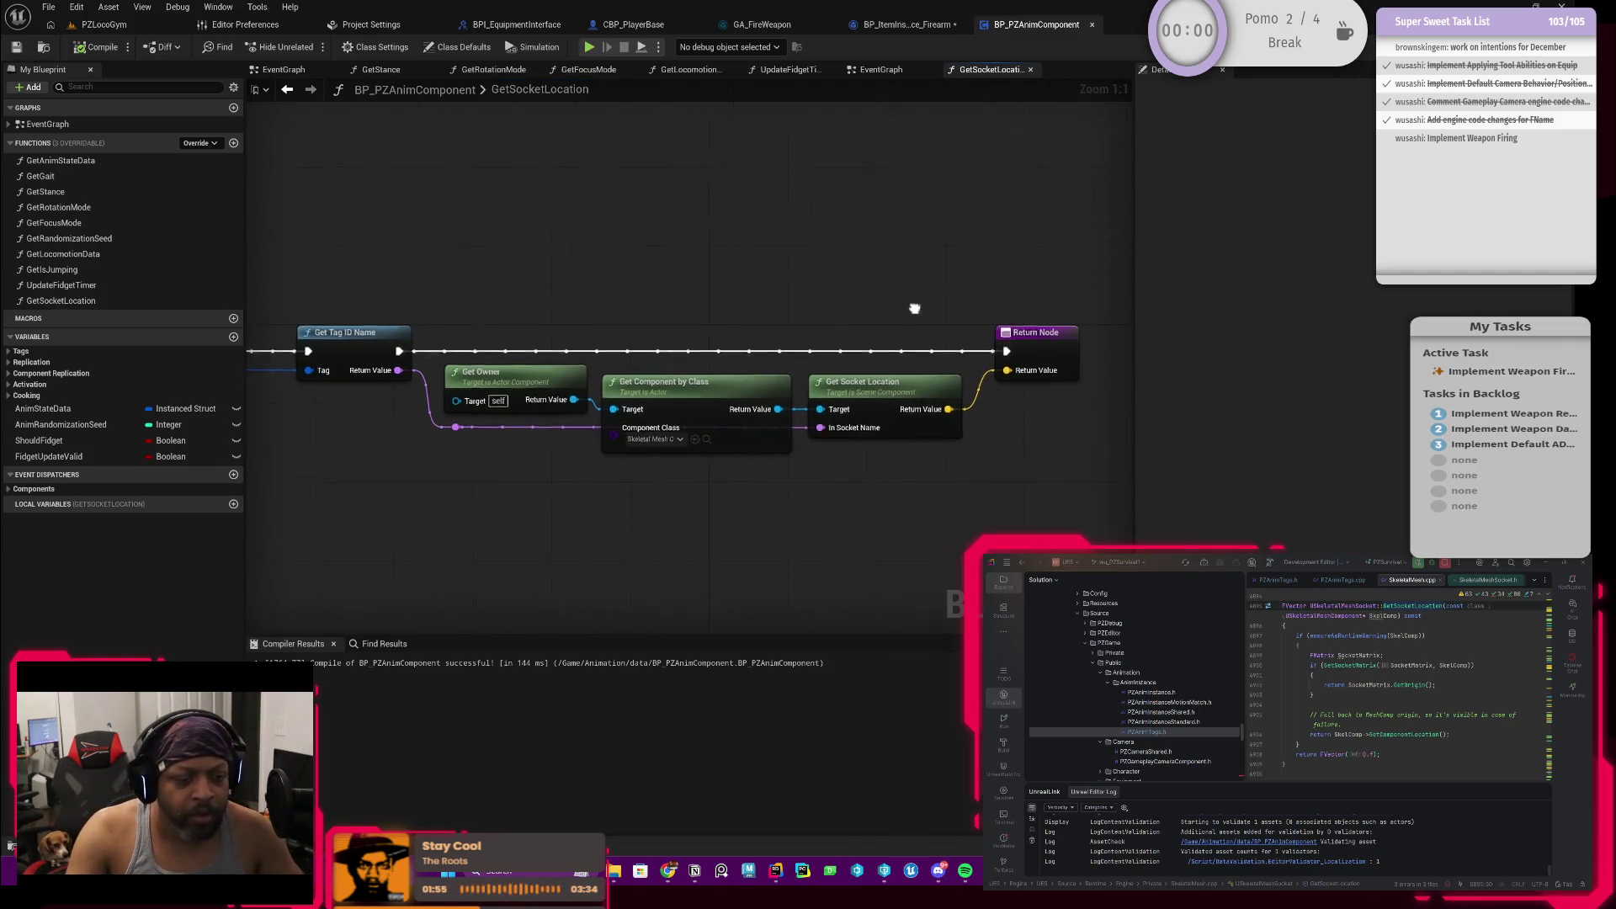
drag(935, 303, 884, 314)
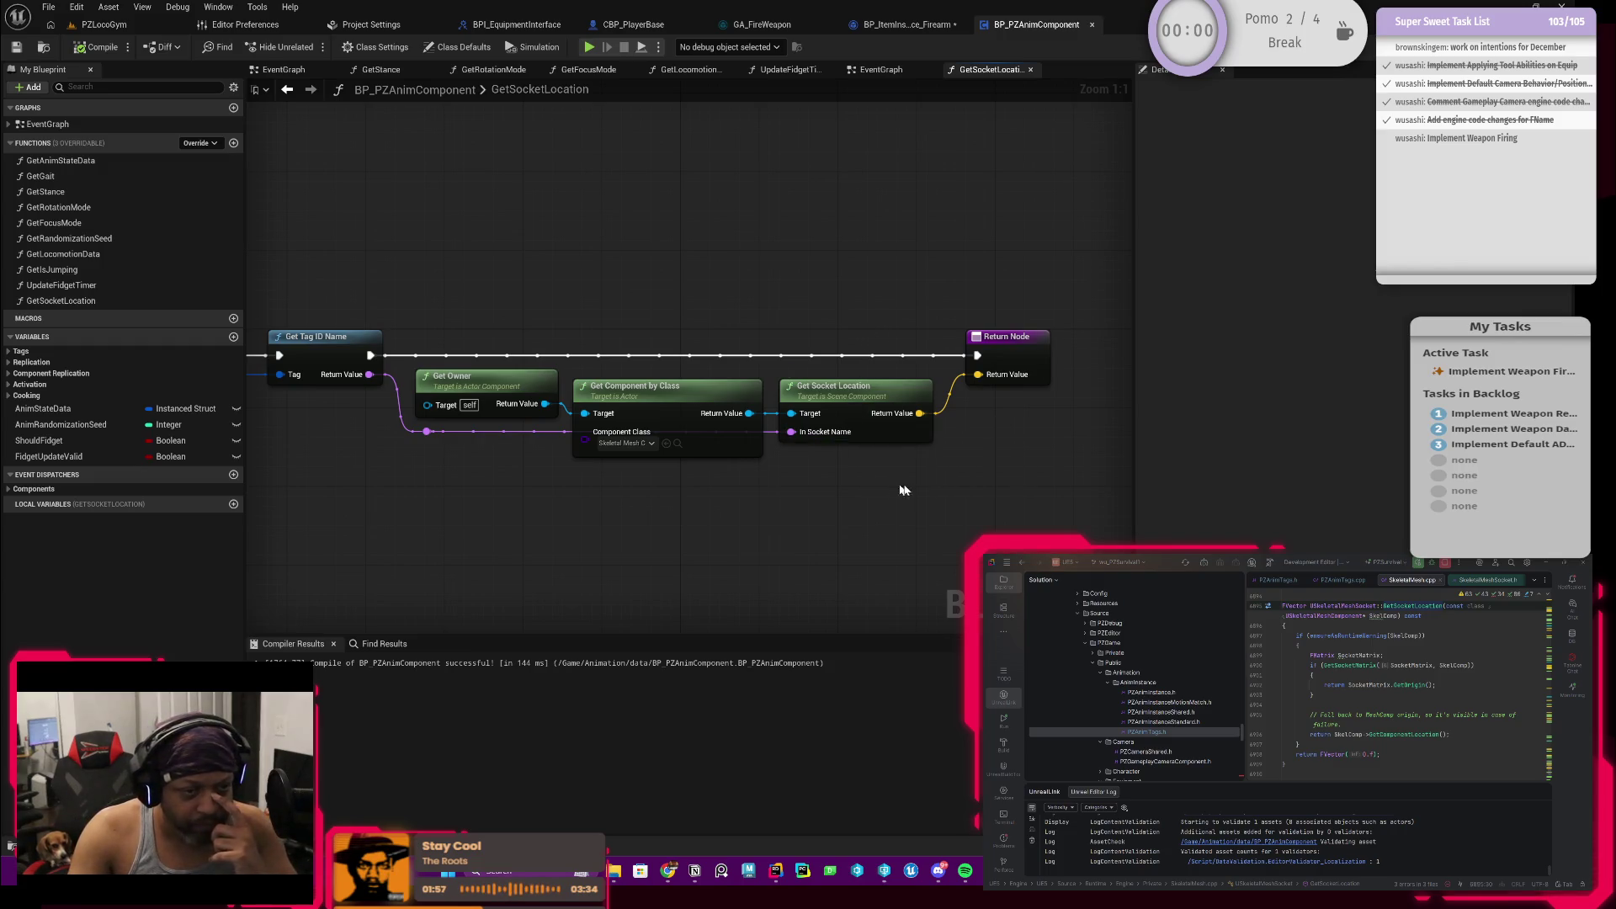
click(1007, 336)
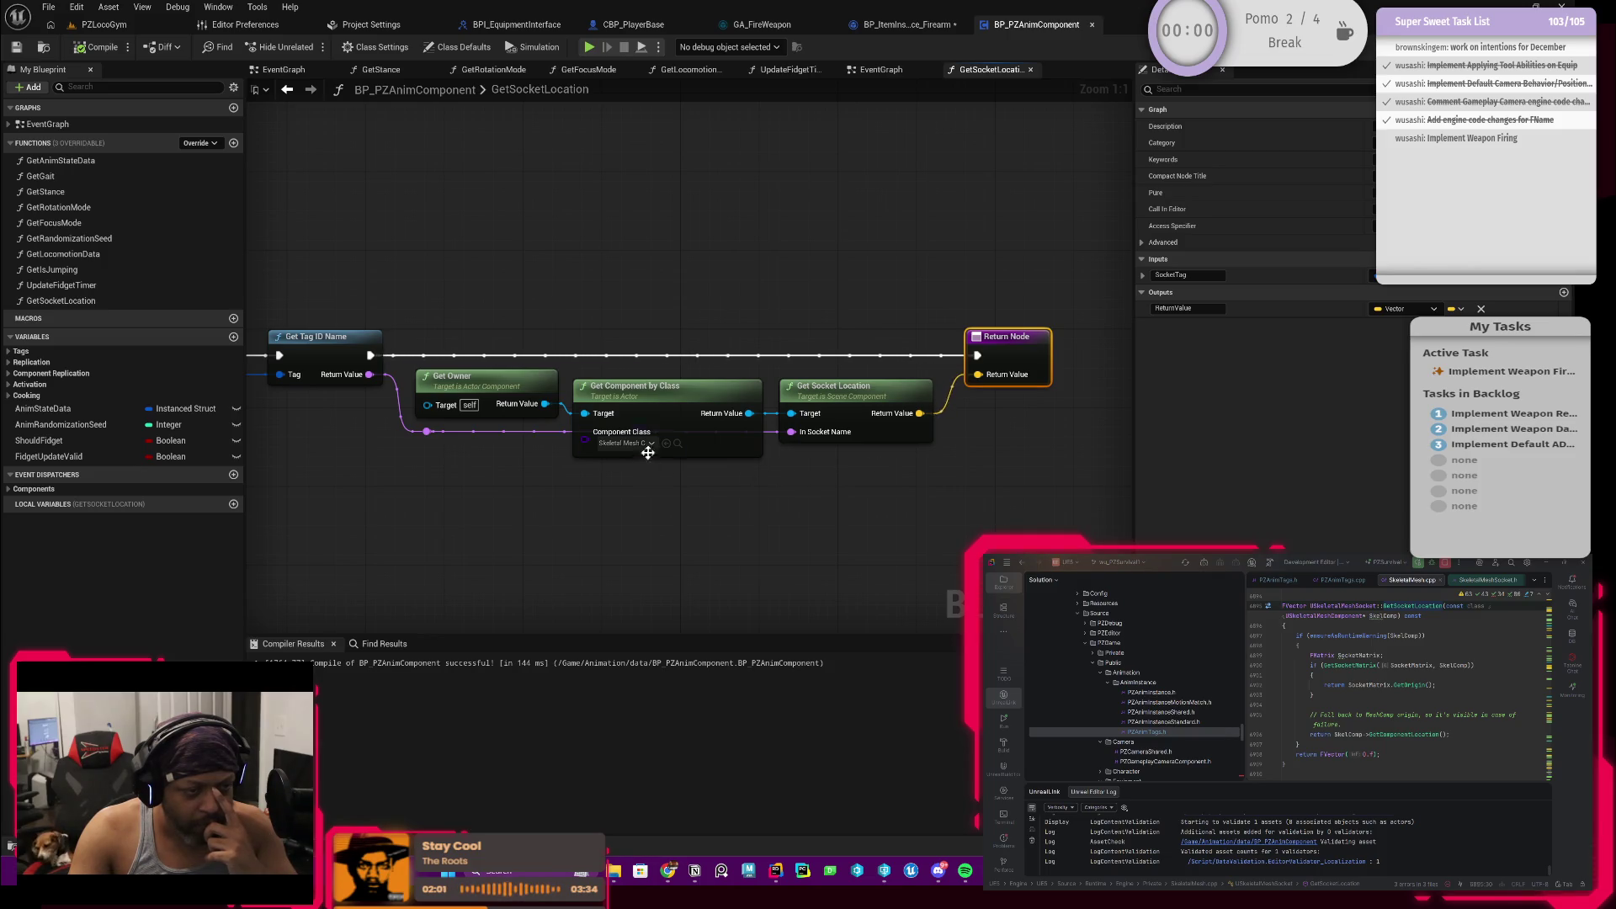
Step: Route the socket-name wire beneath Get Component by Class through two lowered reroute points
drag(658, 411, 657, 382)
click(410, 454)
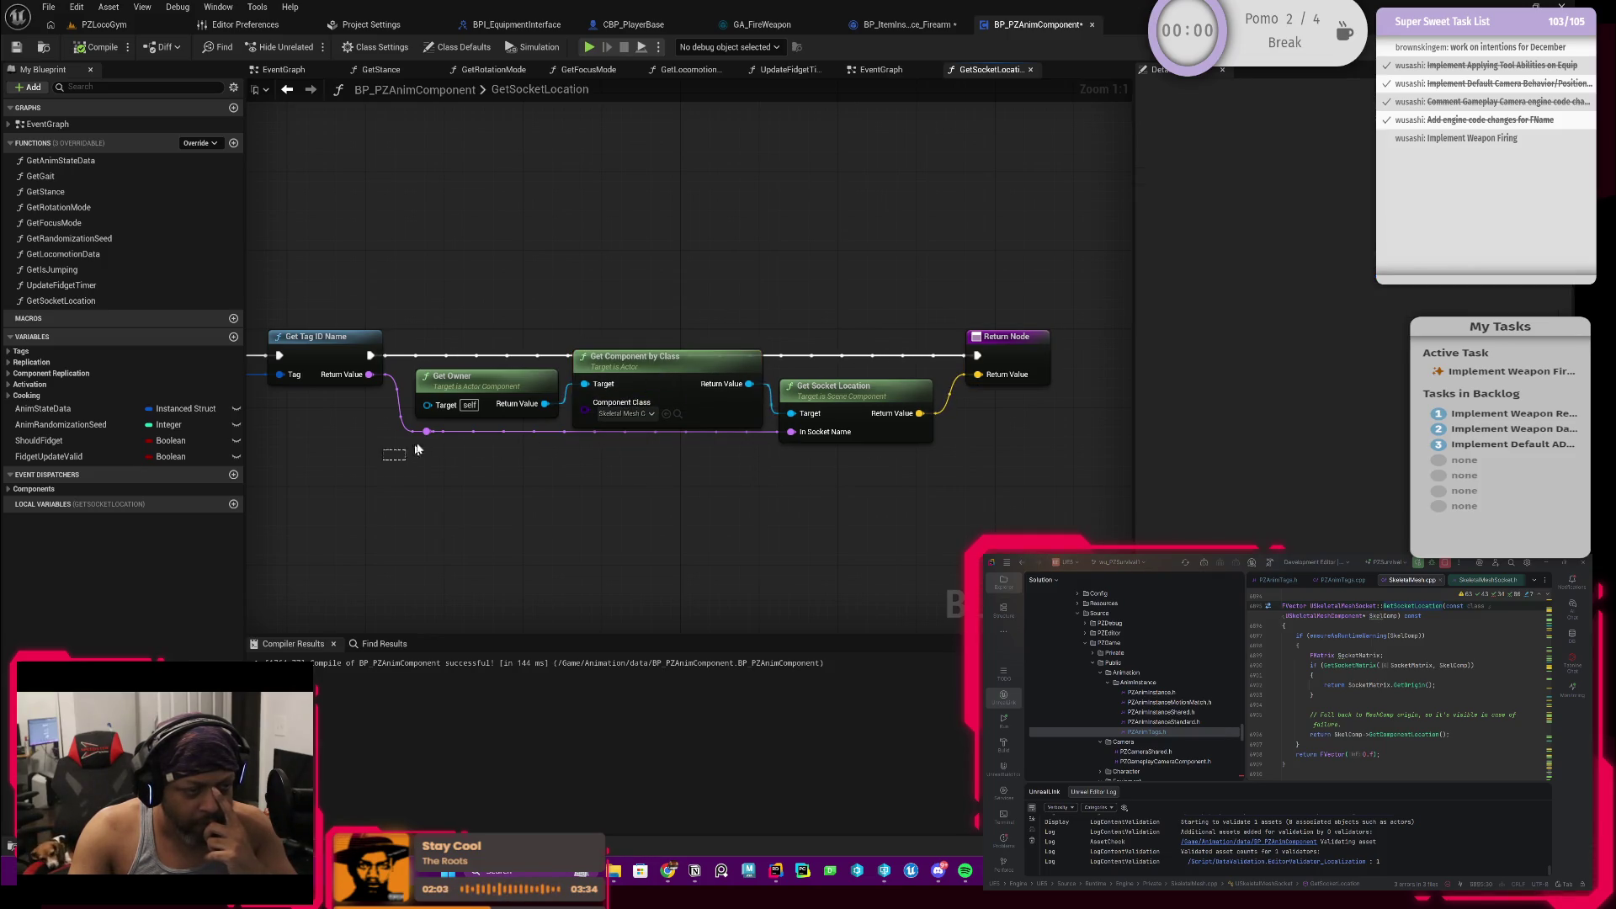
drag(419, 436, 422, 457)
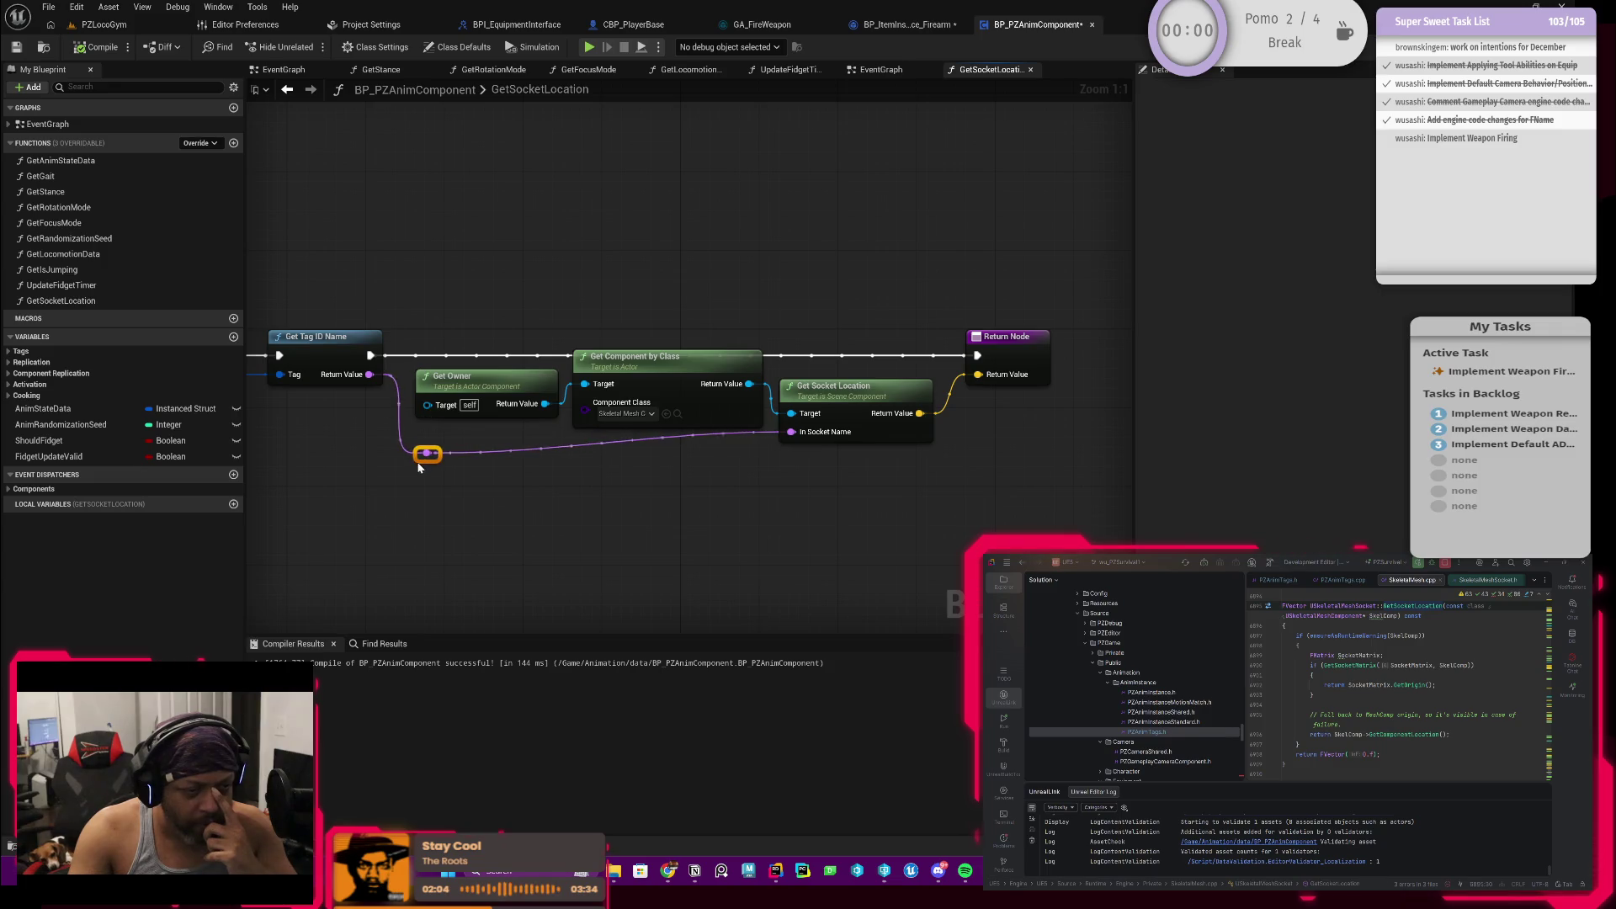
double_click(547, 451)
mouse_move(551, 446)
mouse_down()
mouse_move(746, 457)
mouse_move(747, 440)
mouse_up()
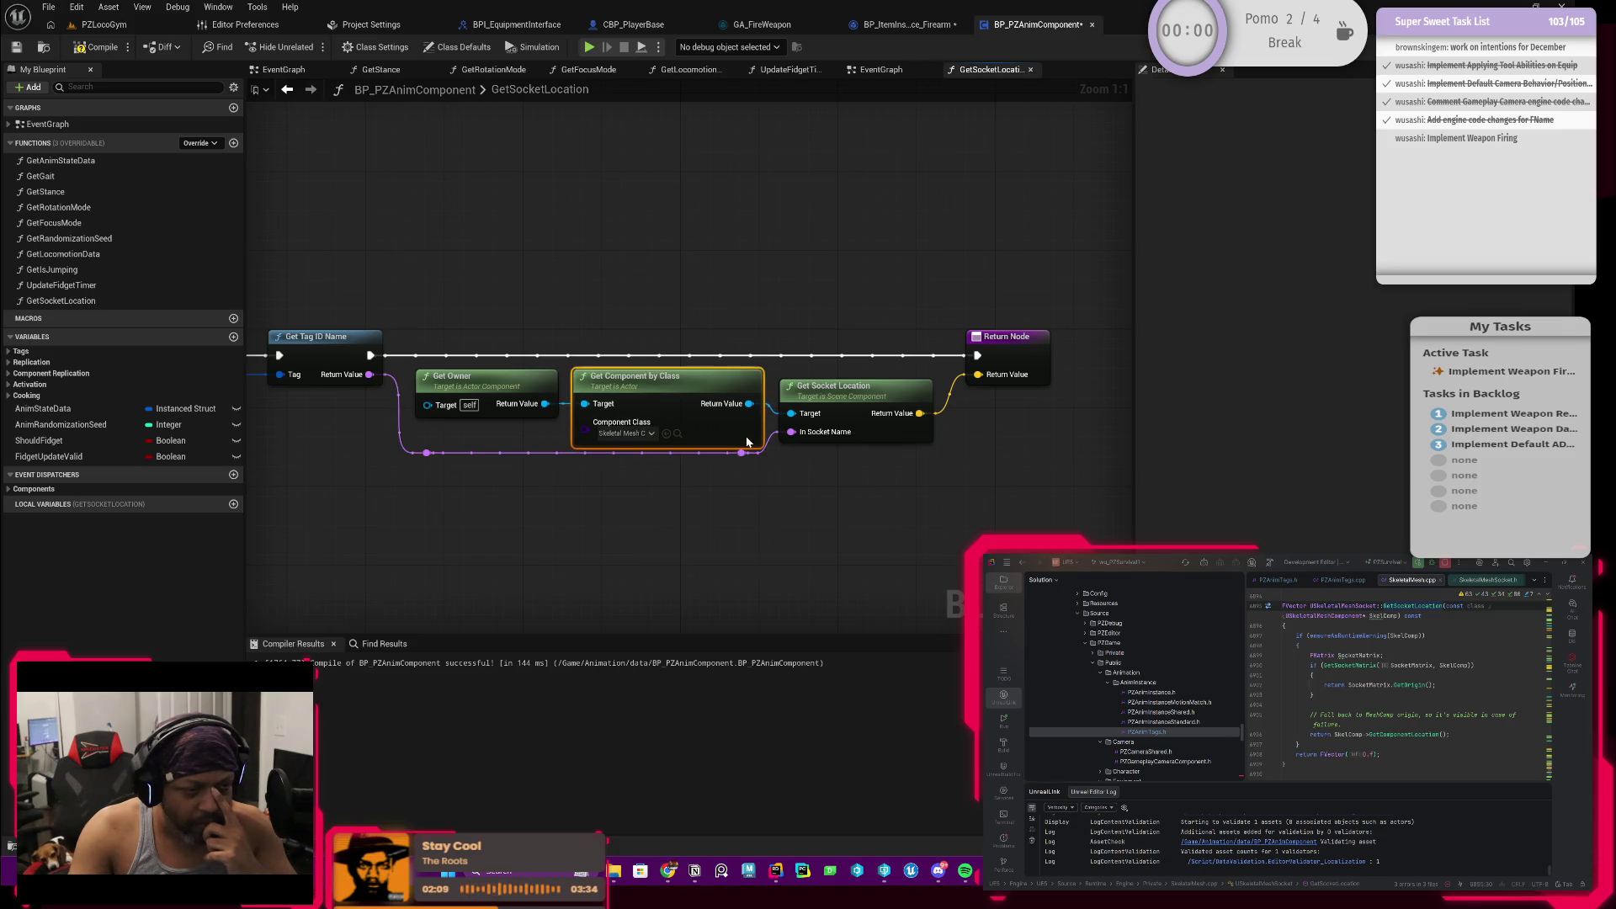
drag(776, 516, 407, 458)
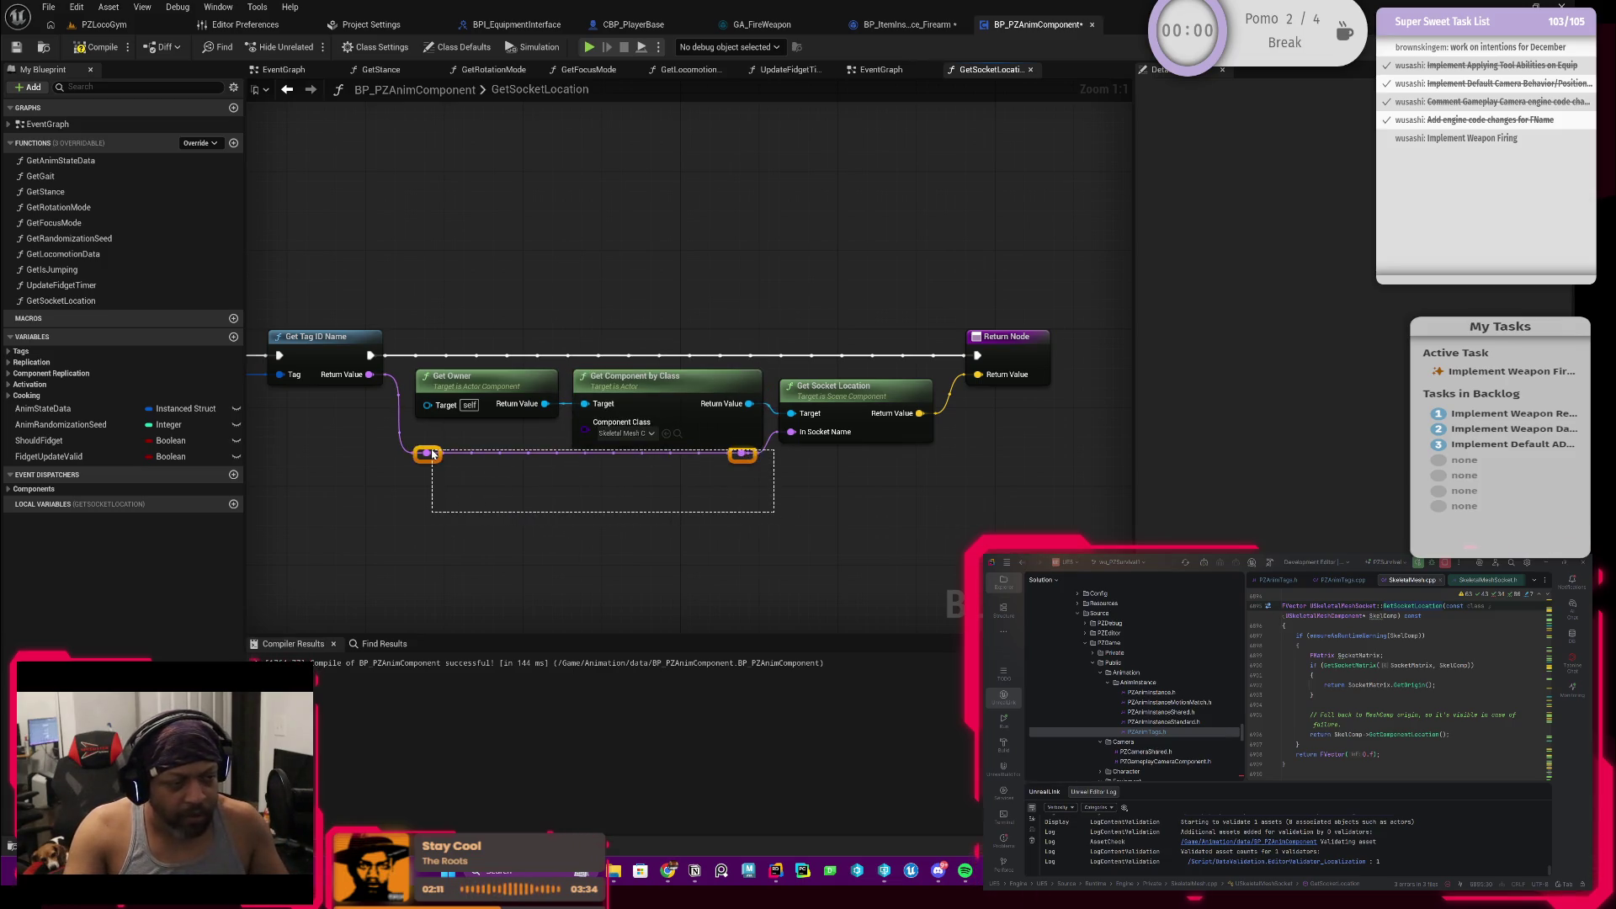
drag(416, 460, 417, 474)
click(538, 295)
Step: Recompile the blueprint, revisit the EventGraph and switch to the BP_ItemInstance_Firearm blueprint
right_click(793, 338)
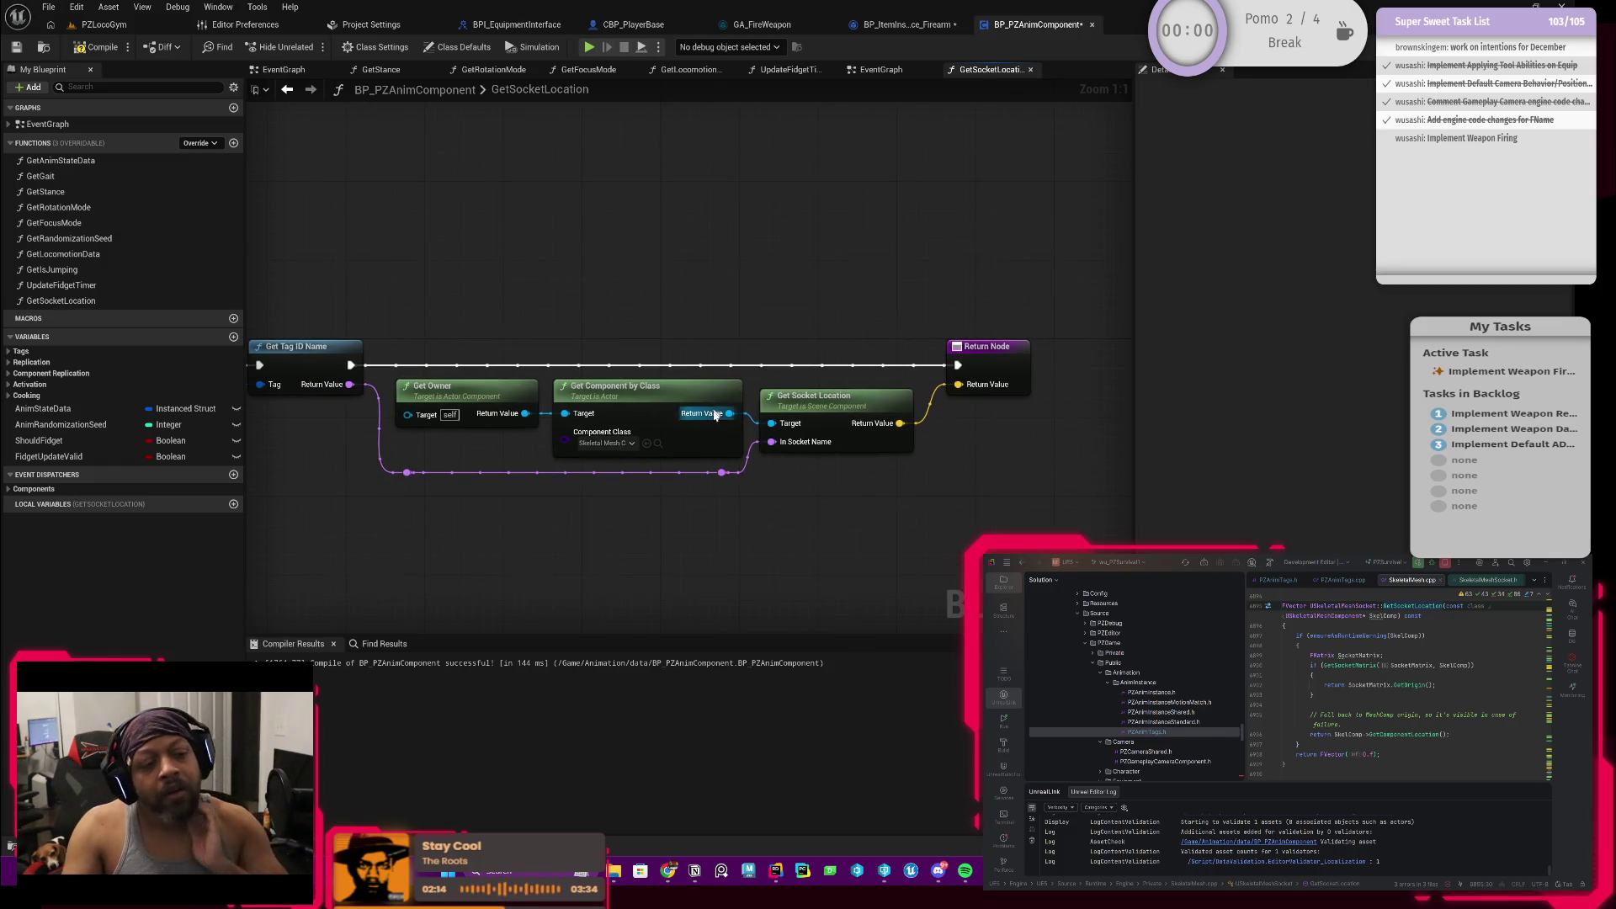
drag(693, 547, 631, 531)
click(79, 47)
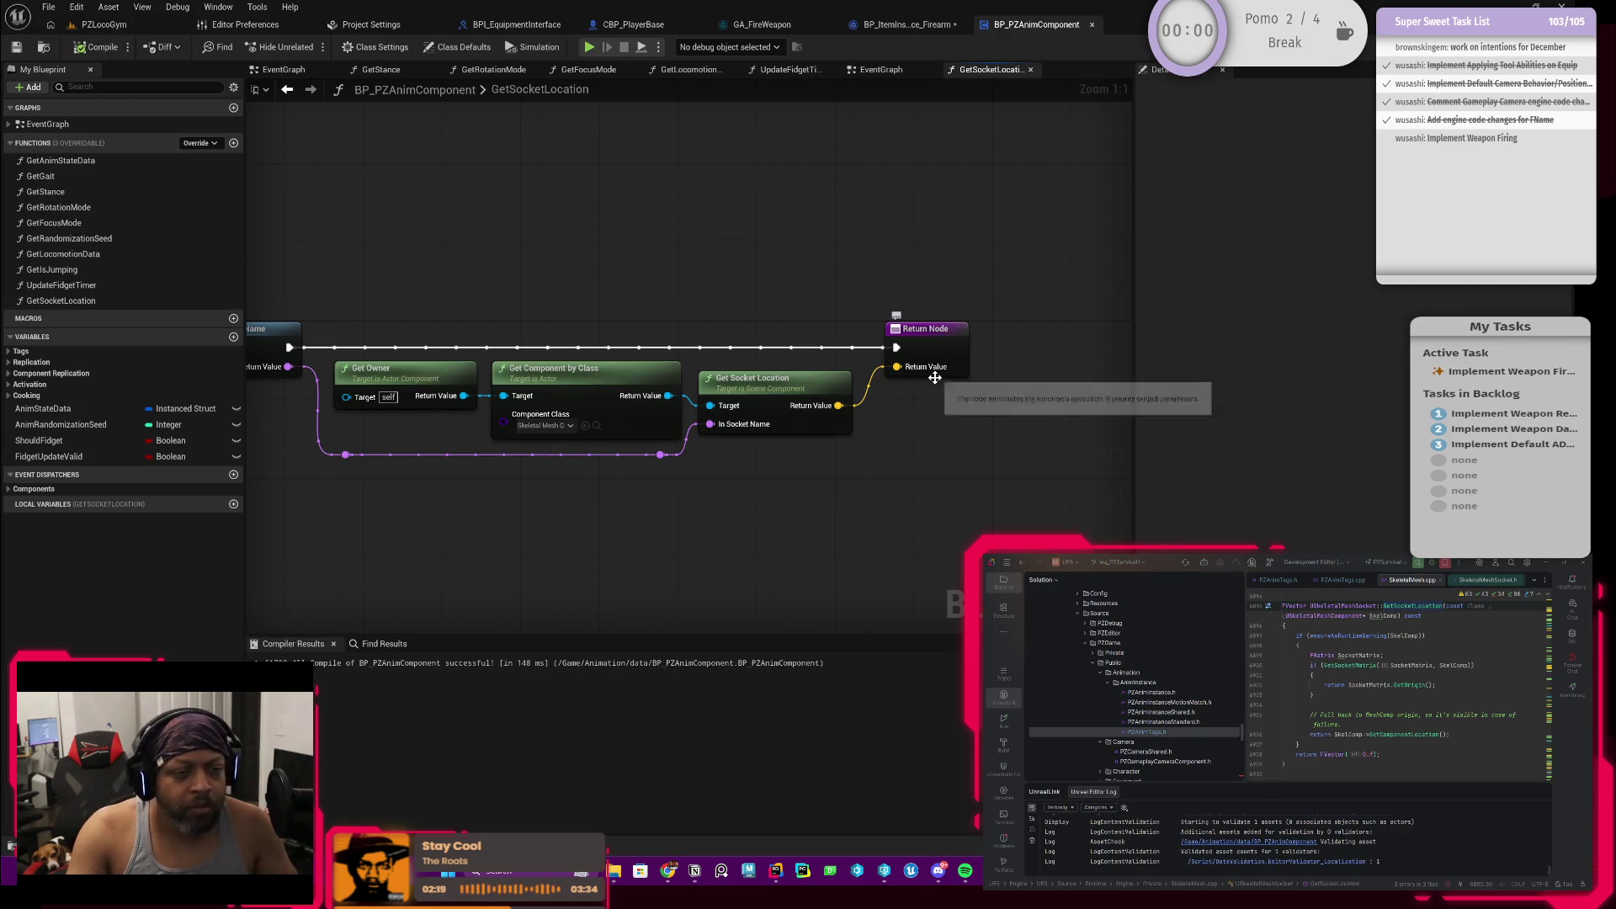
click(288, 90)
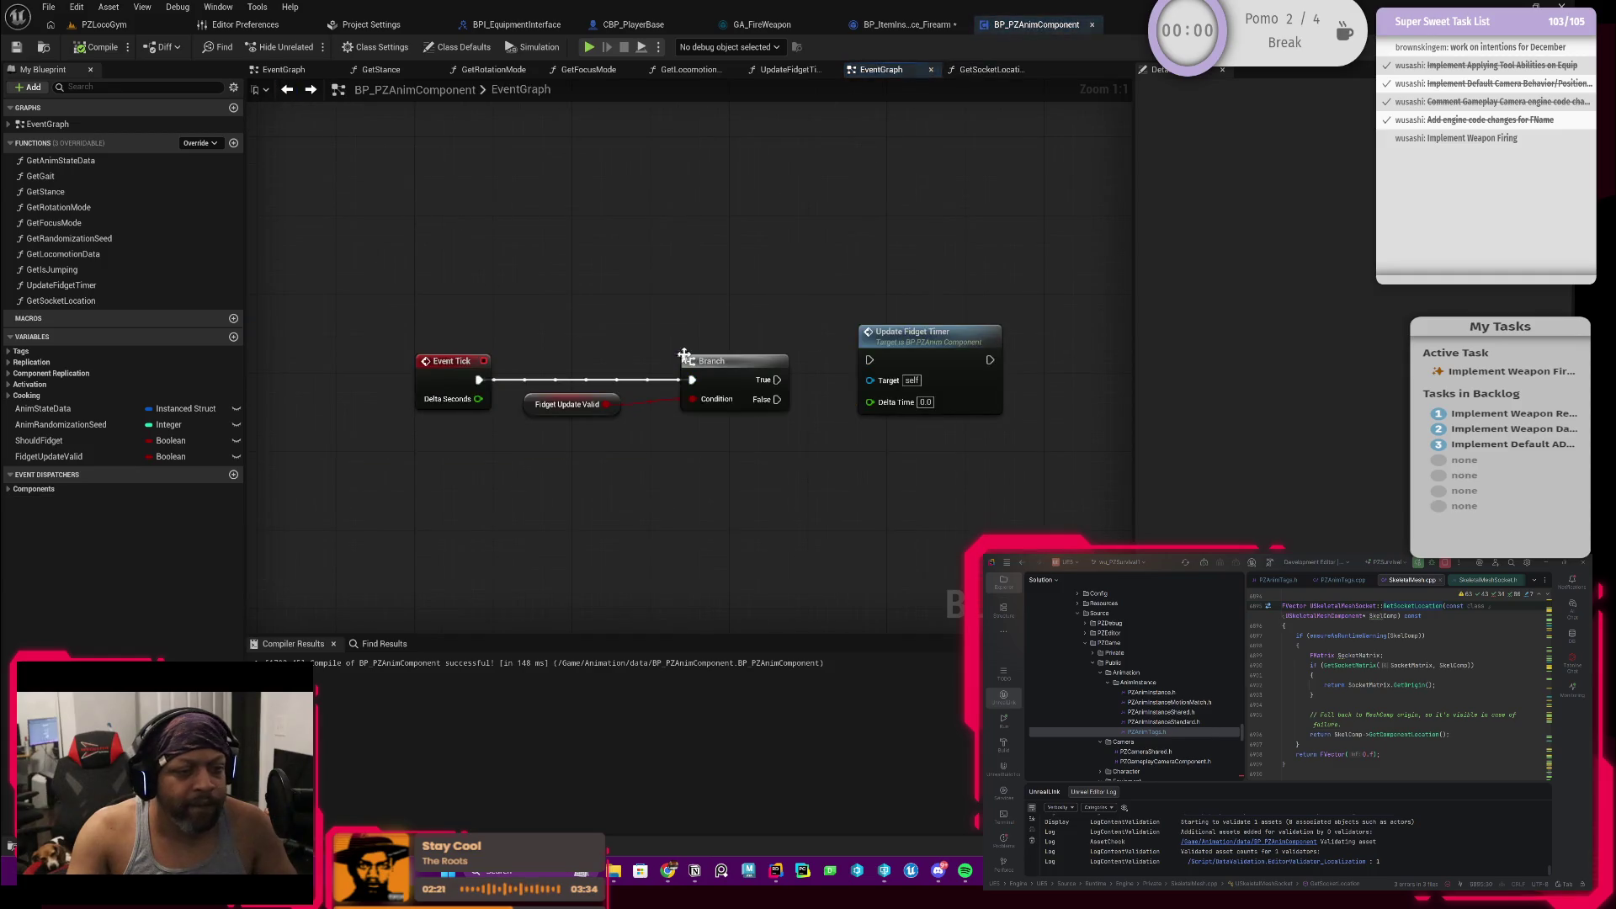
scroll(557, 290, up, 2)
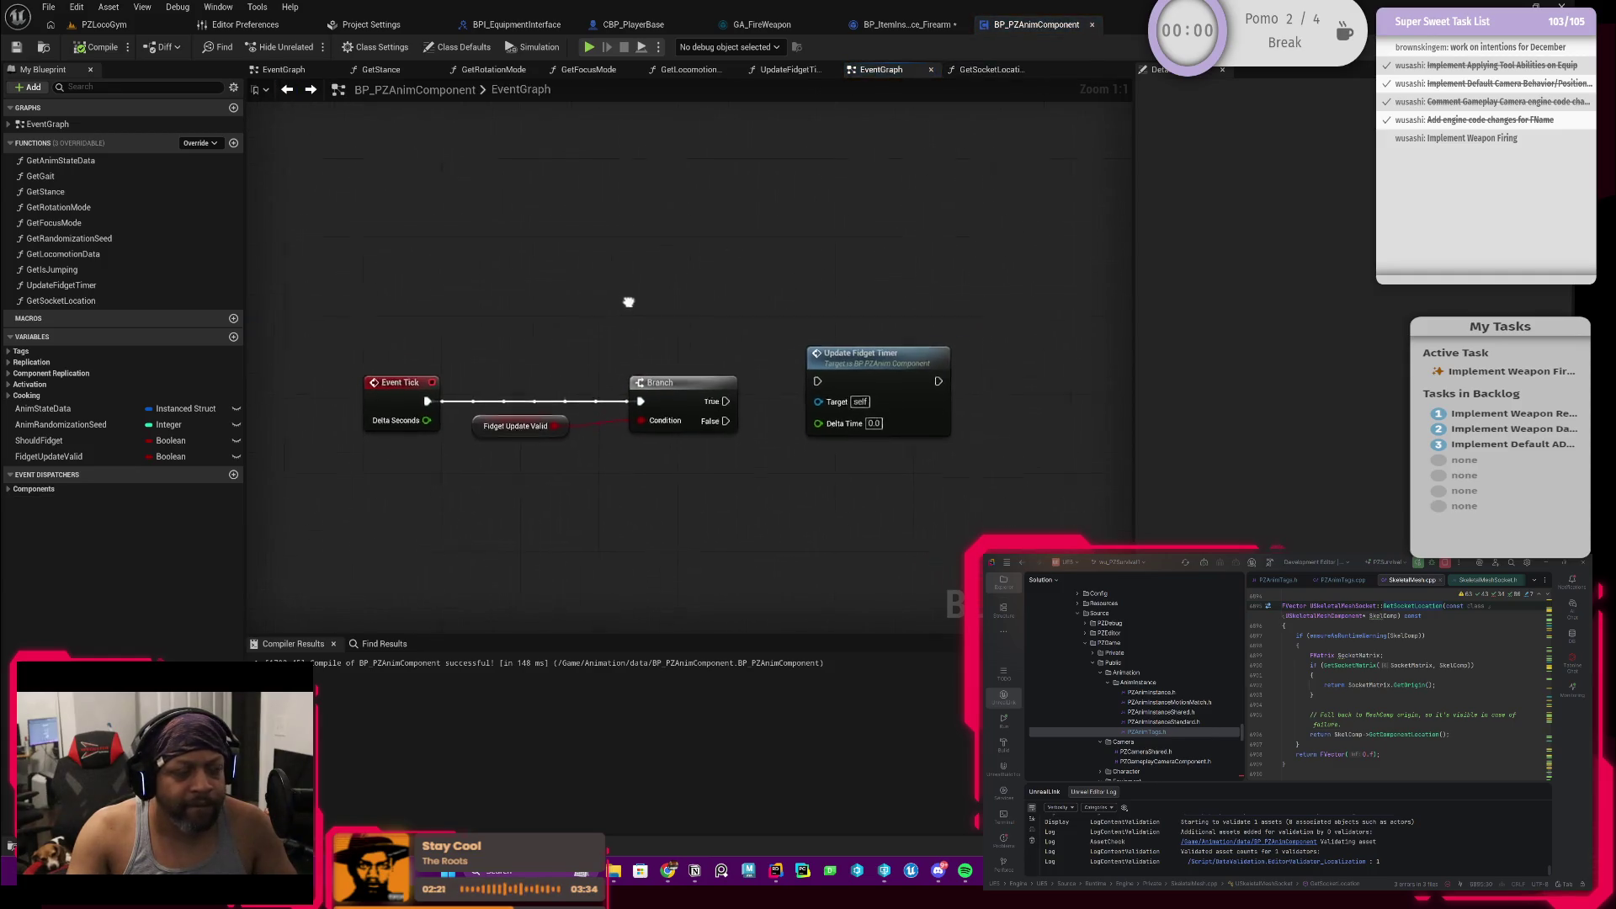
click(310, 91)
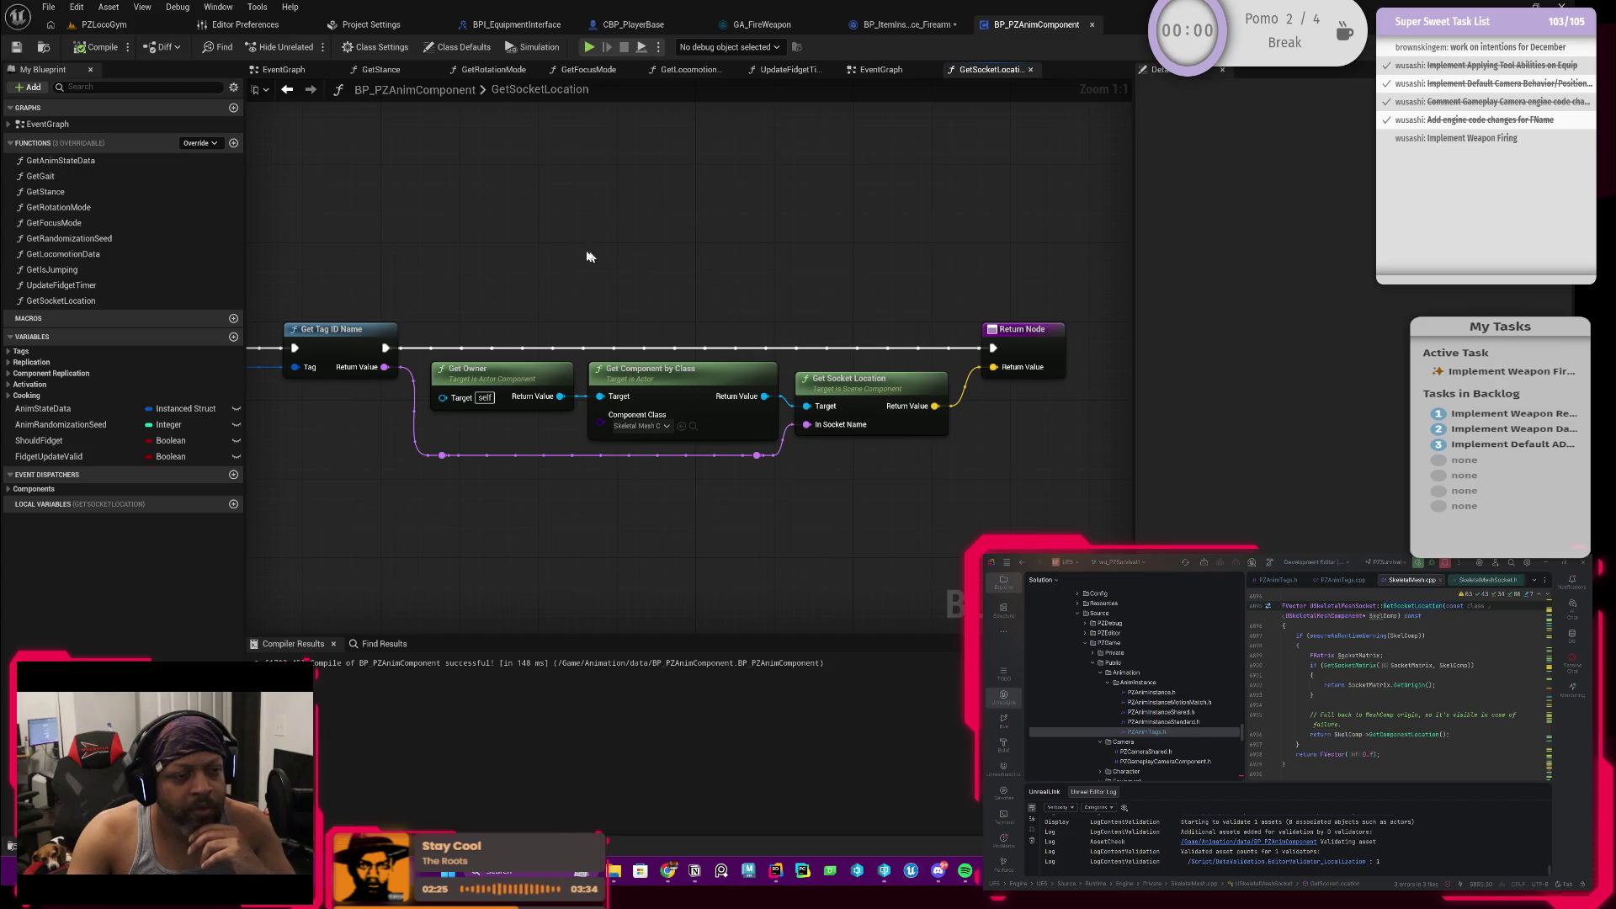
drag(628, 212, 740, 242)
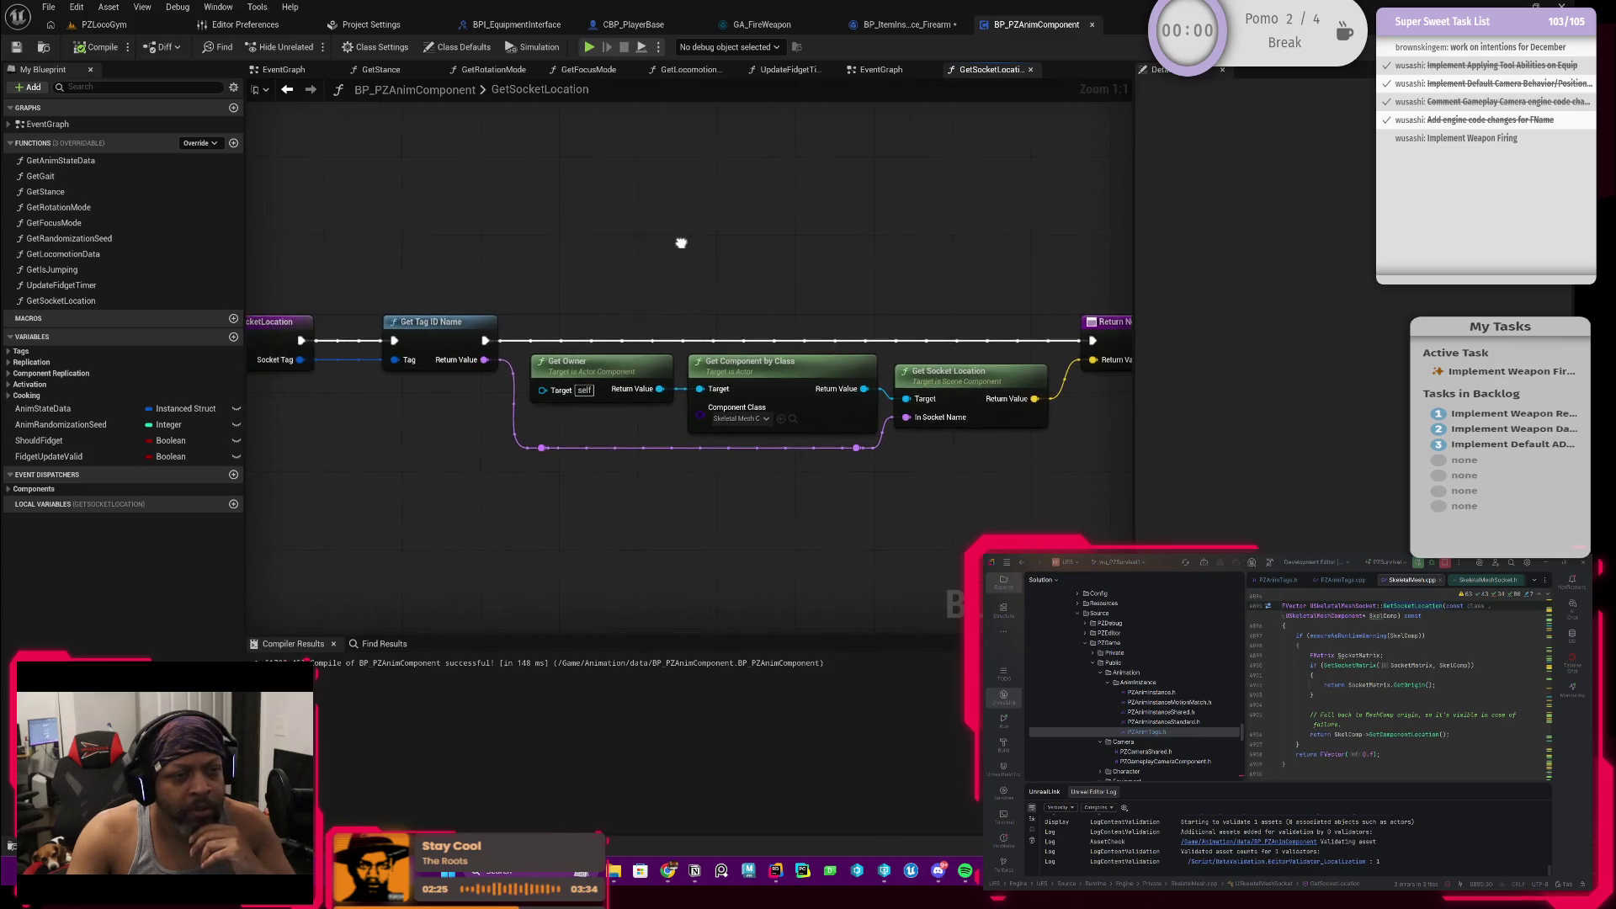
click(908, 24)
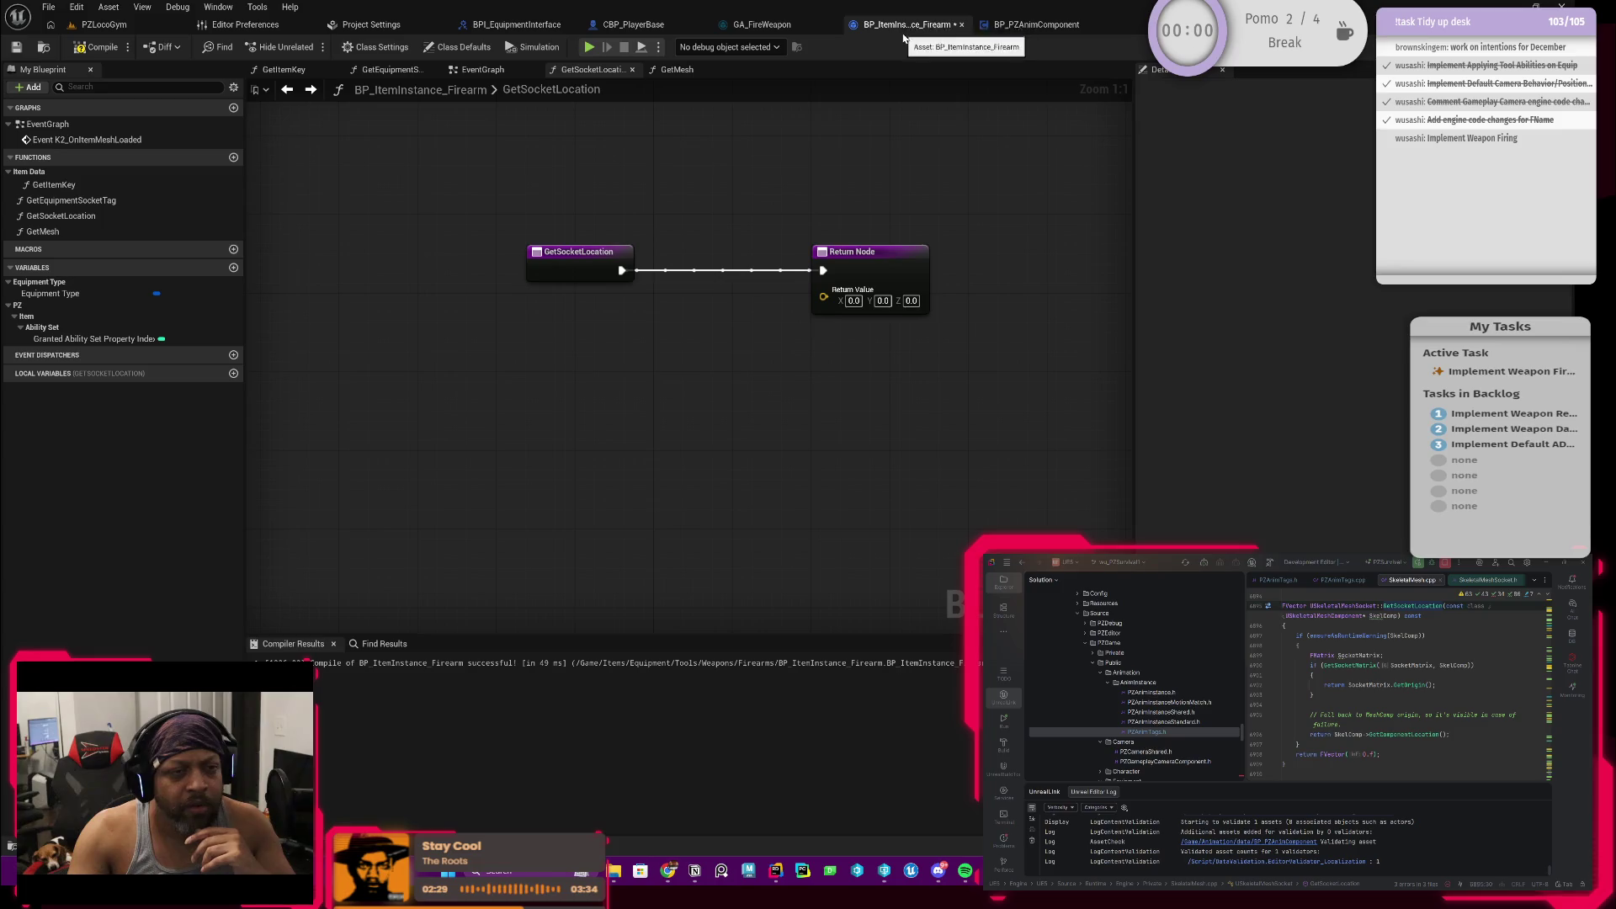
Step: Flip between BP_PZAnimComponent and BP_ItemInstance_Firearm to compare their GetSocketLocation graphs
click(1035, 24)
mouse_move(576, 541)
mouse_down()
mouse_move(458, 476)
mouse_move(554, 496)
mouse_up()
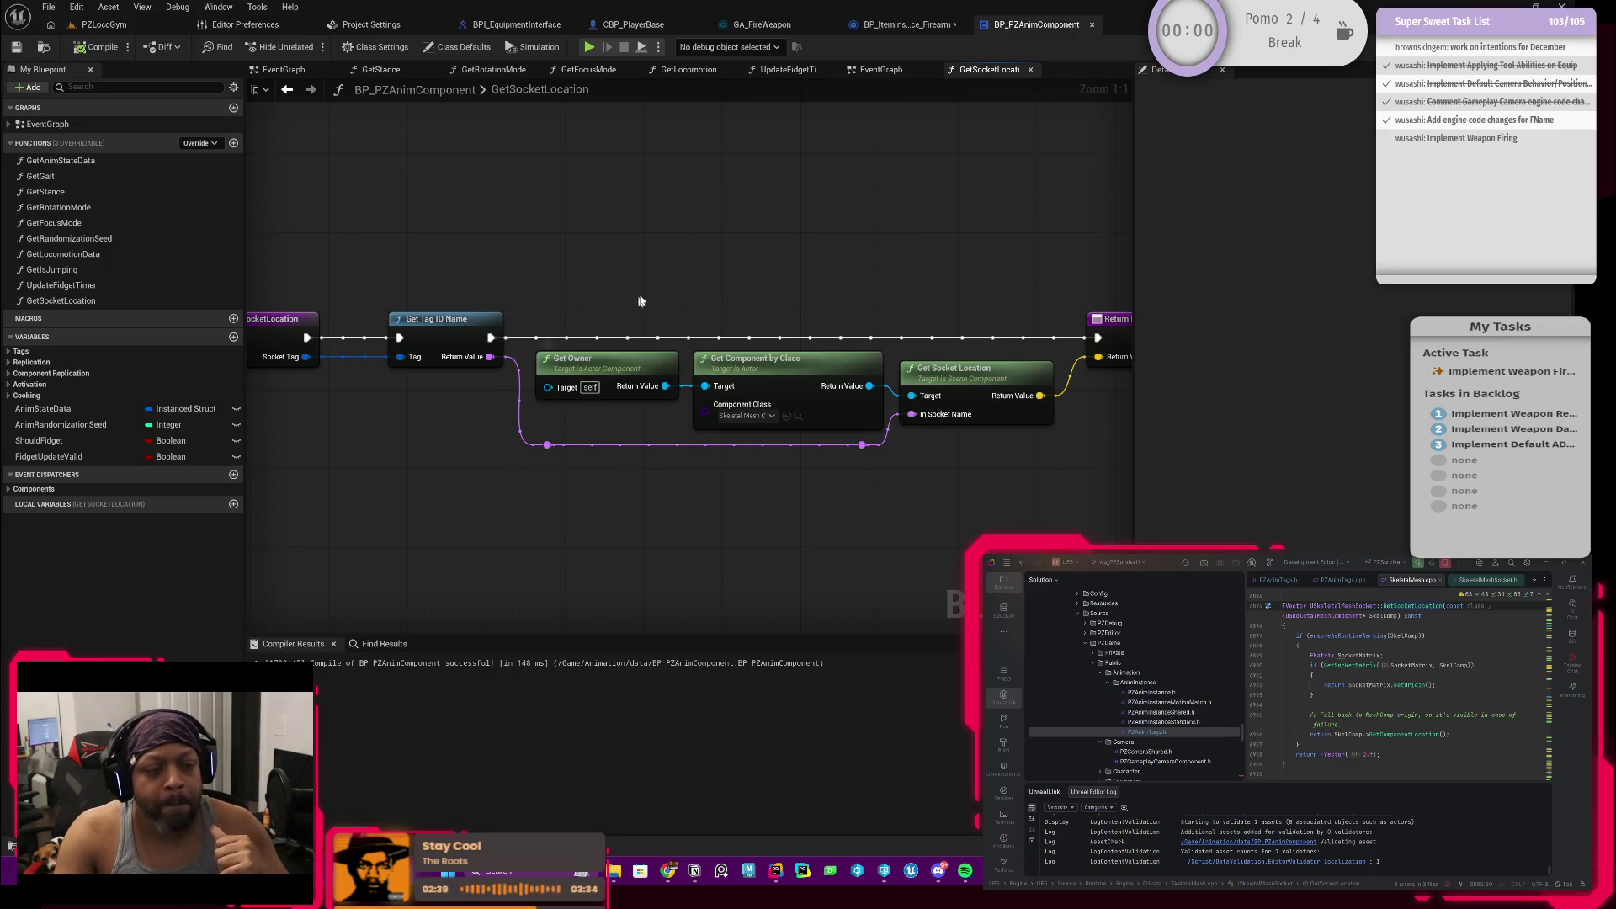
click(910, 25)
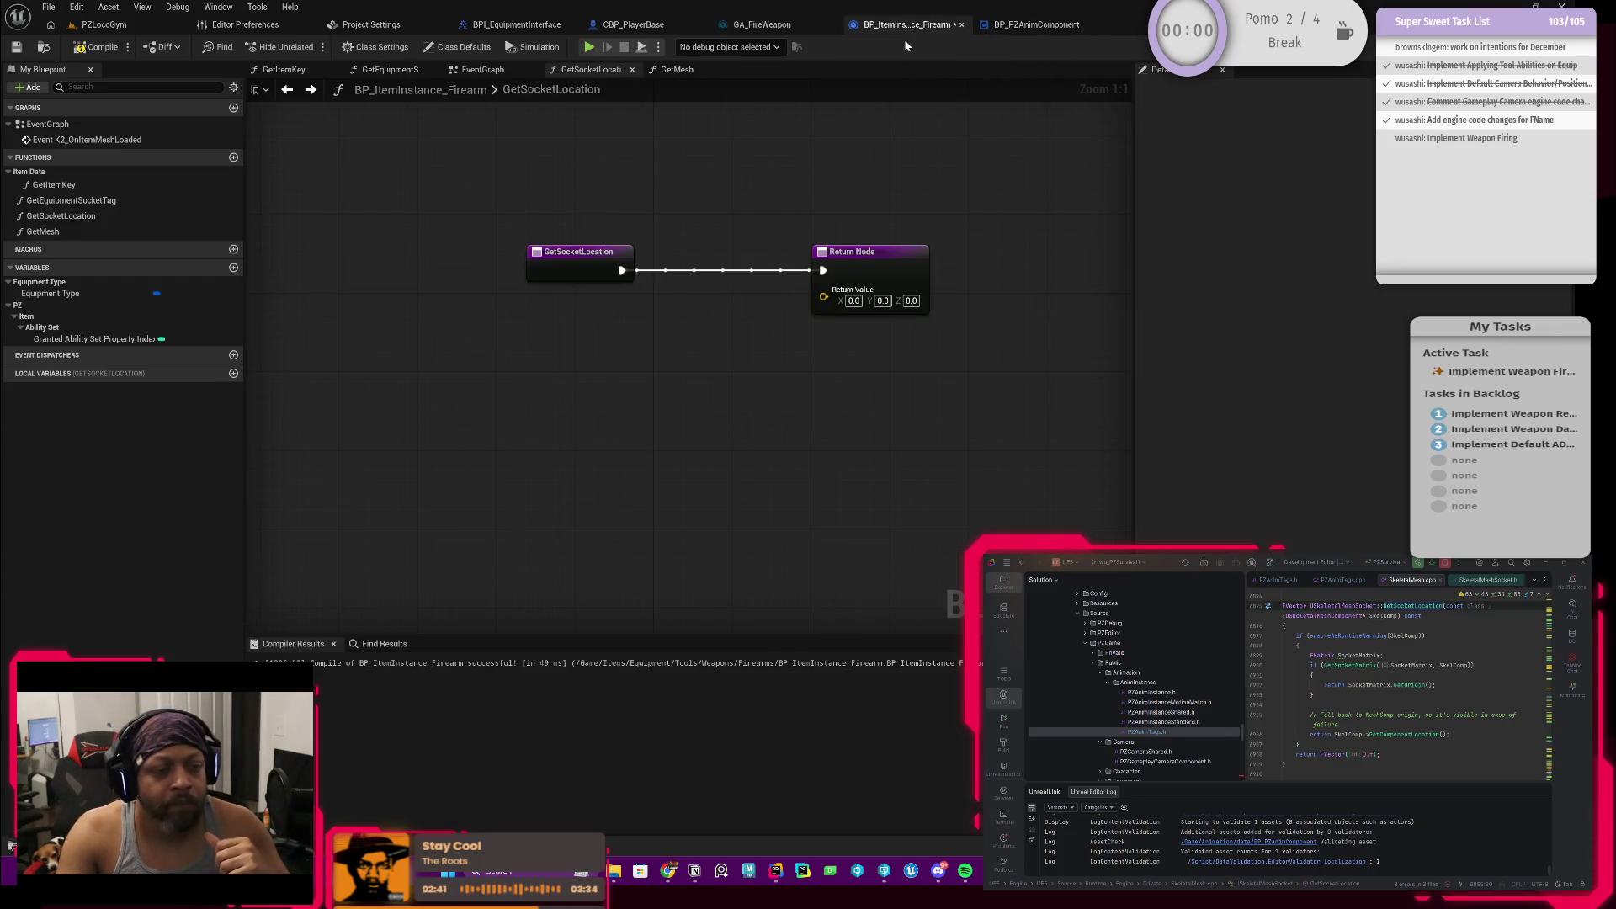
click(1014, 23)
click(920, 24)
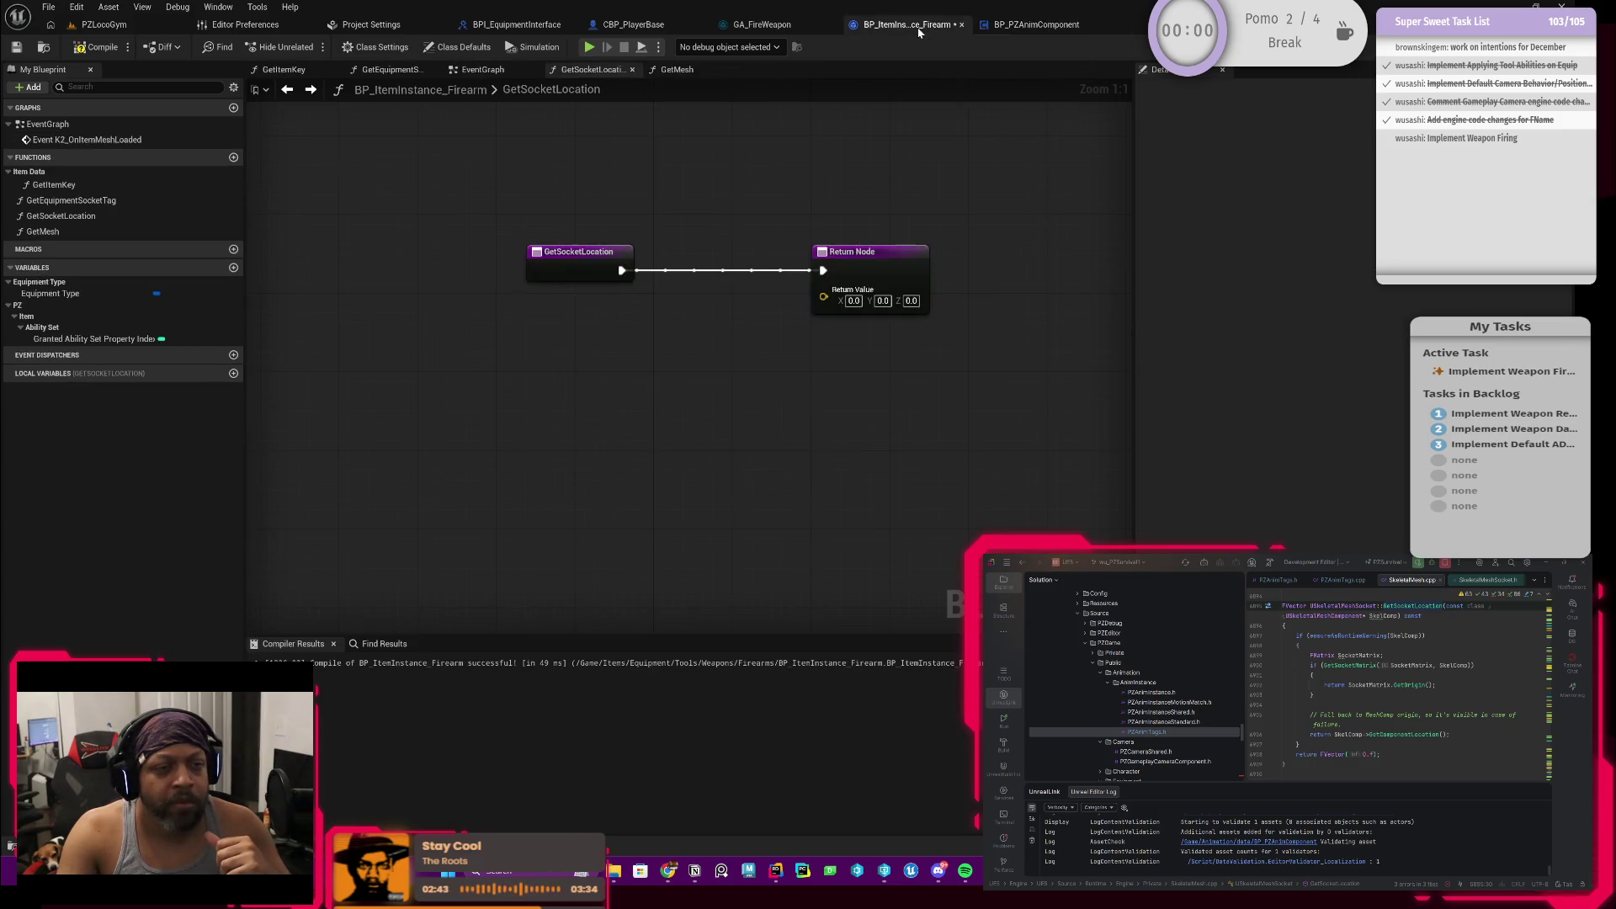
drag(558, 350, 570, 371)
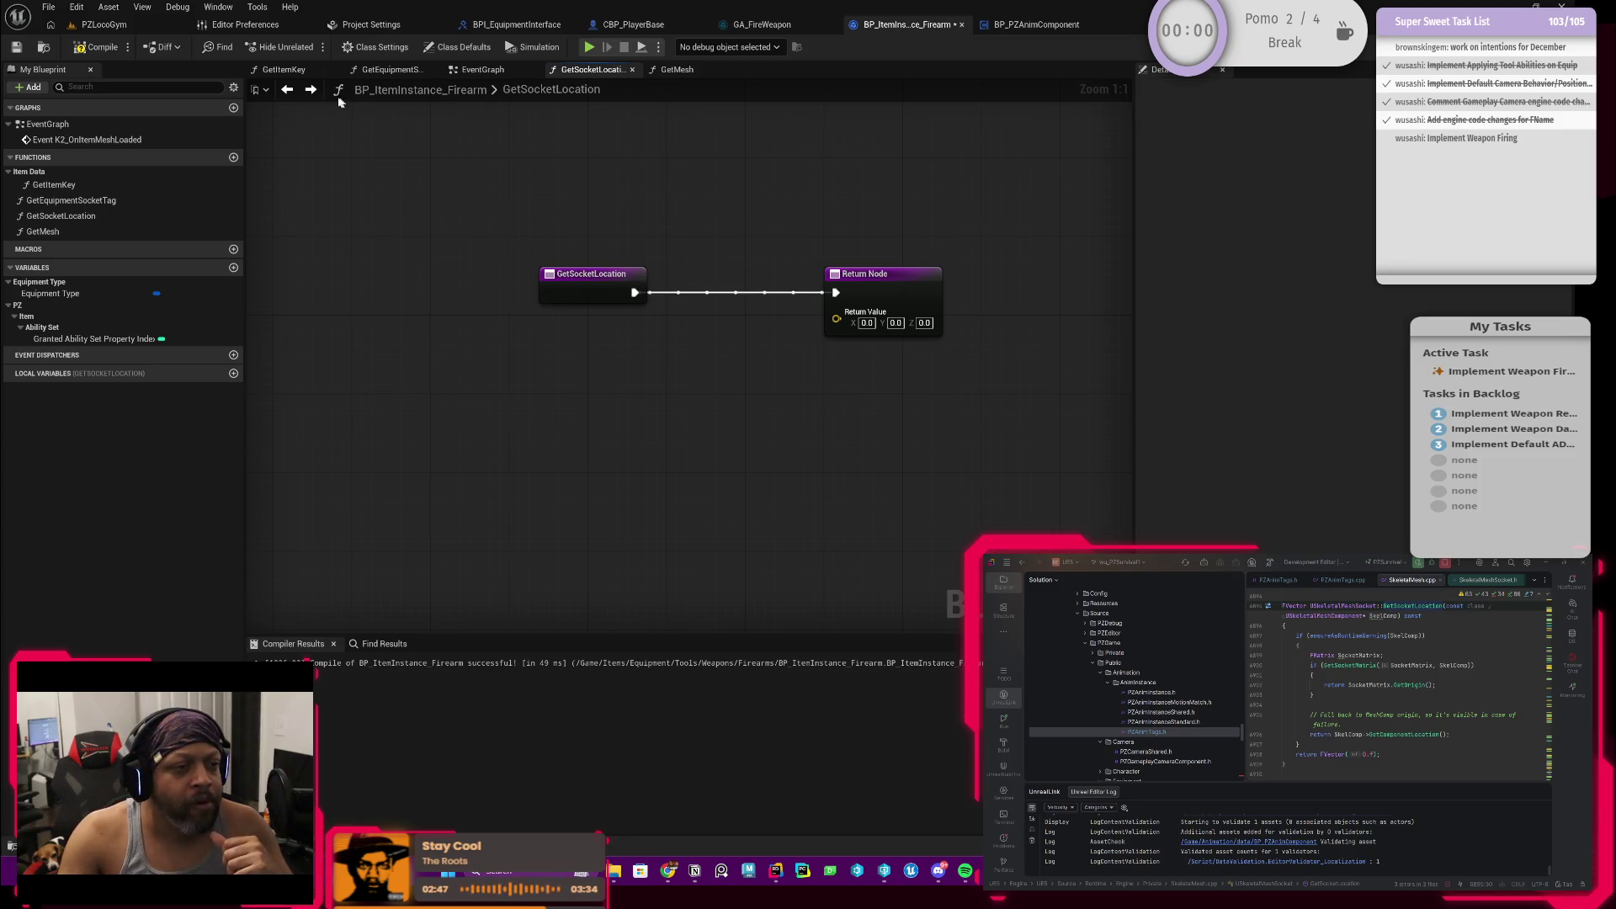
Step: Revisit the firearm GetSocketLocation graph, then switch to the GA_FireWeapon ability graph
click(289, 91)
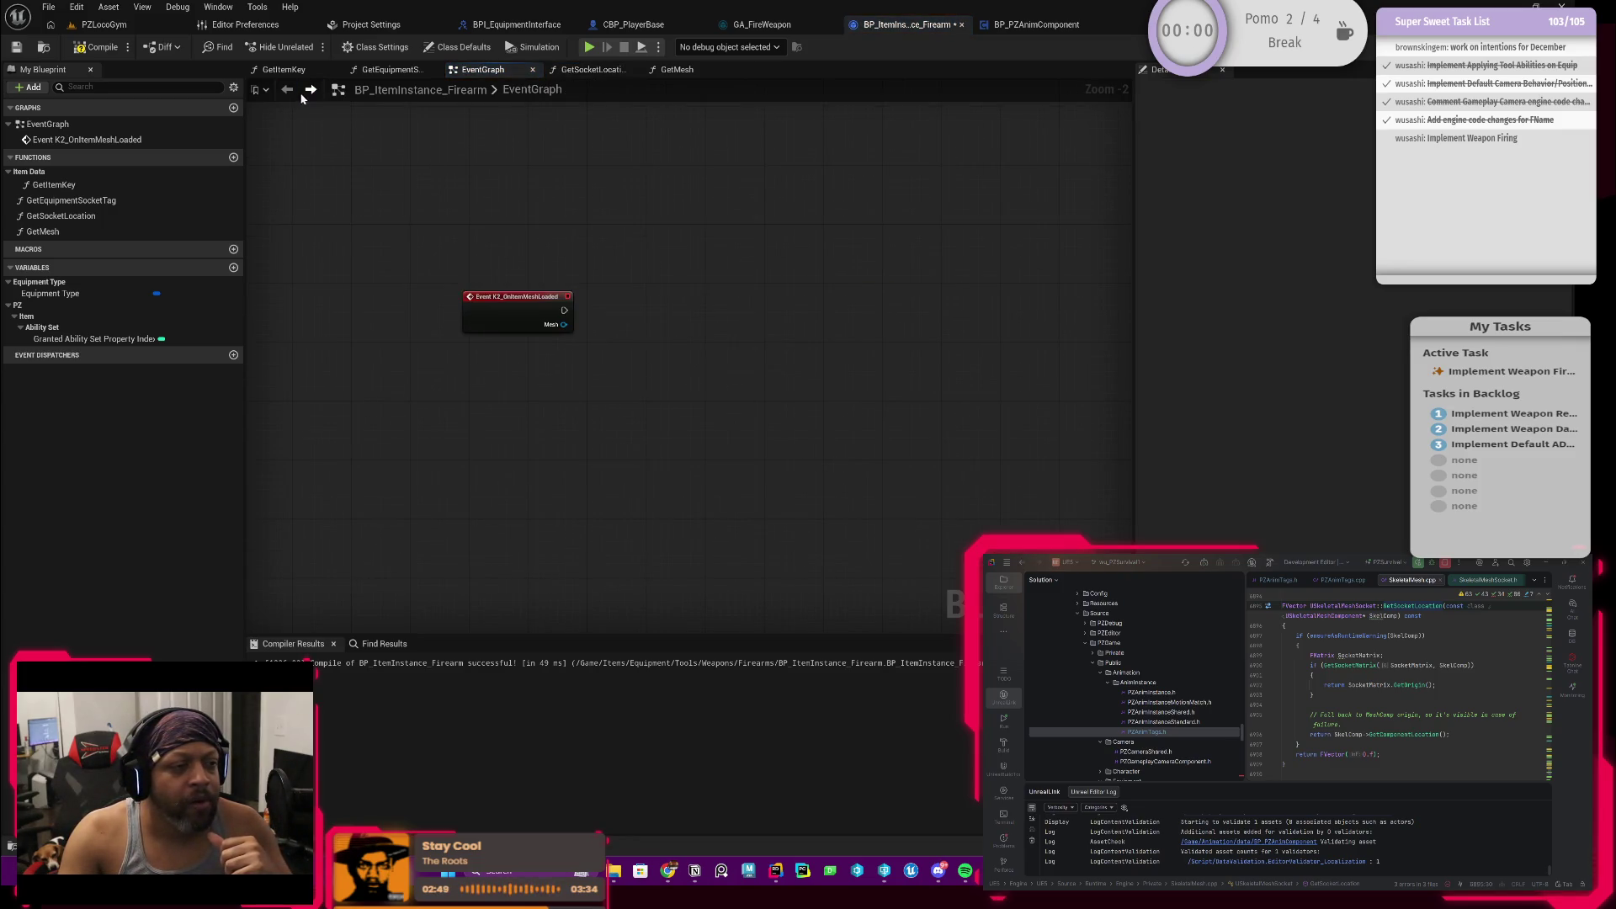
click(311, 91)
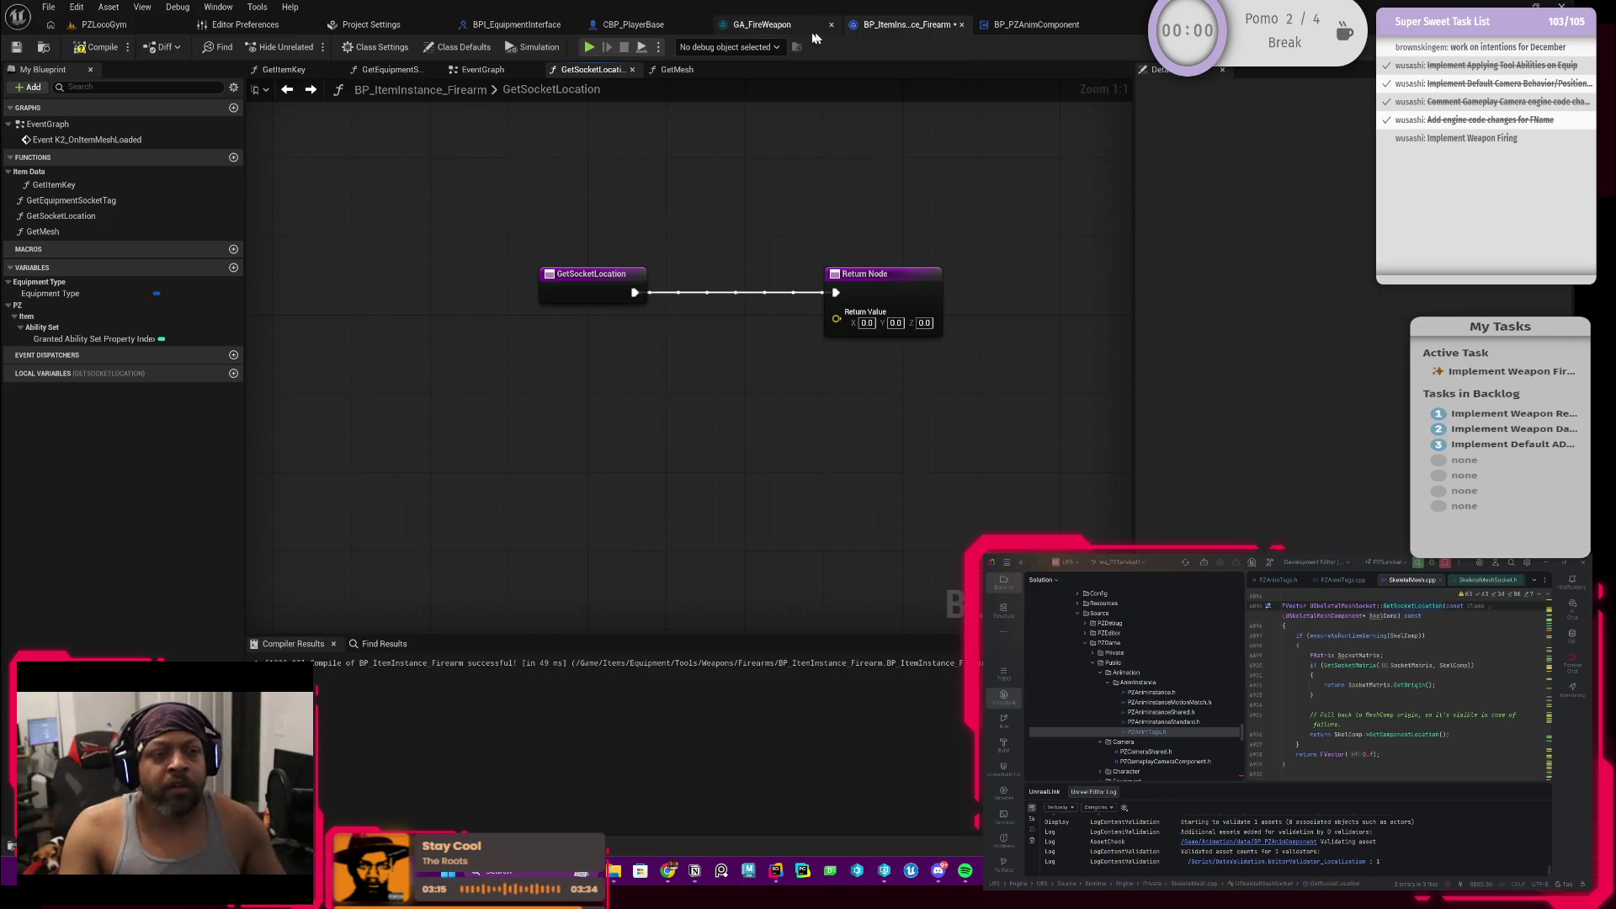
click(763, 25)
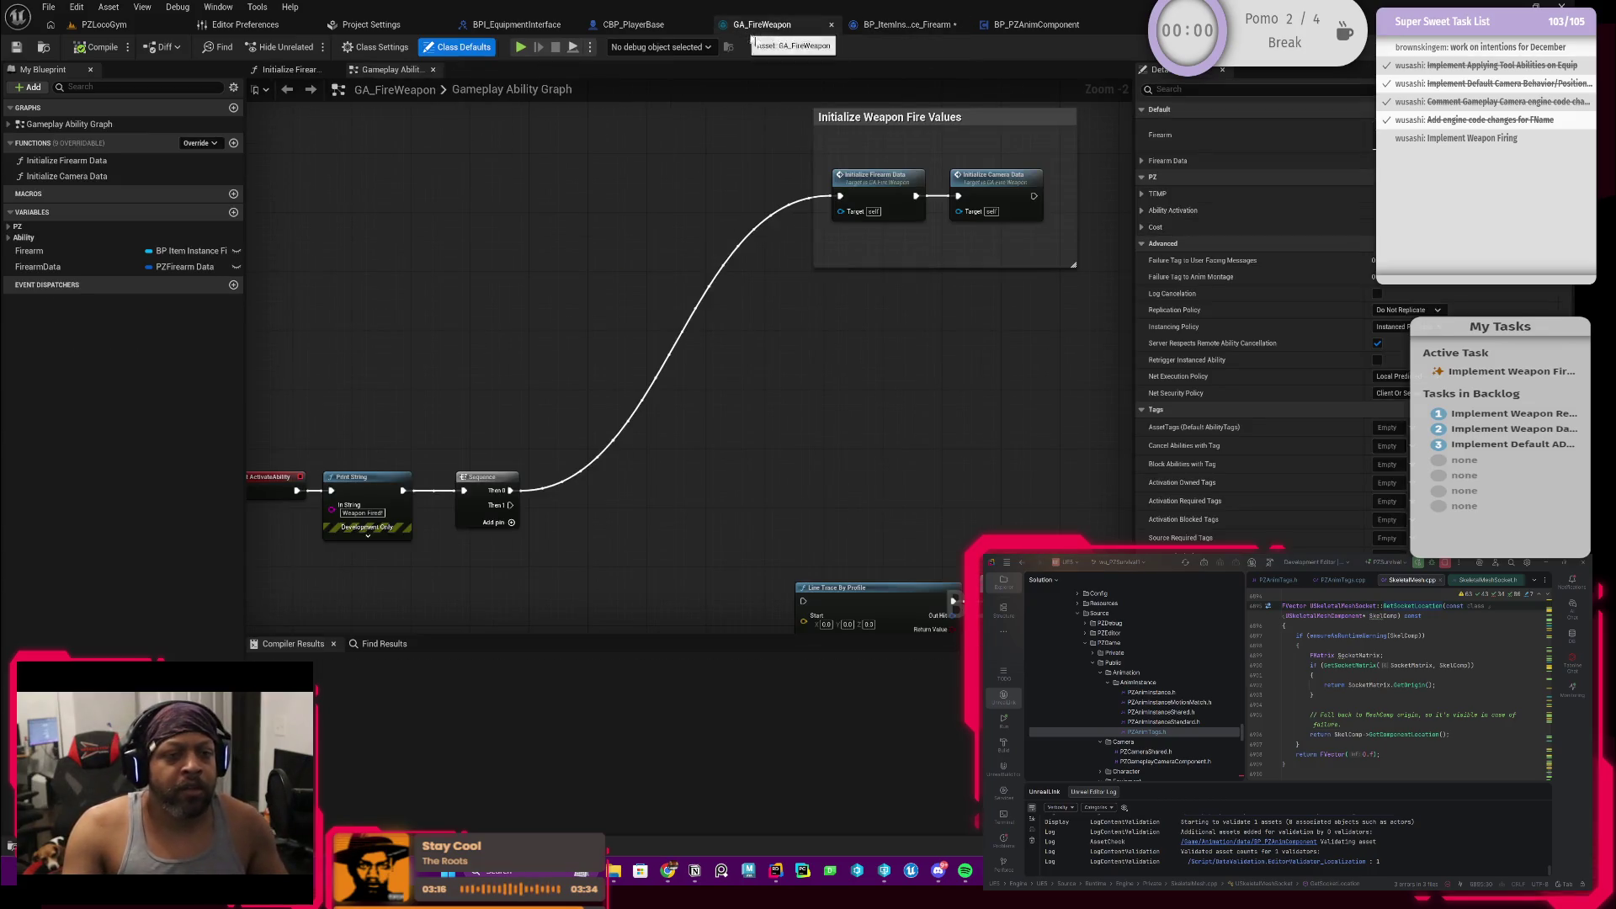
right_click(727, 440)
text(get sa)
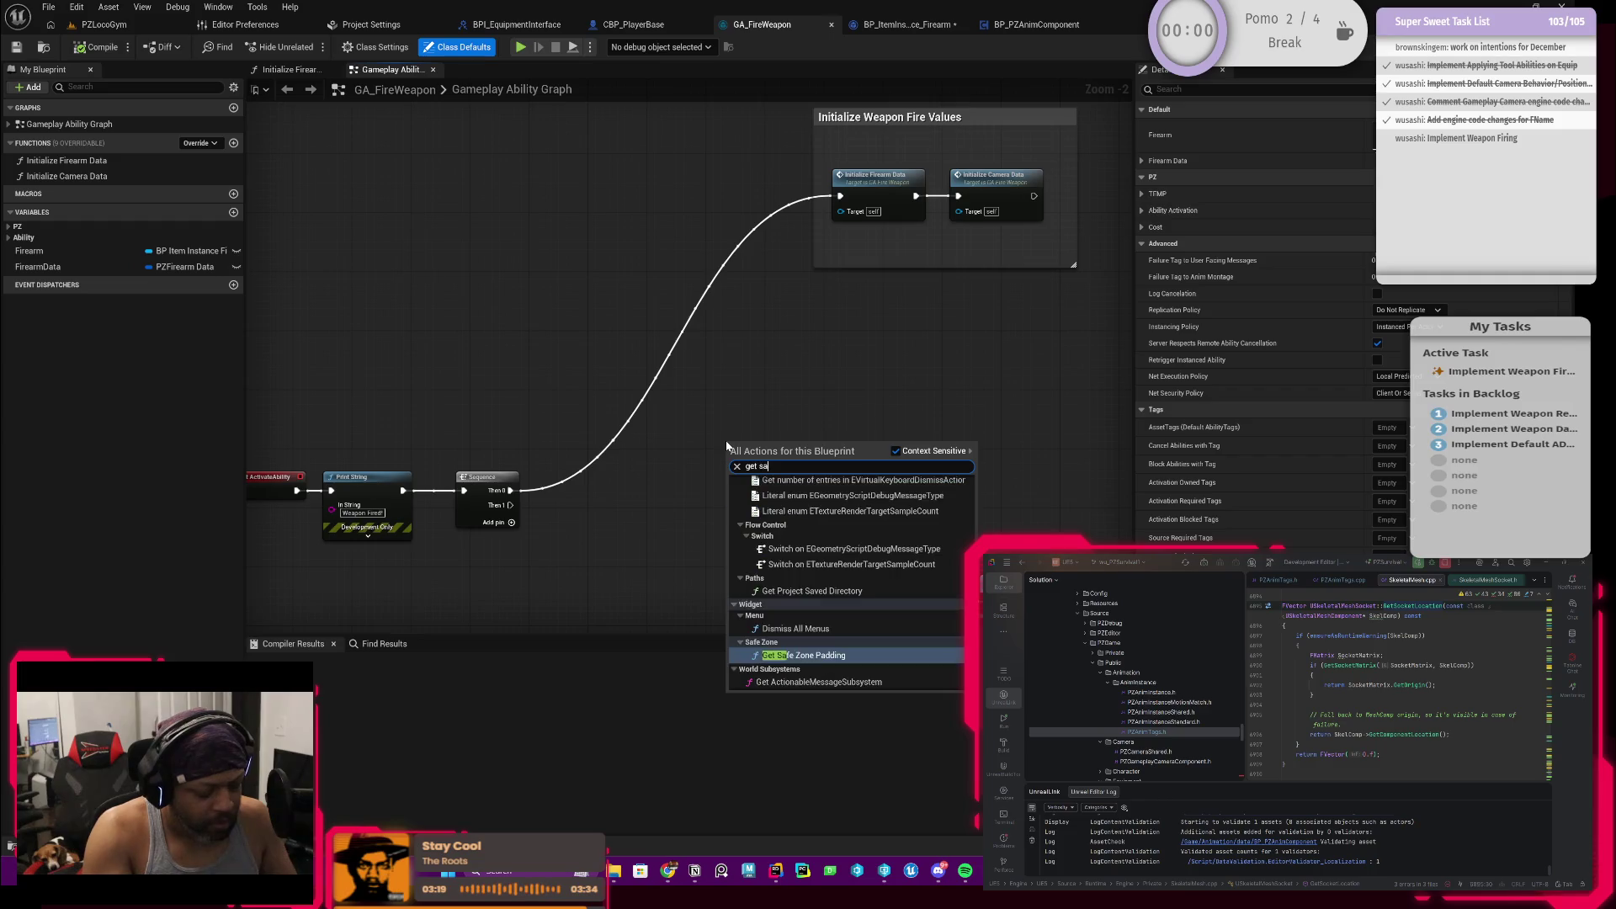
text(f)
key(BackSpace)
key(BackSpace)
key(BackSpace)
text(anim)
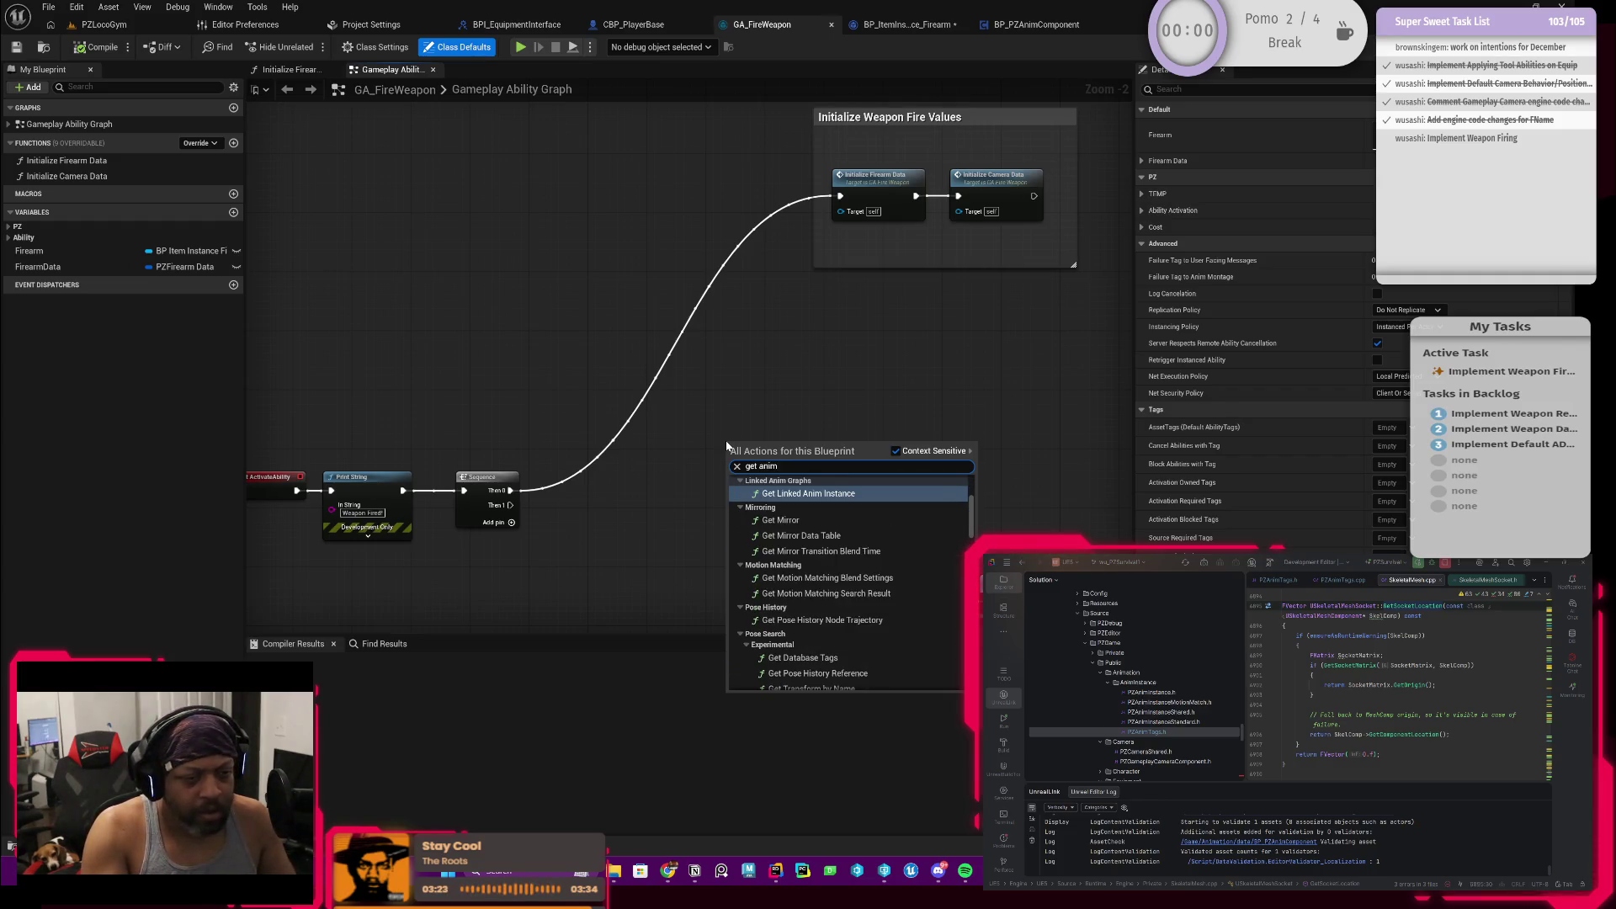
text(a)
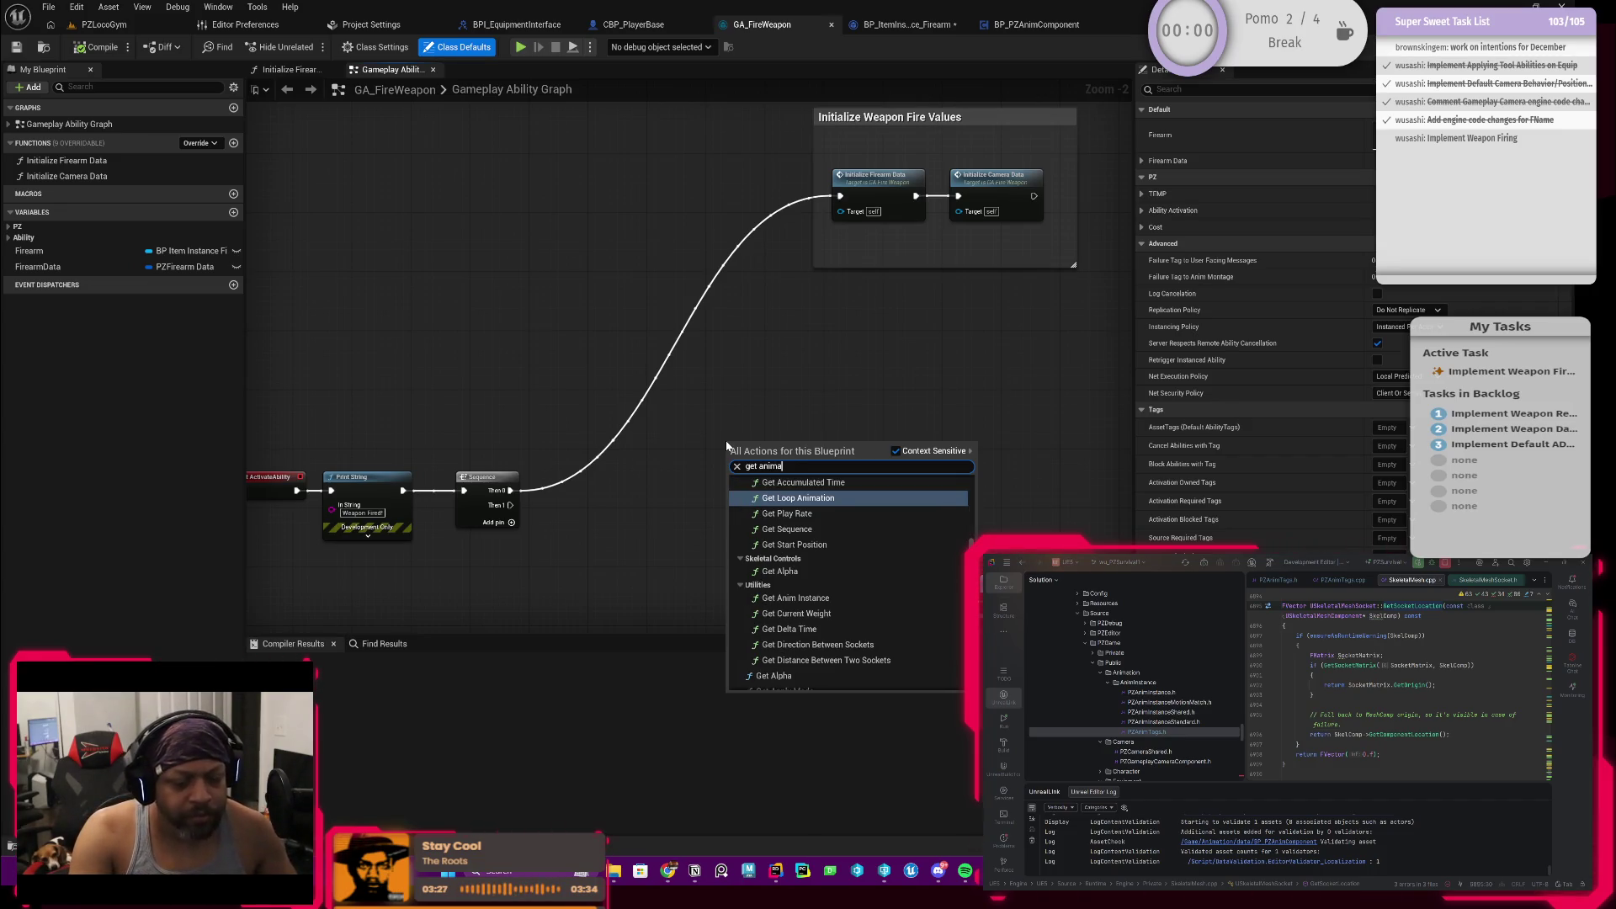
key(BackSpace)
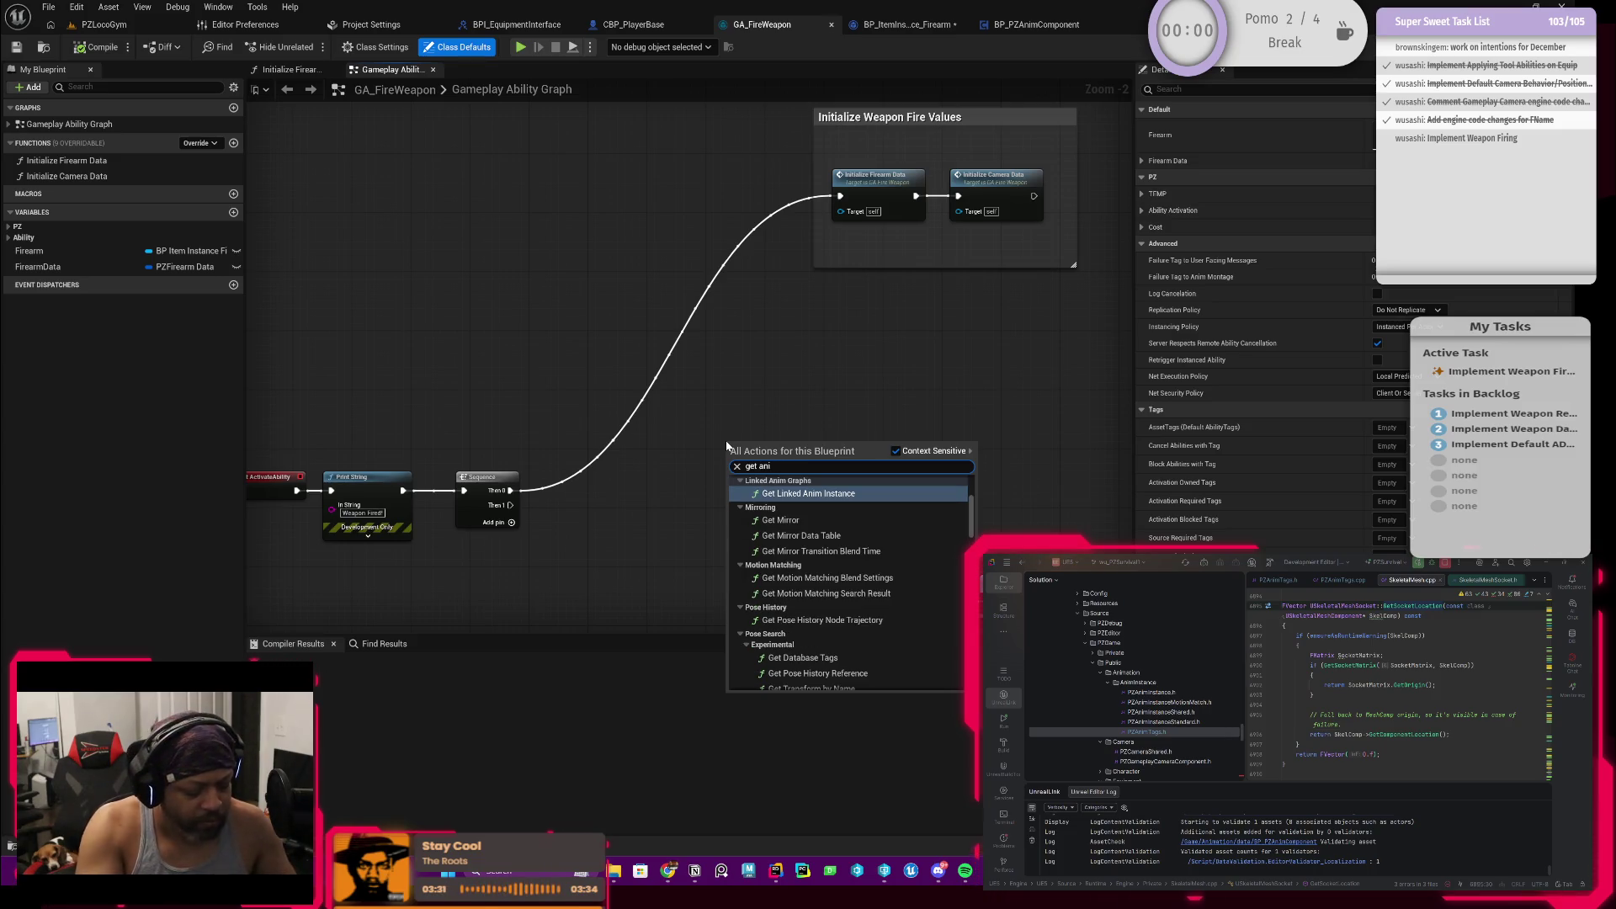
text(m com)
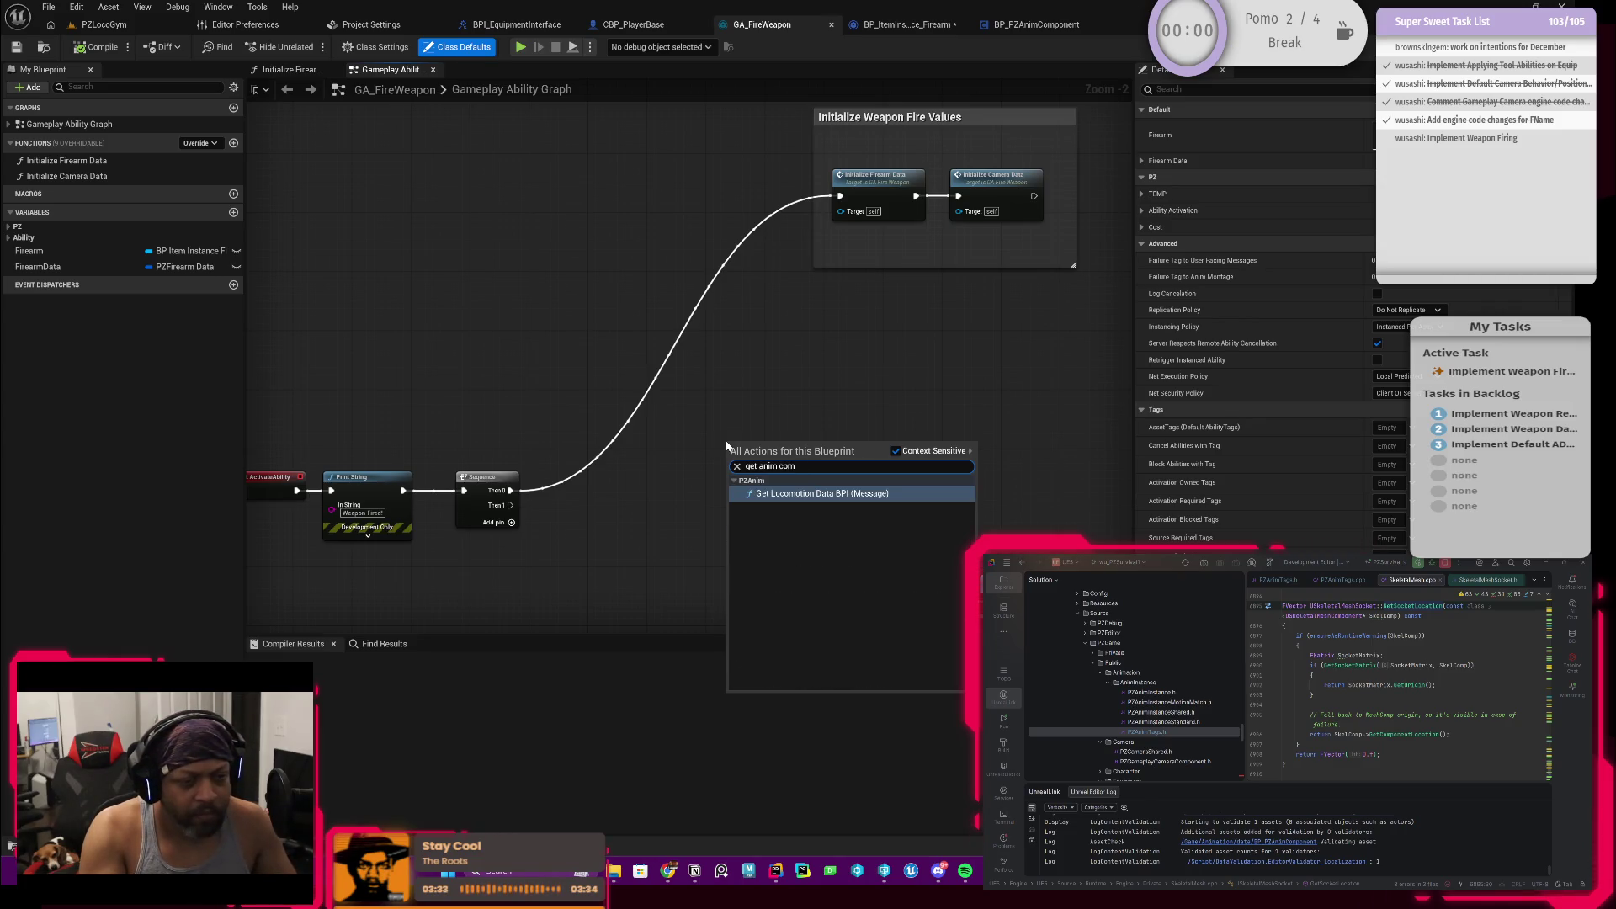
key(ctrl+BackSpace)
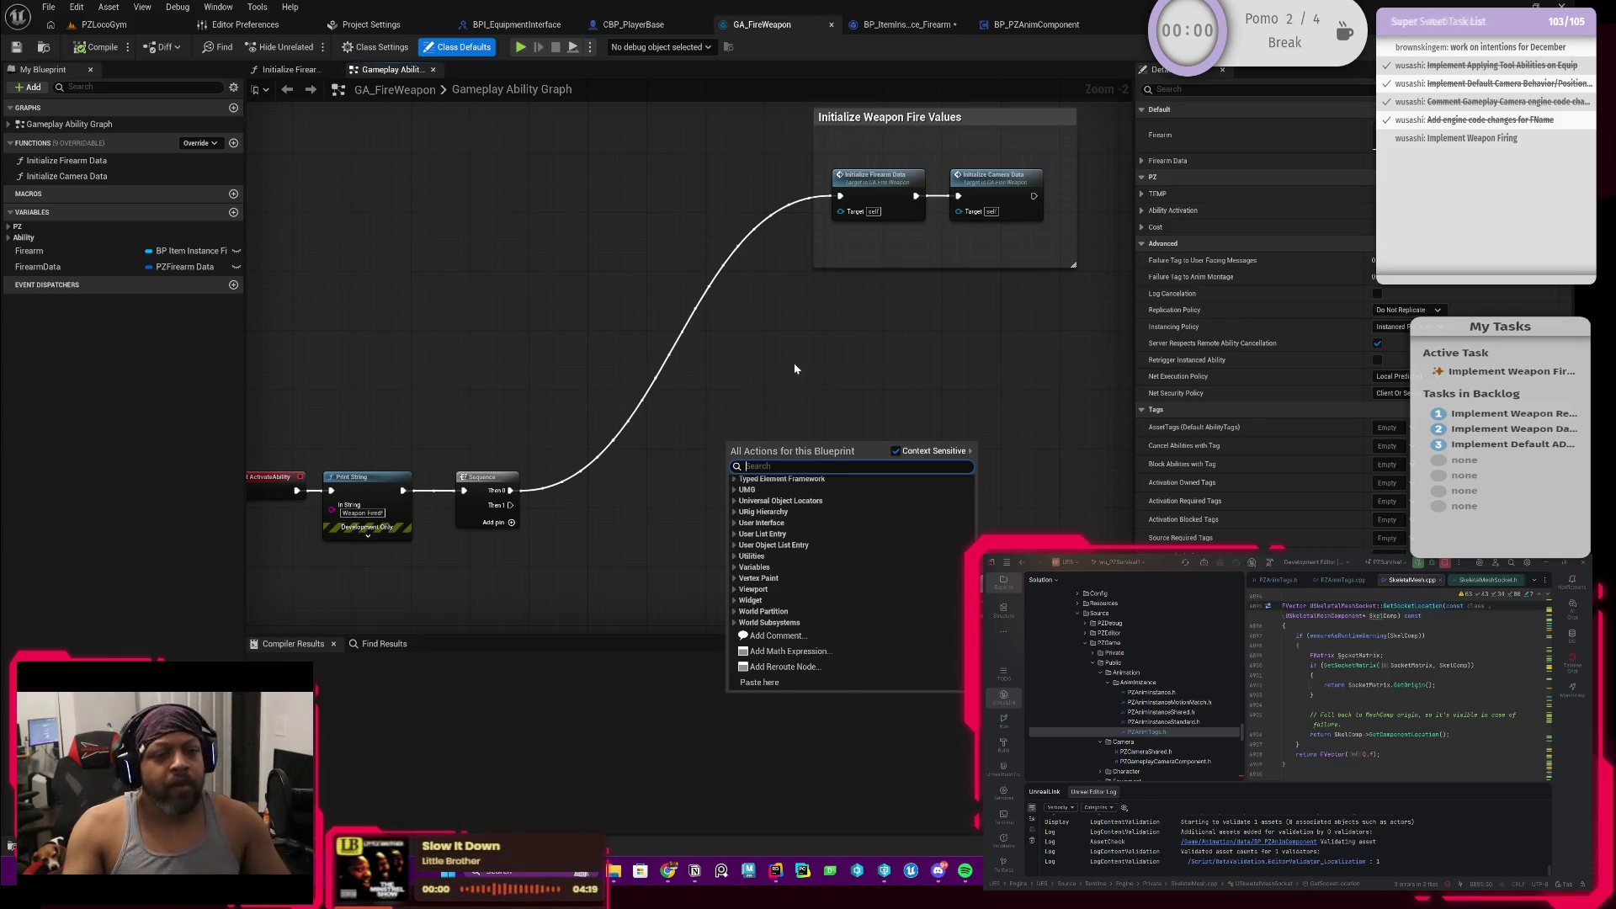
click(795, 368)
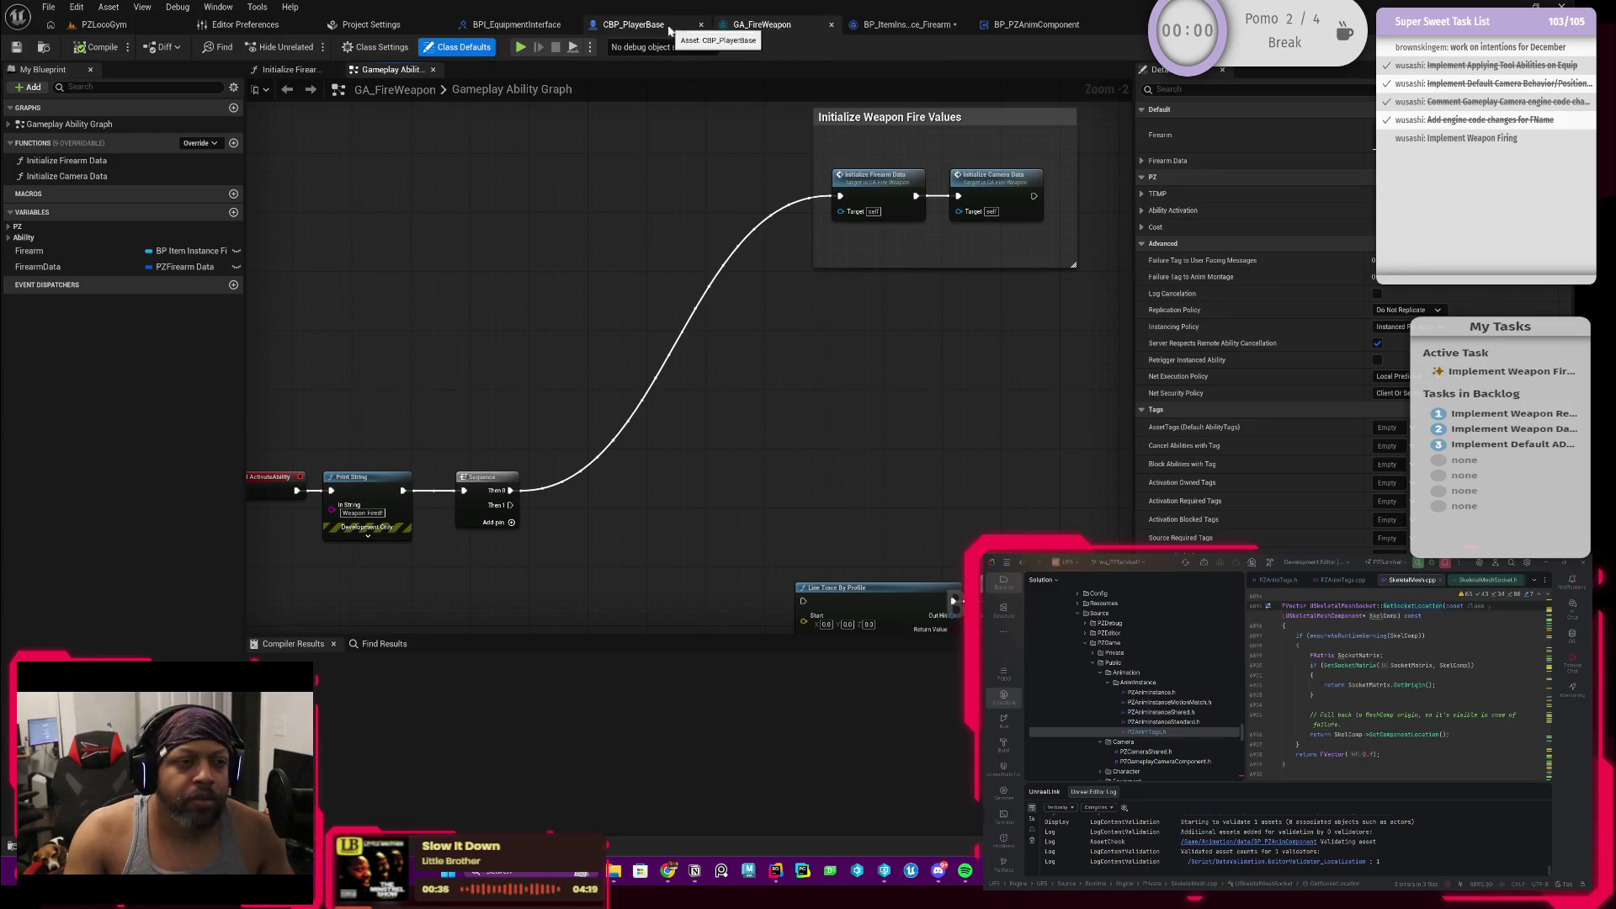
Step: View BP_PZAnimComponent's class defaults and class settings, then bring up the Content Drawer
click(1004, 30)
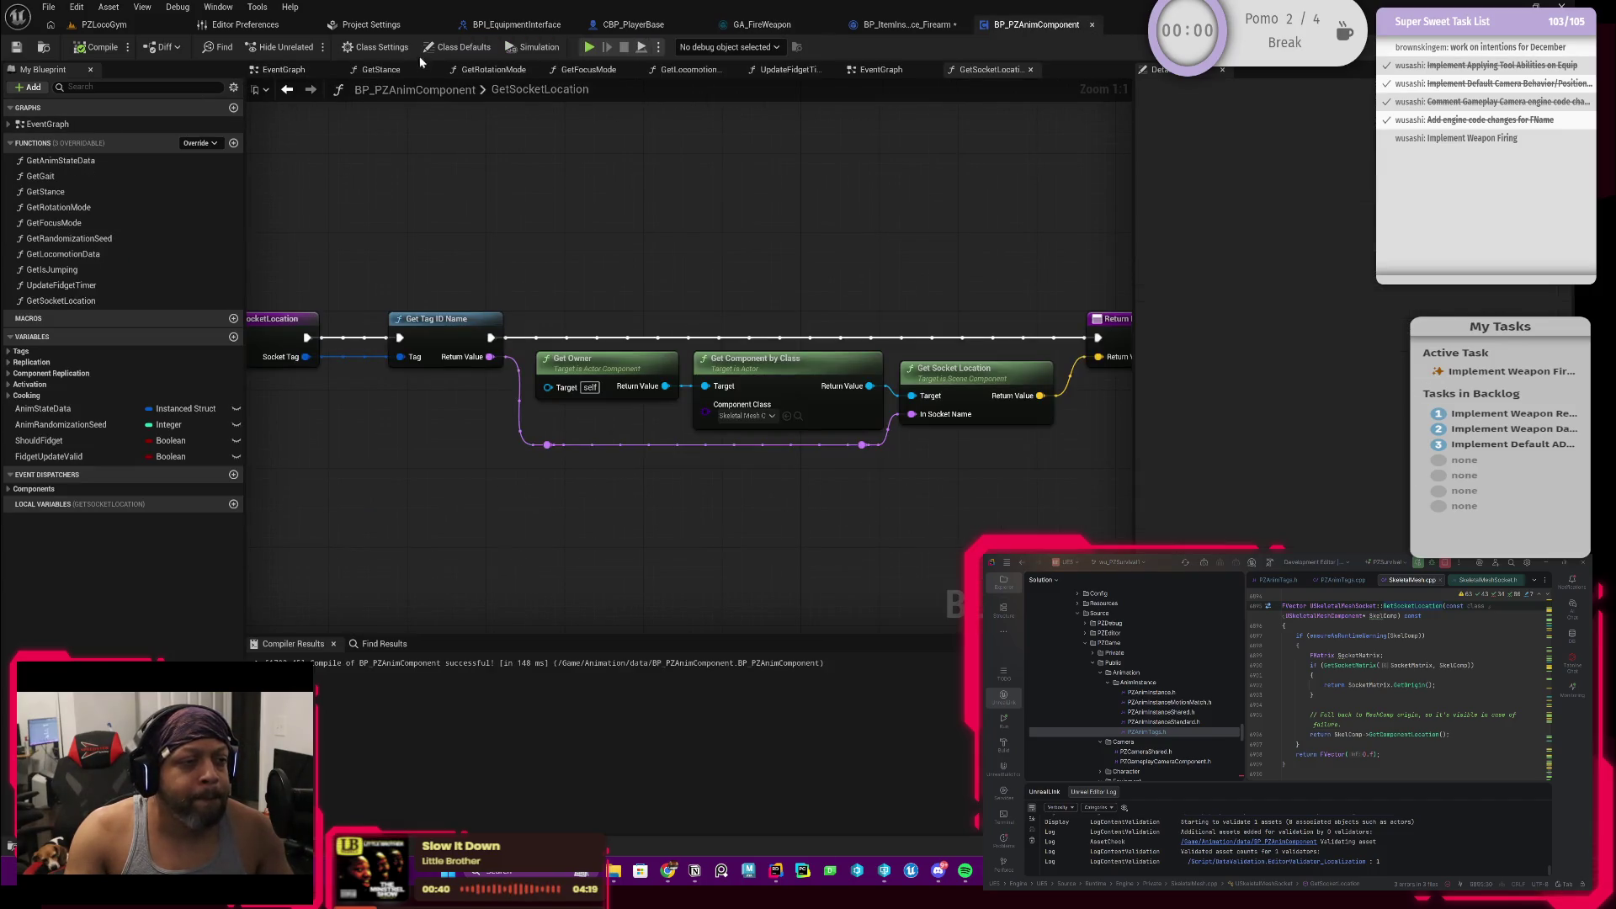
click(458, 47)
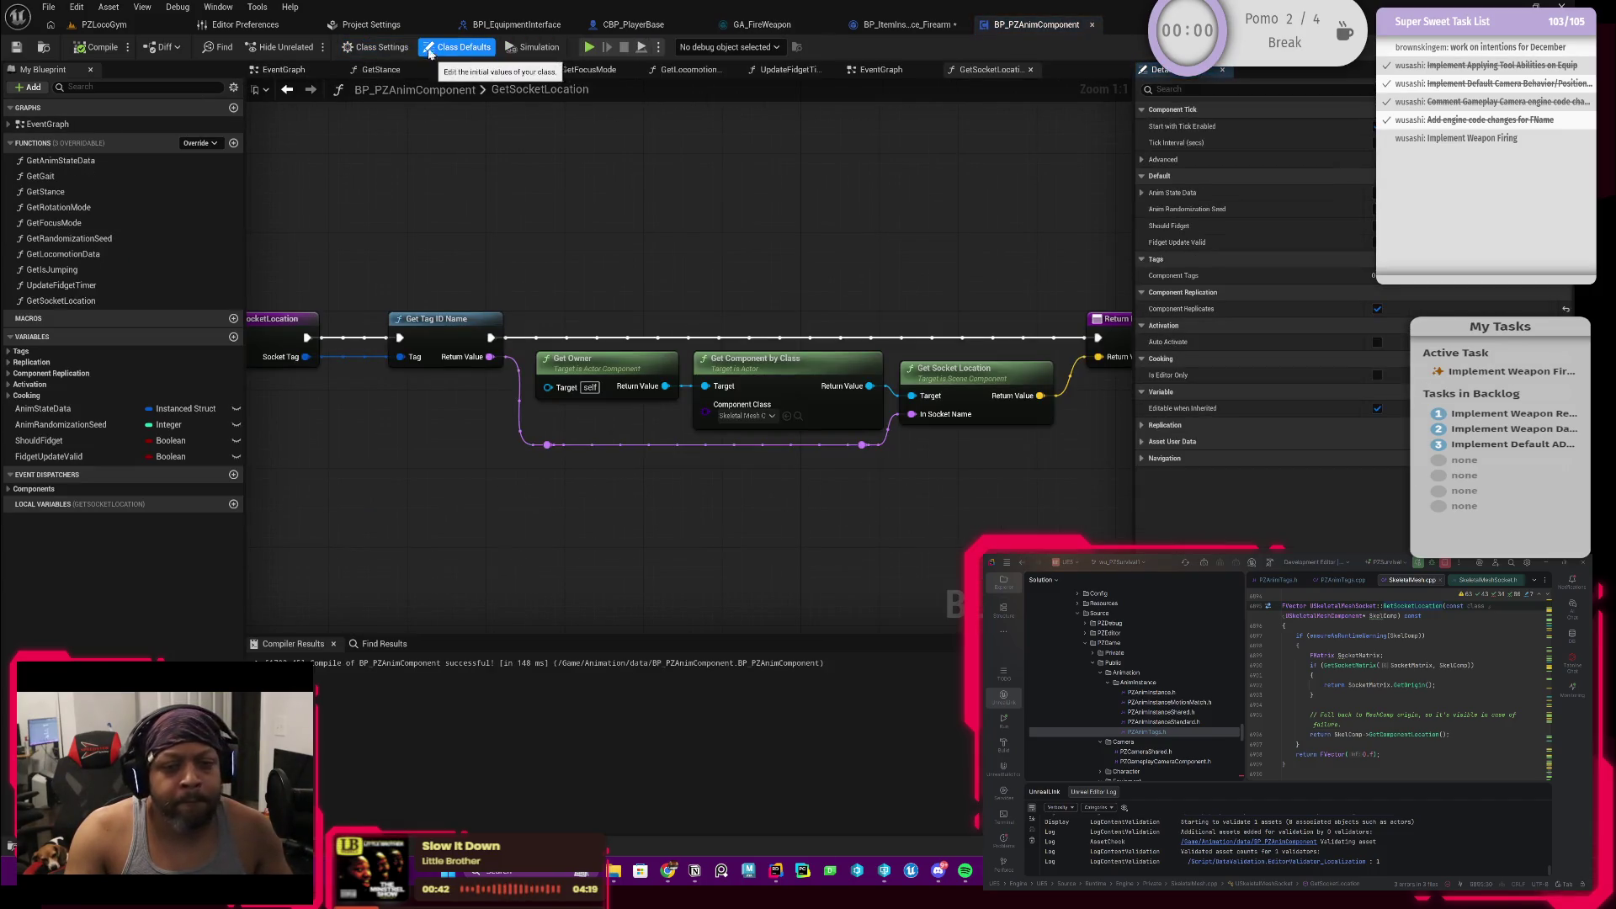
click(380, 47)
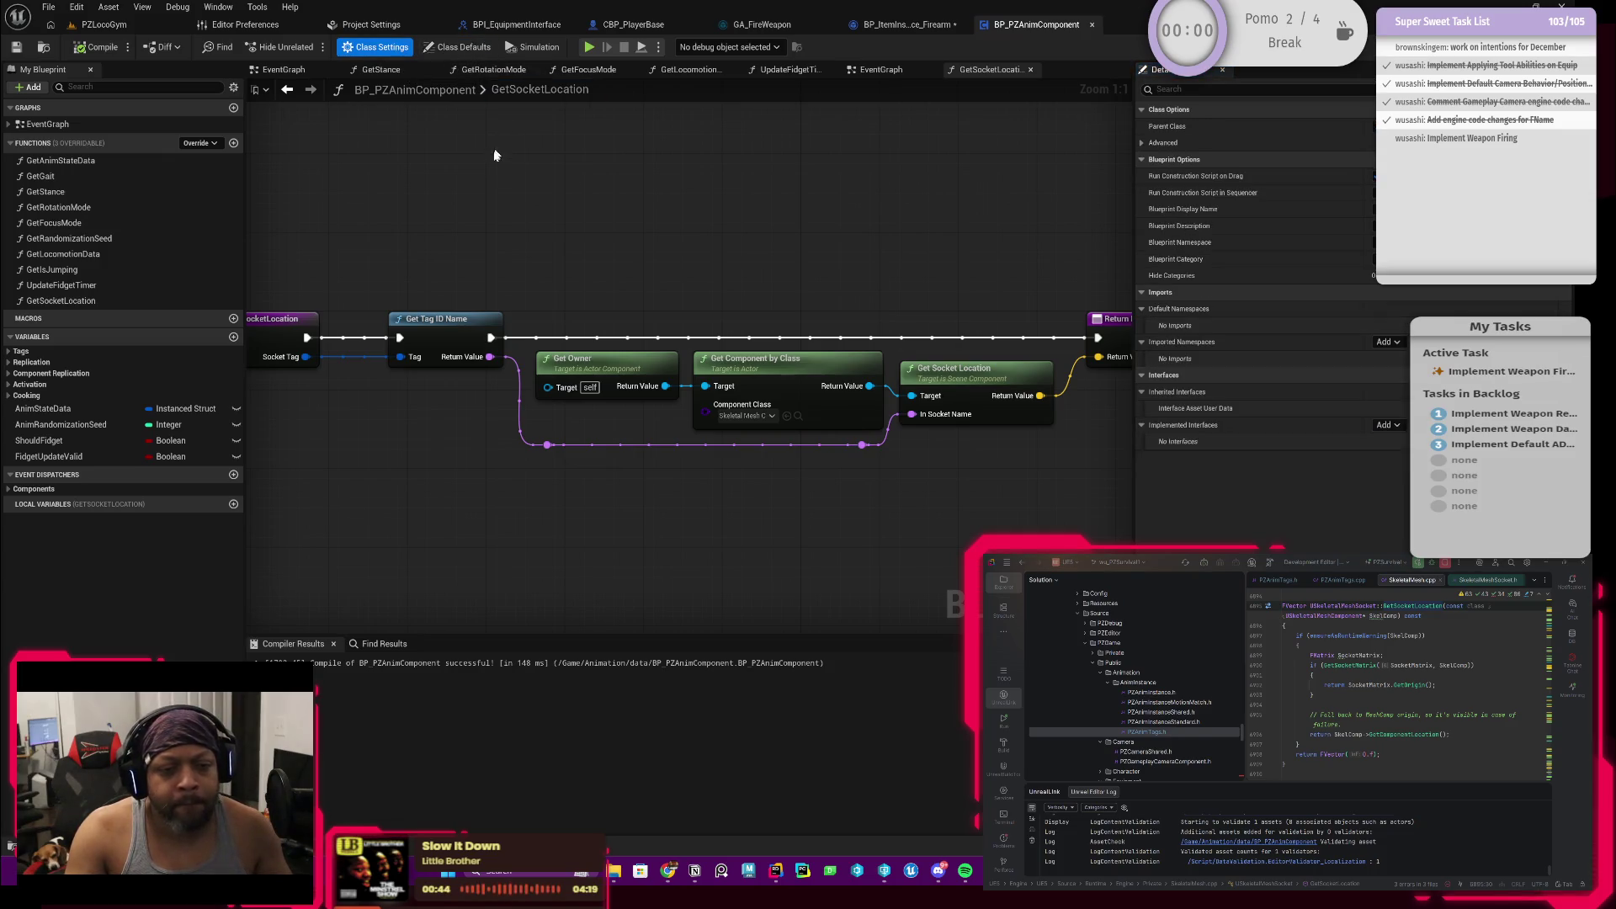
key(ctrl+space)
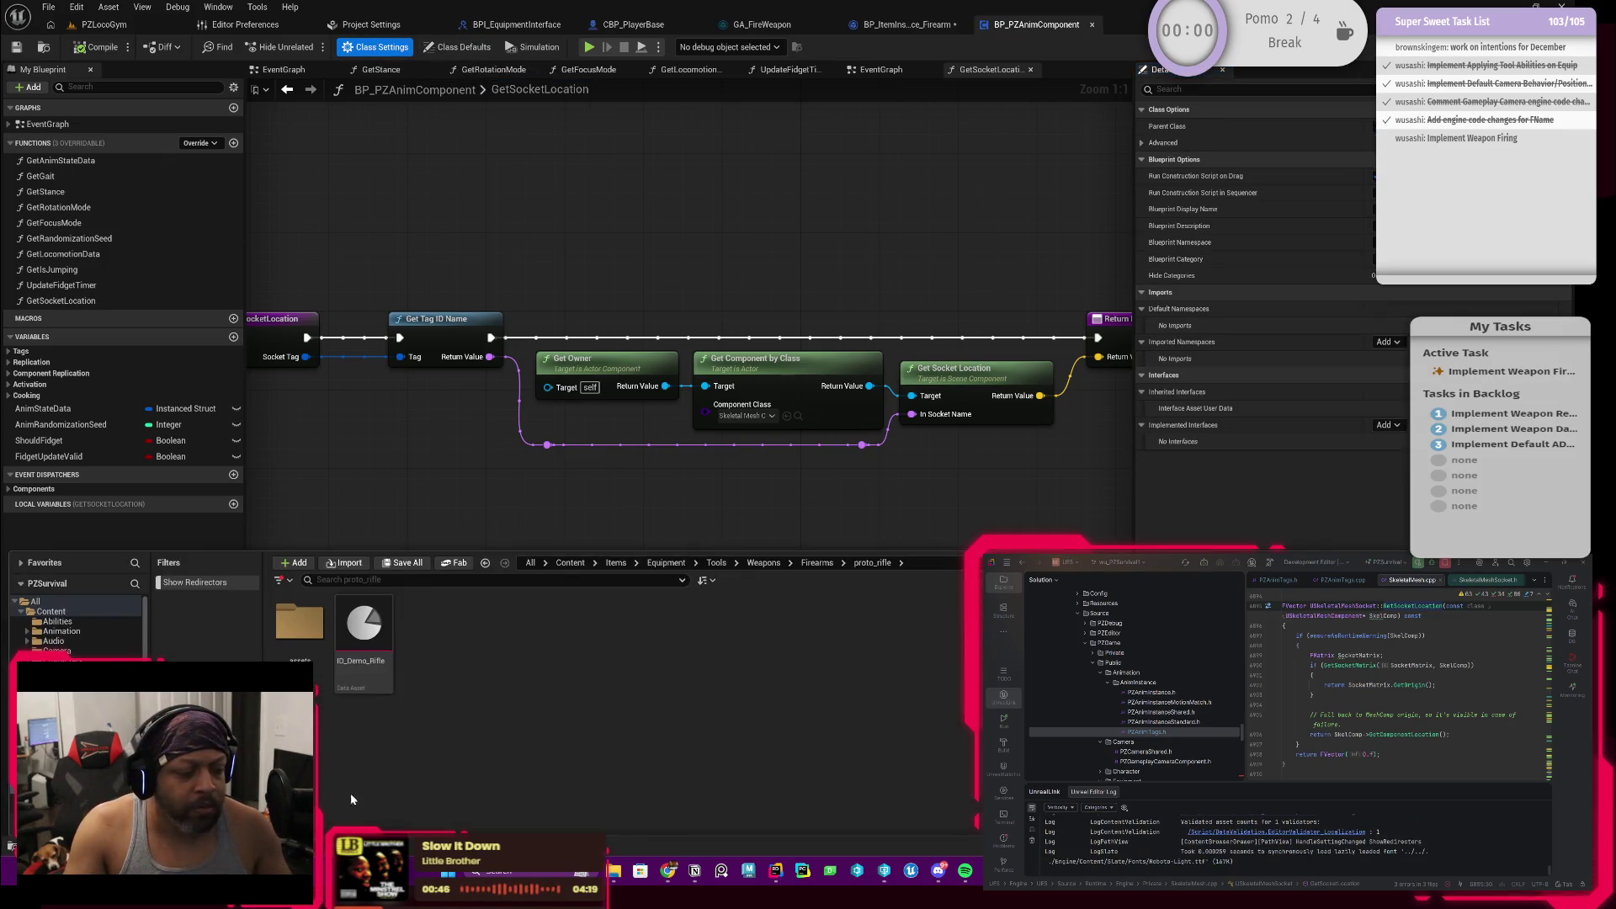
key(ctrl+space)
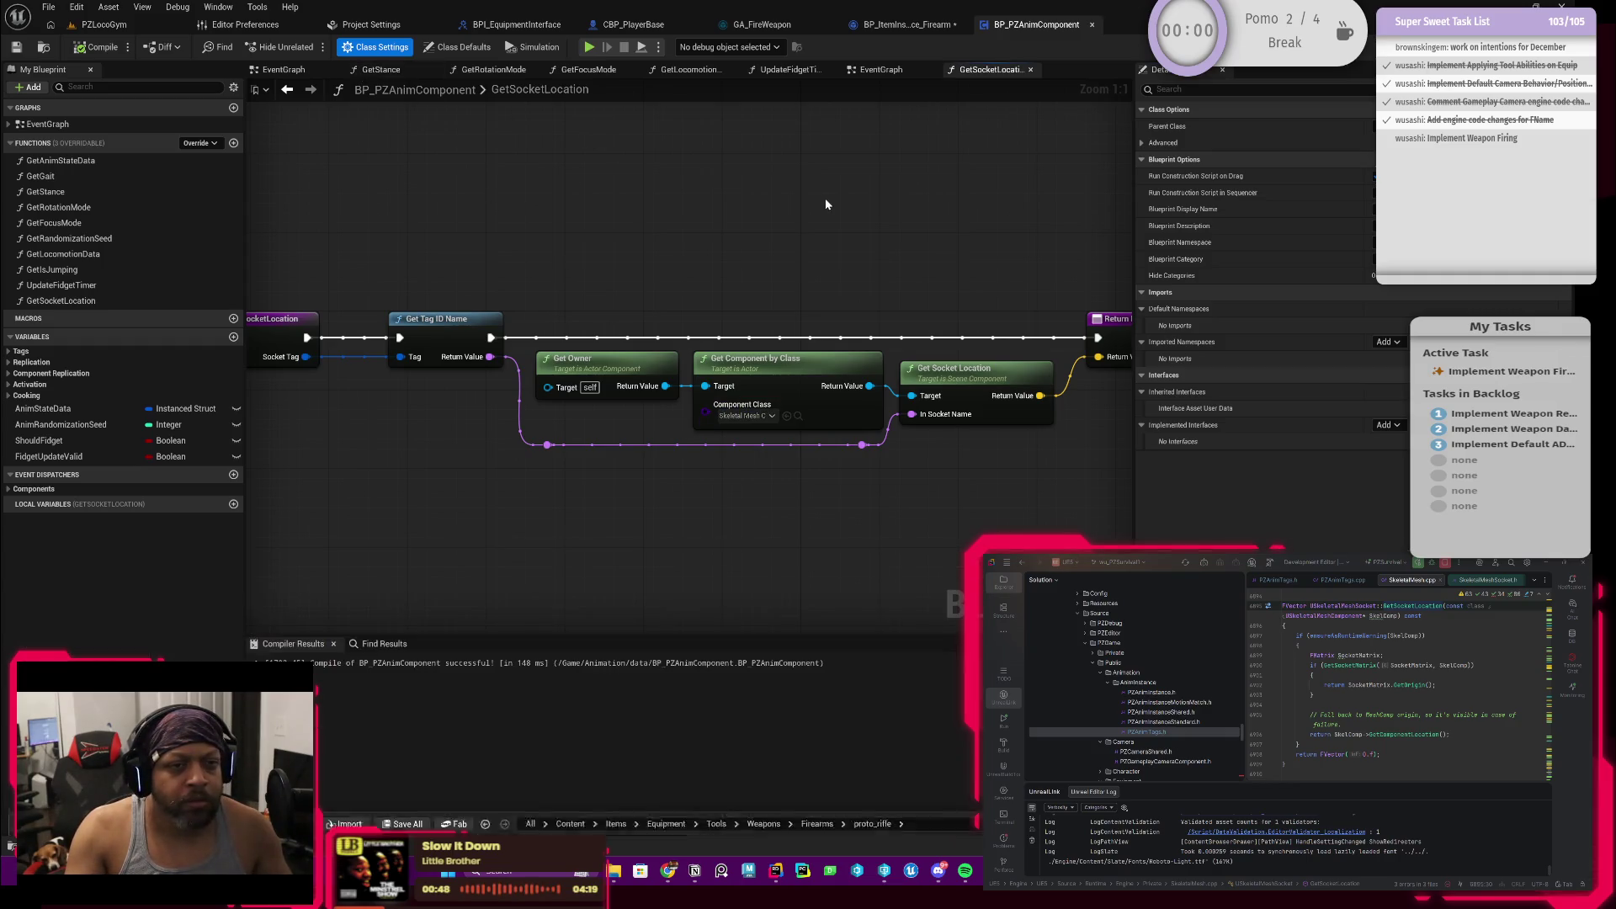
key(ctrl+space)
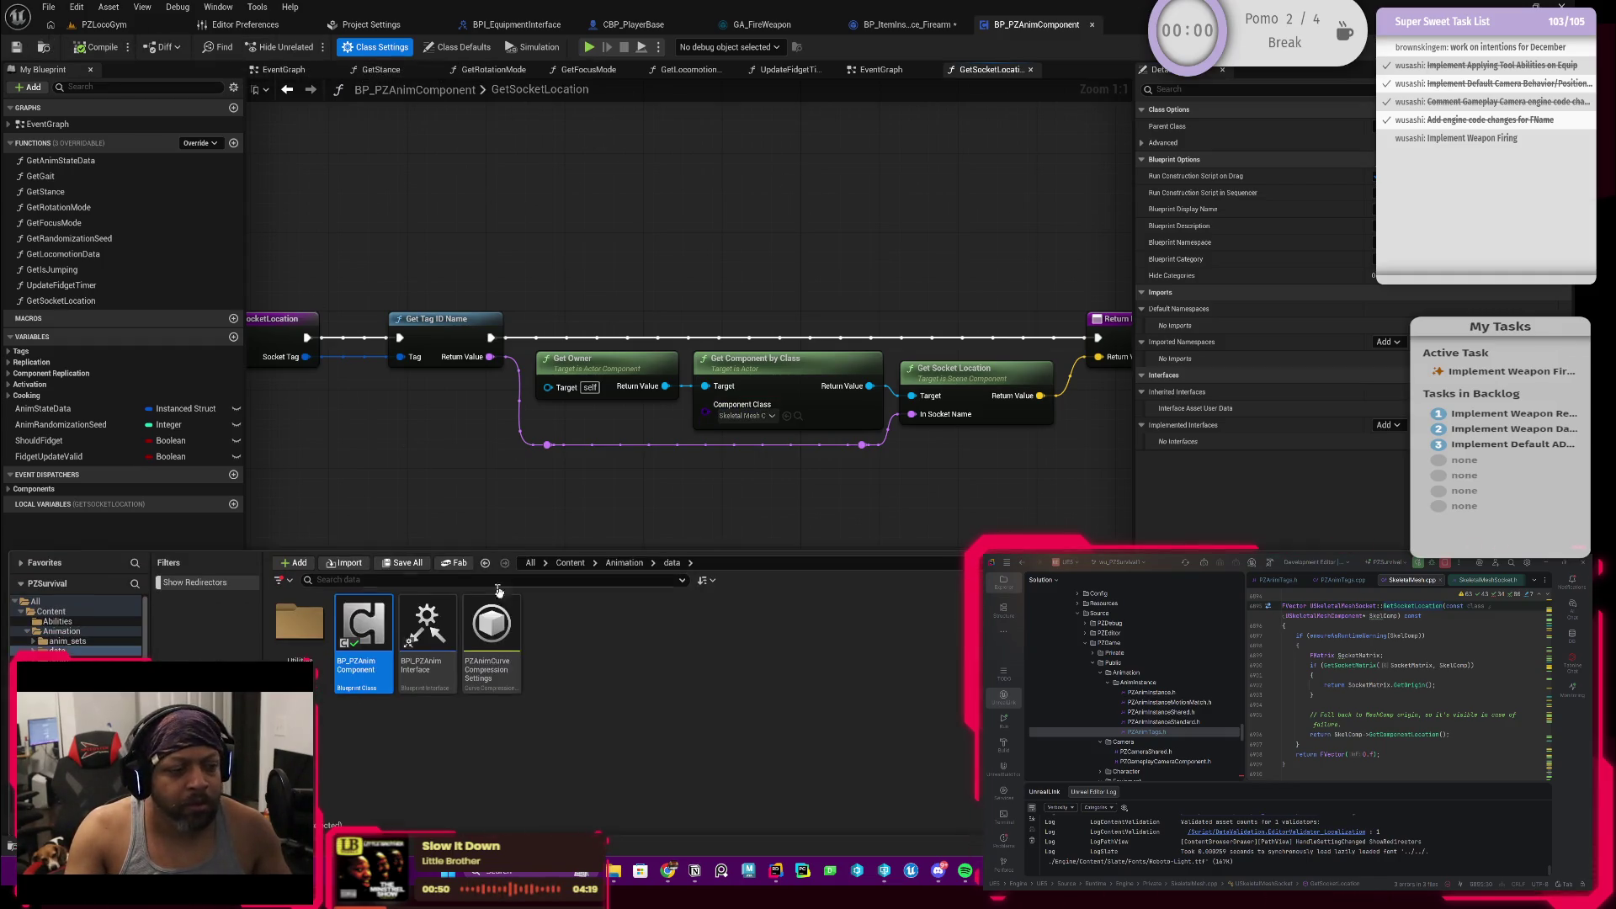
Step: Check BPI_PZAnimInterface's references, noting CBP_PlayerBase, and return to the component's GetSocketLocation graph
right_click(426, 638)
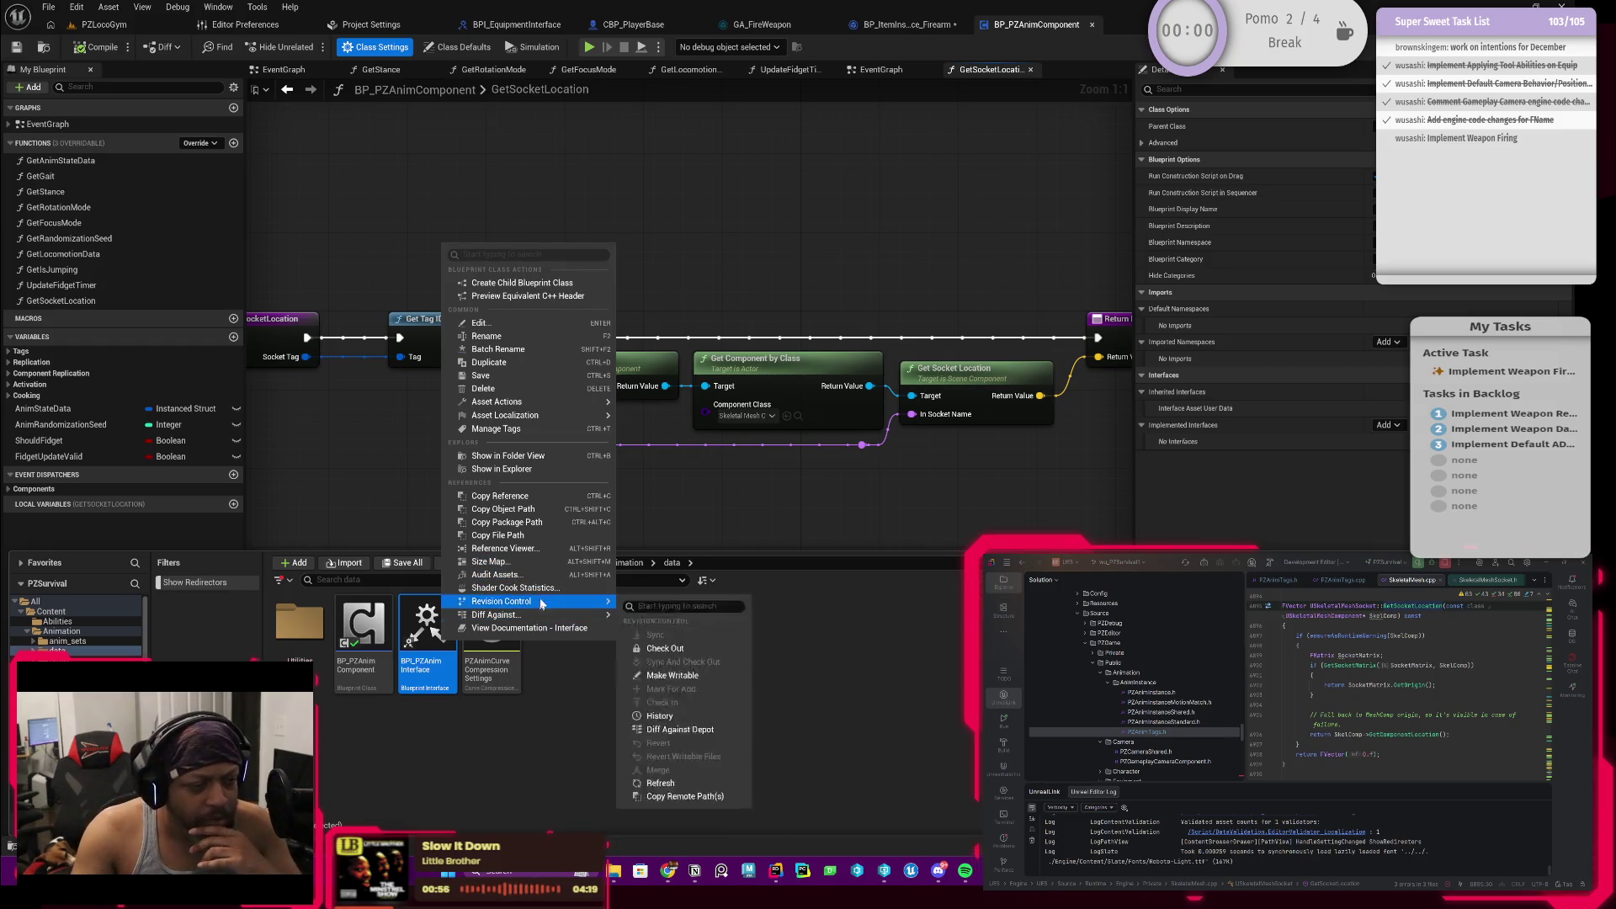
click(543, 552)
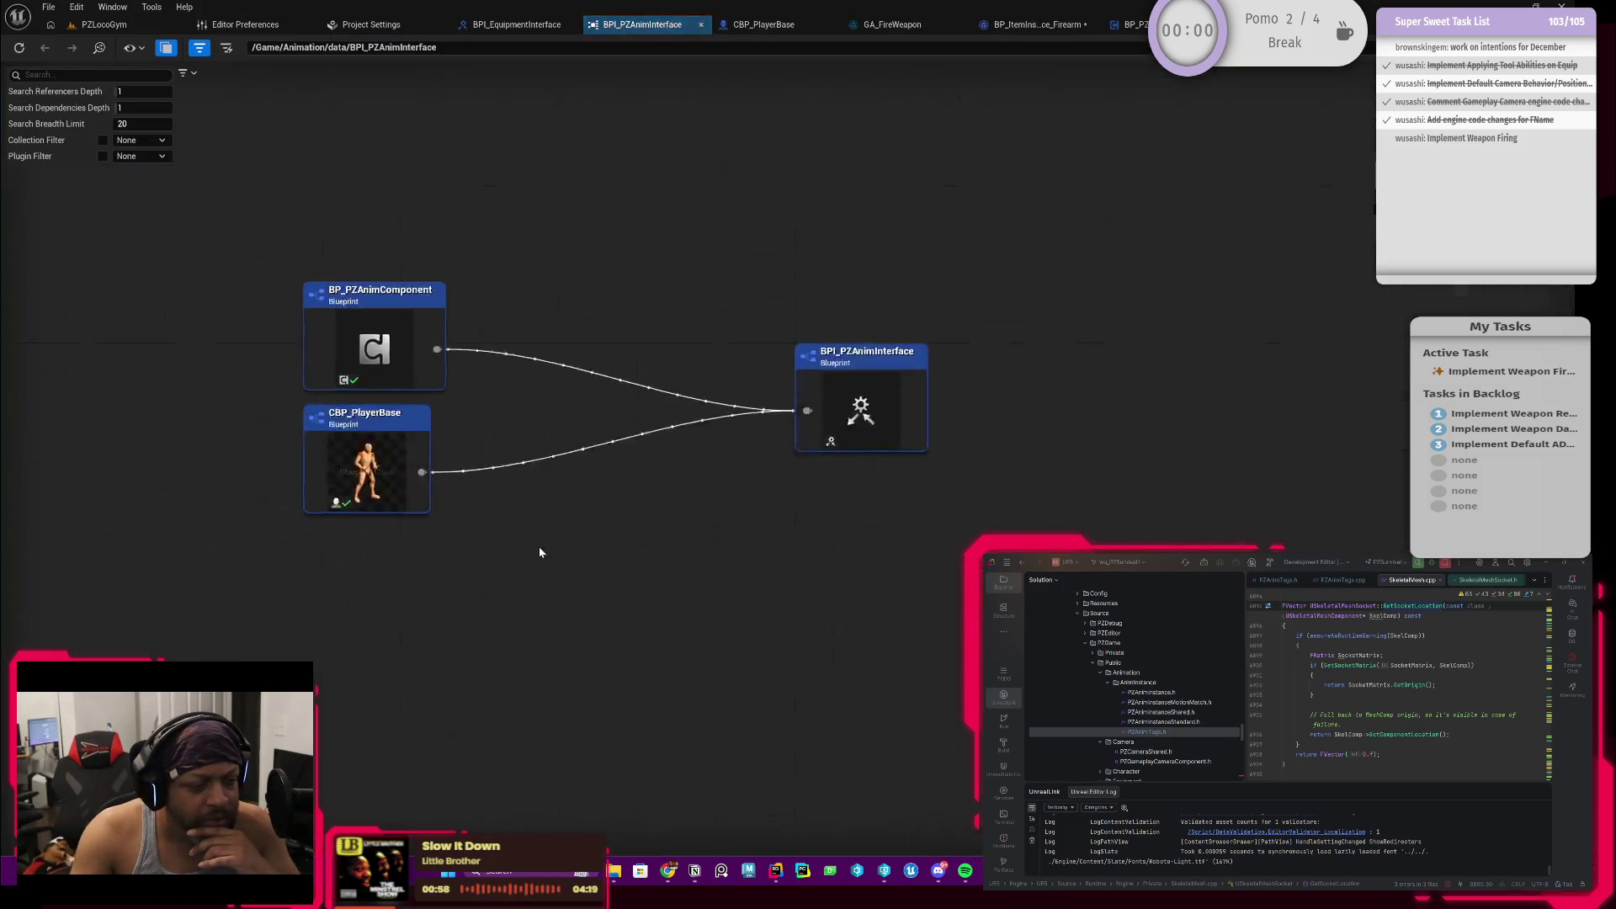
click(568, 527)
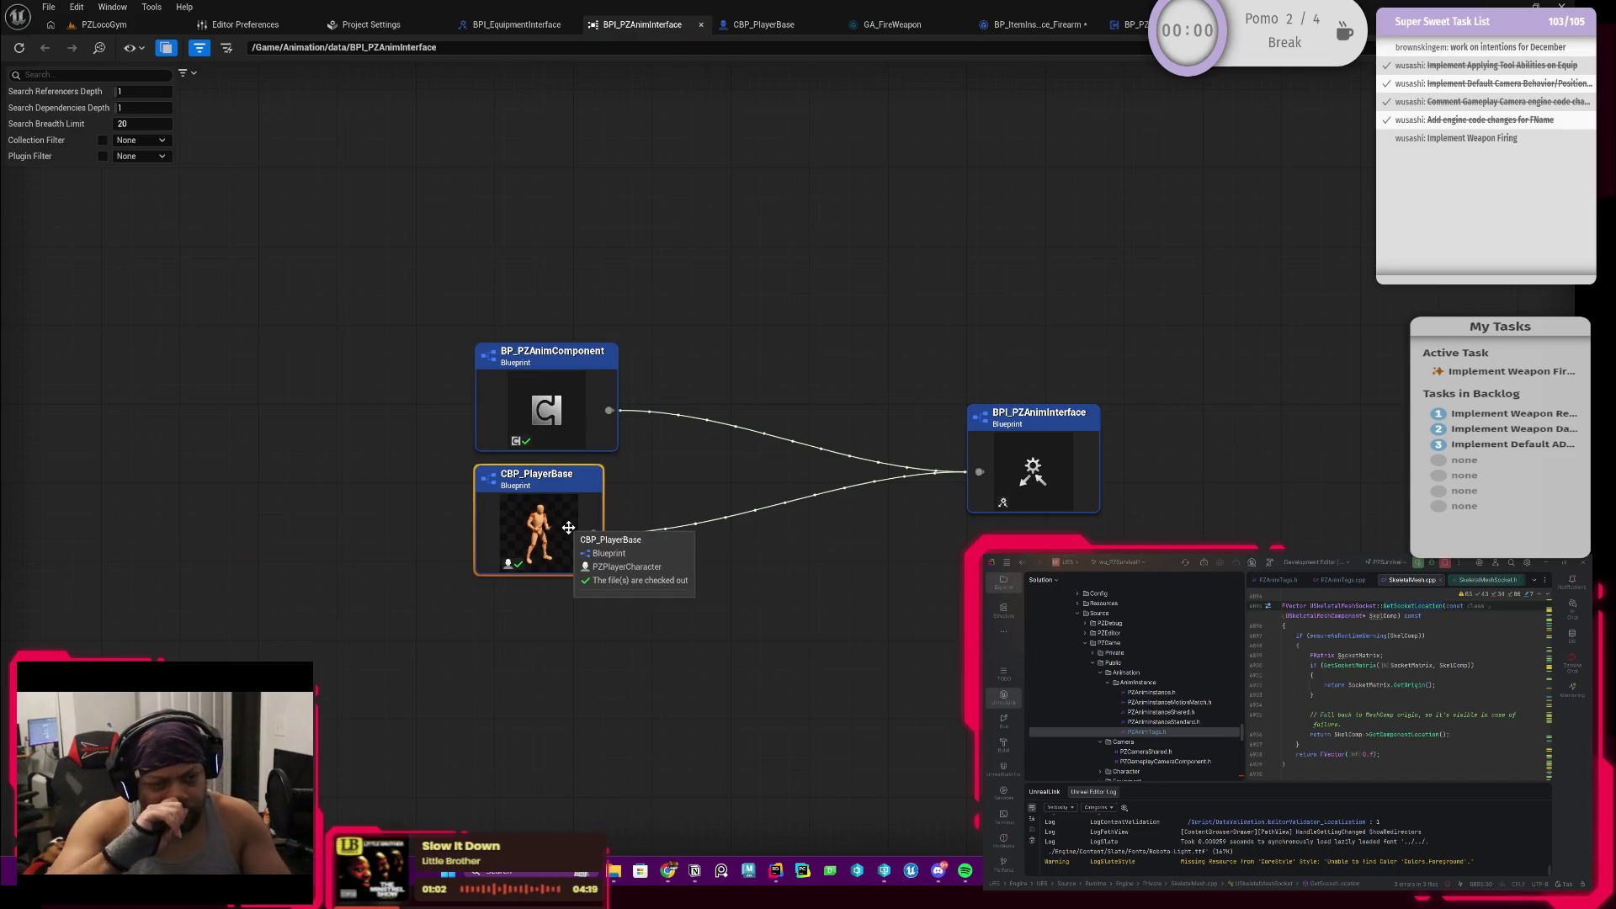
click(1130, 25)
click(985, 69)
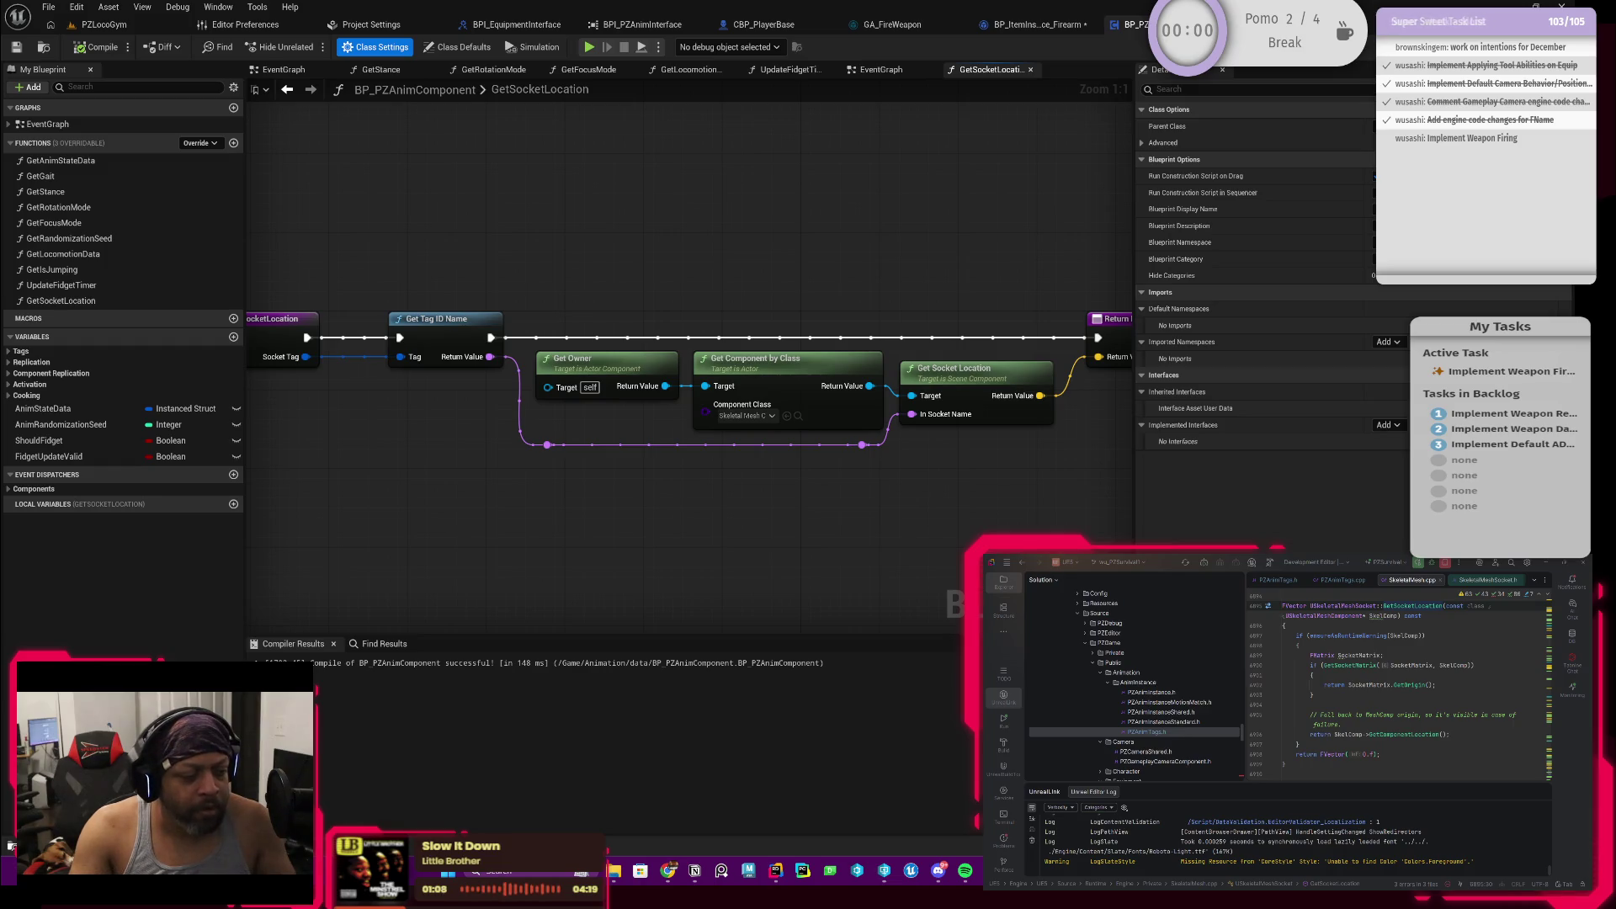
Step: Open BPI_PZAnimInterface for editing and inspect its GetStance_BPI function
key(ctrl+space)
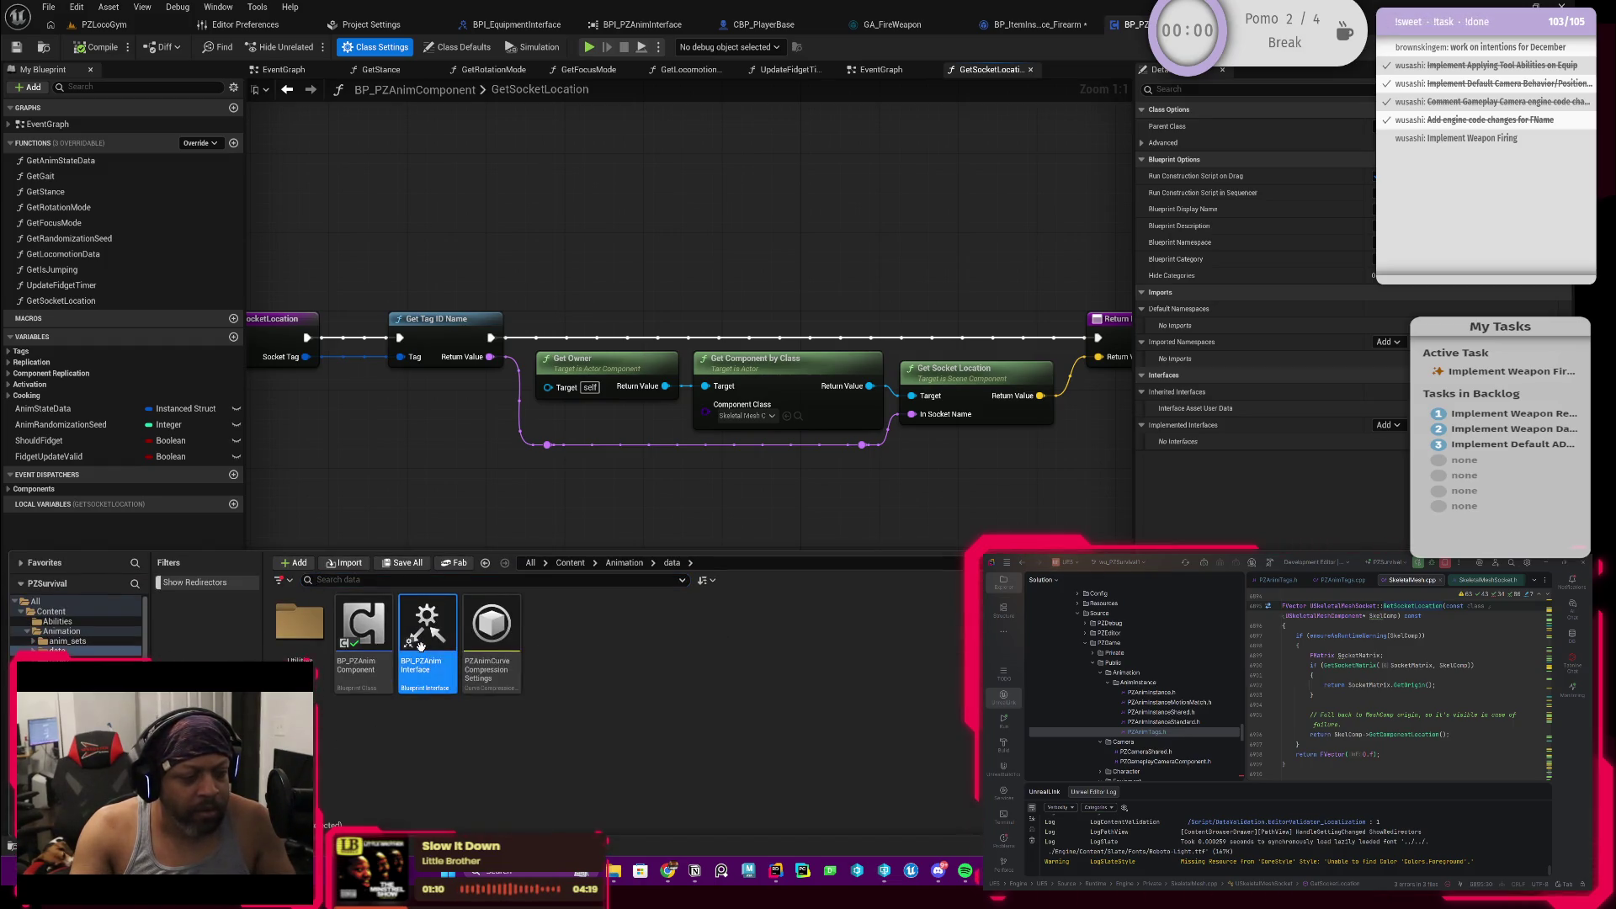
double_click(426, 644)
click(60, 134)
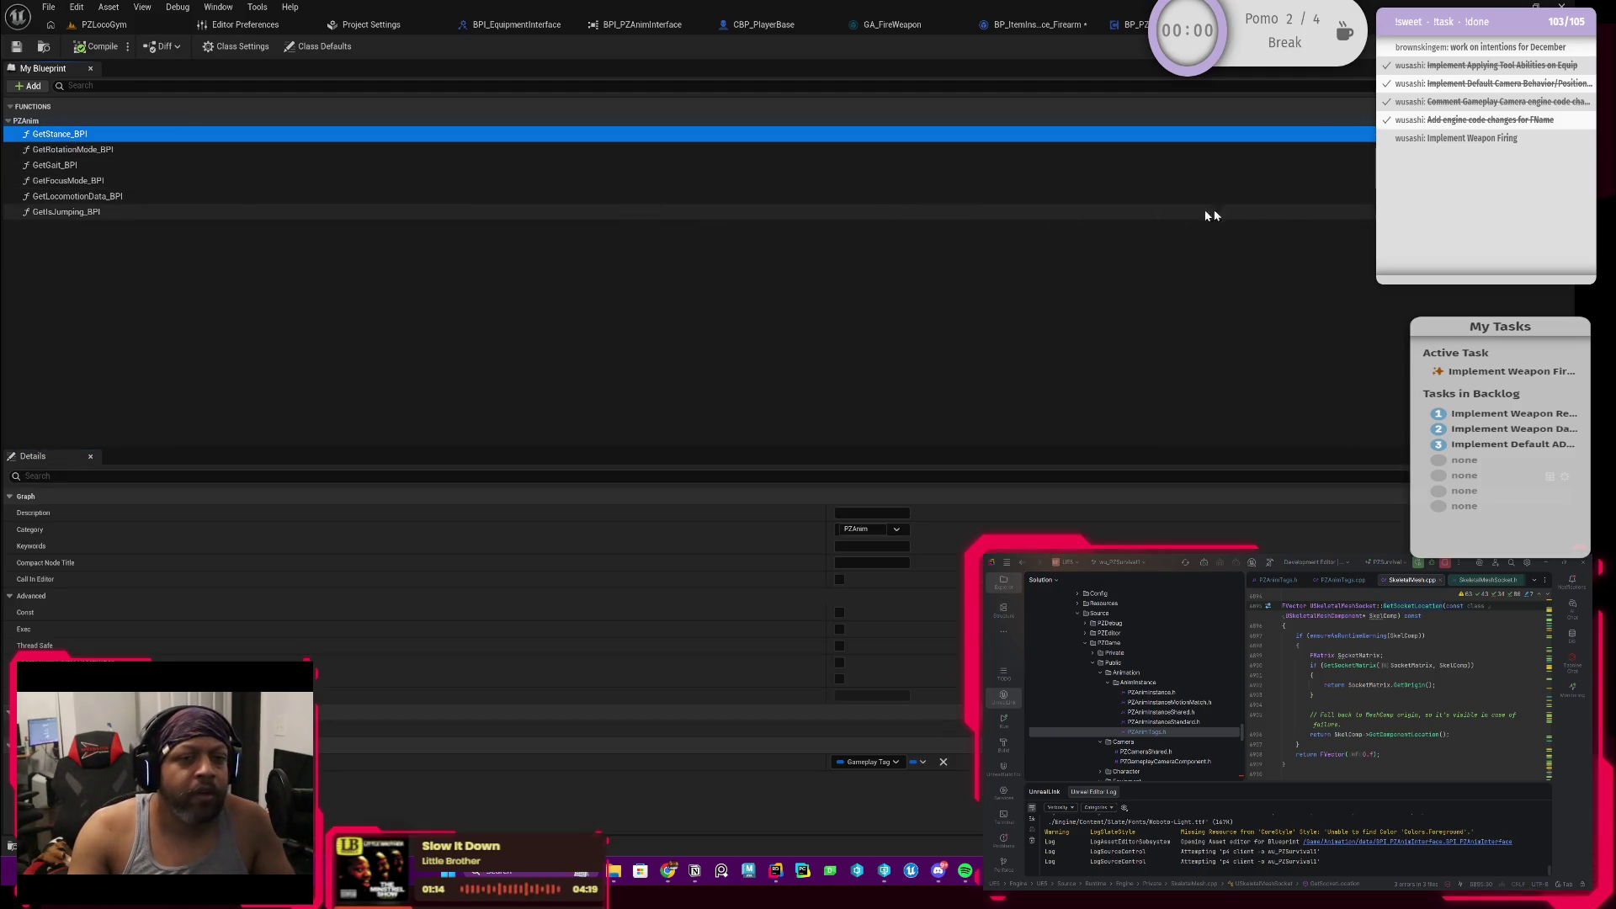
Step: View the Reference Viewer for BPI_PZAnimInterface from the Content Drawer again
click(1131, 24)
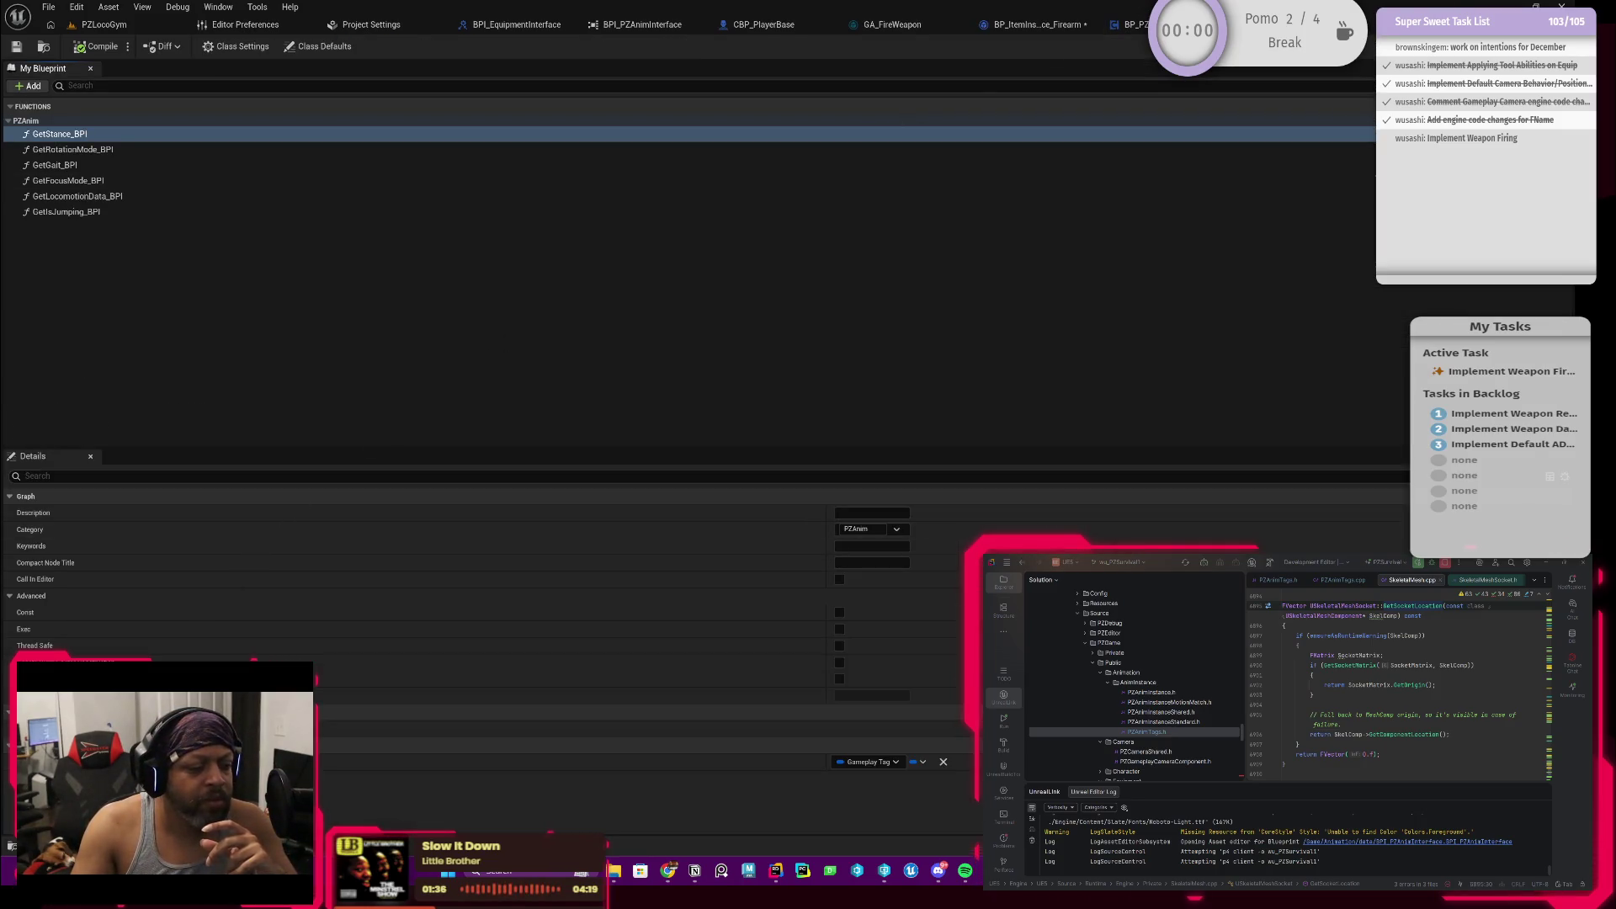
key(ctrl+space)
right_click(426, 670)
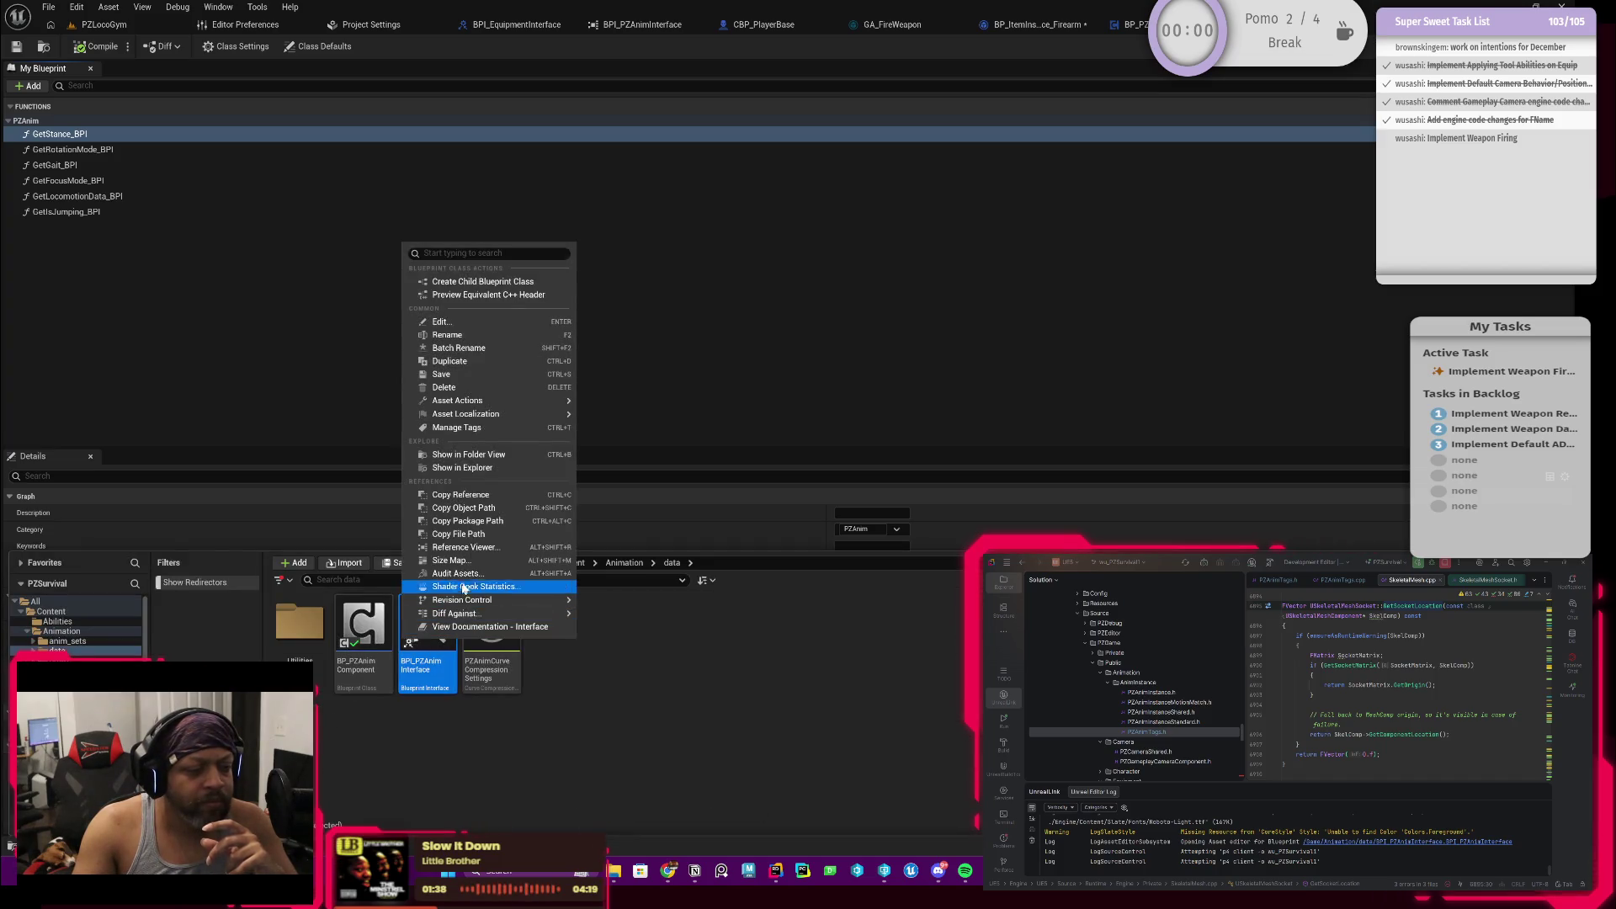
click(463, 548)
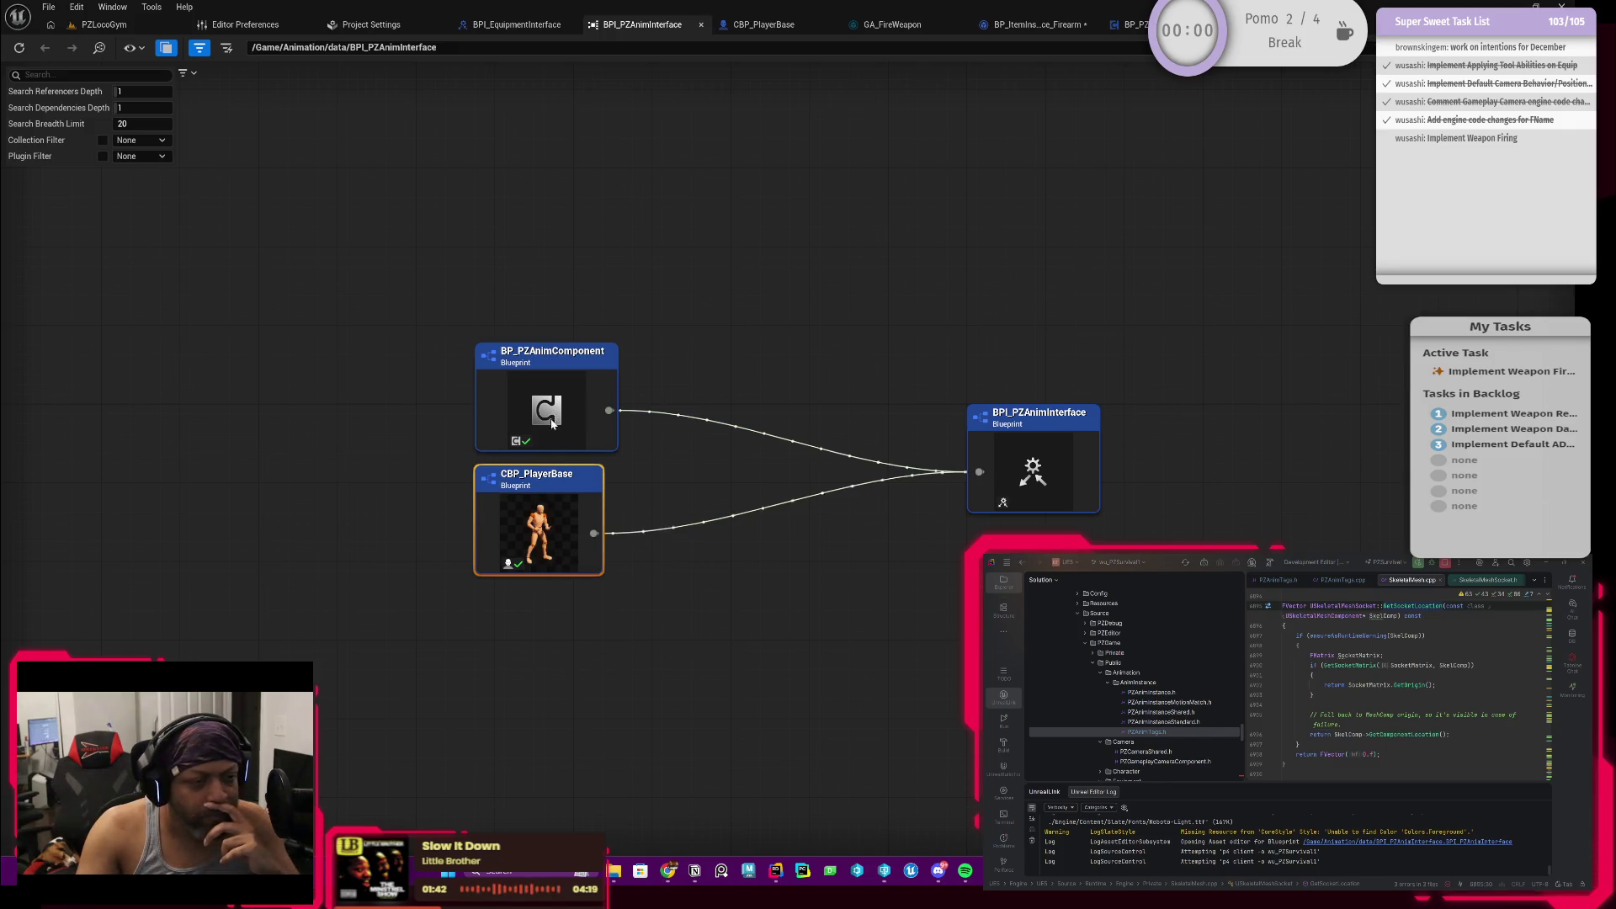
Step: Open BP_PZAnimComponent from its reference node and bring up the interface's +Add choices
right_click(556, 405)
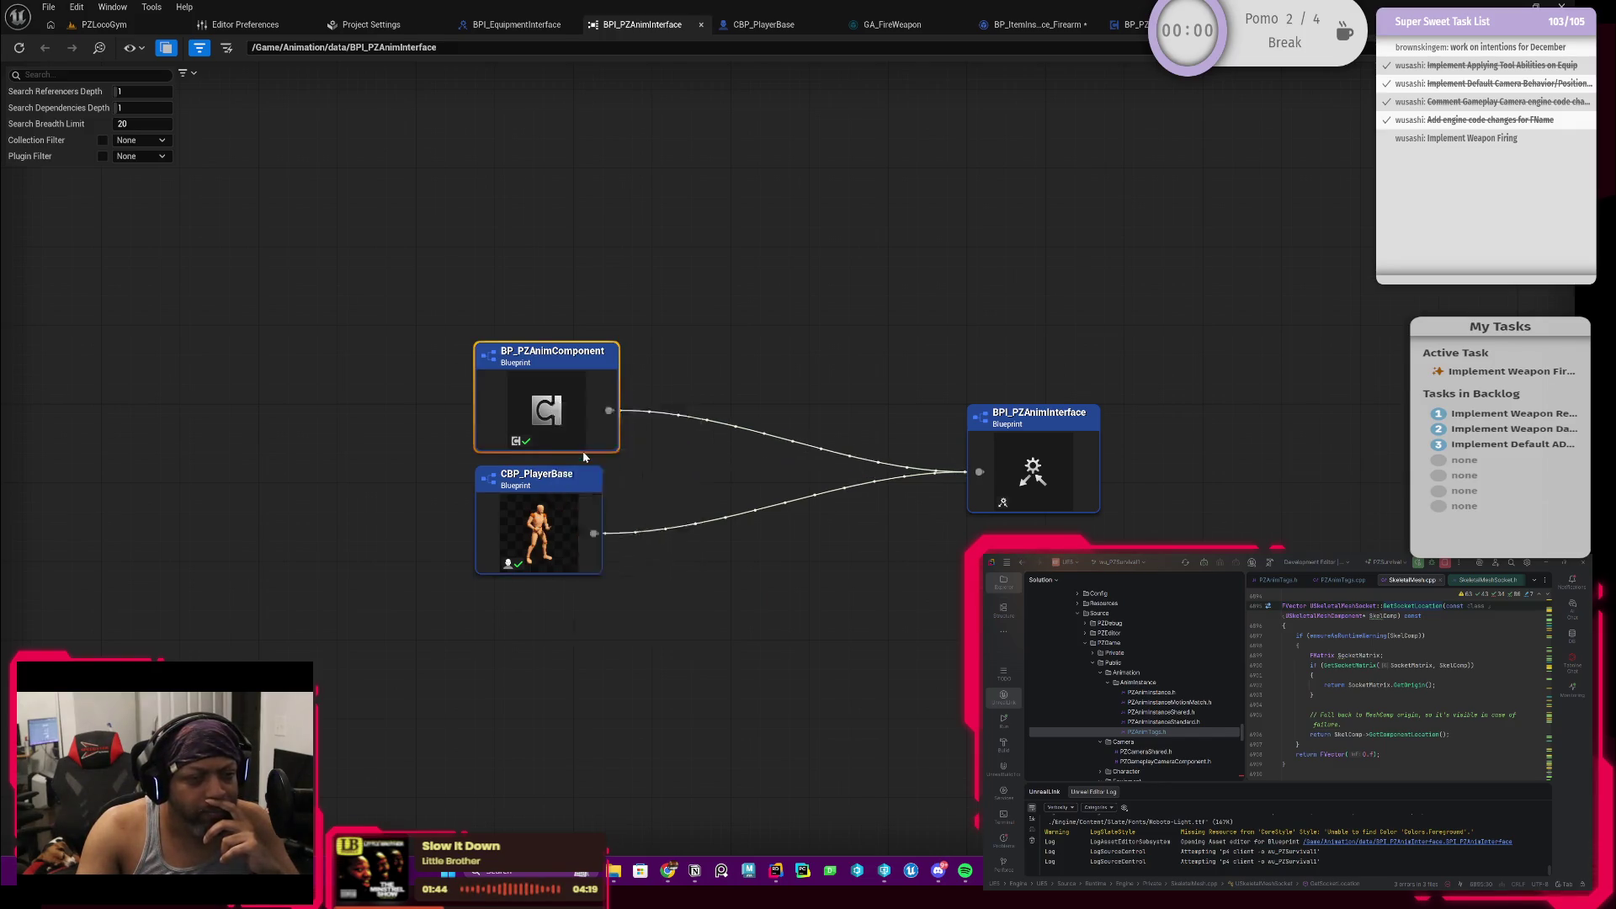
click(578, 454)
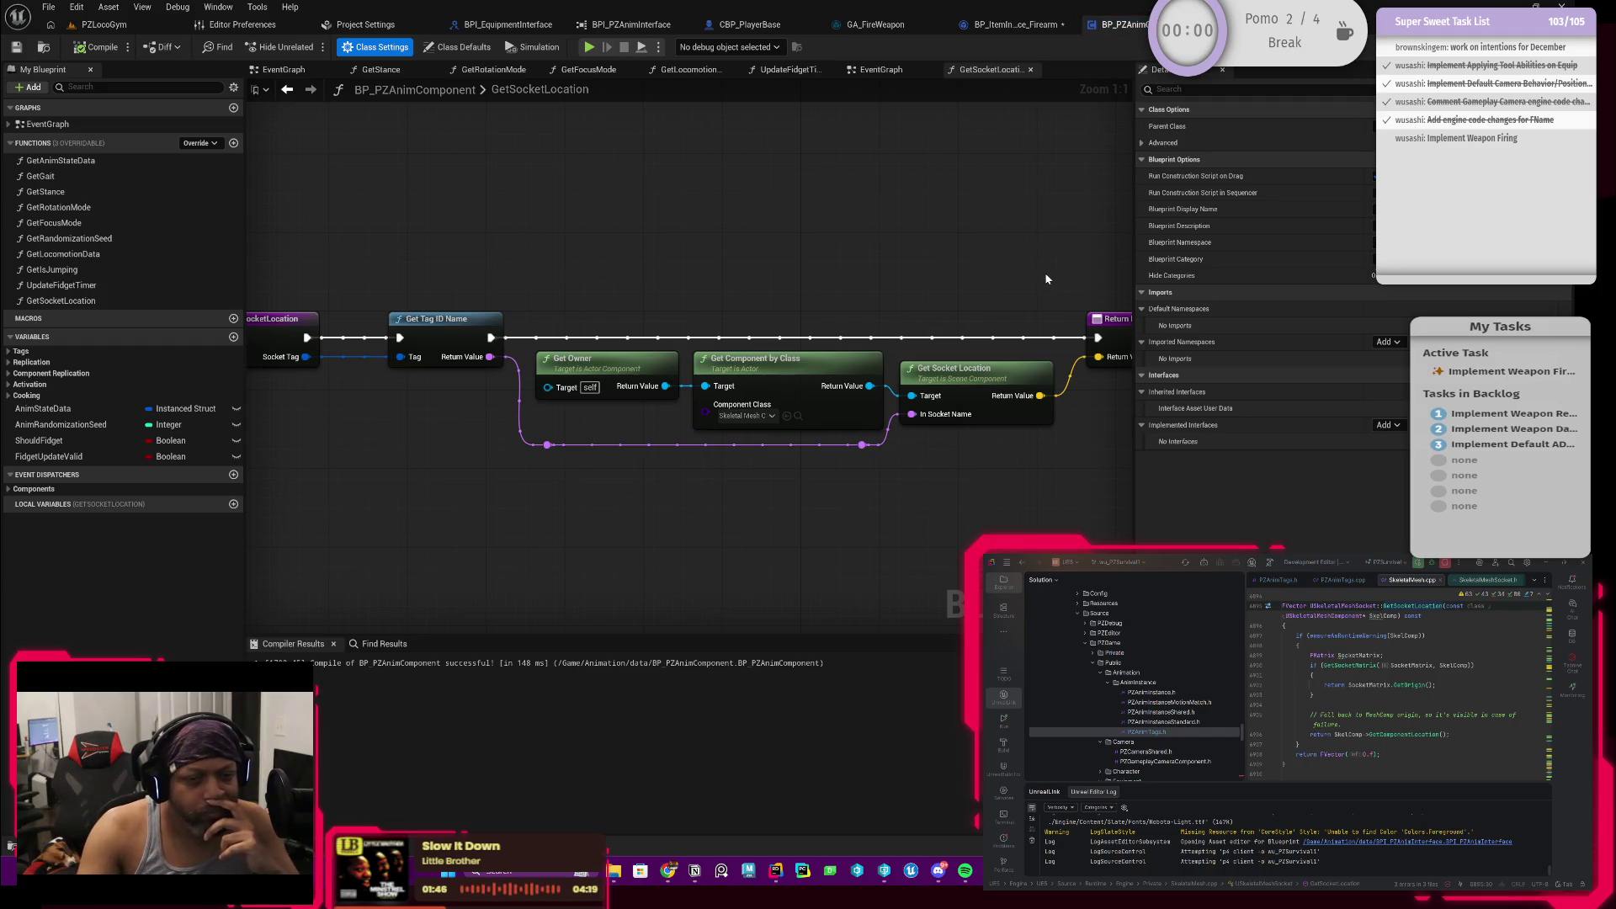
drag(939, 284, 910, 301)
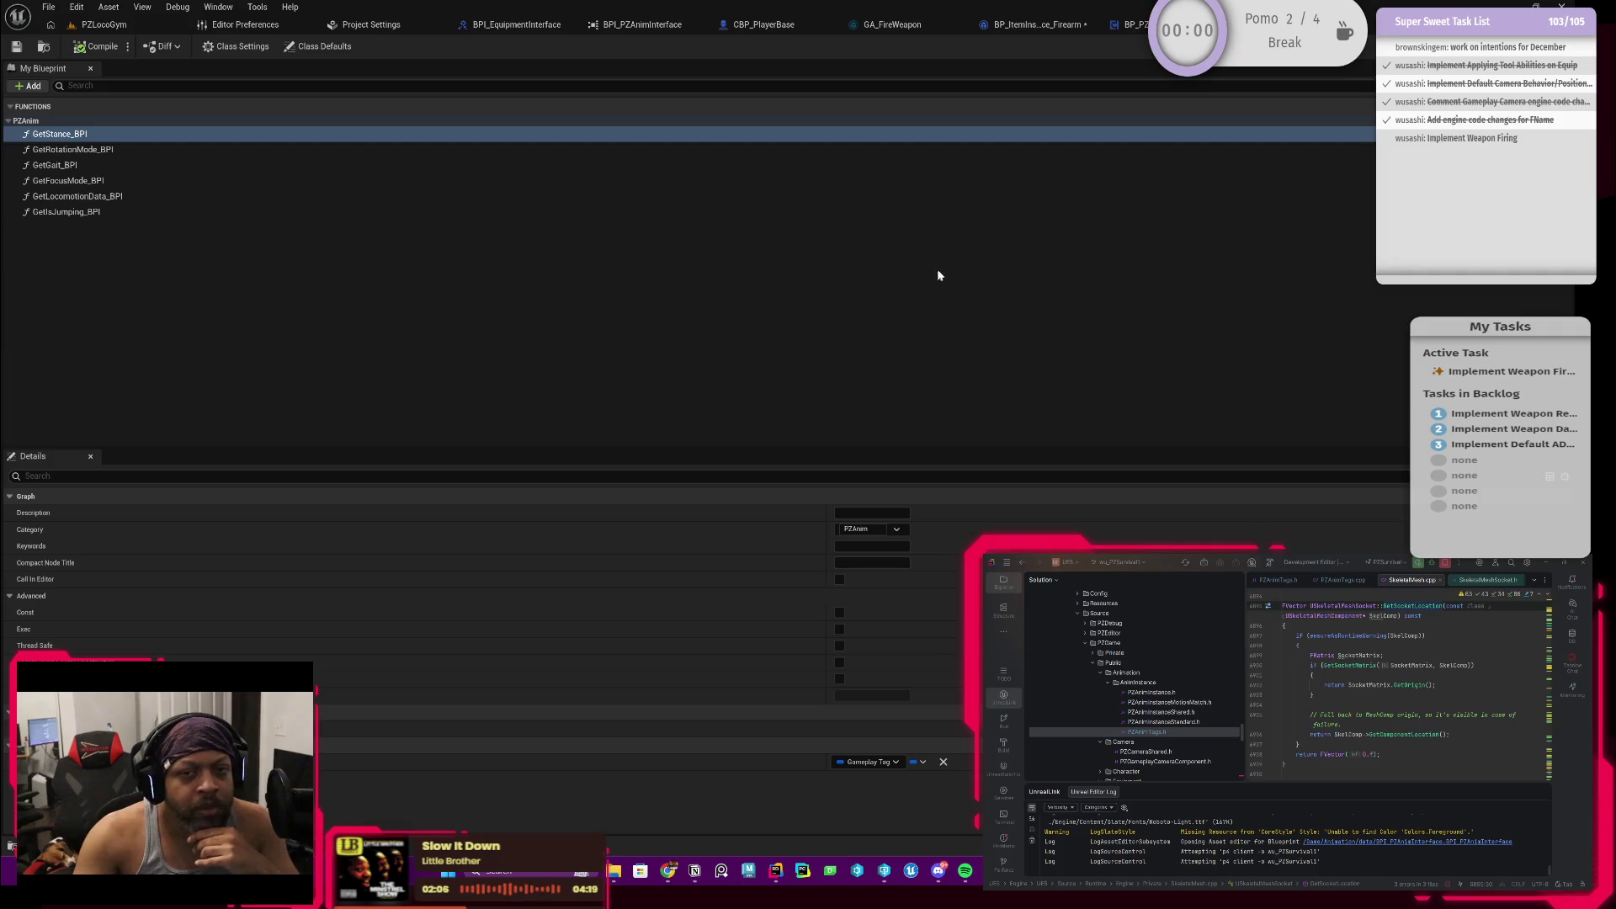
click(33, 85)
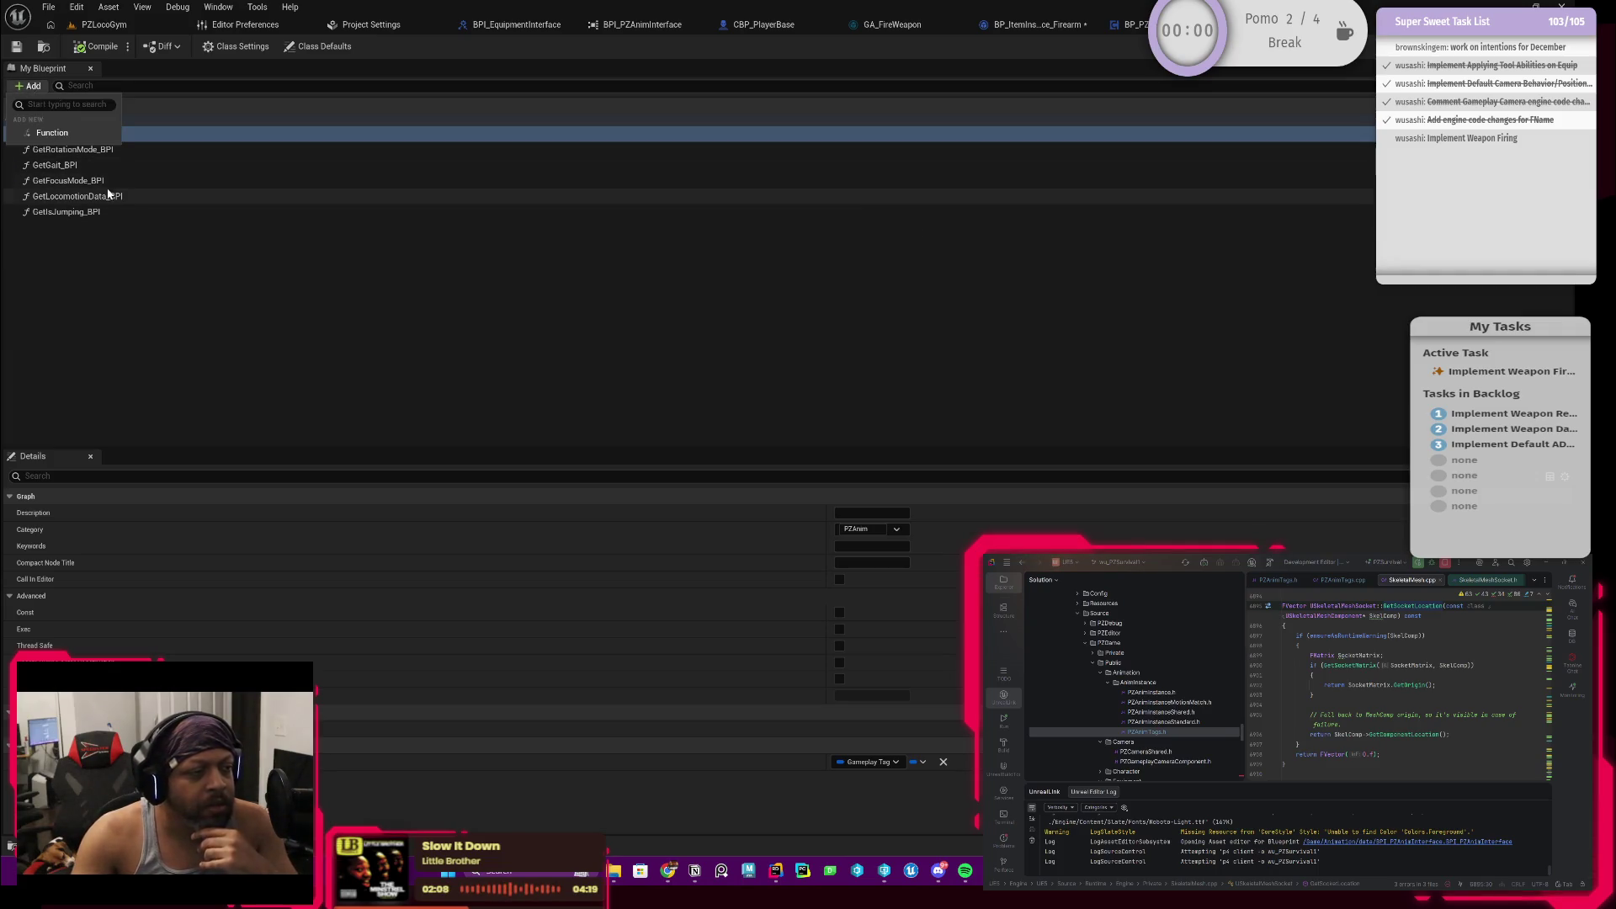
Step: Create a new interface function, initially named Get
click(52, 132)
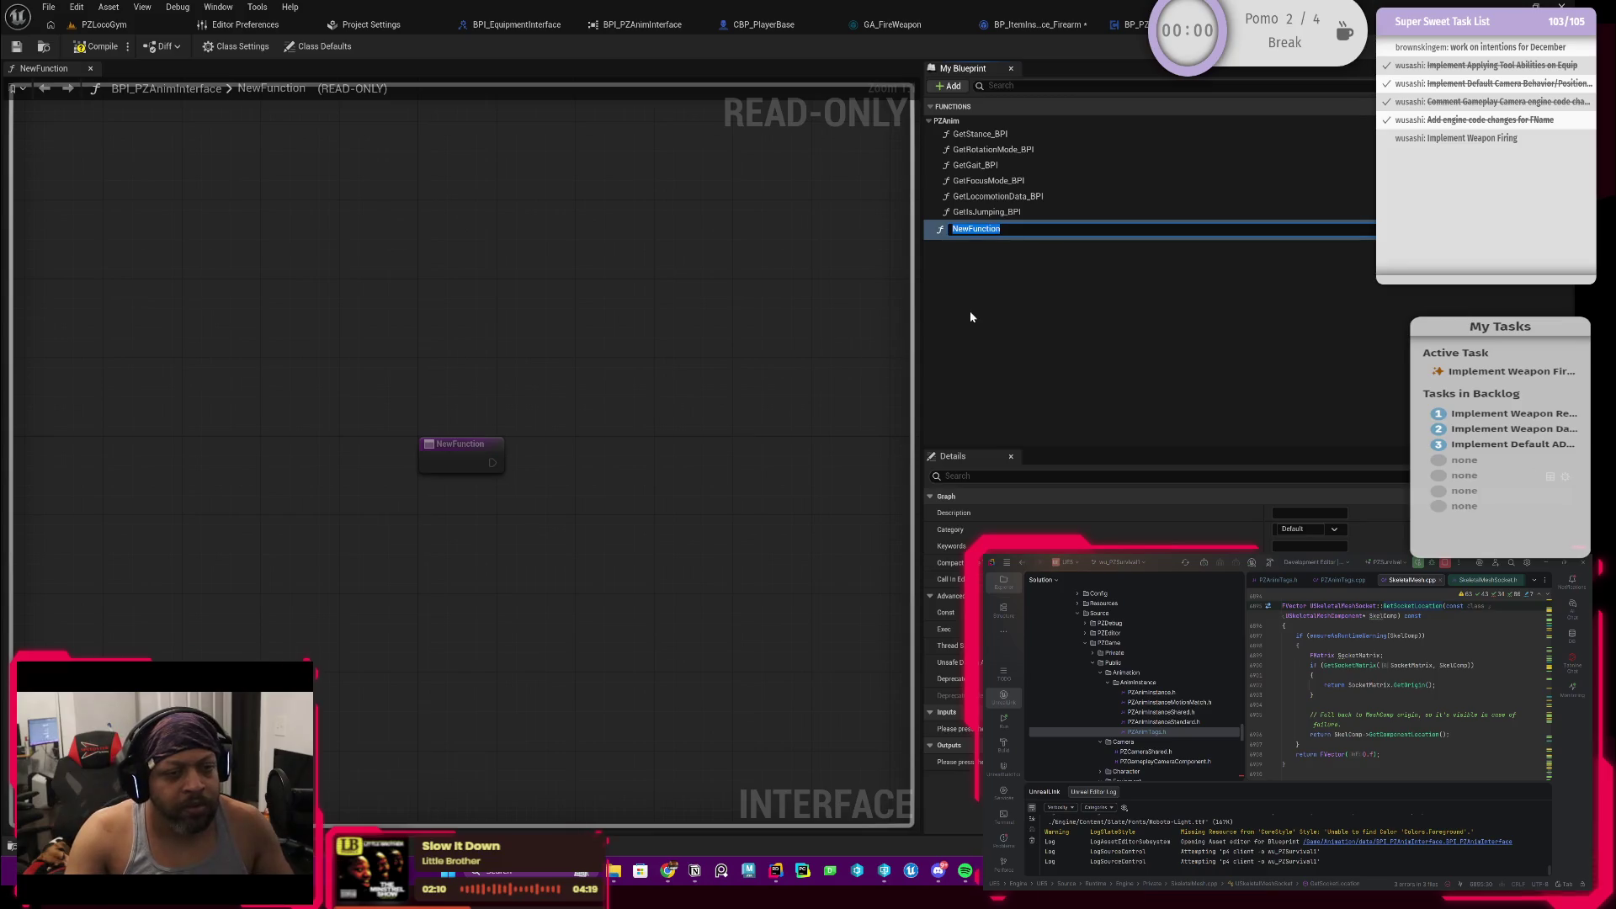
text(Get)
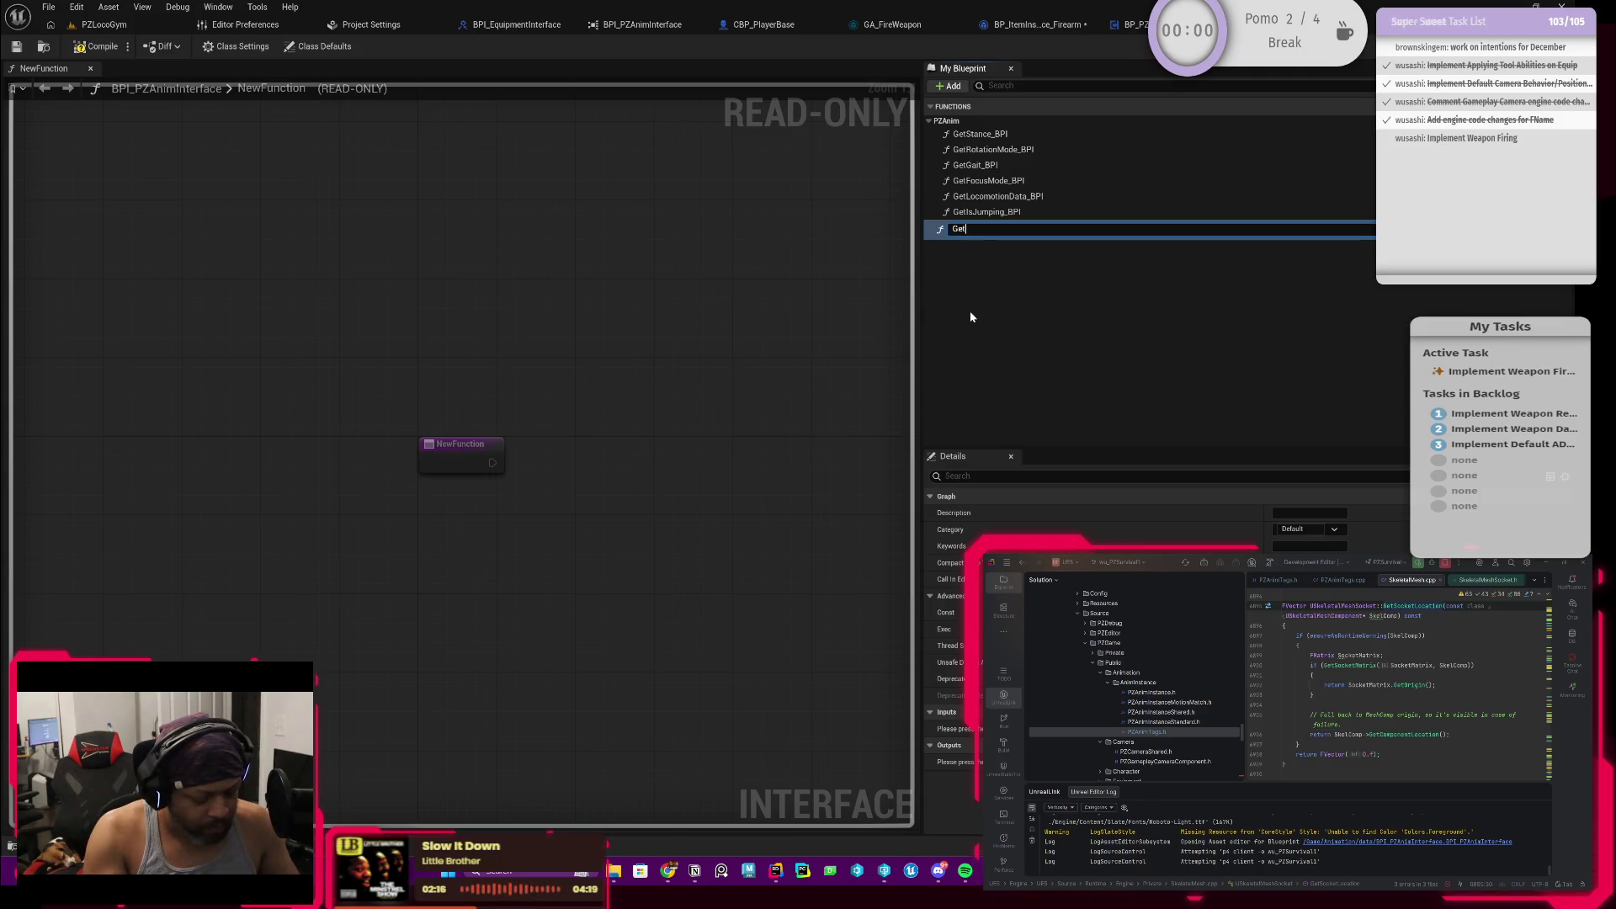
text(SkeletalMesh)
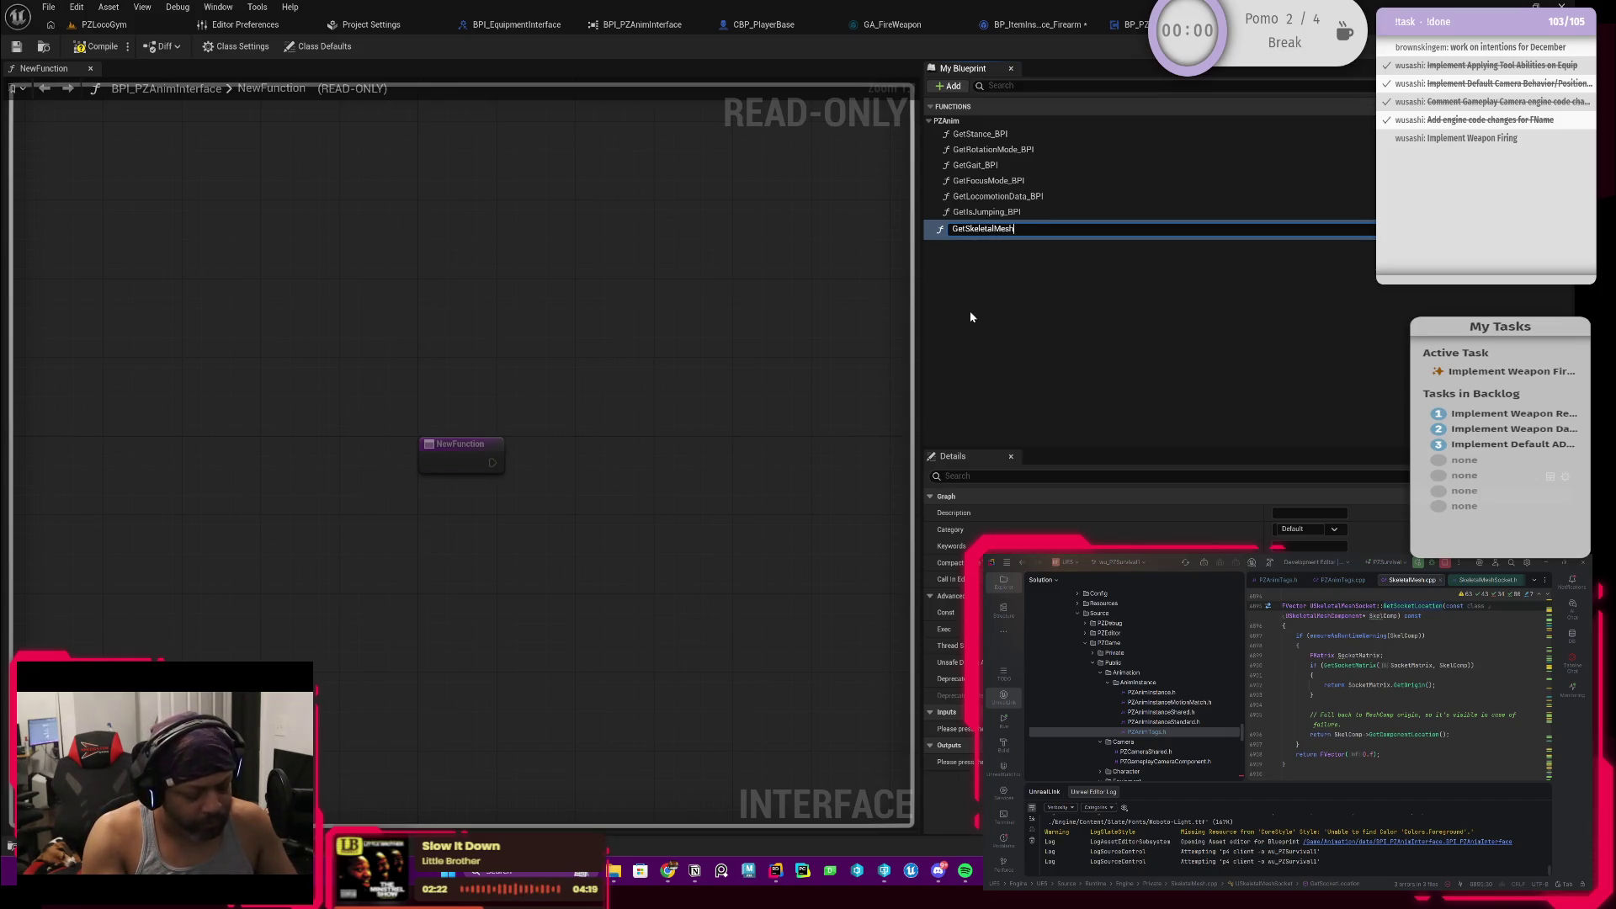
text(Comp)
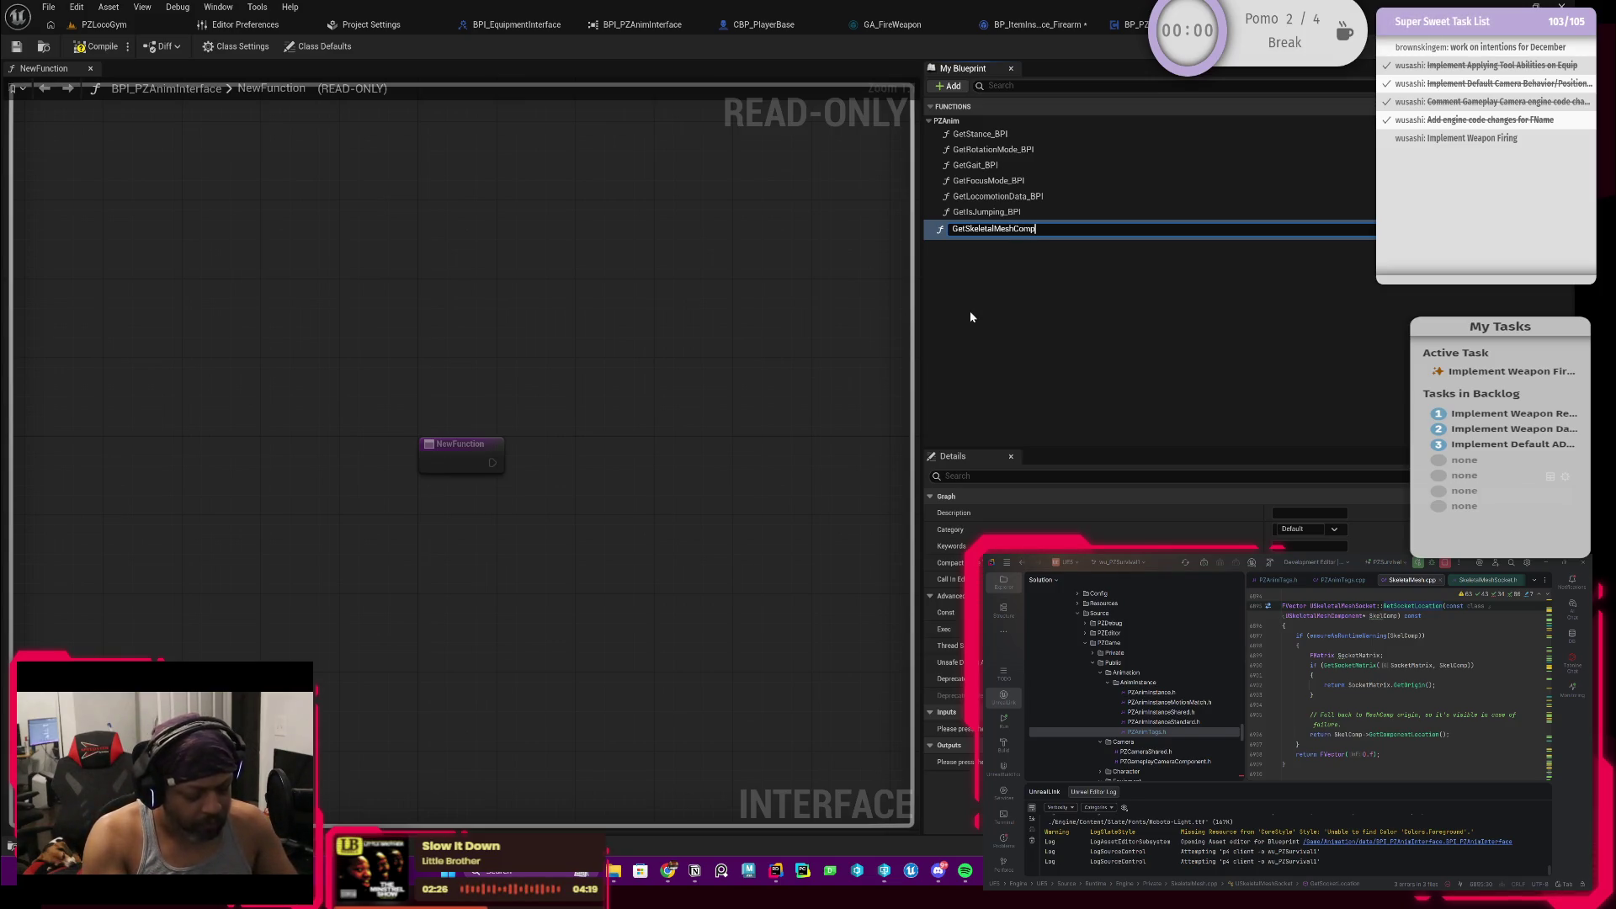
text(onent)
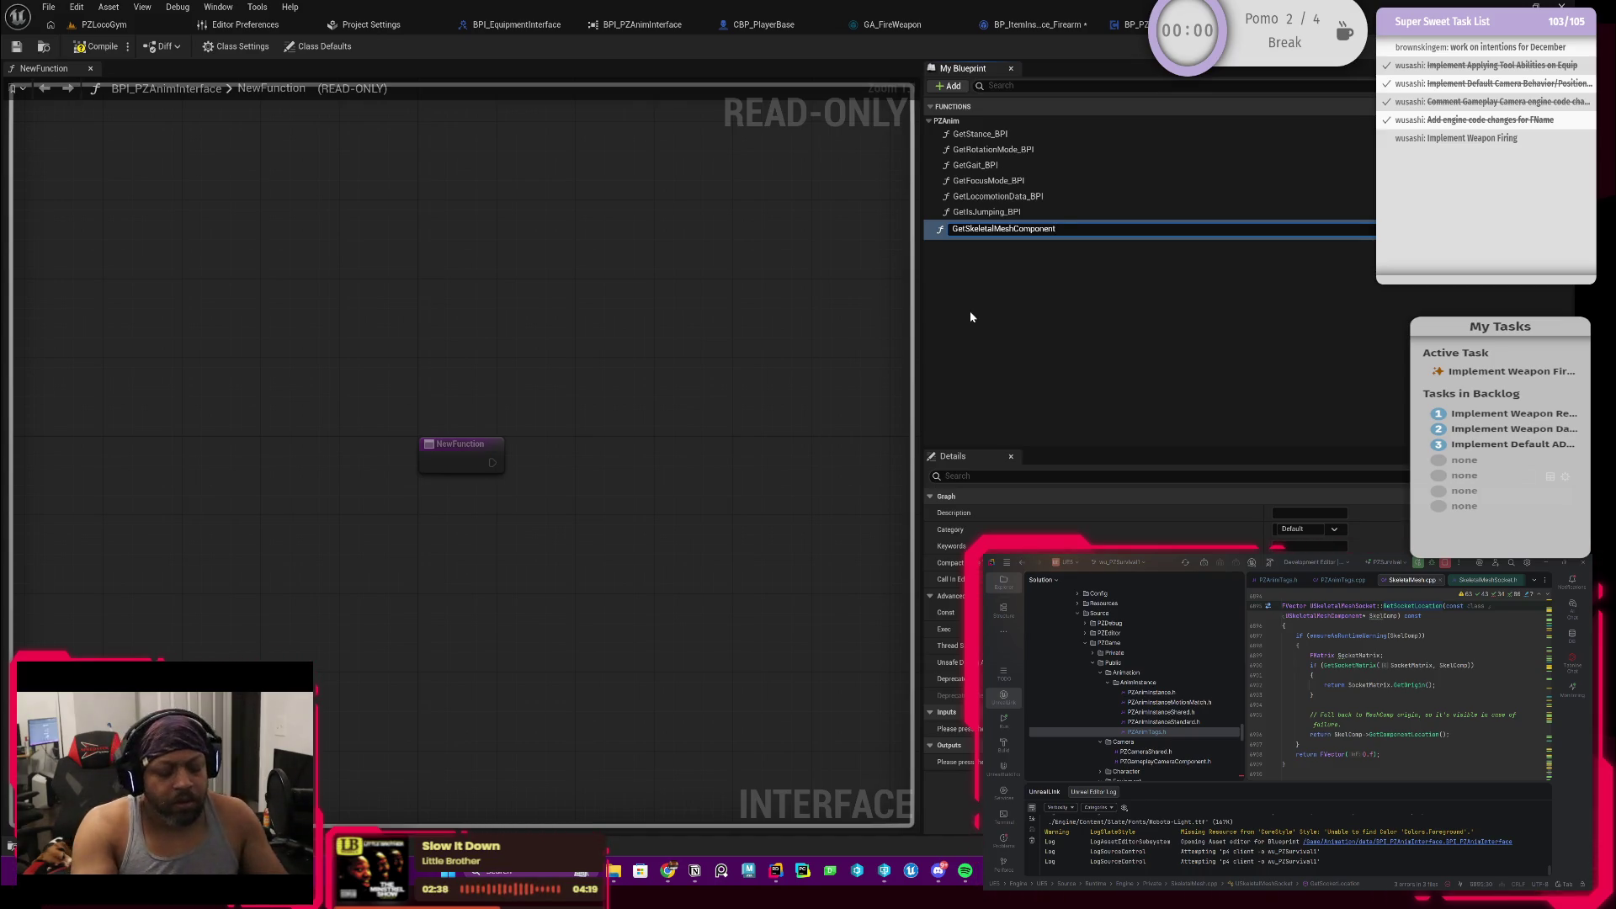
key(ctrl+a)
key(BackSpace)
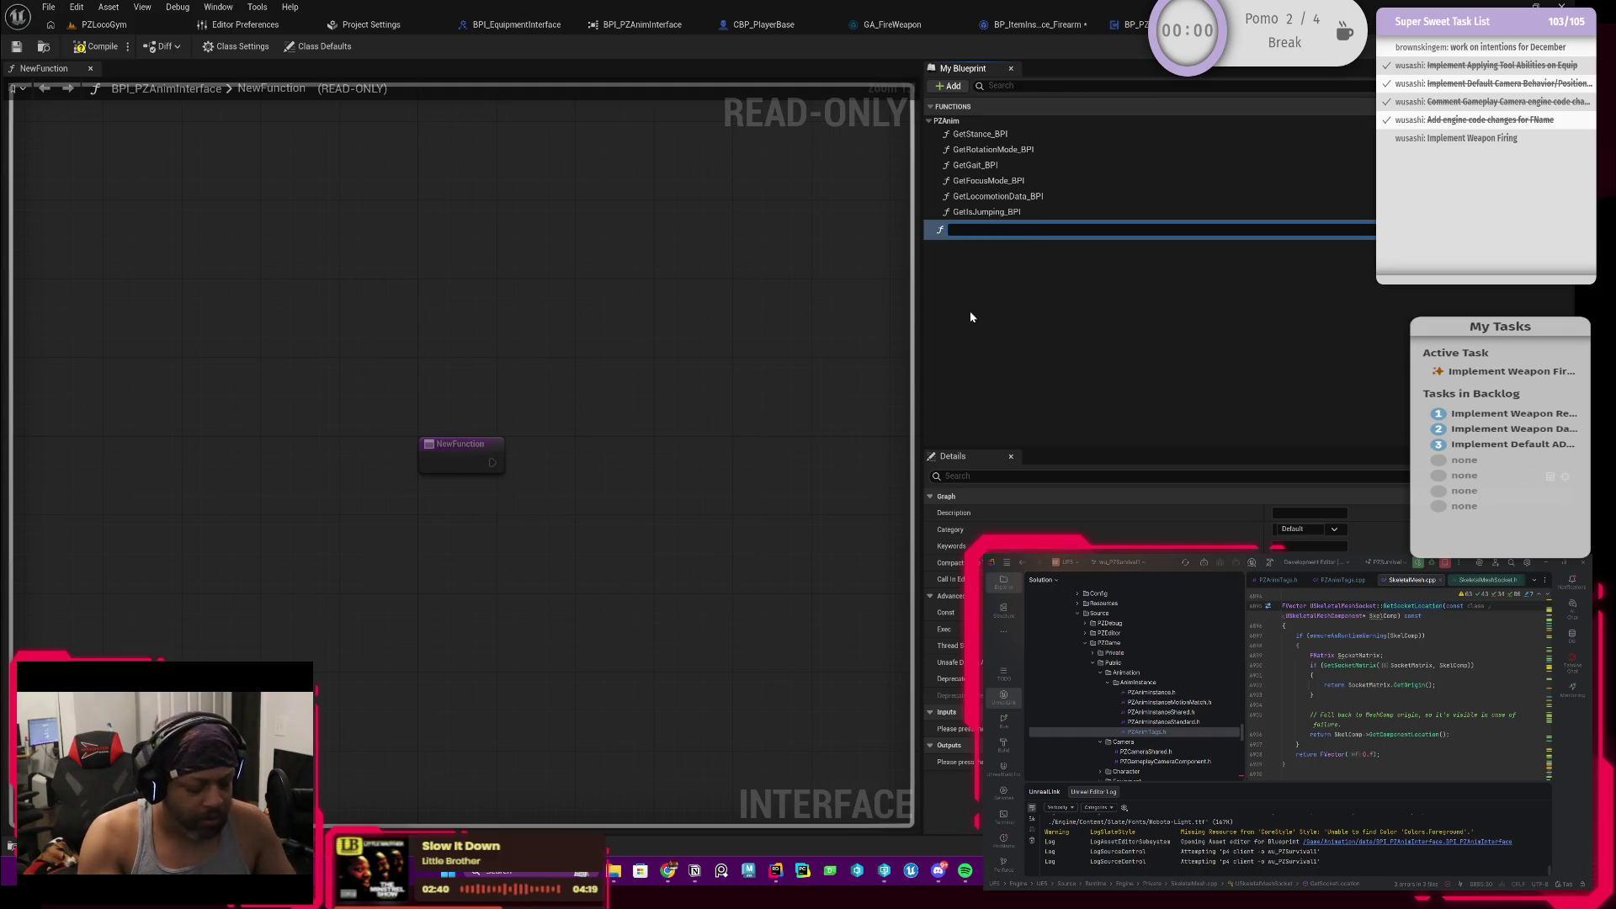
text(Get)
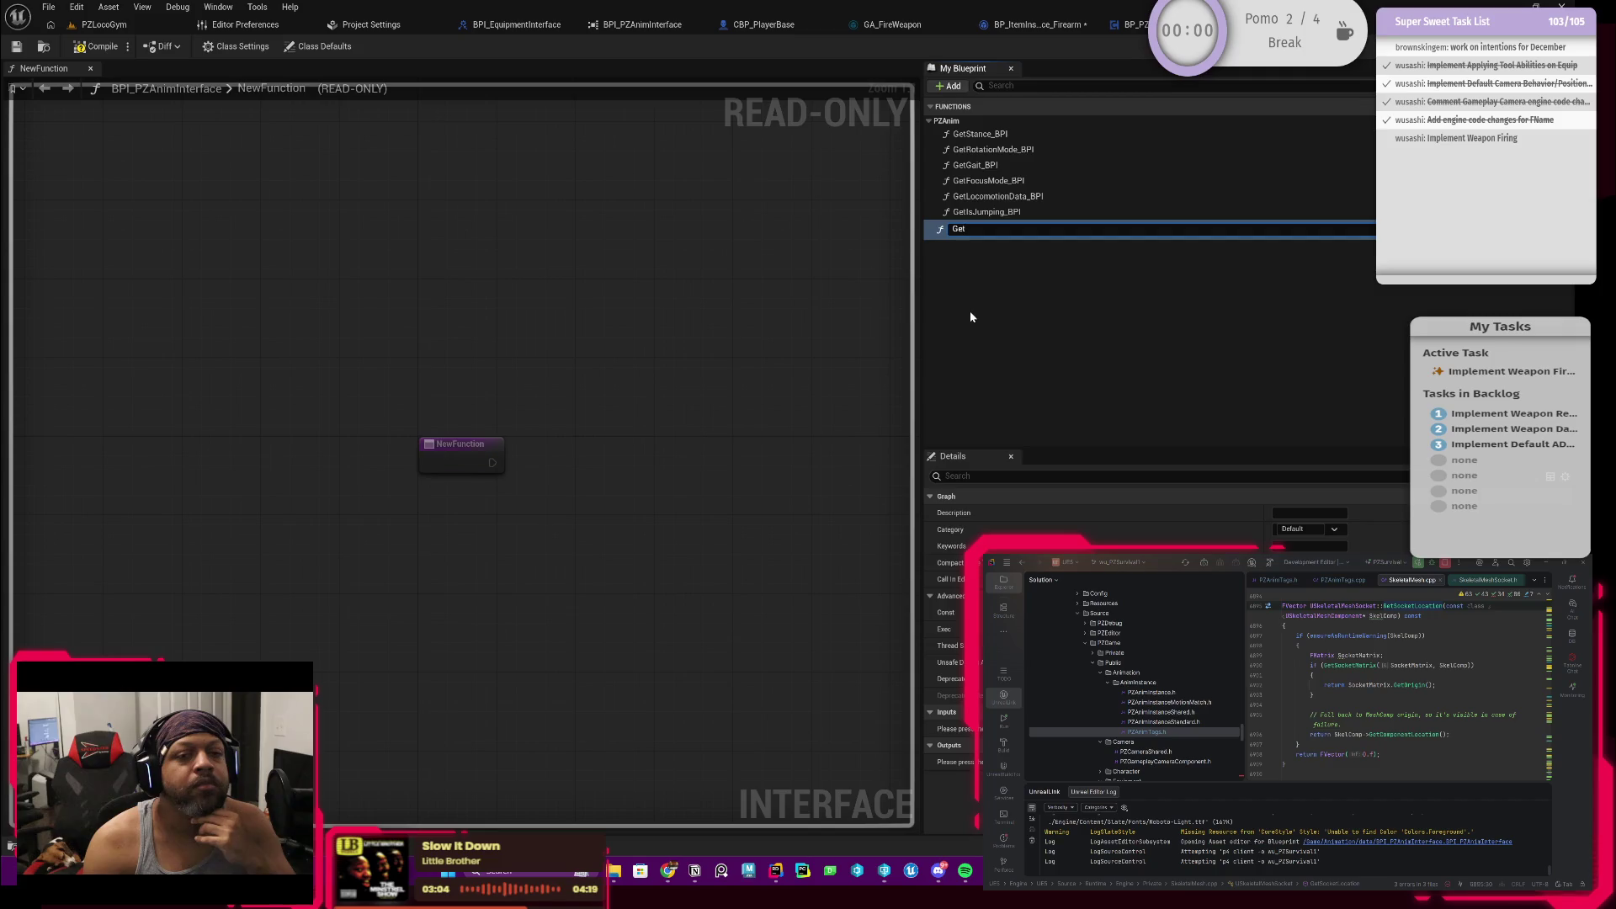
key(Return)
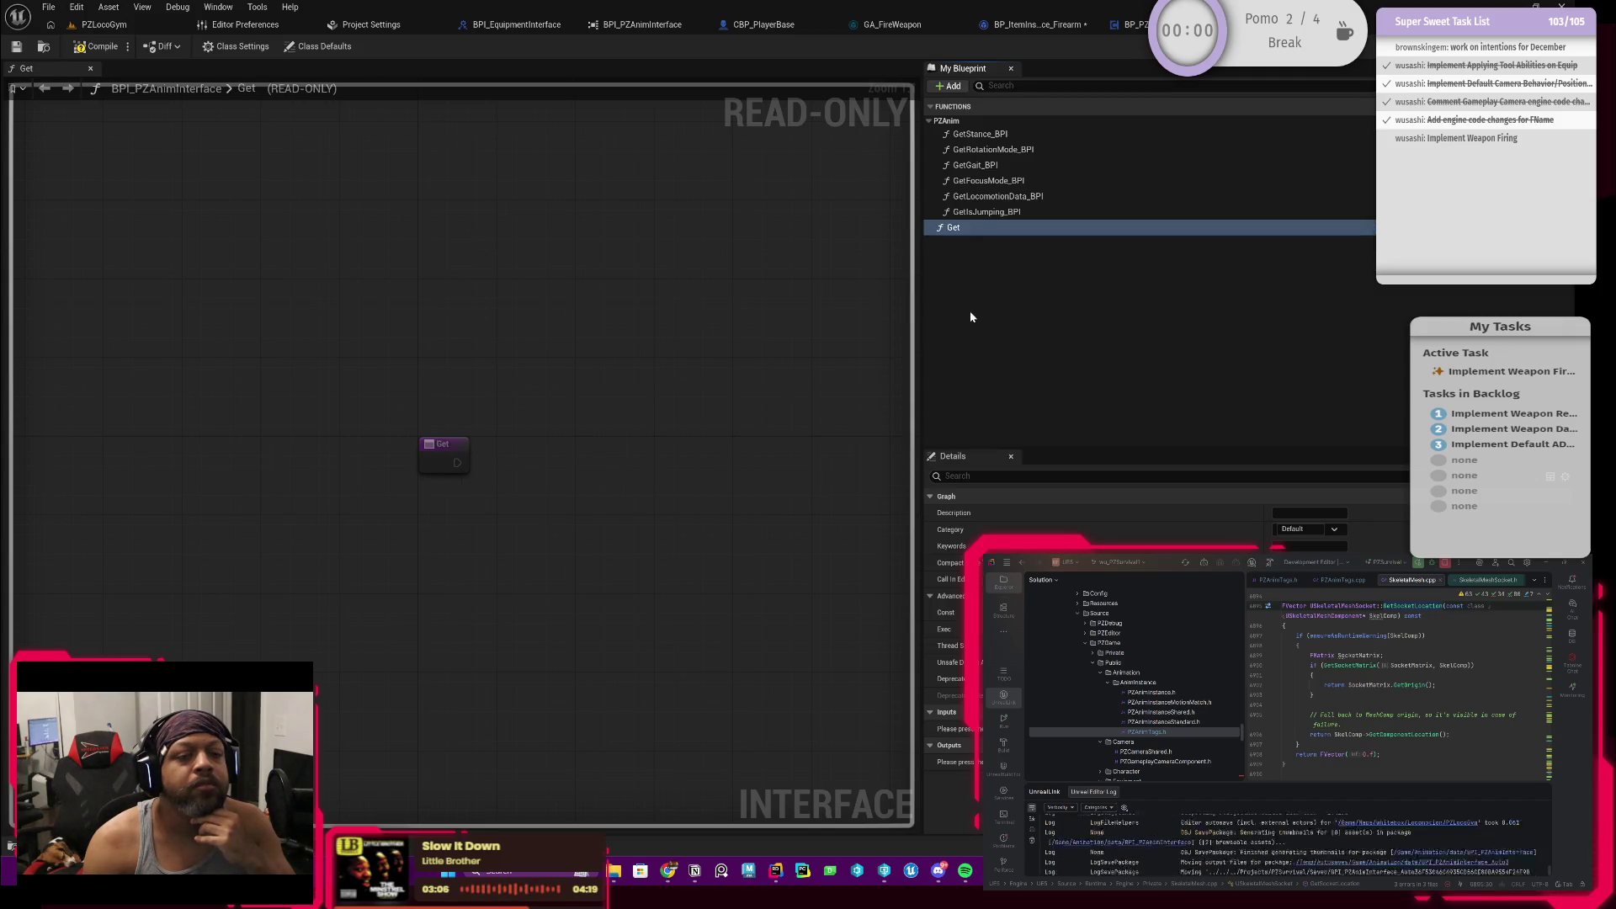
Step: Rename the function GetSocketLocation and add a new output parameter to it
click(969, 231)
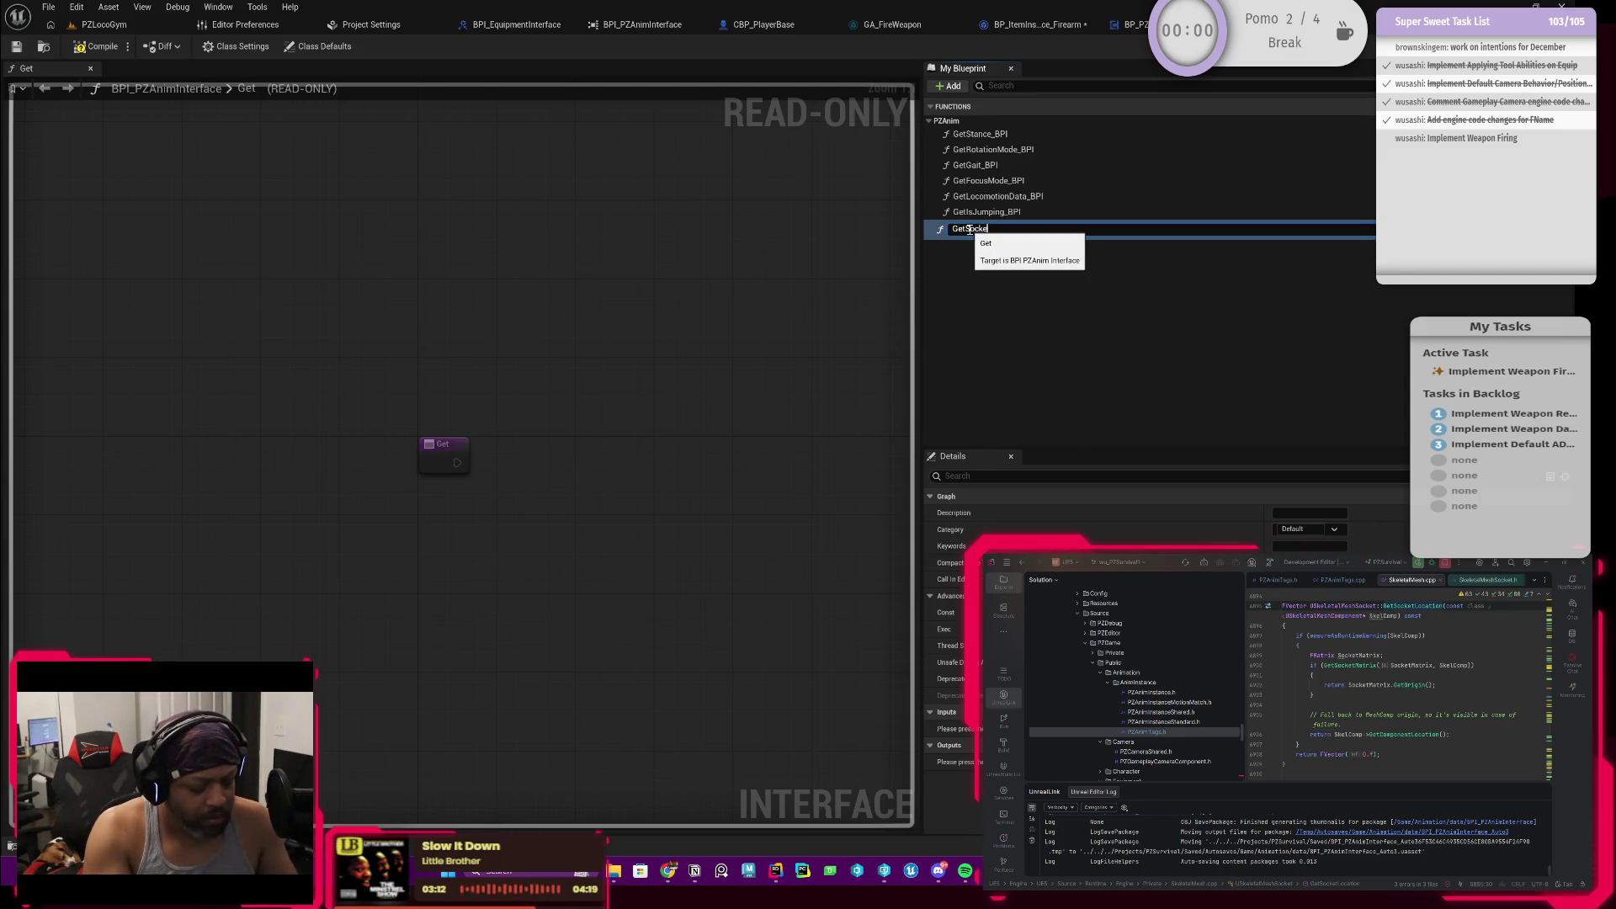
text(tLocation)
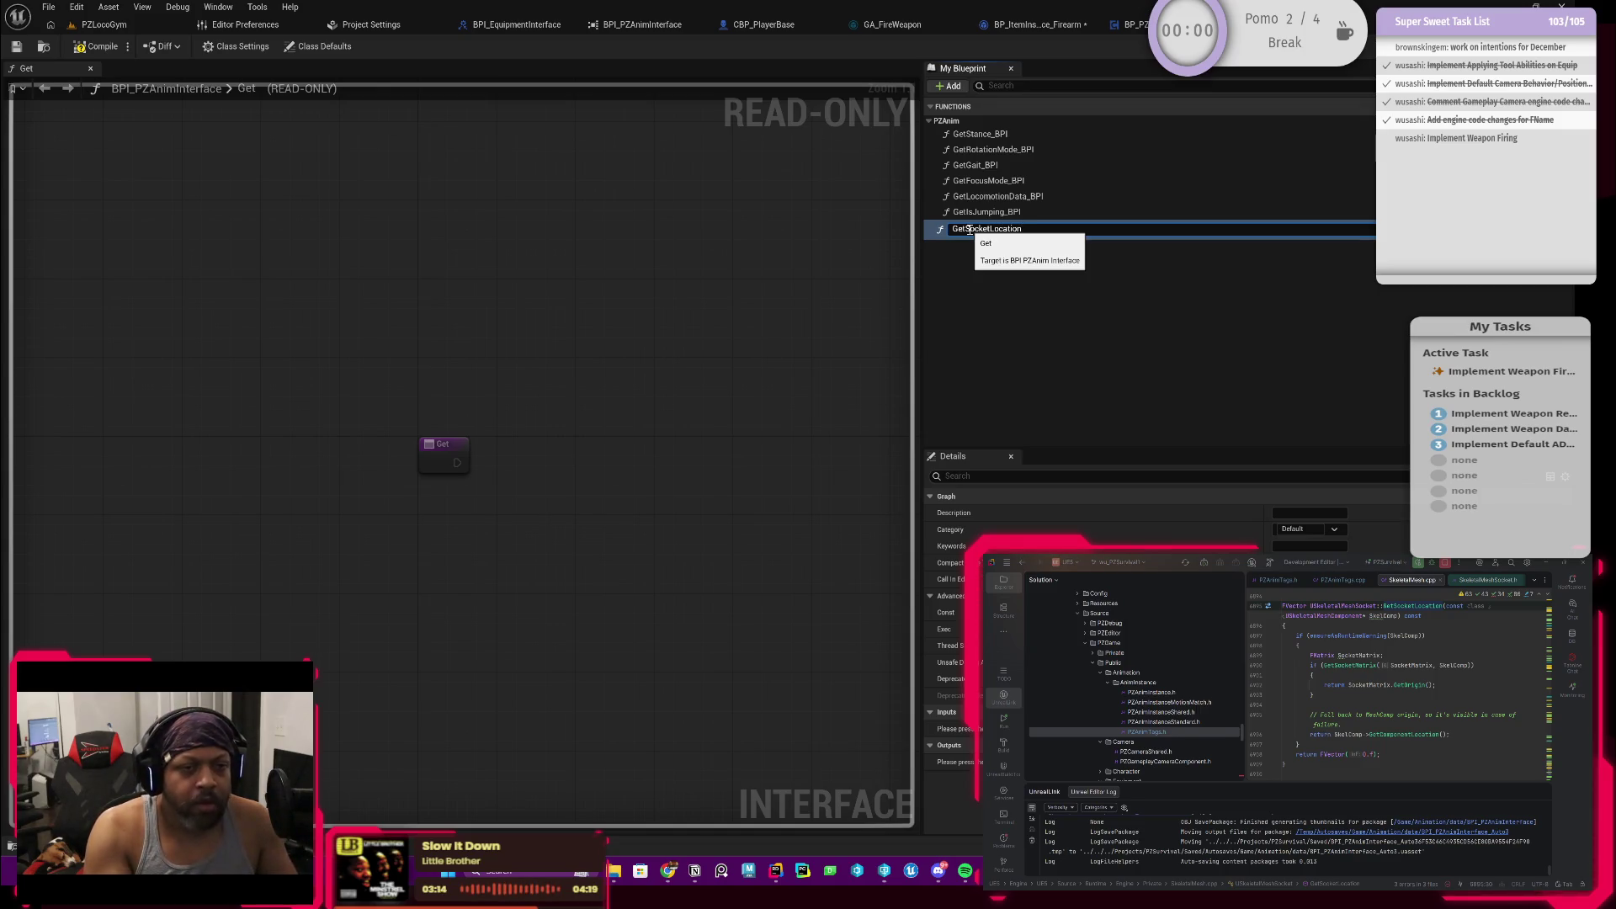
key(Return)
drag(983, 227, 962, 147)
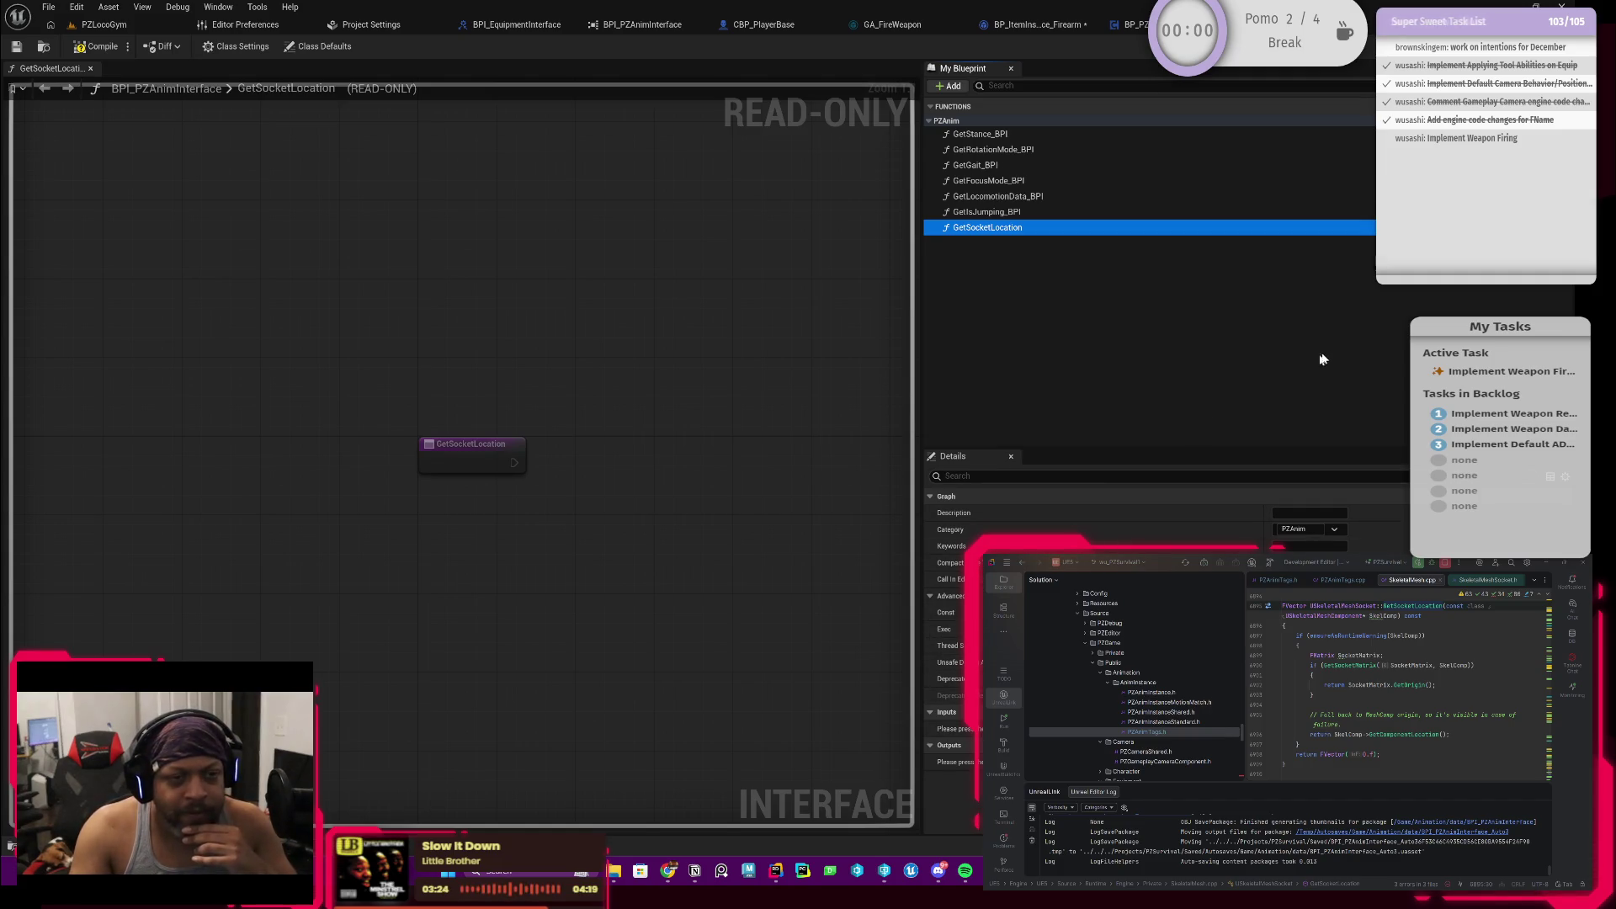
click(947, 763)
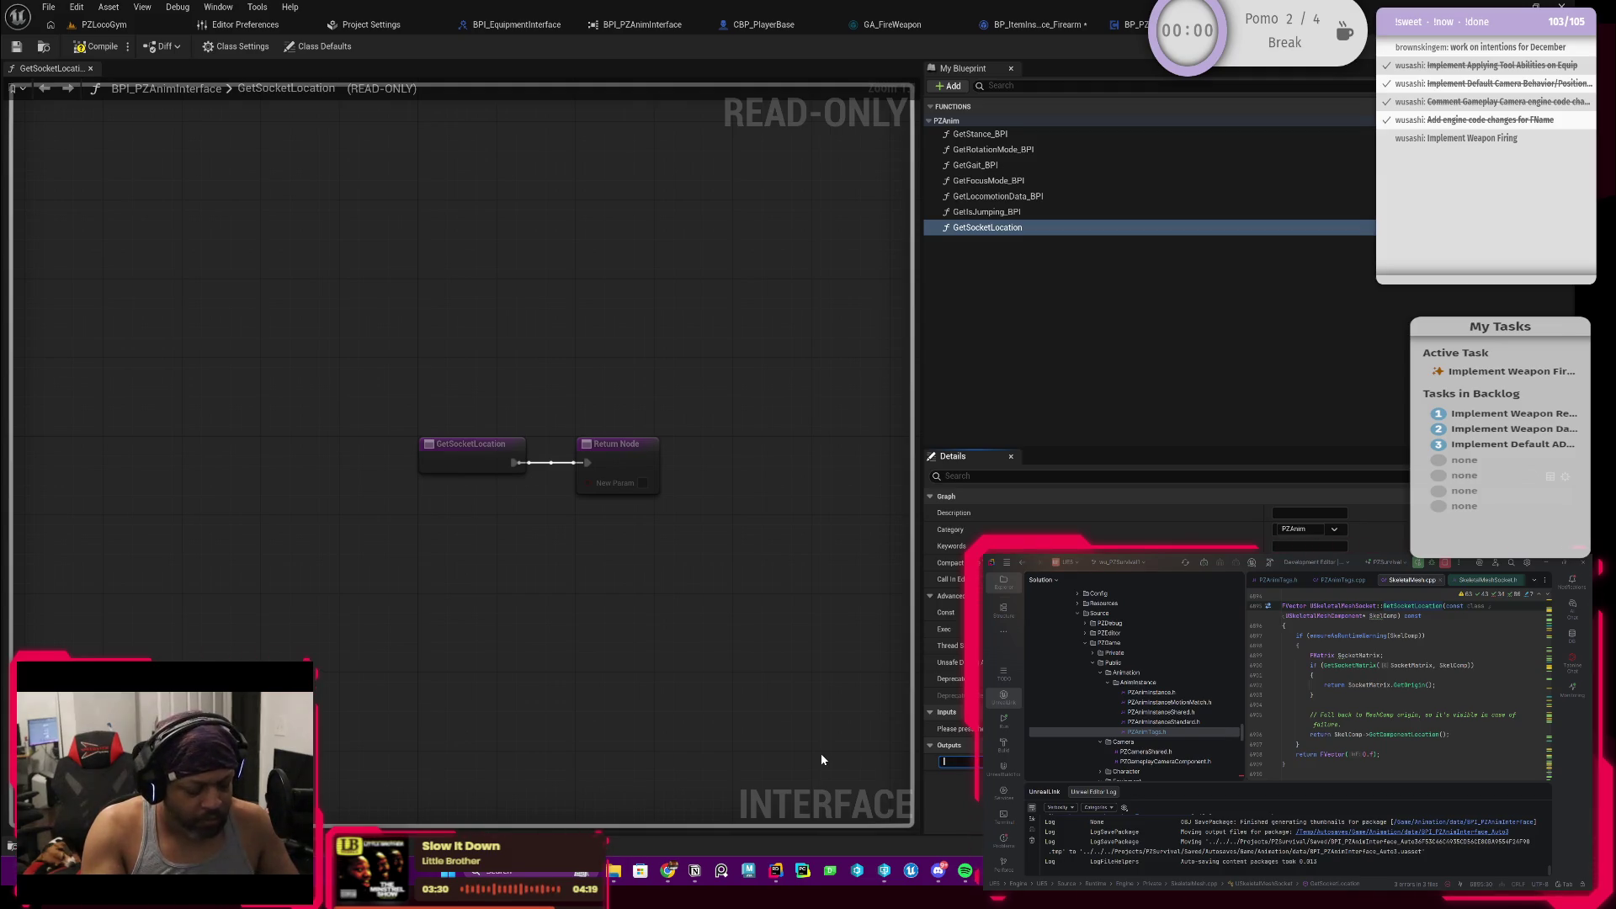
text(SO)
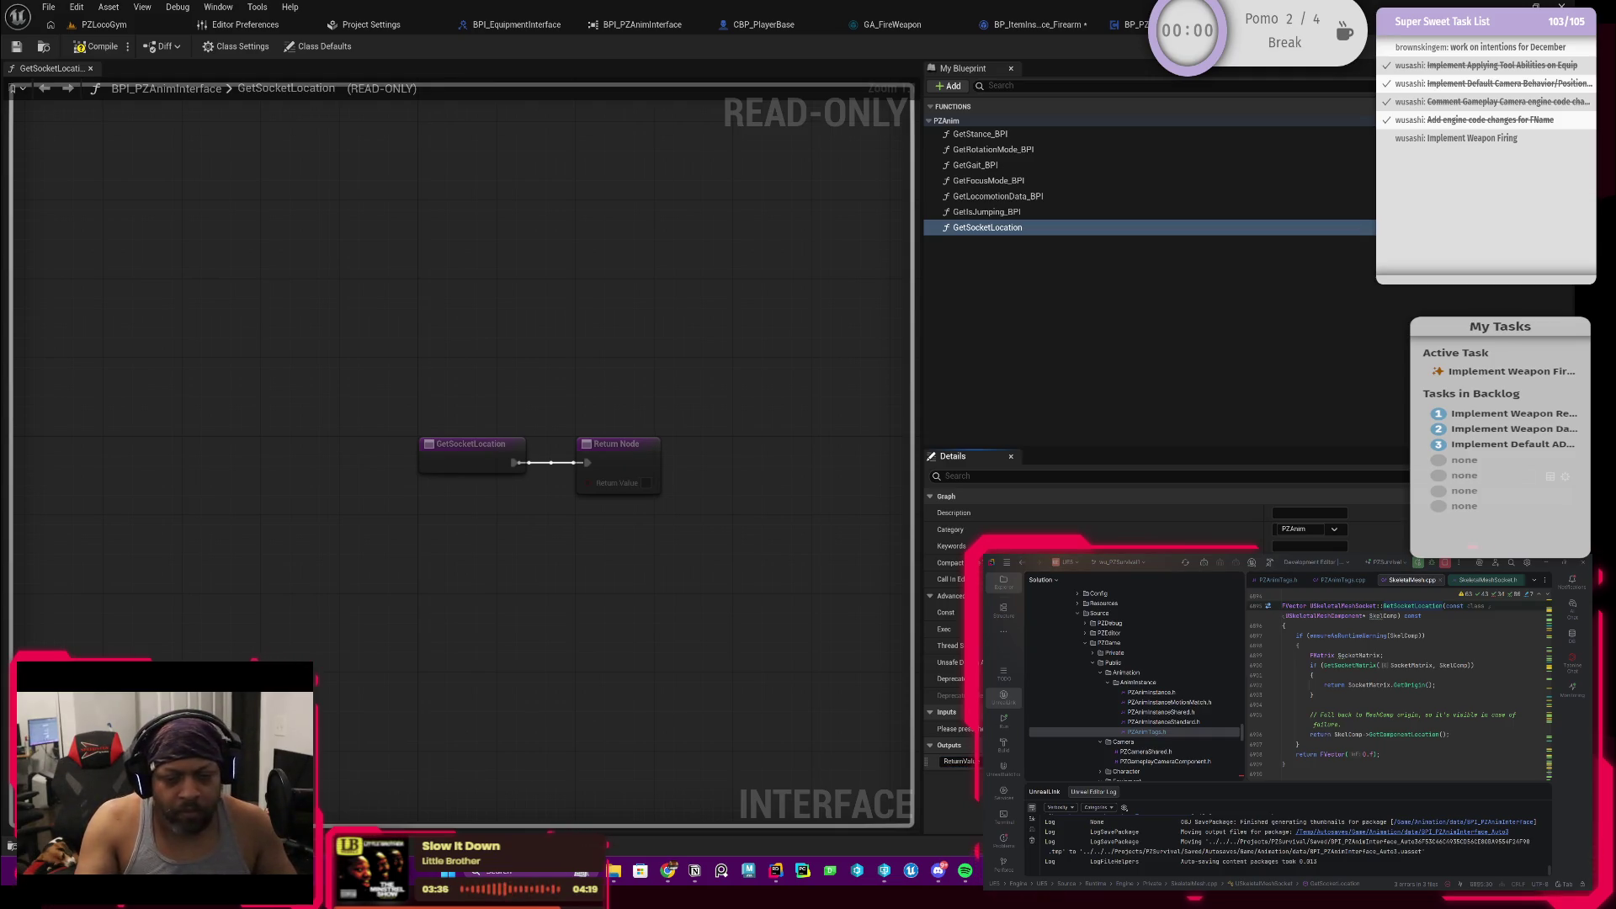
Step: Set the ReturnValue output type to Vector, compile, and check out the interface asset
click(1310, 529)
click(1313, 532)
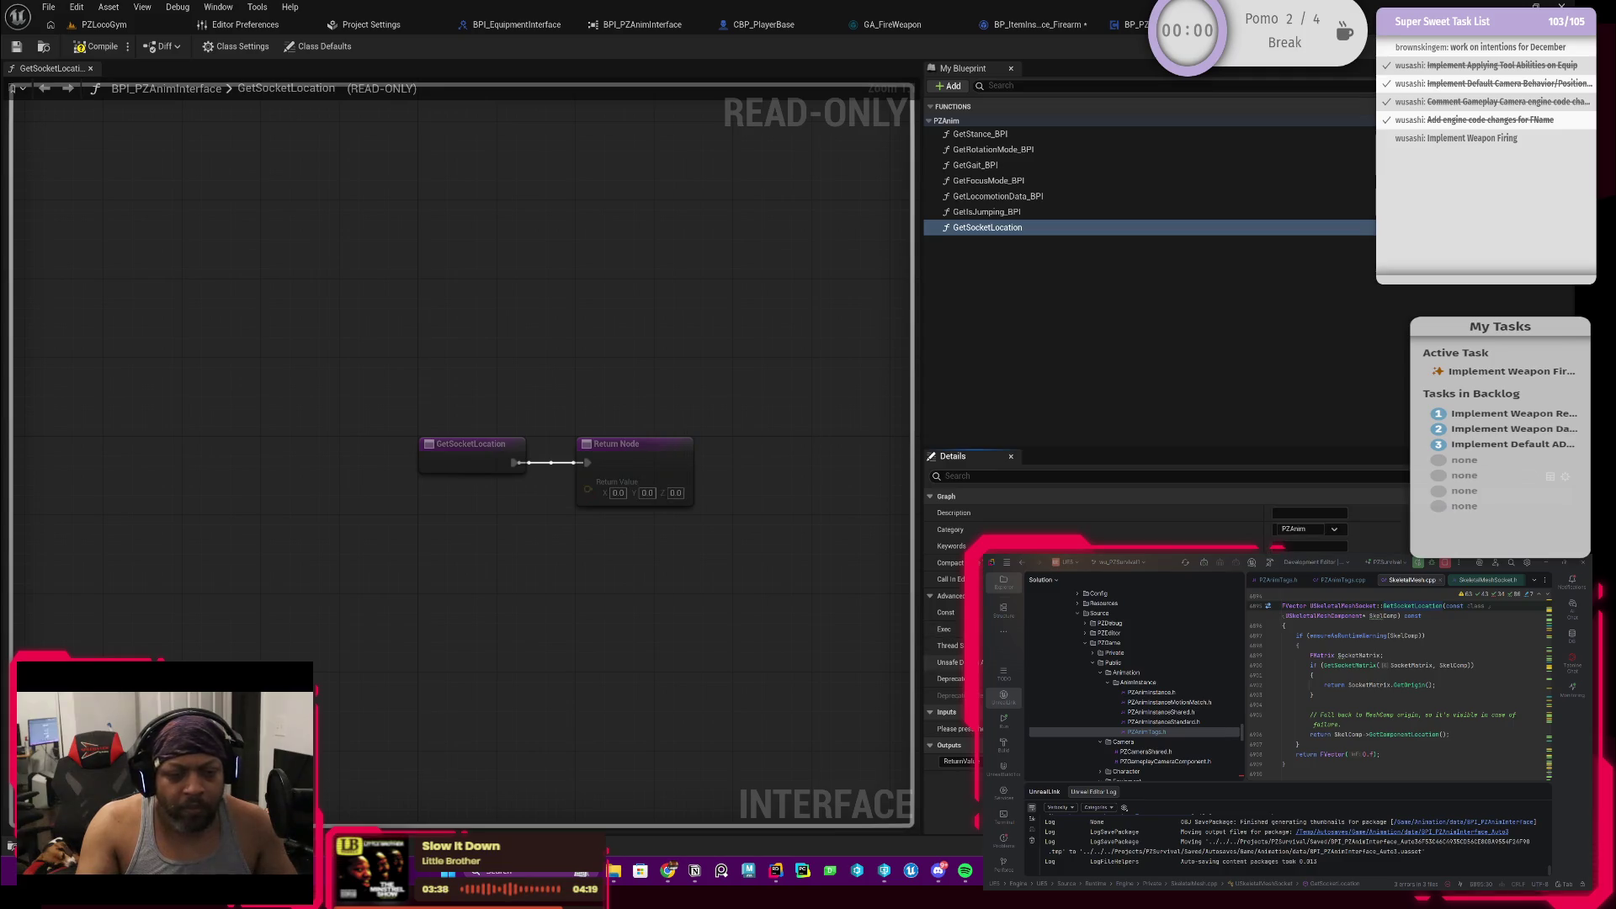
click(86, 46)
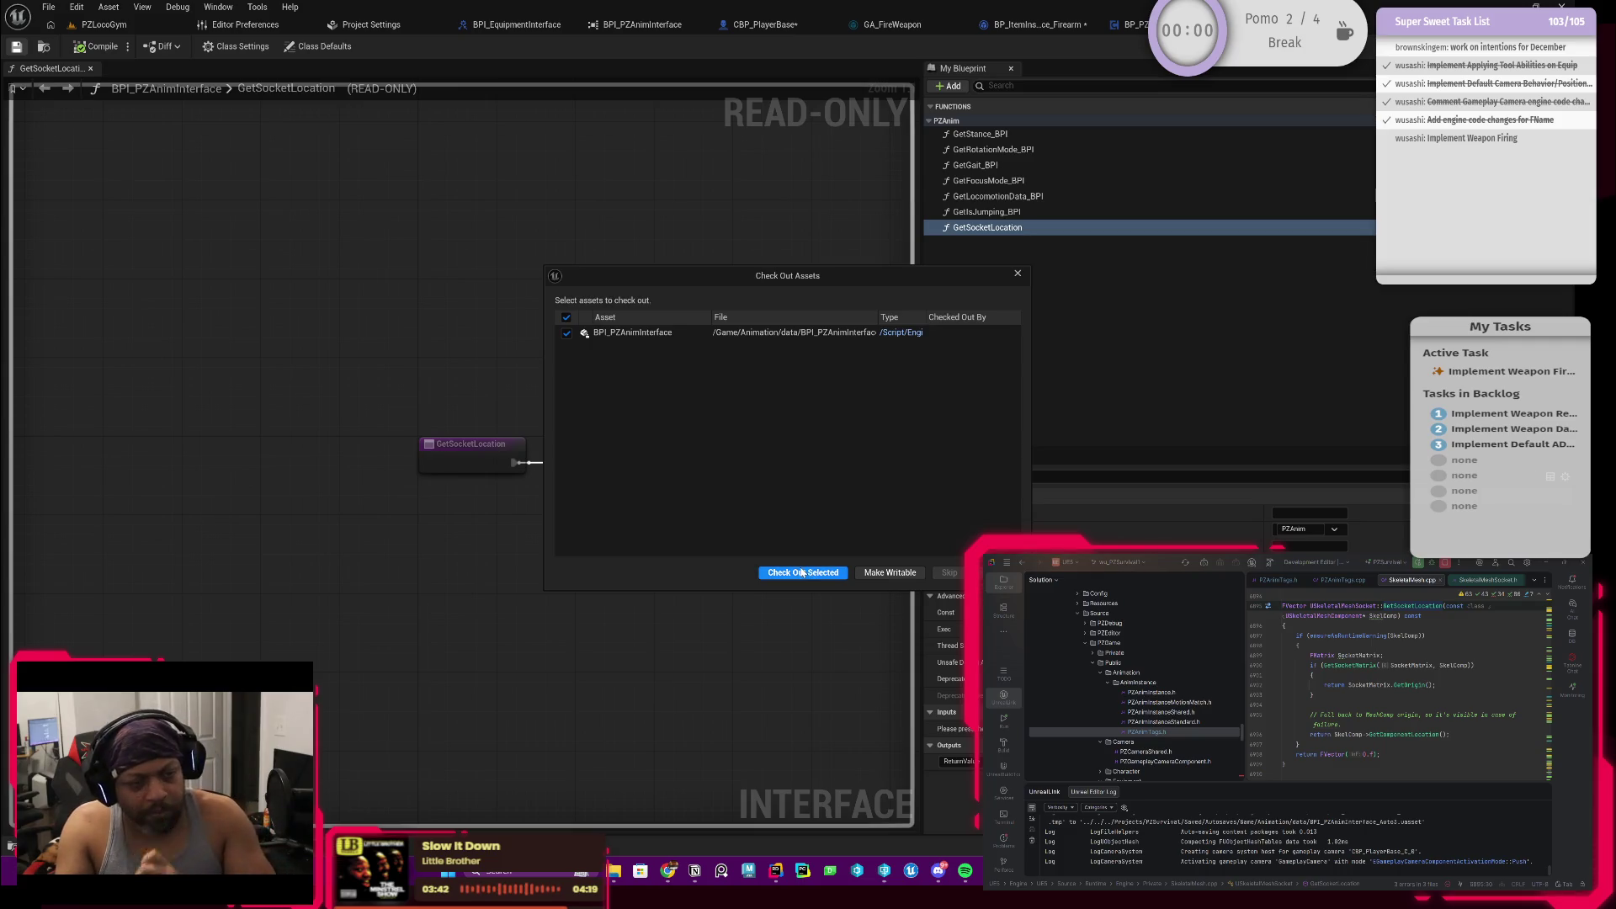
click(804, 575)
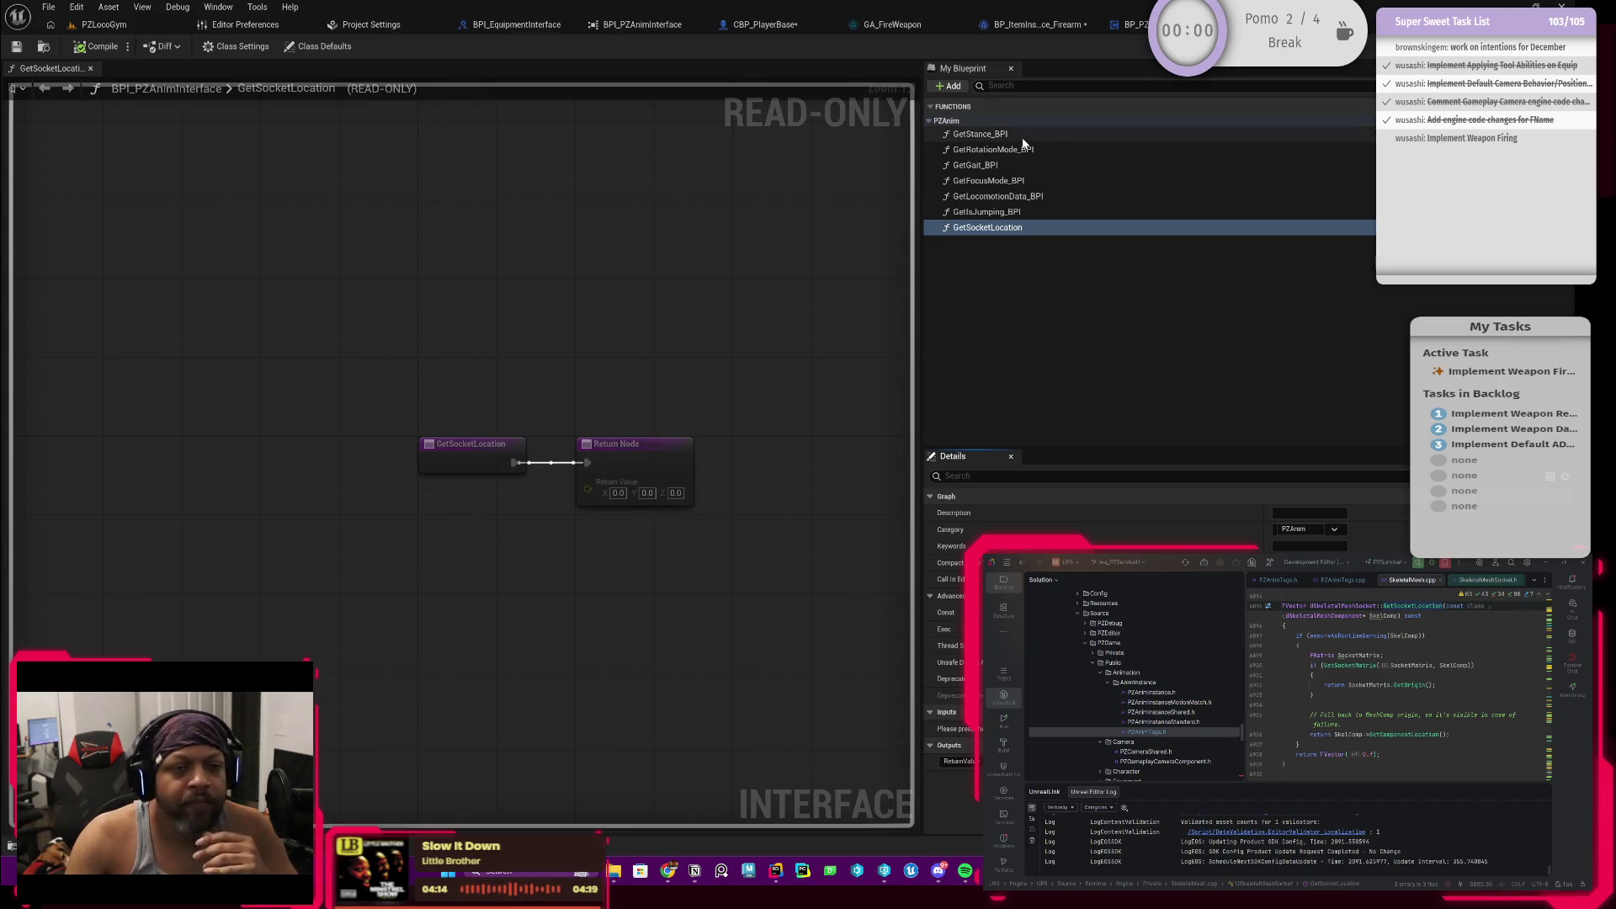
Step: Switch to CBP_PlayerBase and expand its PZAnim interface function group
click(766, 25)
scroll(164, 594, down, 4)
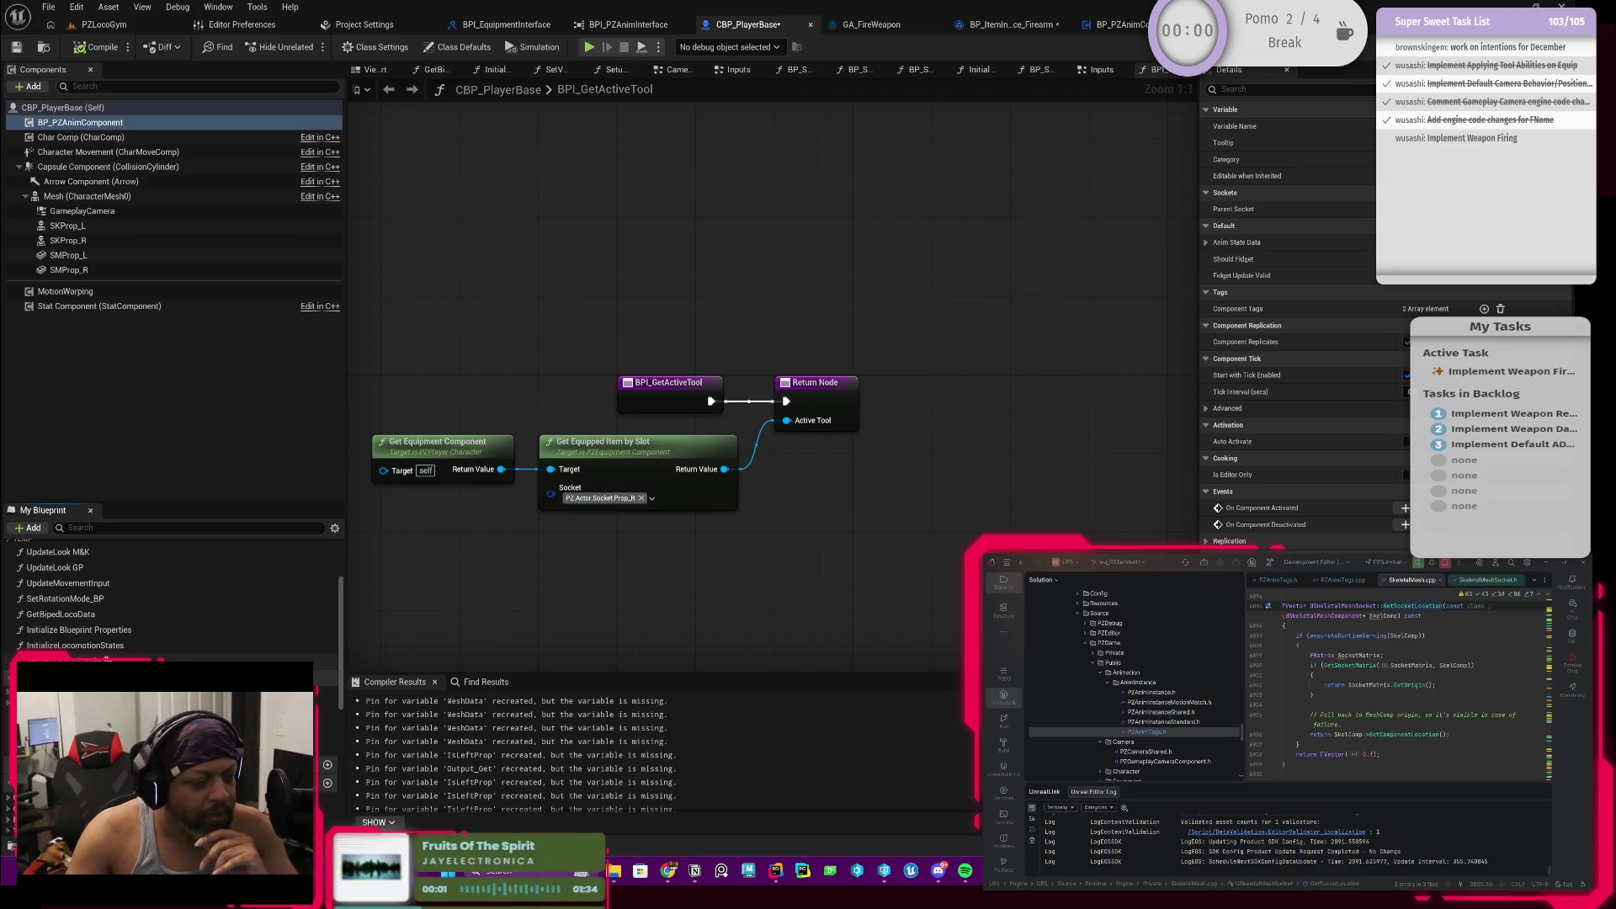
scroll(164, 595, down, 3)
scroll(164, 594, down, 2)
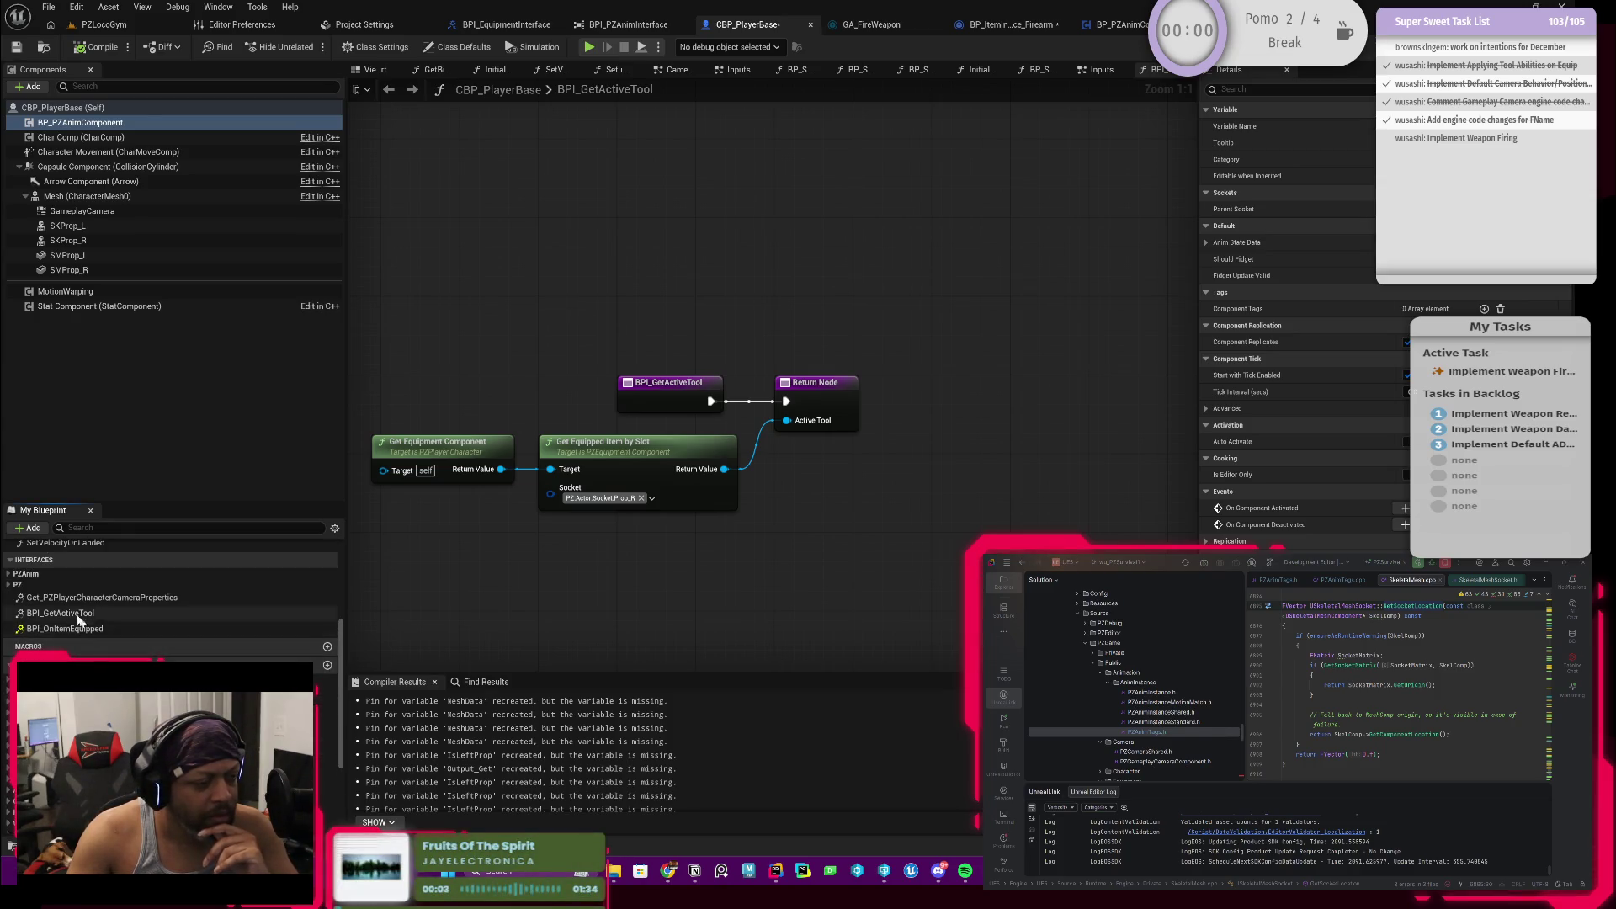
click(10, 573)
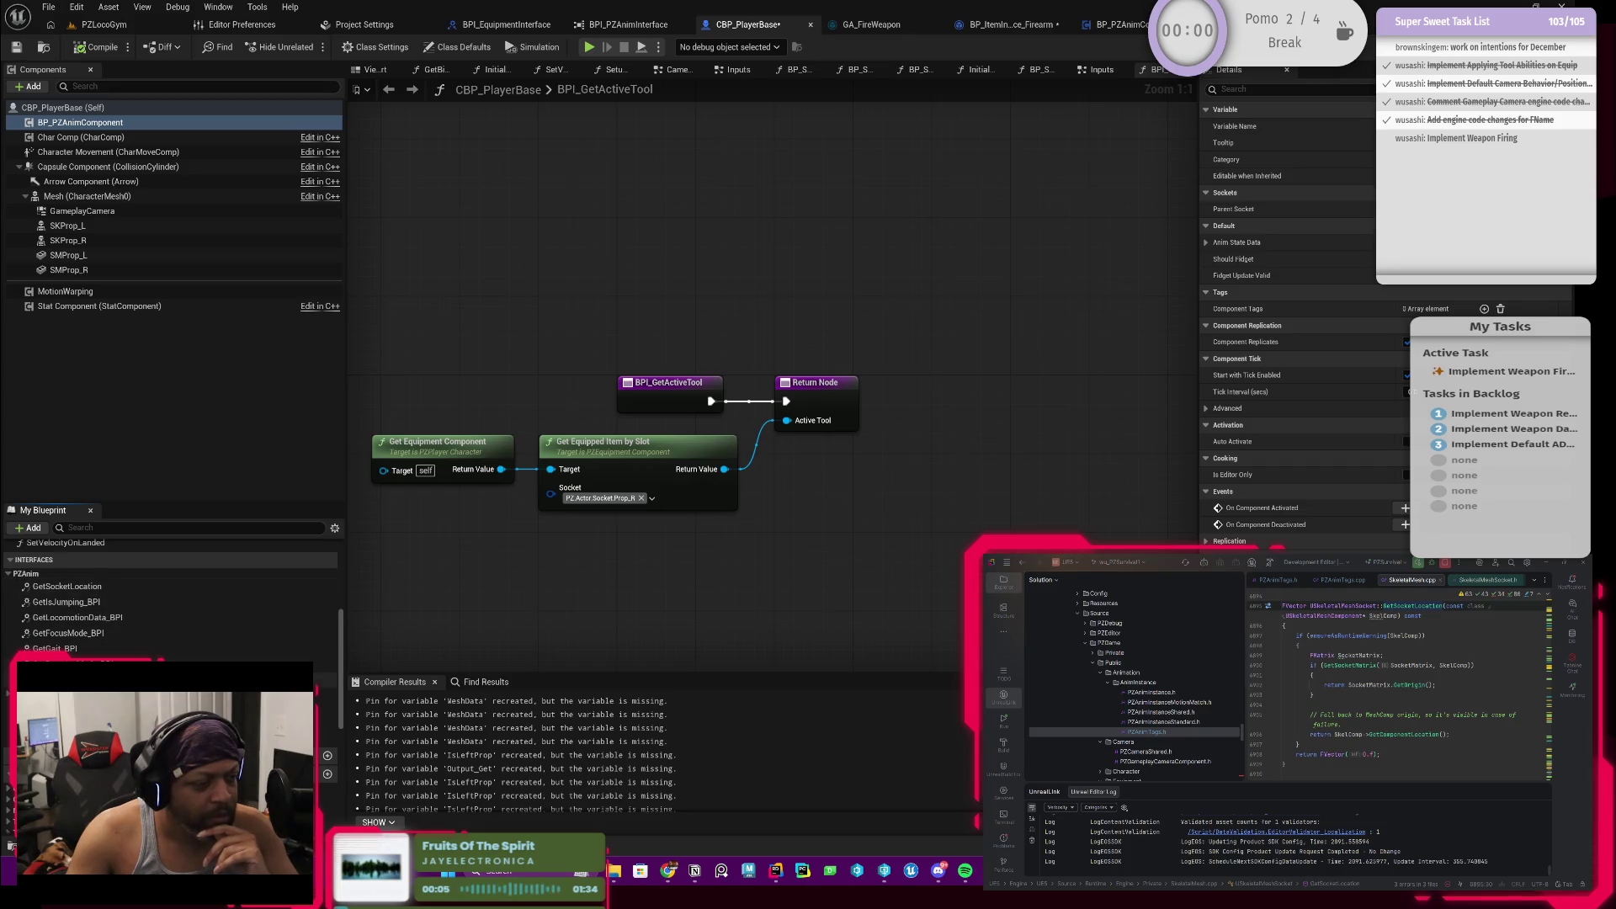
Step: Enter the GetSocketLocation graph and place a BP PZAnim Component reference
double_click(66, 586)
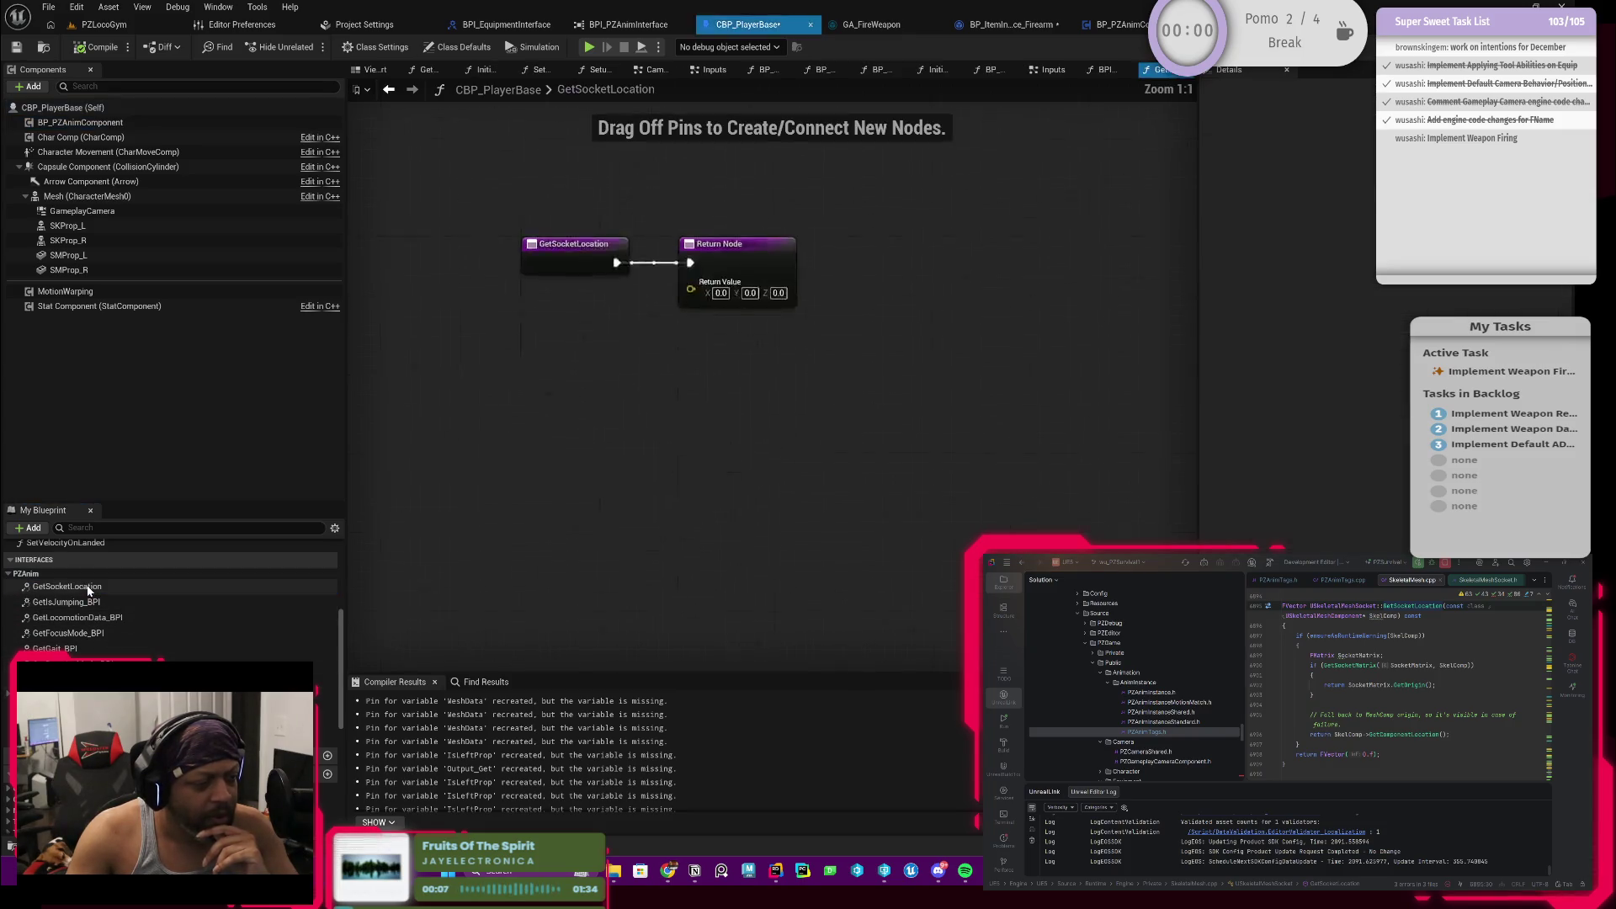
drag(646, 508, 791, 487)
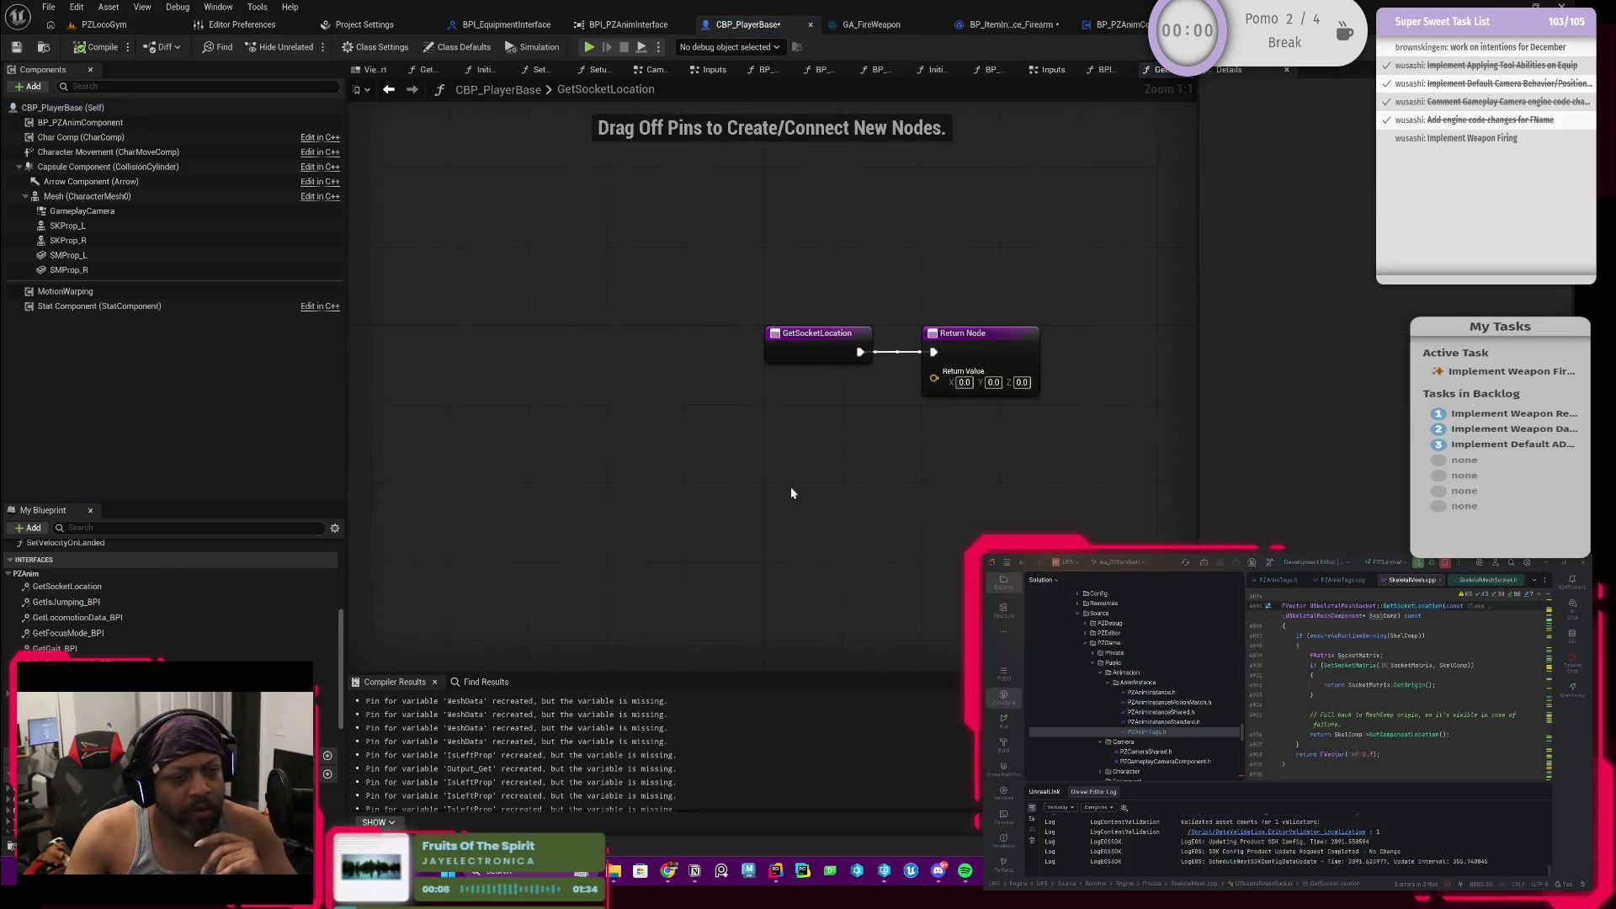
right_click(635, 445)
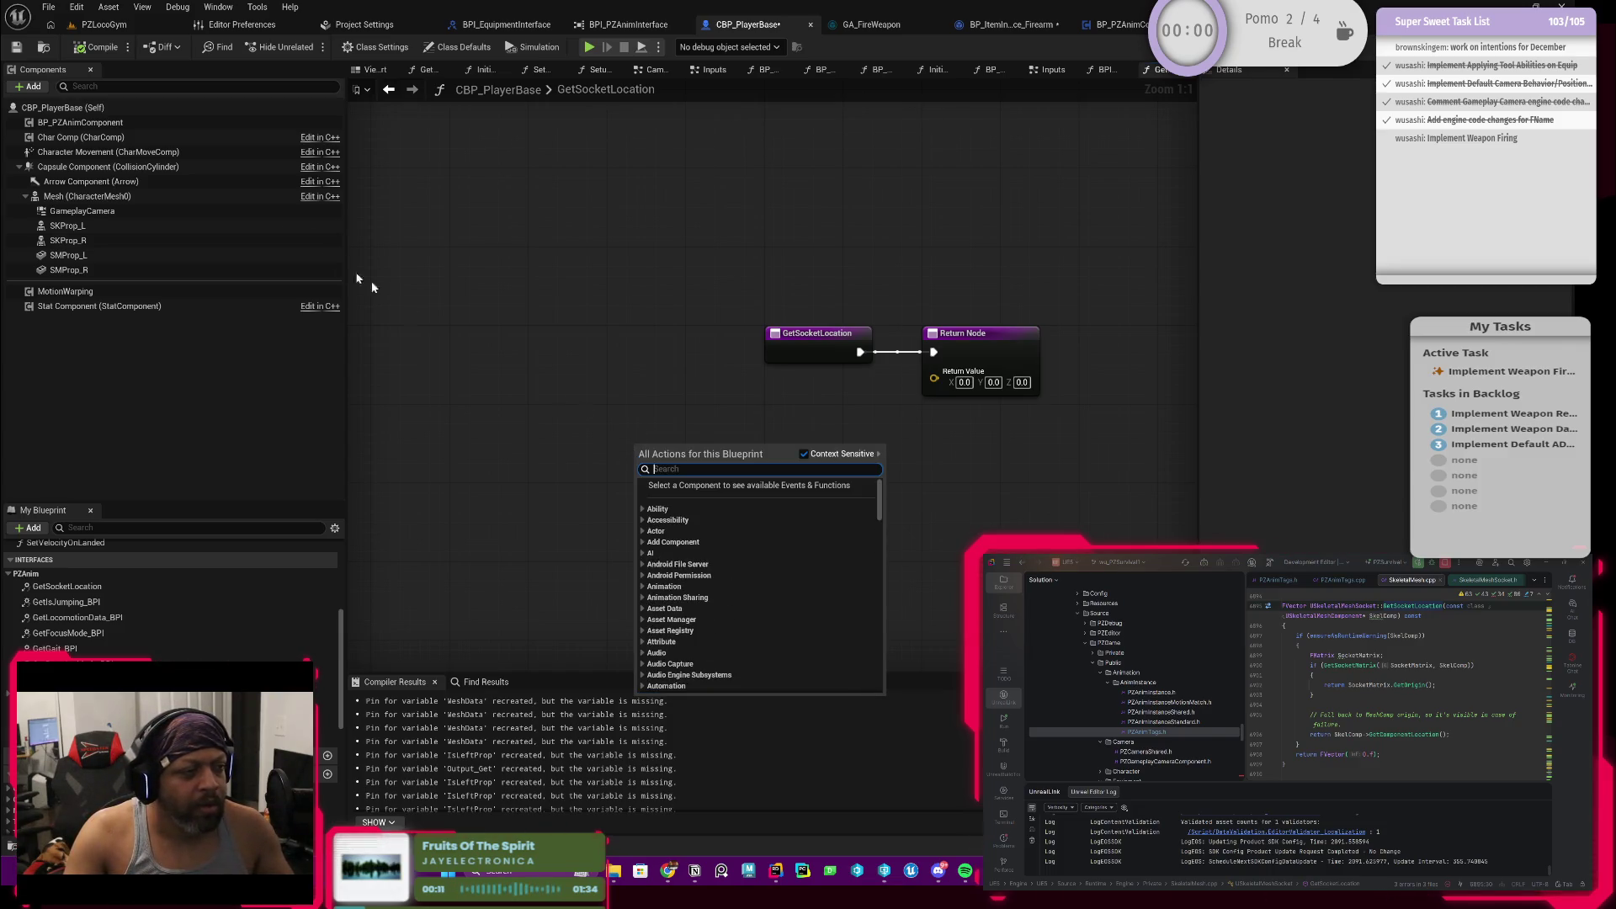
mouse_move(80, 121)
mouse_down()
mouse_move(735, 436)
mouse_move(632, 414)
mouse_move(727, 459)
mouse_up()
text(get so)
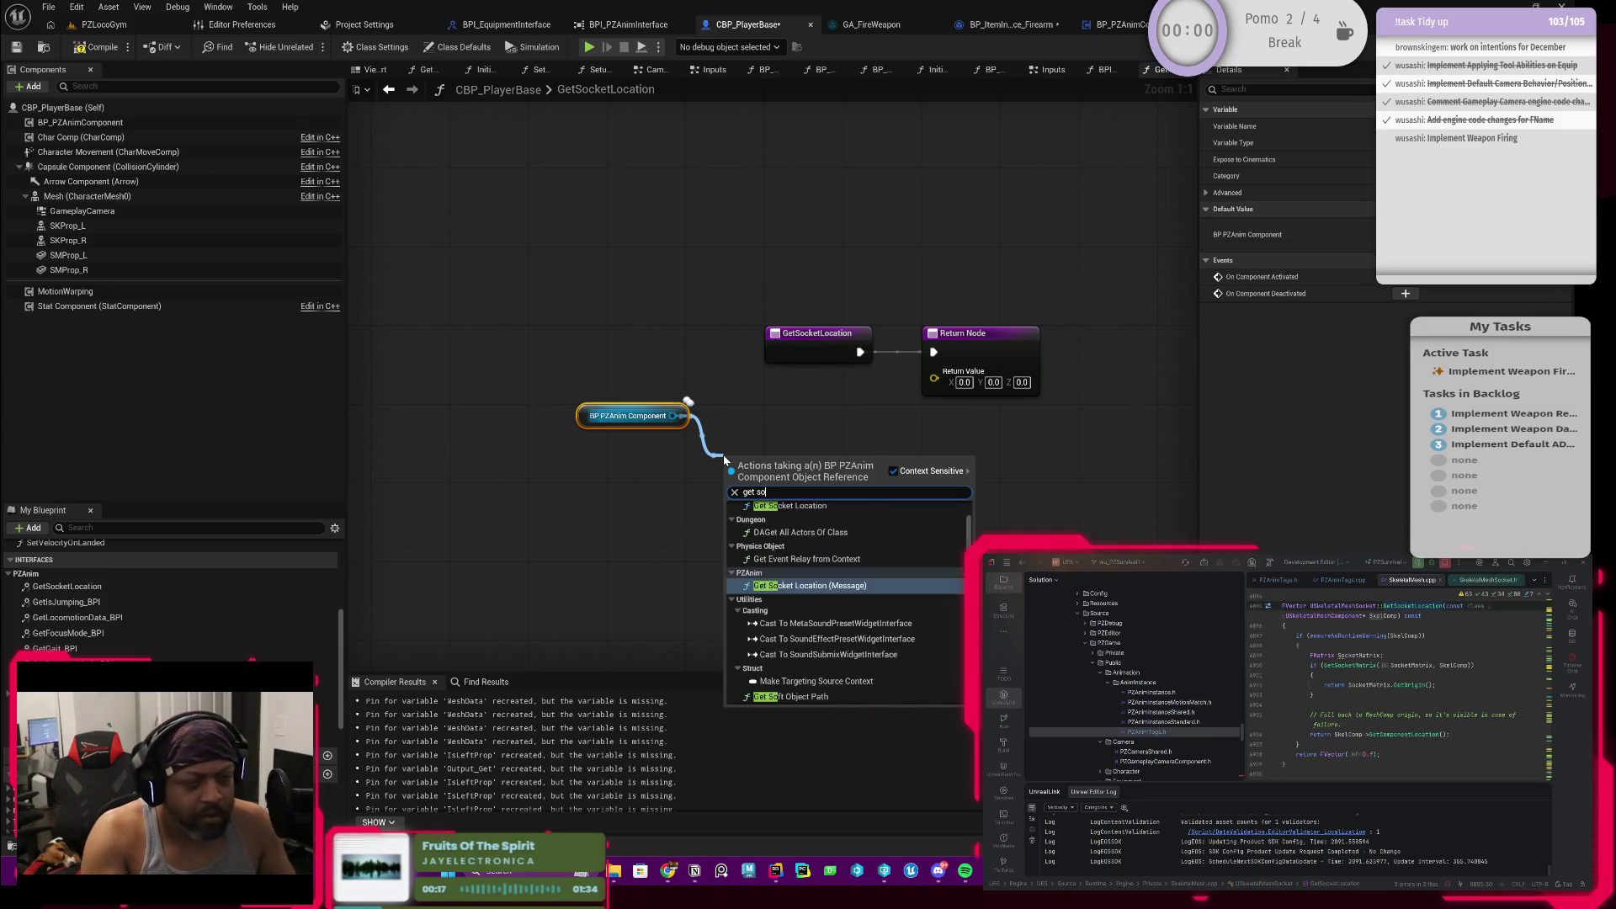
Step: Add a Get Socket Location call on the component and jump into its function definition
key(Up)
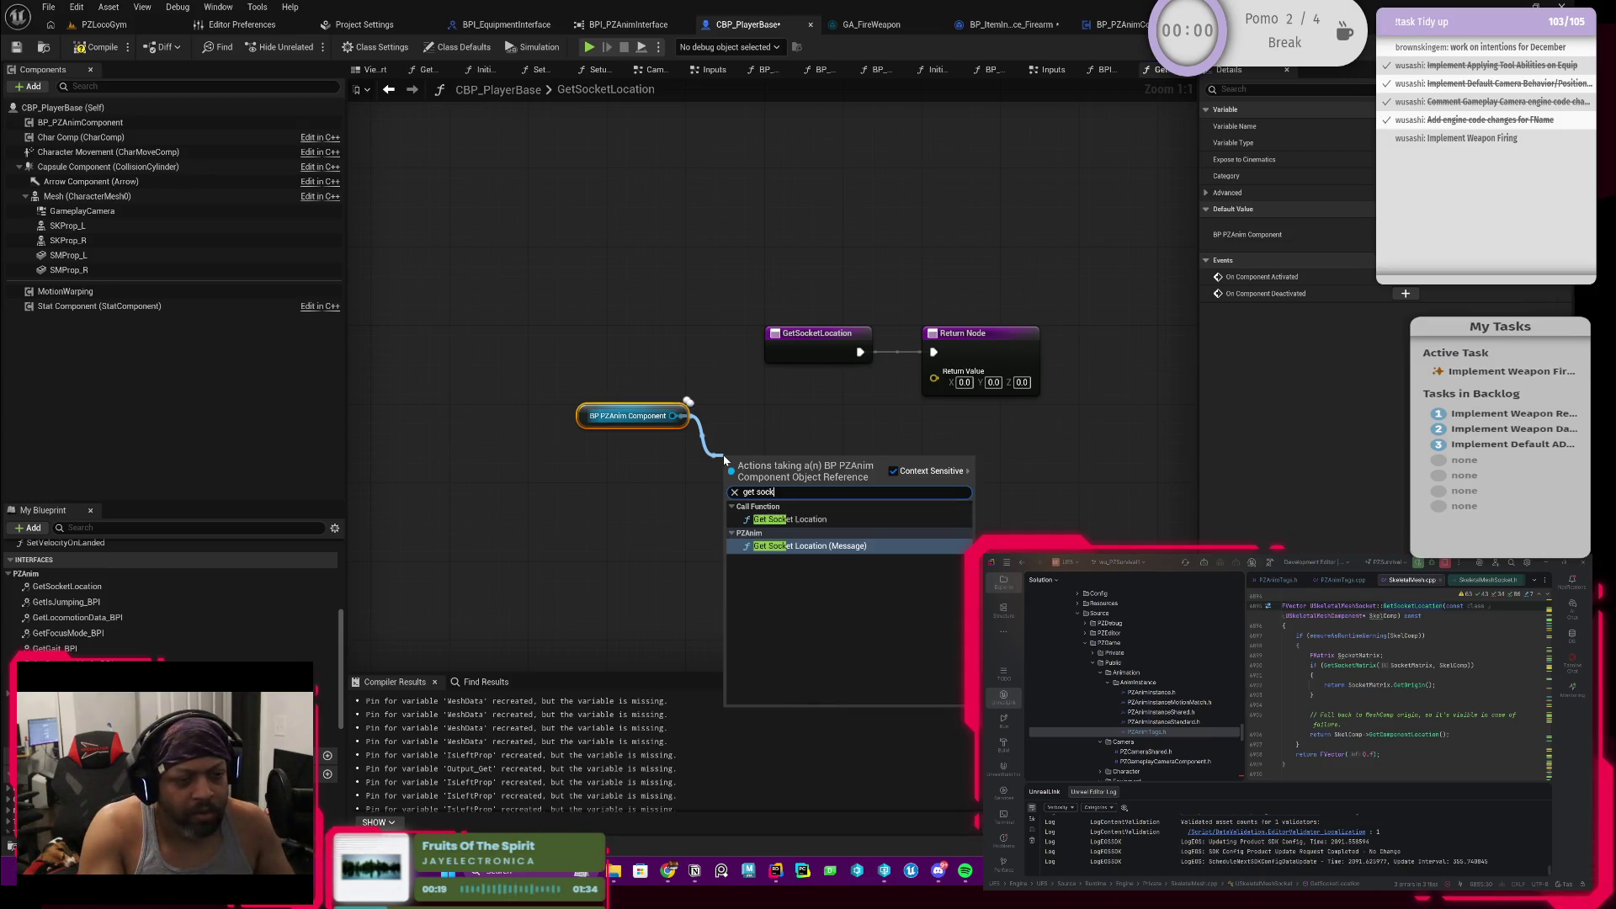
key(Return)
drag(796, 427, 833, 424)
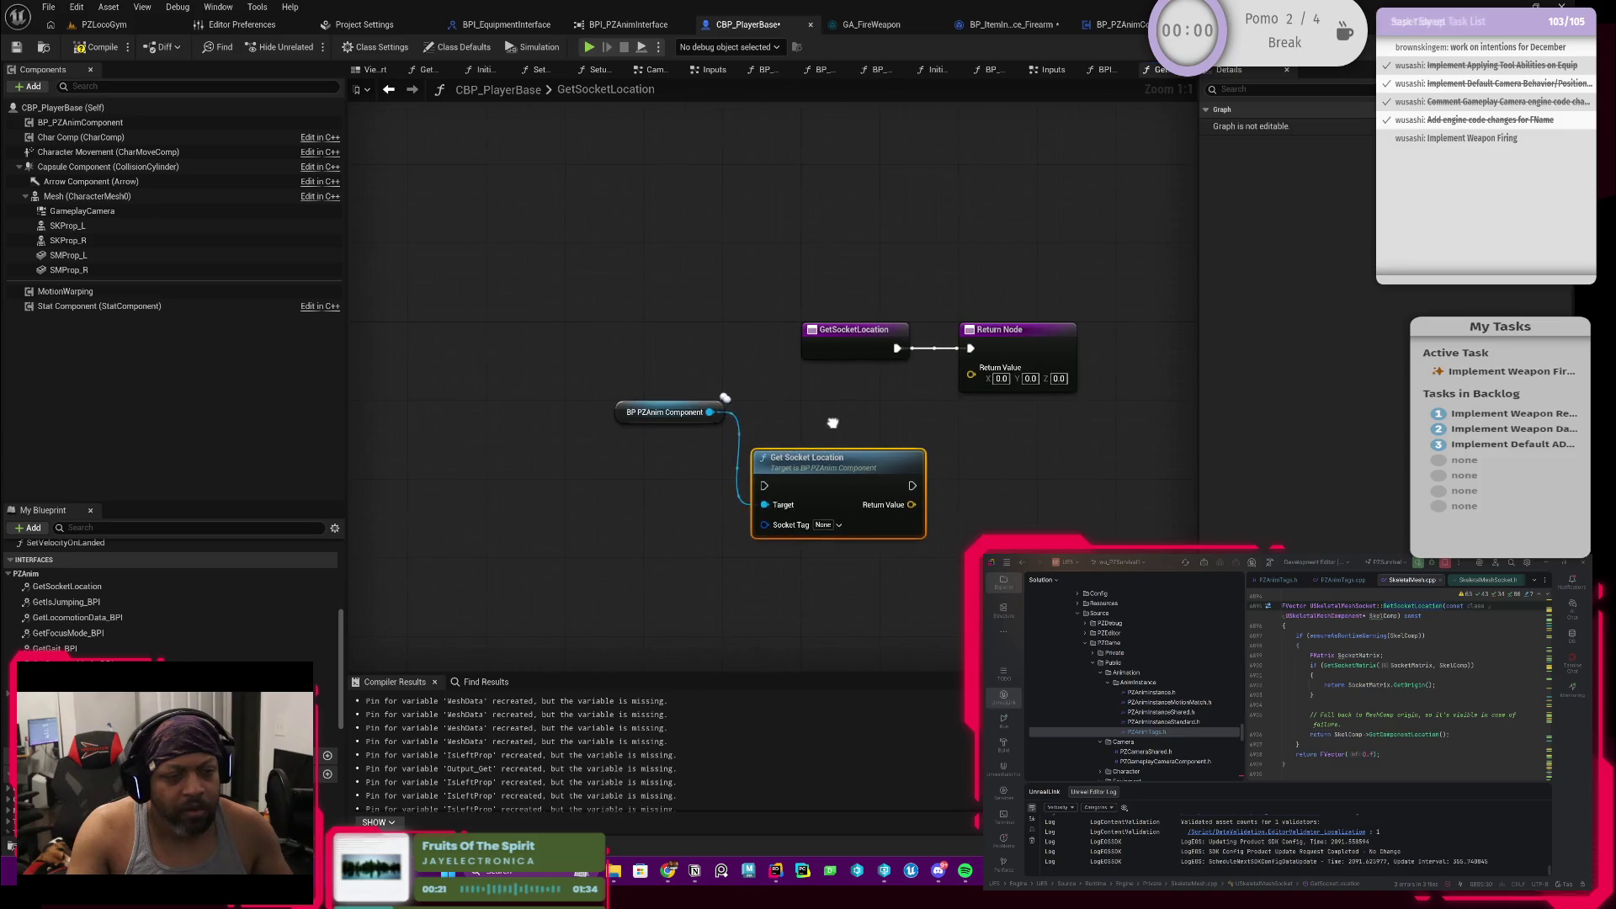
double_click(831, 466)
Step: Mark BP_PZAnimComponent's GetSocketLocation function entry as Const
right_click(935, 322)
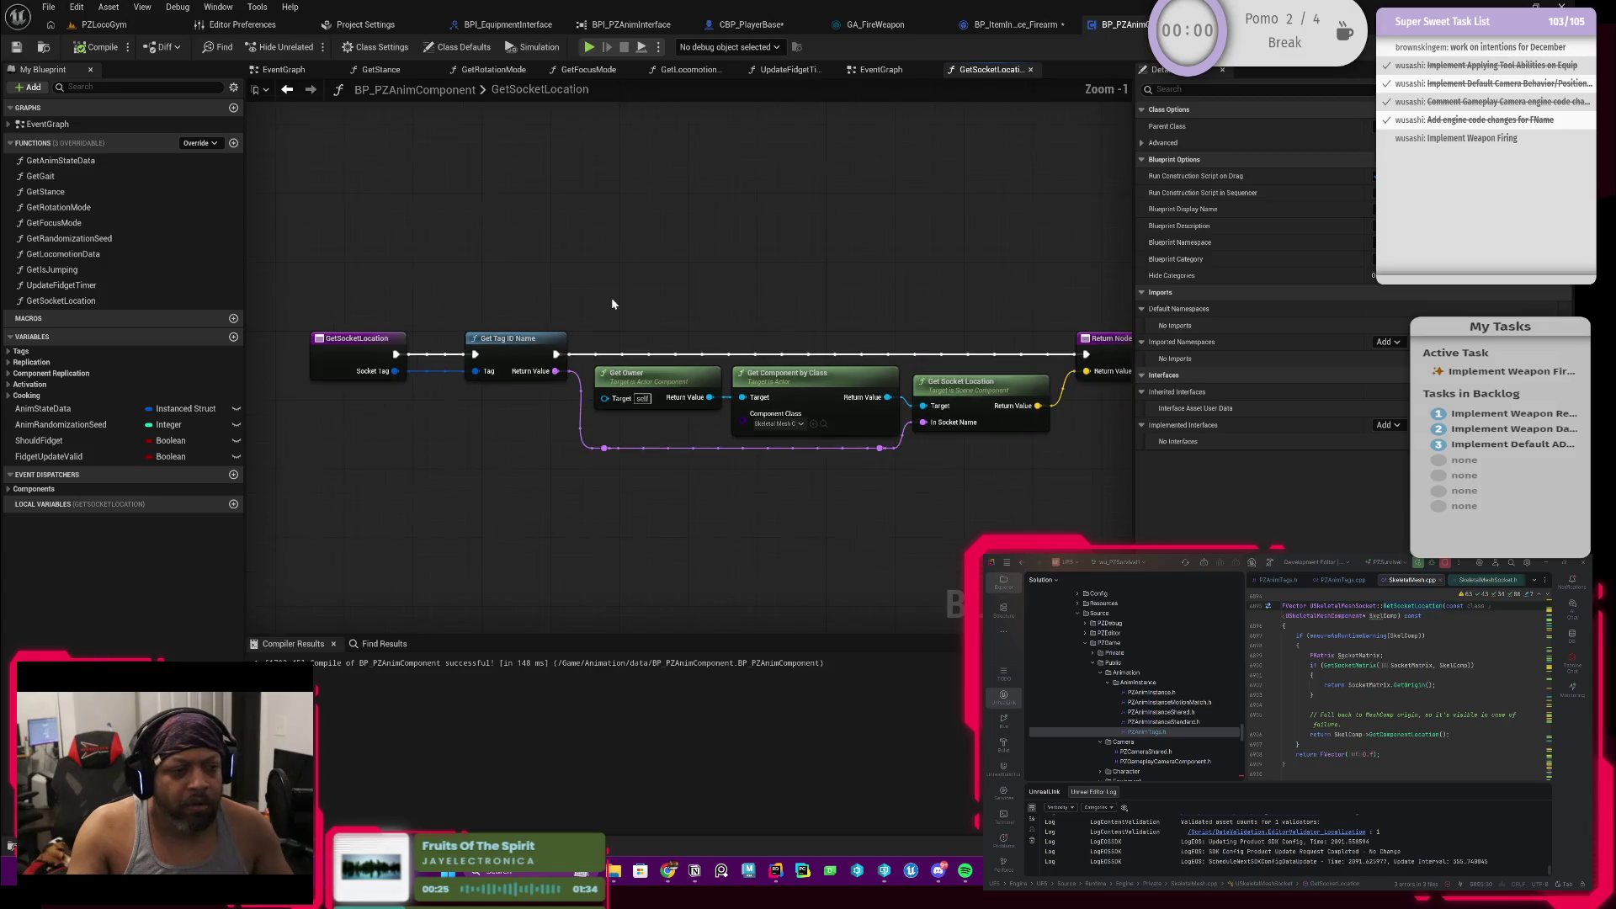
click(374, 356)
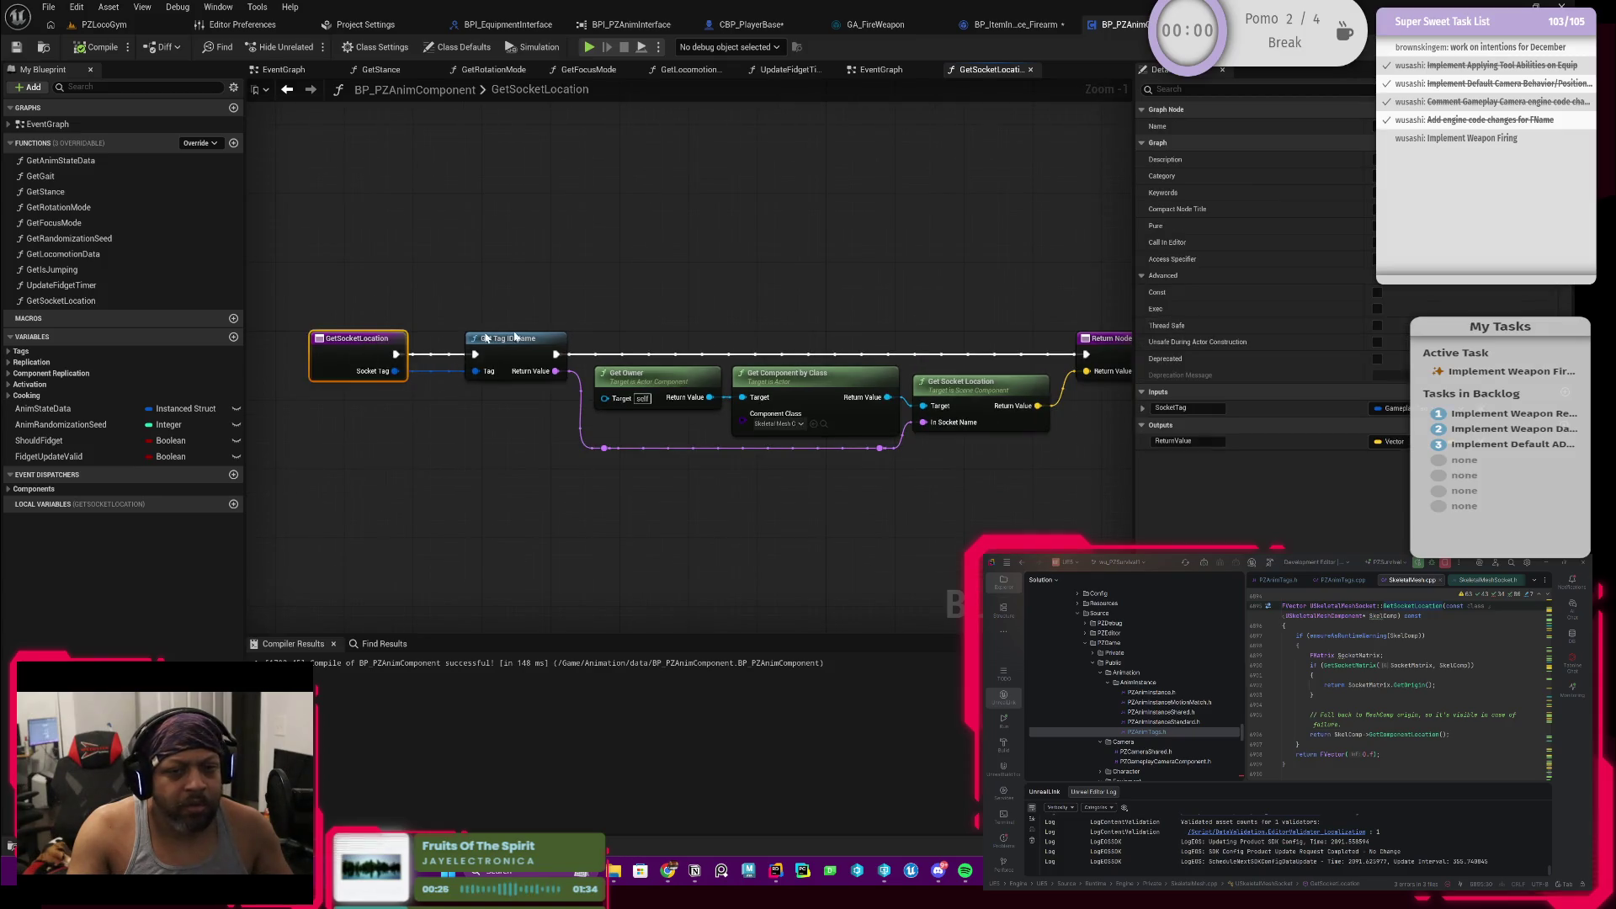
click(1378, 294)
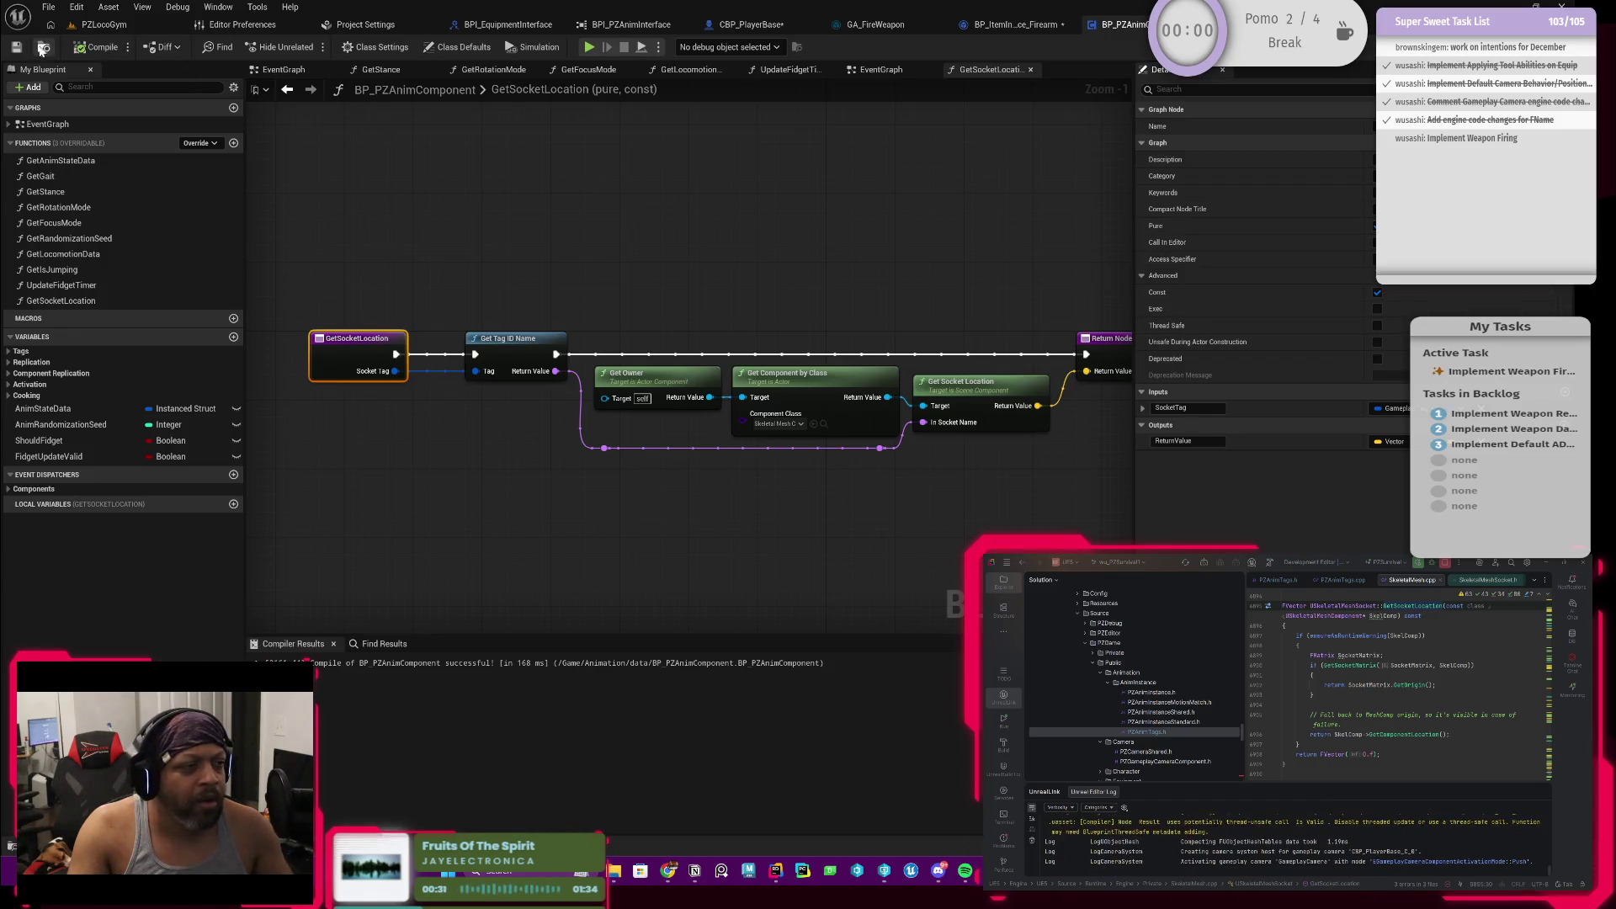
Step: Step back through the firearm and interface tabs to CBP_PlayerBase's GetSocketLocation graph
click(1112, 25)
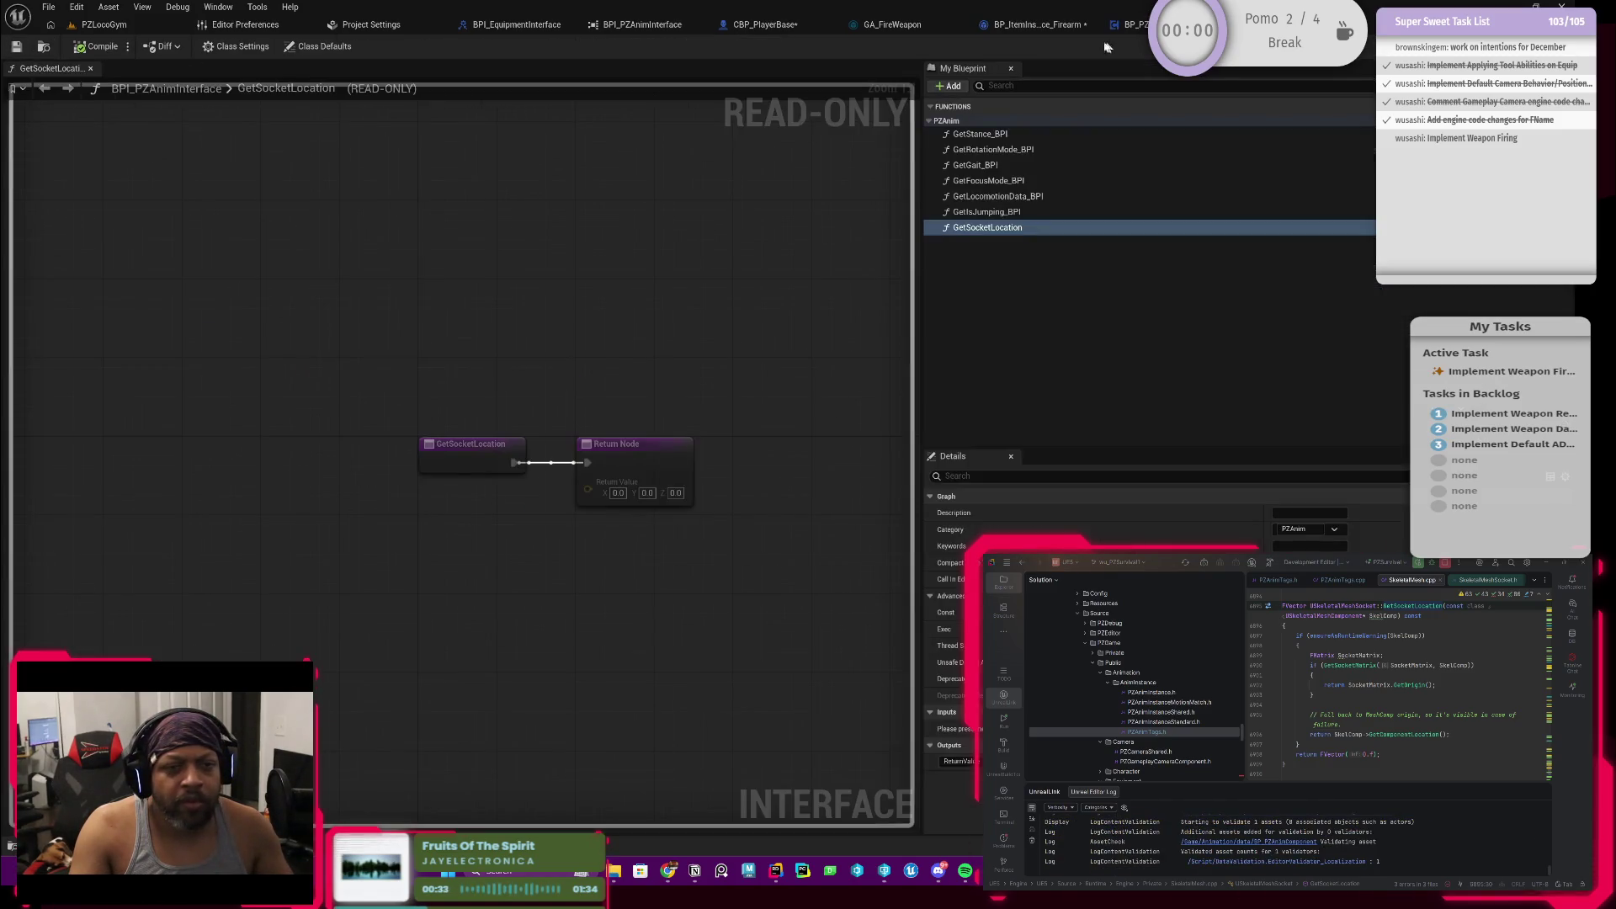
click(998, 24)
click(748, 25)
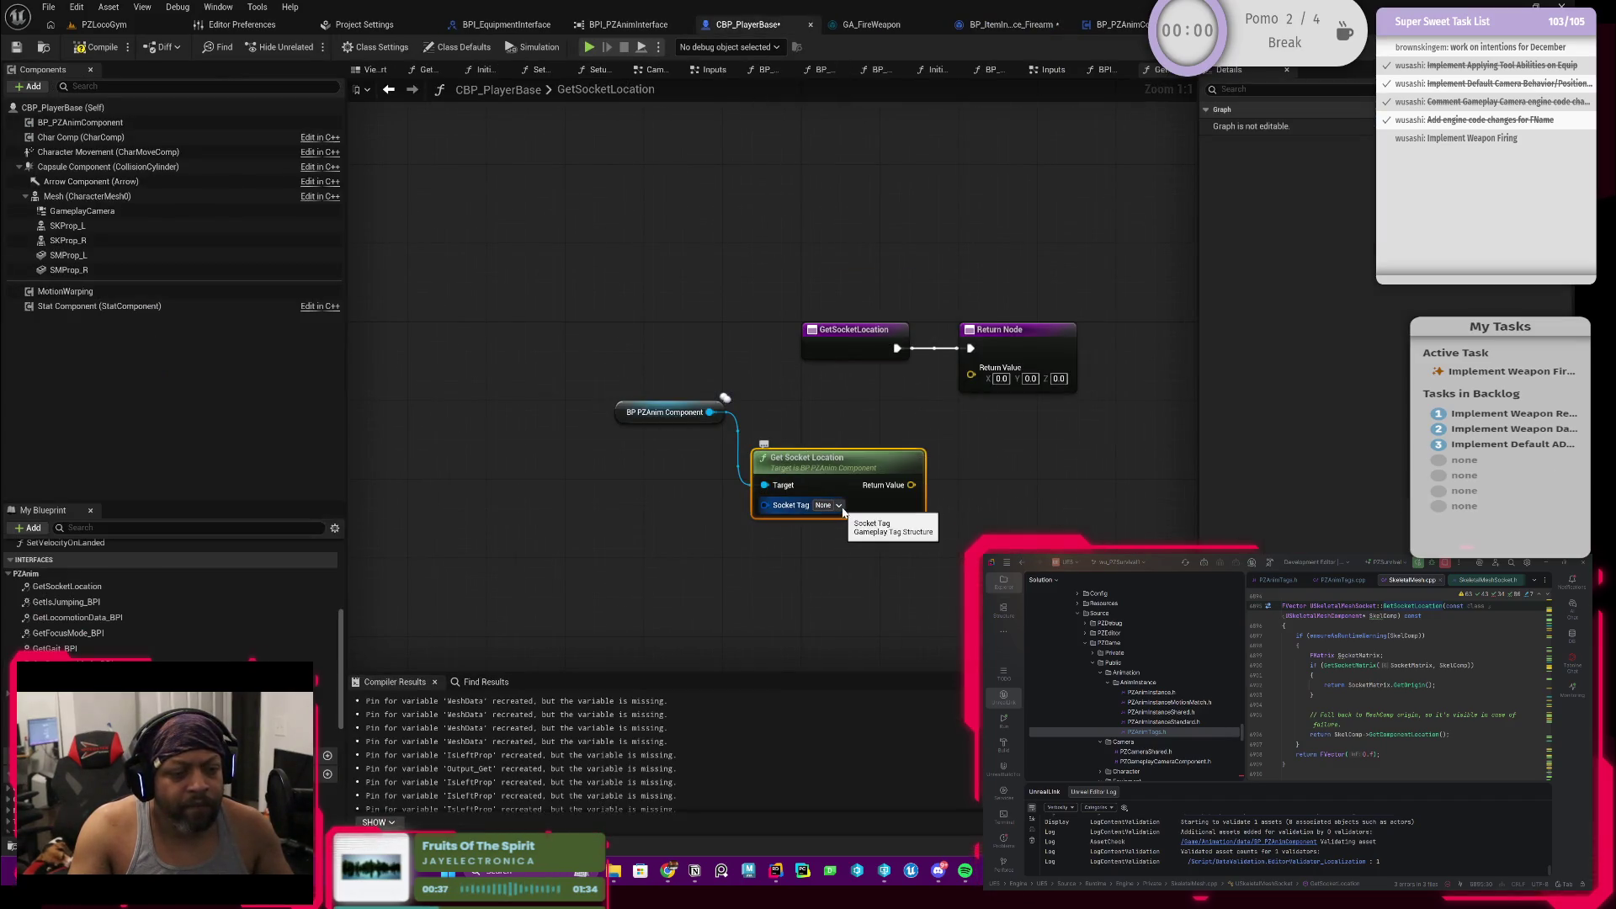
Step: Rearrange the component and entry nodes and attempt a Socket Tag connection to the entry
drag(620, 409, 761, 443)
drag(834, 342, 616, 350)
scroll(708, 405, up, 1)
drag(763, 505, 689, 369)
click(647, 366)
click(638, 331)
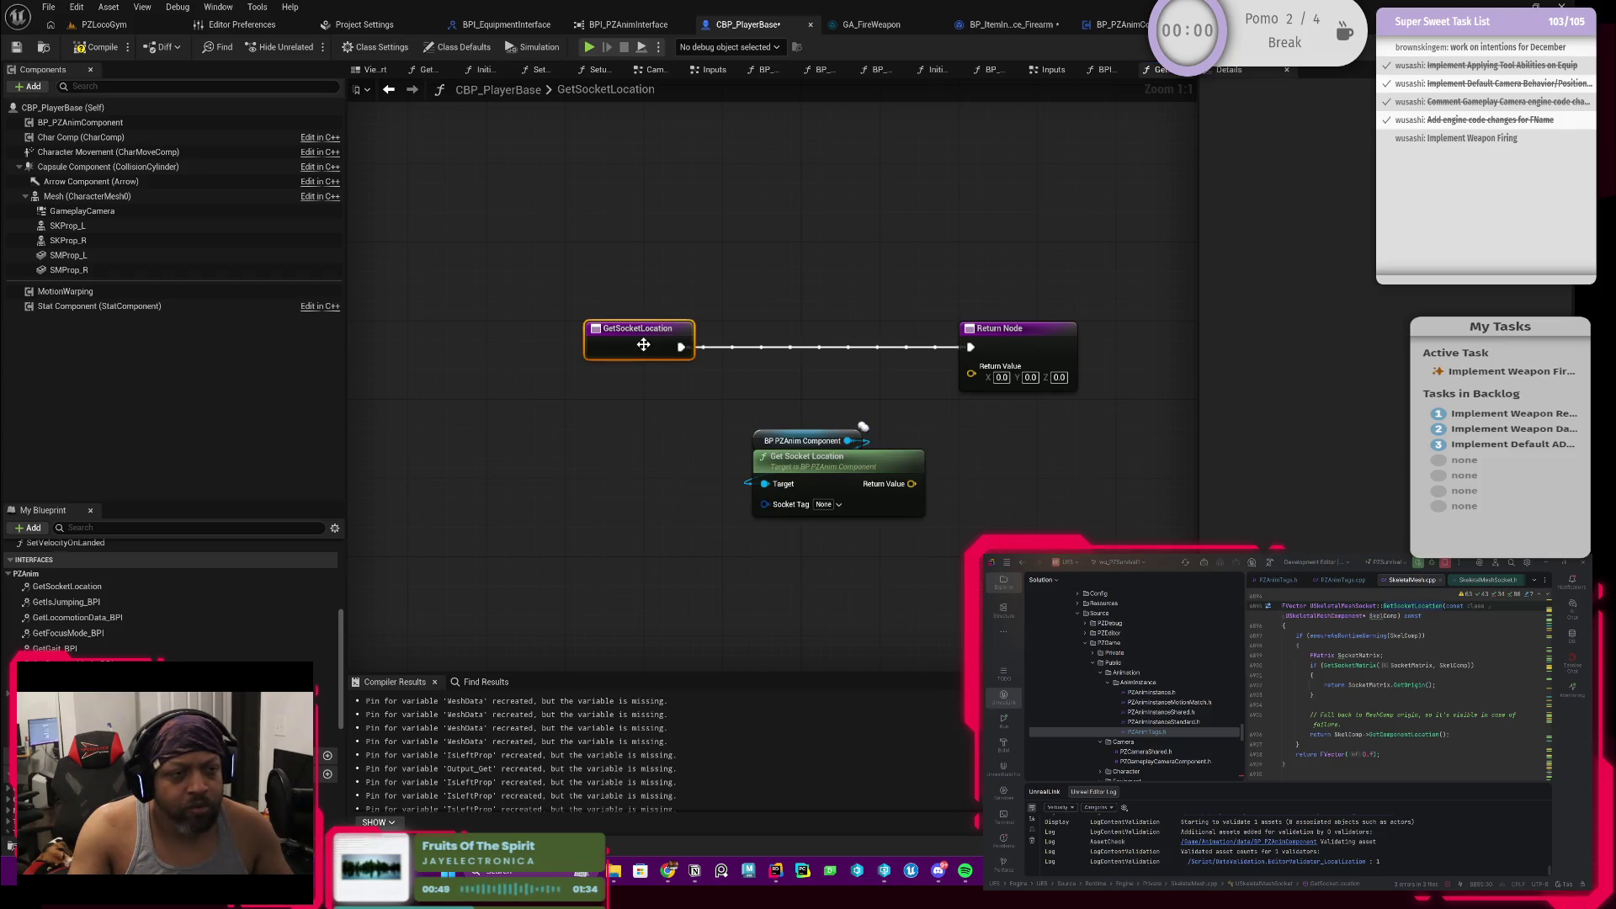
click(987, 331)
click(638, 340)
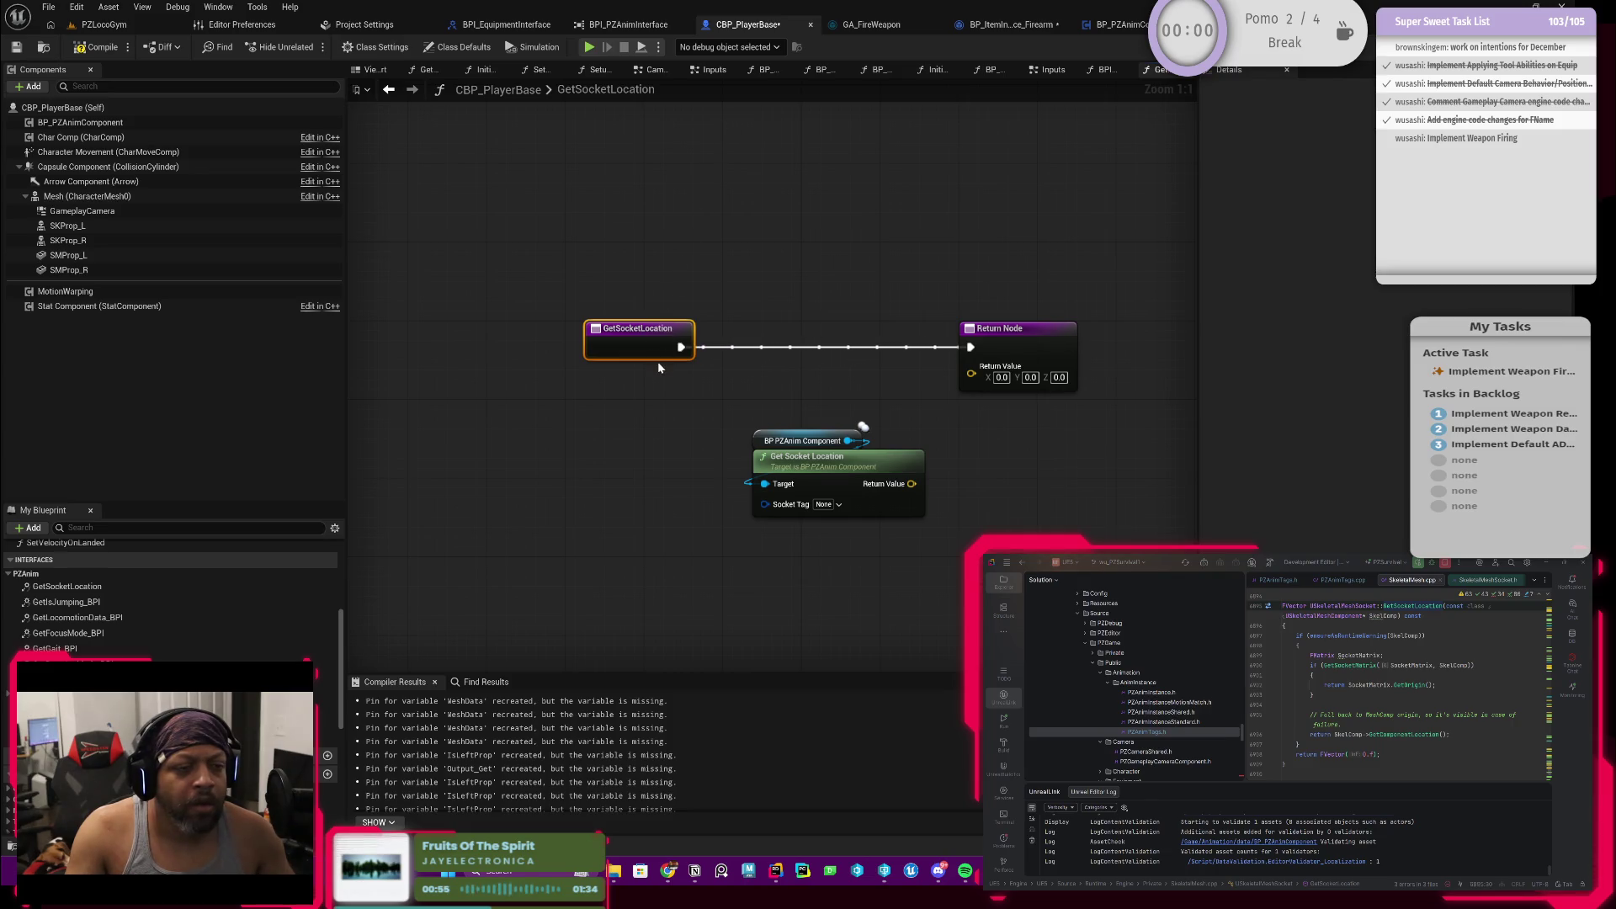
Step: Retry and abandon the Socket Tag wire, then jump to the interface's GetSocketLocation definition
drag(761, 504, 680, 361)
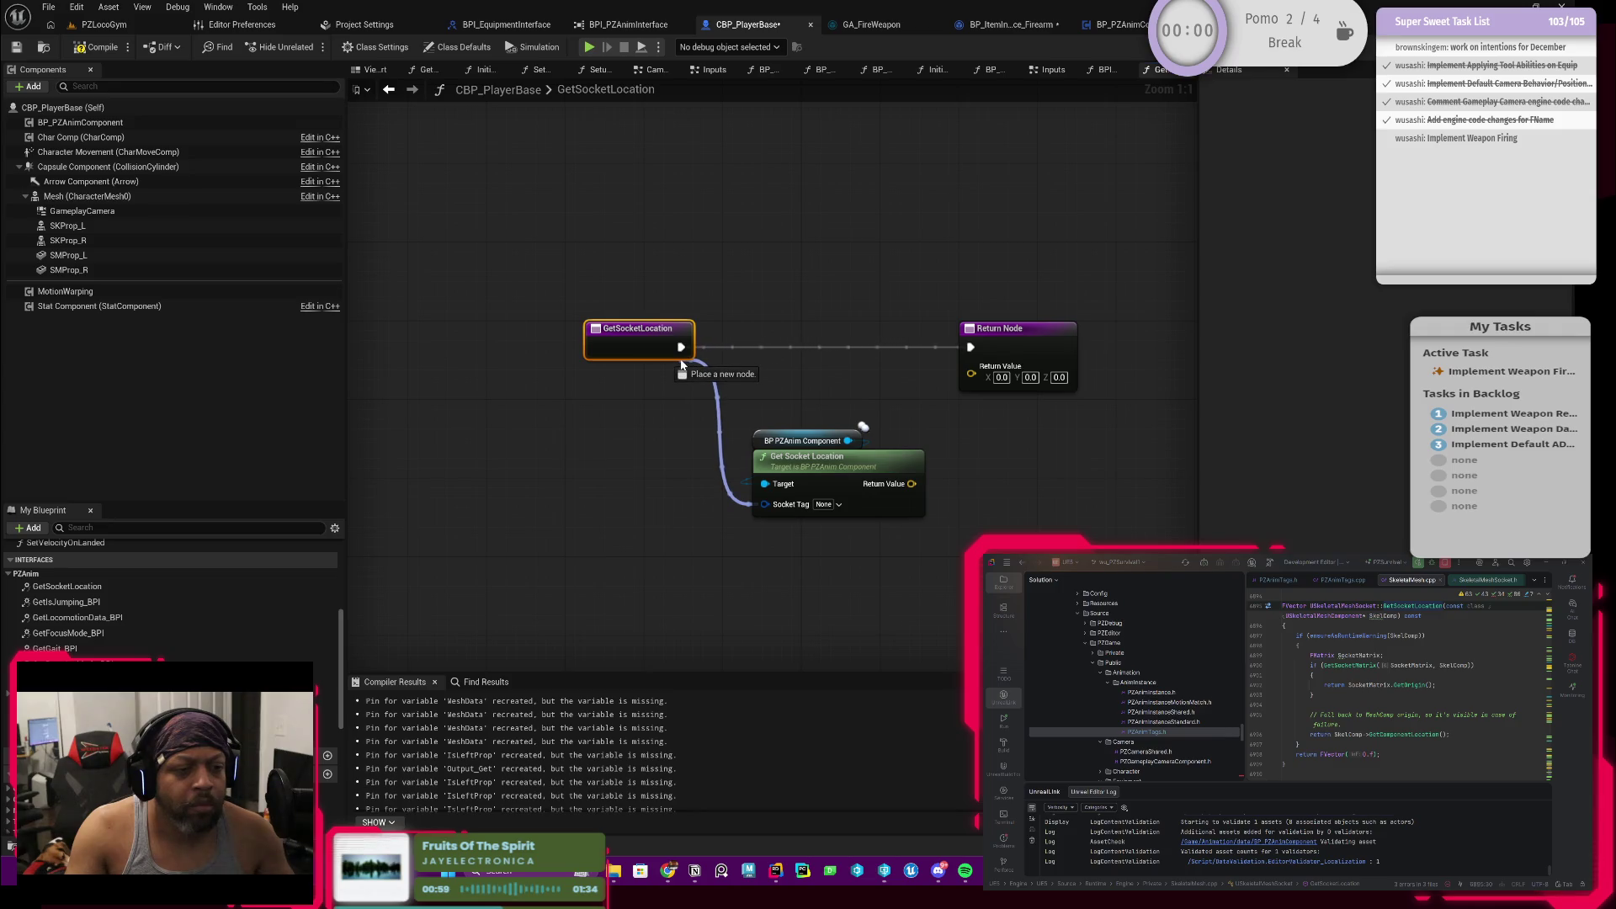
drag(681, 362, 681, 366)
click(651, 347)
click(1015, 354)
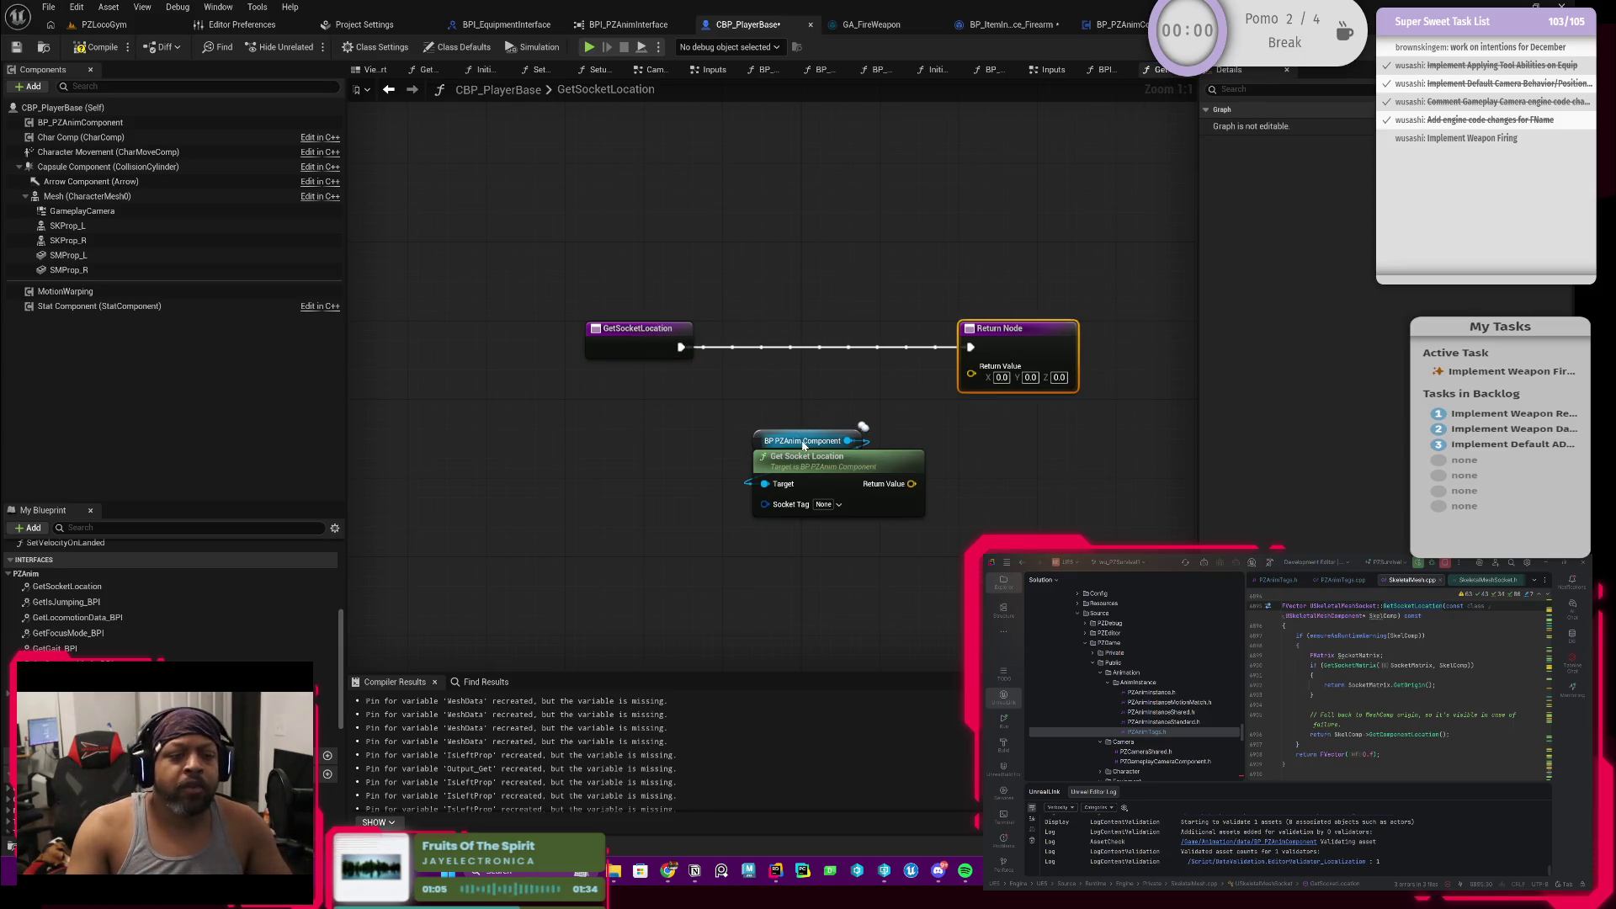
double_click(834, 454)
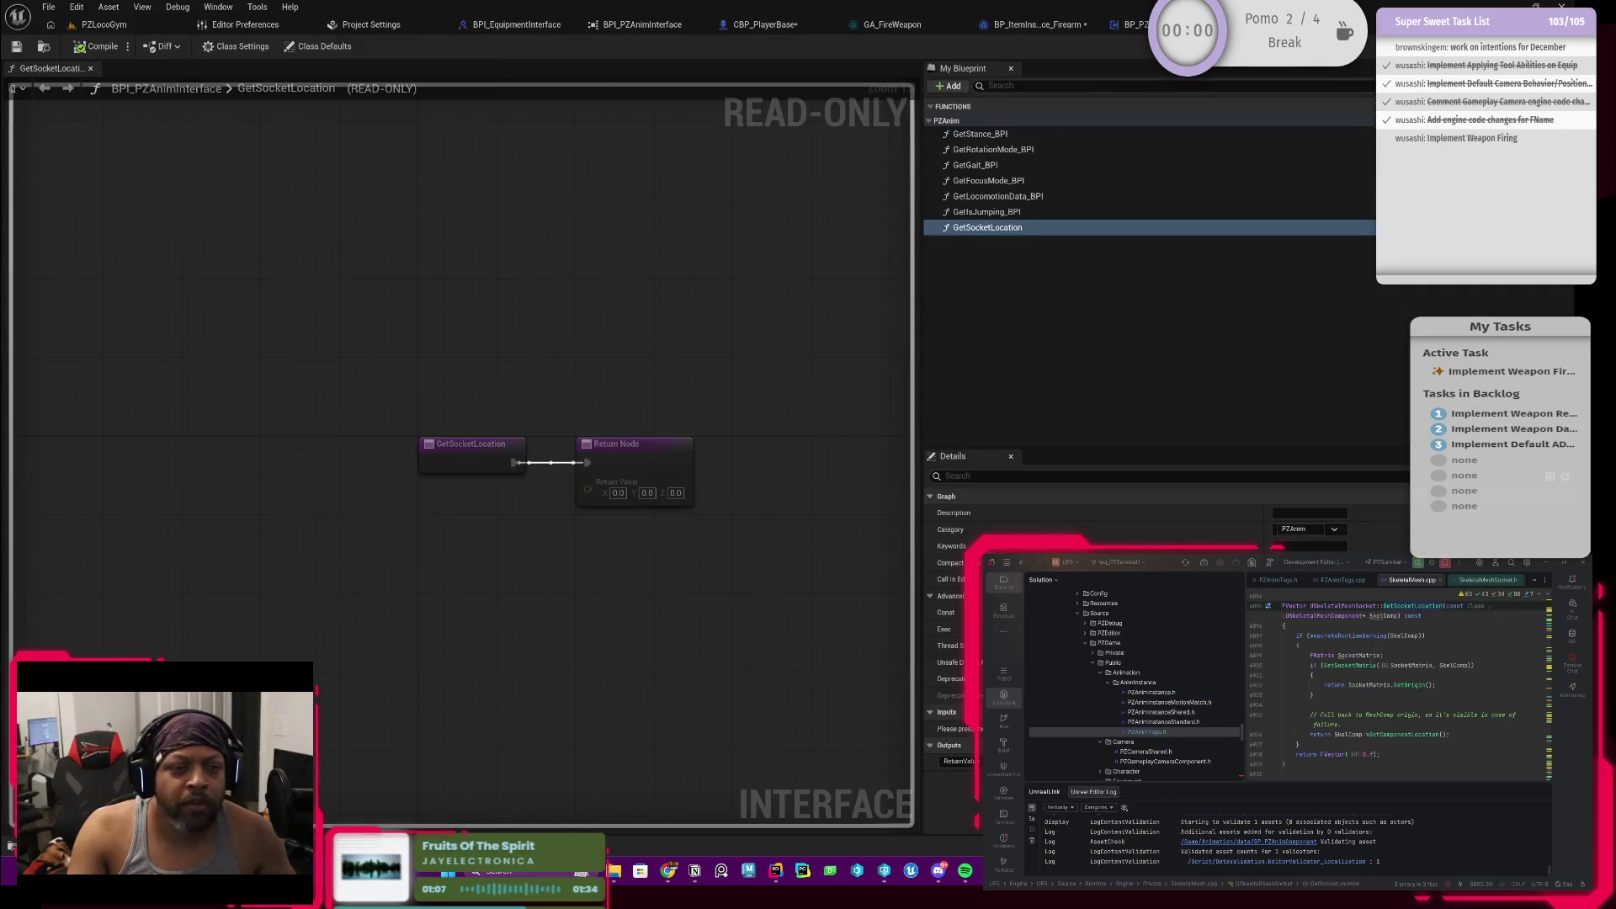
Step: Add a New Param input of Gameplay Tag type to the interface's GetSocketLocation
click(972, 711)
text(Gamepl)
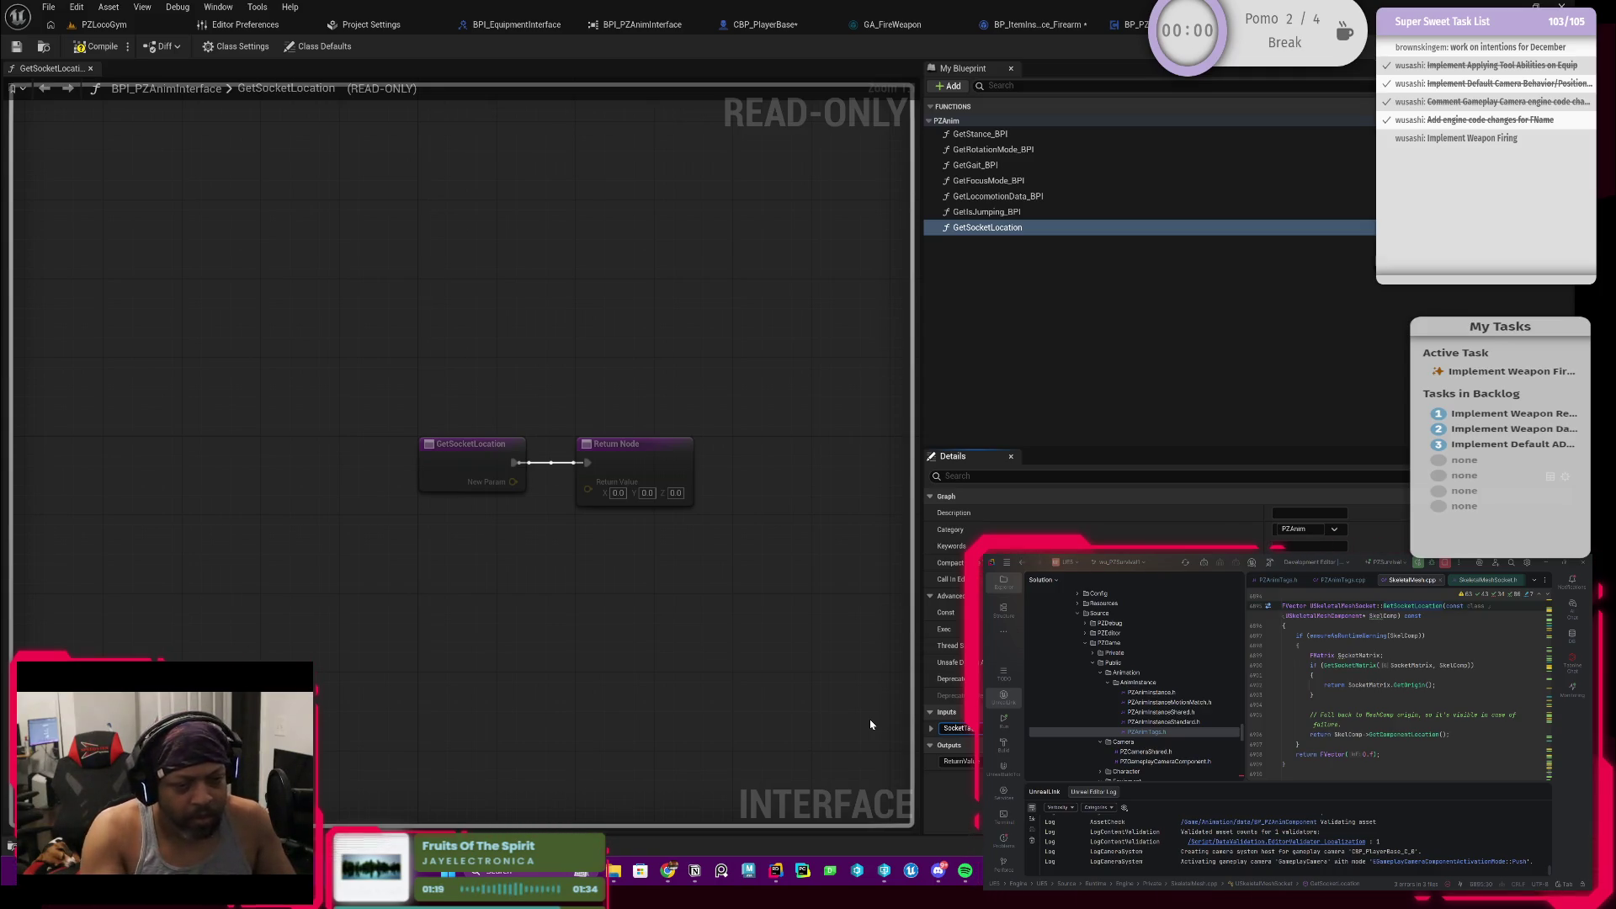
click(1311, 529)
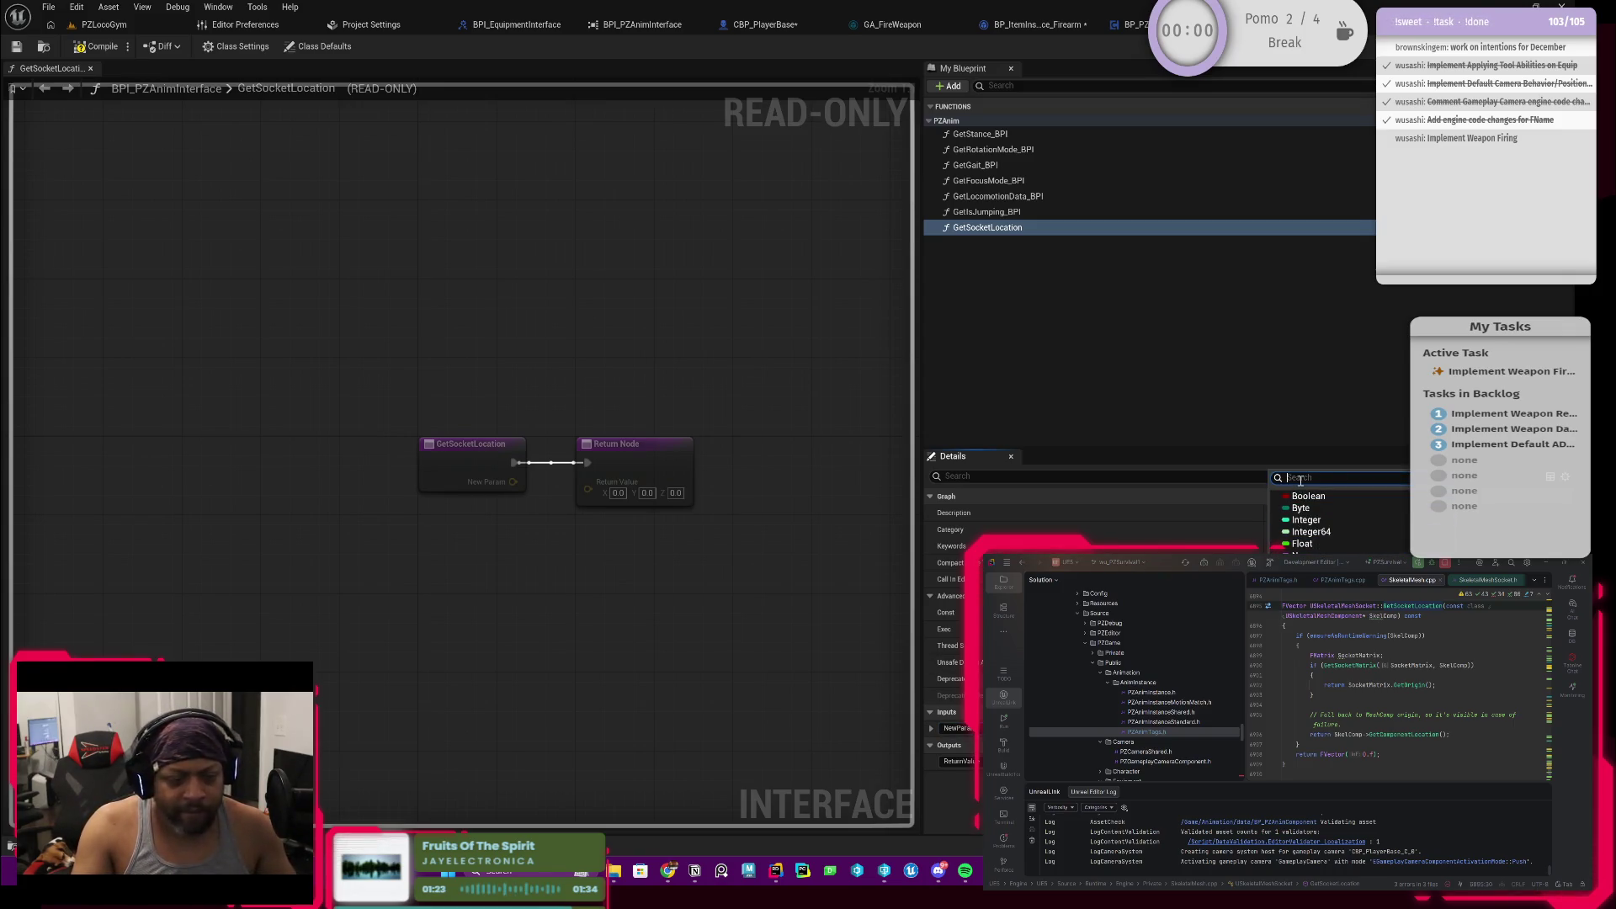
text(dgameplayta)
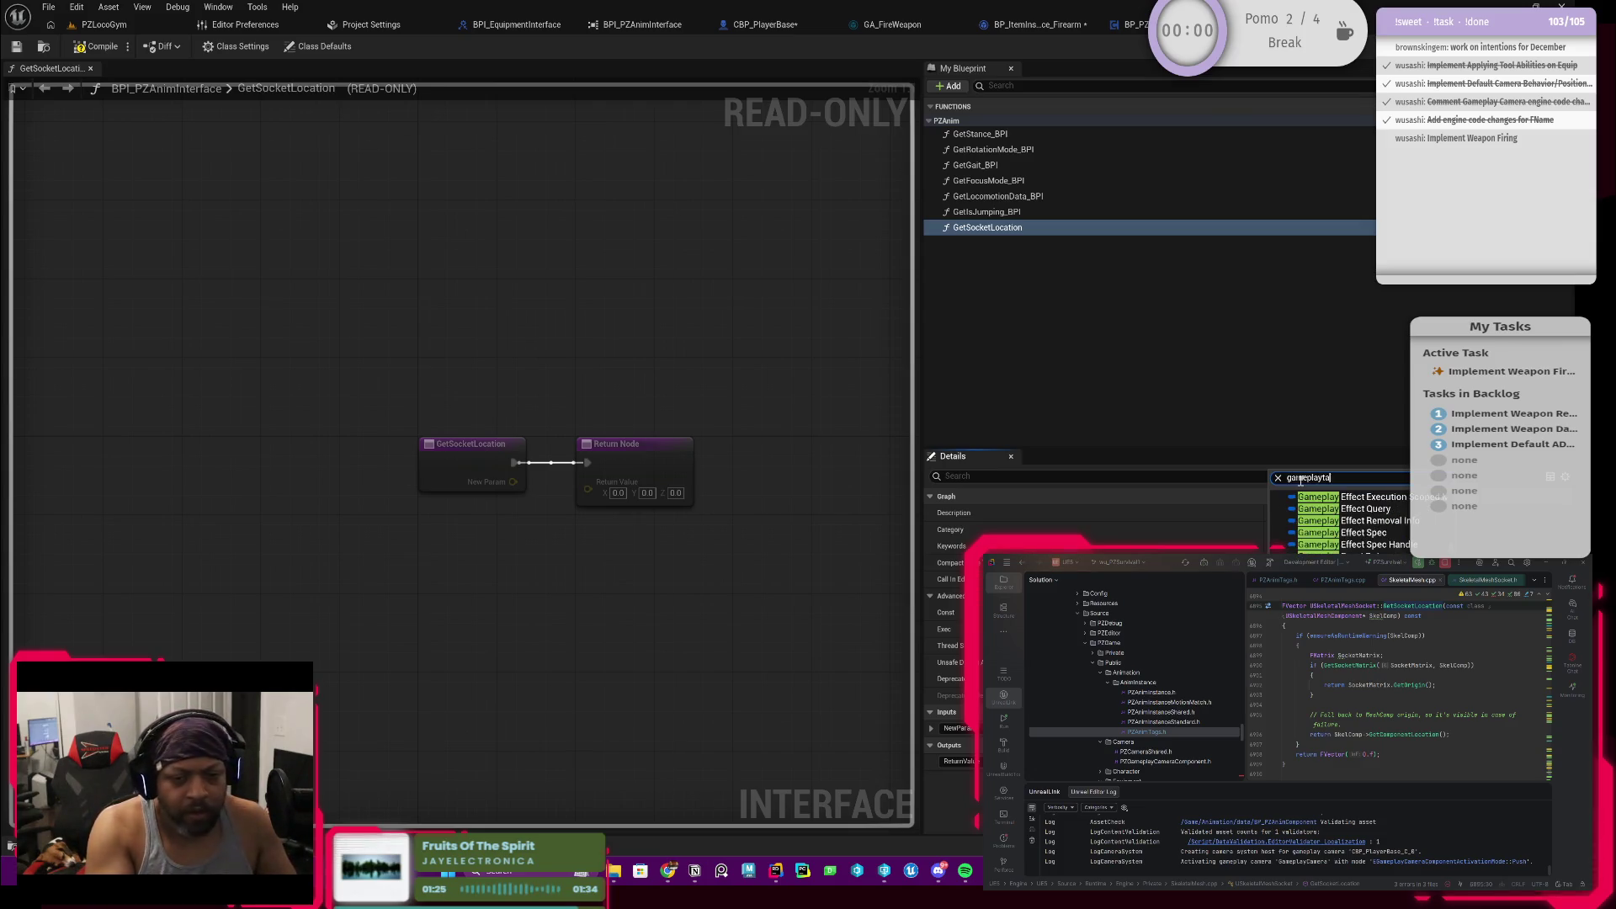
key(Return)
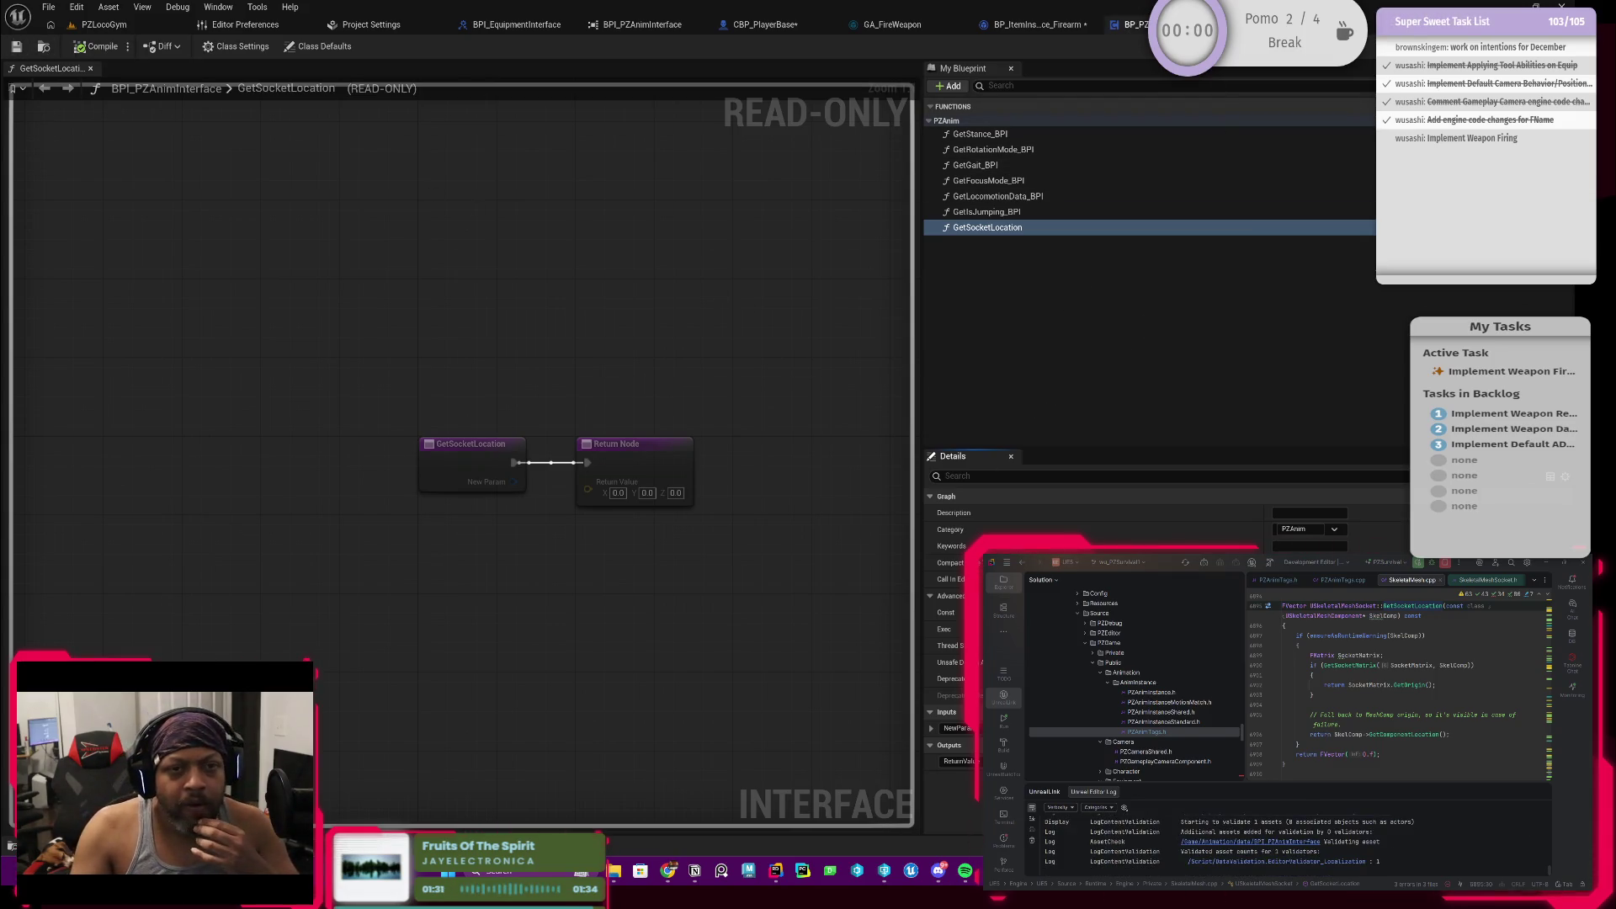
Step: Switch through the component tab to the firearm item's GetSocketLocation graph
click(1129, 25)
click(1010, 23)
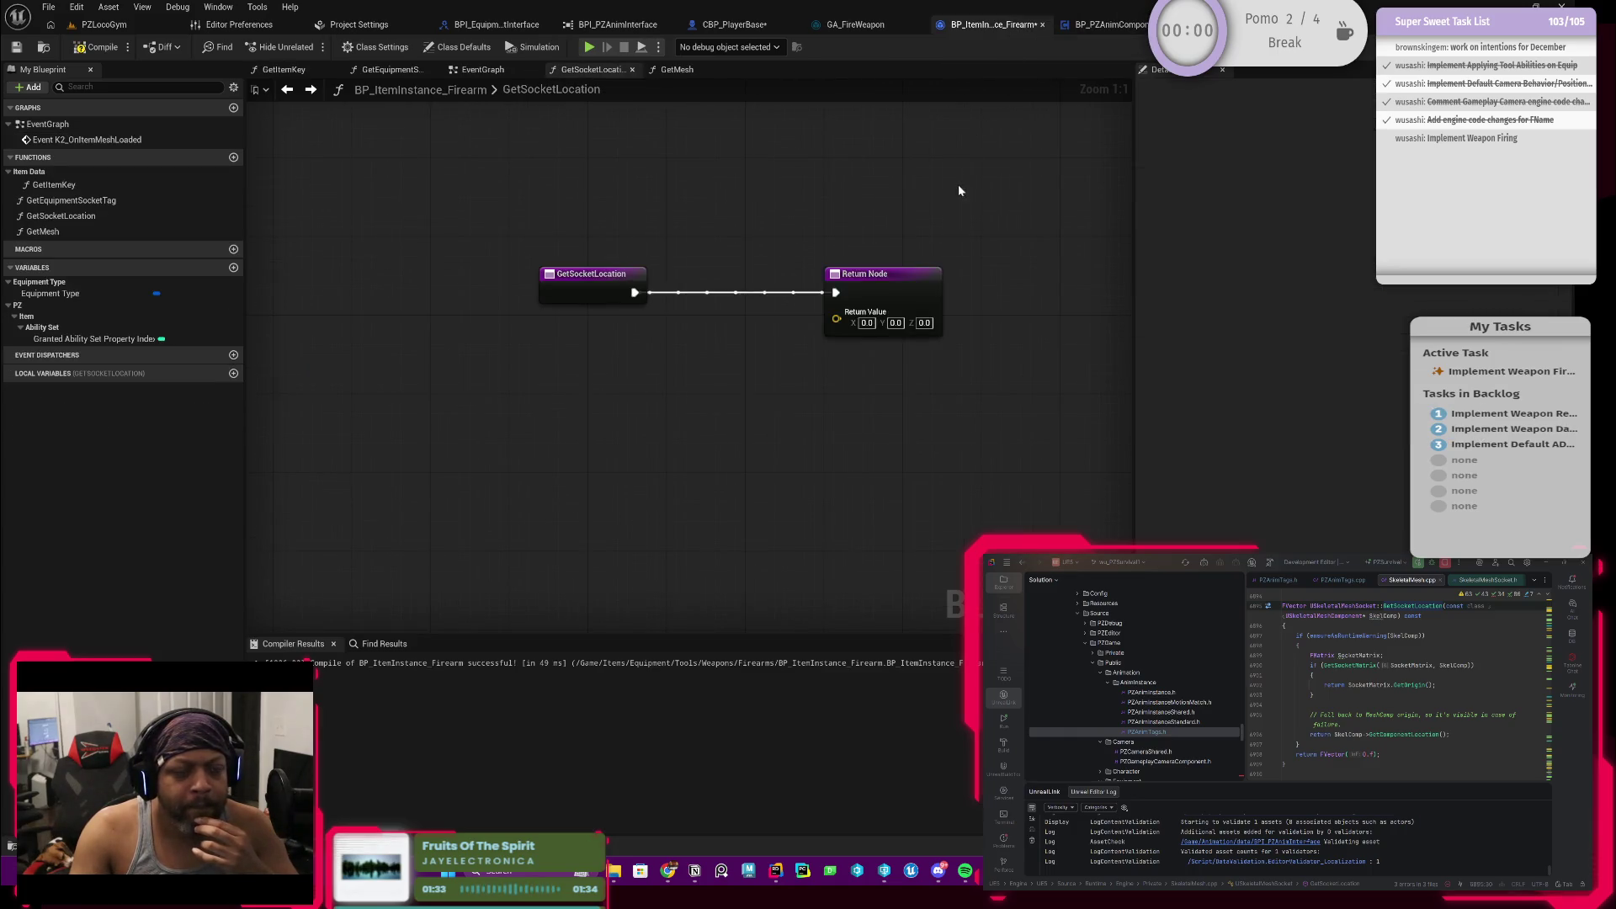
Step: Return to CBP_PlayerBase, inspect the Socket Tag choices, compile successfully, and select the PZAnim interface
click(738, 23)
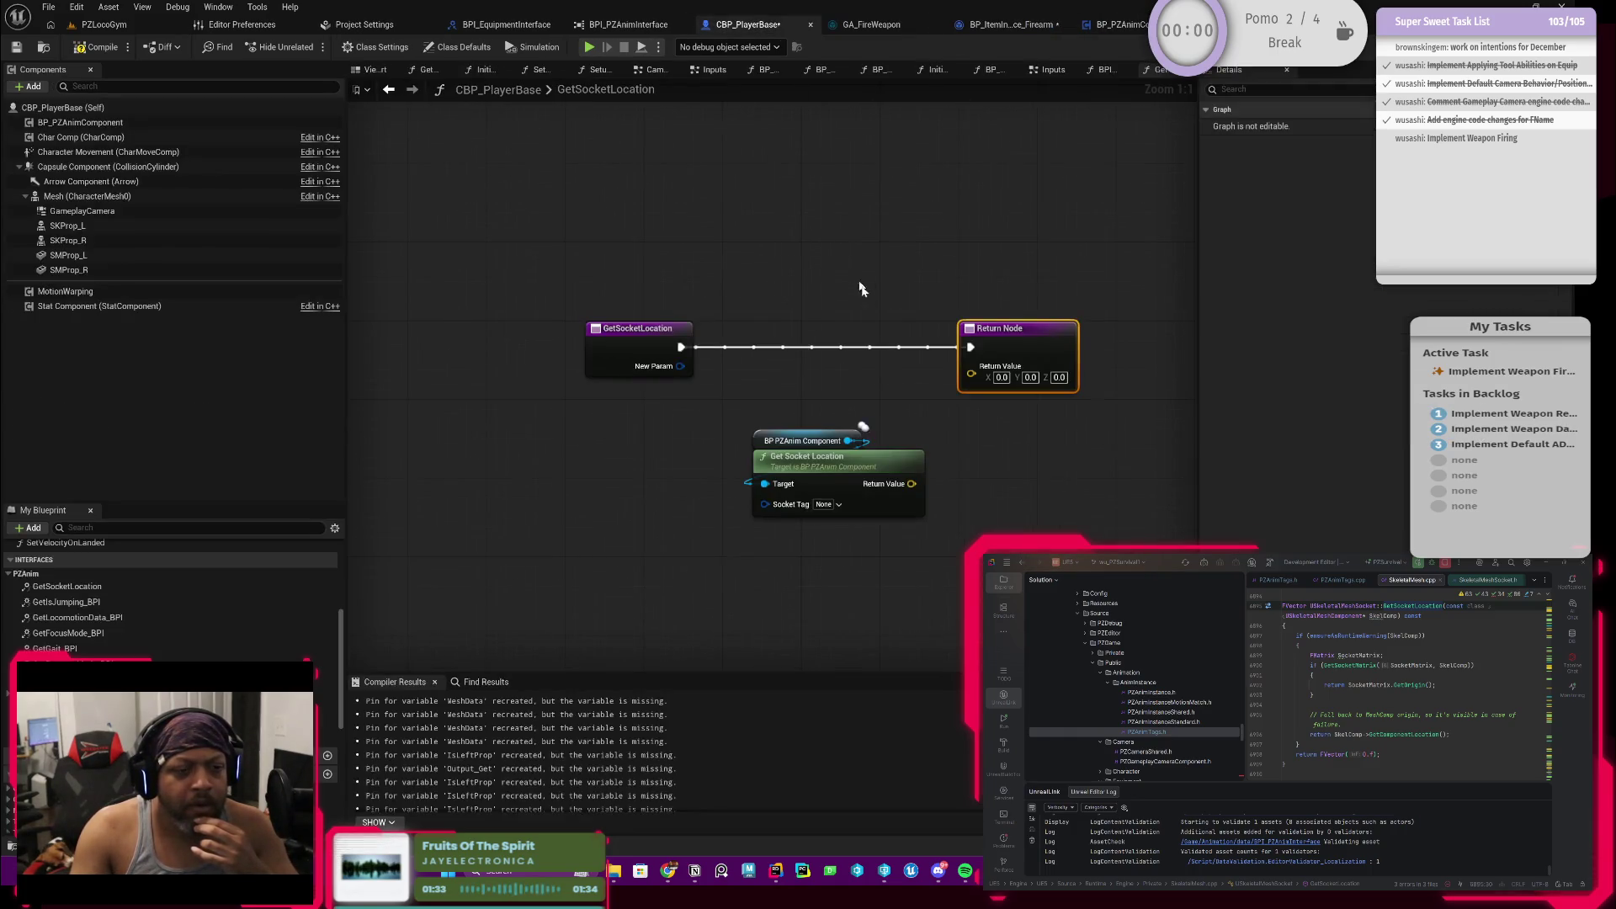
click(831, 504)
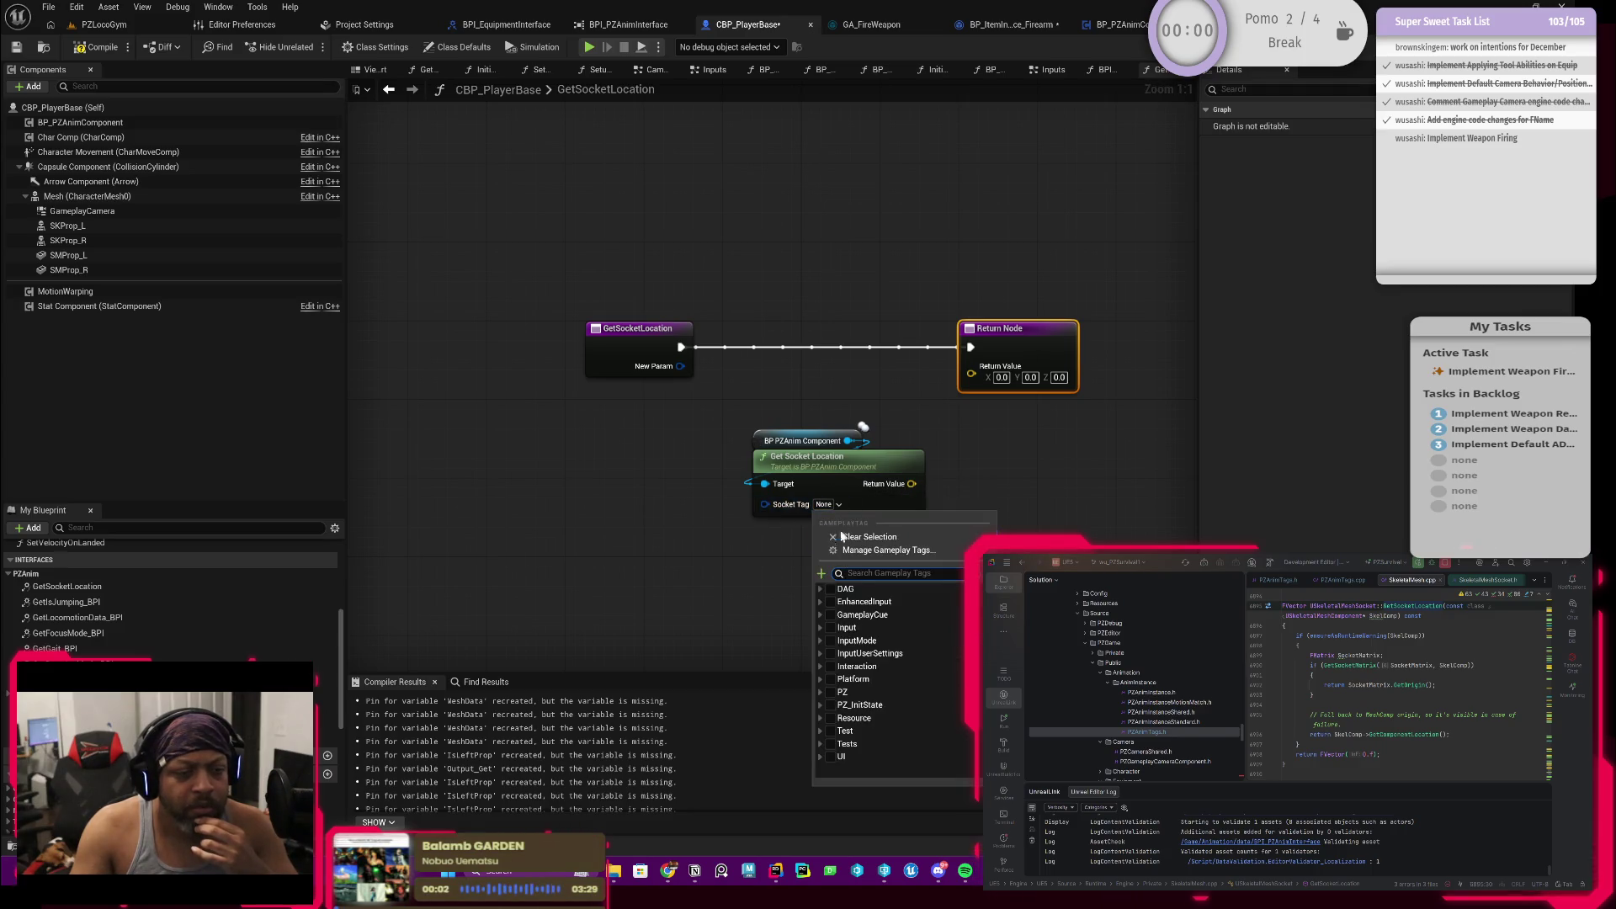
click(686, 511)
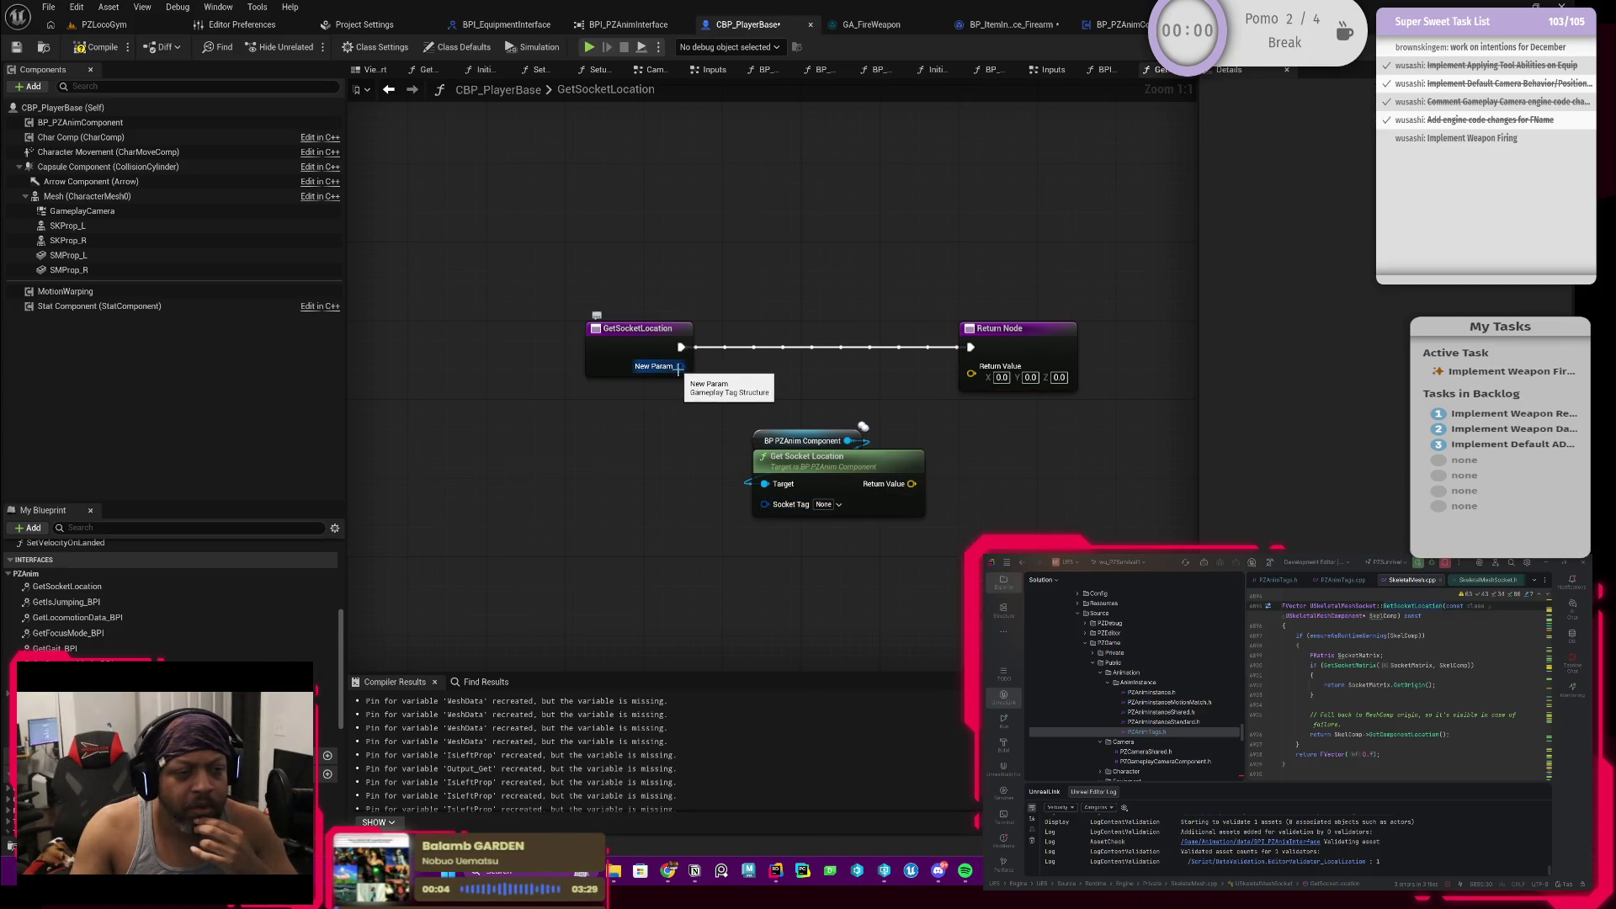
click(639, 348)
click(96, 46)
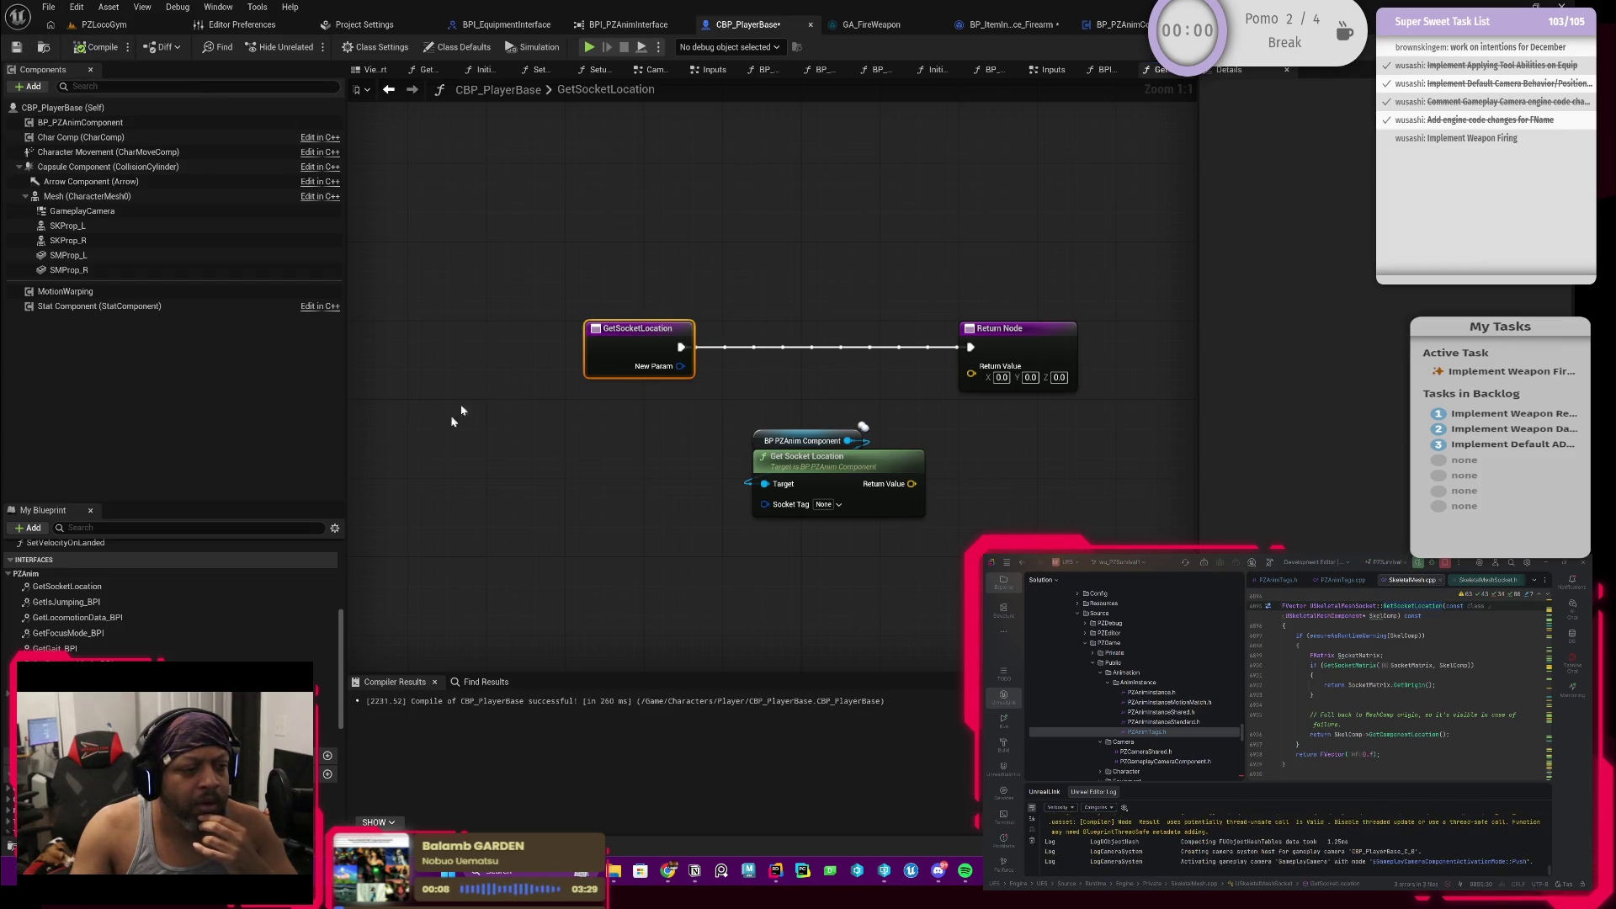
scroll(170, 593, up, 5)
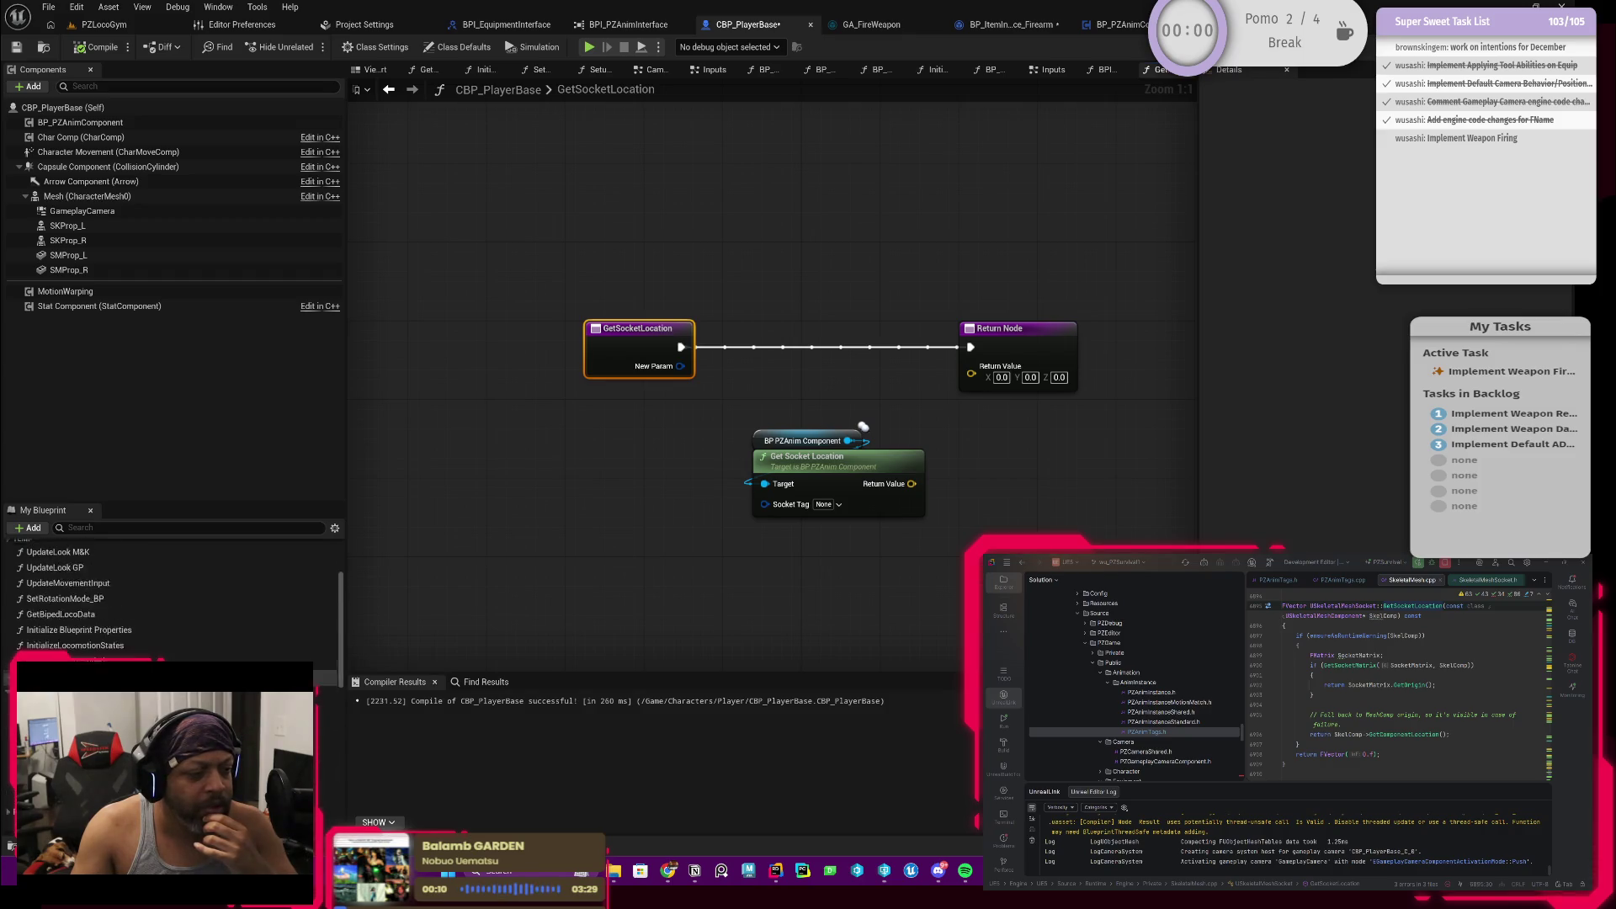
scroll(170, 593, up, 5)
scroll(159, 607, down, 5)
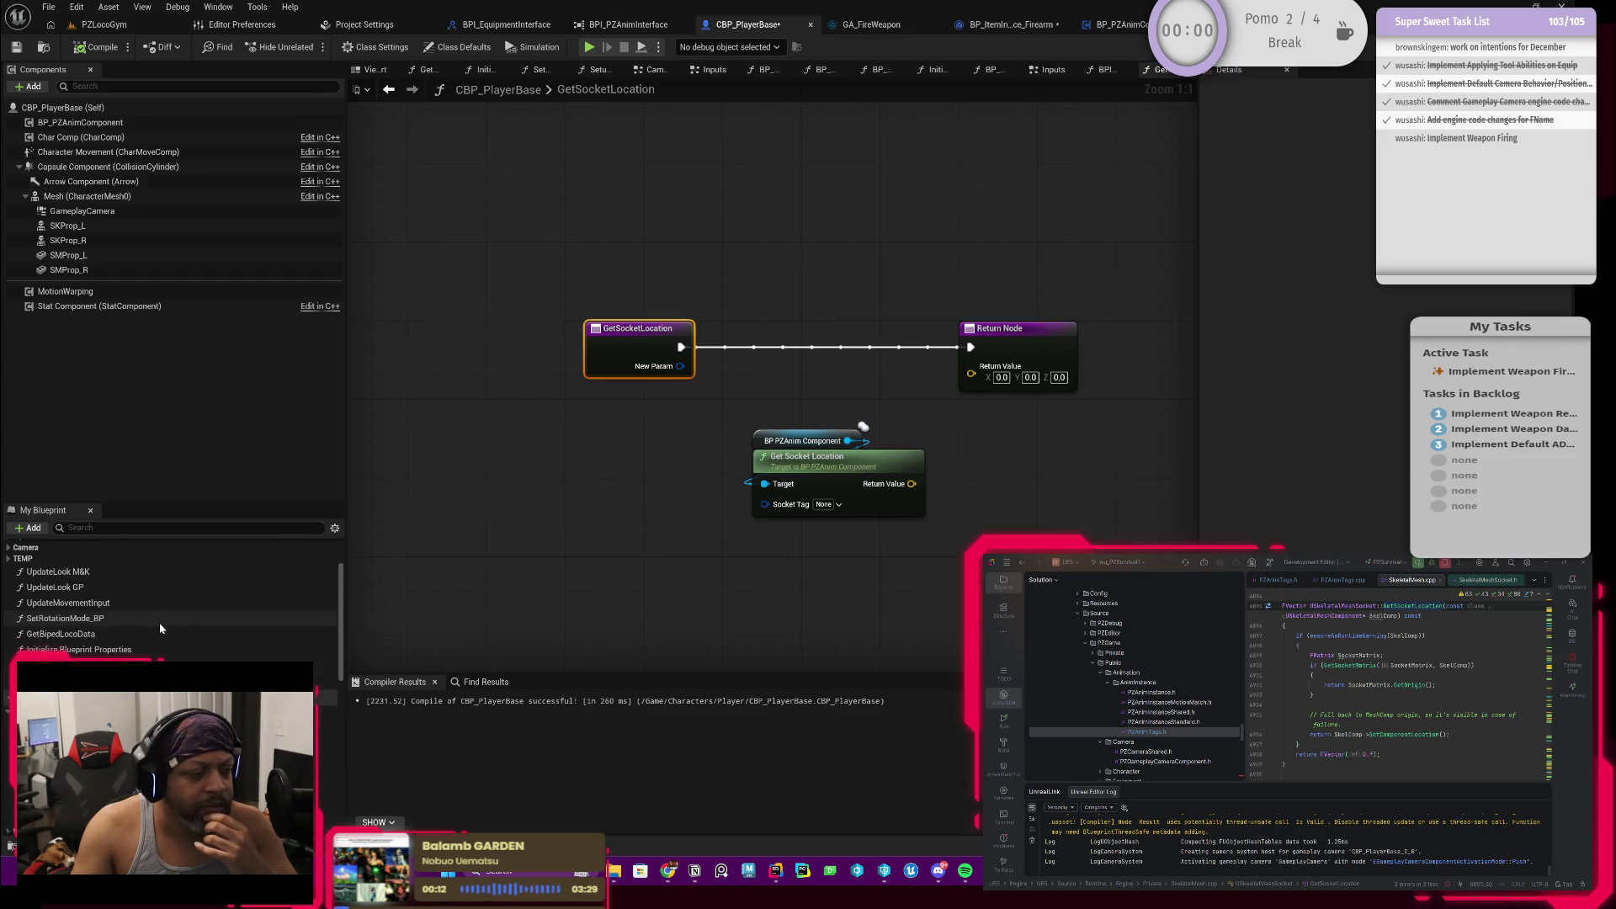
scroll(160, 607, down, 5)
click(156, 657)
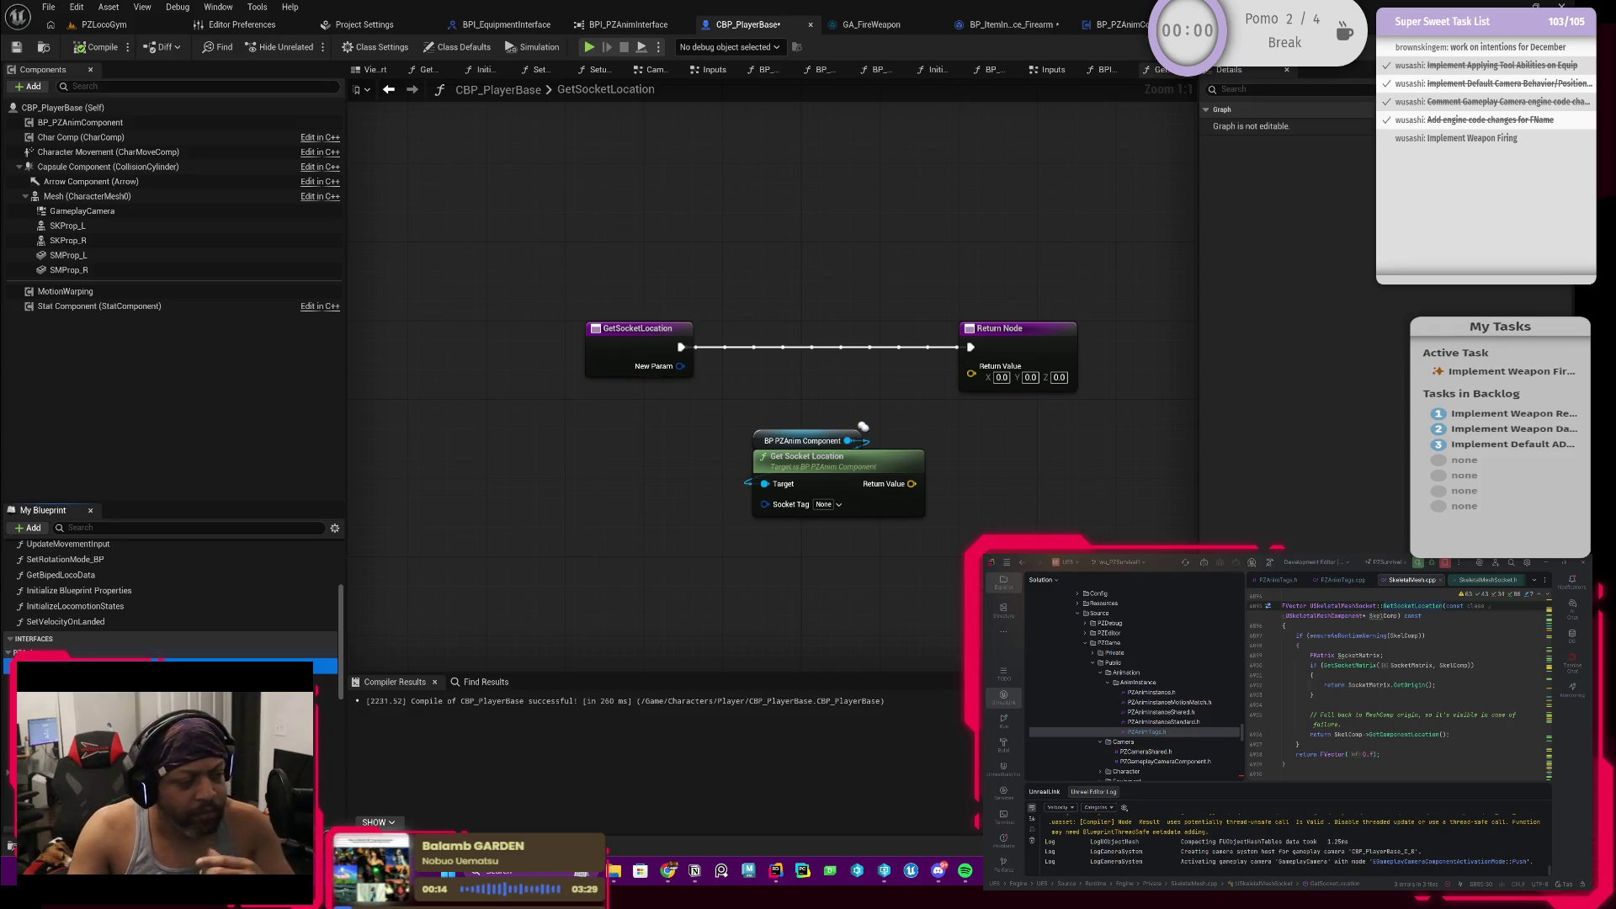
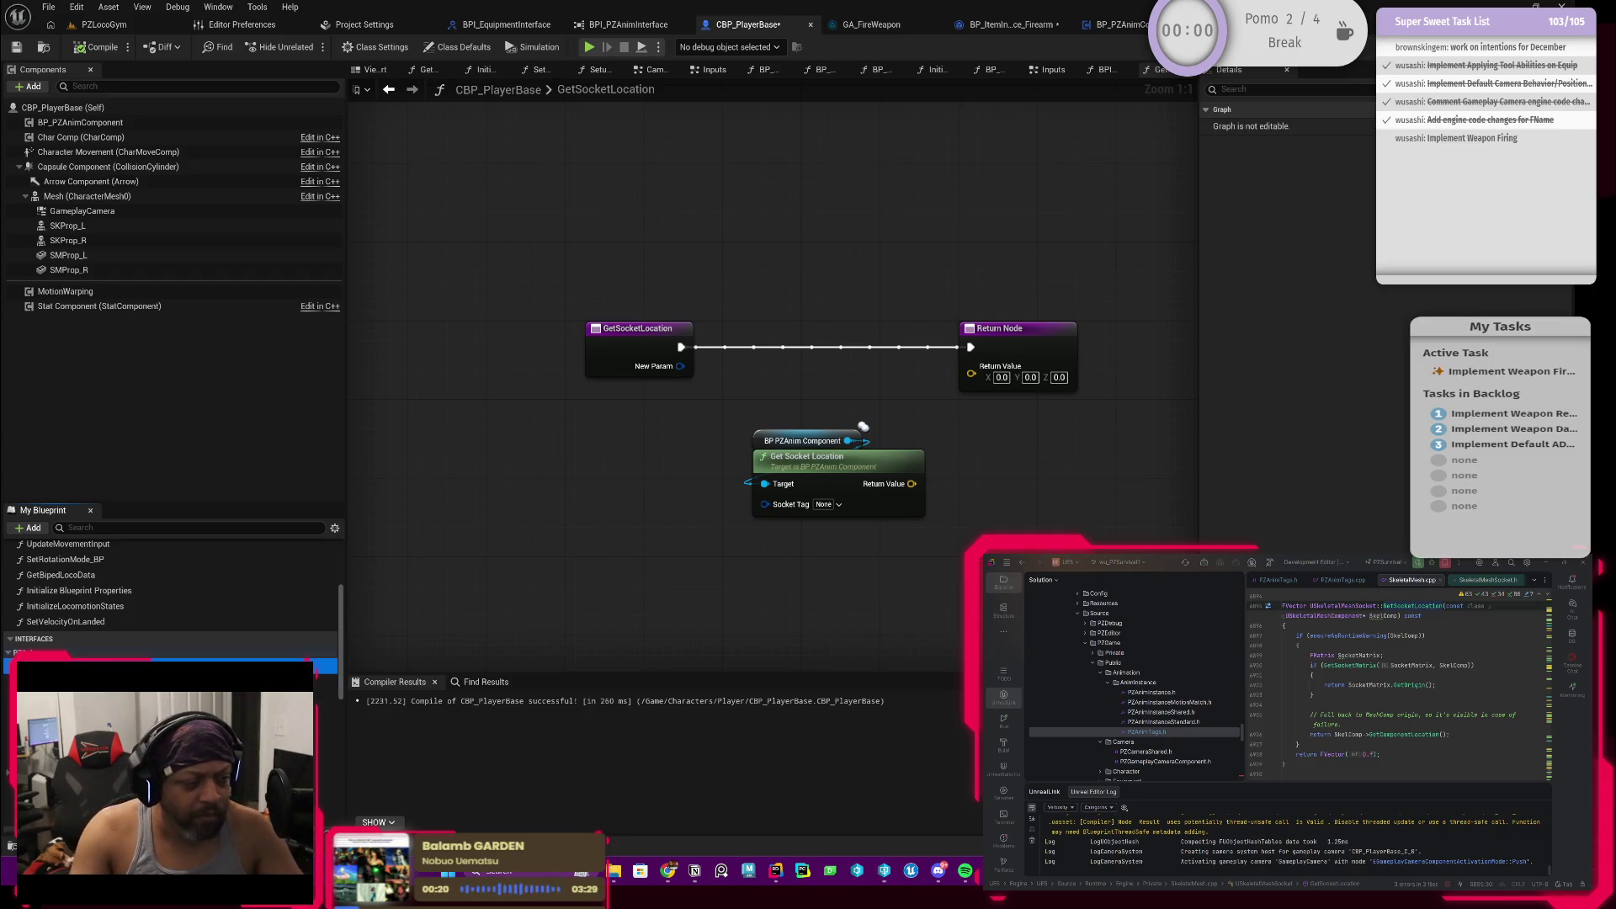
Step: Navigate from the GetSocketLocation graph into the interface's GetSocketLocation definition
click(618, 351)
click(674, 70)
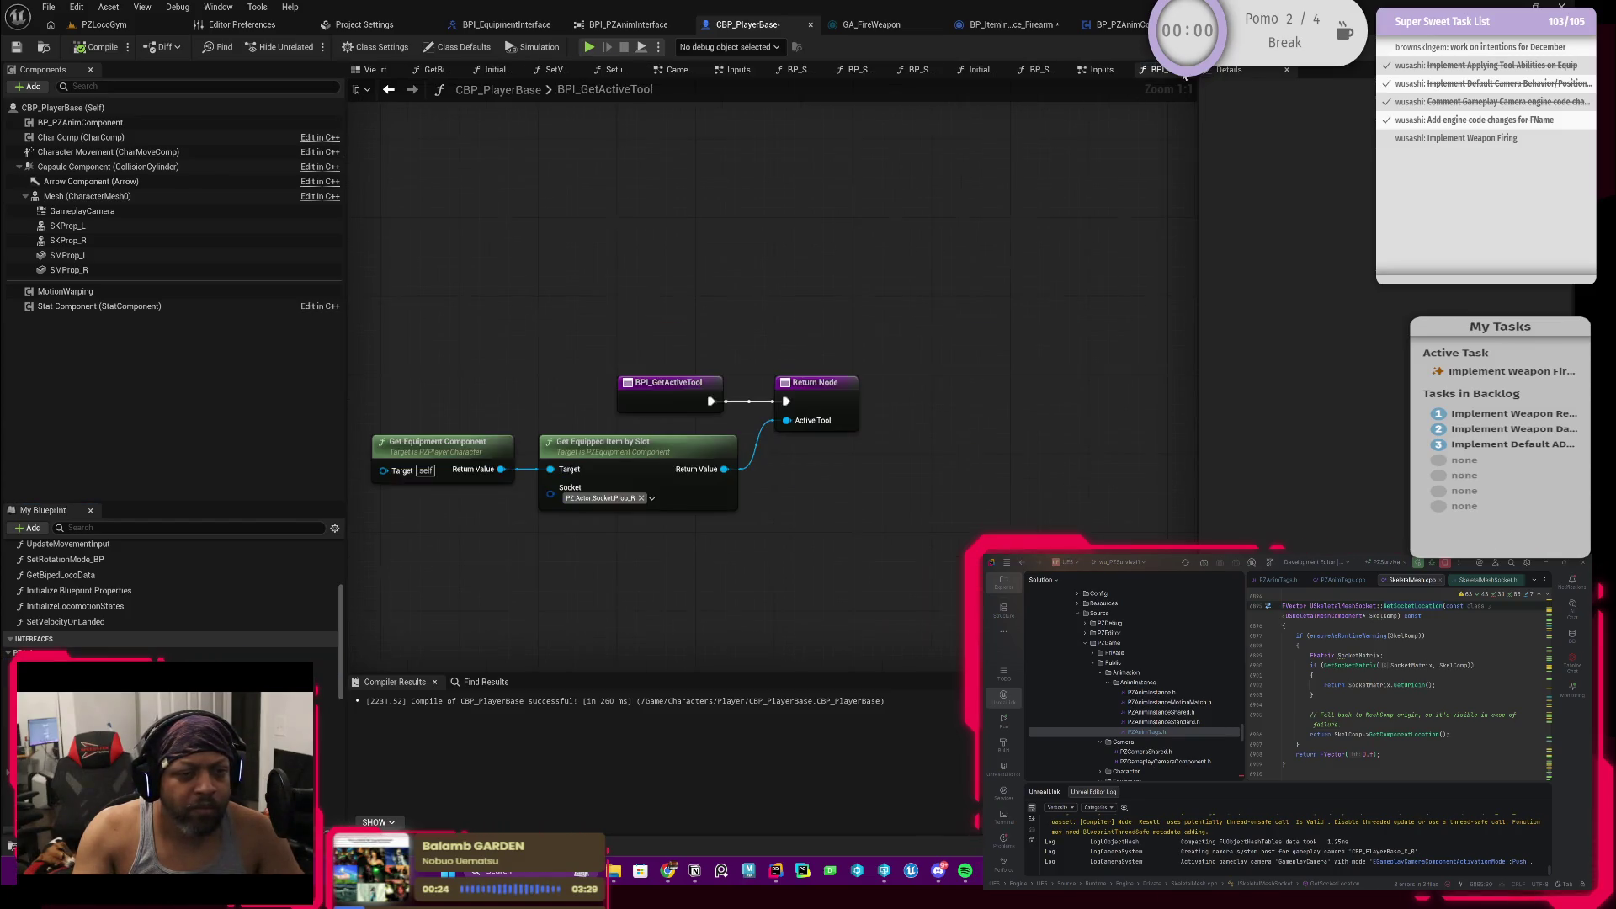
key(alt+Left)
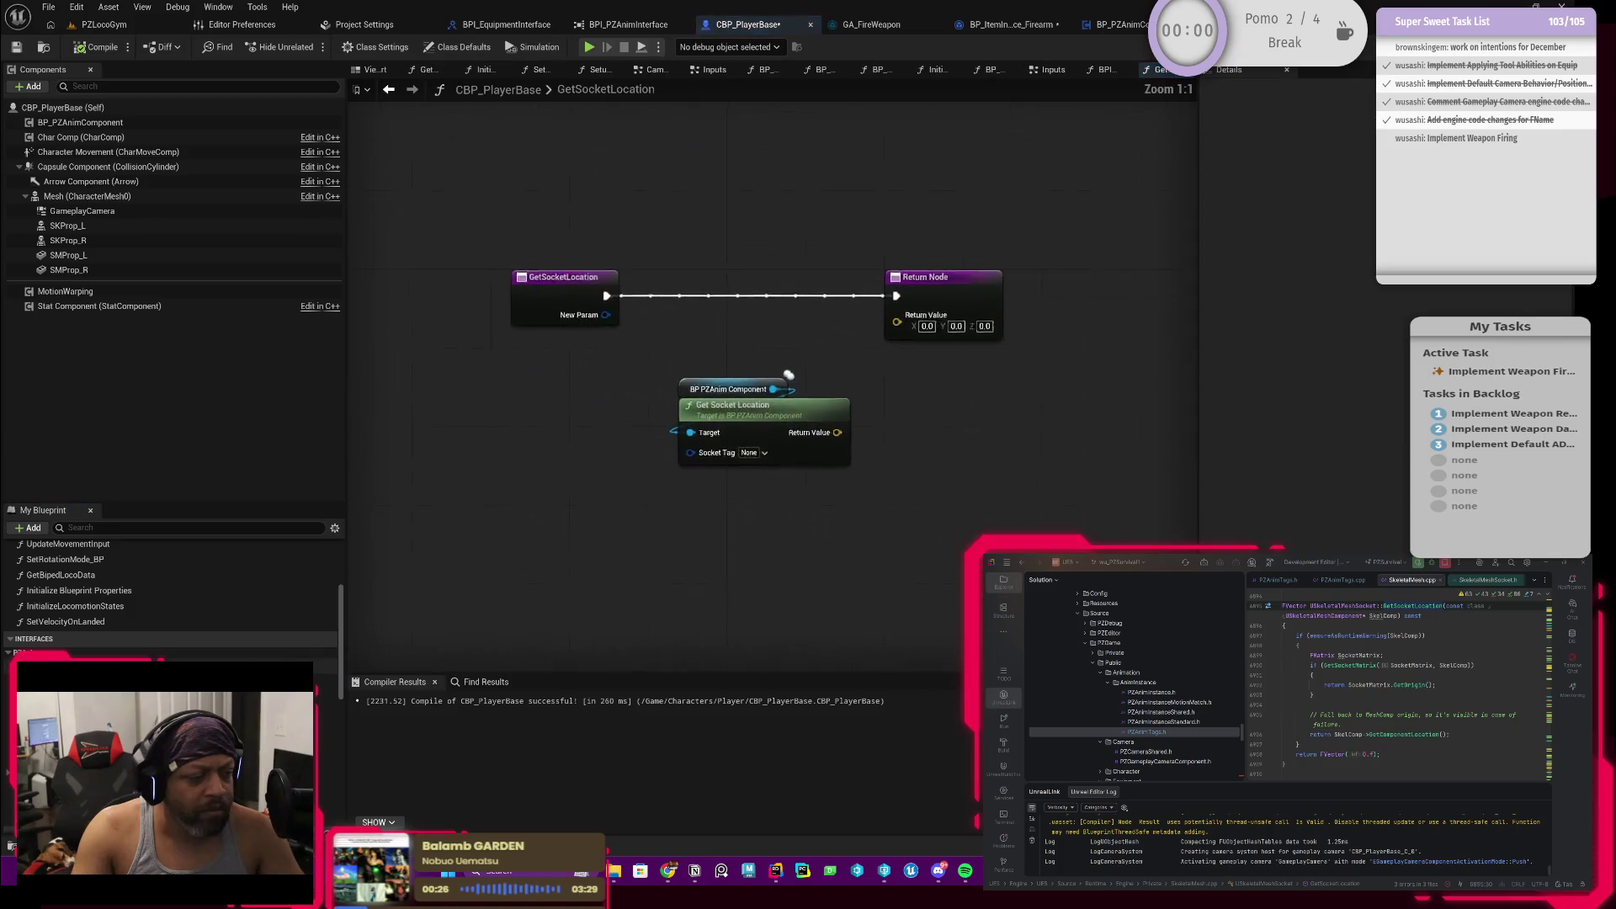
click(606, 313)
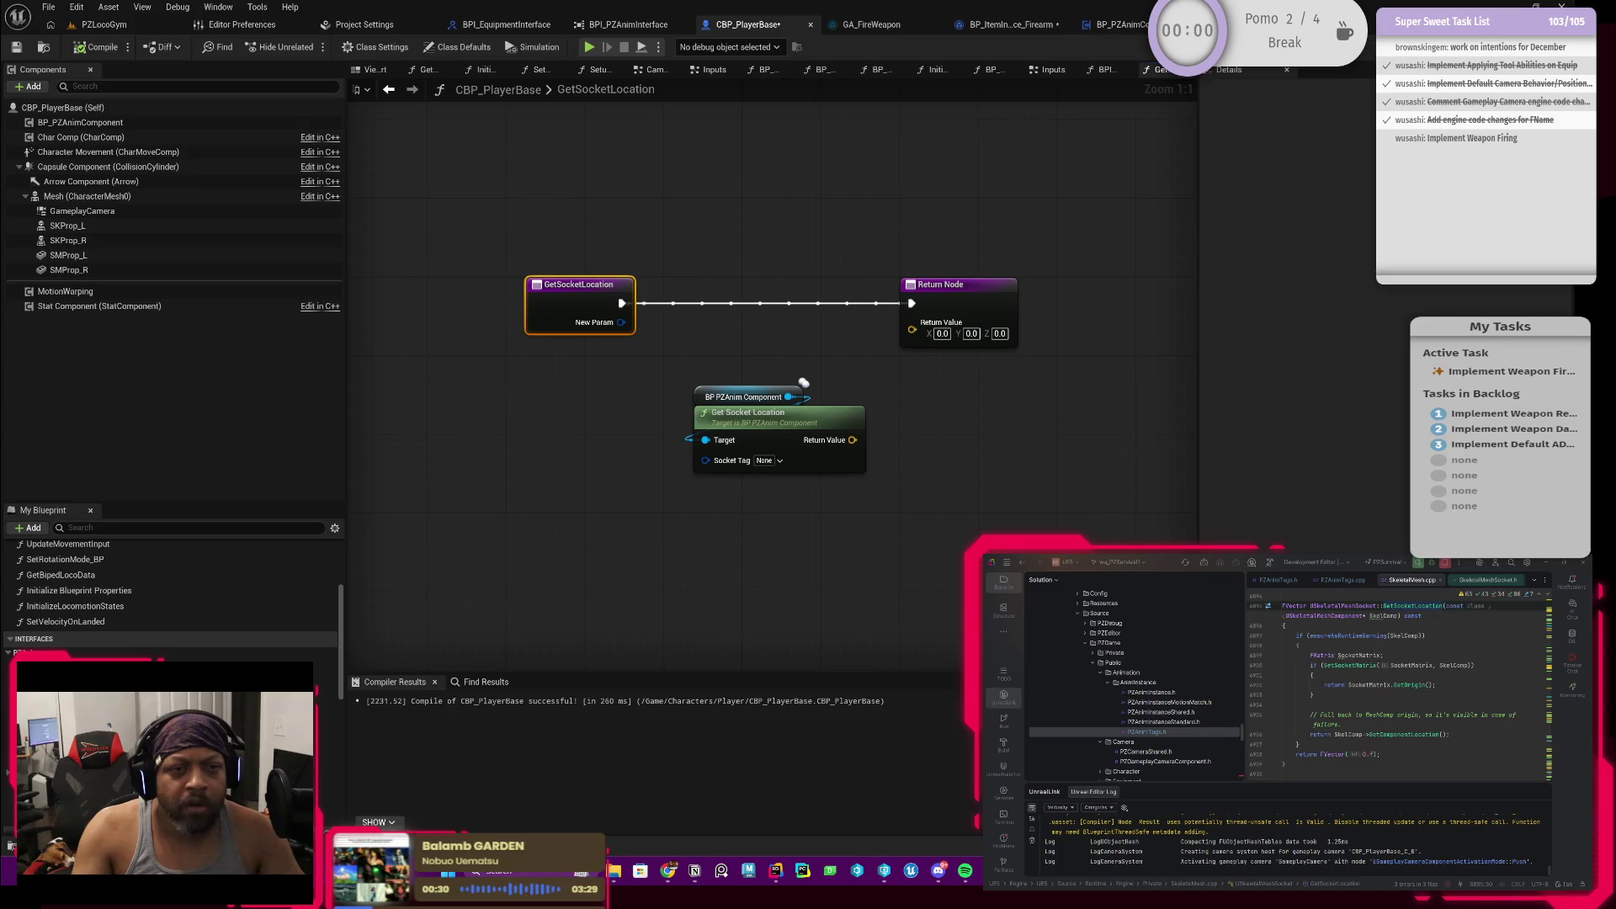
double_click(758, 413)
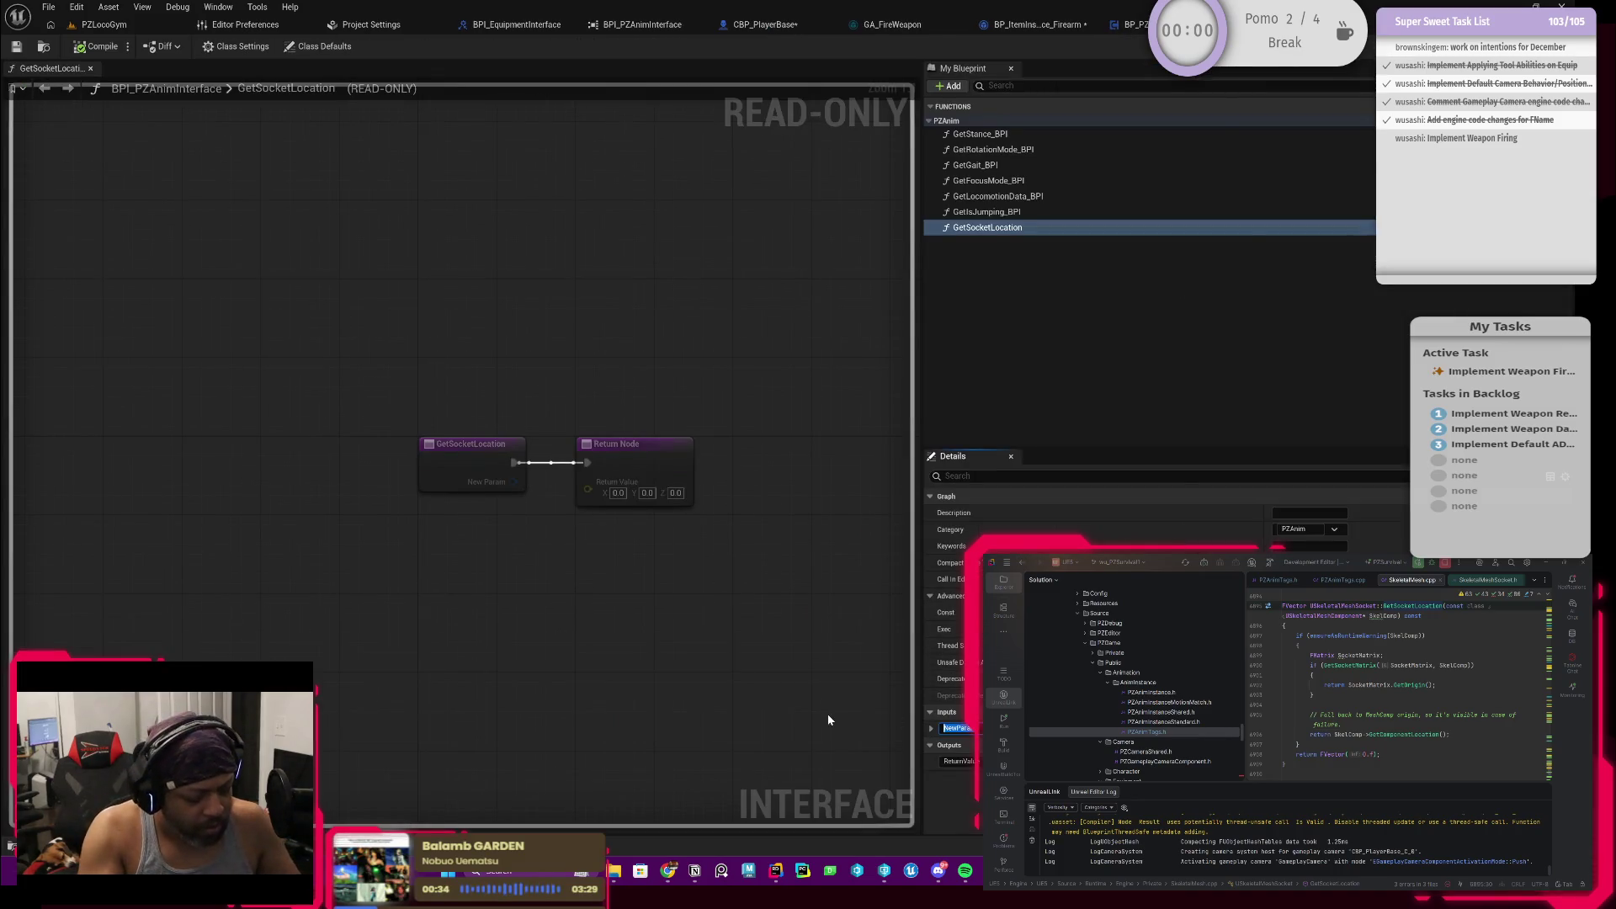
text(SocketTa)
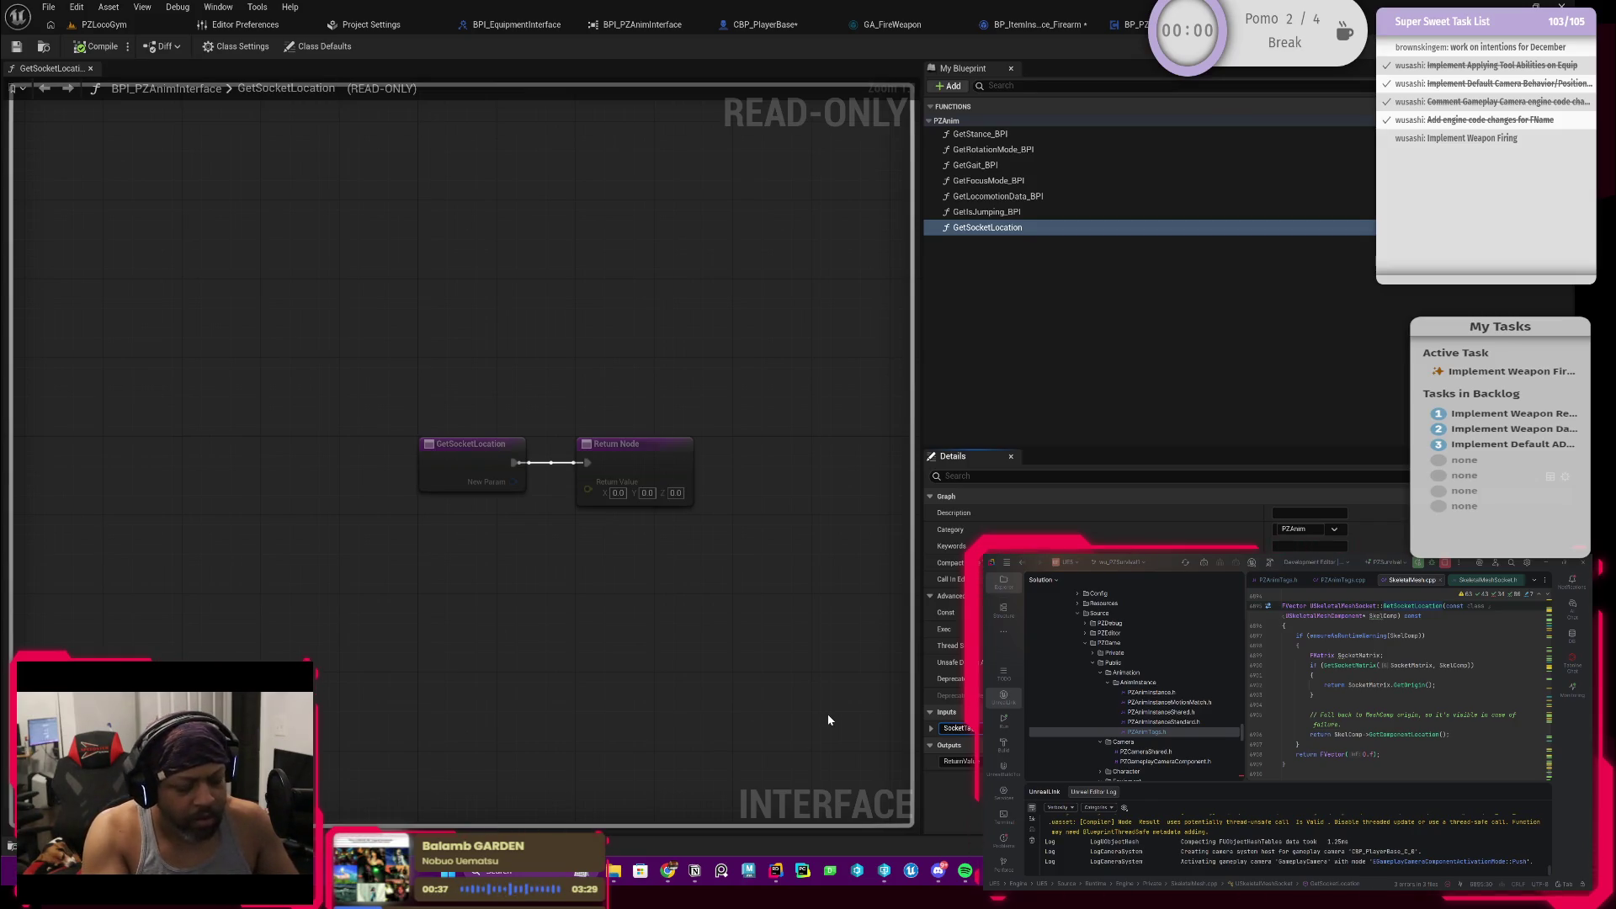
Step: Remove and restore the function's input parameter, then expand its settings
key(Escape)
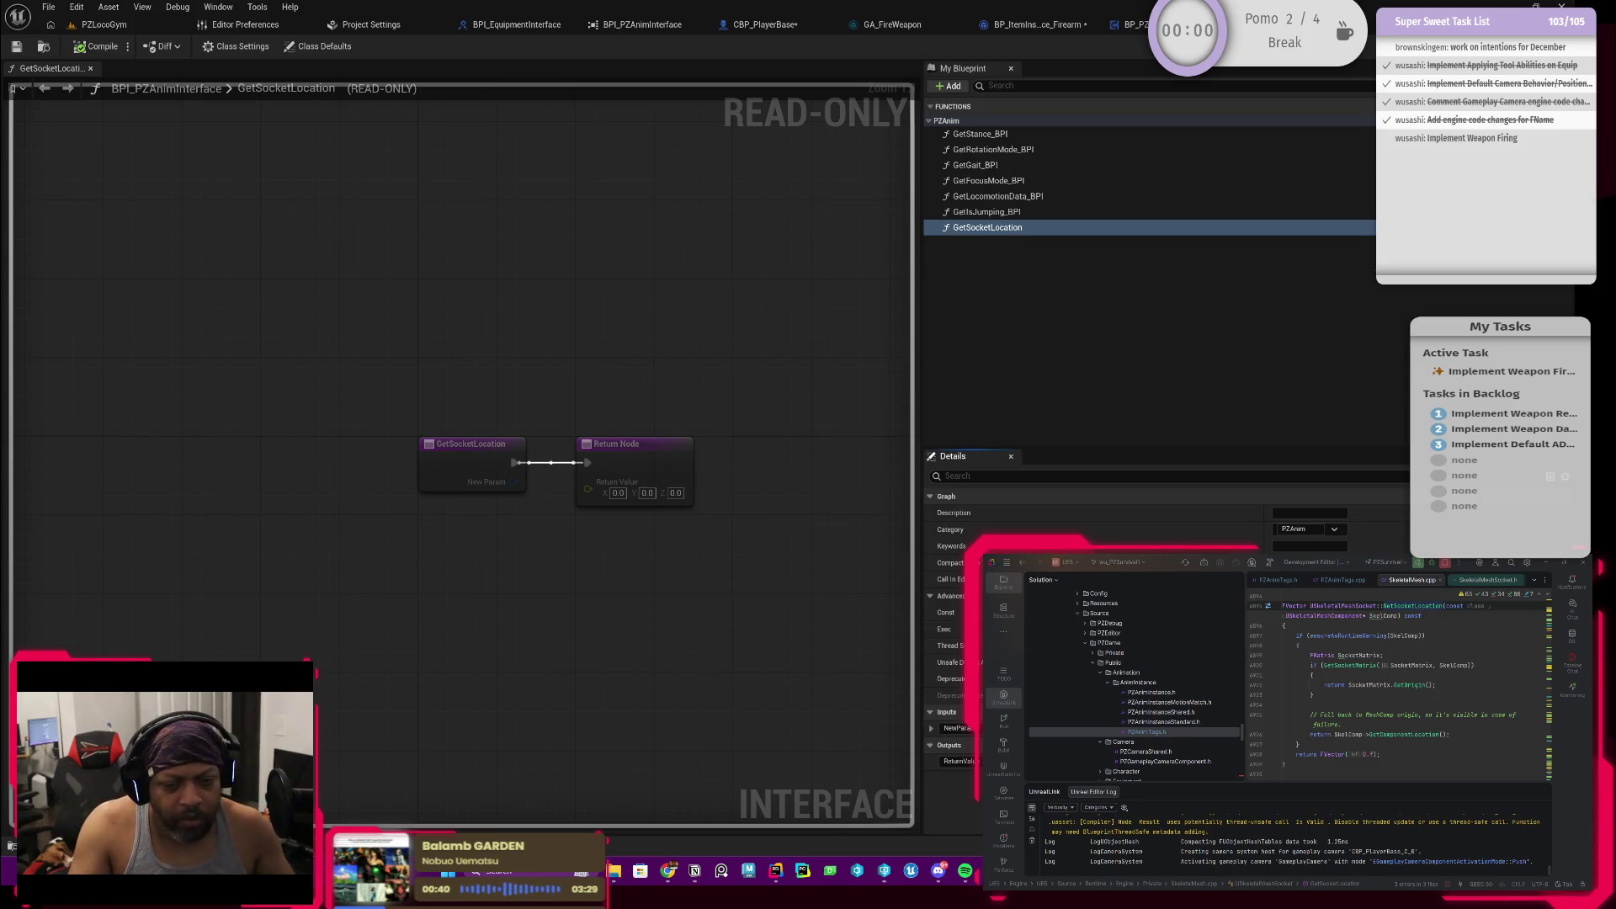
click(950, 730)
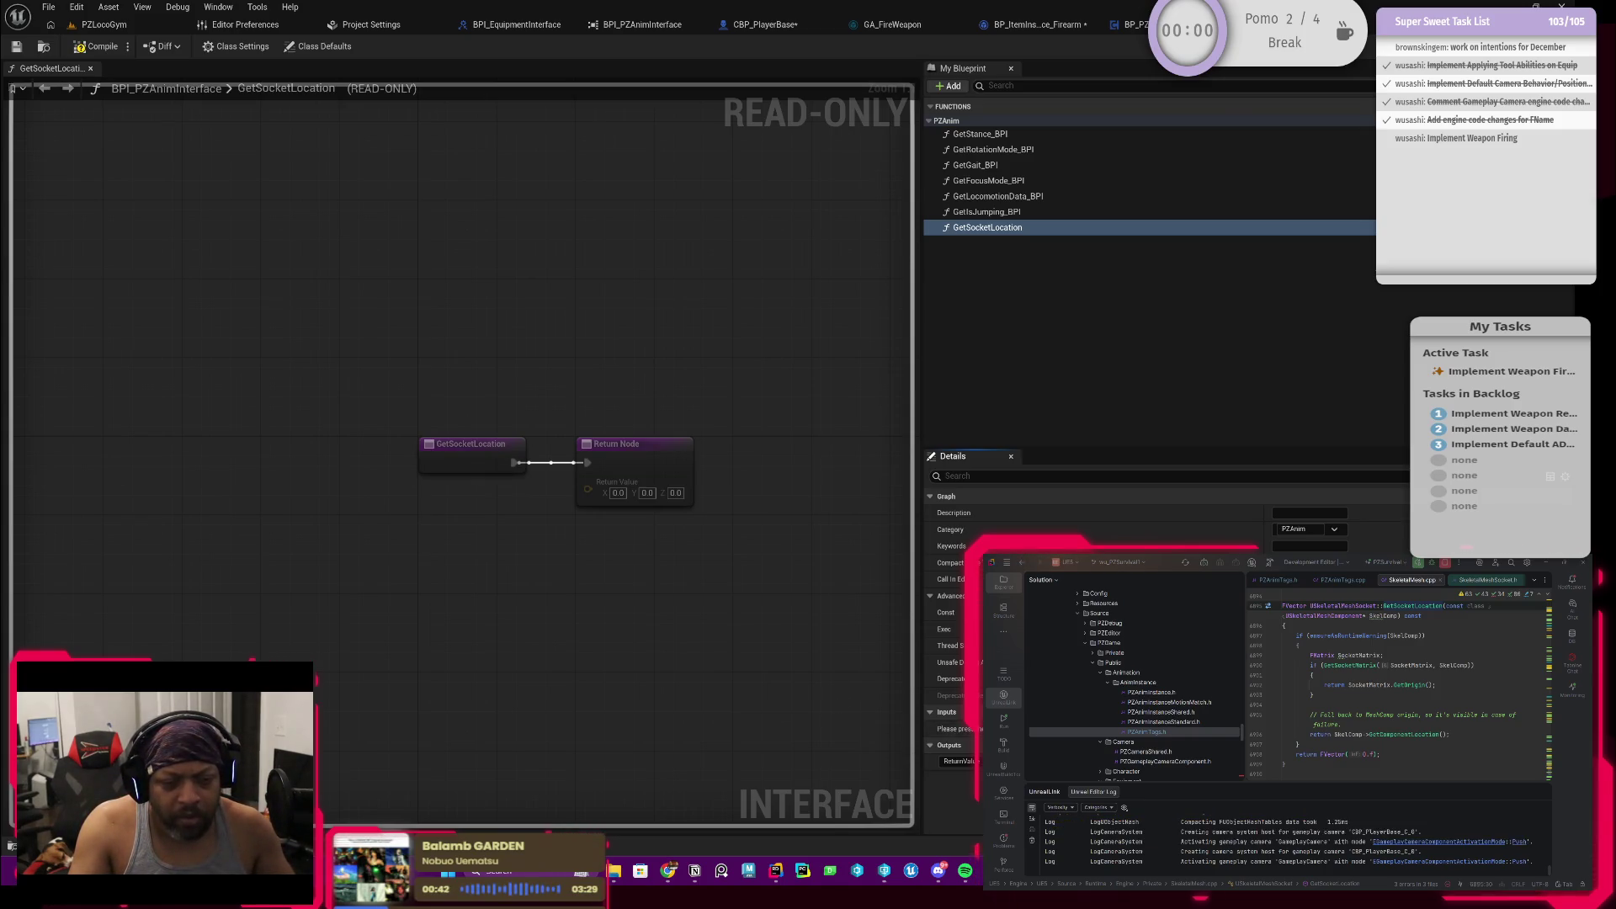
key(ctrl+z)
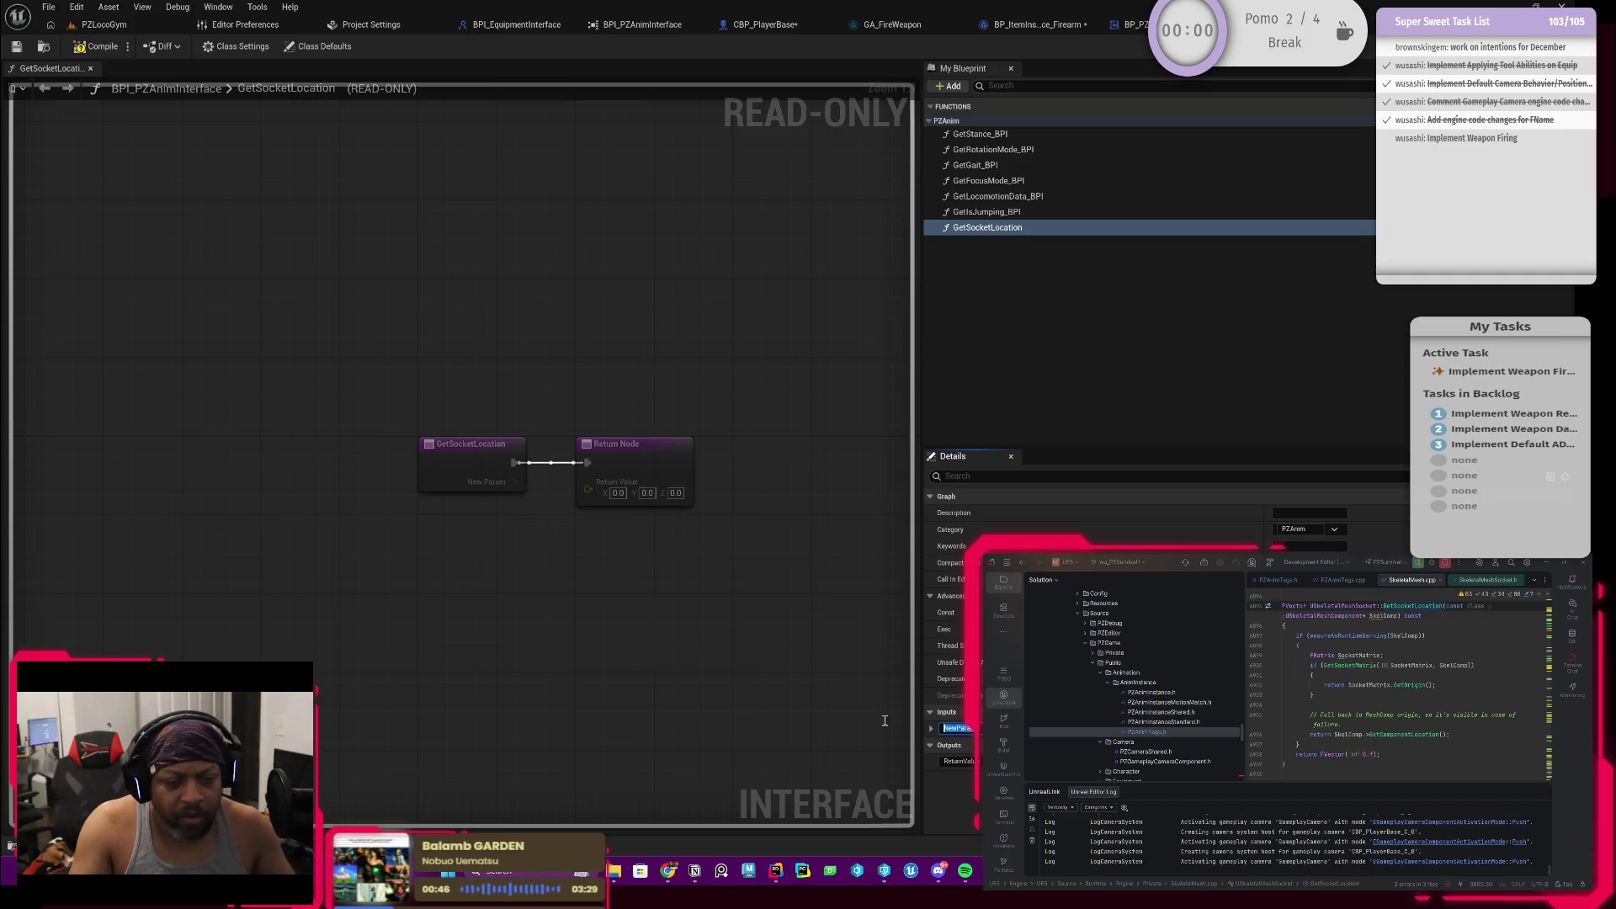
key(Escape)
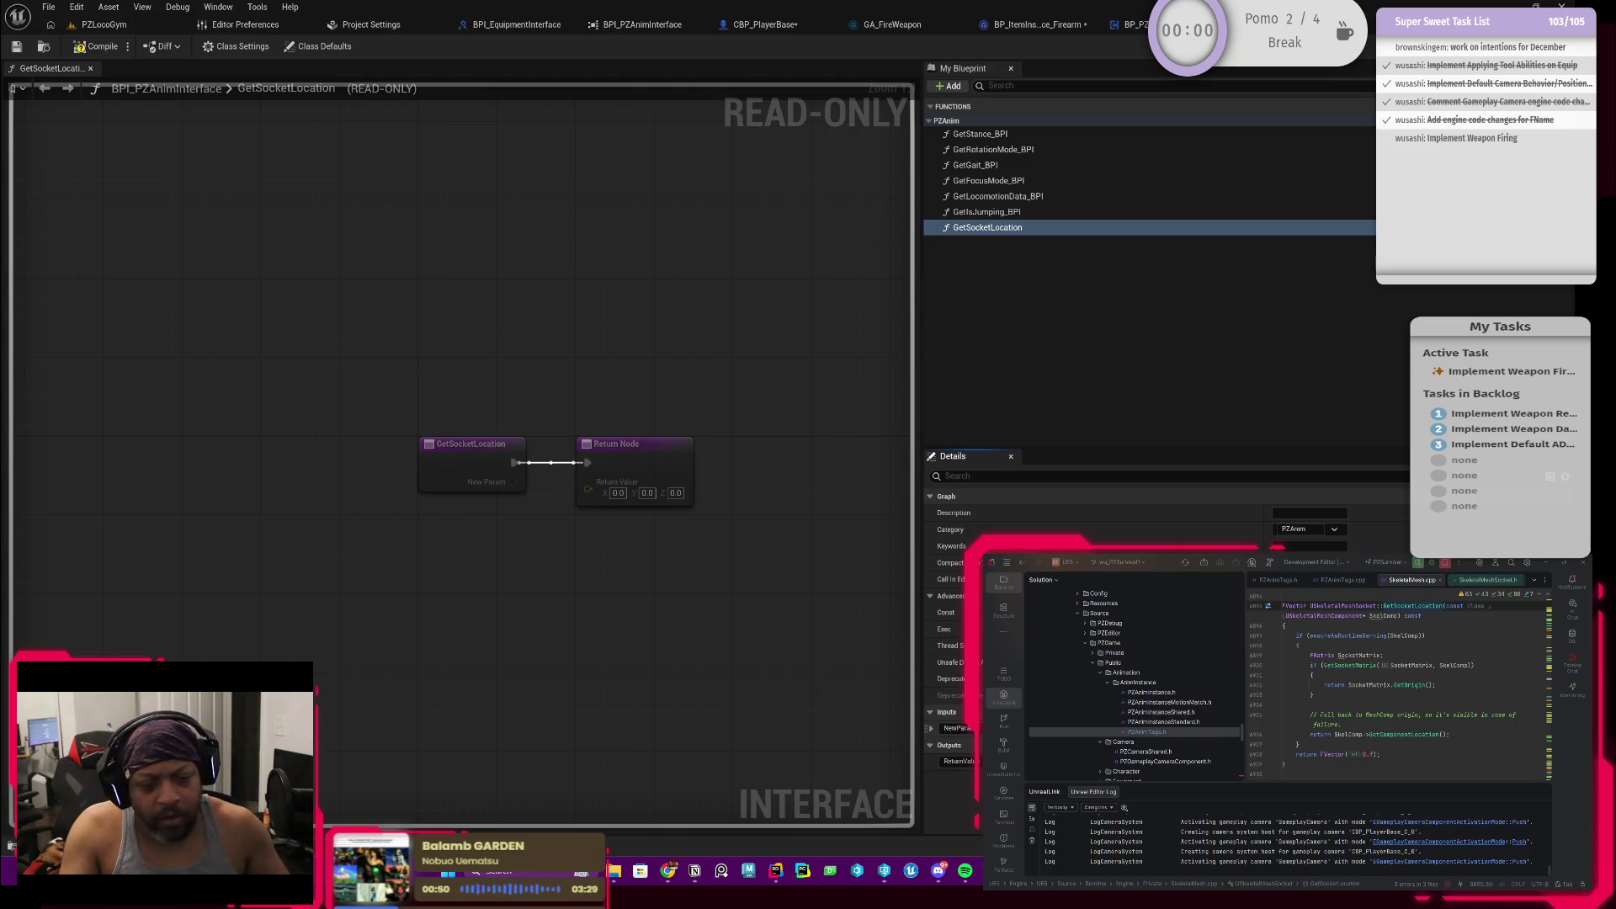
click(934, 732)
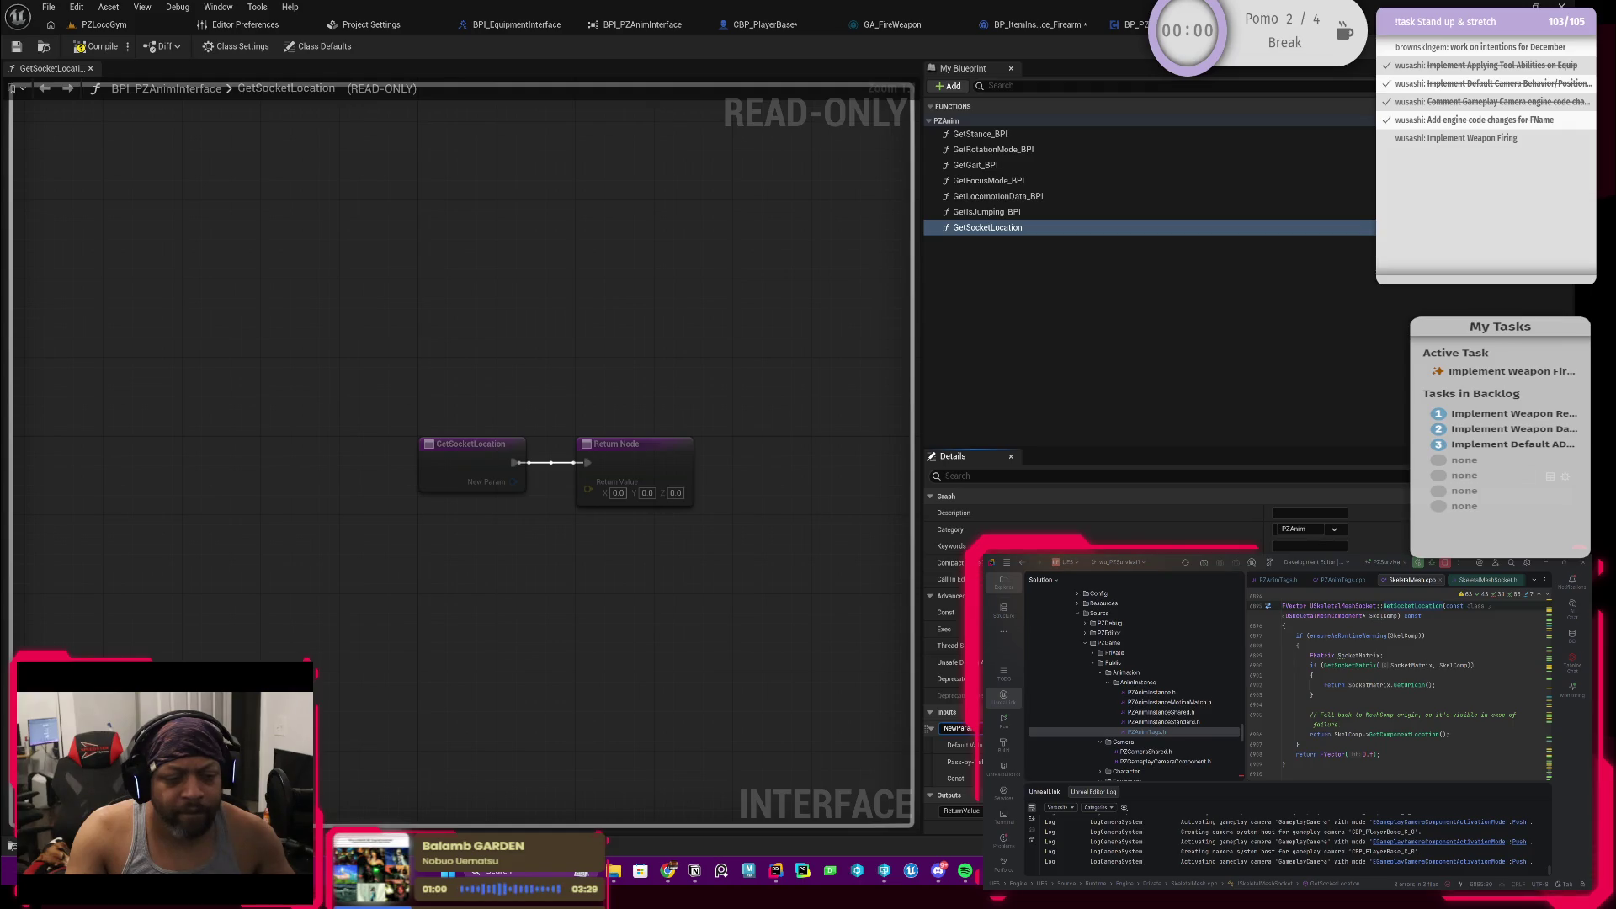
Step: Delete the GetSocketLocation function from BPI_PZAnimInterface's Functions list
click(987, 227)
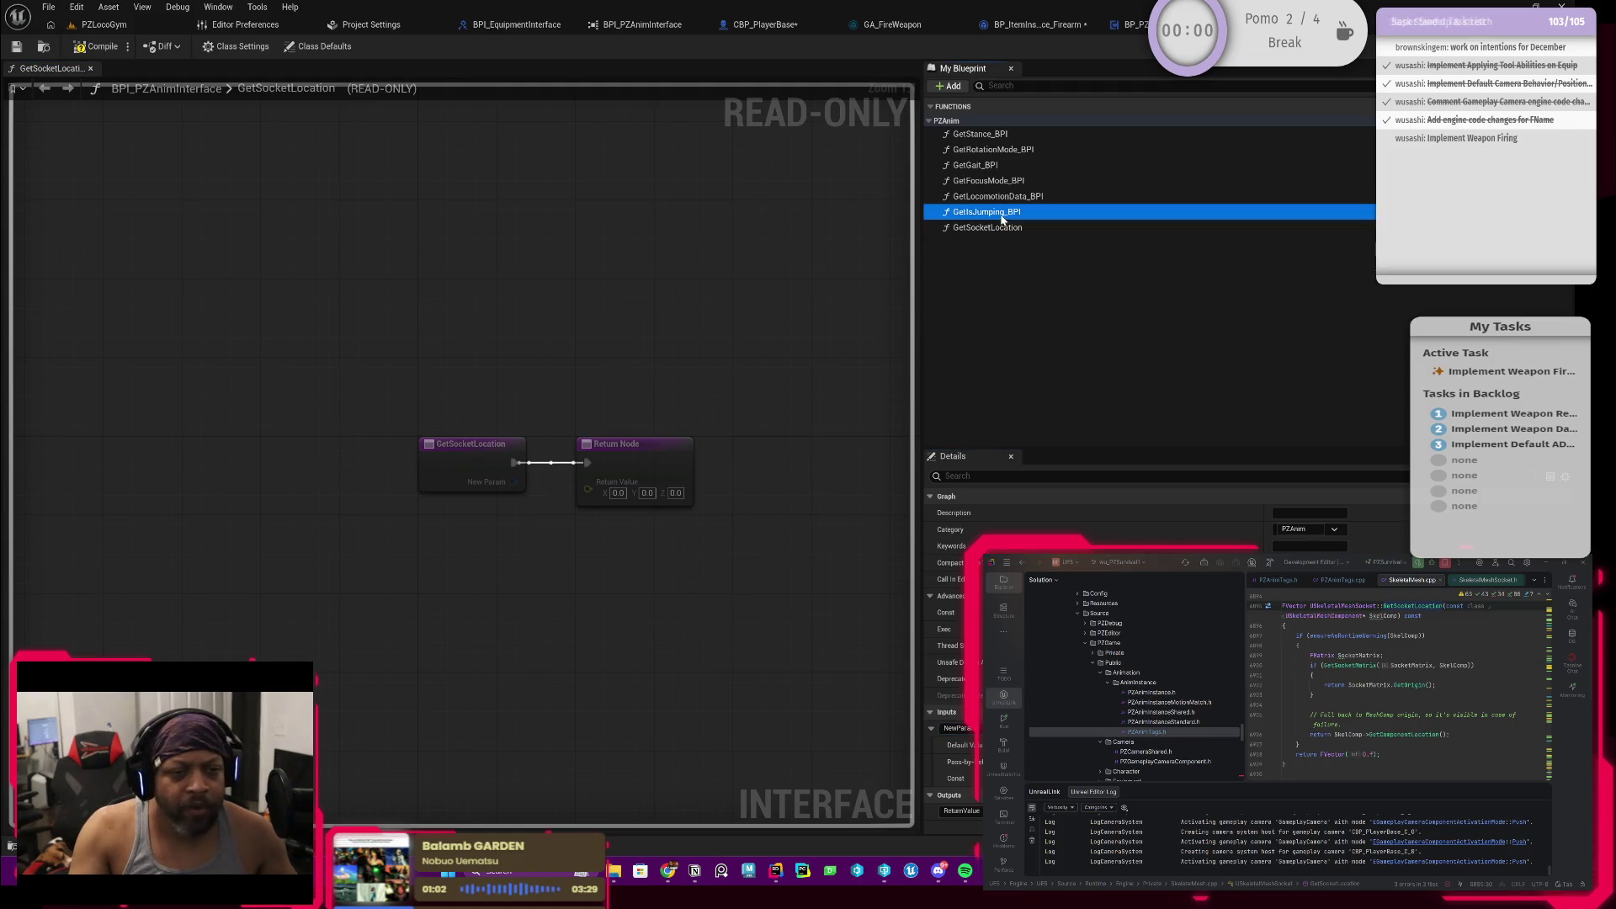
key(Escape)
click(988, 228)
click(988, 227)
key(Escape)
click(989, 232)
key(Delete)
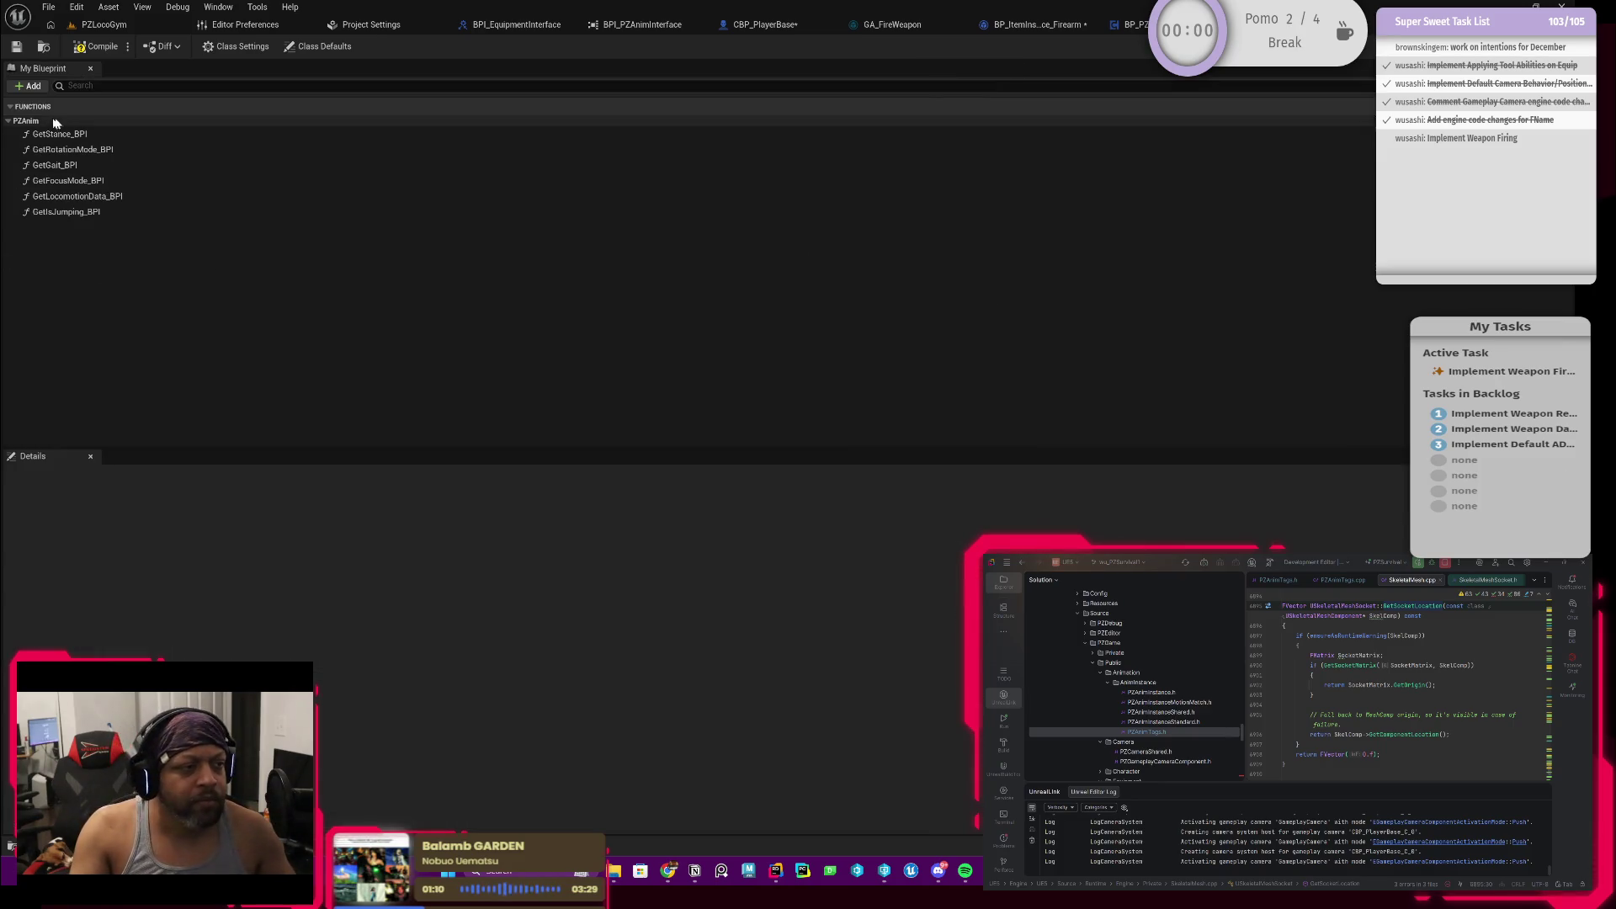
Step: Compile the interface and review BPI_GetActiveTool and BP_PZAnimComponent's GetSocketLocation graphs
click(96, 47)
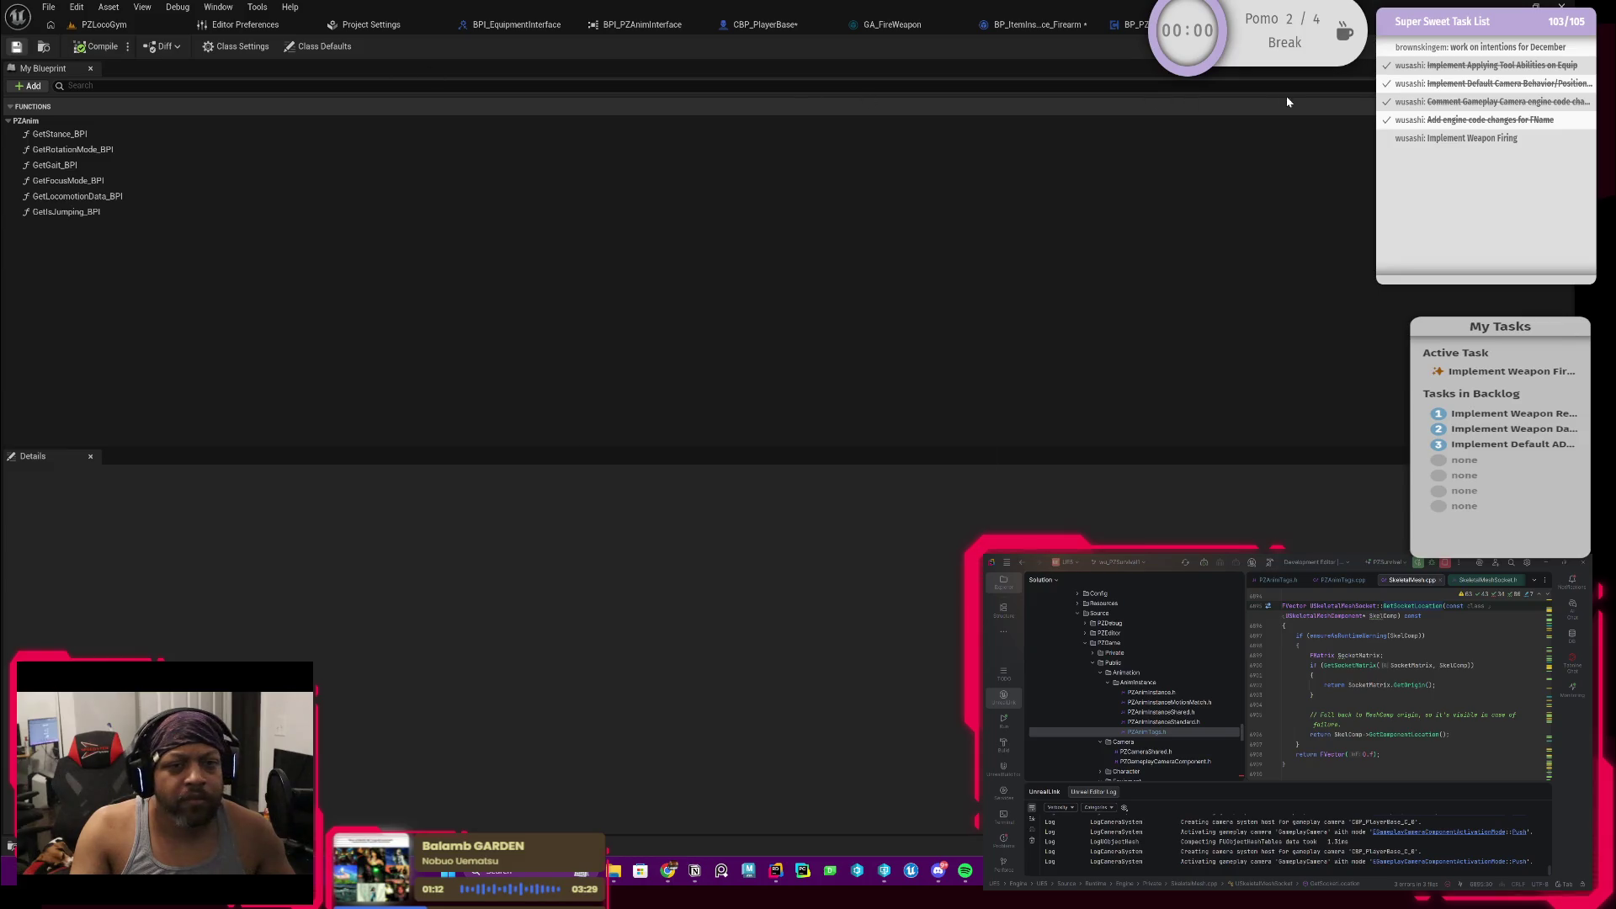
click(746, 24)
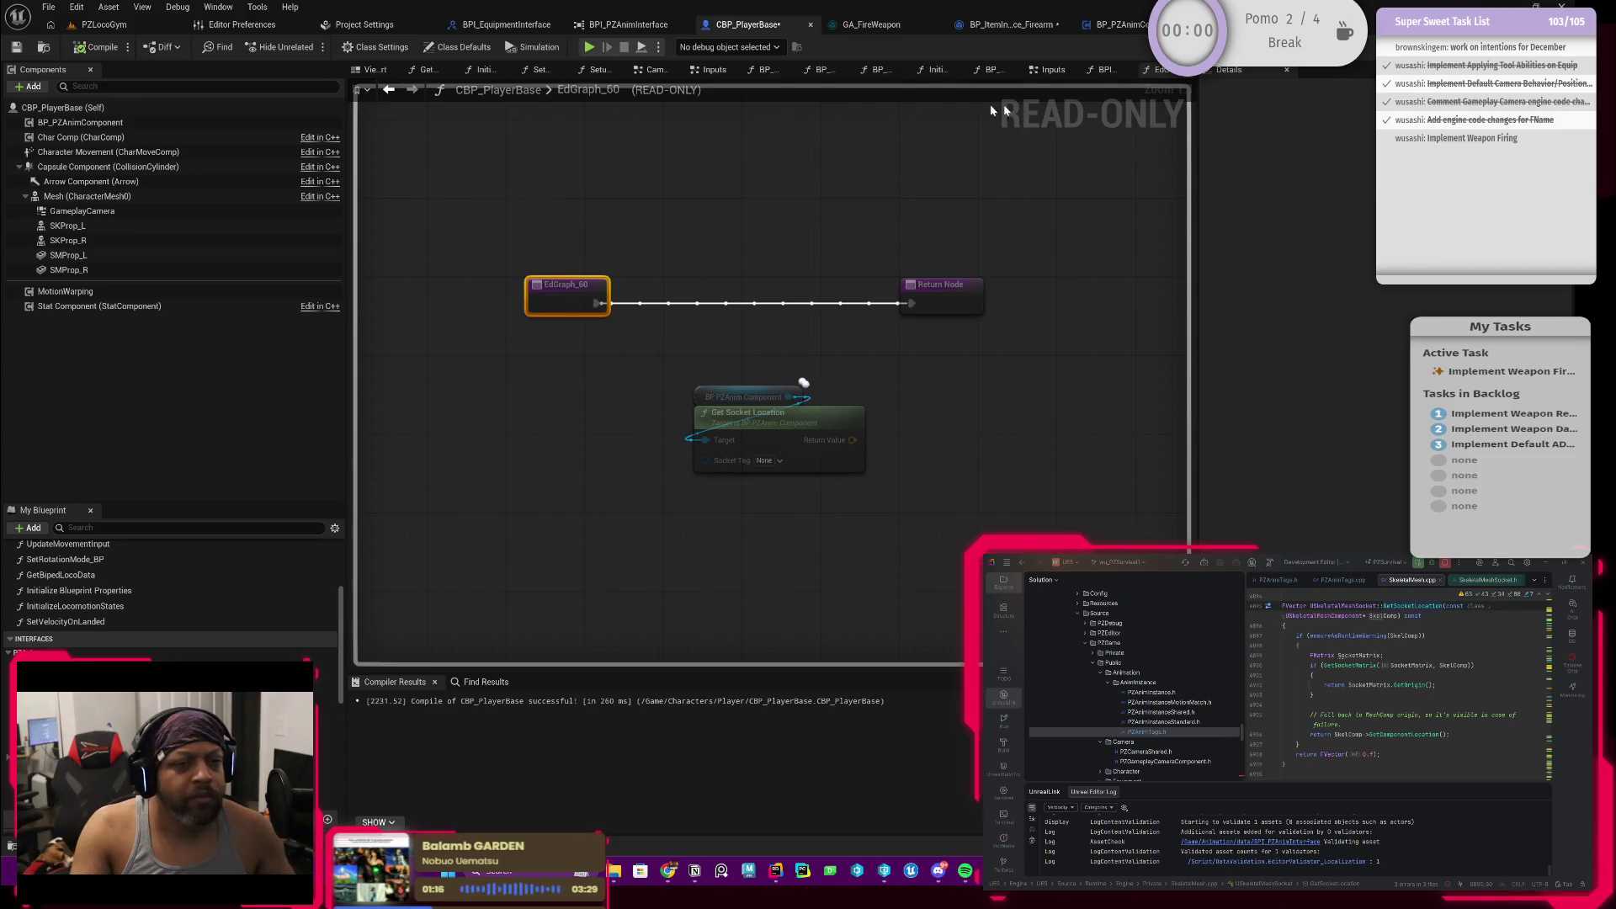
double_click(802, 382)
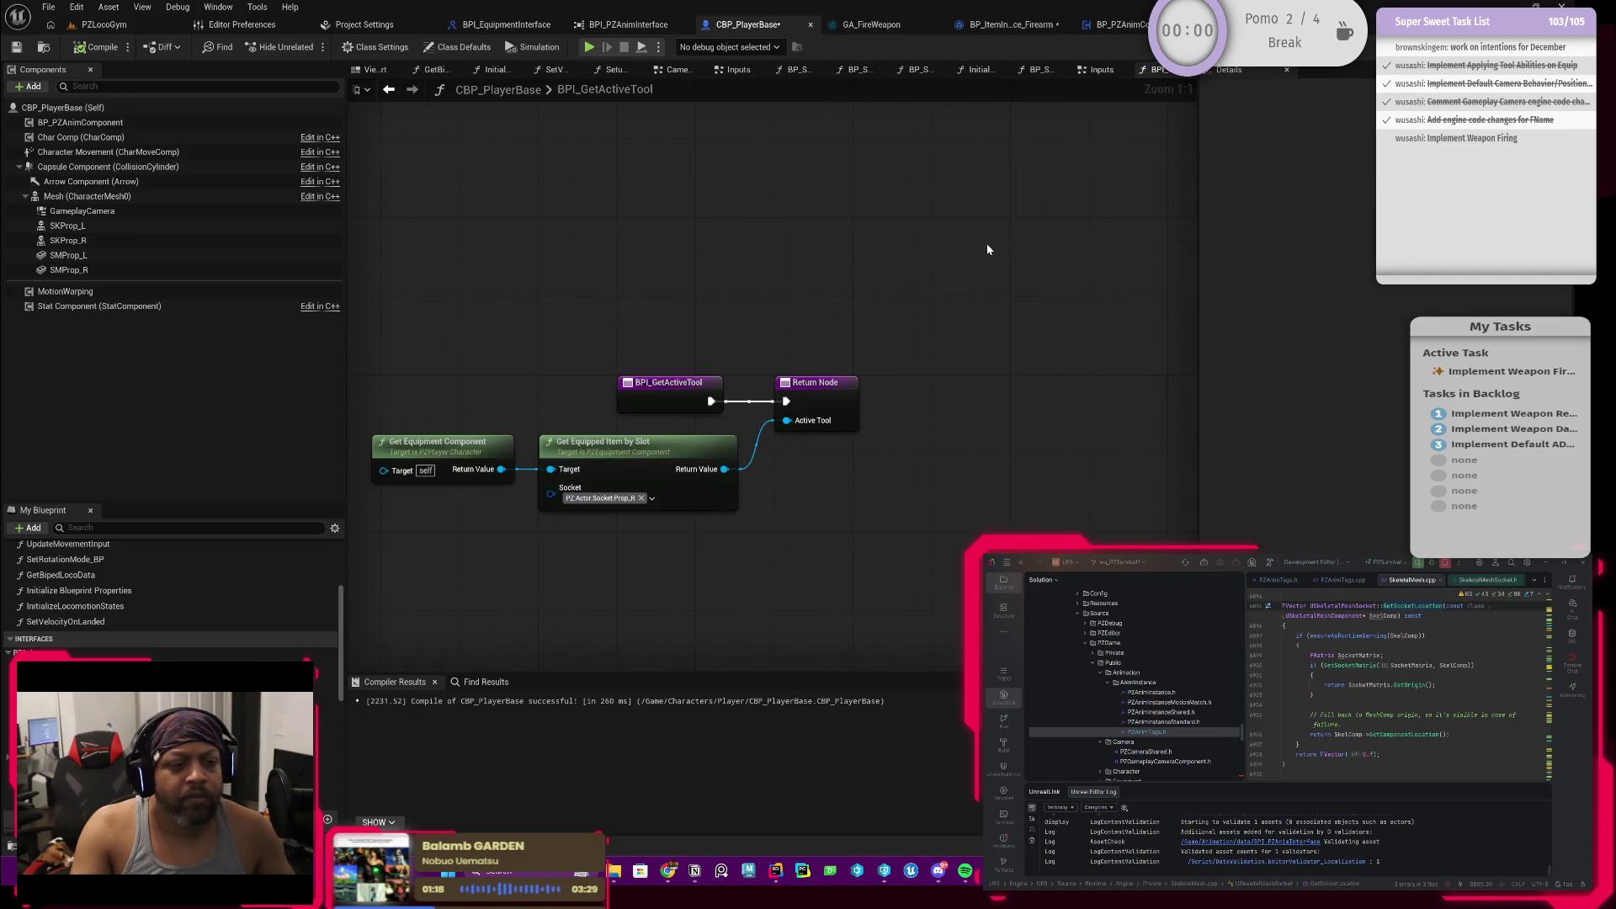
click(1118, 24)
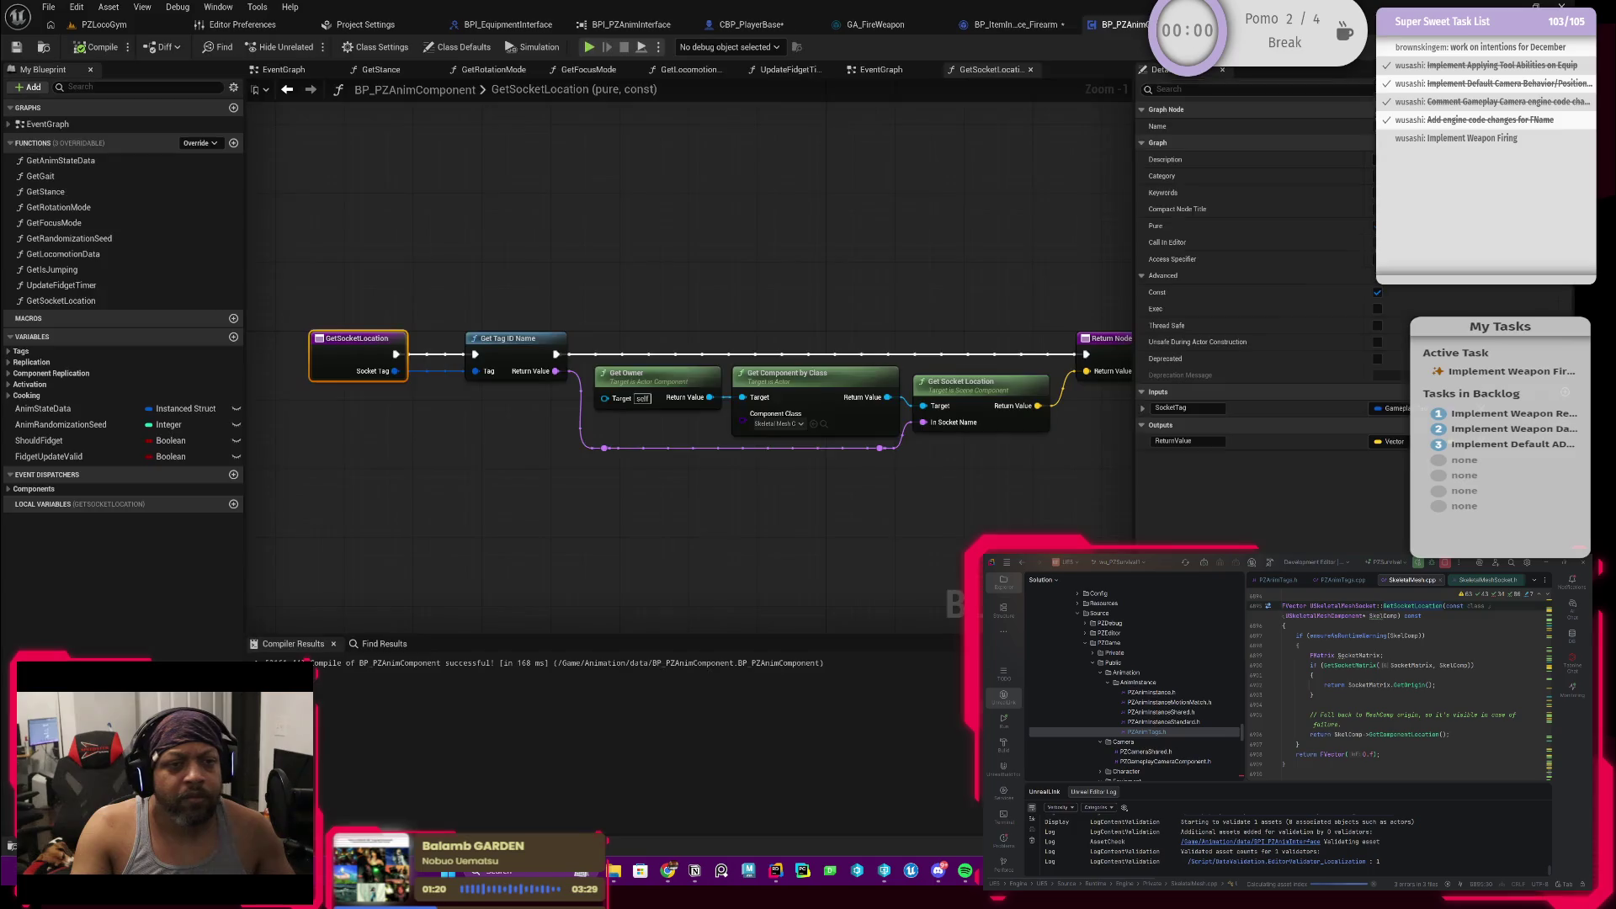
click(1067, 42)
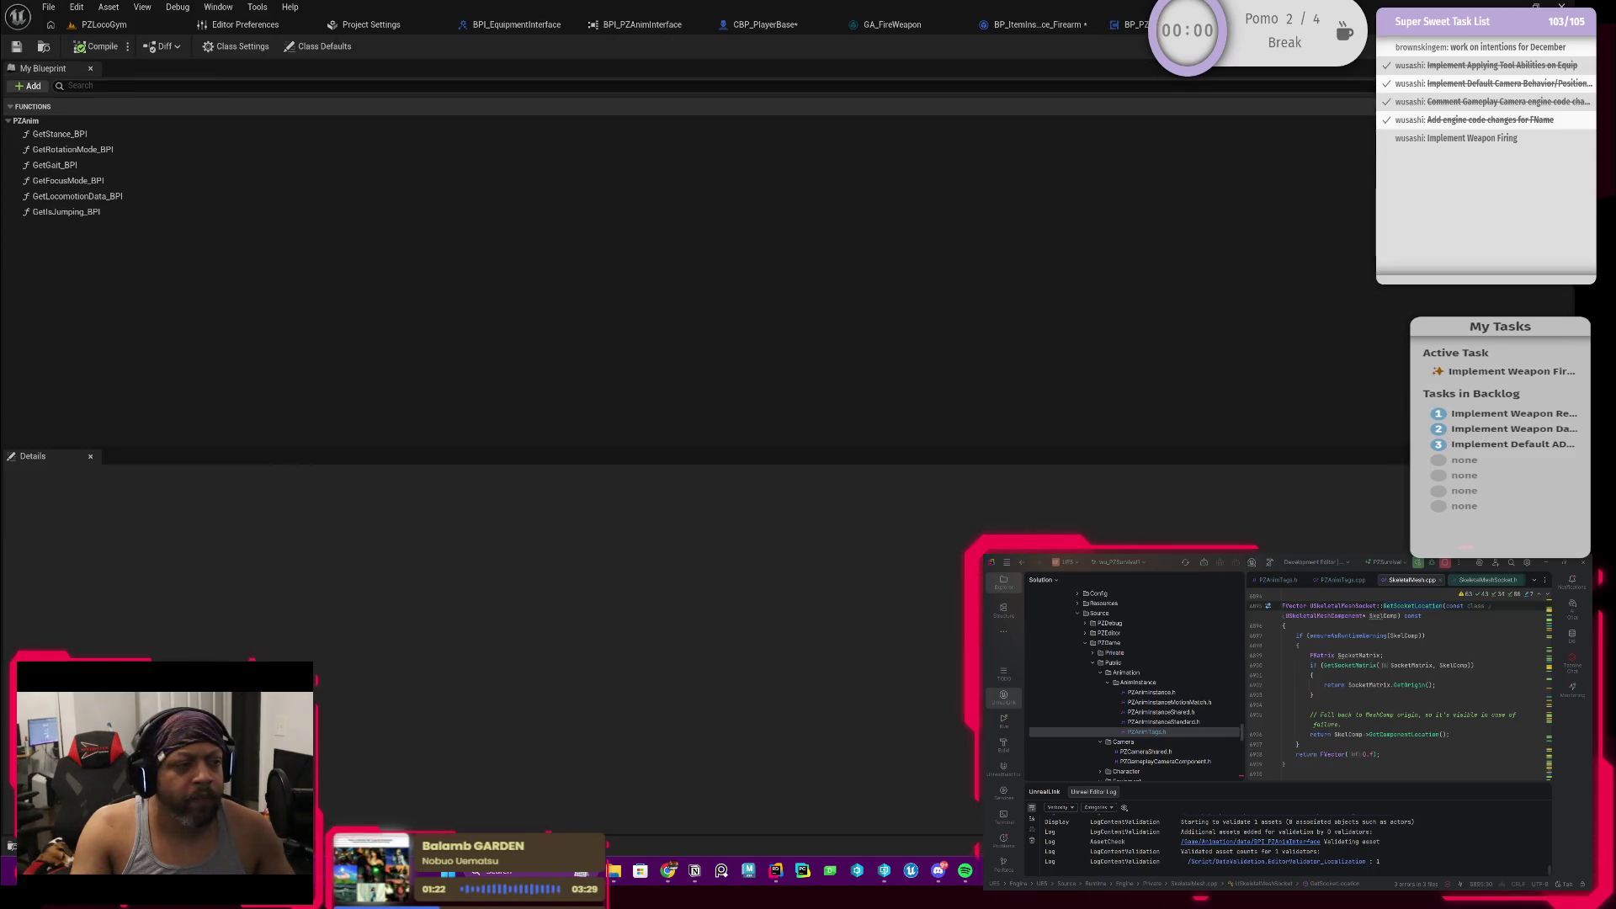
Step: Add a new GetSocketLocation function to the interface with one new input parameter
click(32, 85)
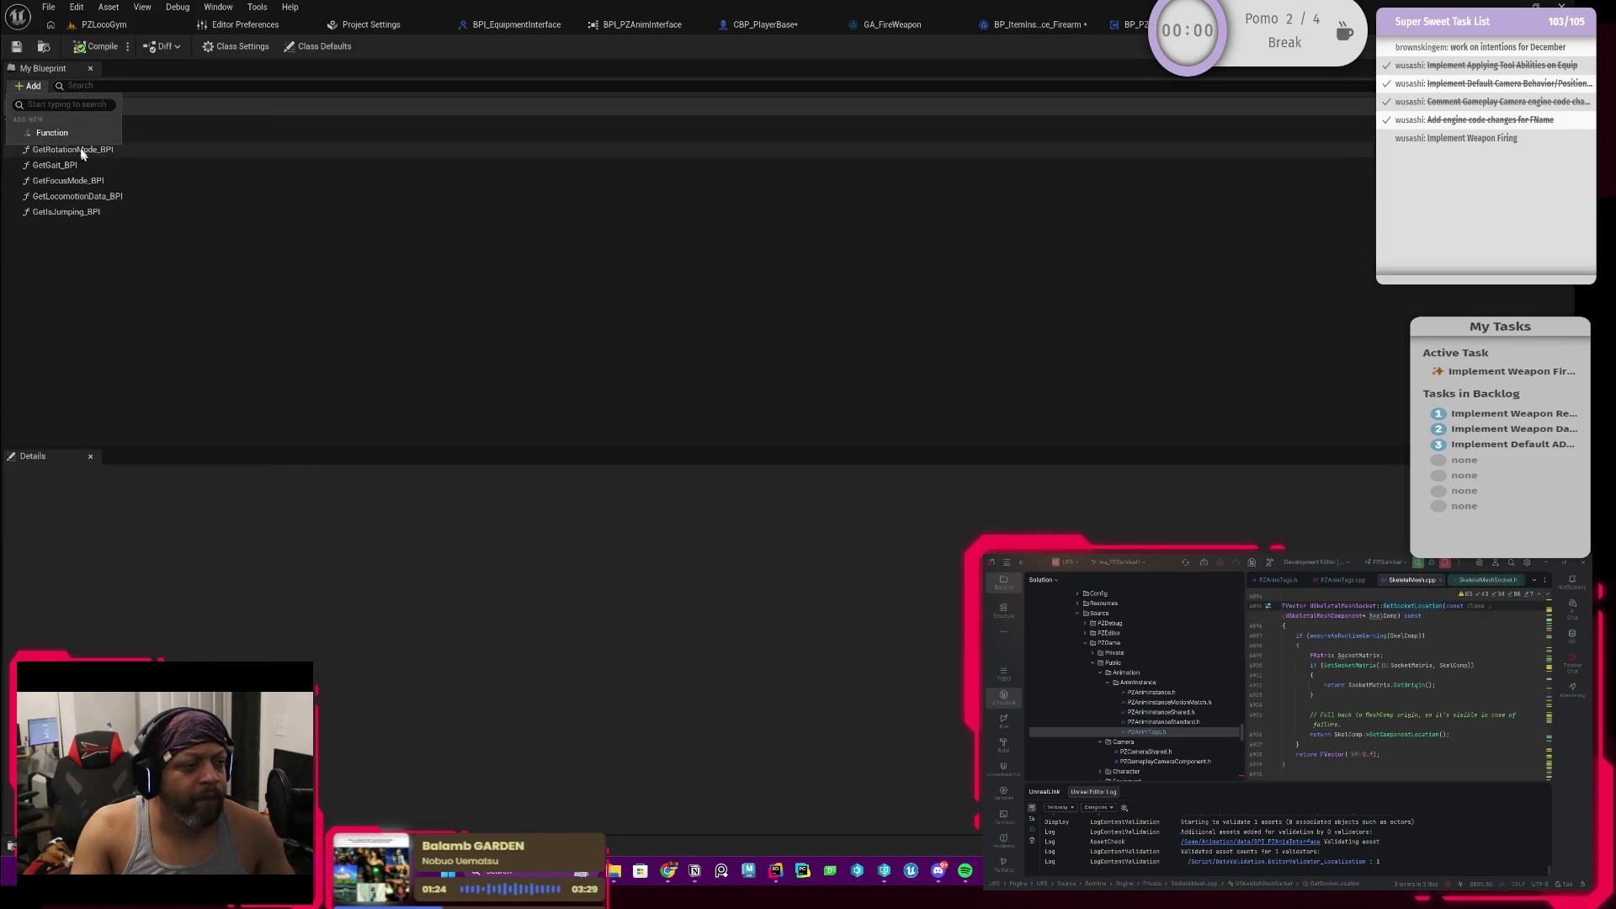
click(52, 133)
text(GetS)
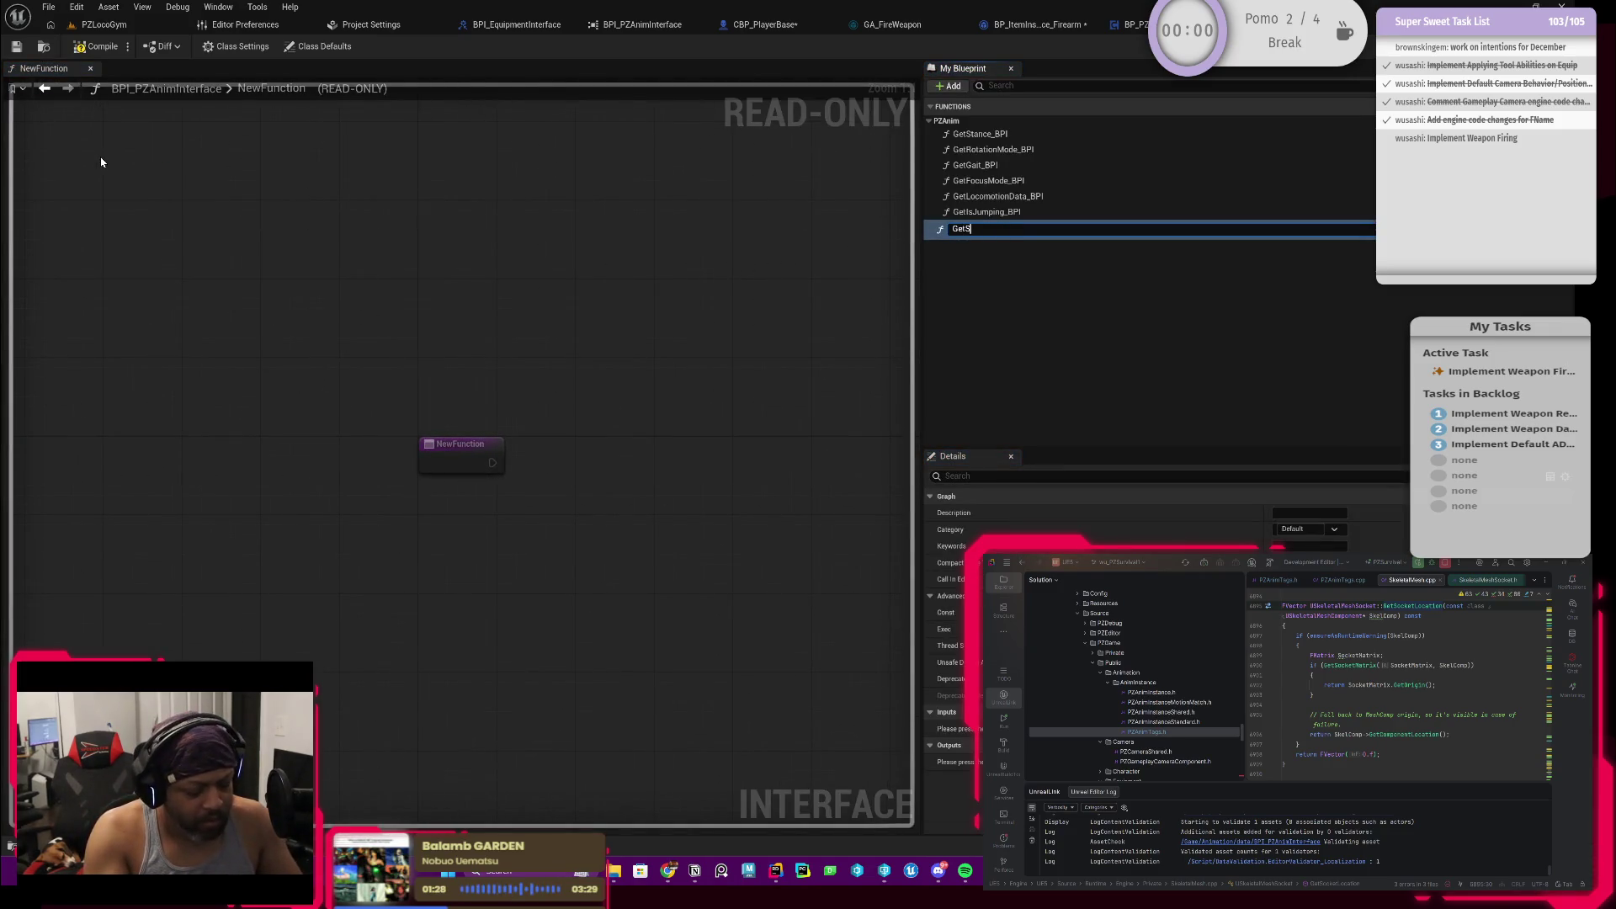
text(ocketLocation)
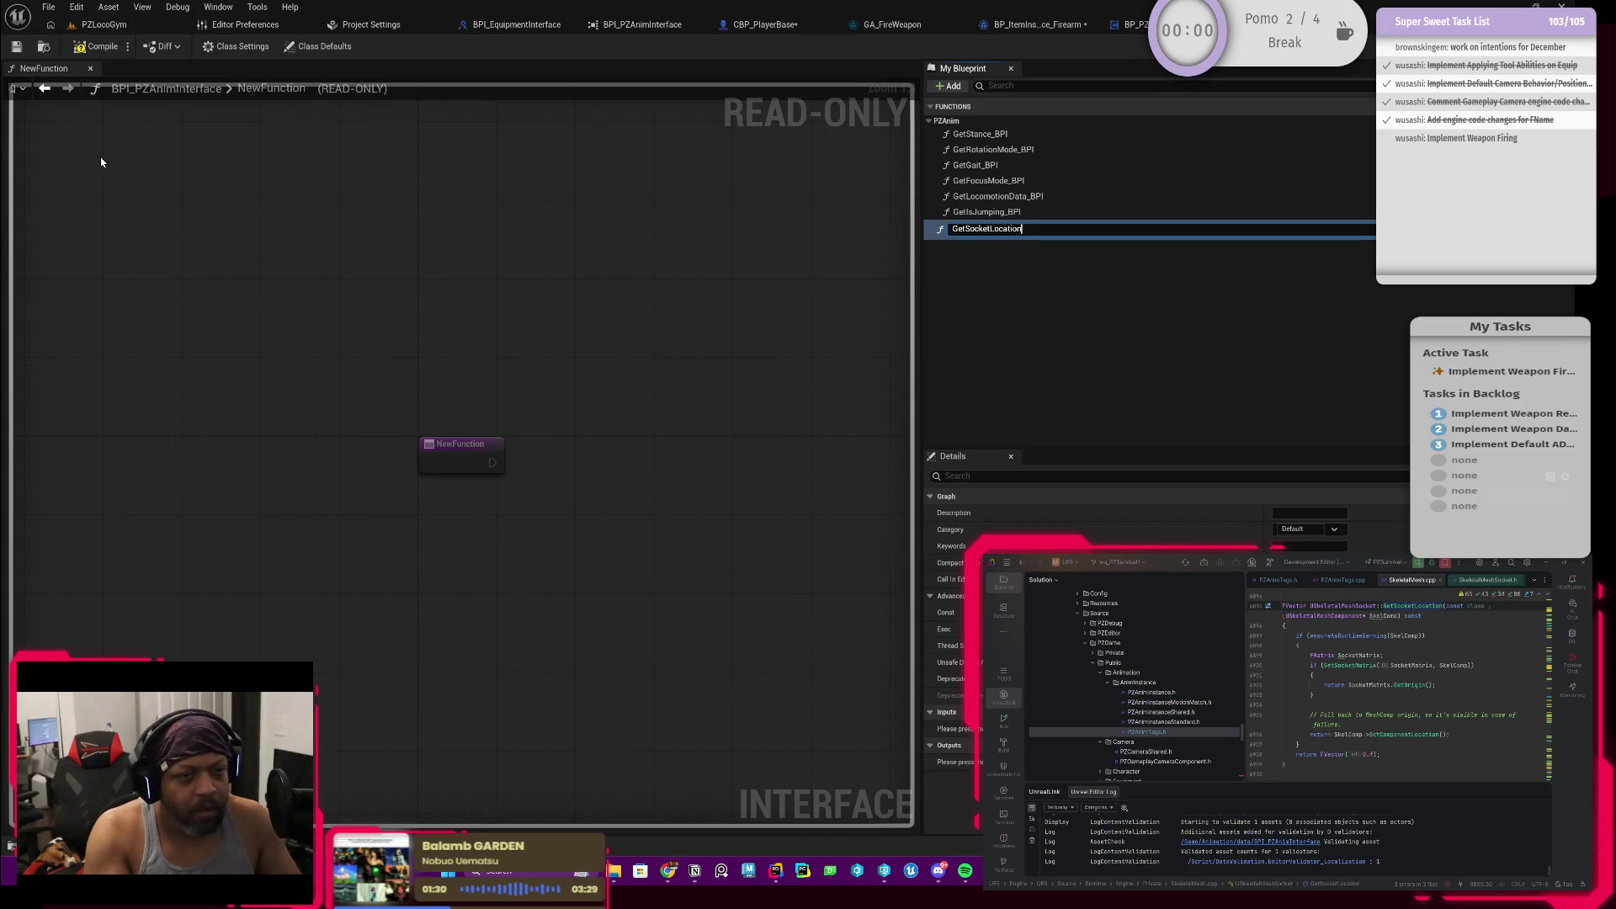
key(Return)
drag(985, 229, 960, 127)
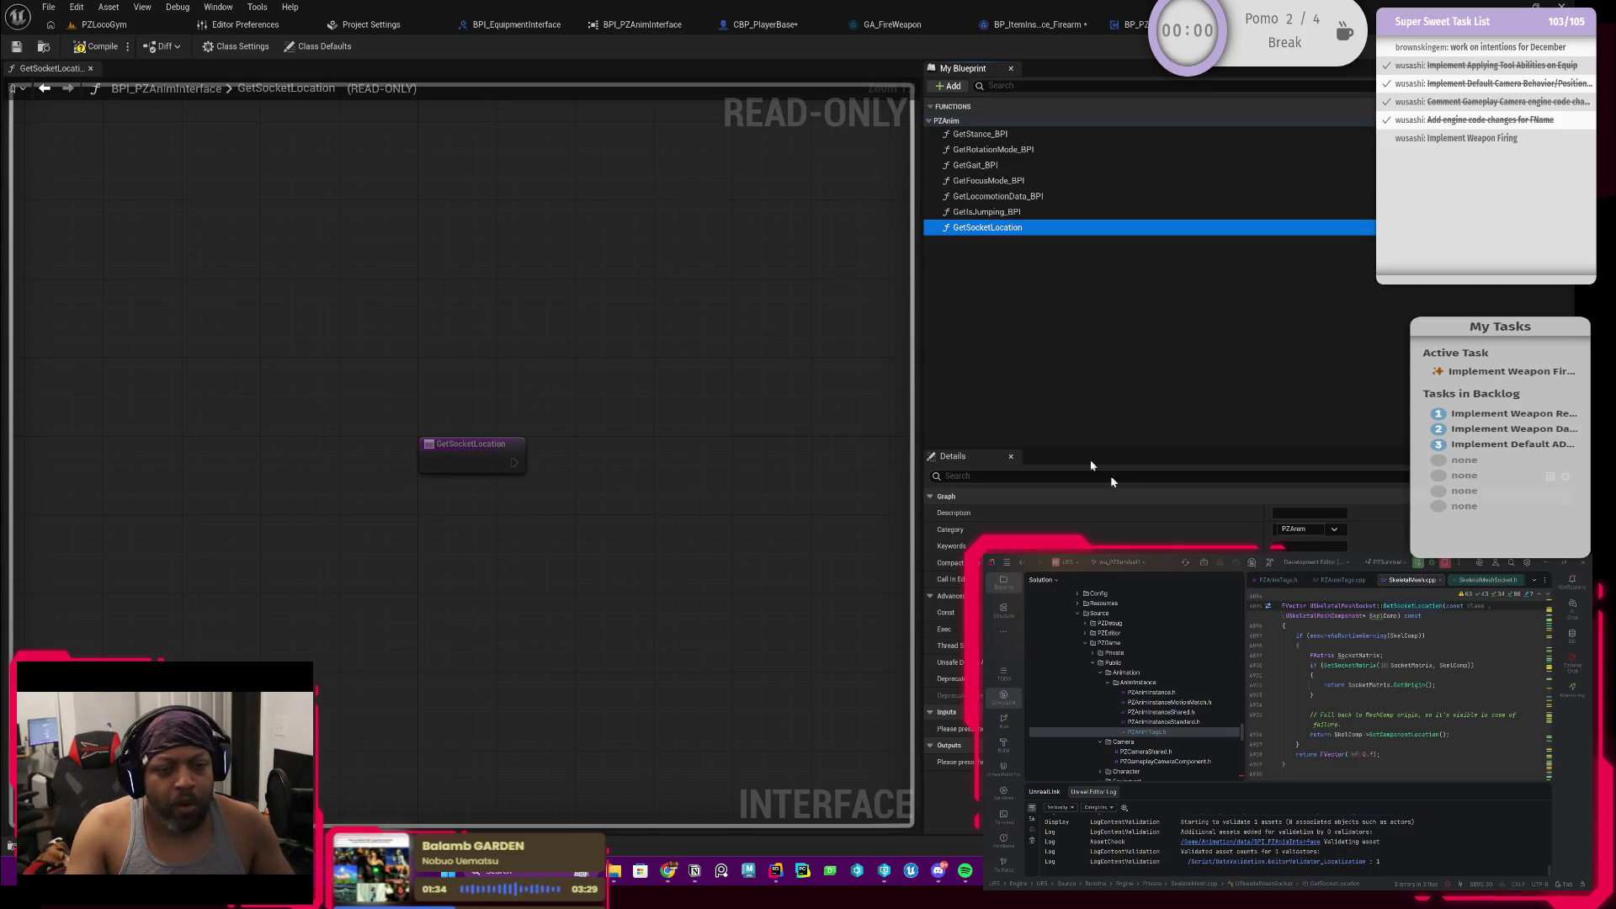
click(471, 460)
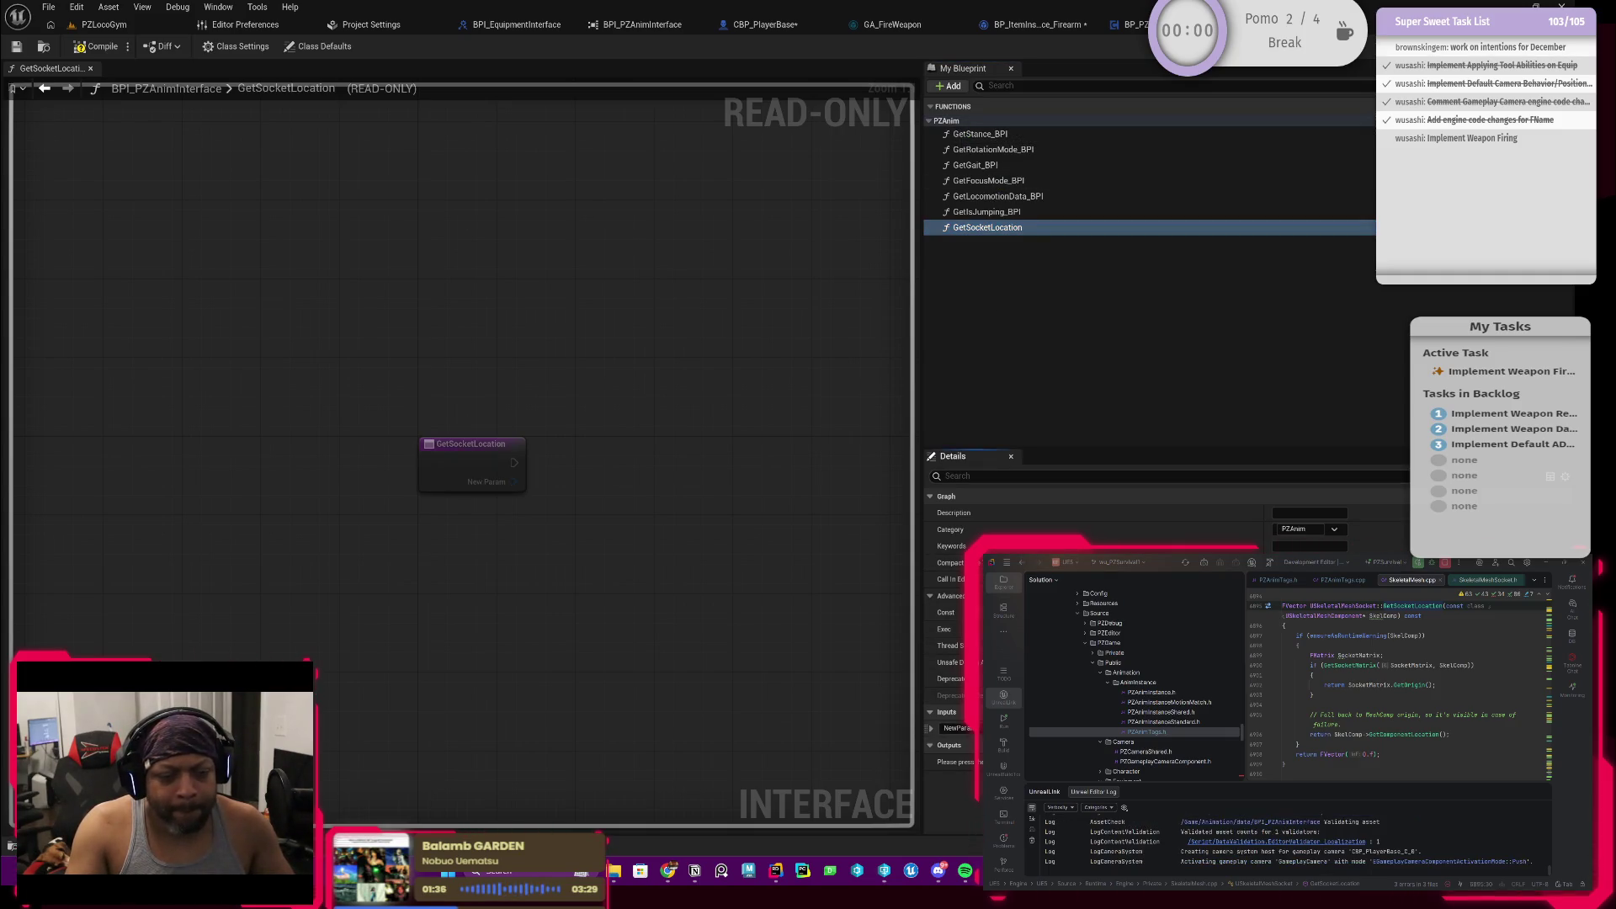
text(Socket Ta)
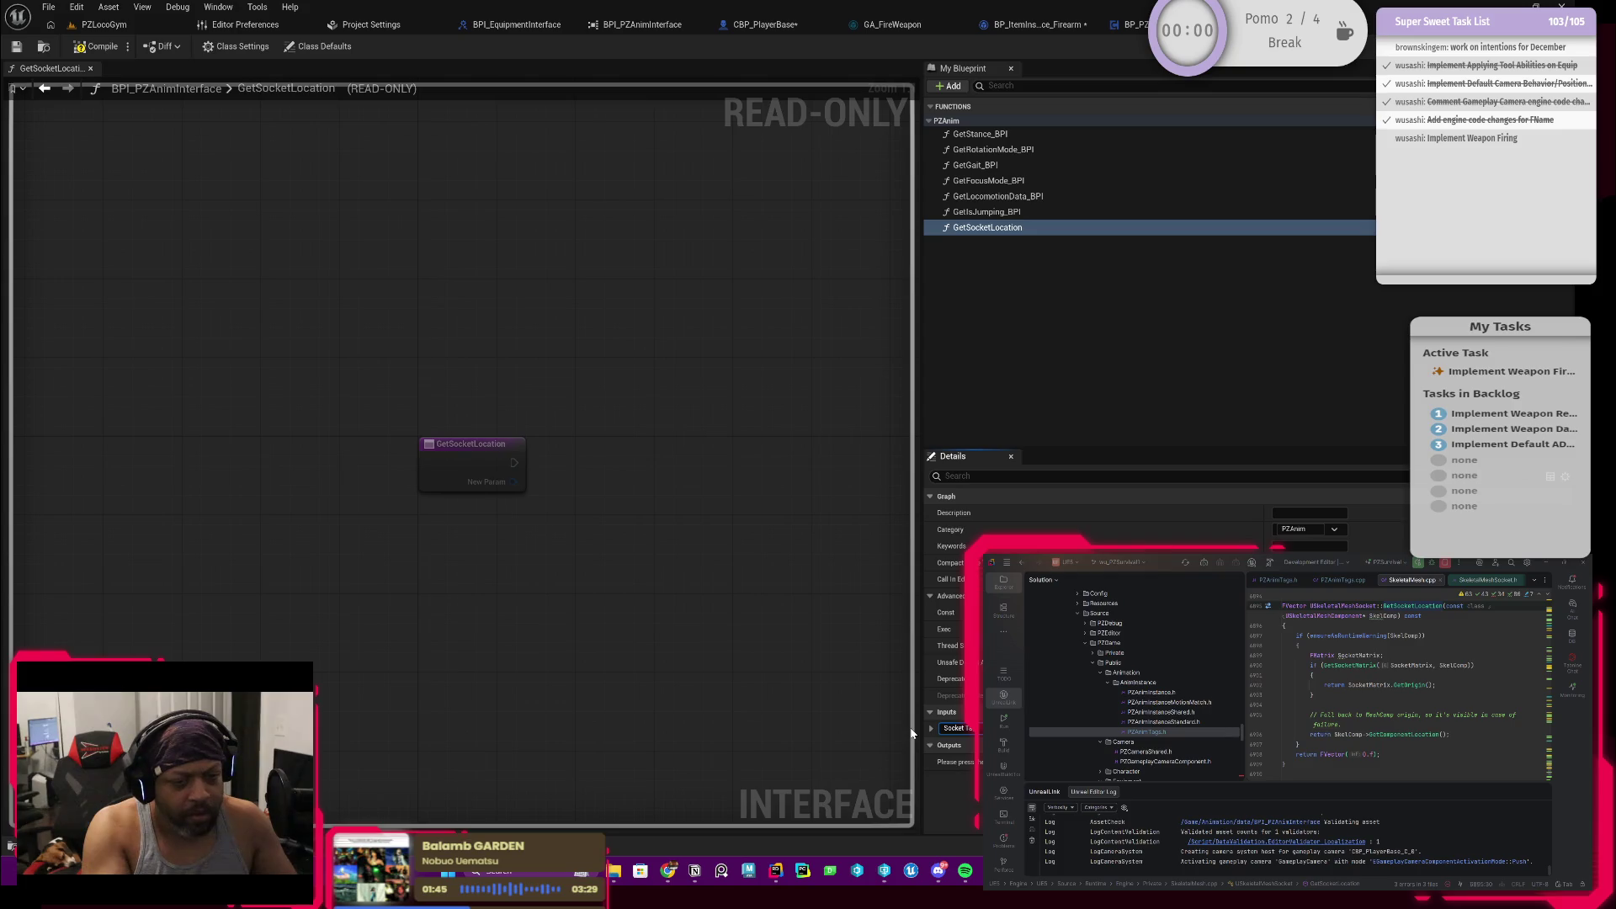
Step: Name the input Socket Tag and make the output a Vector named Location
key(Return)
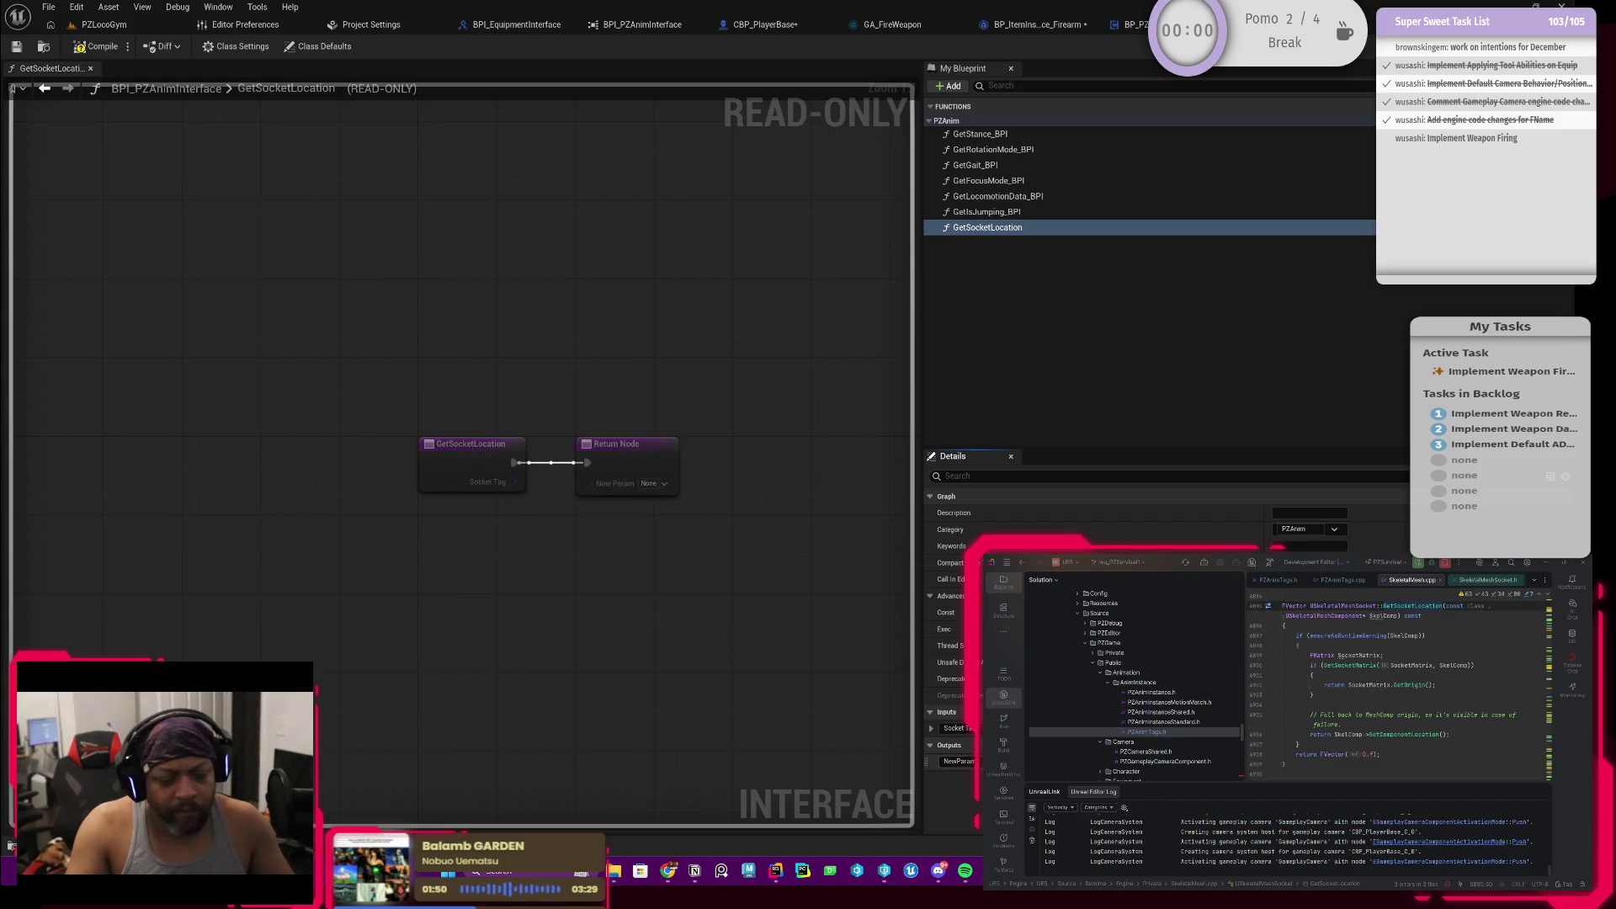
click(1310, 528)
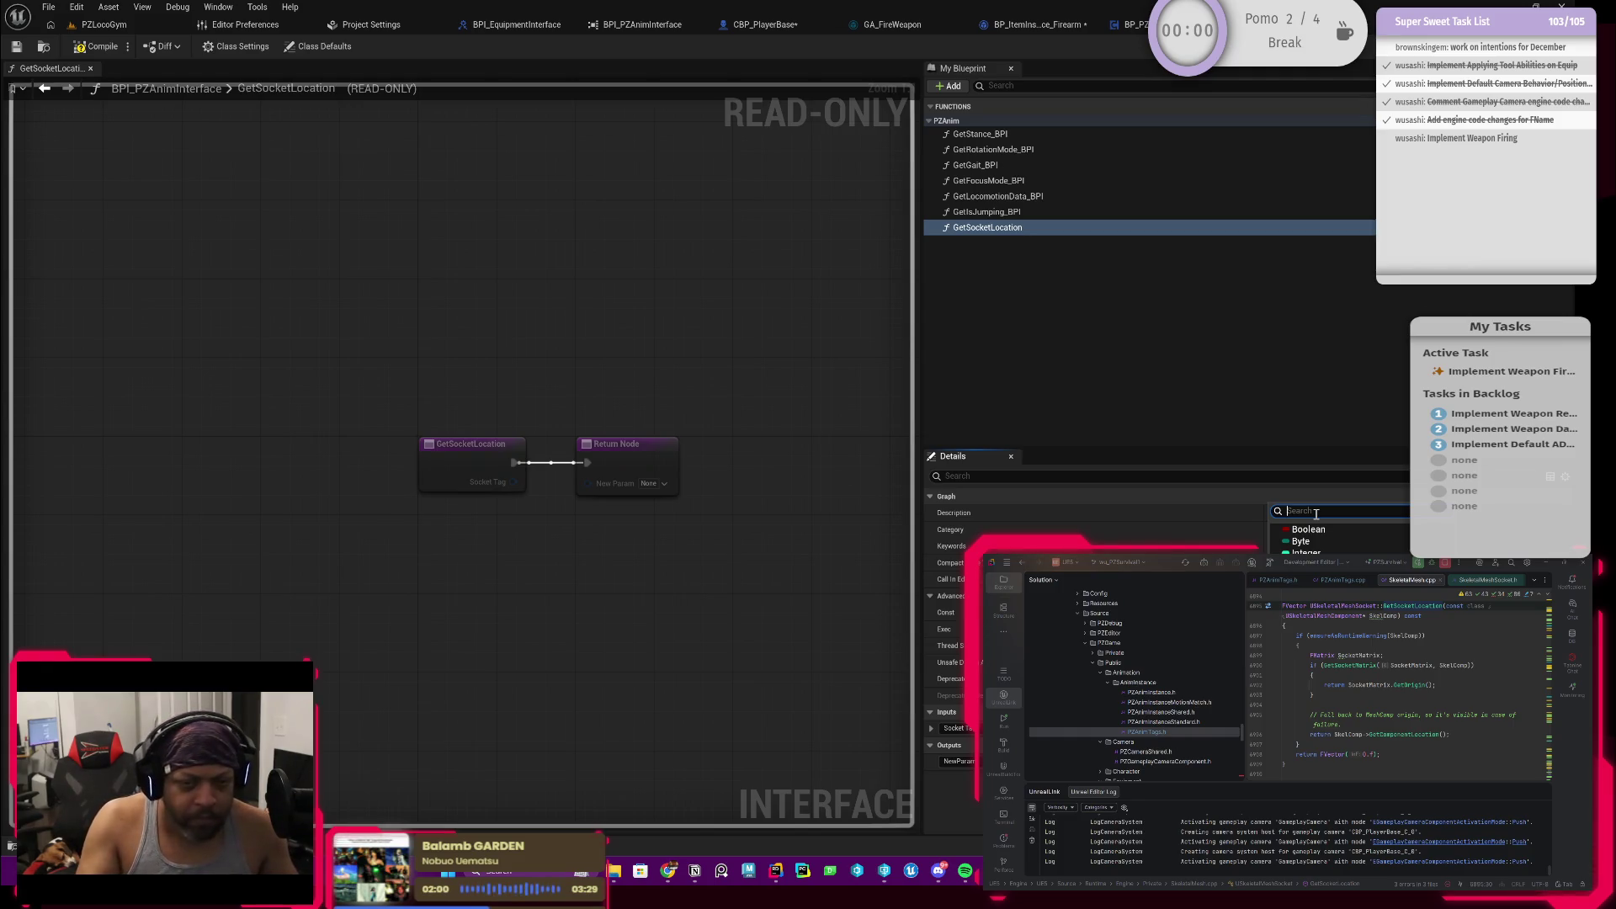
click(1314, 531)
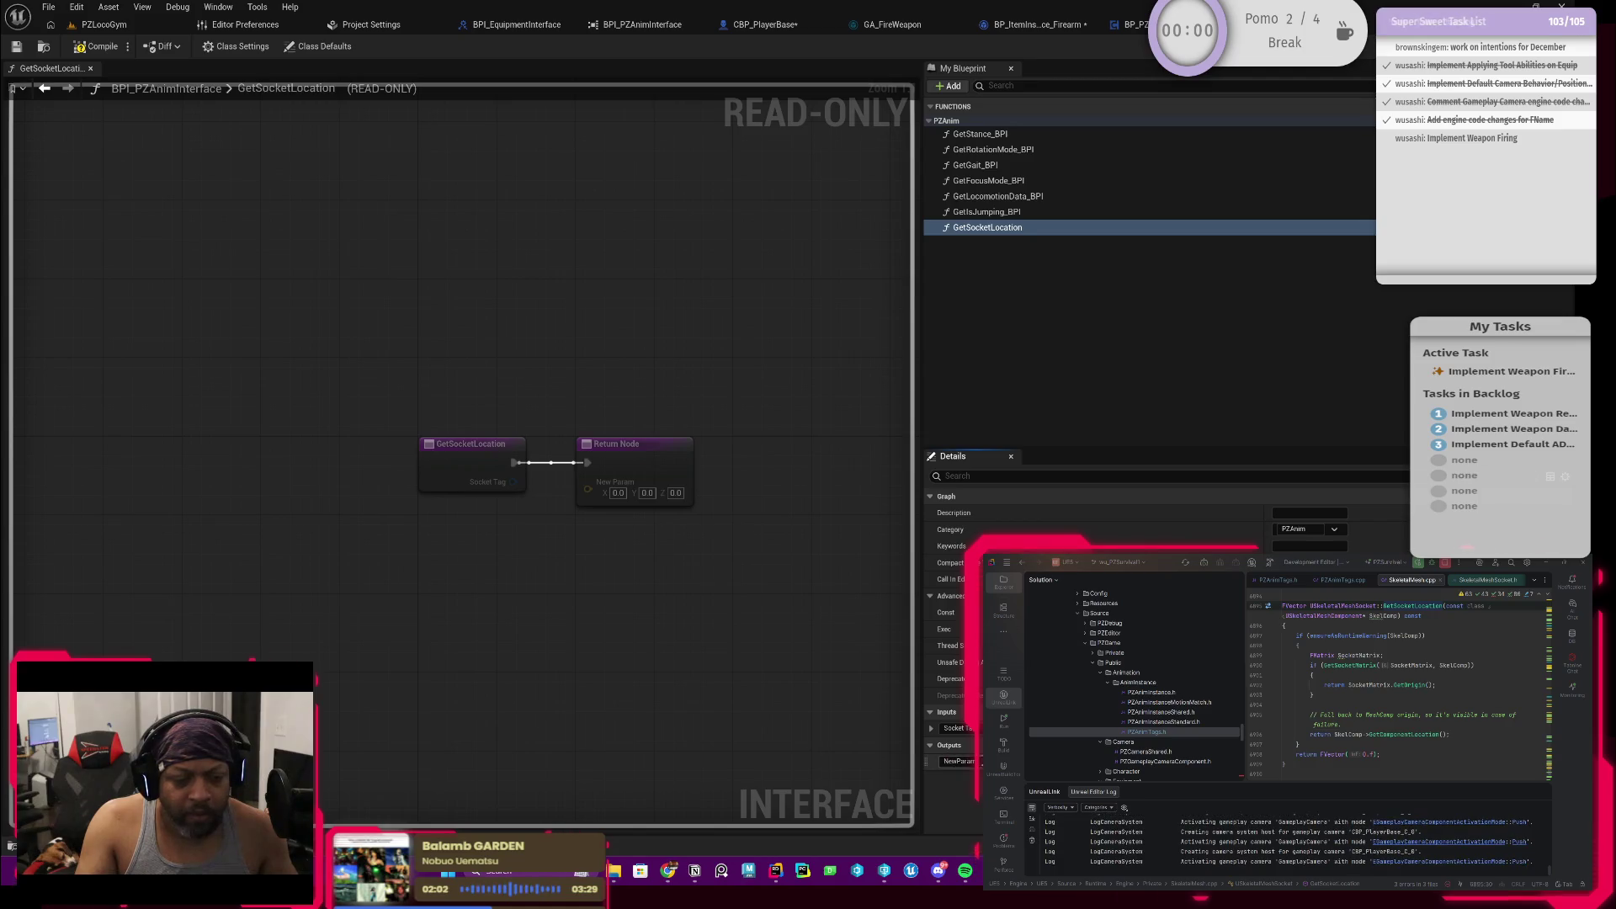
text(Return)
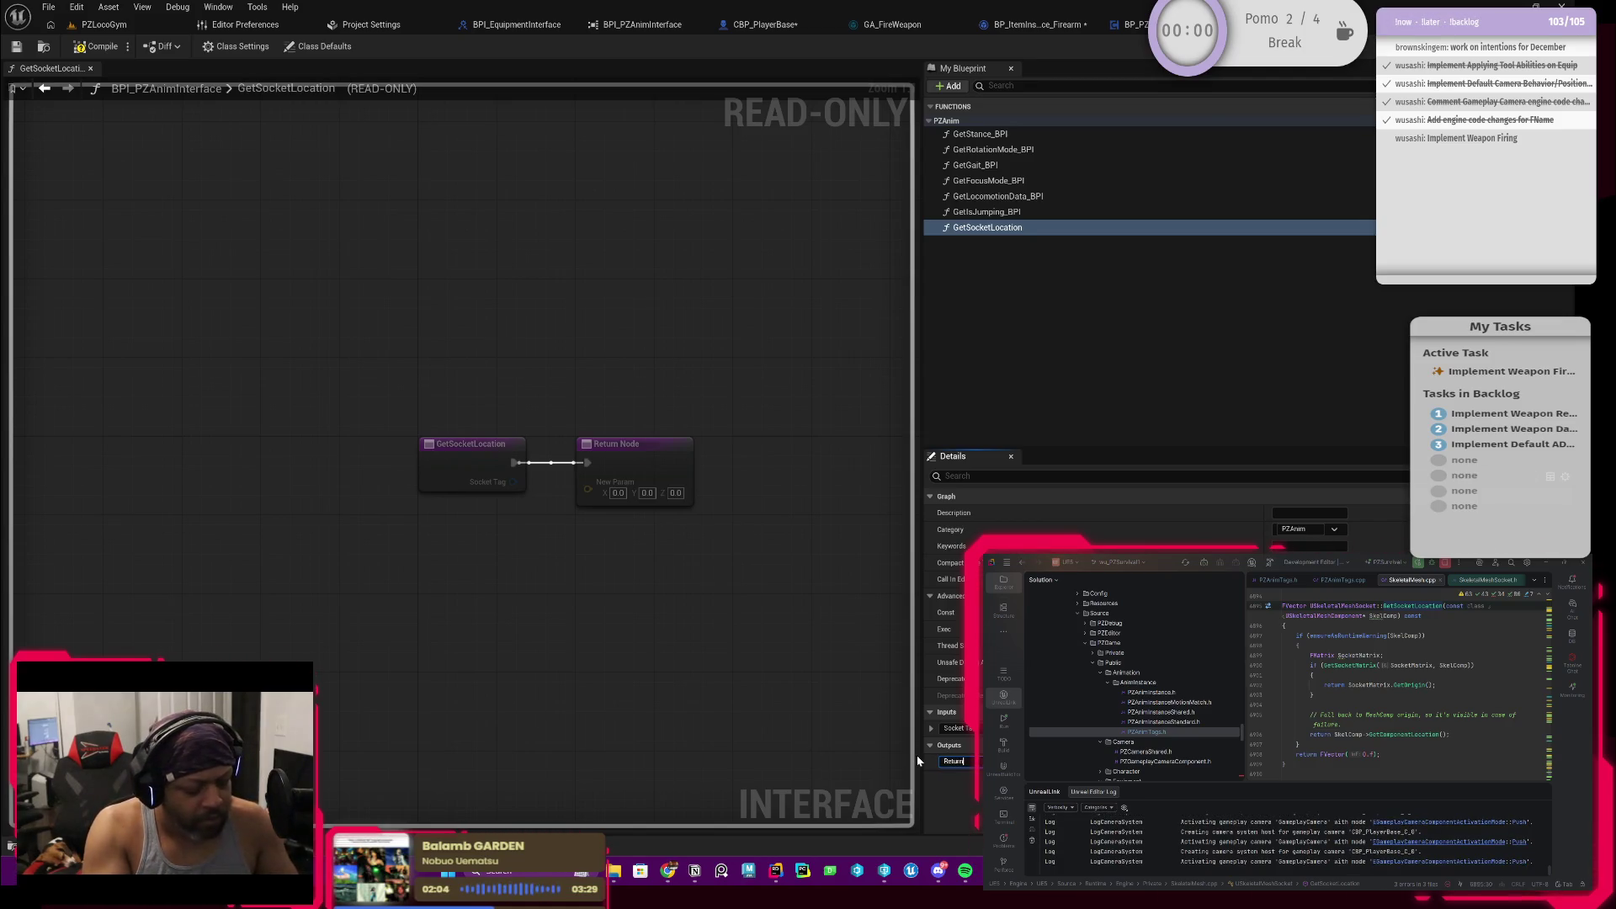
key(Escape)
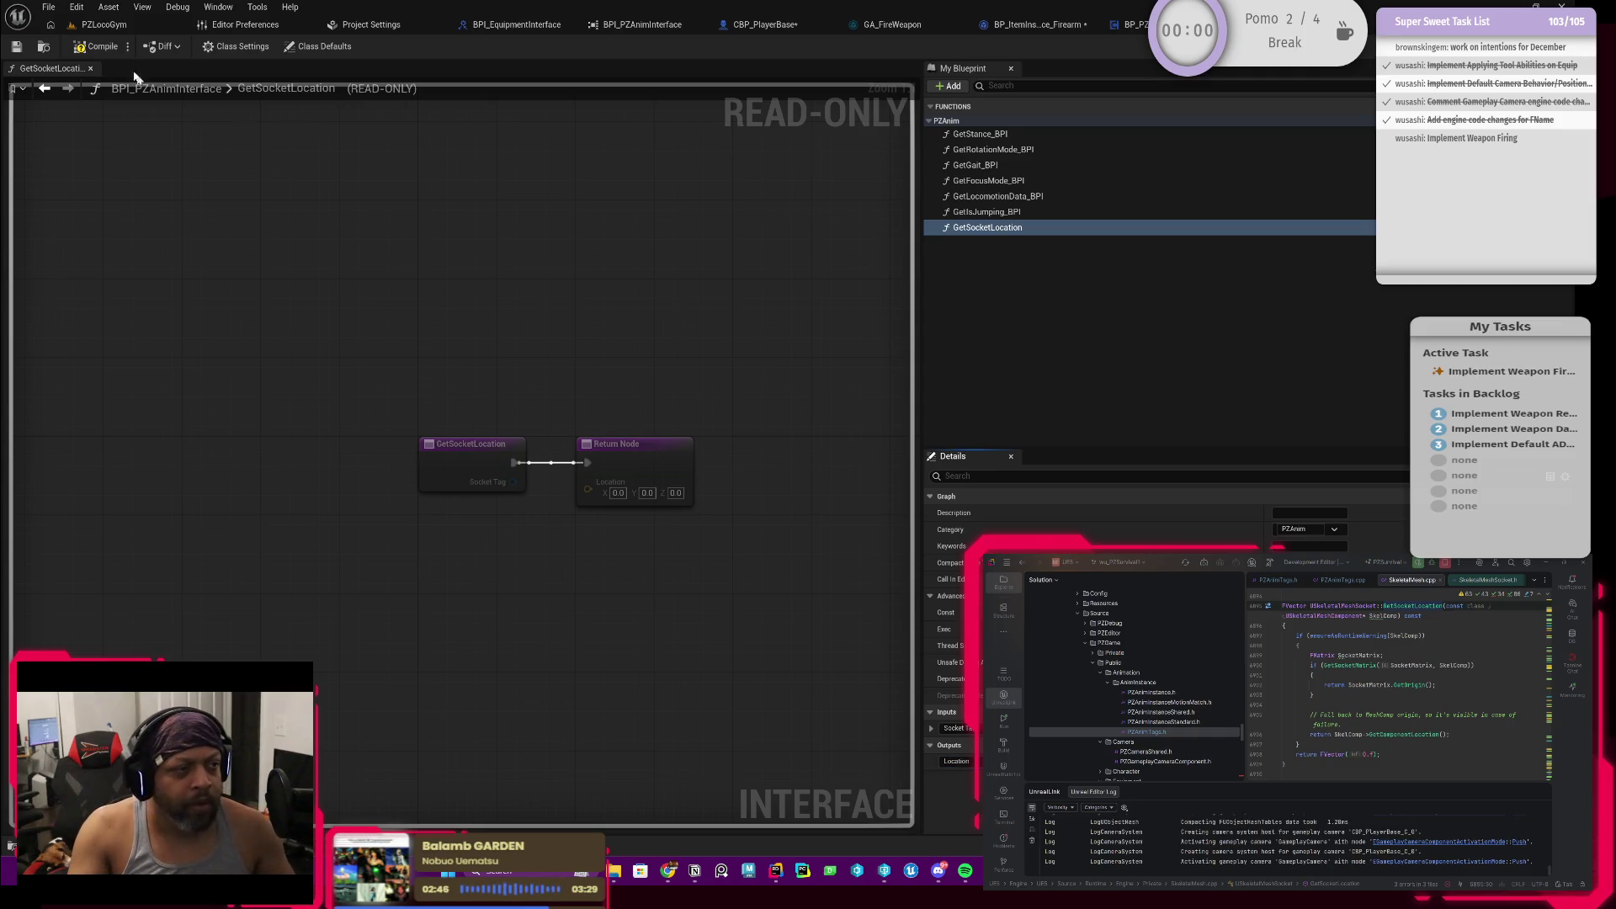
click(21, 48)
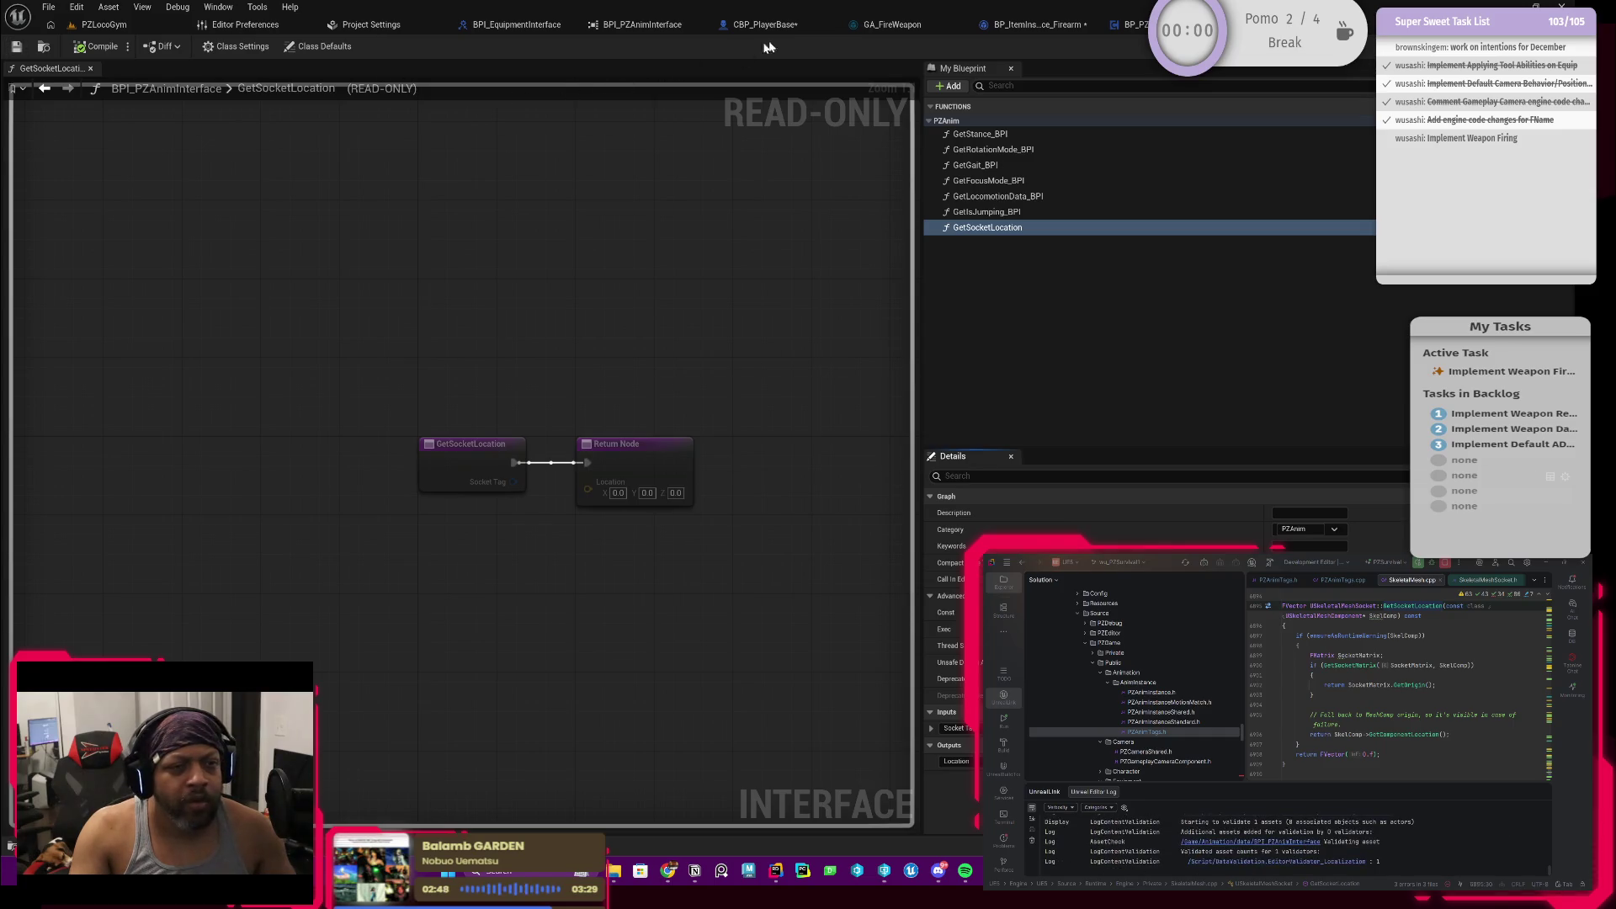
Step: In CBP_PlayerBase's GetSocketLocation, add BP_PZAnimComponent feeding a Get Socket Location node
click(757, 24)
drag(698, 589, 769, 534)
double_click(63, 575)
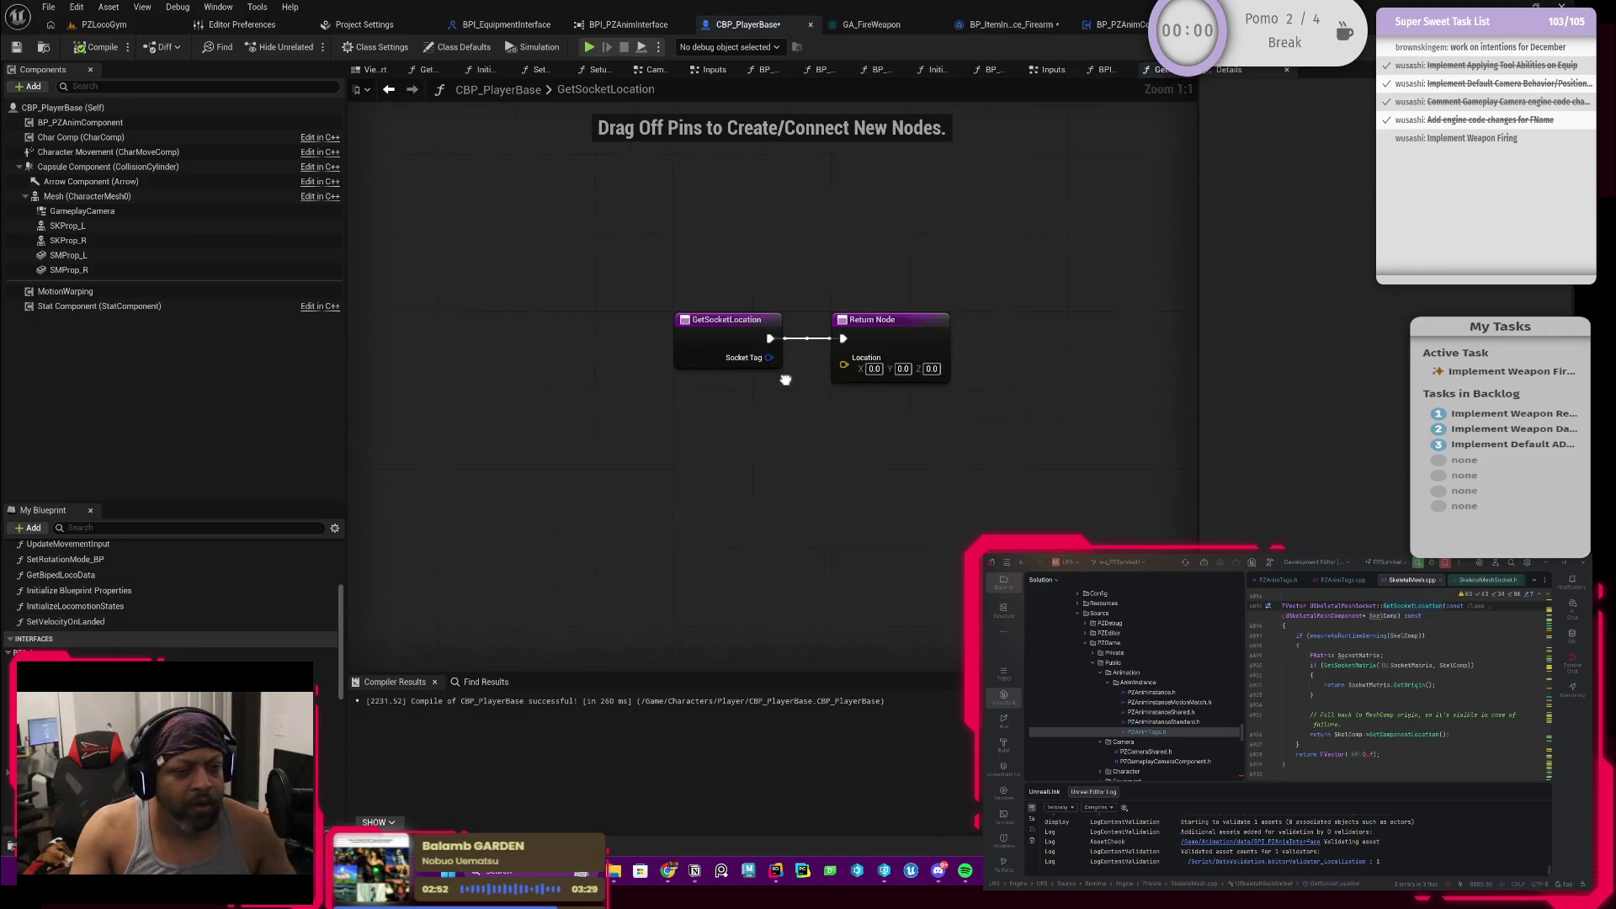
drag(707, 322, 509, 336)
click(524, 422)
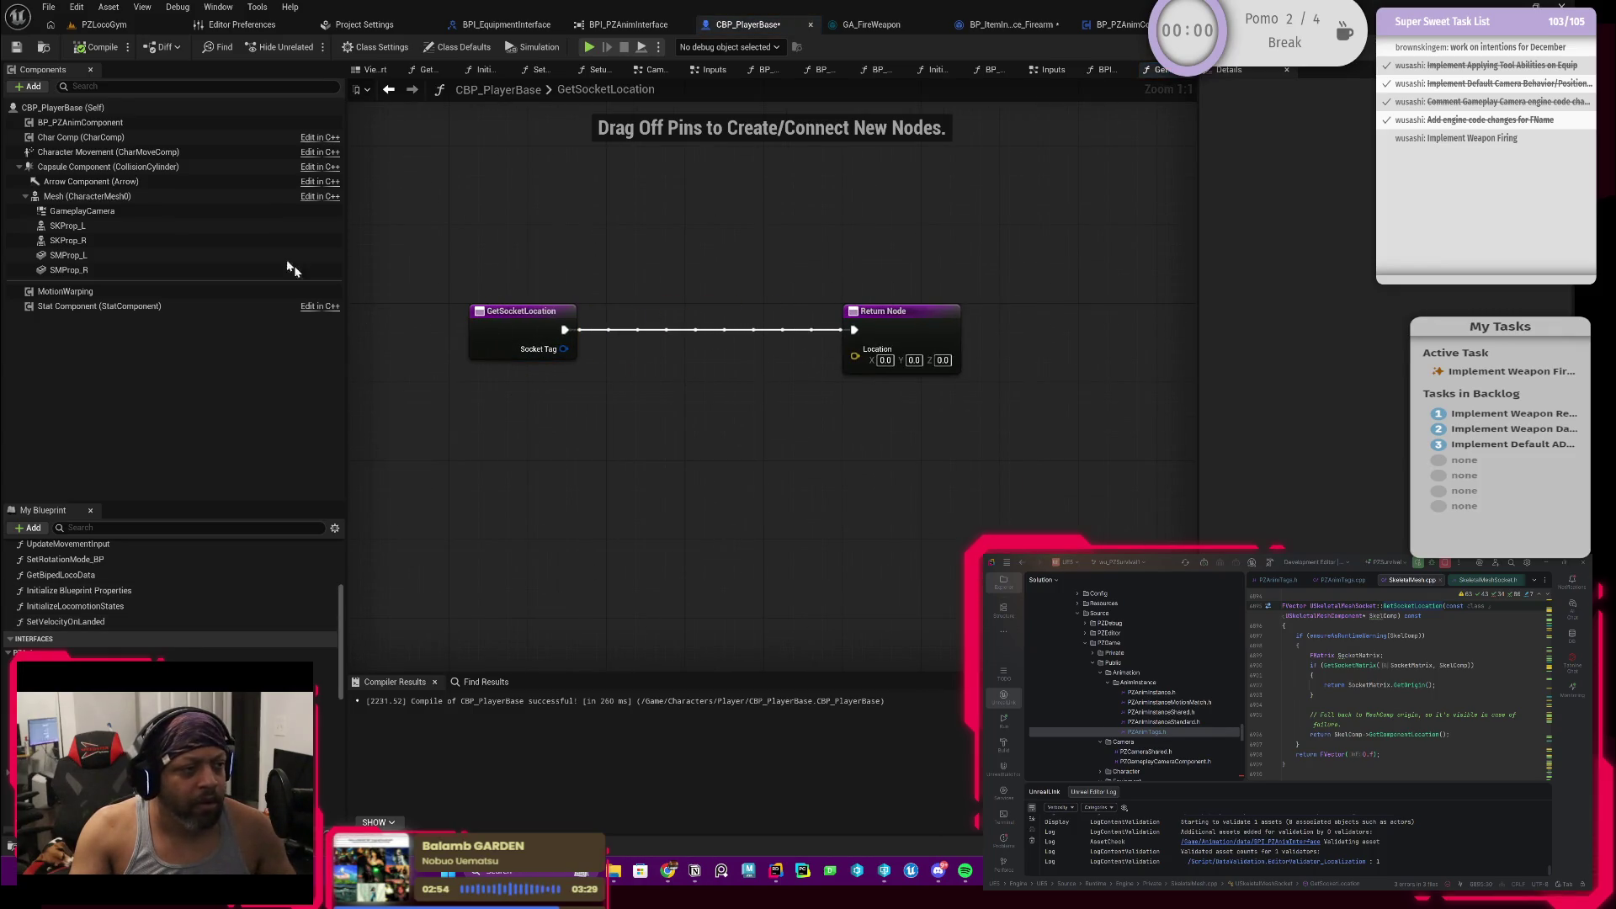
mouse_move(79, 123)
mouse_down()
mouse_move(506, 472)
mouse_move(615, 515)
mouse_up()
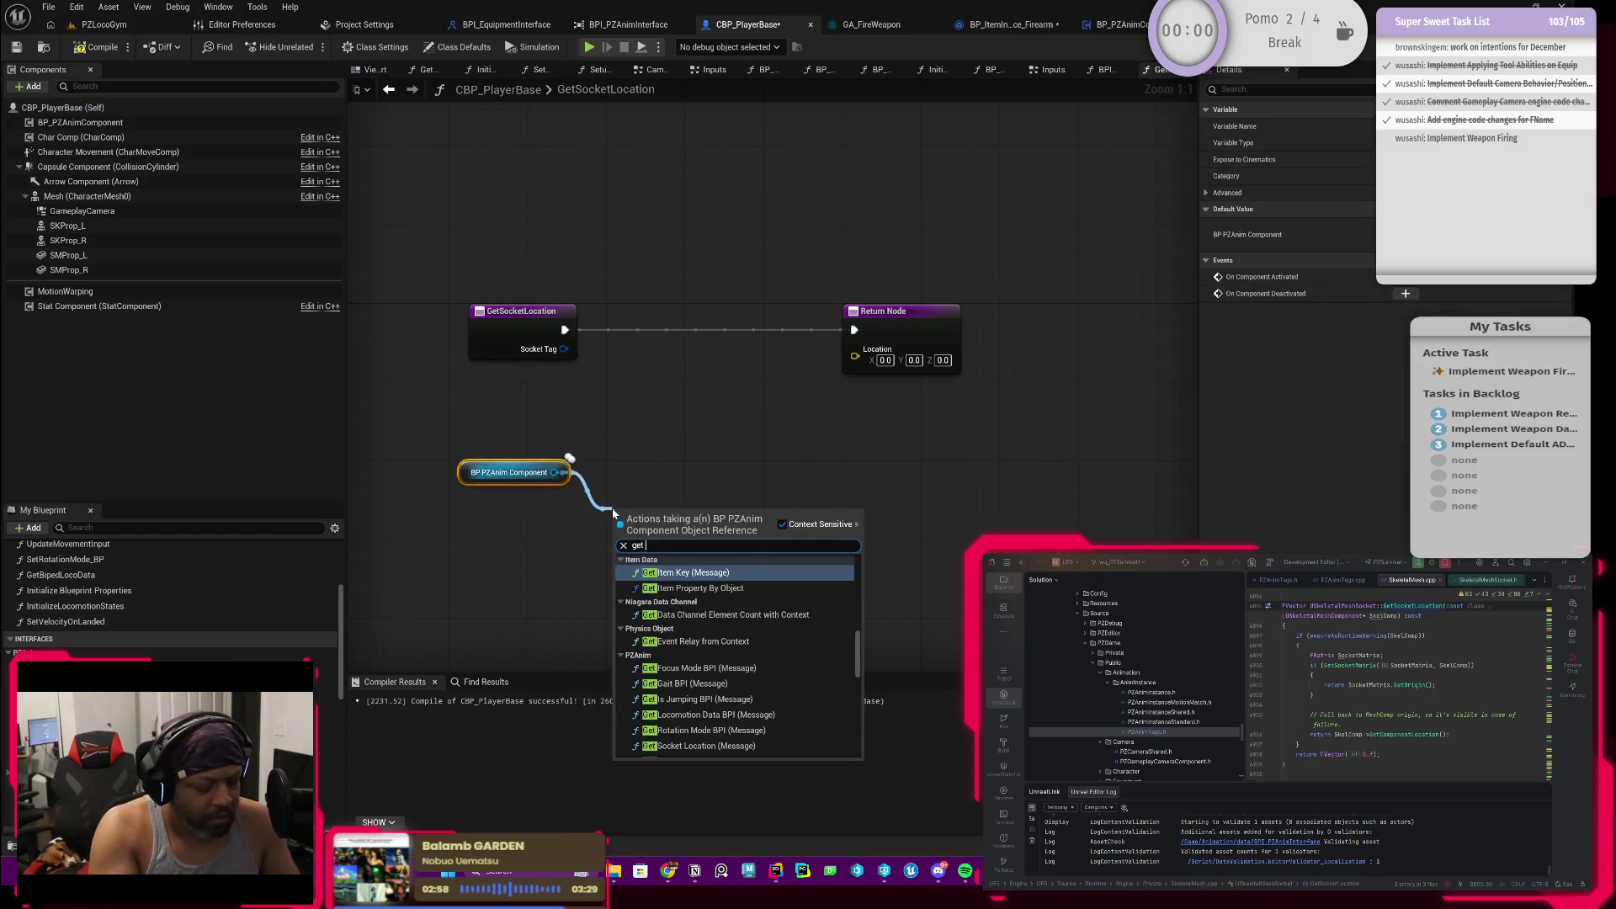
text(get socket)
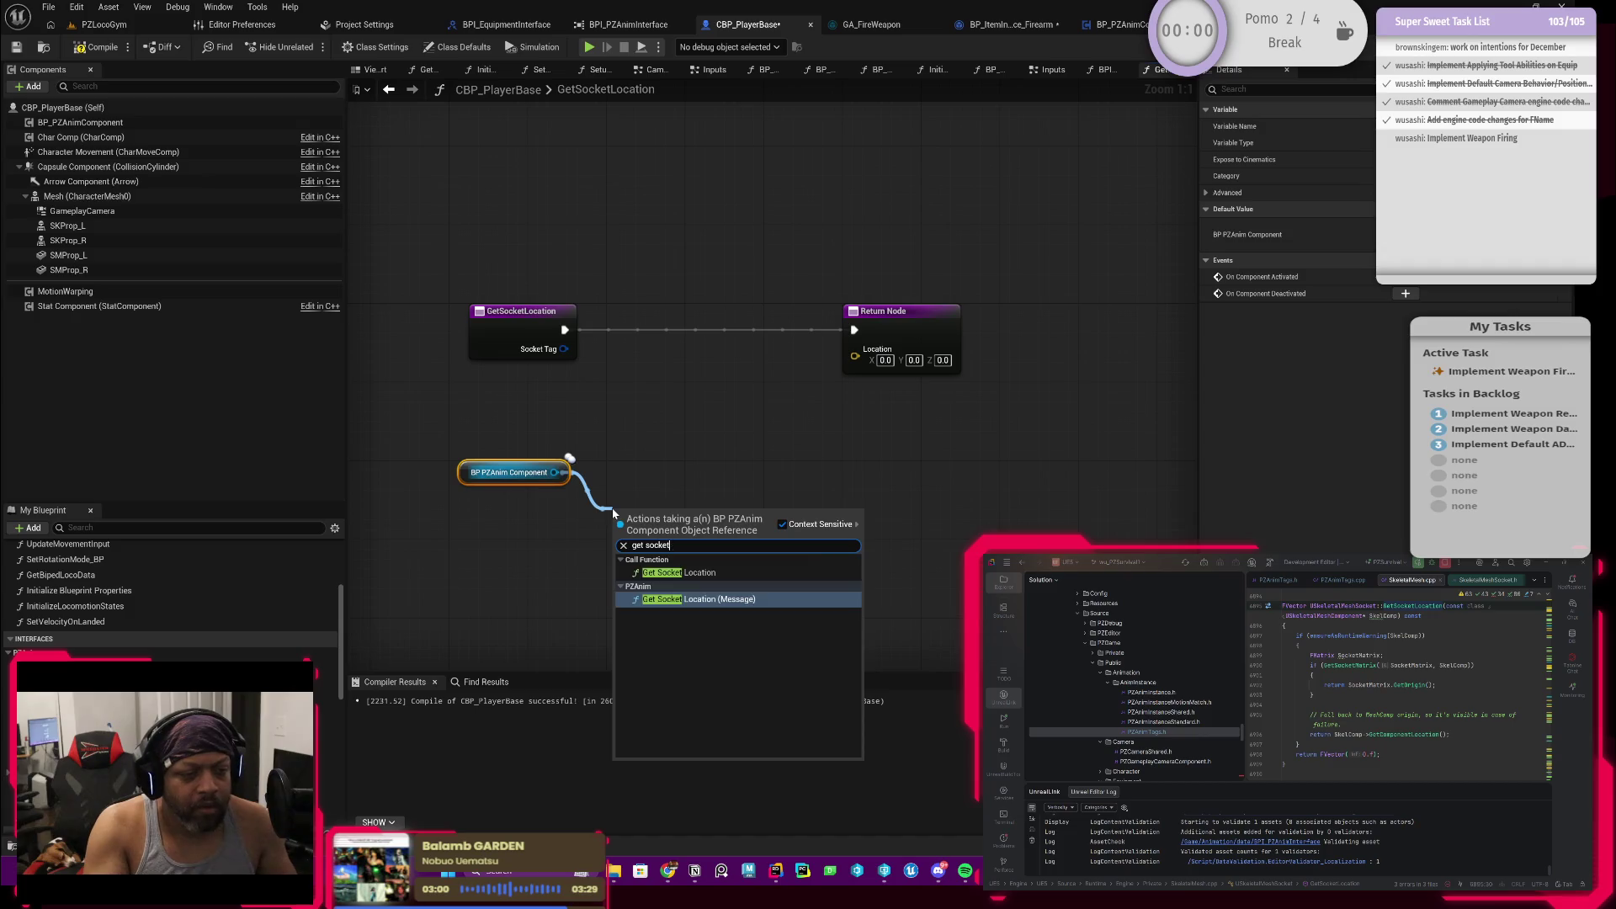
key(Return)
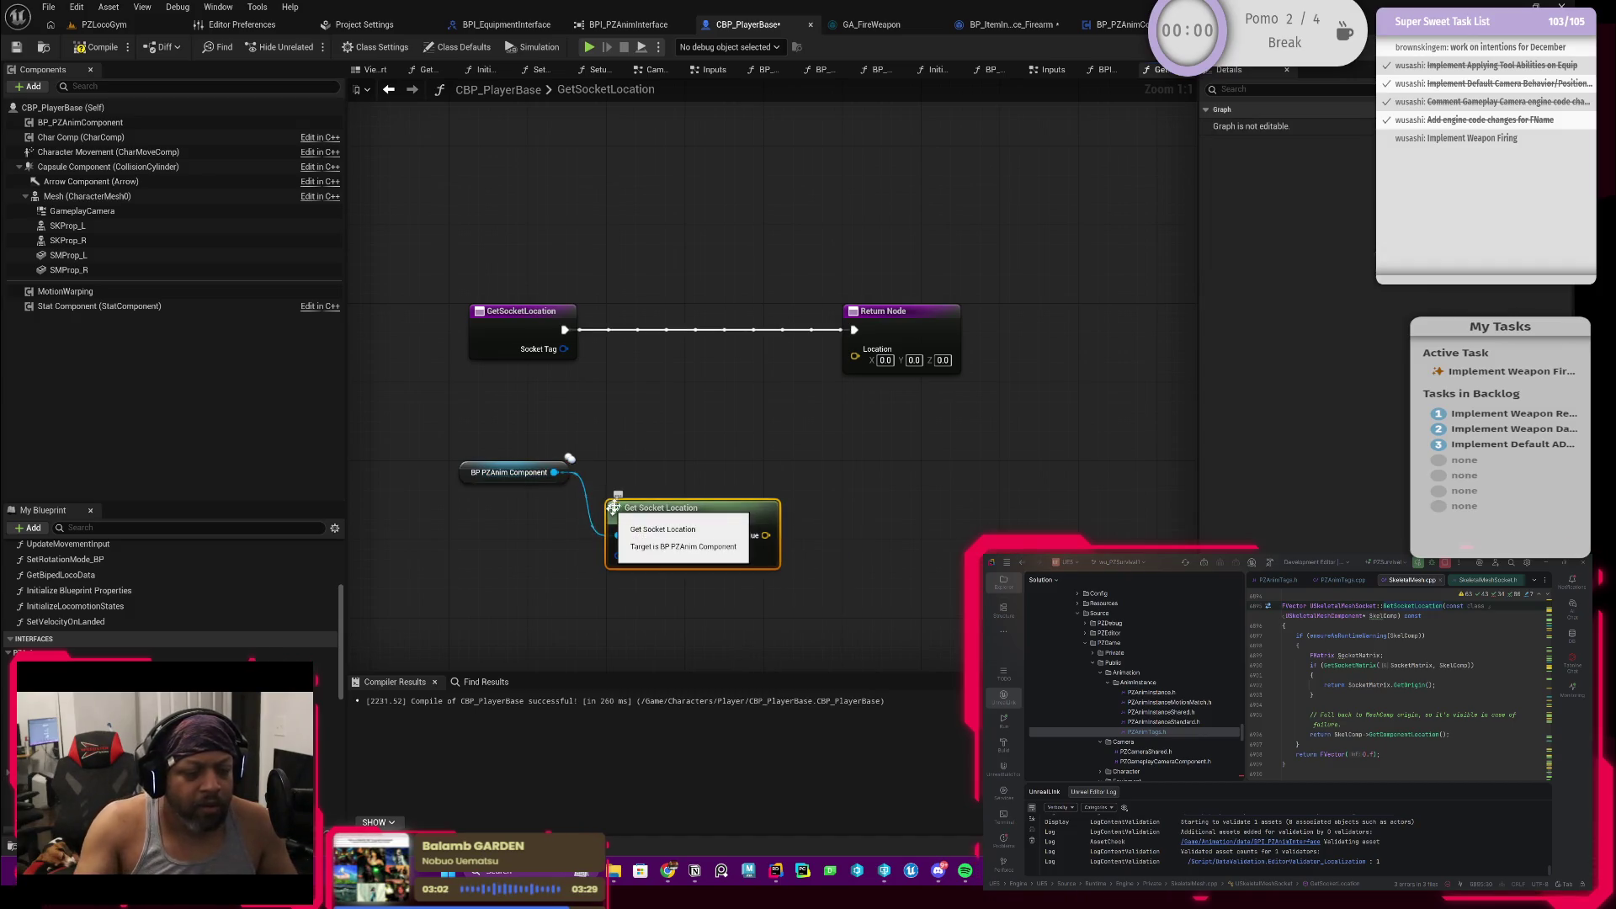
click(466, 473)
Step: Wire Socket Tag in and the socket location result to the return Location, then compile
drag(466, 474, 632, 461)
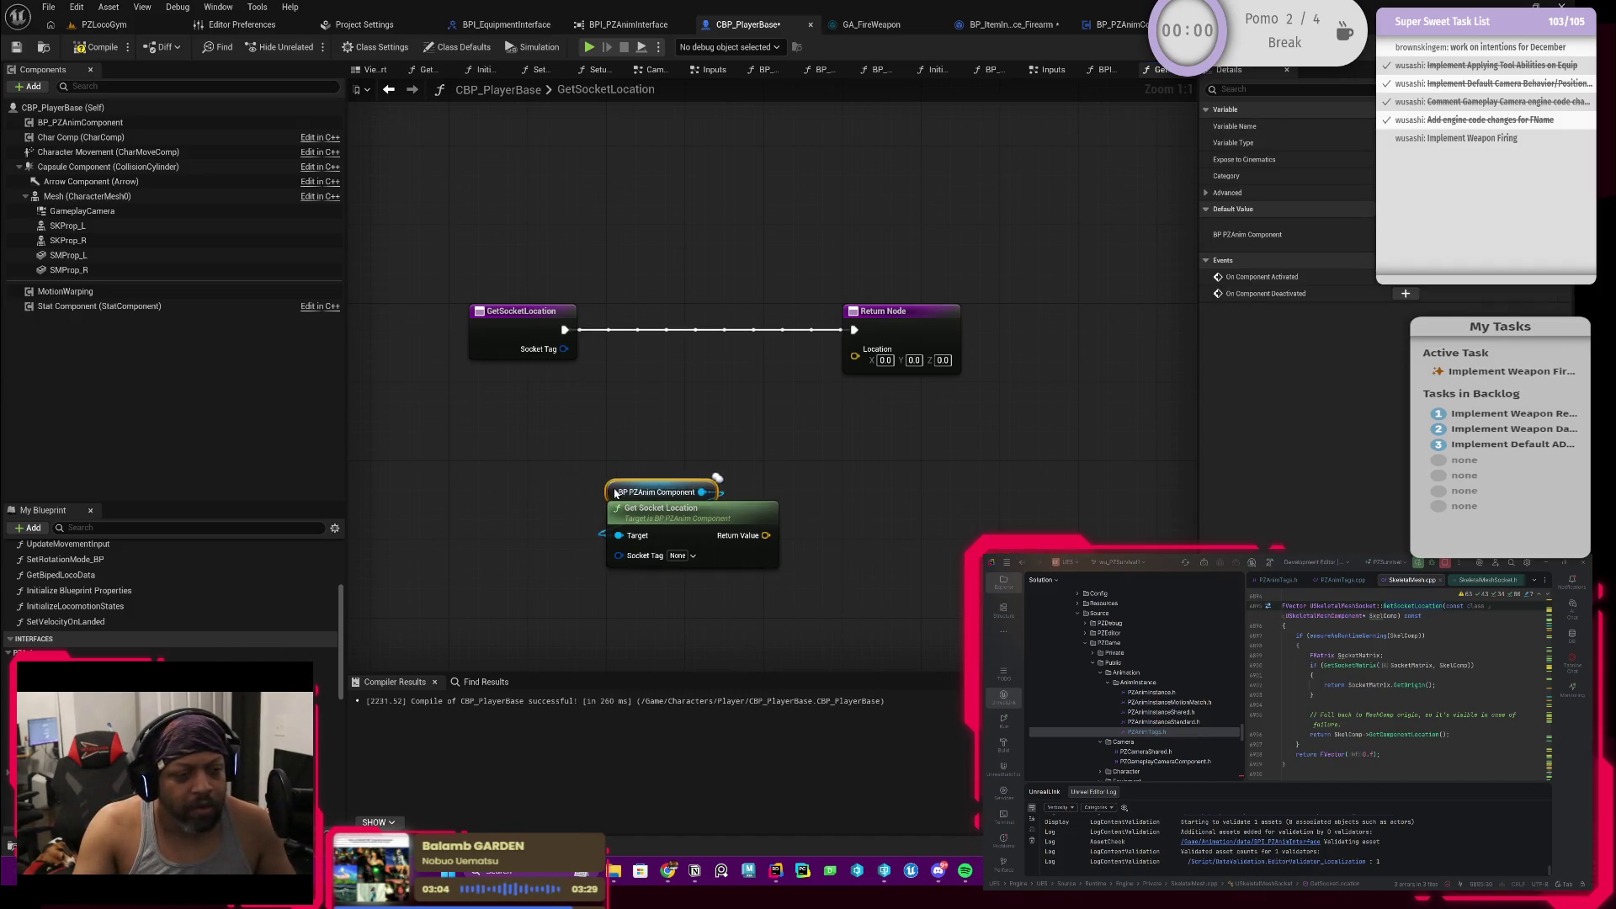
drag(683, 508, 701, 371)
drag(564, 350, 639, 418)
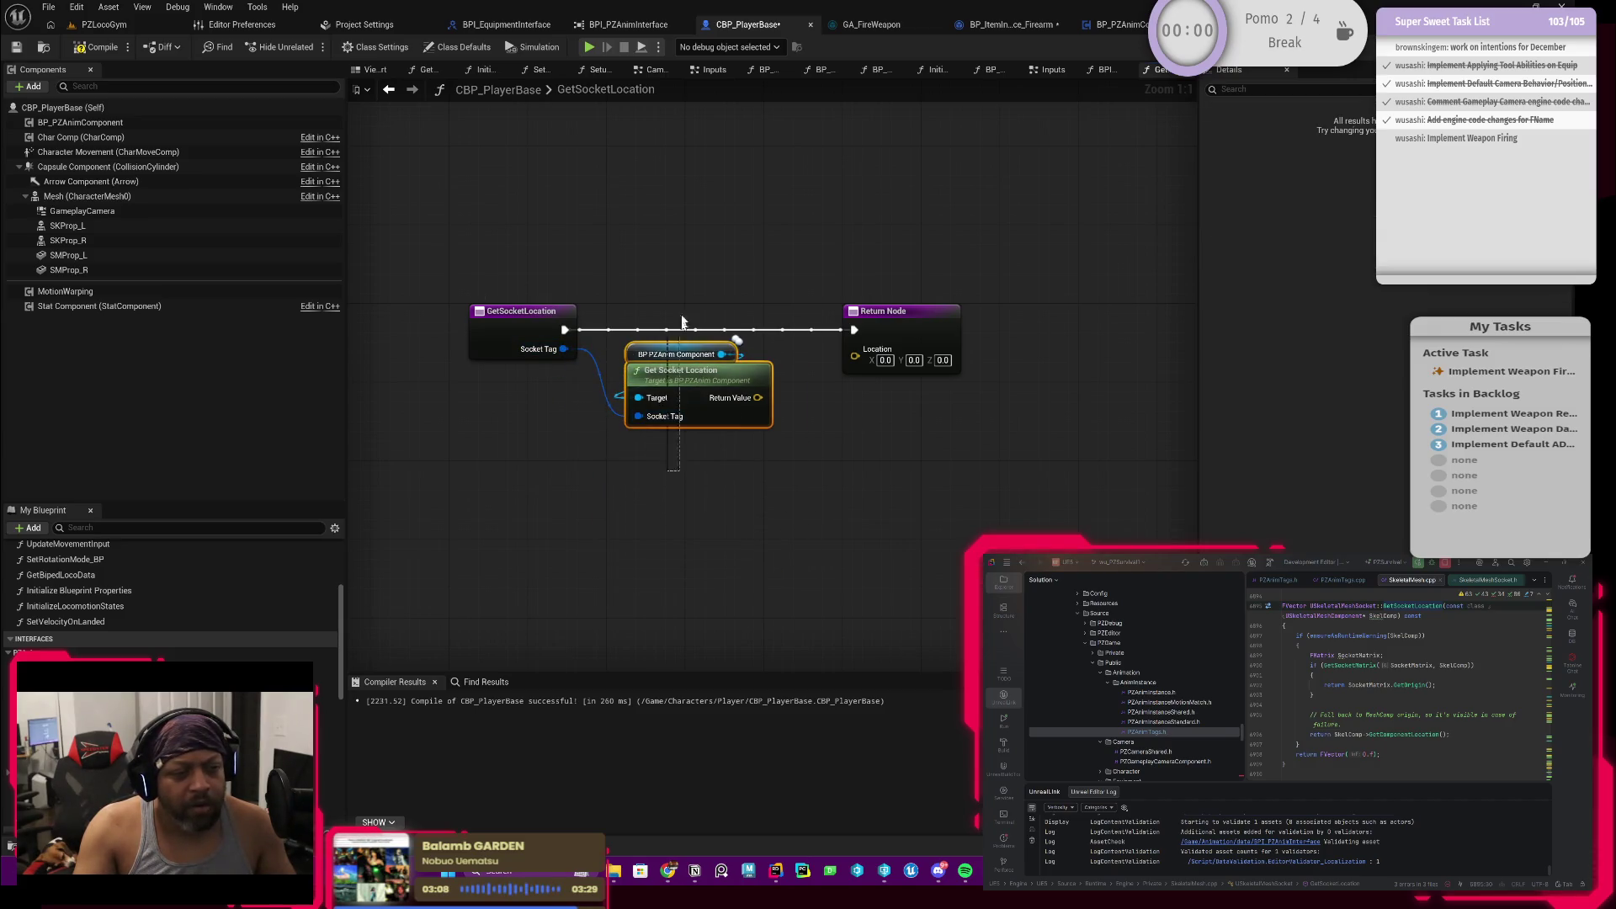
drag(682, 366, 657, 376)
mouse_move(741, 407)
mouse_down()
mouse_move(854, 360)
mouse_move(815, 312)
mouse_up()
click(125, 47)
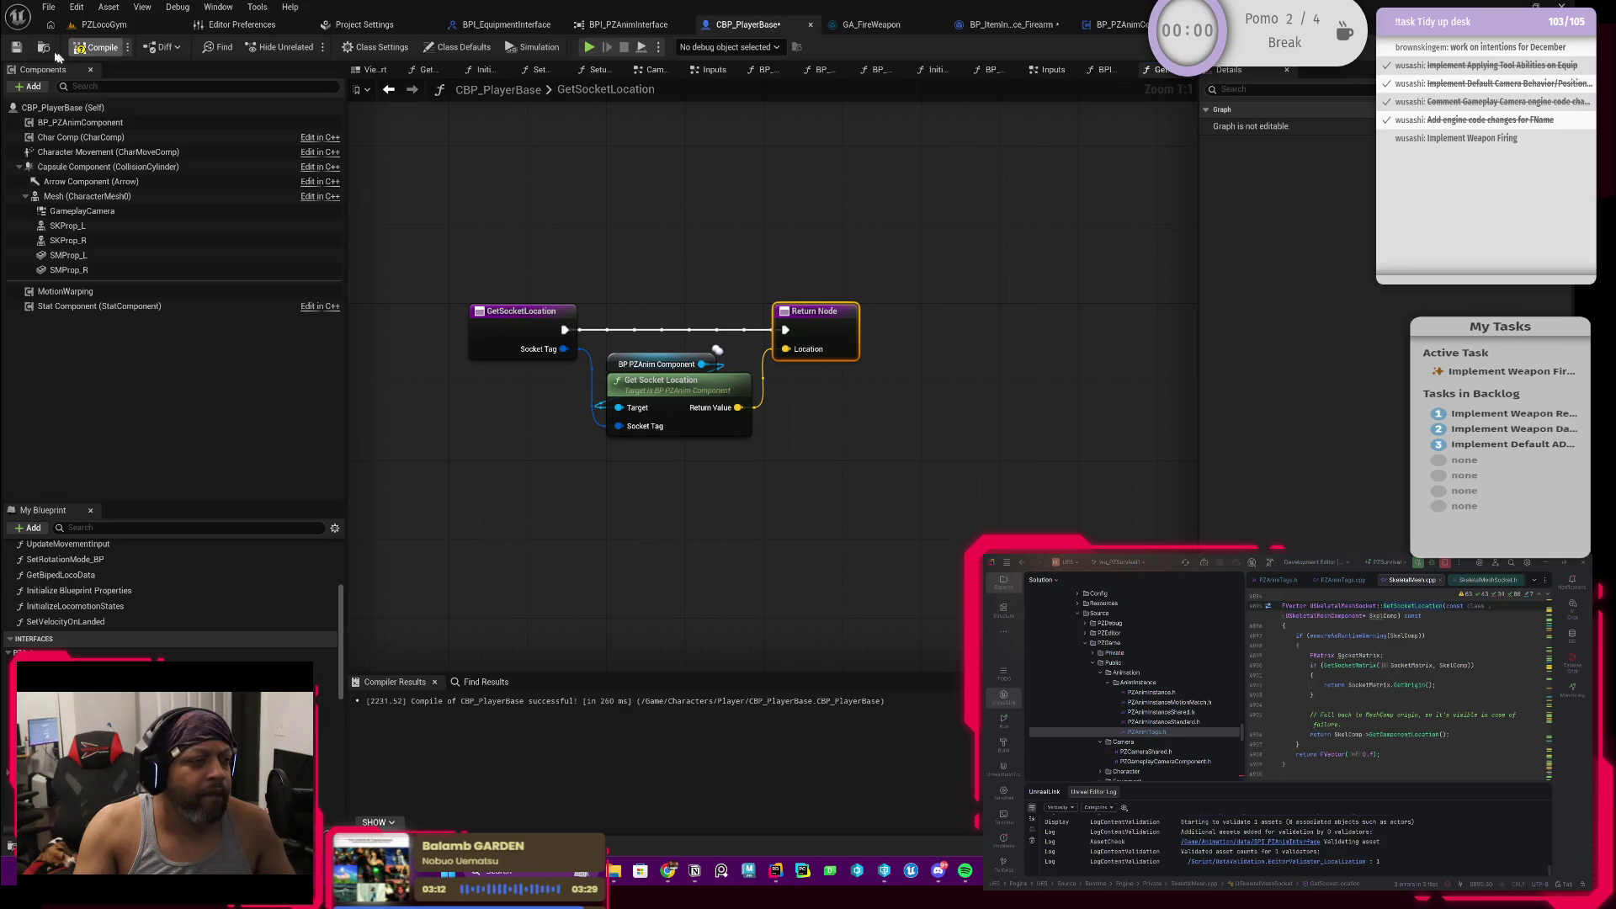
click(390, 90)
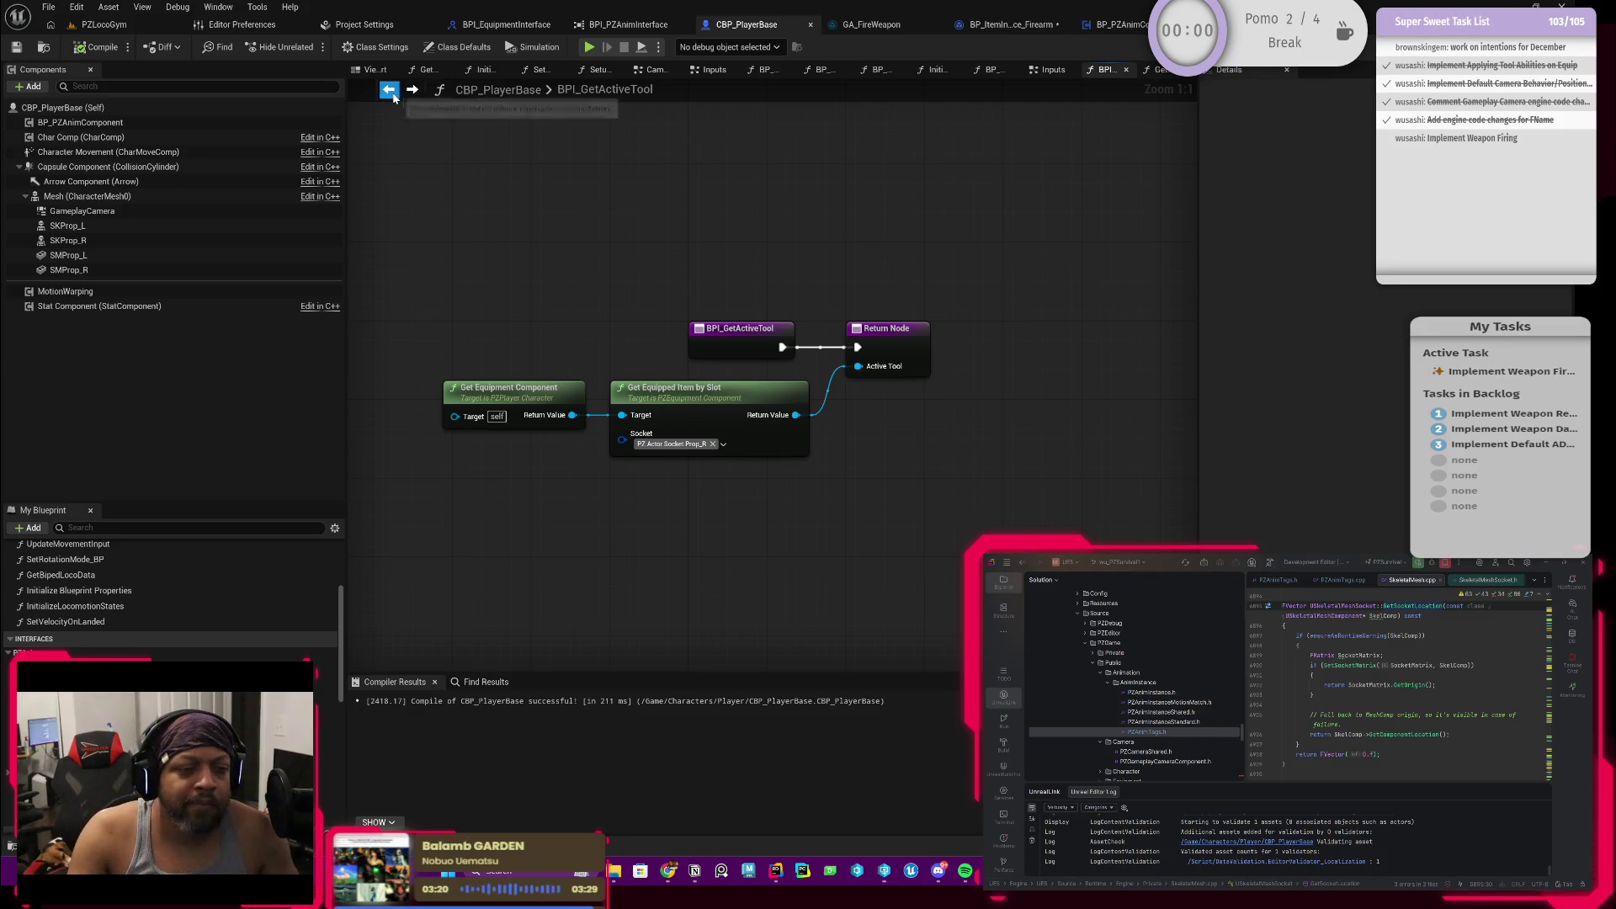
click(1011, 24)
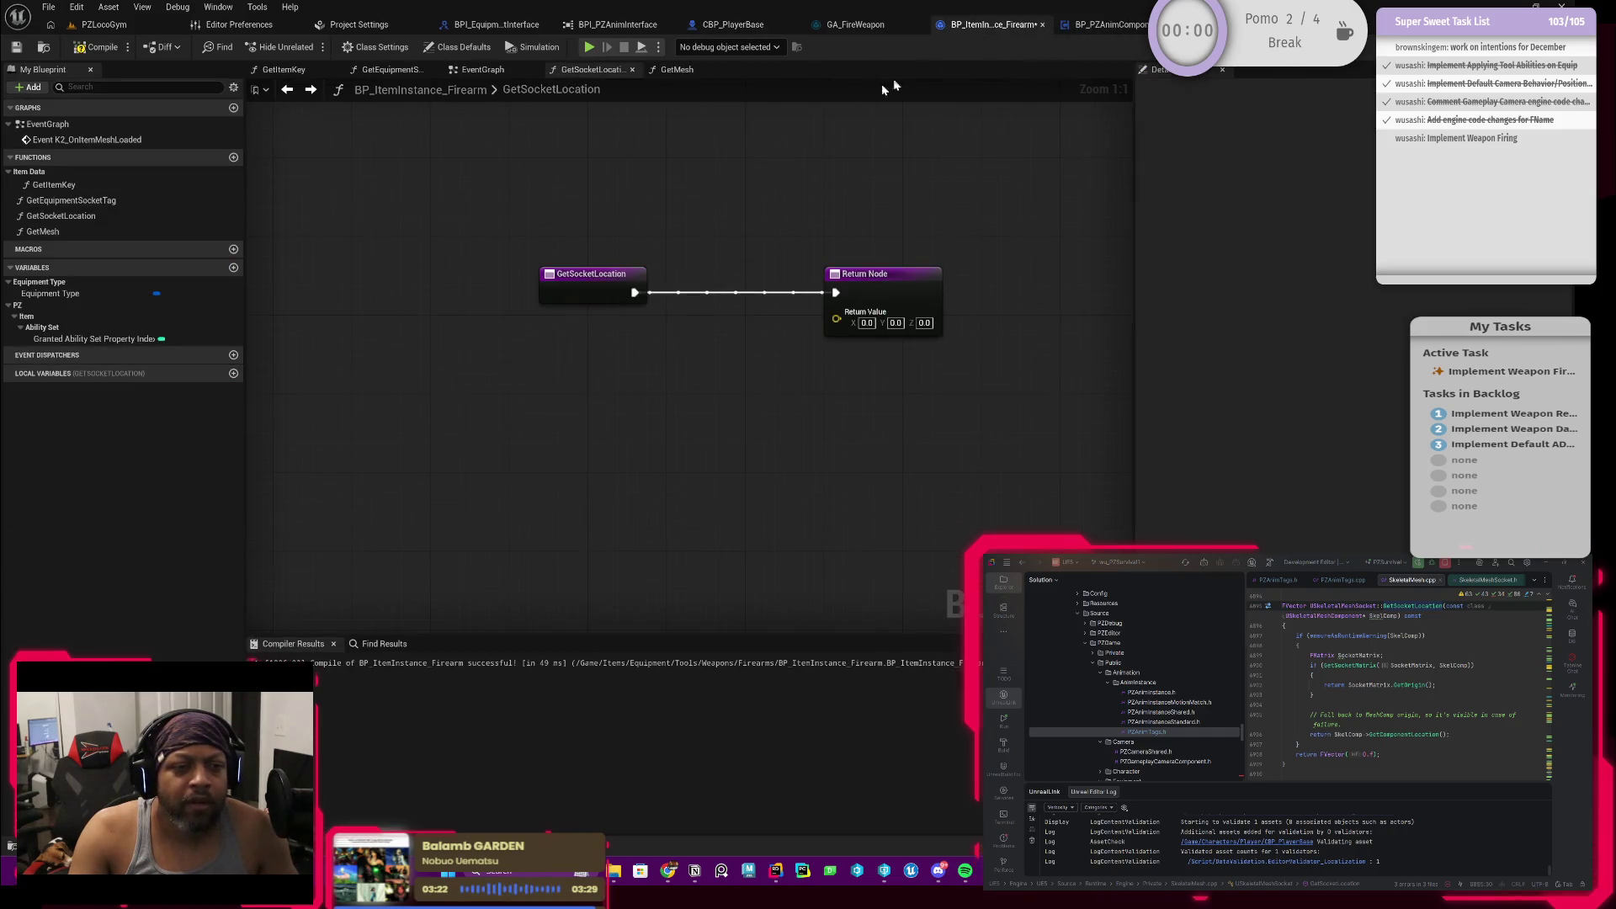
Step: Shift the firearm's GetSocketLocation entry node further left on the canvas
drag(576, 175, 636, 225)
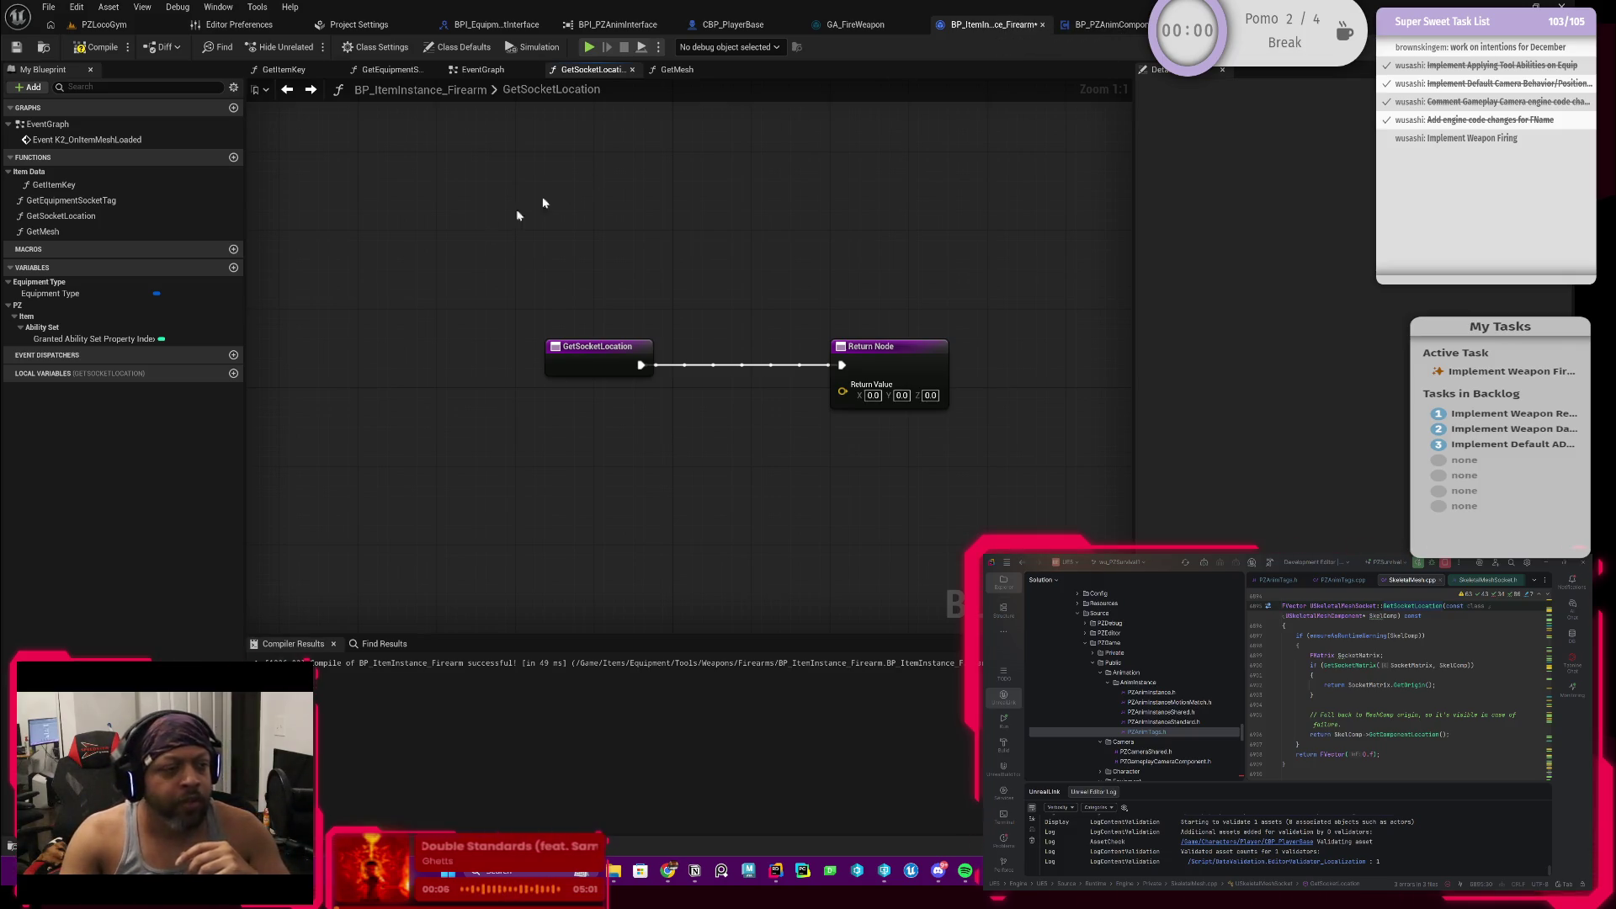
click(591, 356)
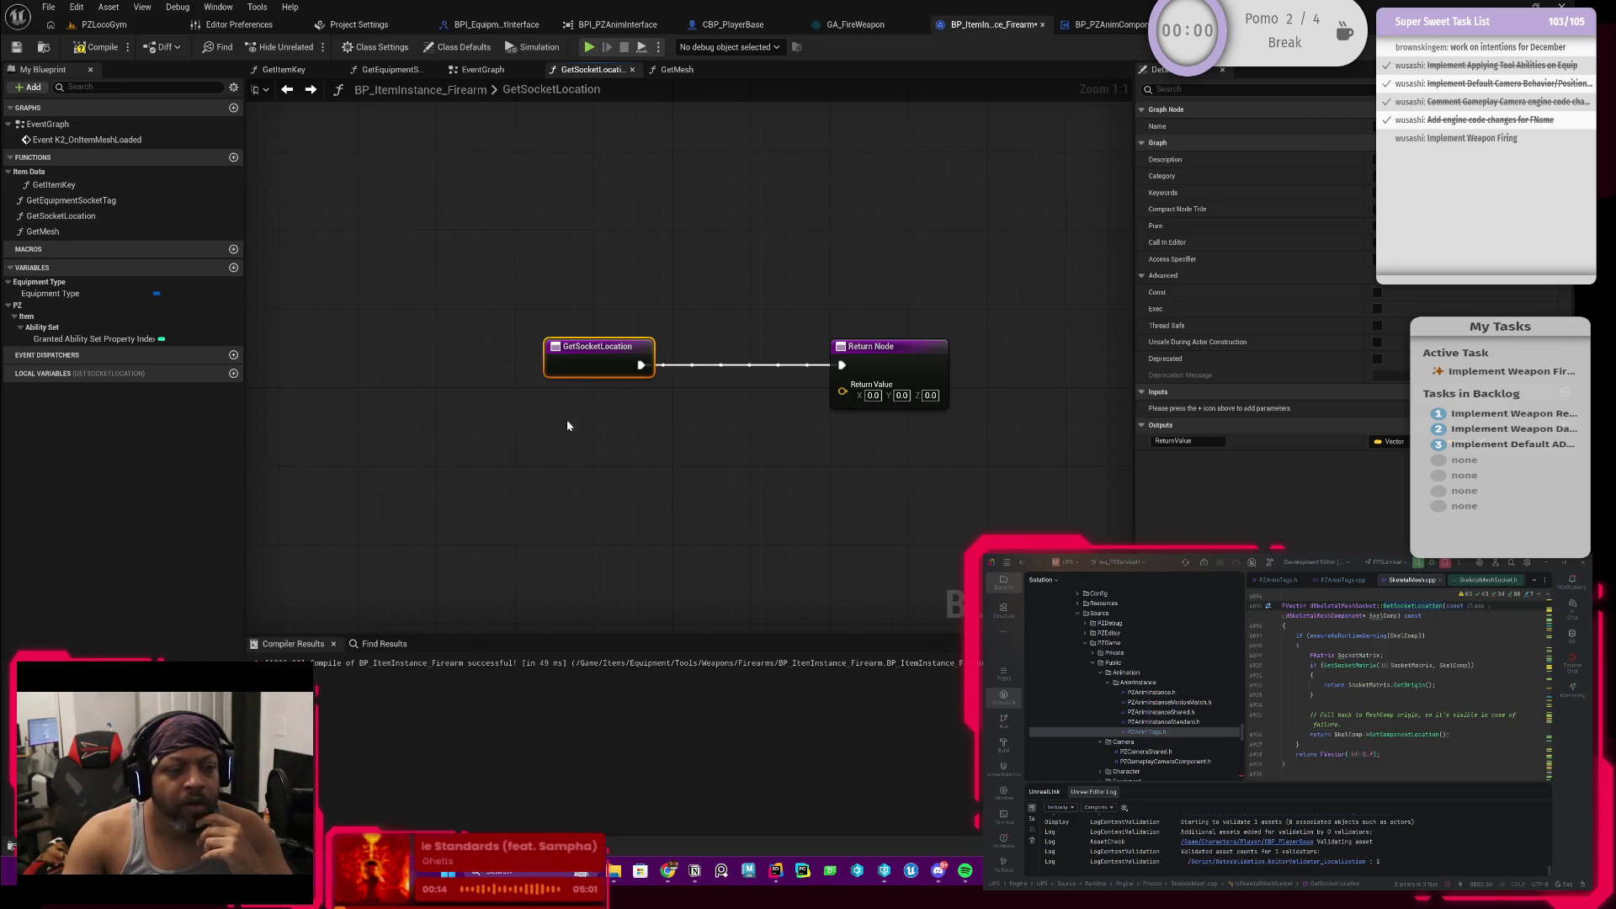
drag(571, 368, 516, 370)
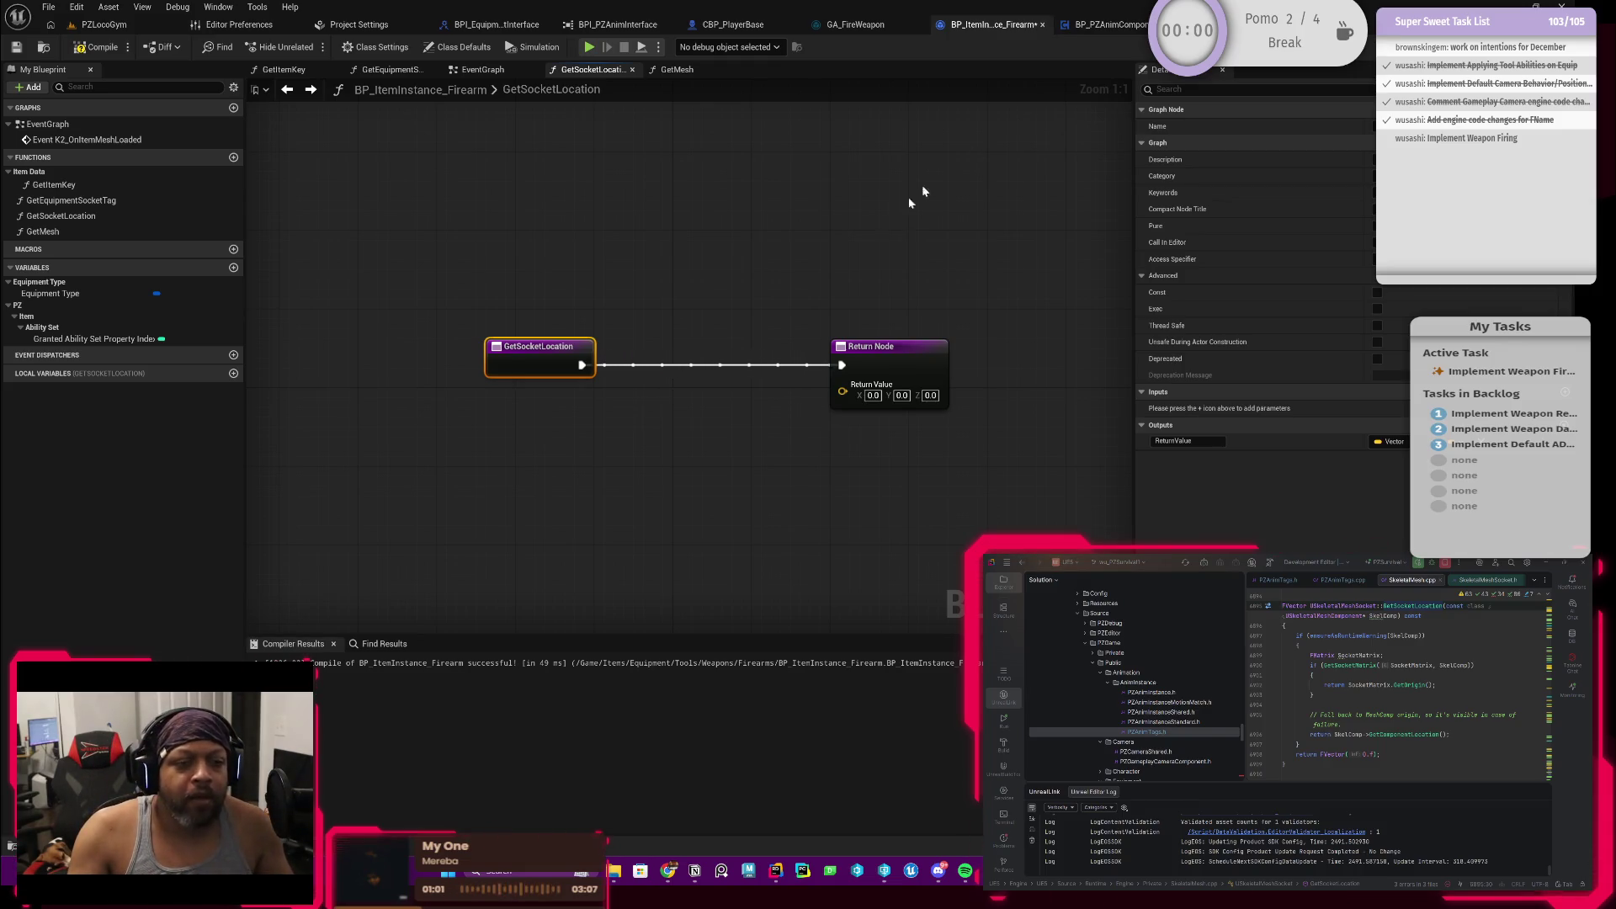
click(569, 455)
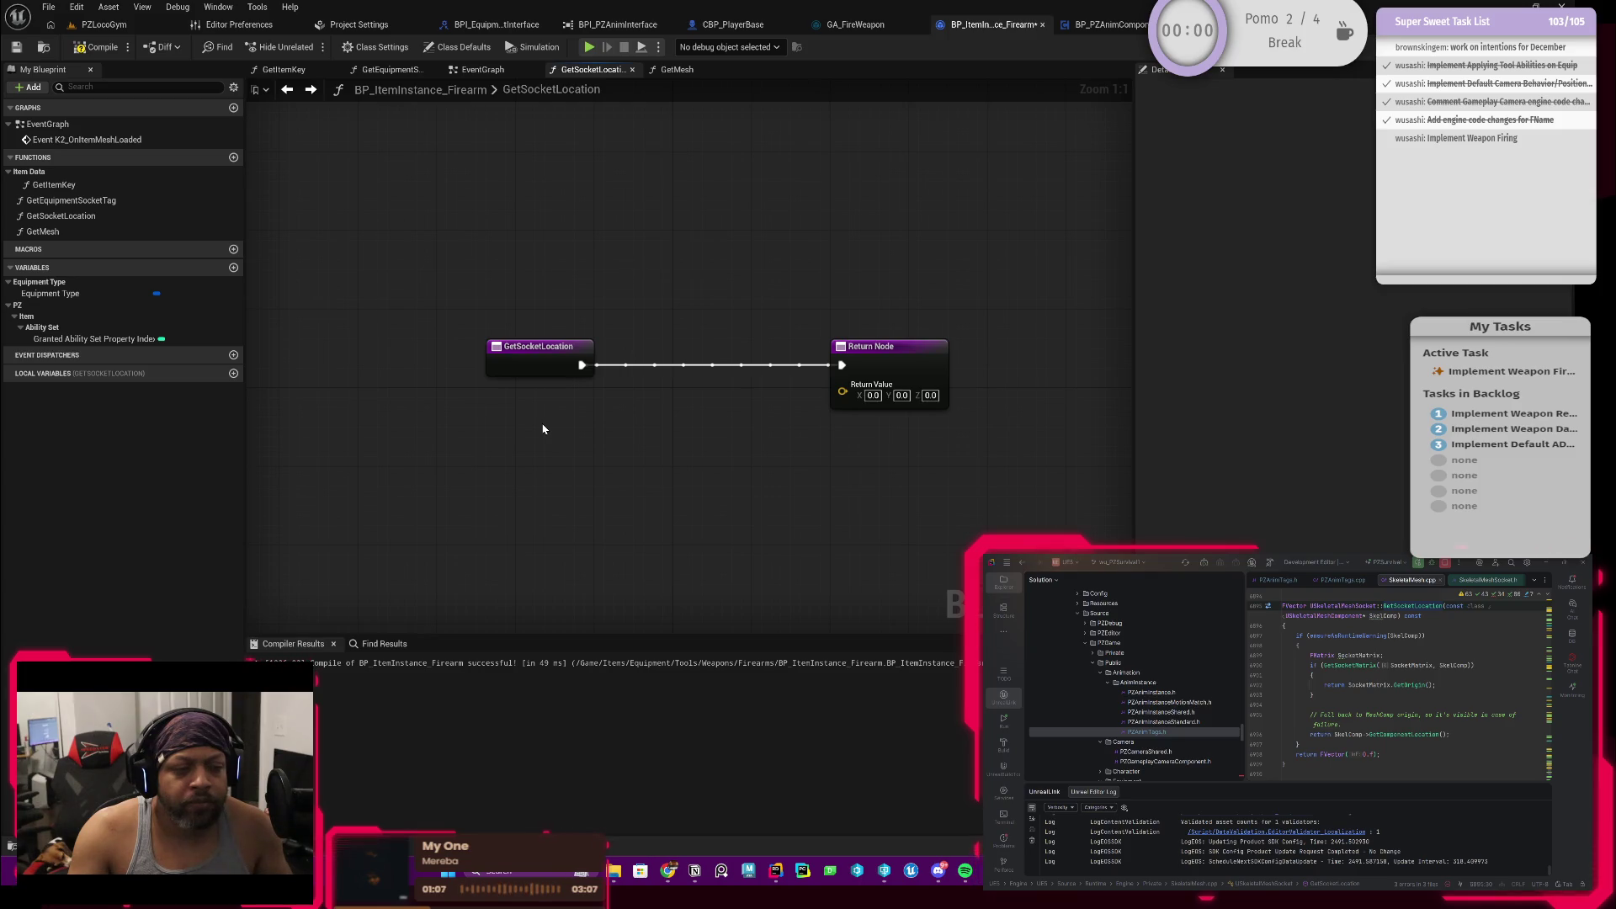
right_click(544, 429)
text(get owe)
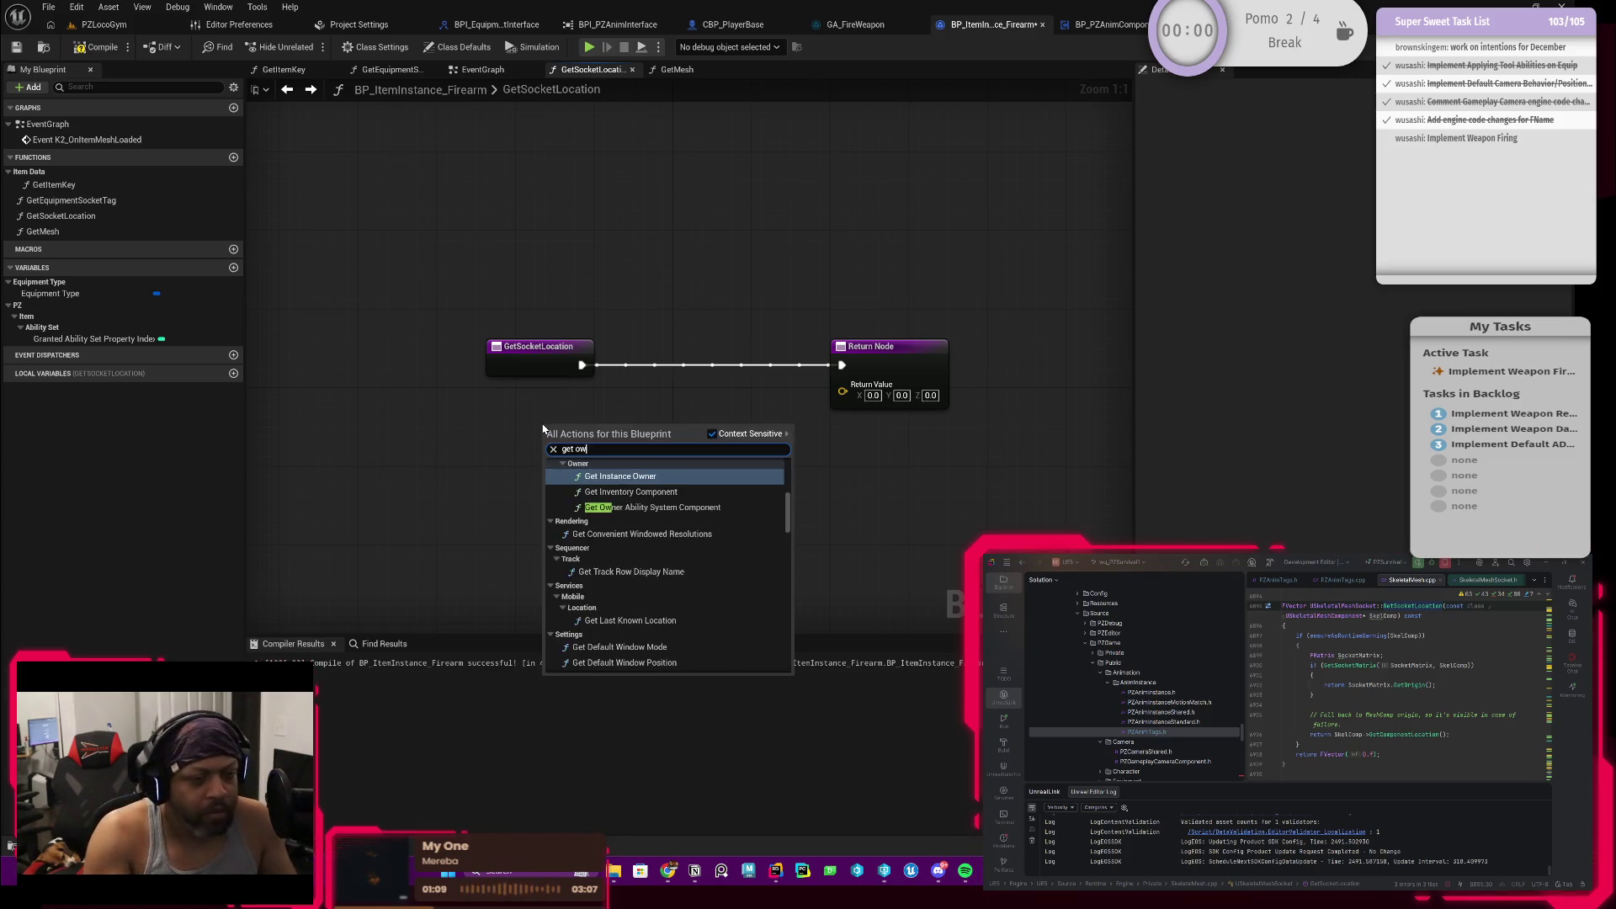
key(BackSpace)
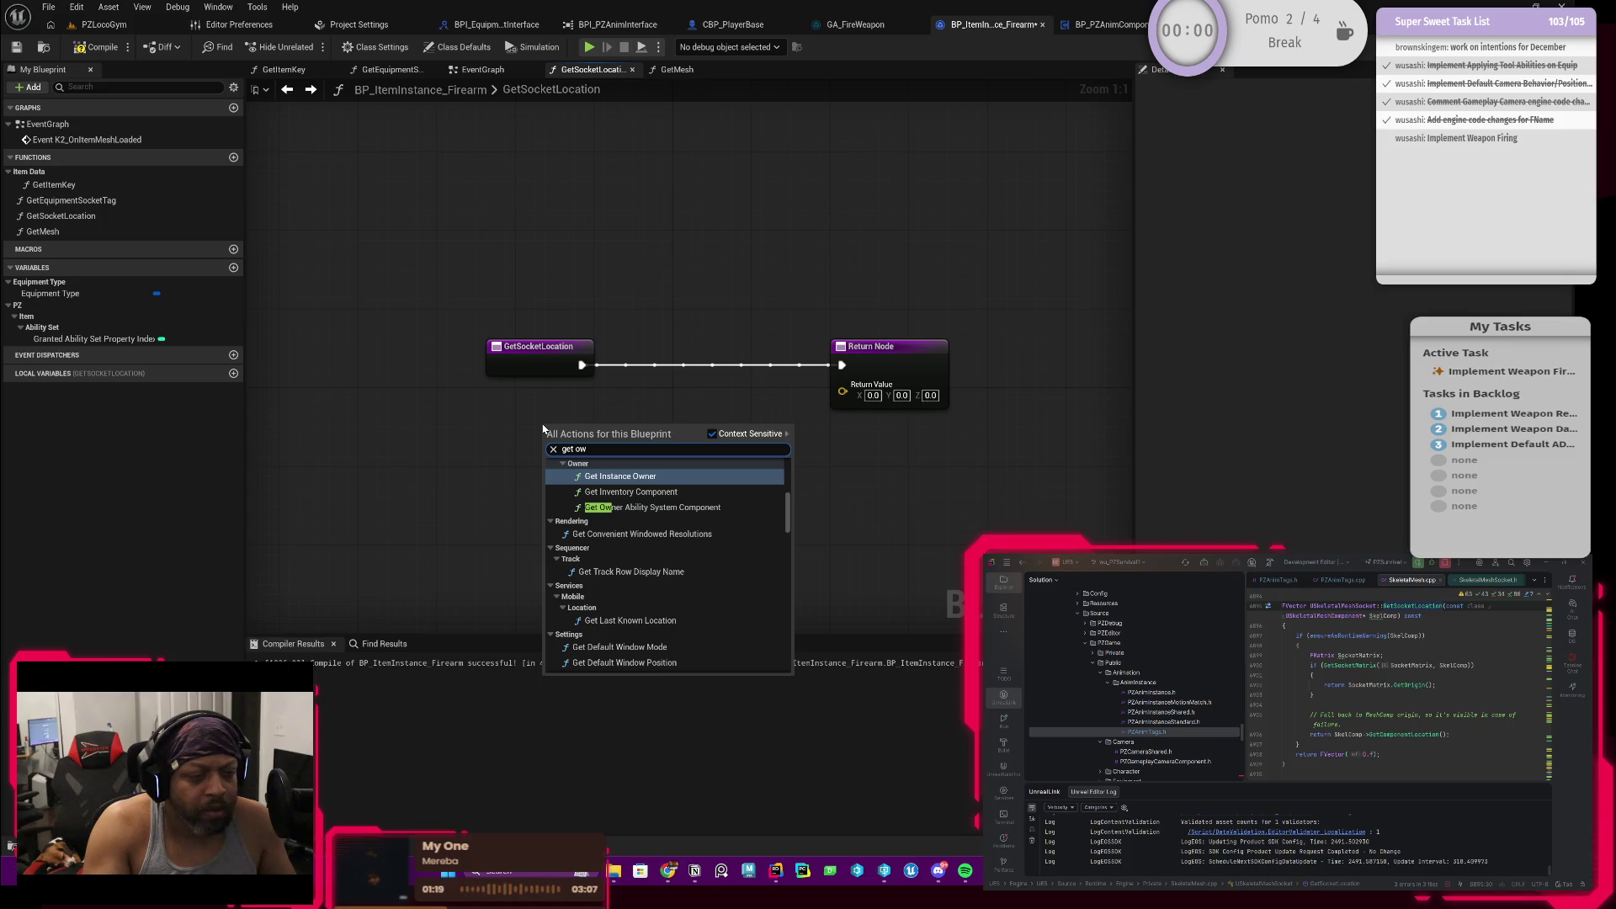
key(Return)
click(605, 434)
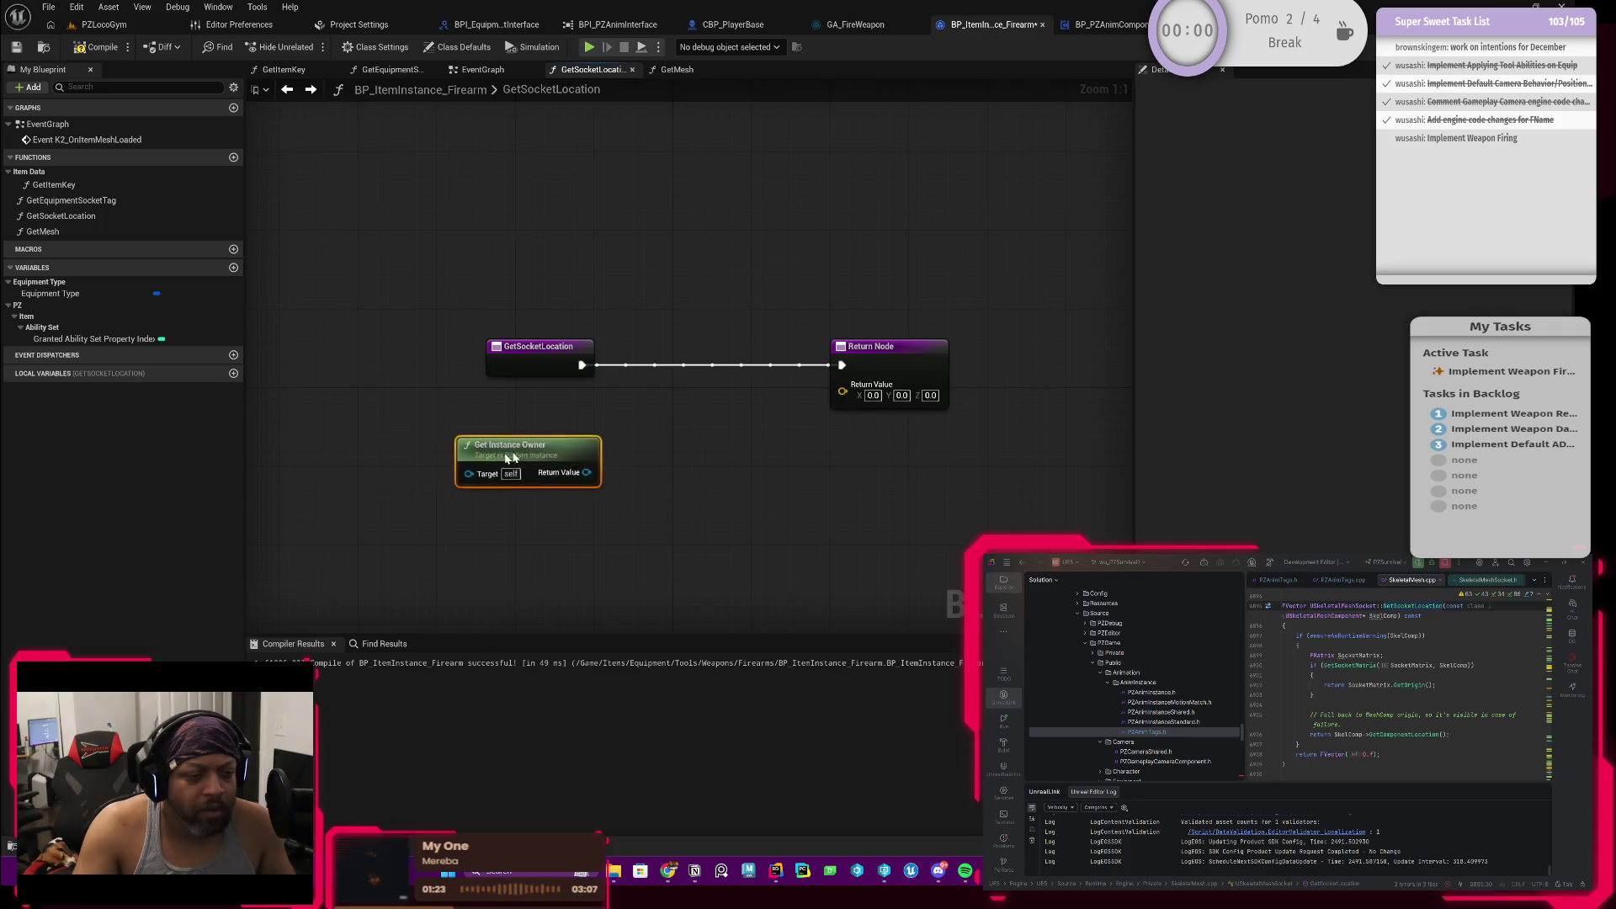
drag(604, 434, 455, 473)
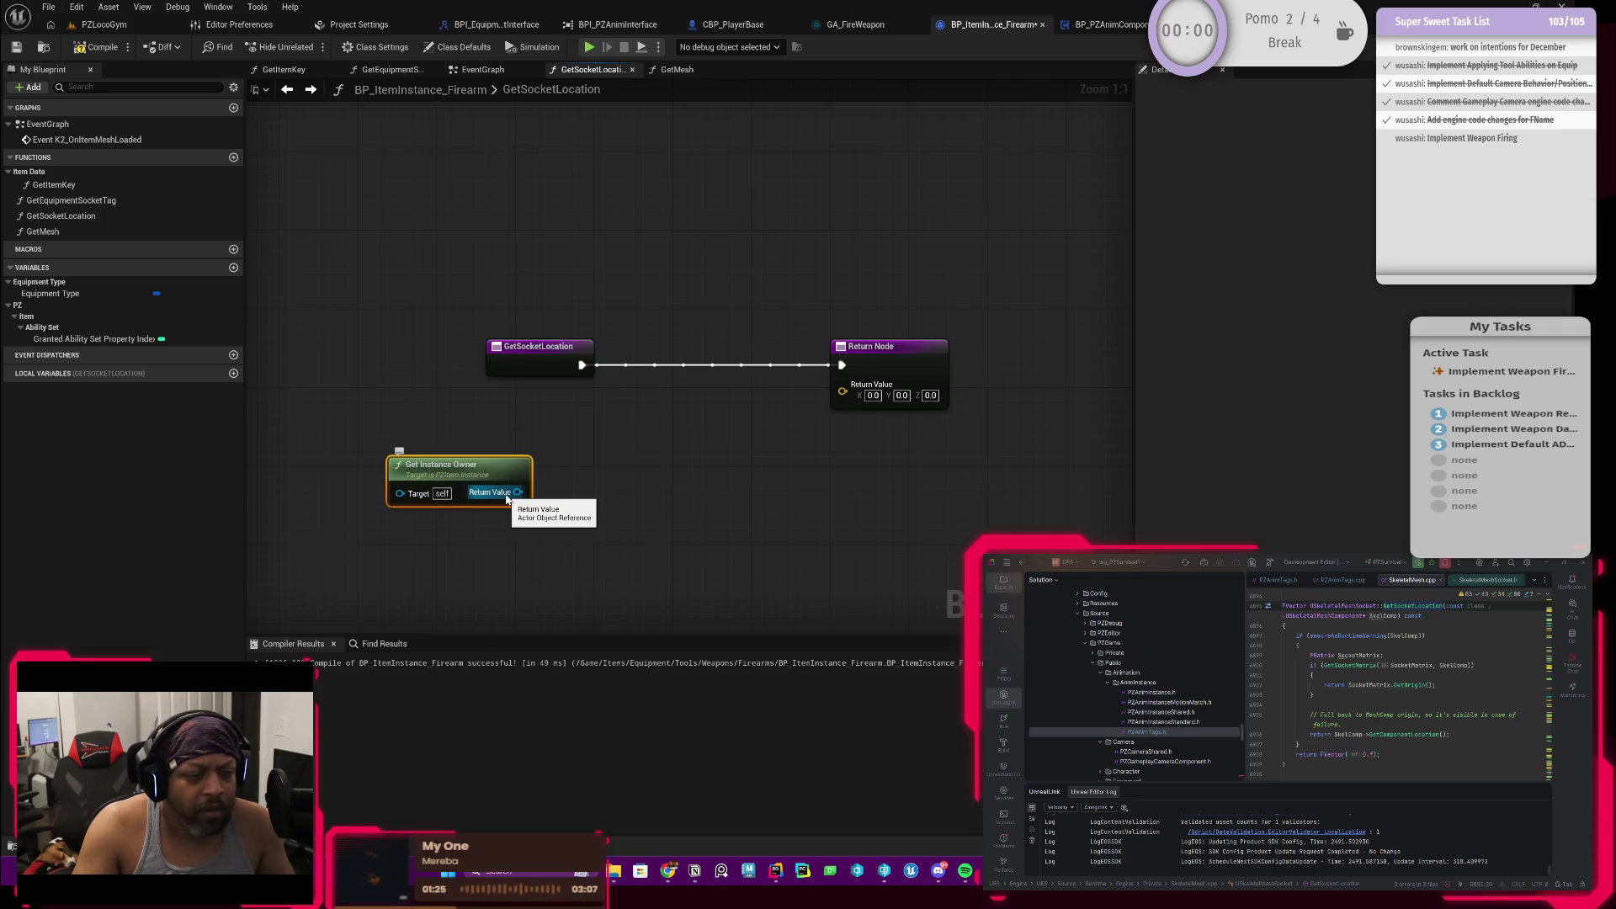
drag(517, 492, 613, 462)
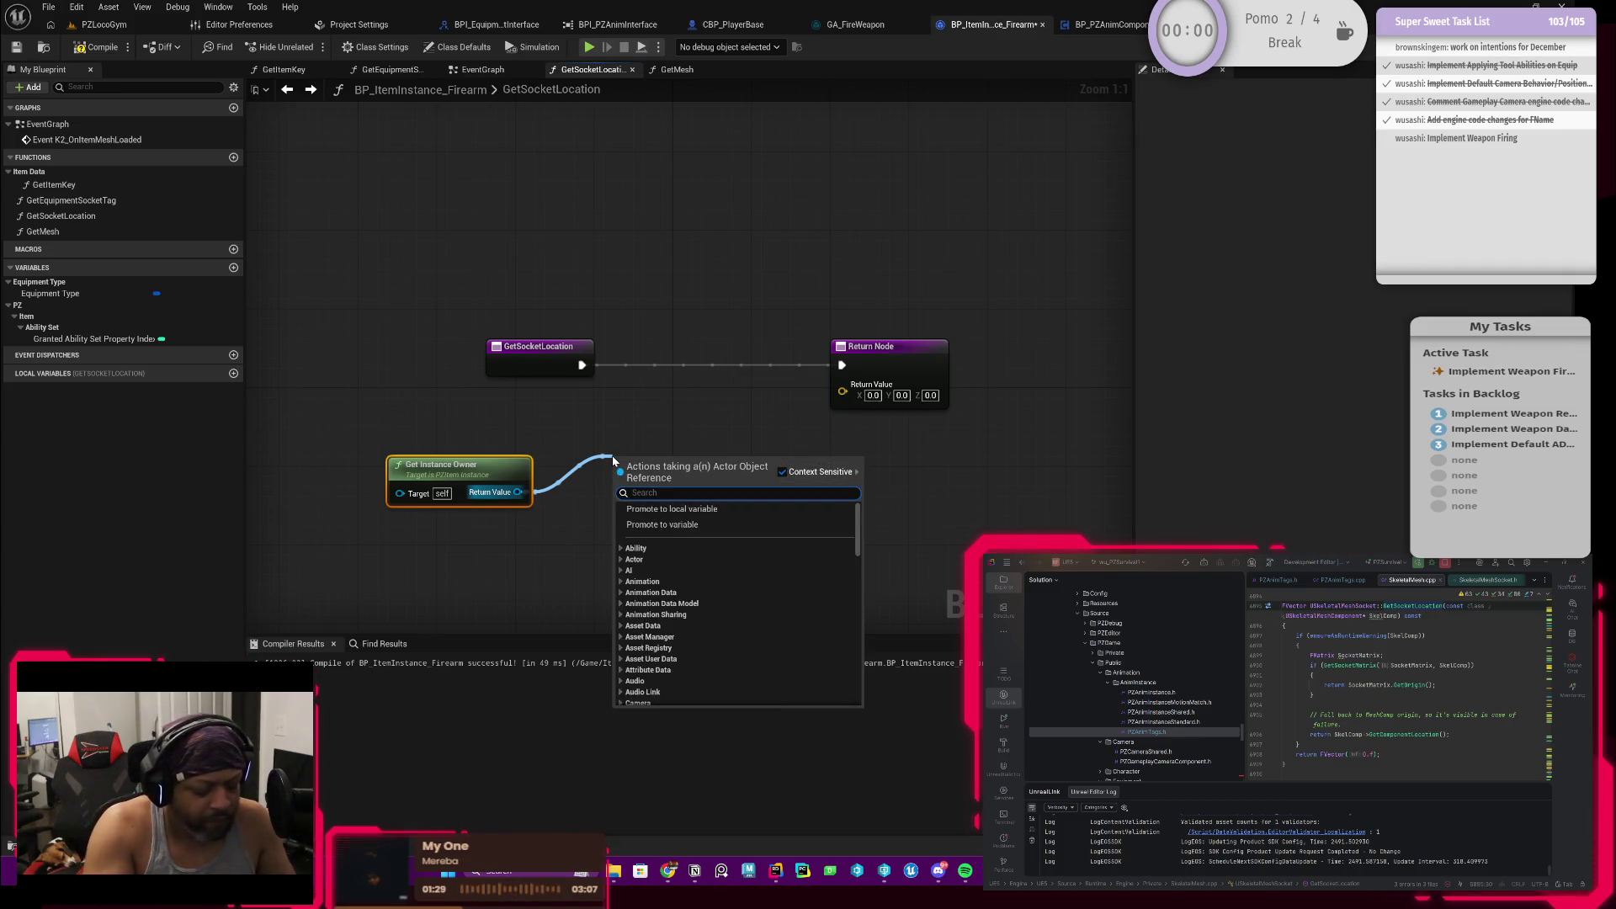
text(get s)
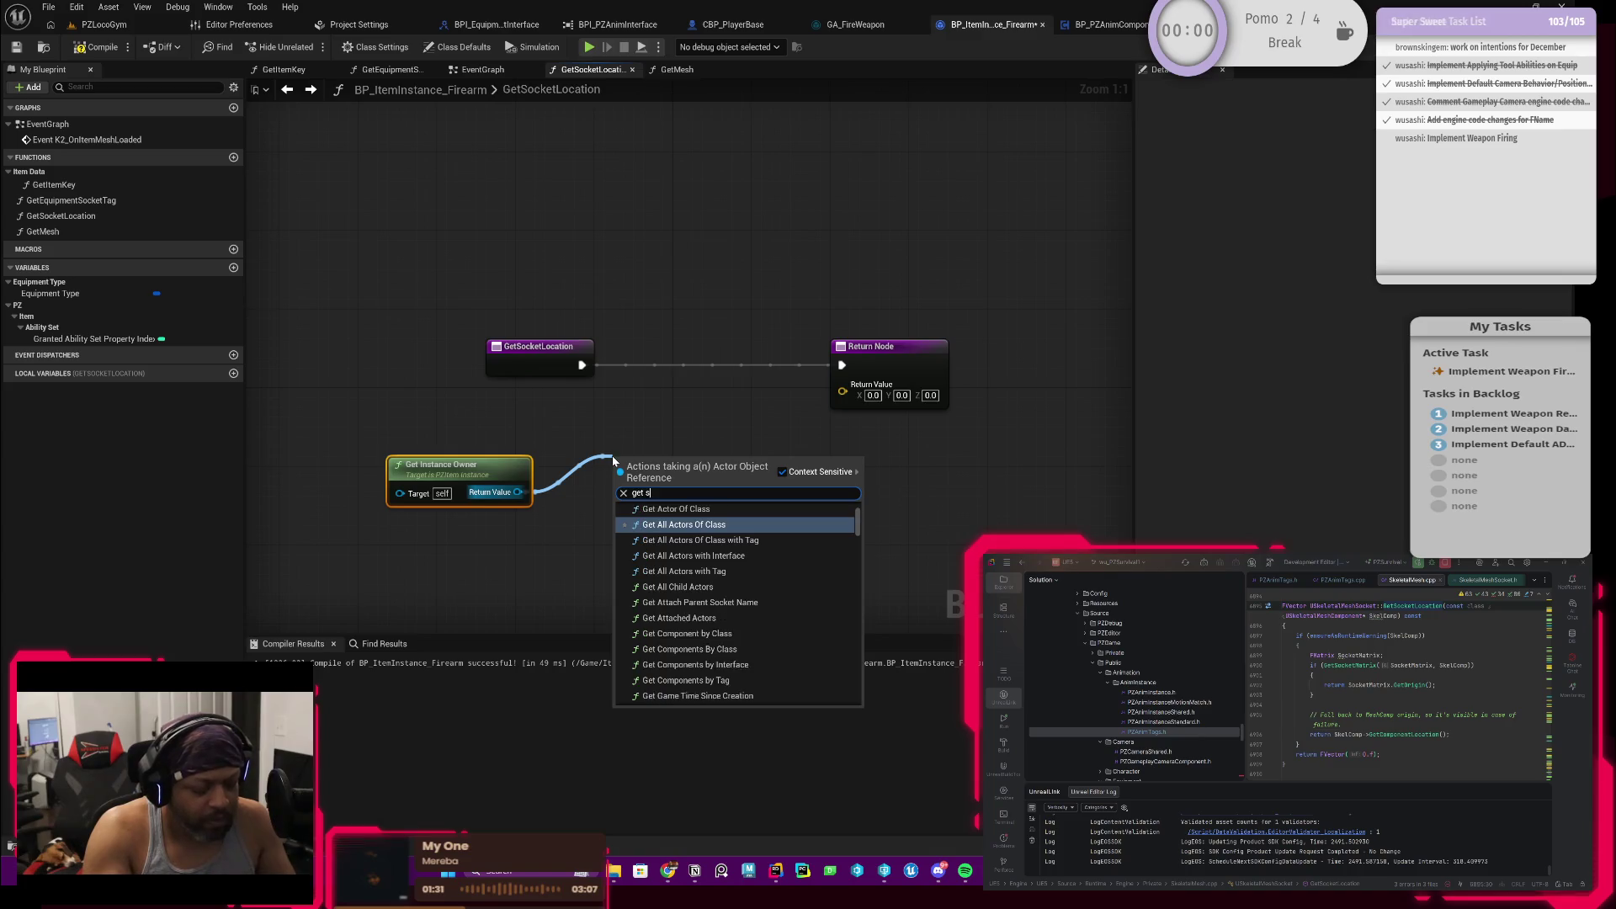
text(ocke)
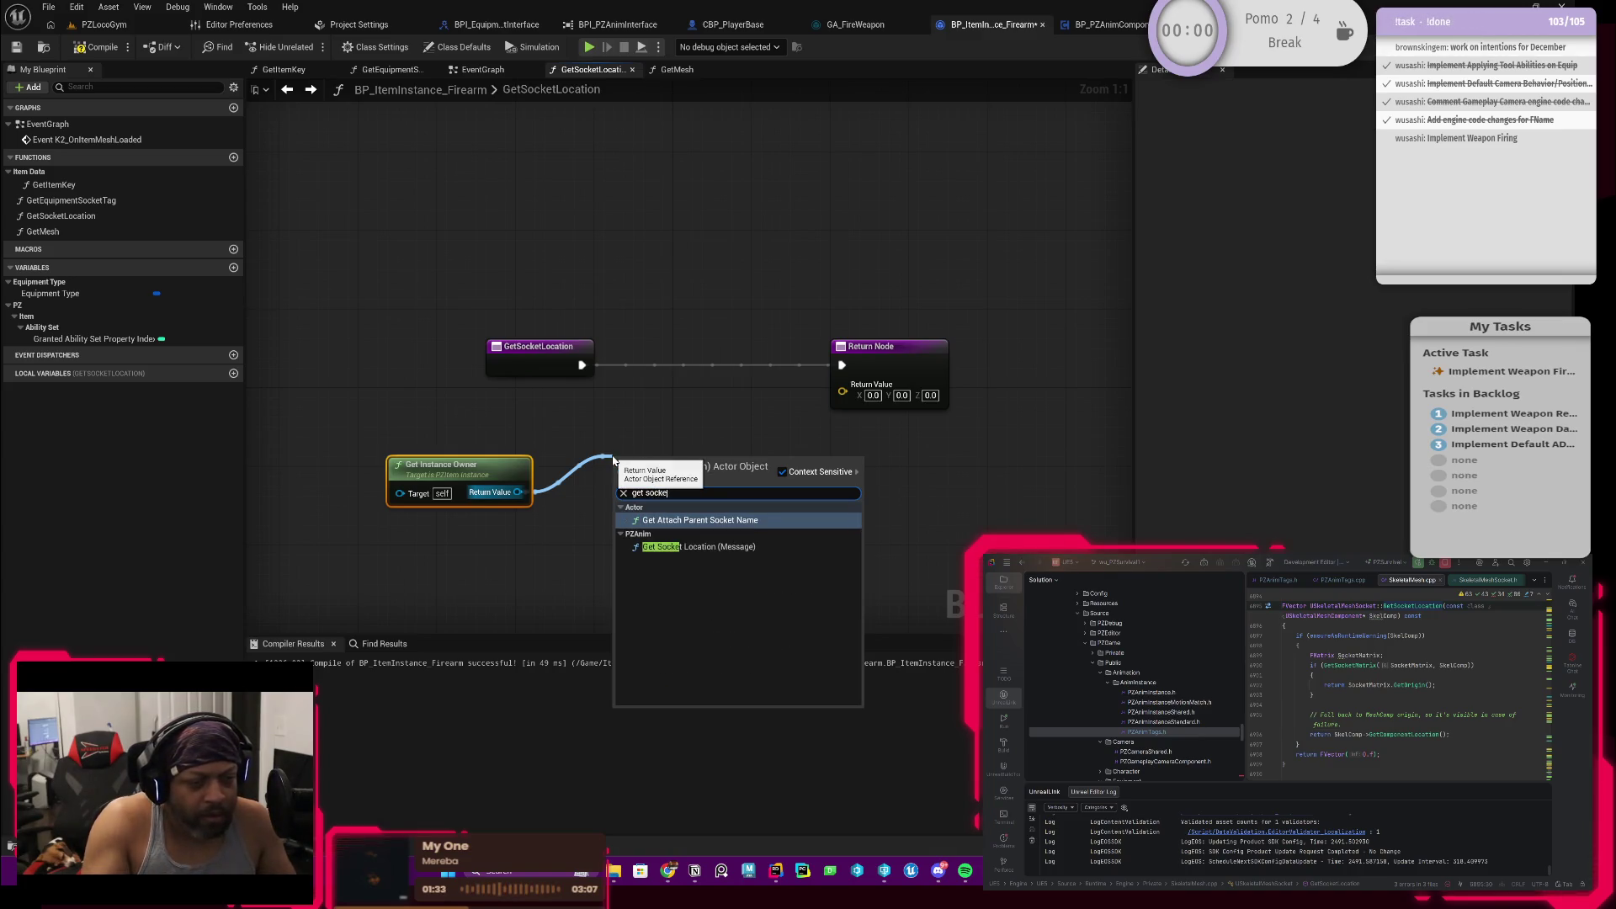
click(697, 545)
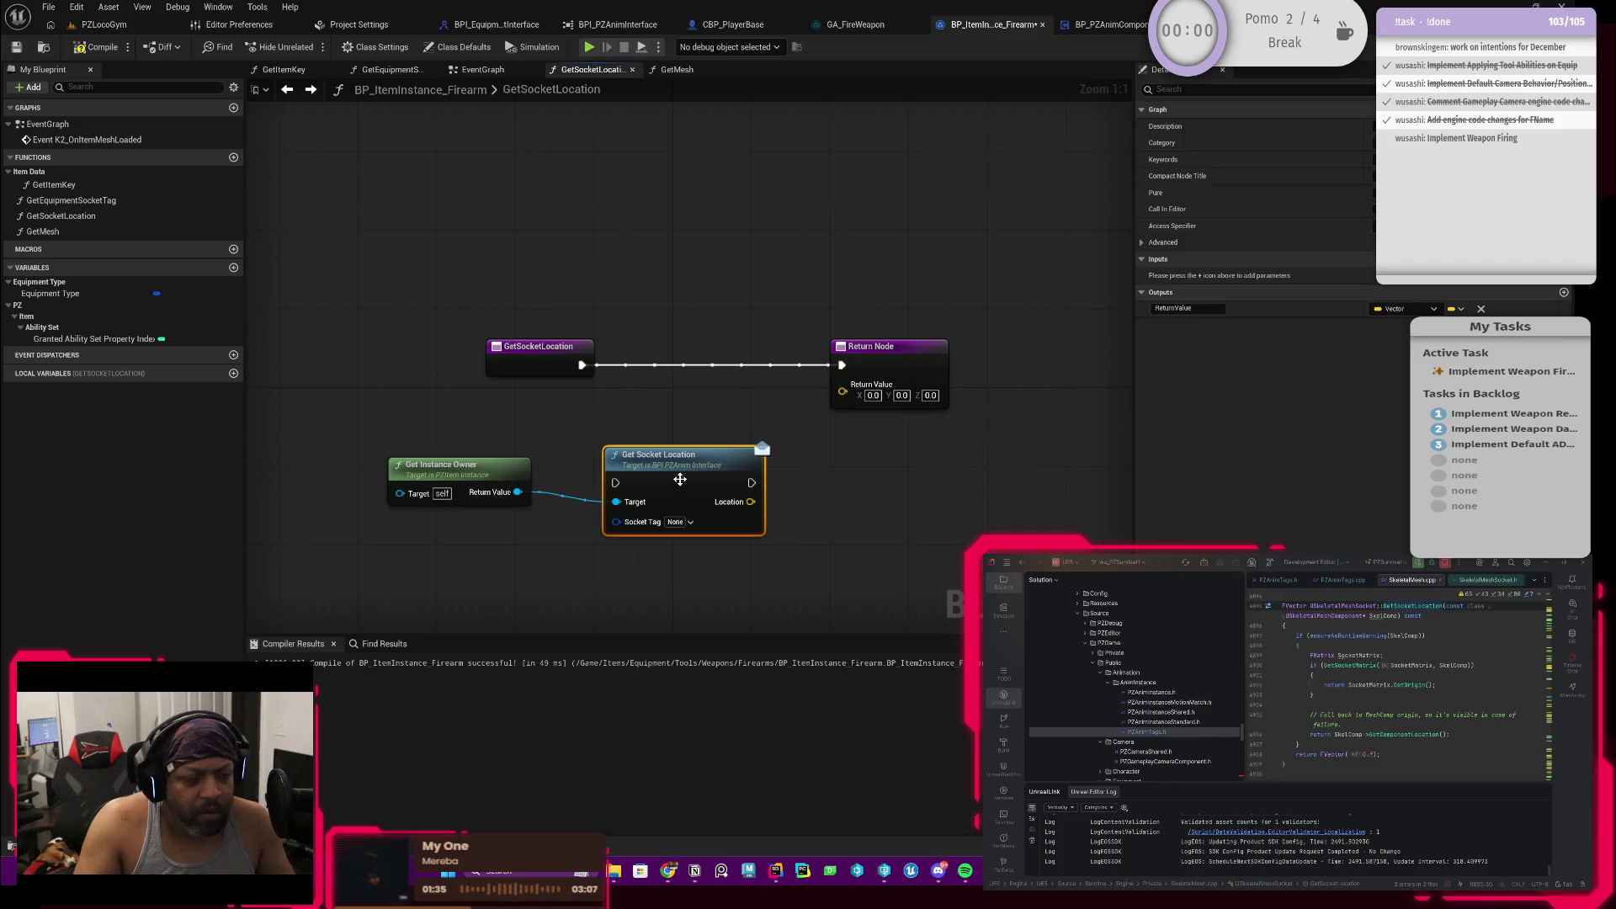
drag(681, 480, 721, 368)
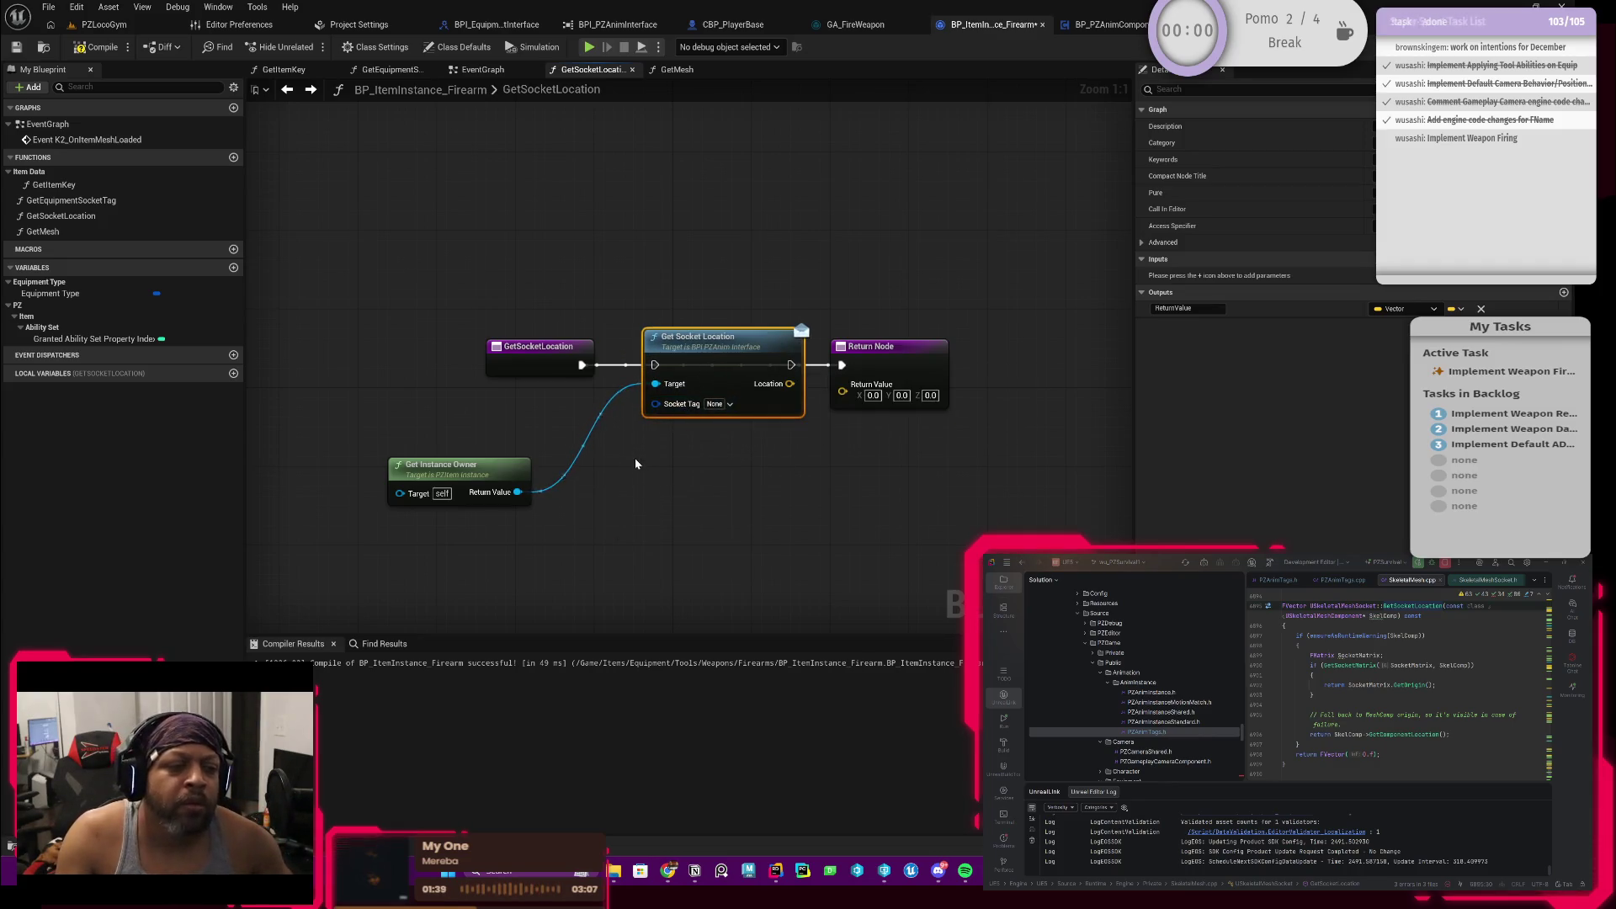
drag(635, 459, 686, 404)
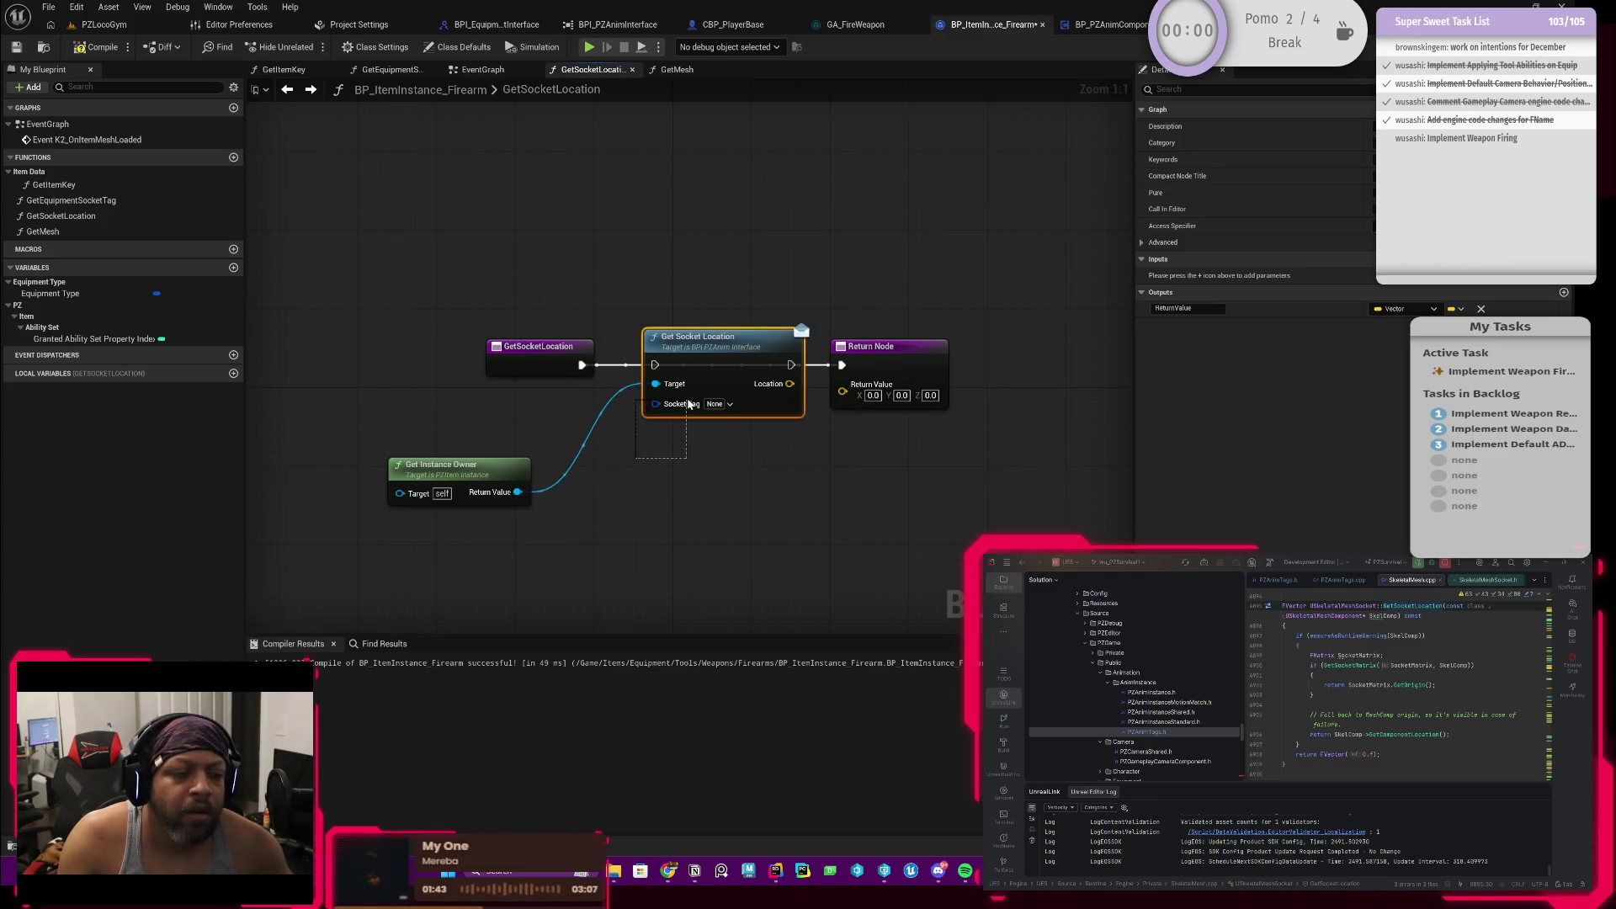
drag(689, 405, 682, 406)
key(Delete)
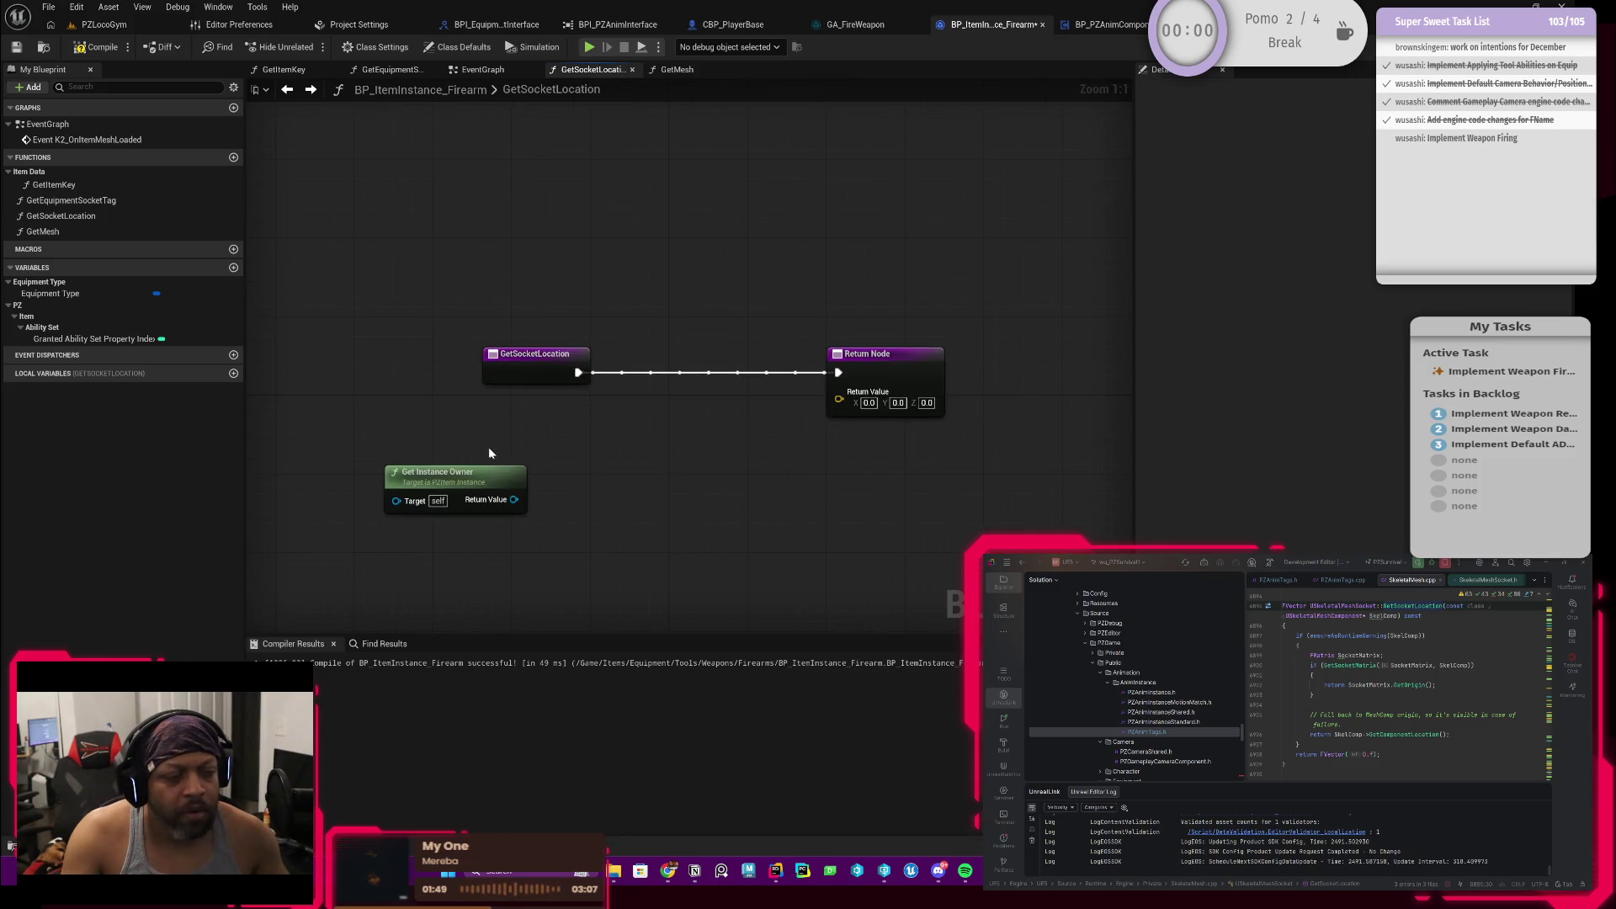
drag(471, 433, 465, 485)
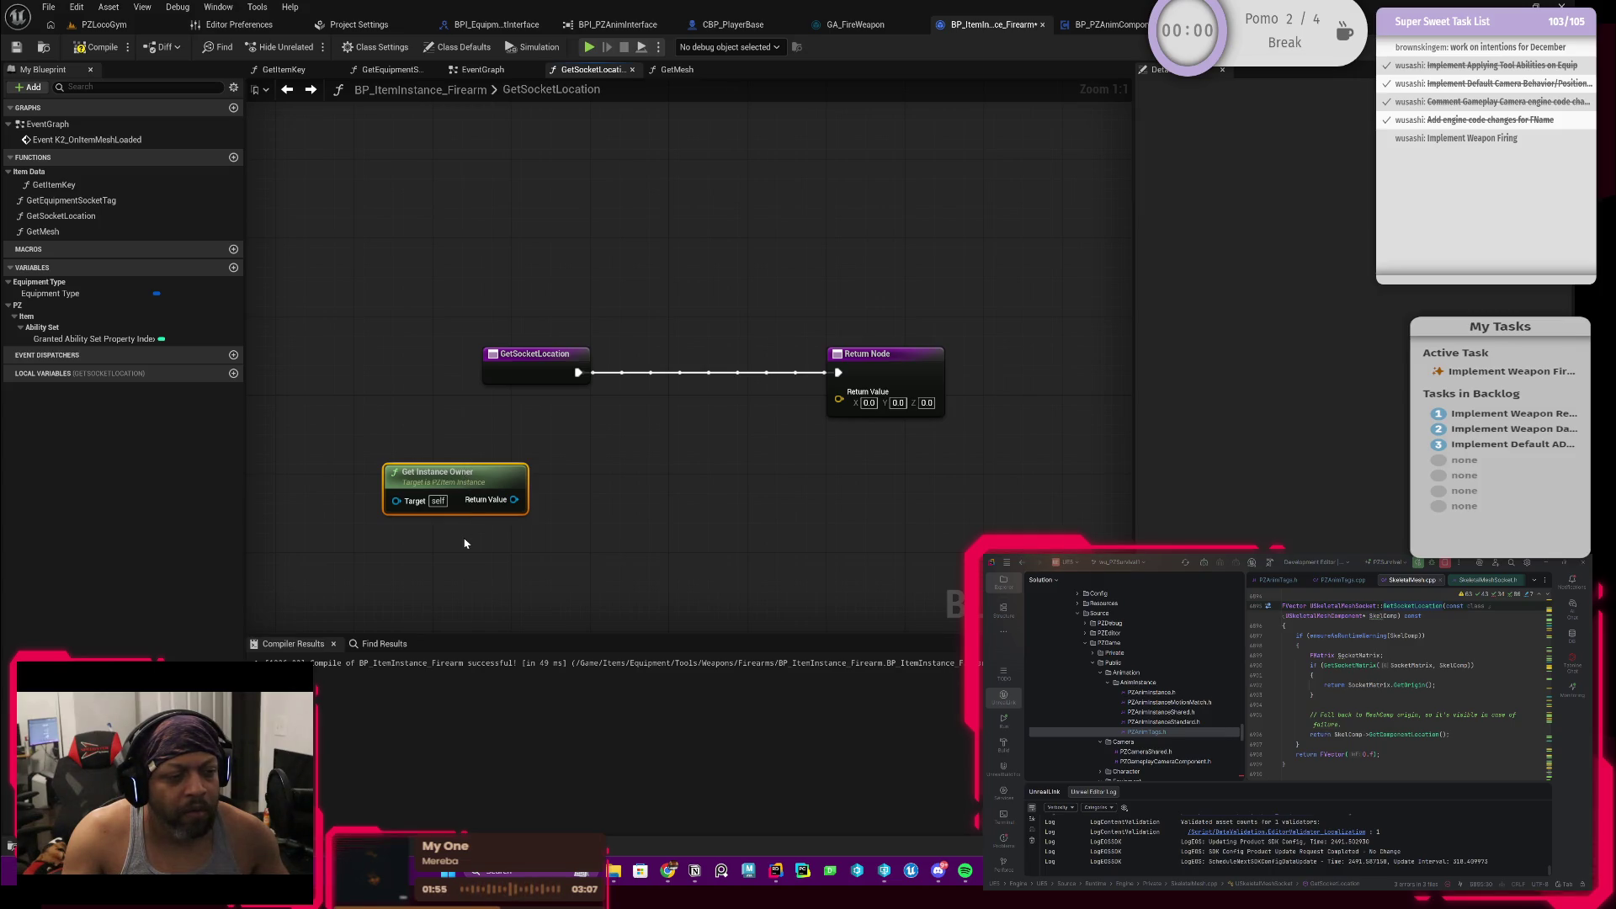
key(Delete)
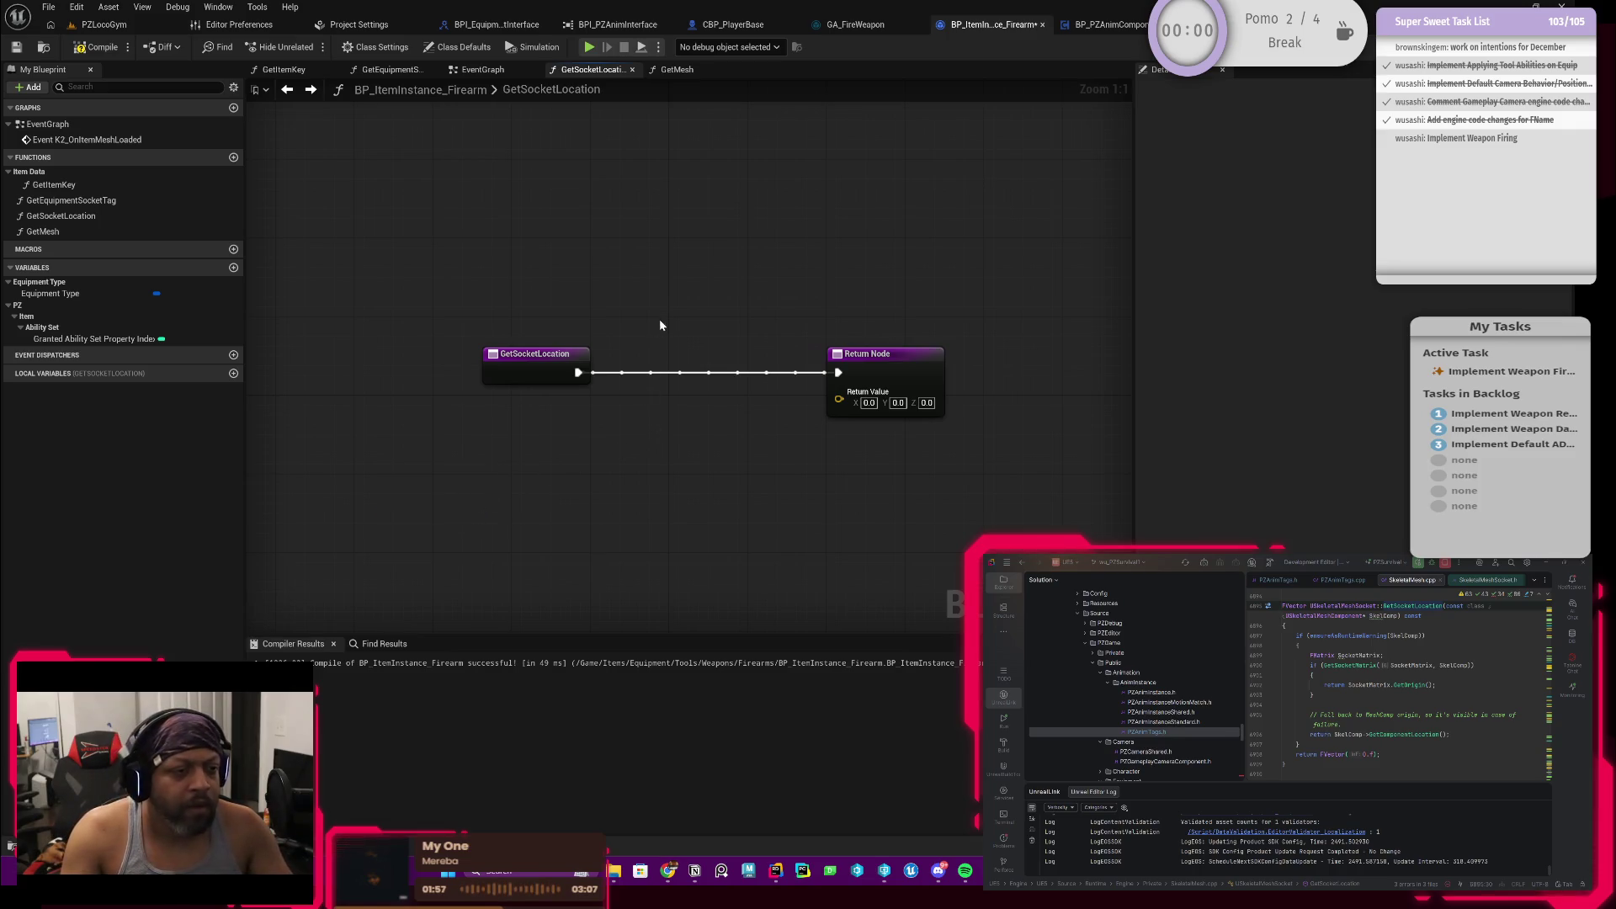
Step: Delete the firearm's GetSocketLocation, compile, and review GA_FireWeapon's Initialize Camera Data
click(60, 216)
key(Delete)
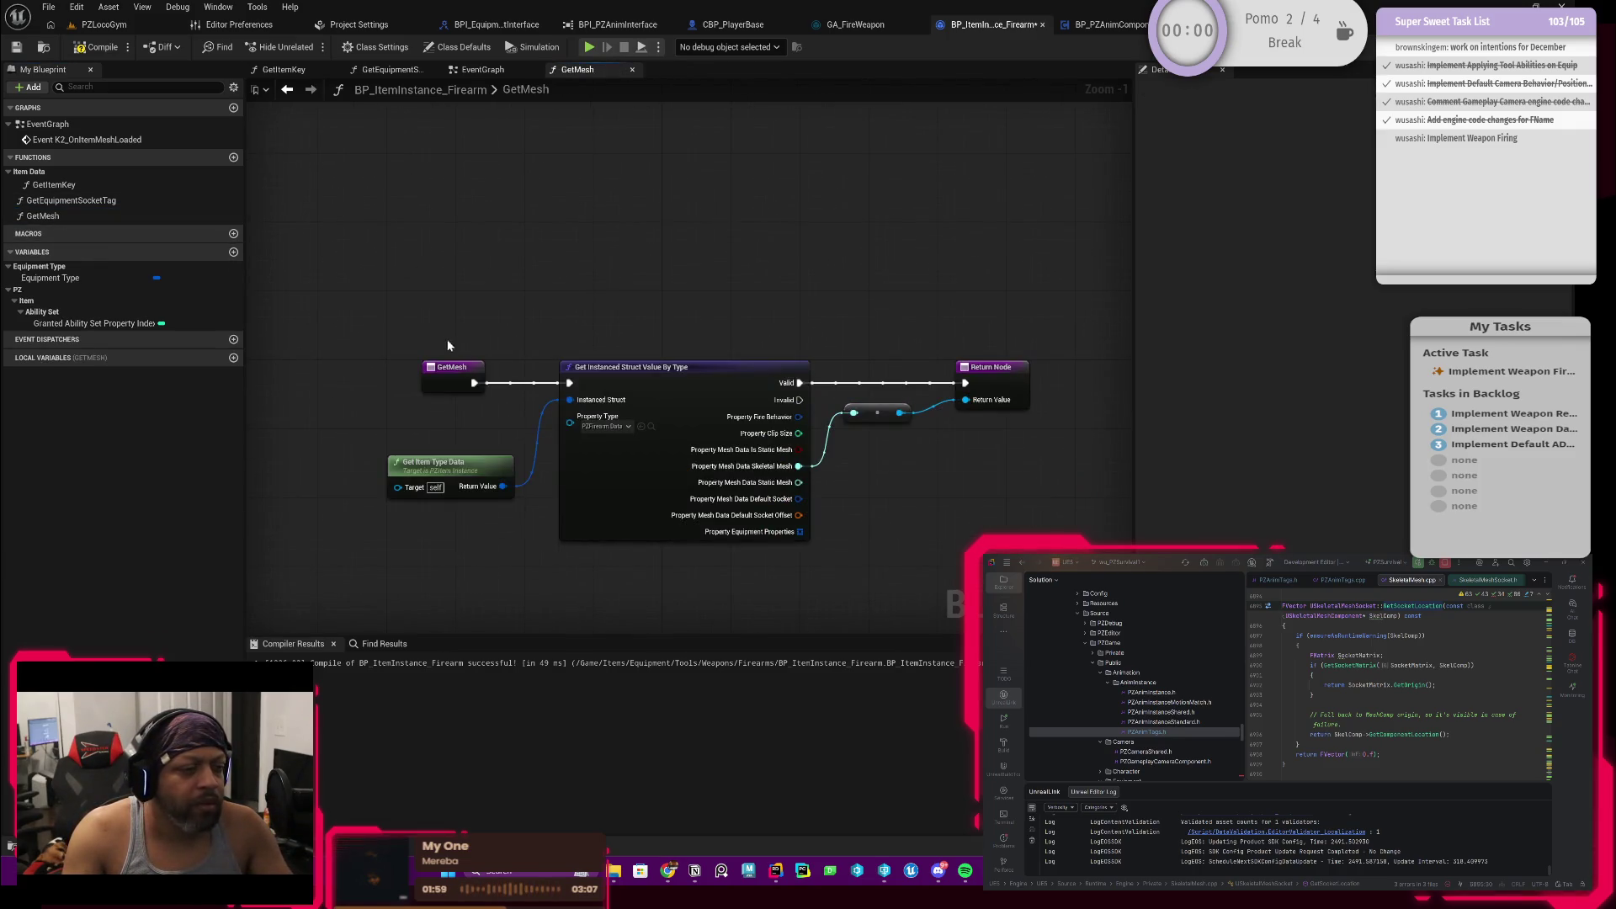
click(100, 47)
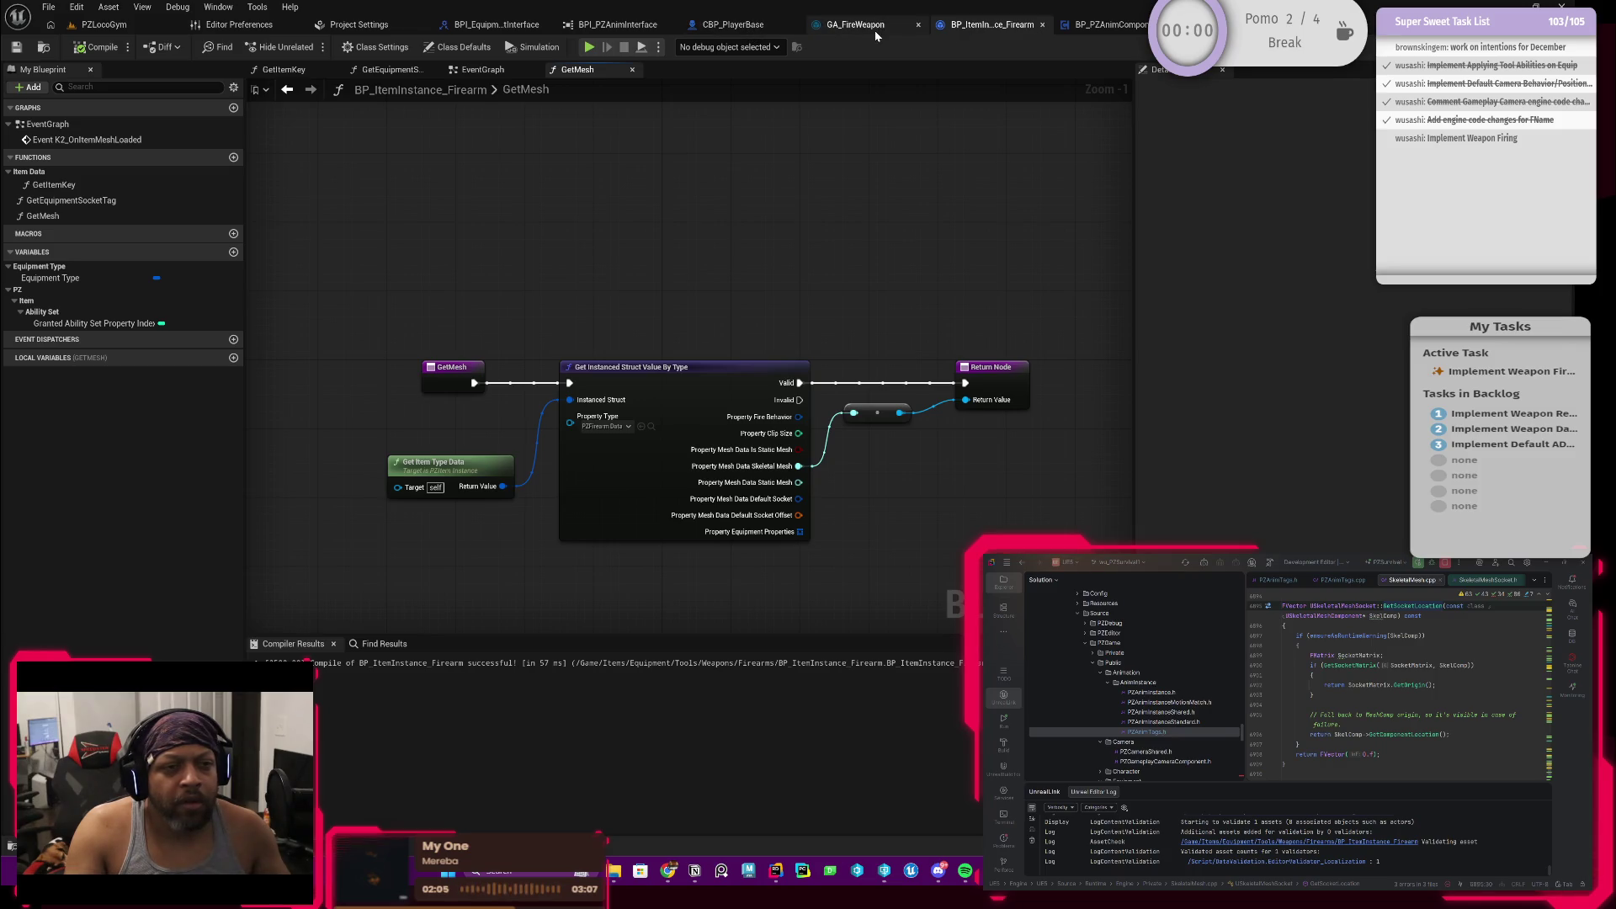
click(845, 24)
mouse_move(791, 386)
mouse_down()
mouse_move(776, 312)
mouse_move(610, 296)
mouse_move(543, 360)
mouse_up()
scroll(708, 199, up, 1)
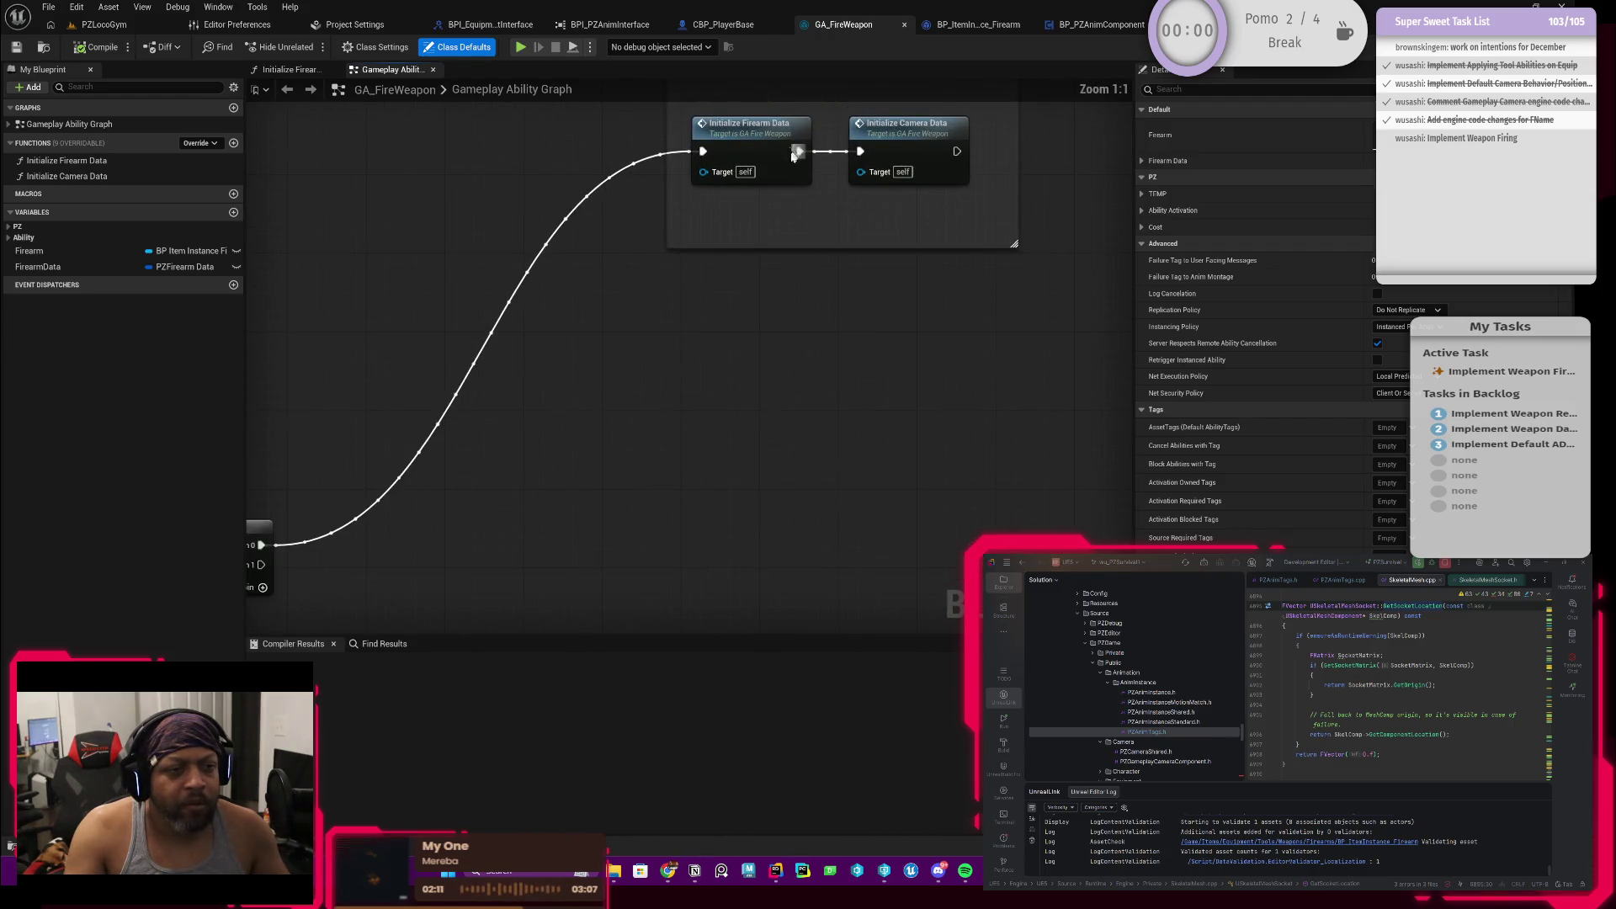
double_click(906, 123)
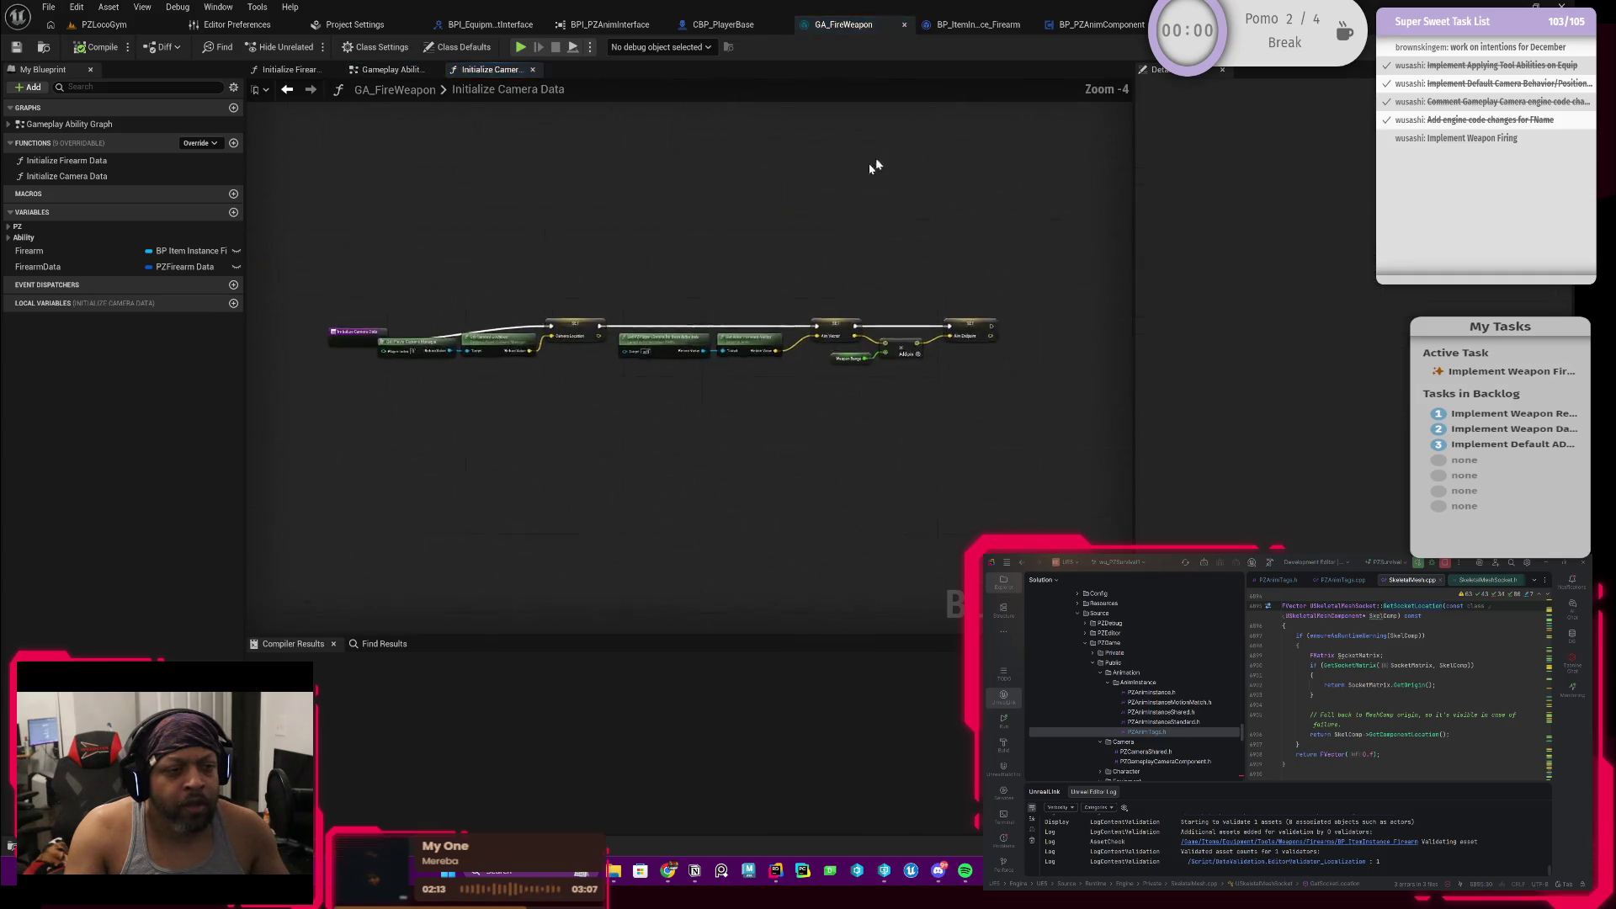
scroll(628, 270, up, 2)
click(424, 332)
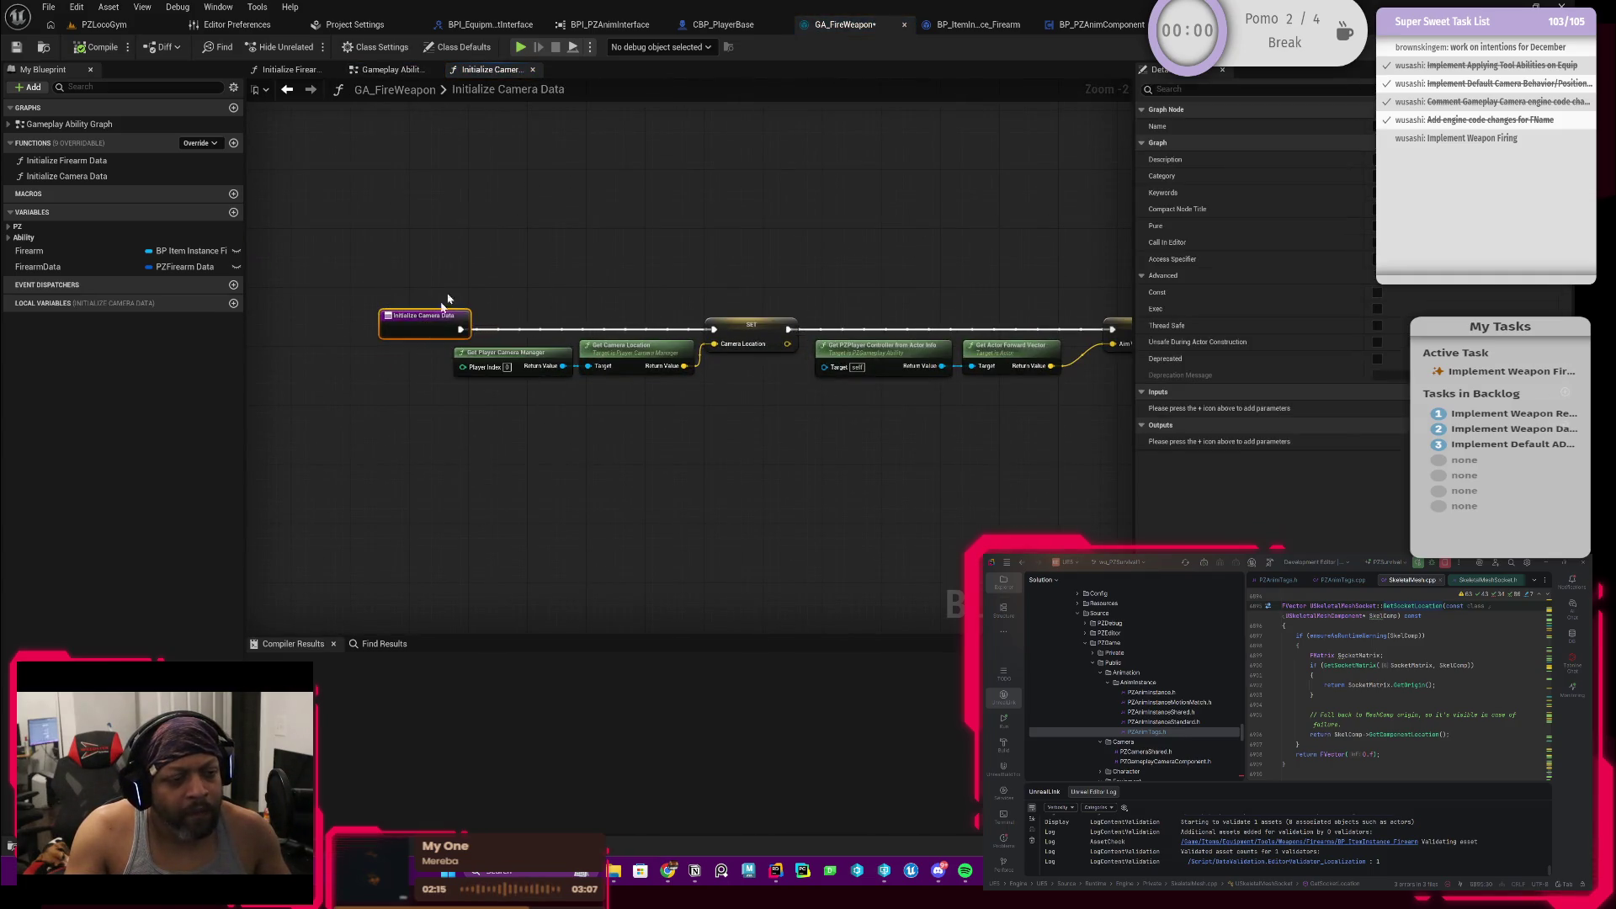
Step: Review Initialize Firearm Data's Active Tool is not a Firearm group, then return to the firearm blueprint
click(389, 70)
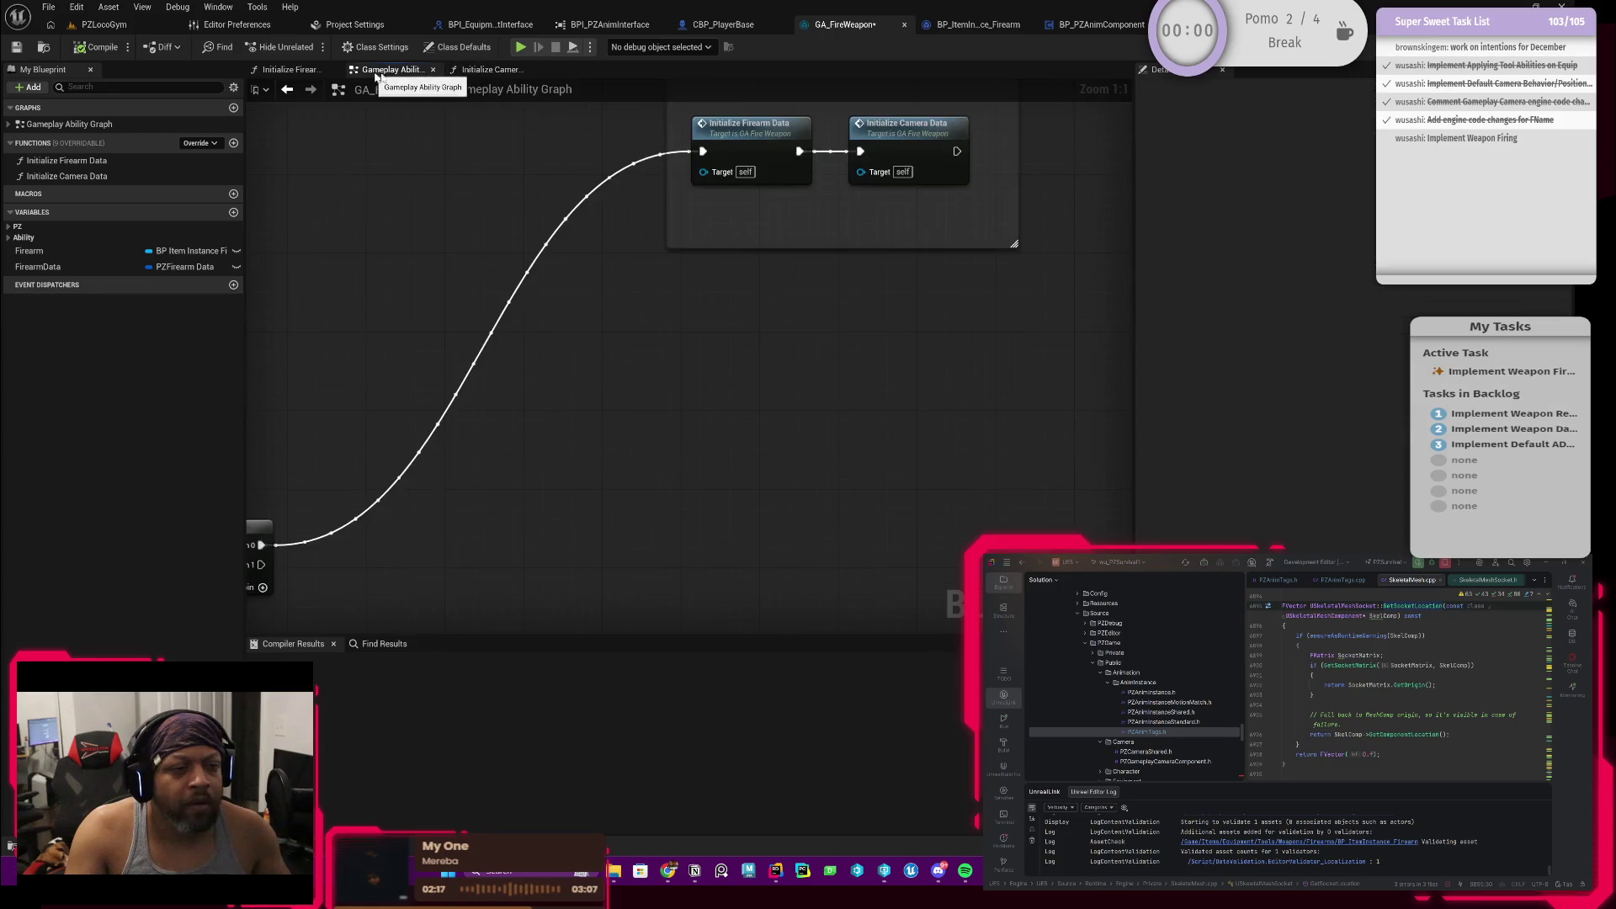
drag(713, 244, 652, 349)
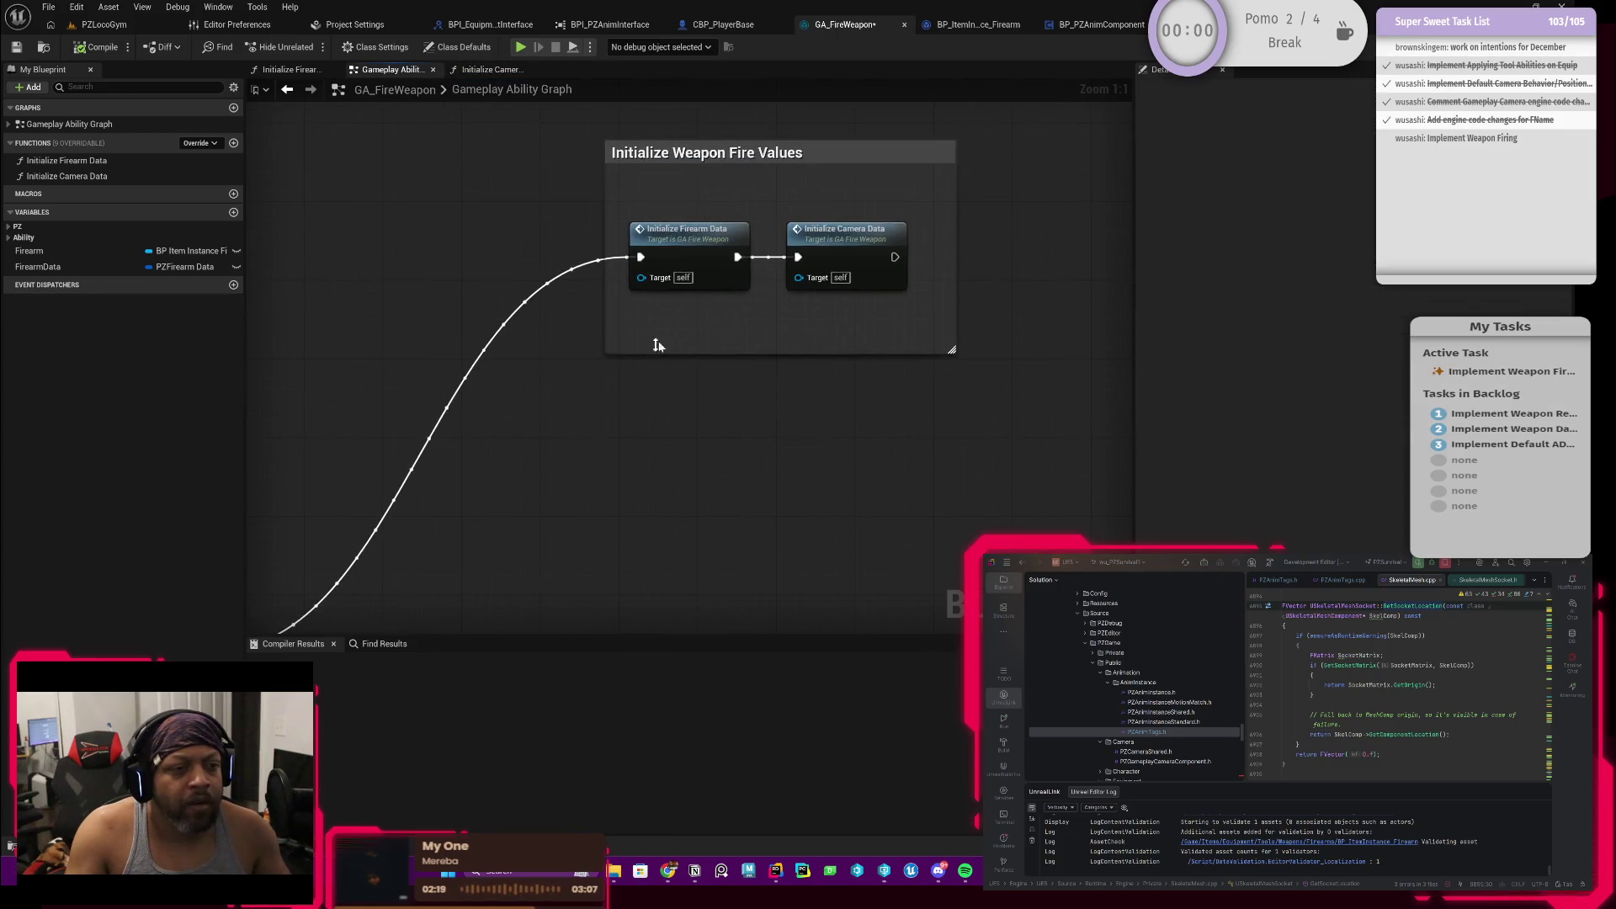
double_click(697, 261)
scroll(575, 341, up, 2)
mouse_move(497, 354)
mouse_down()
mouse_move(761, 367)
mouse_move(341, 390)
mouse_up()
mouse_move(741, 351)
mouse_down()
mouse_move(707, 364)
mouse_move(823, 383)
mouse_move(400, 431)
mouse_up()
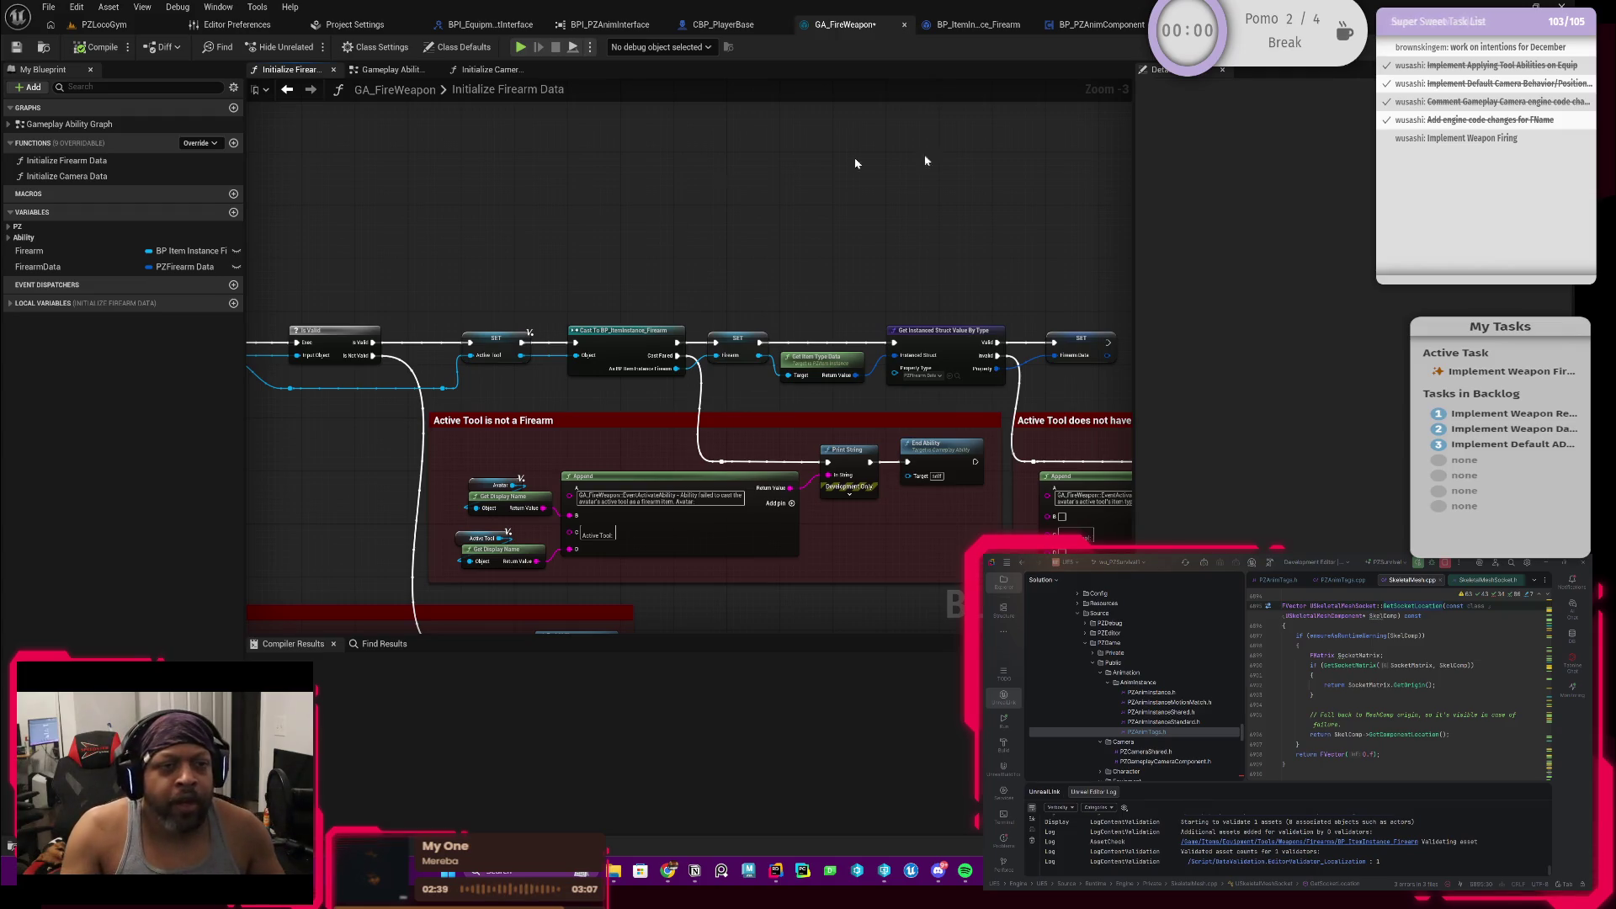
click(979, 24)
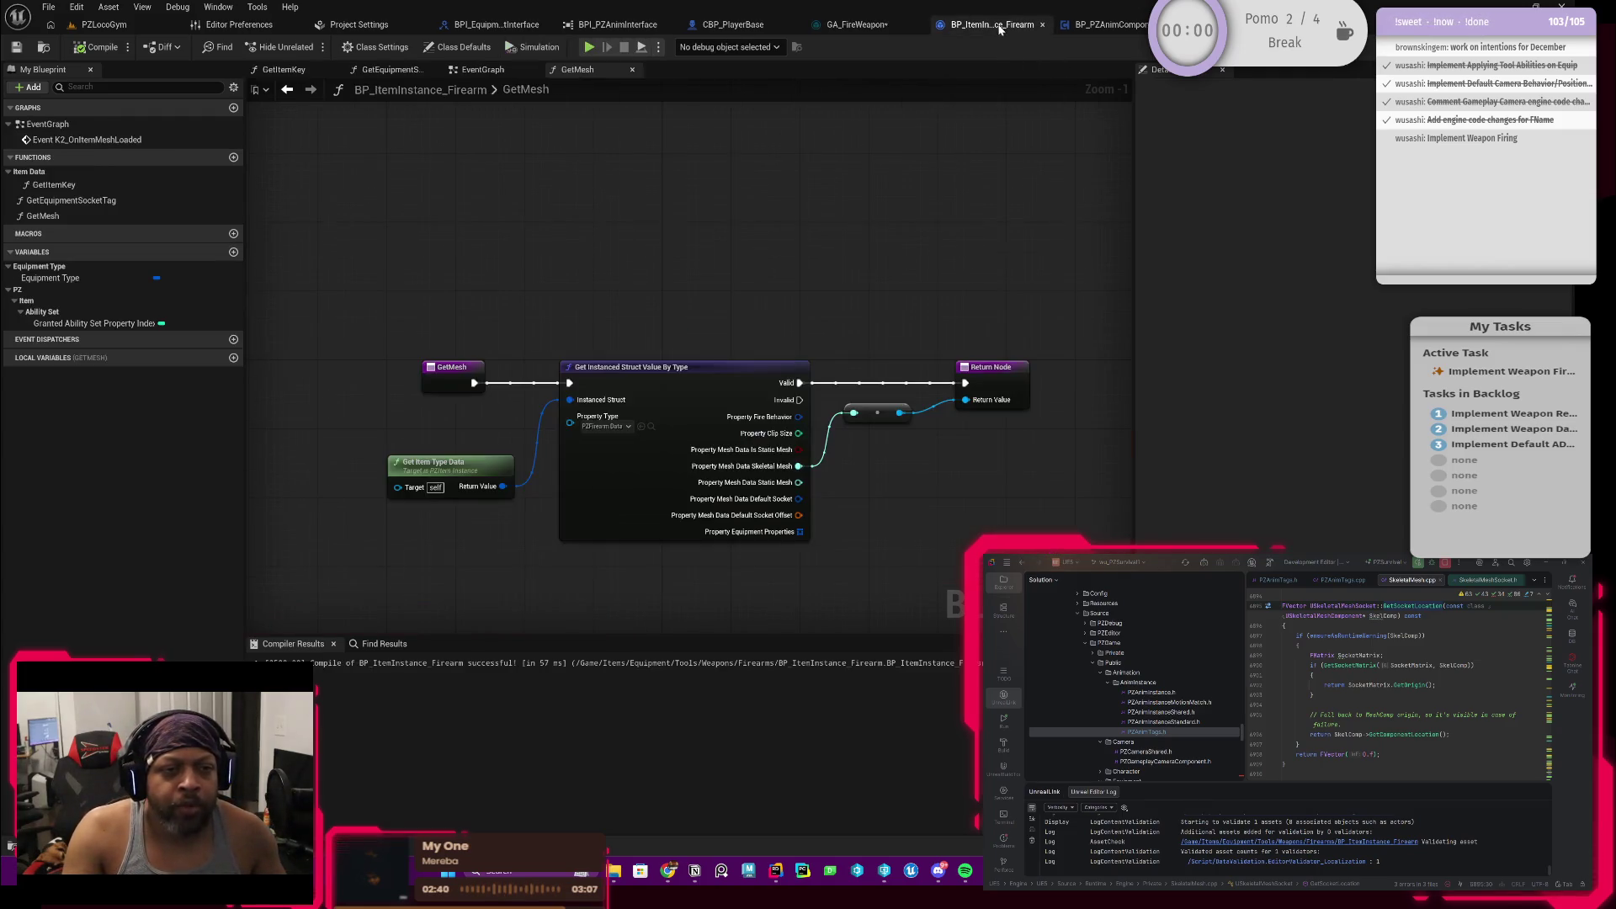
Step: Open the firearm's GetSocketLocation and undo/redo its Get Instance Owner and Get Socket Location nodes
right_click(867, 293)
click(842, 259)
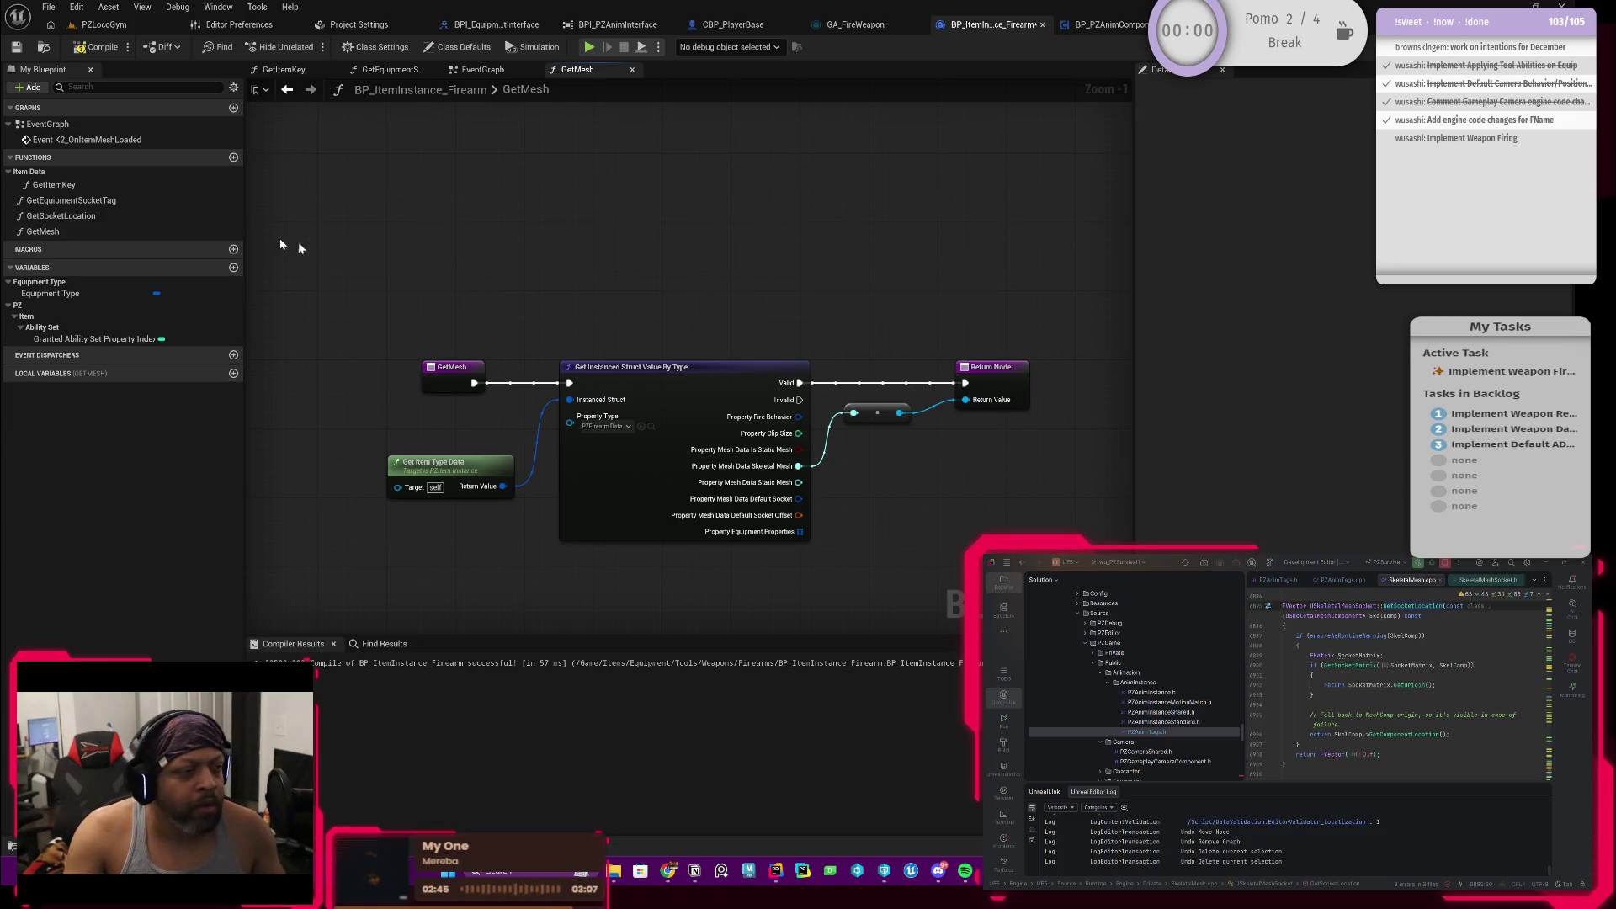
double_click(62, 215)
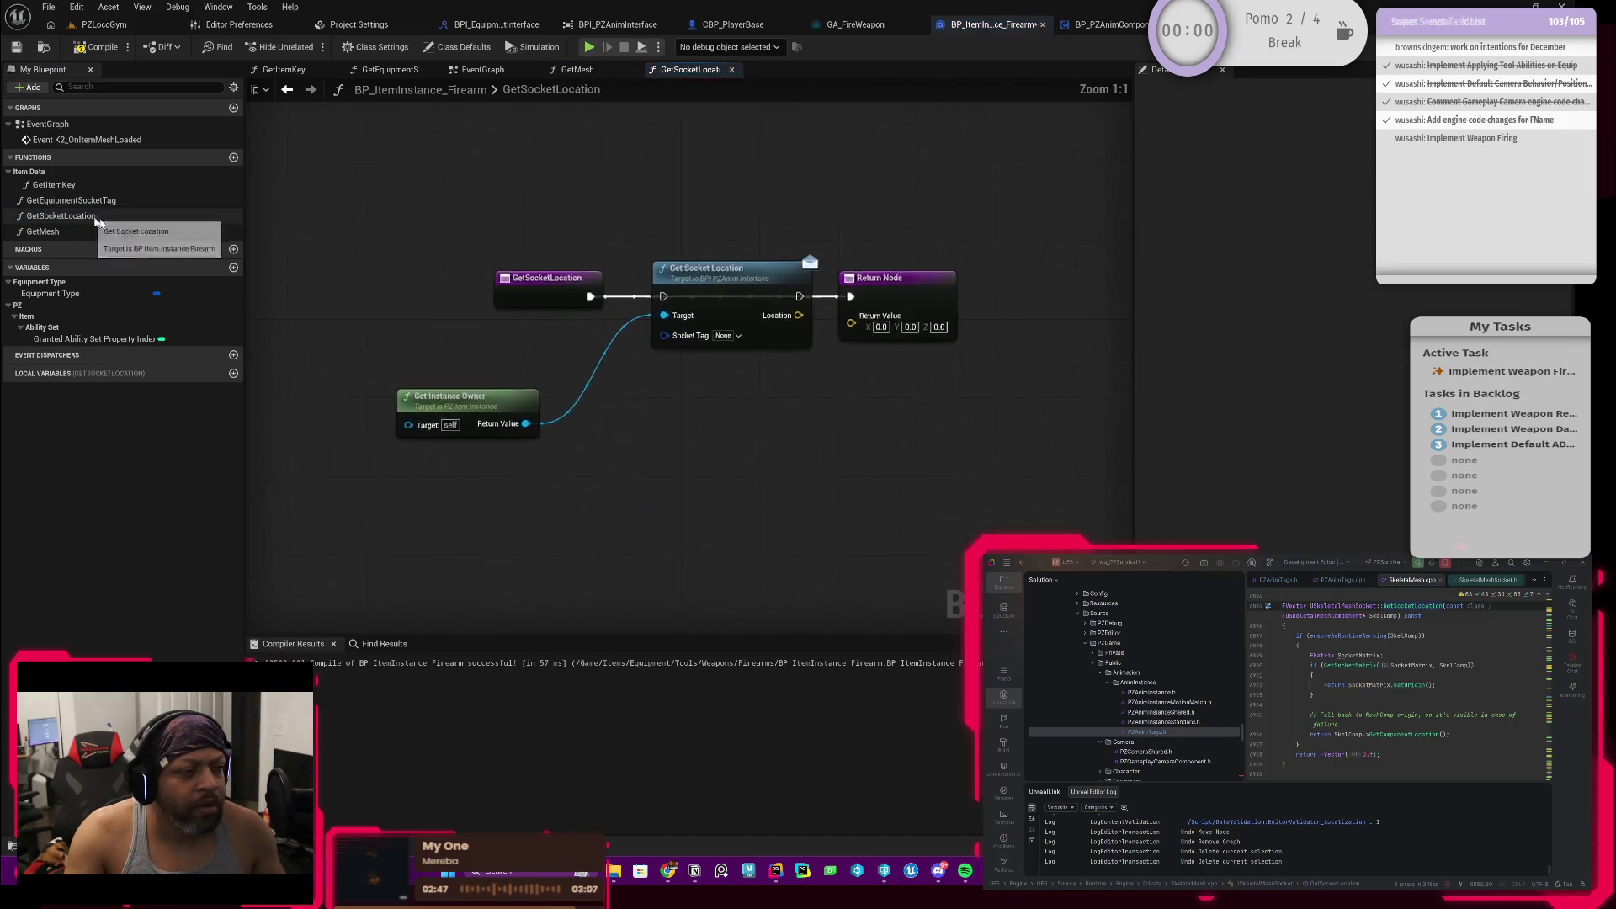
drag(518, 327, 573, 338)
key(ctrl+z)
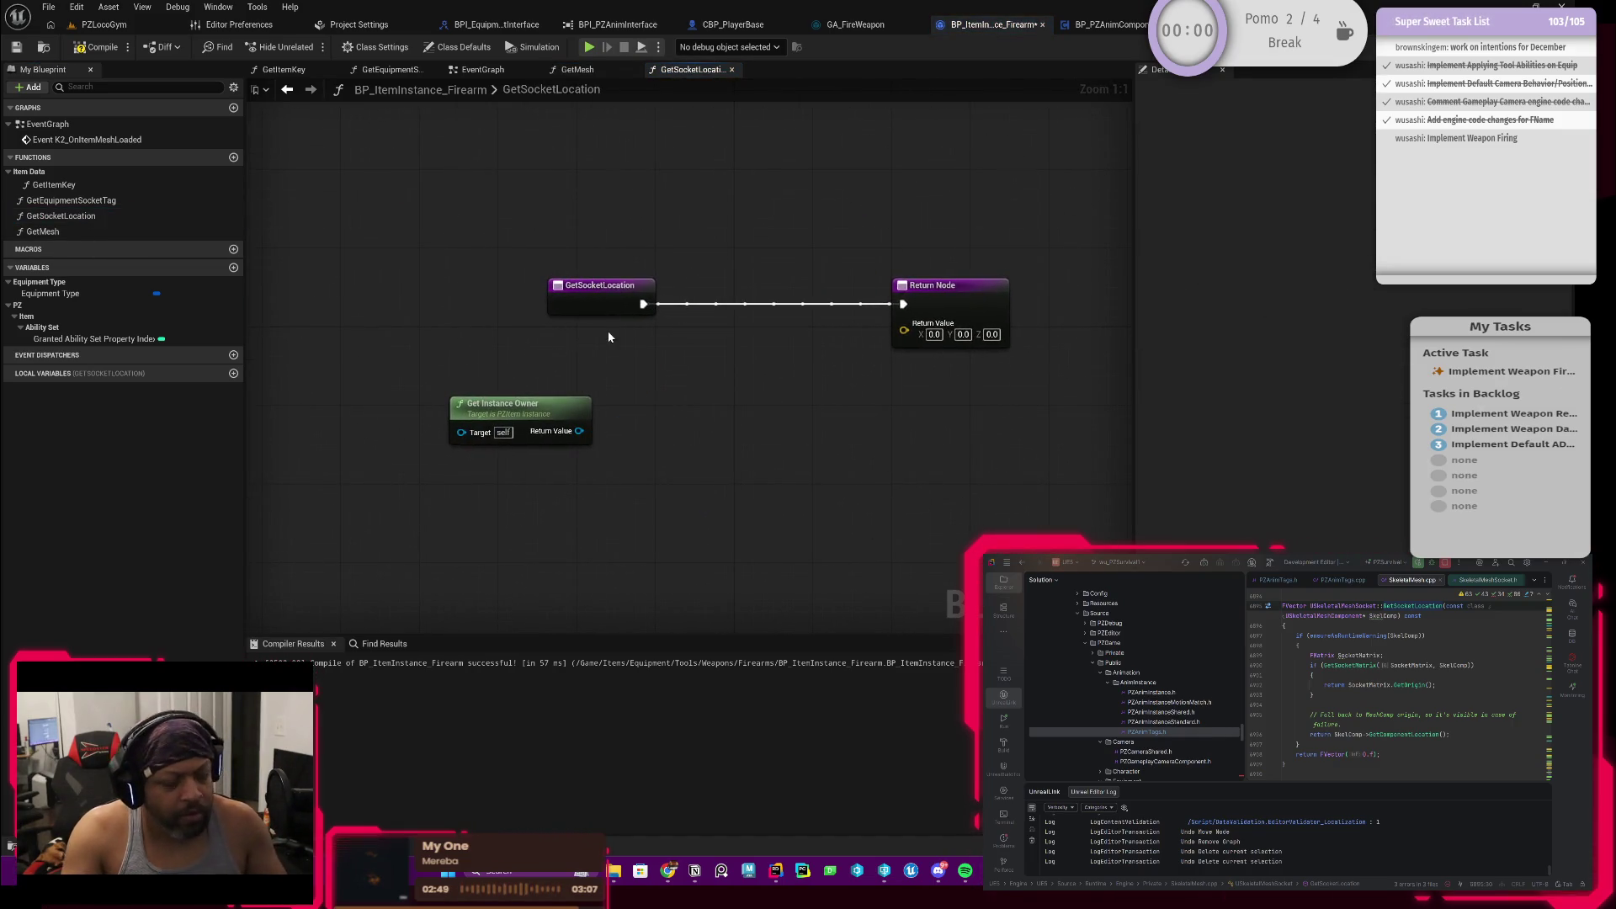
key(ctrl+z)
key(ctrl+z)
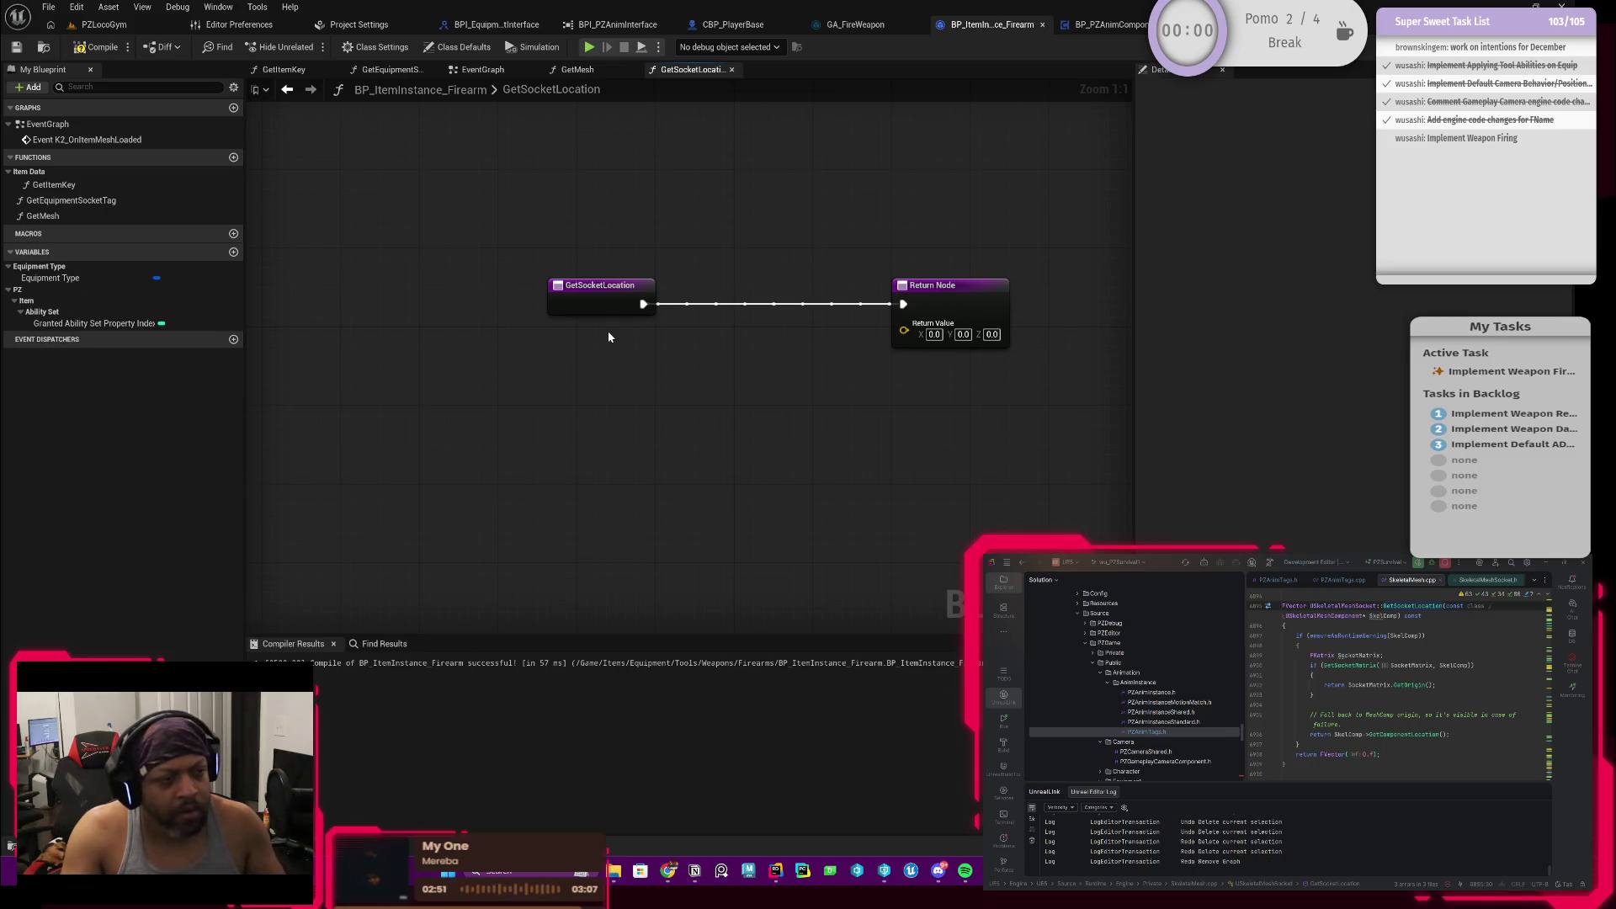
key(ctrl+y)
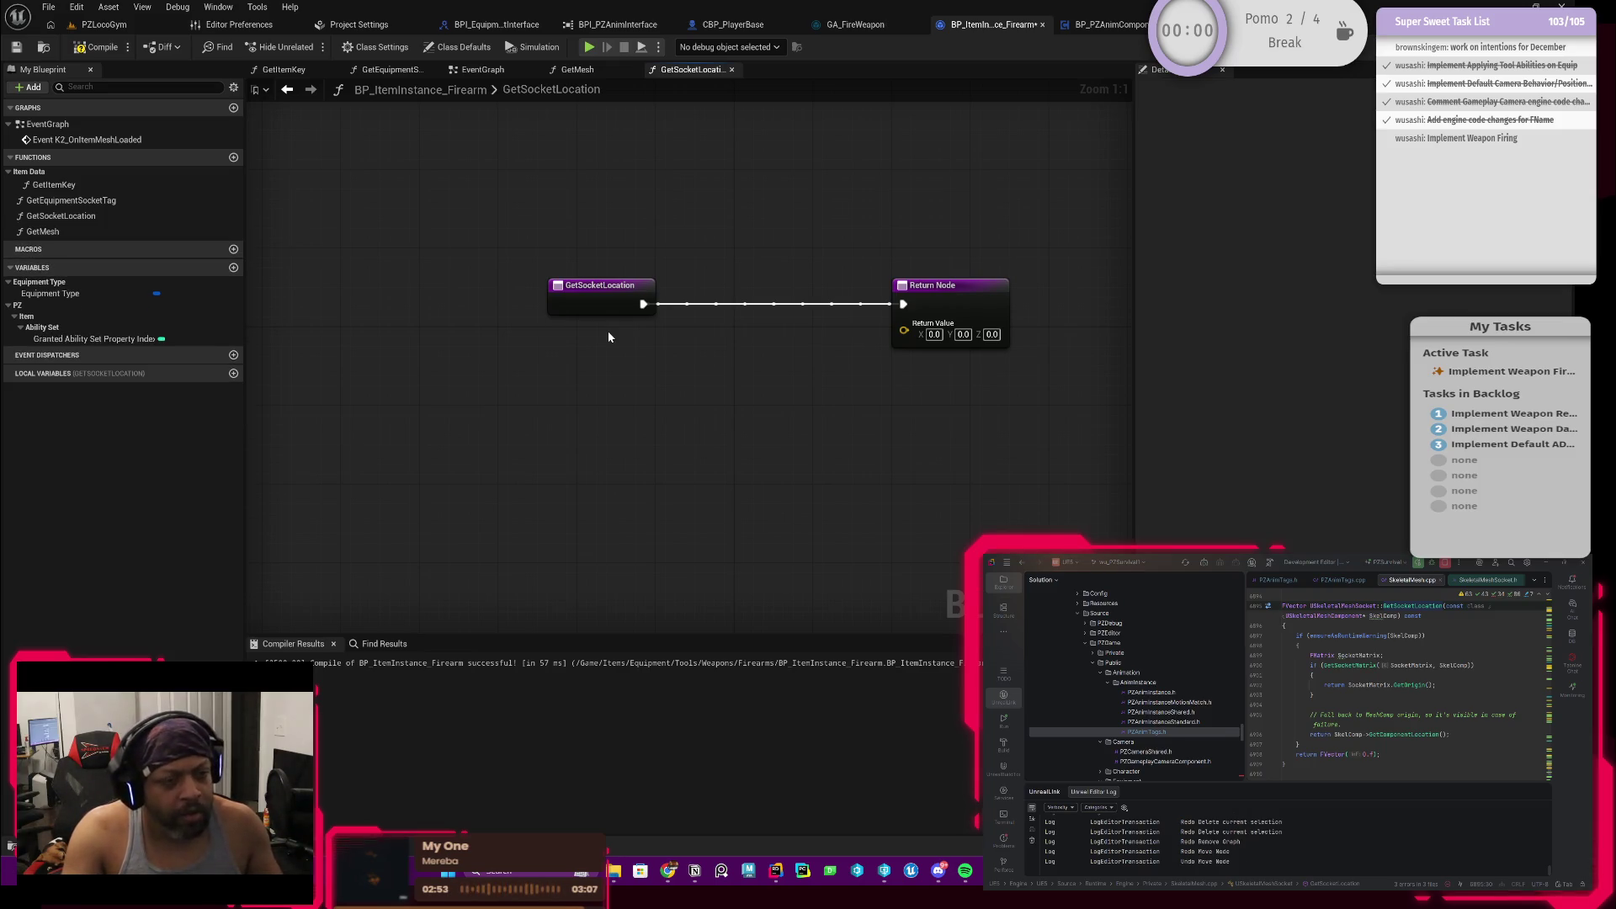
key(ctrl+y)
key(ctrl+y)
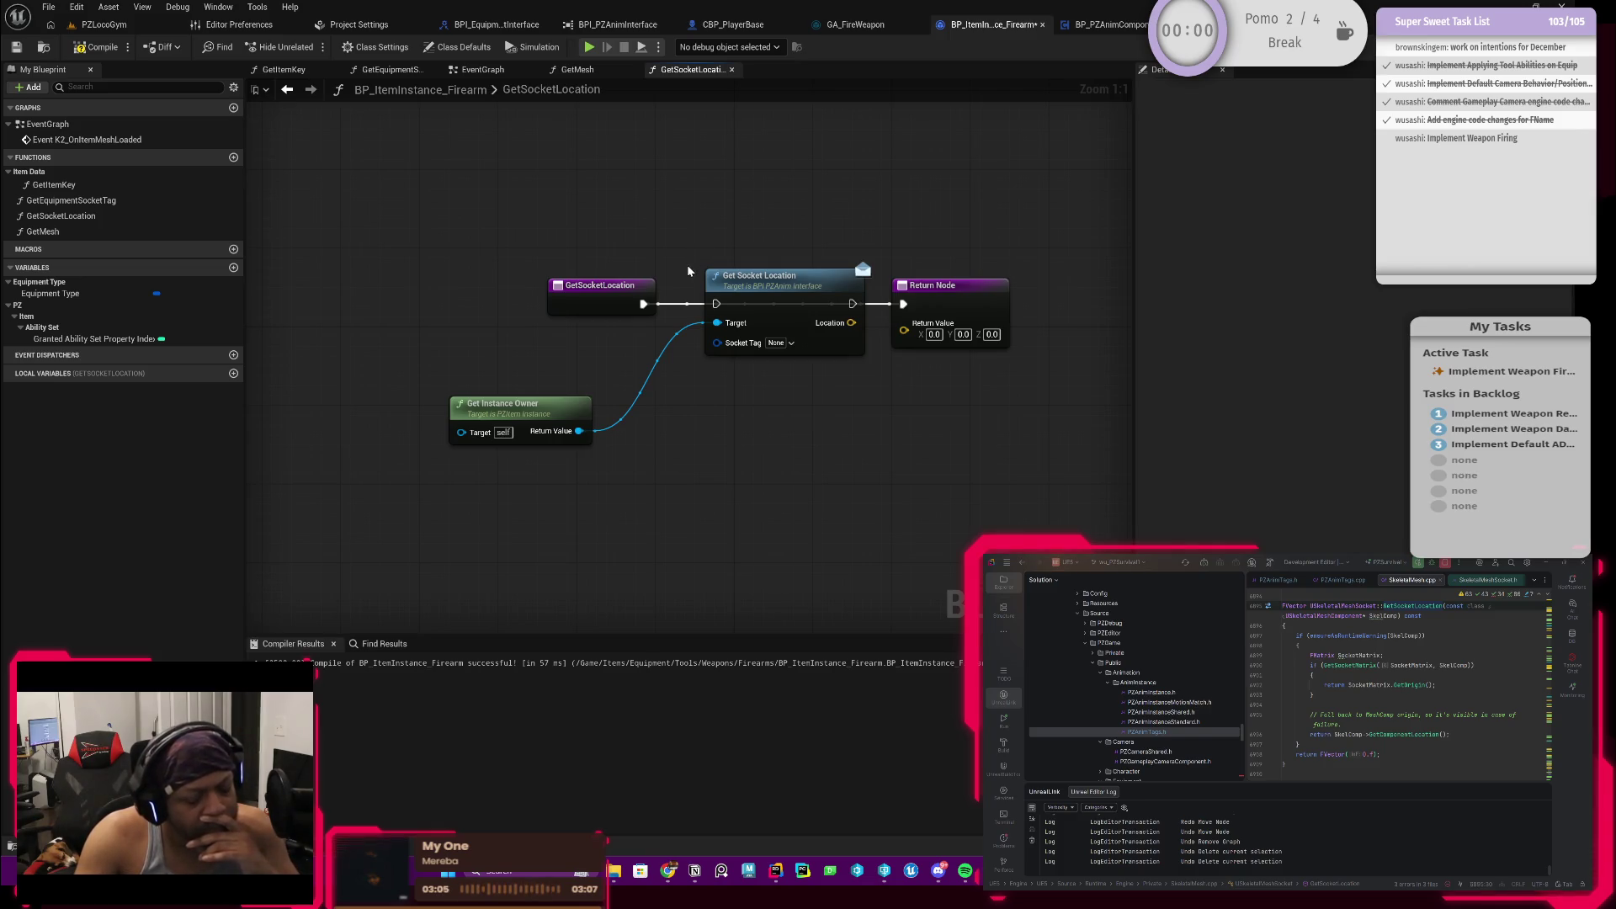
Step: Move Get Socket Location below the execution chain and bring up its socket tag choices
click(772, 305)
drag(771, 305, 753, 405)
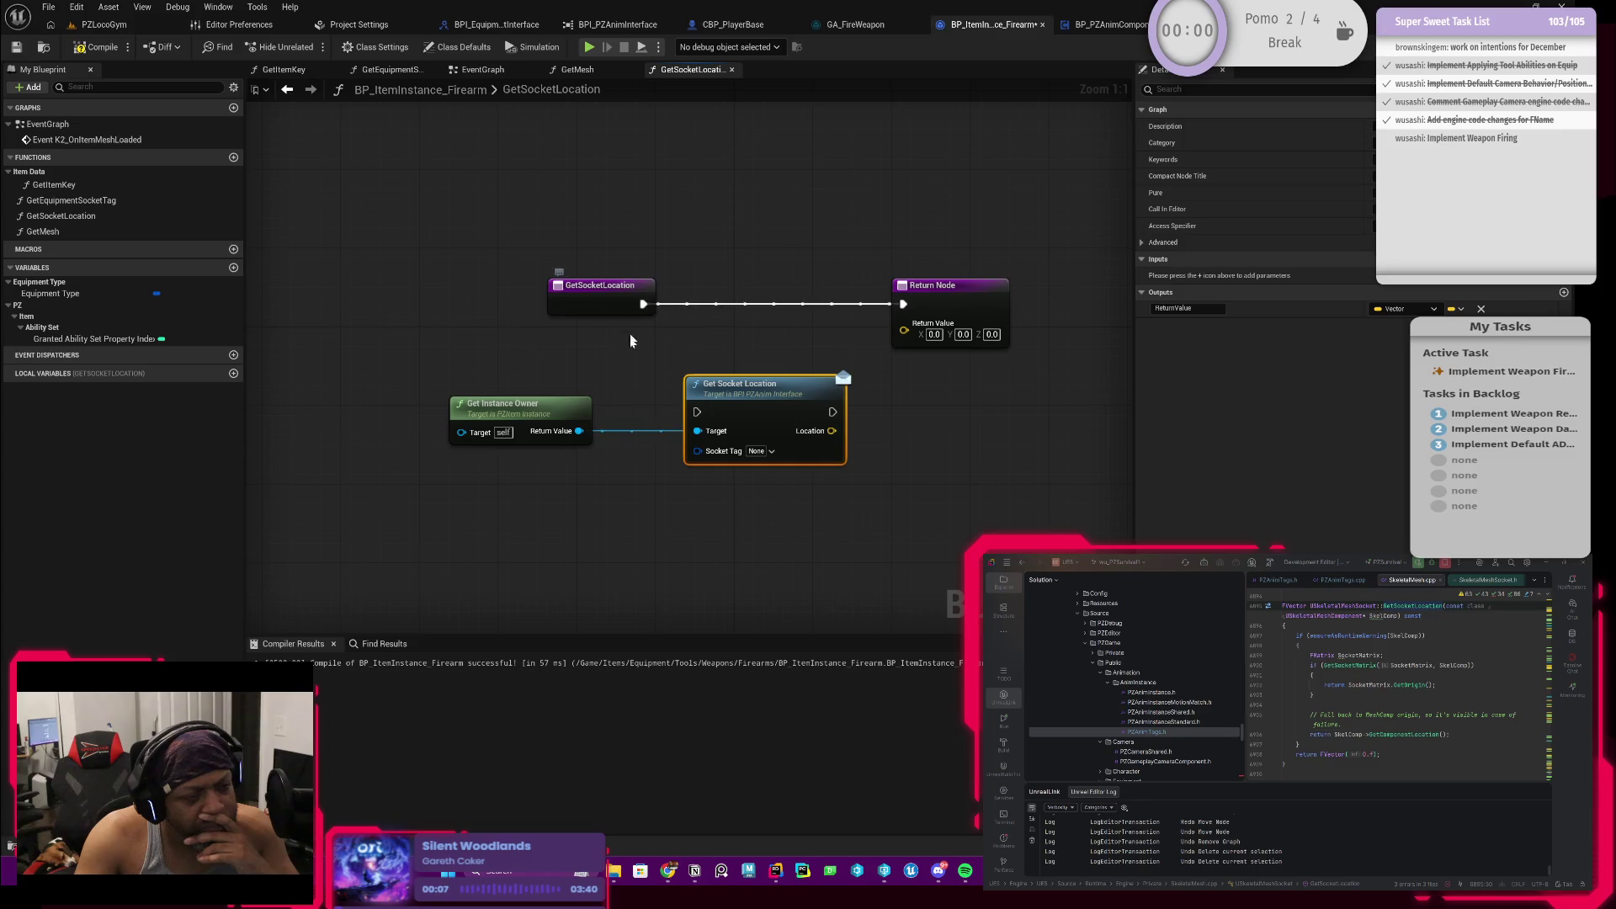
click(767, 454)
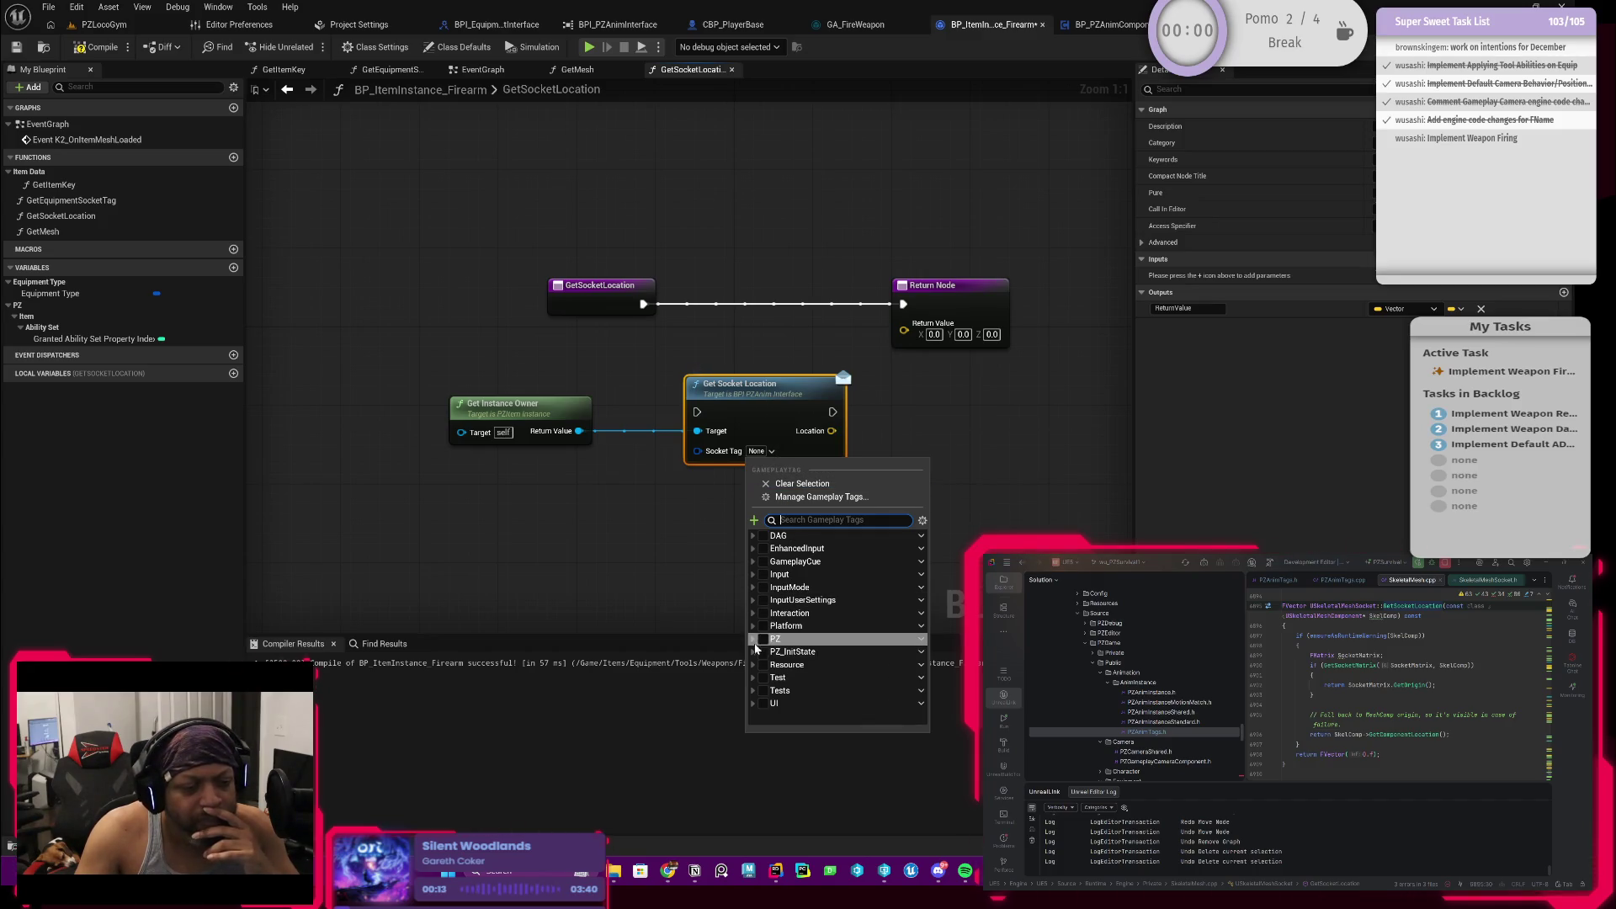
Step: Choose PZ.Anim.Socket.Muzzle as the socket tag and route execution into Get Socket Location
click(755, 639)
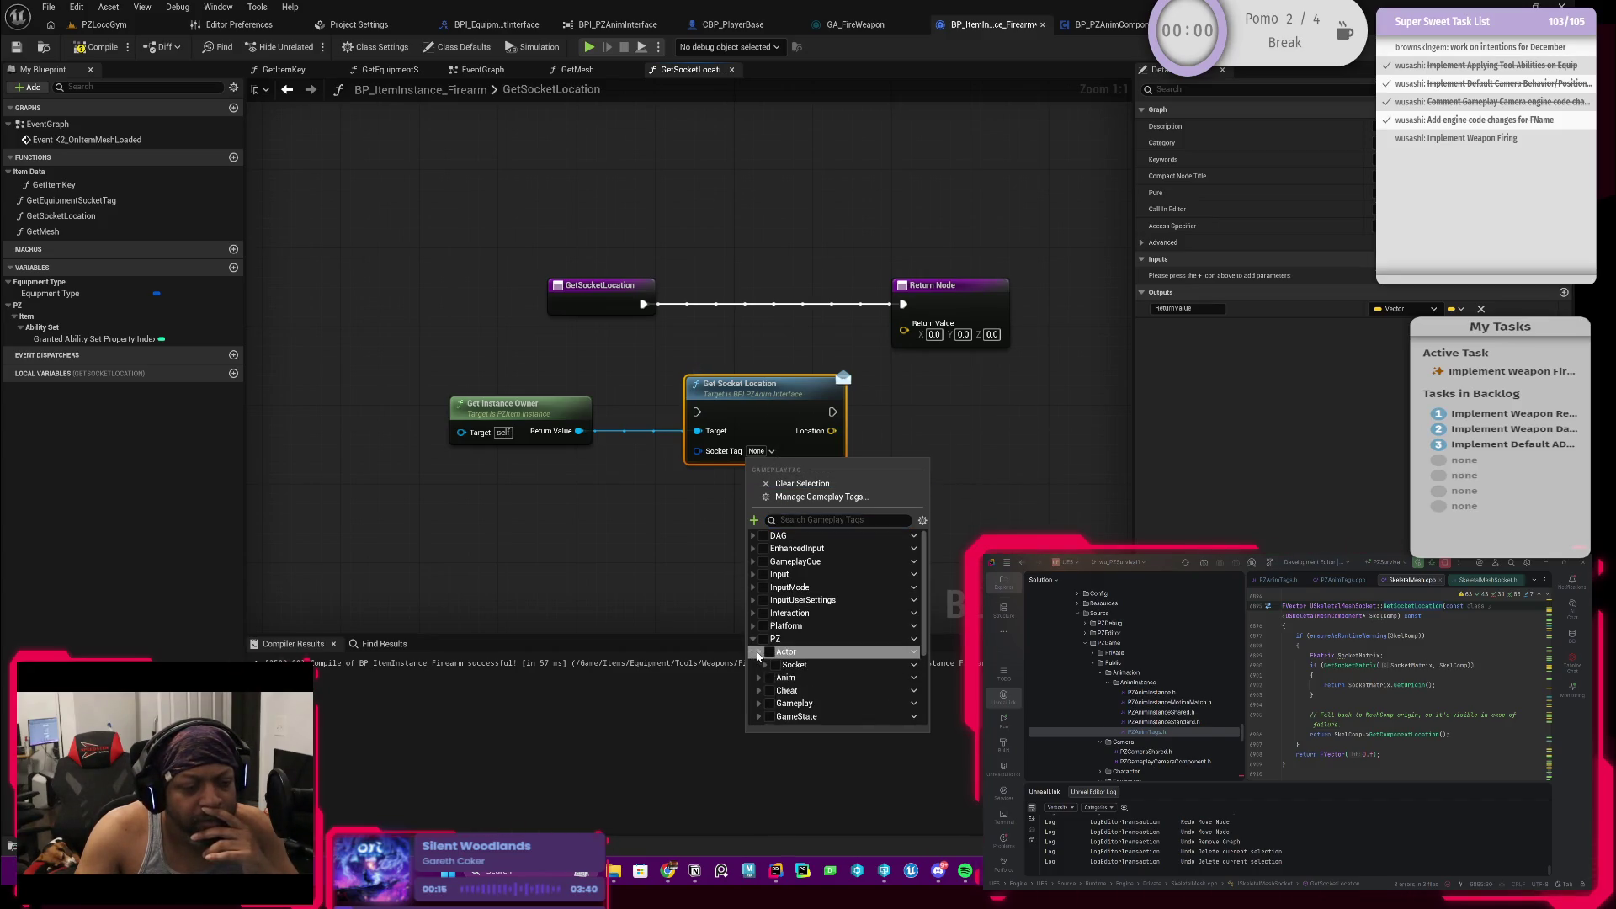
click(759, 652)
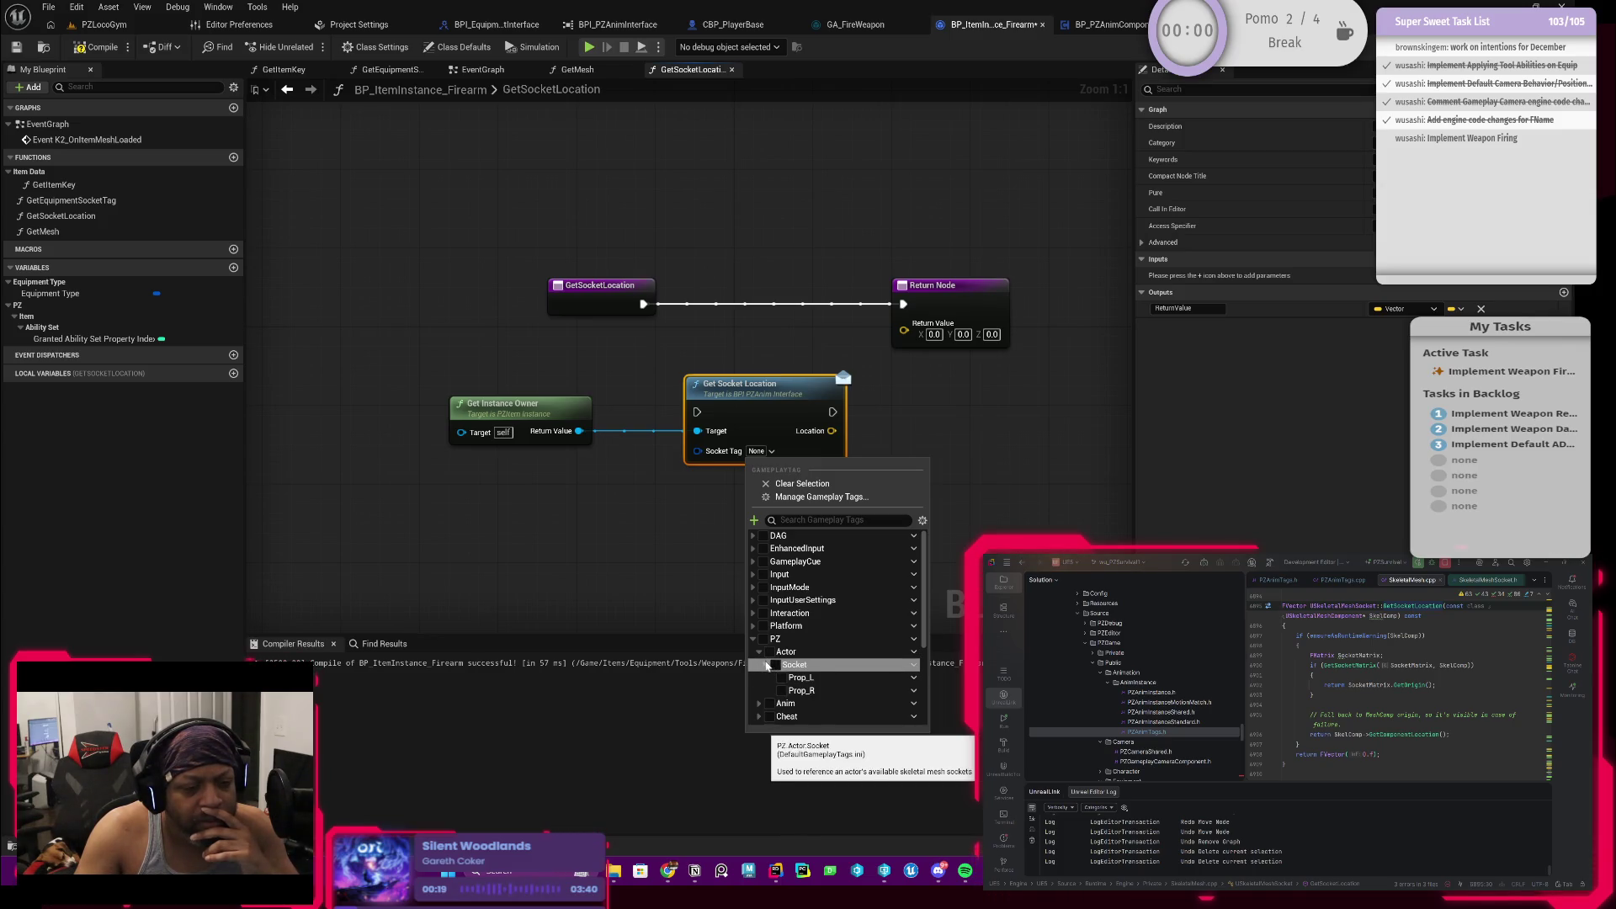
click(766, 666)
click(757, 655)
scroll(758, 653, down, 3)
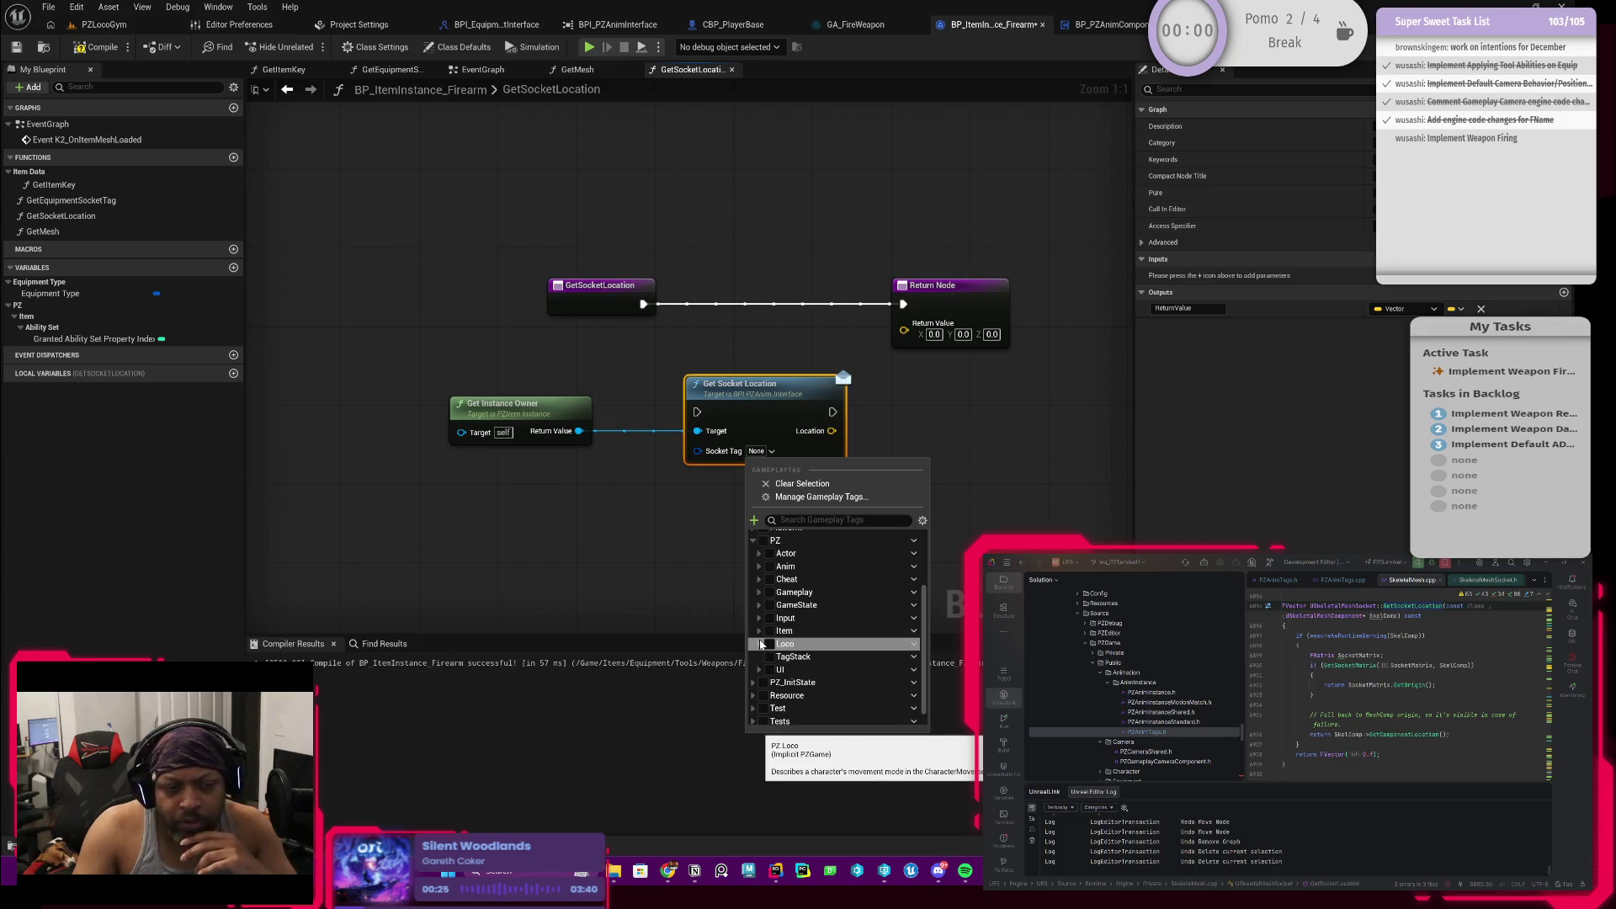
key(Escape)
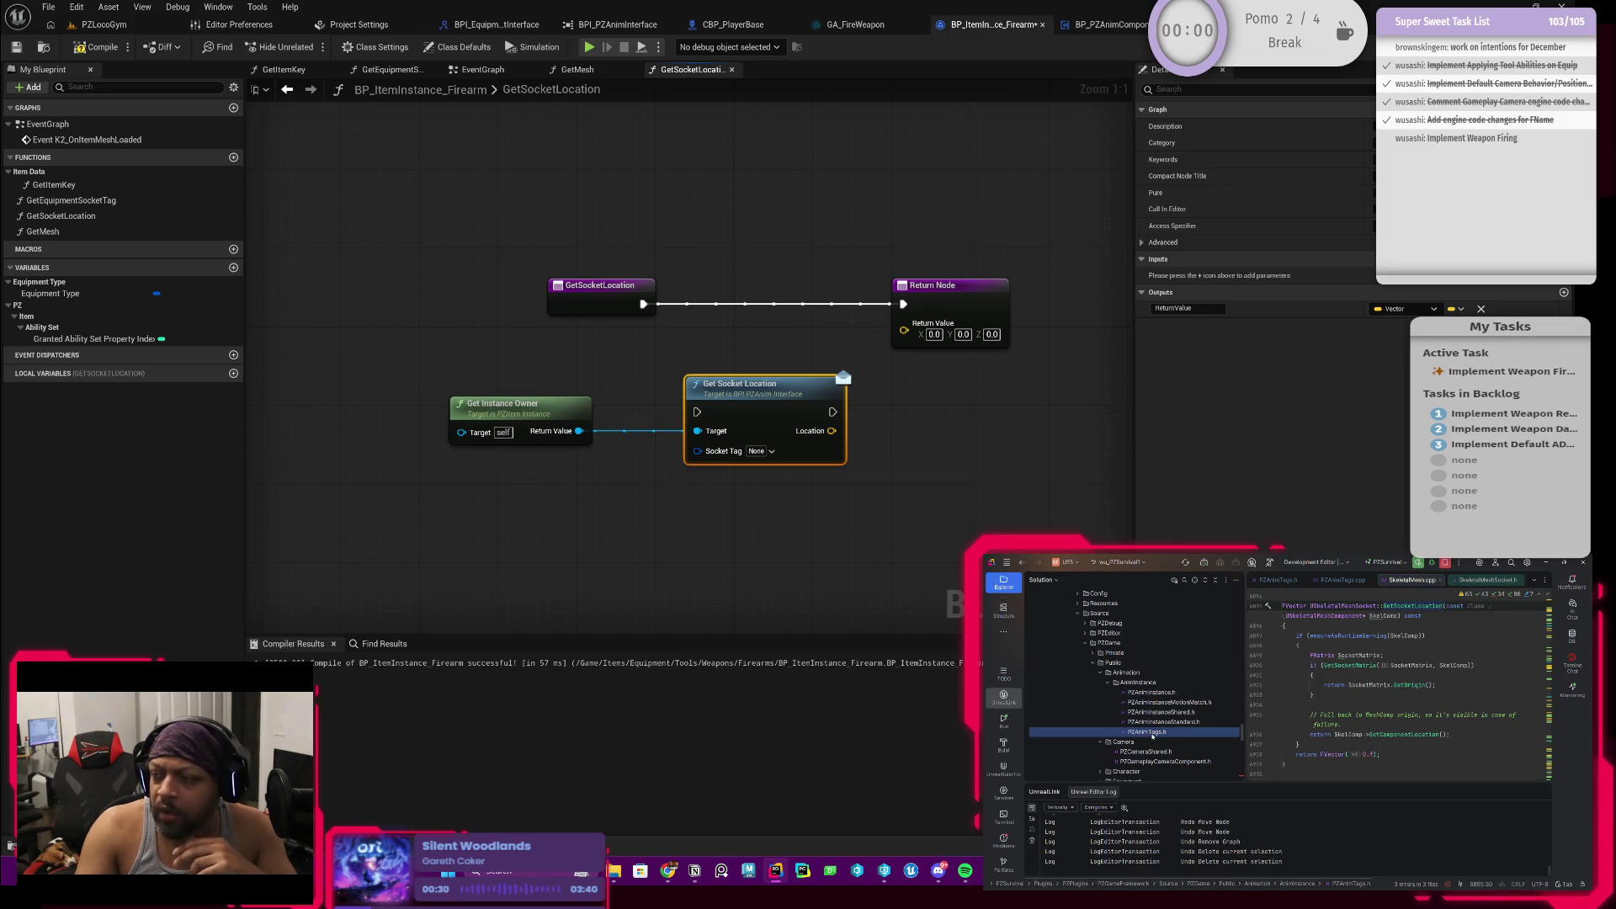
scroll(1390, 695, up, 1)
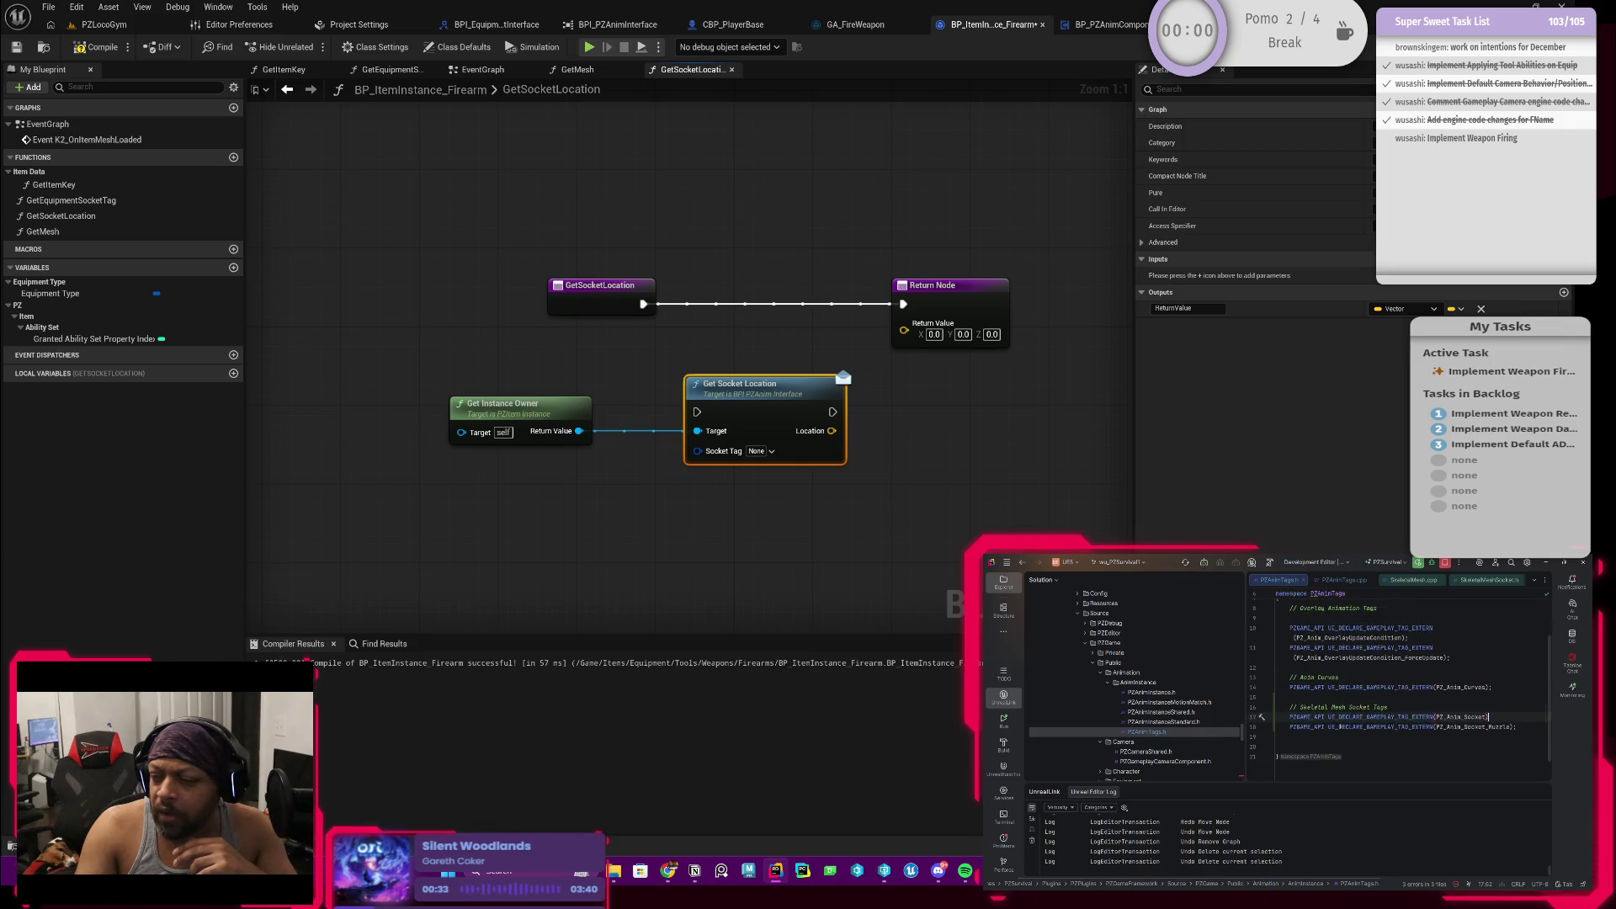
click(774, 455)
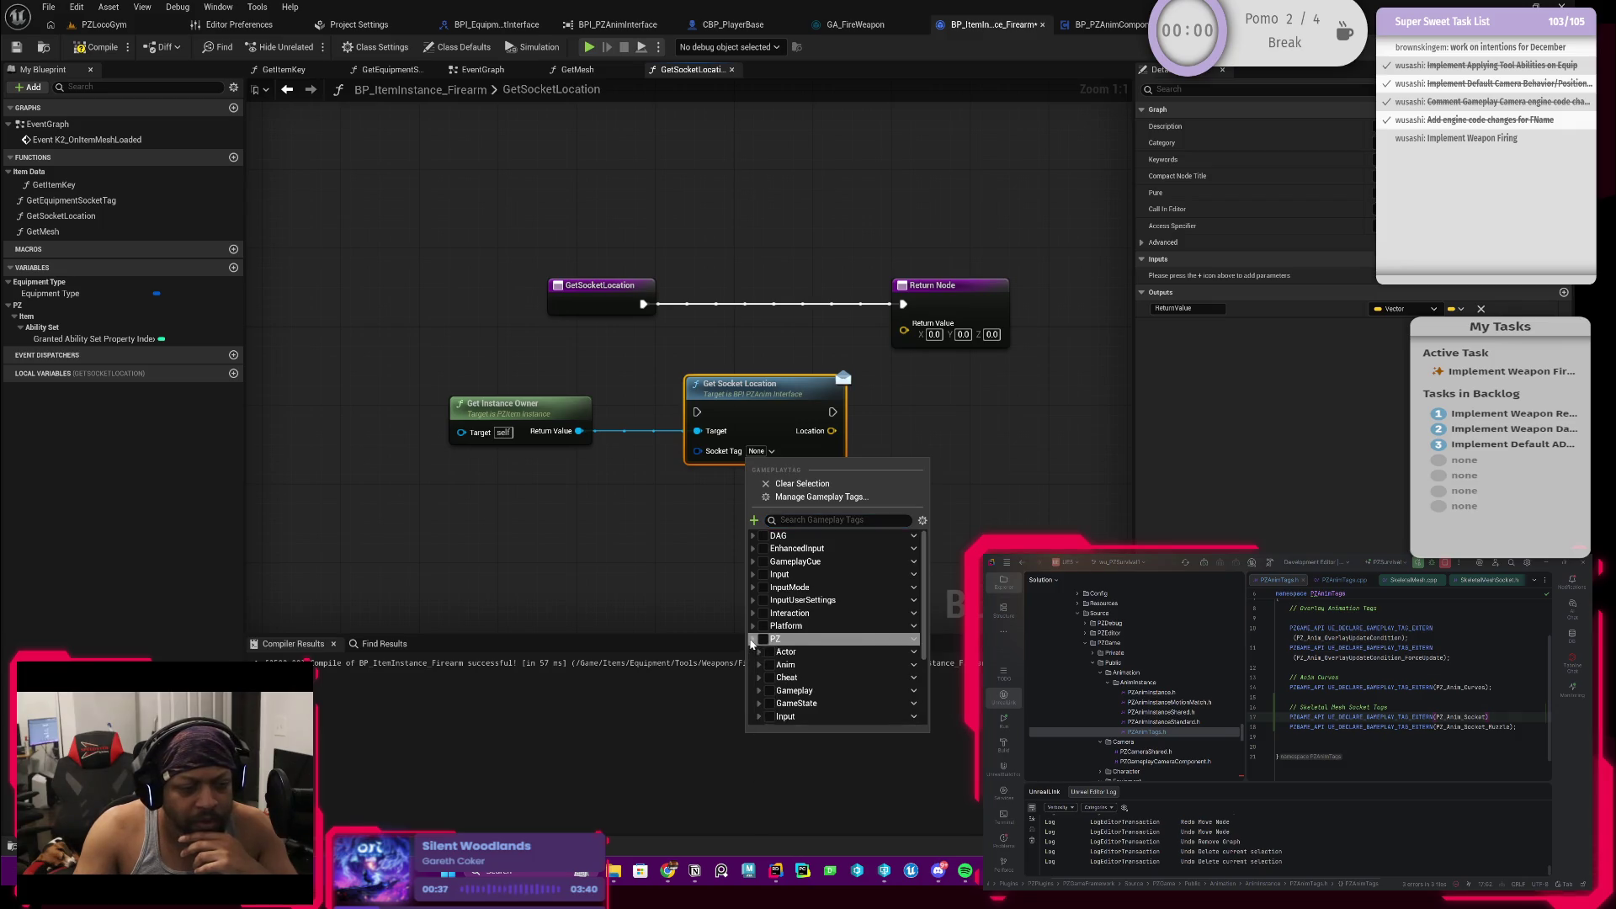
click(765, 670)
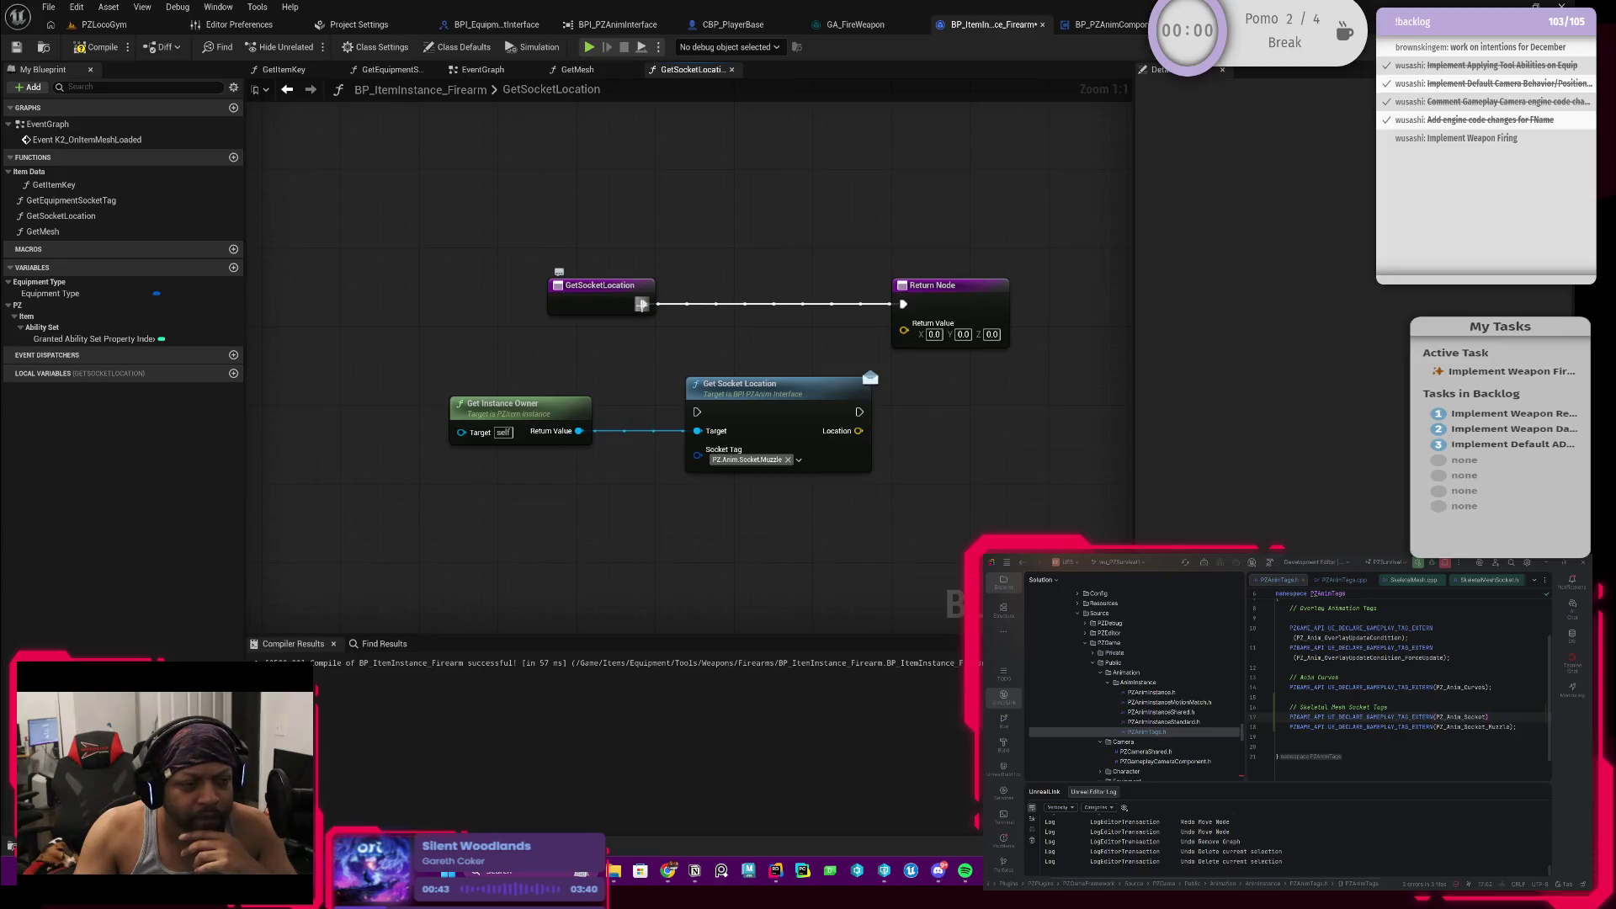
drag(643, 305, 696, 412)
Step: Run execution through Get Socket Location to Return Node, return its Location, and tidy the nodes
mouse_move(429, 379)
mouse_down()
mouse_move(792, 420)
mouse_move(771, 361)
mouse_move(904, 307)
mouse_up()
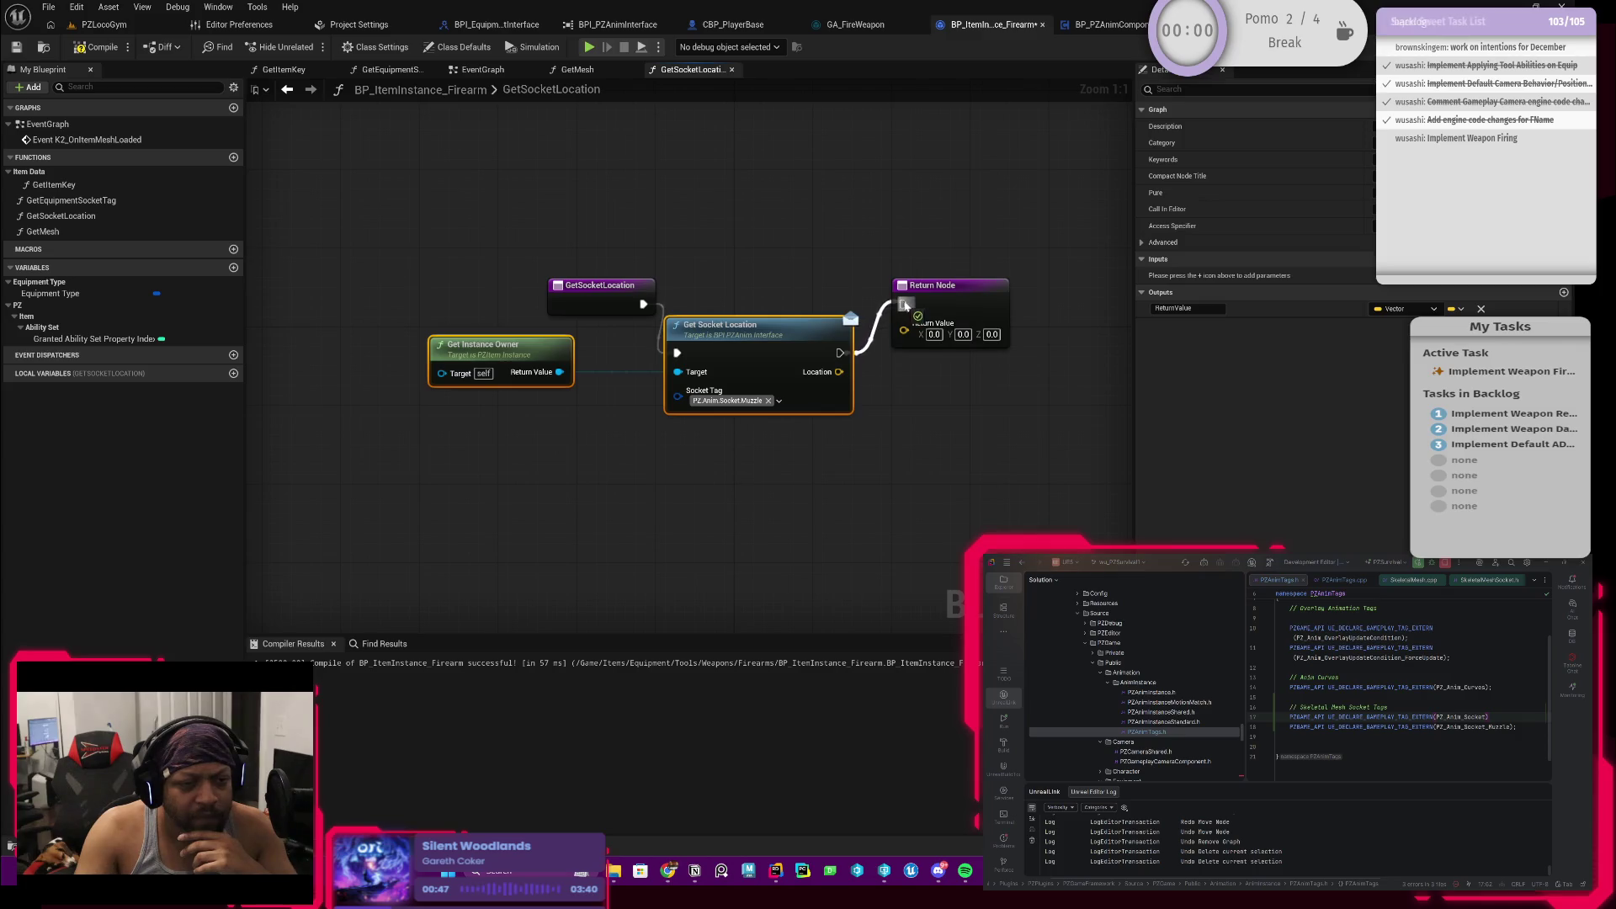
mouse_move(839, 371)
mouse_down()
mouse_move(905, 331)
mouse_move(905, 346)
mouse_up()
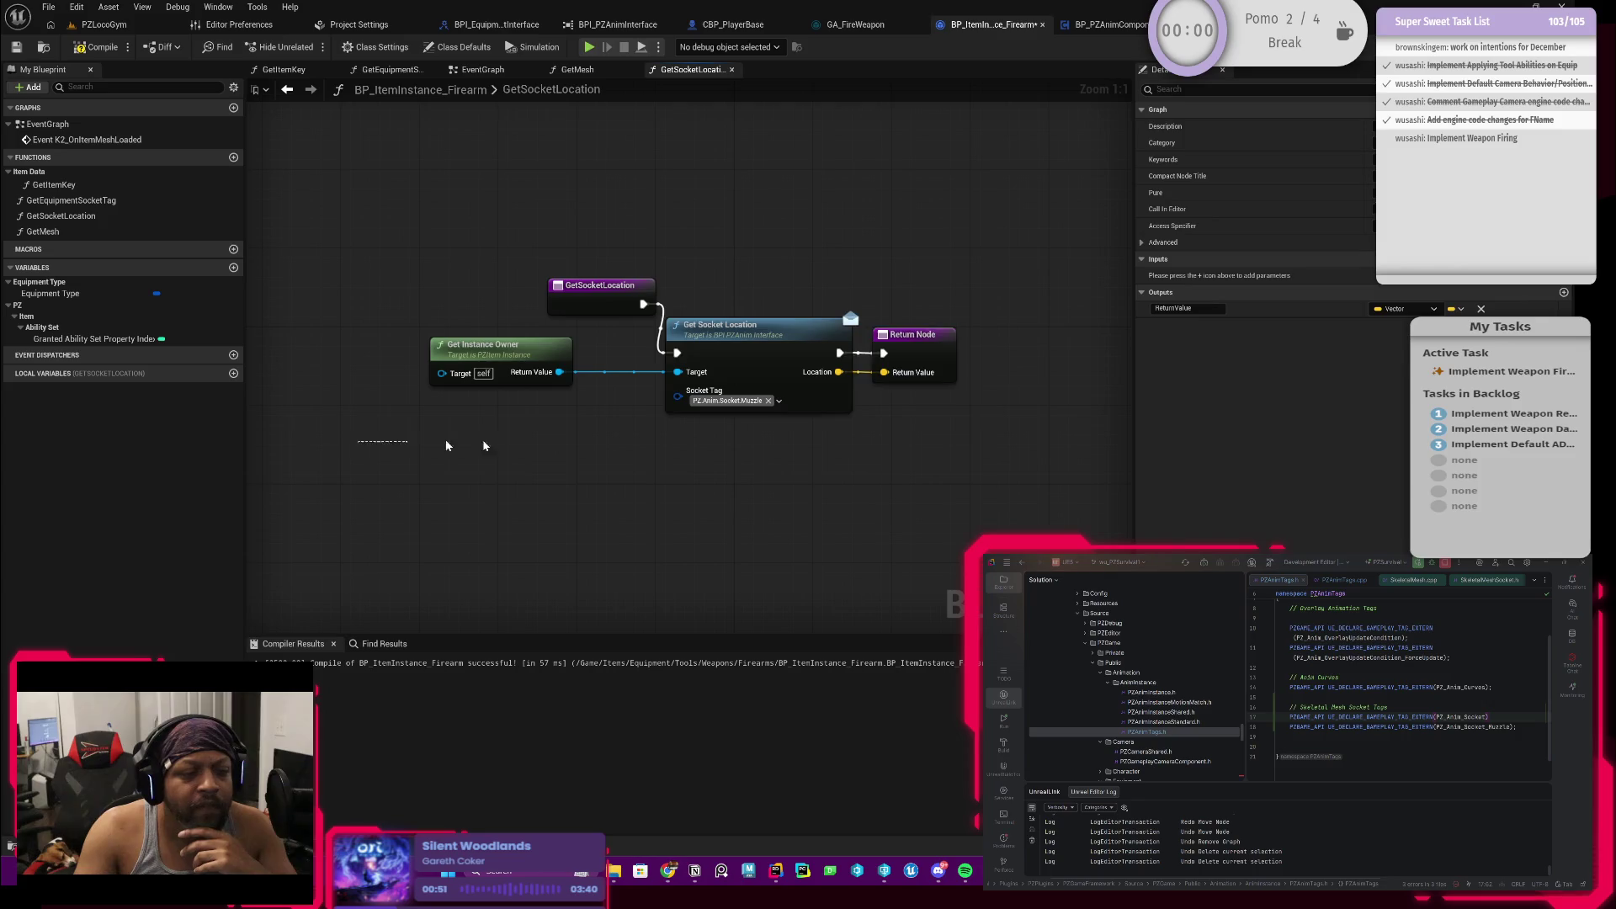
drag(417, 404, 973, 316)
drag(727, 359, 841, 319)
drag(600, 305, 587, 327)
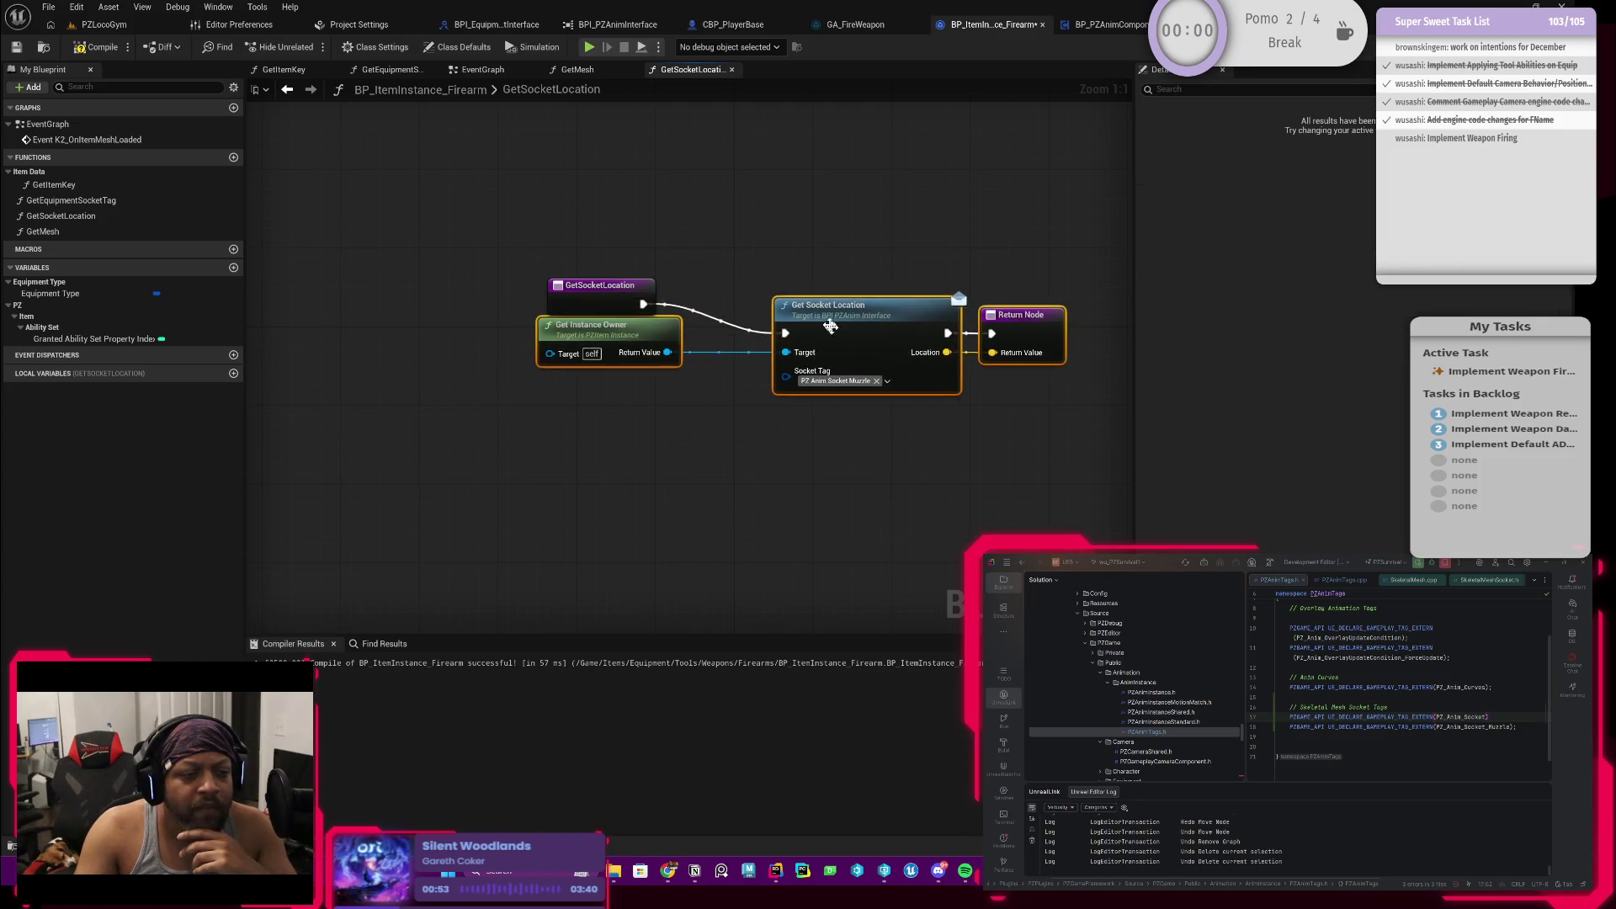
drag(779, 263, 884, 367)
drag(907, 311, 828, 301)
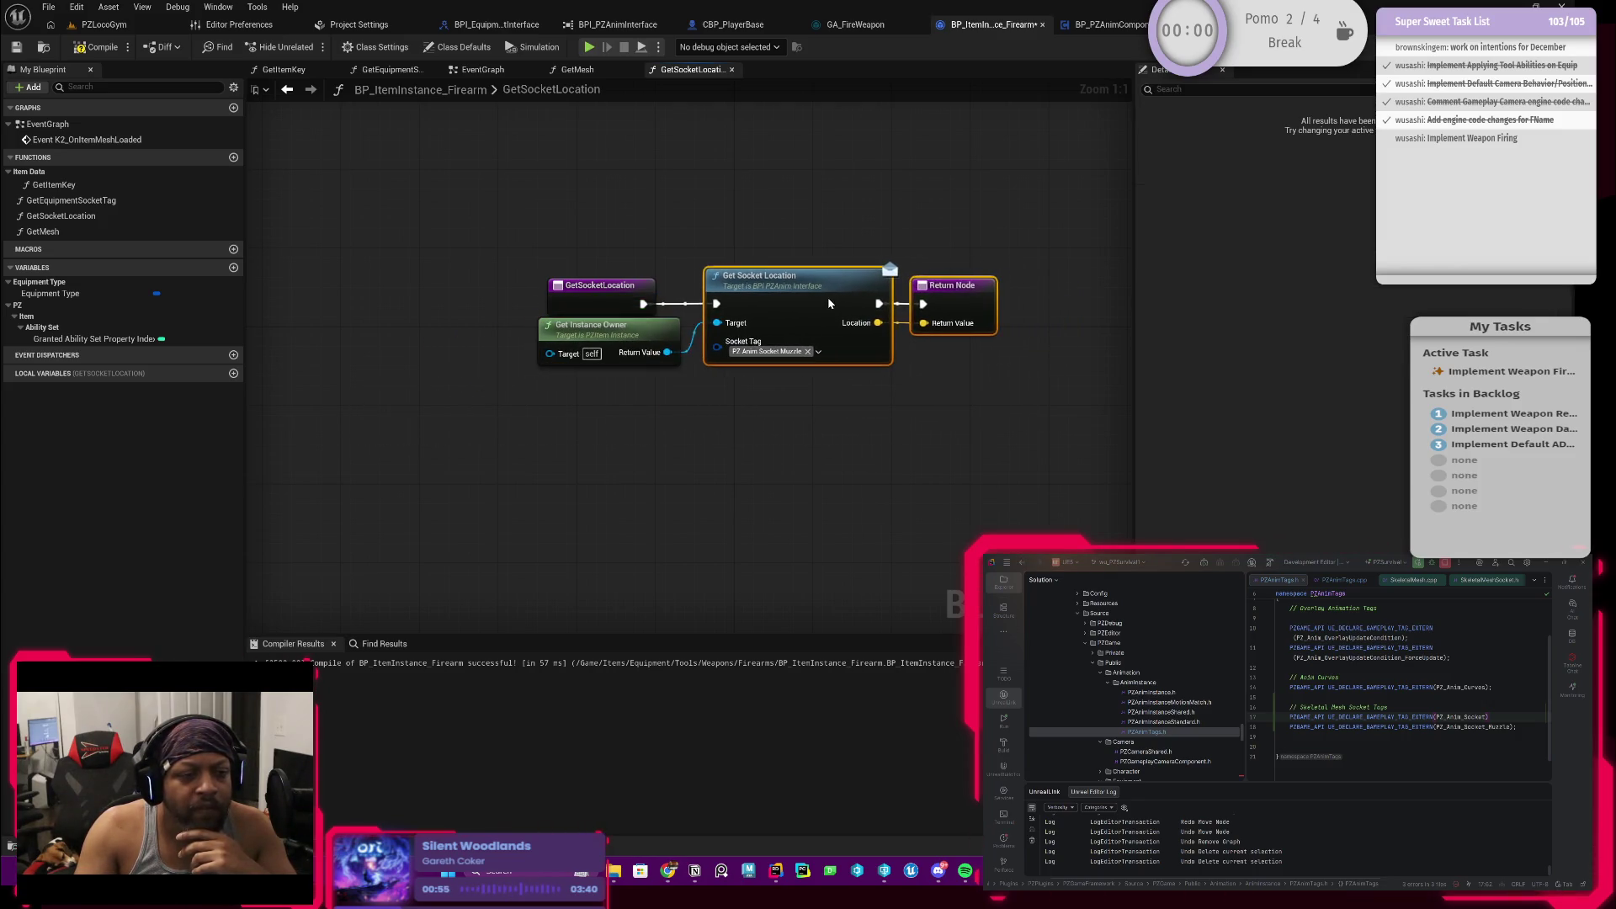
click(693, 403)
scroll(693, 402, down, 1)
Step: Compile and save BP_ItemInstance_Firearm, nudging Get Instance Owner lower
click(98, 47)
key(ctrl+s)
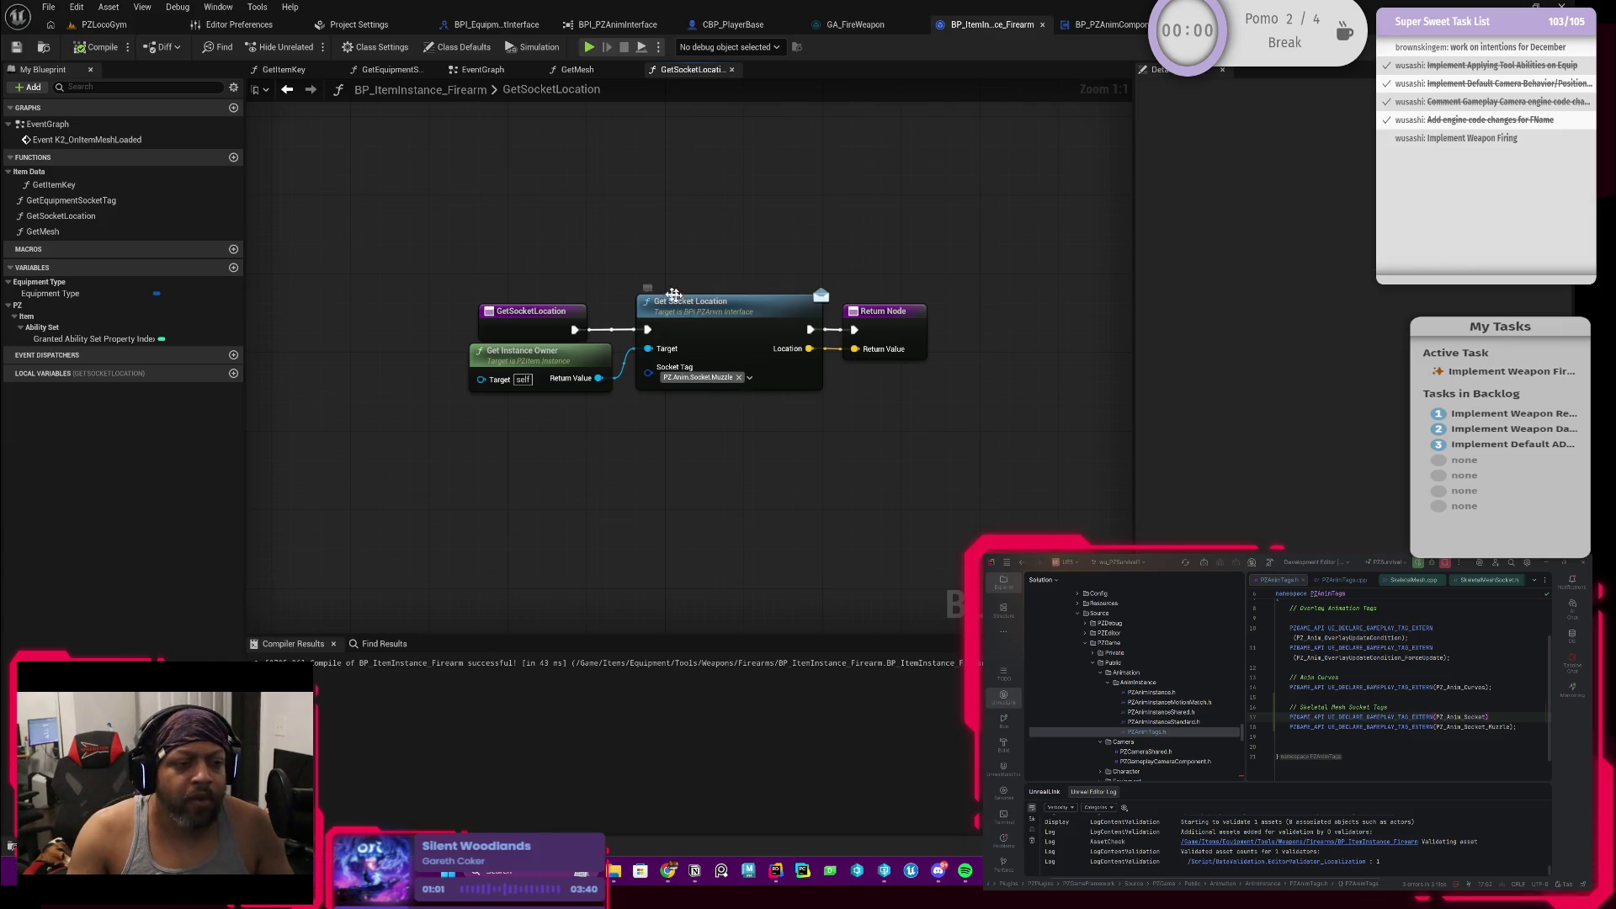
click(567, 365)
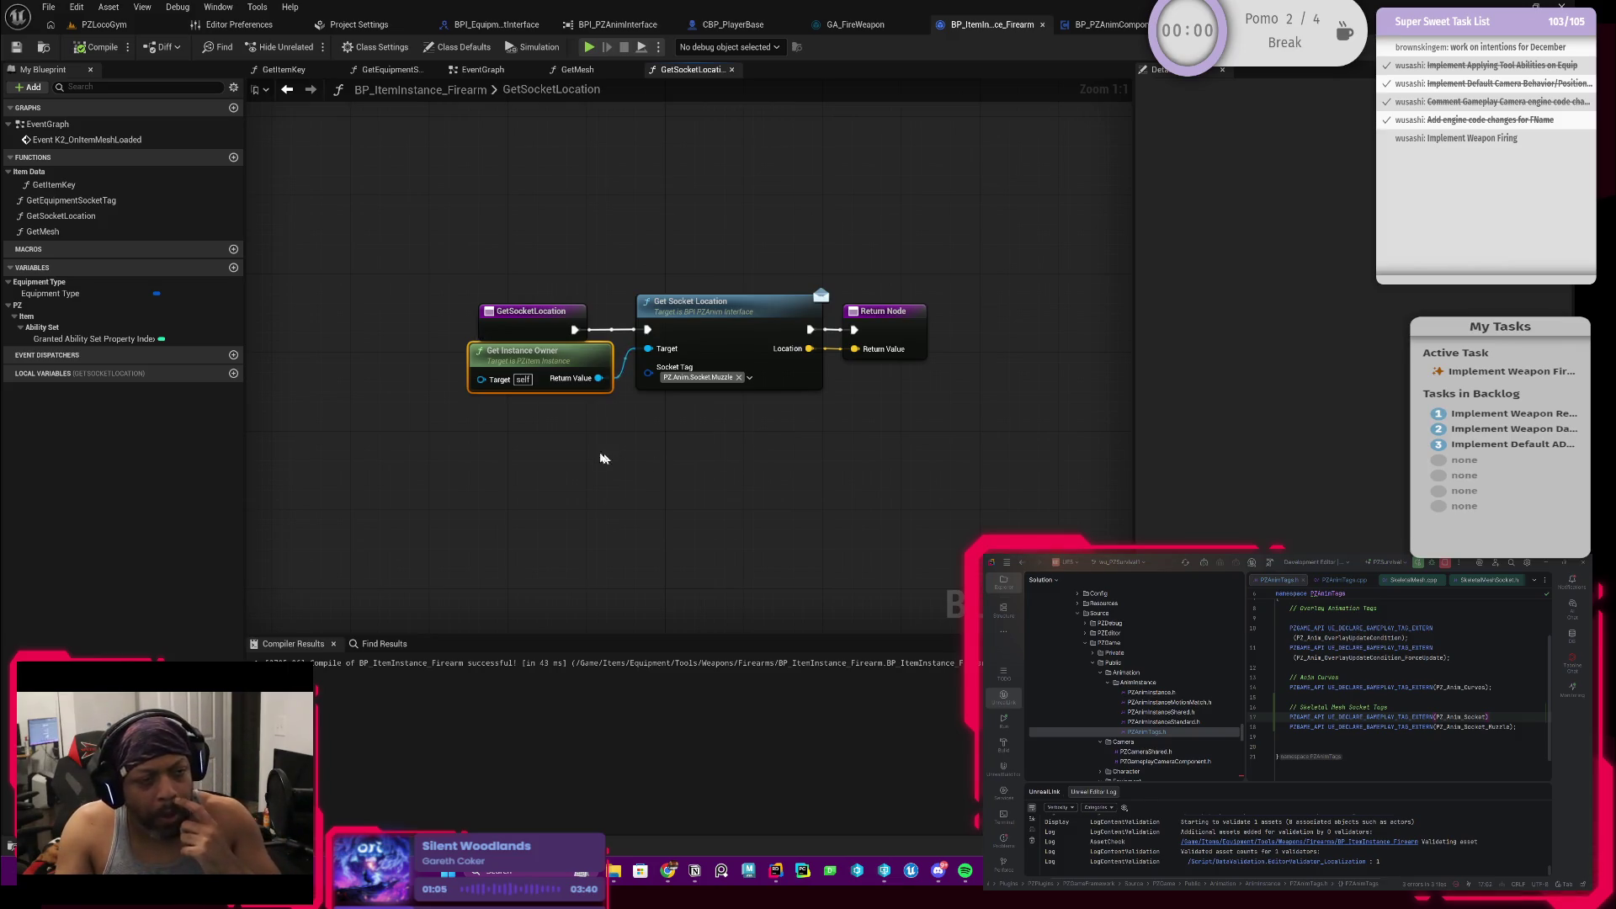
drag(548, 364, 548, 373)
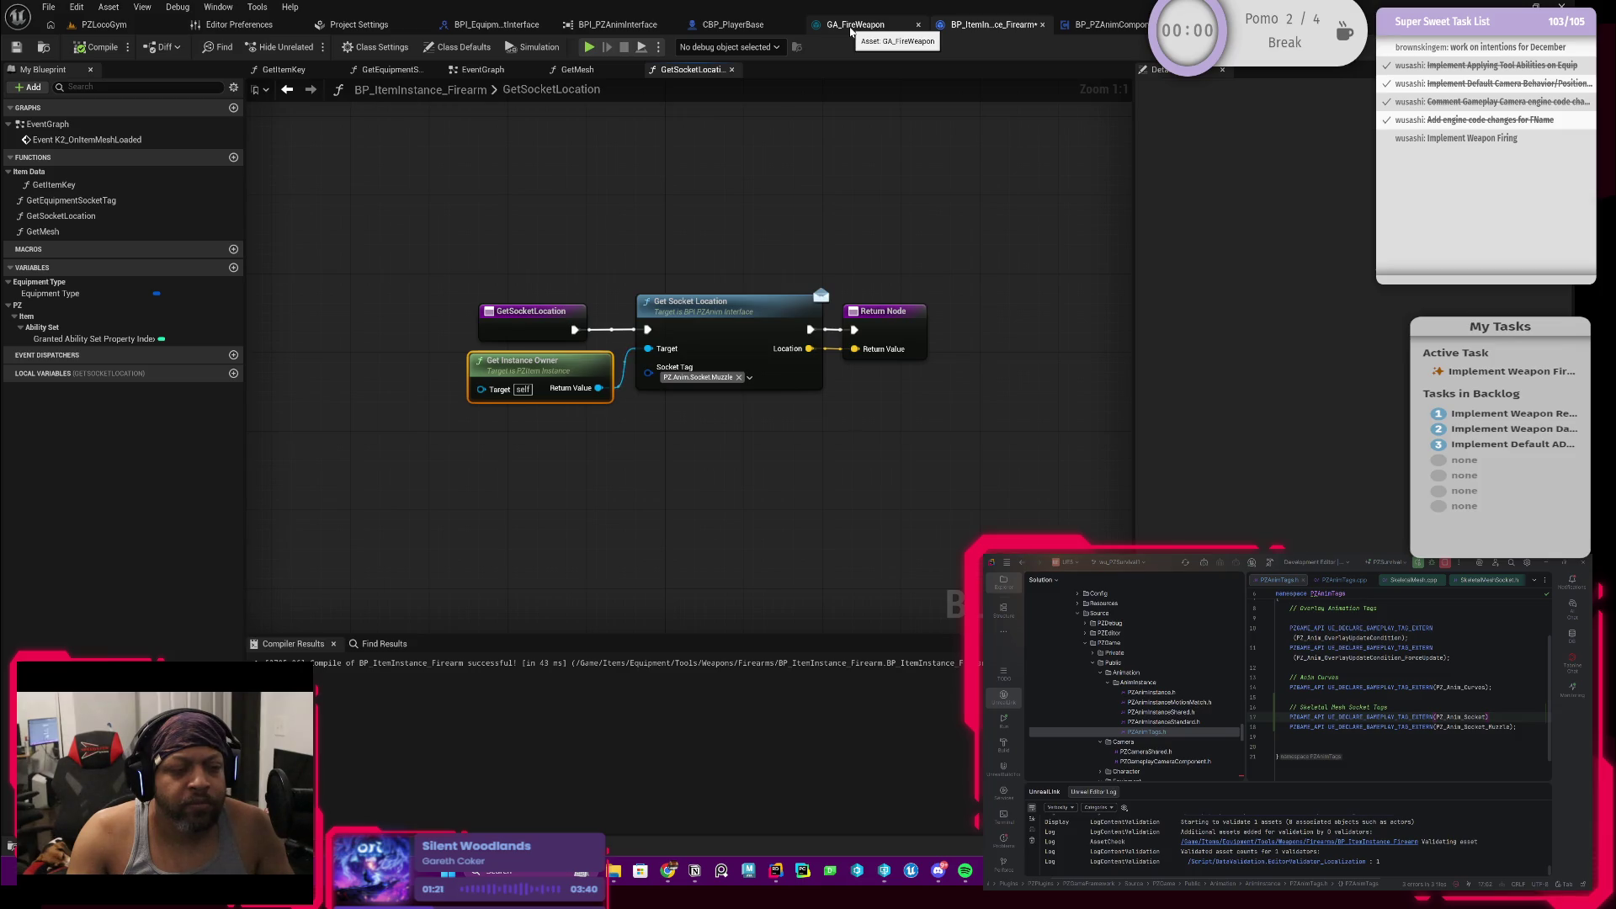
Step: Return to GA_FireWeapon's Initialize Firearm Data and pan across its cast and struct nodes
click(851, 25)
scroll(743, 233, down, 4)
scroll(744, 233, down, 3)
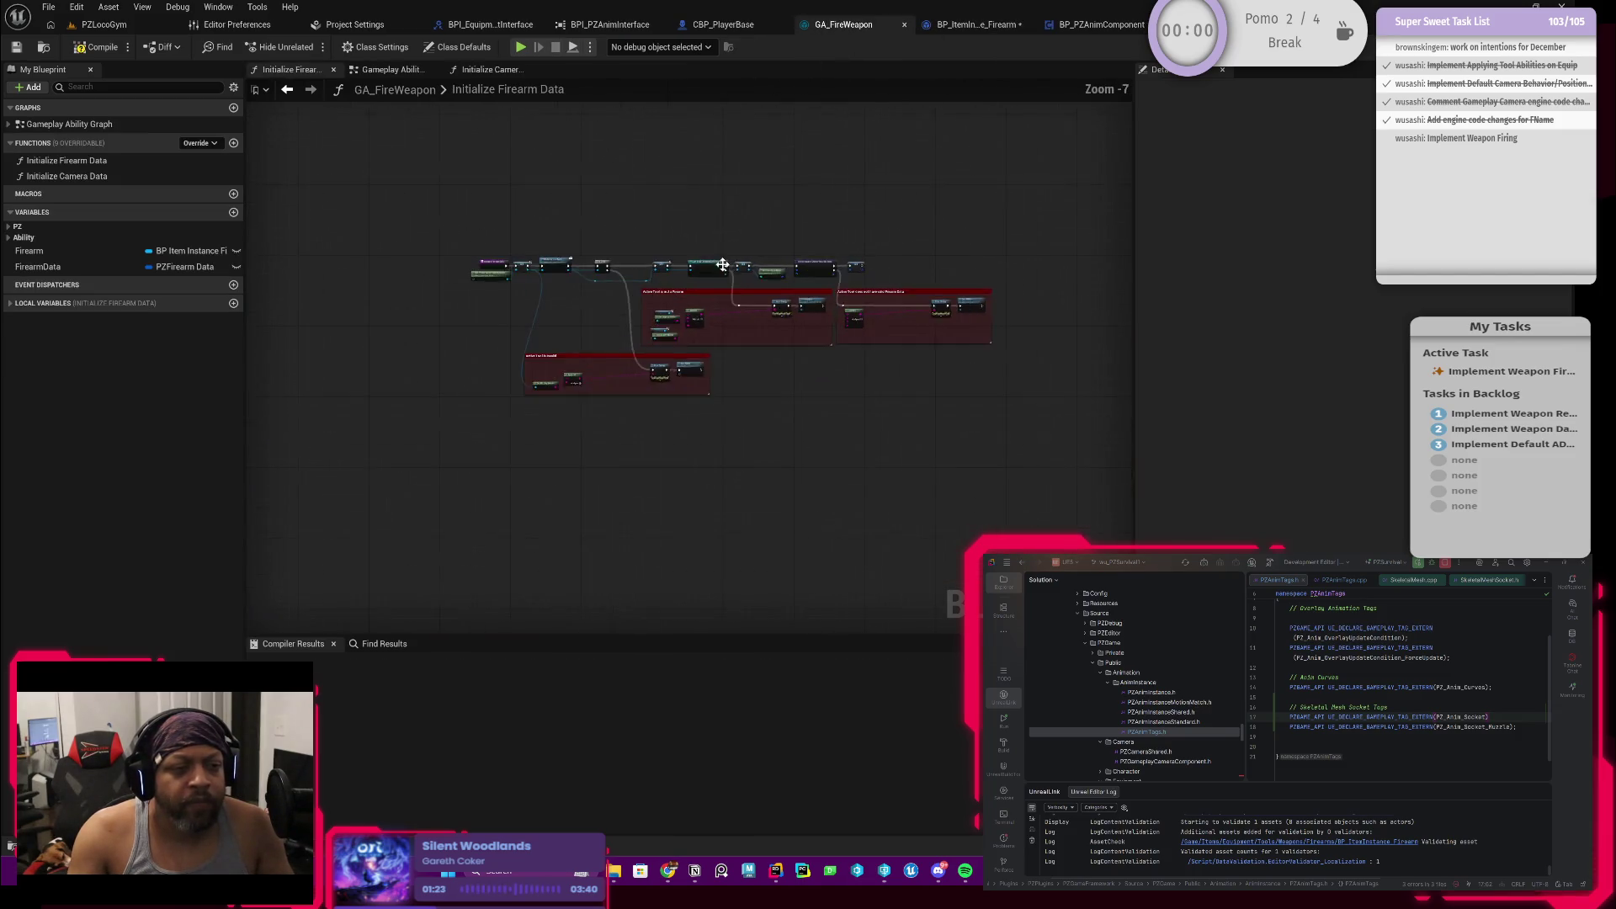
scroll(758, 232, up, 3)
scroll(763, 229, up, 2)
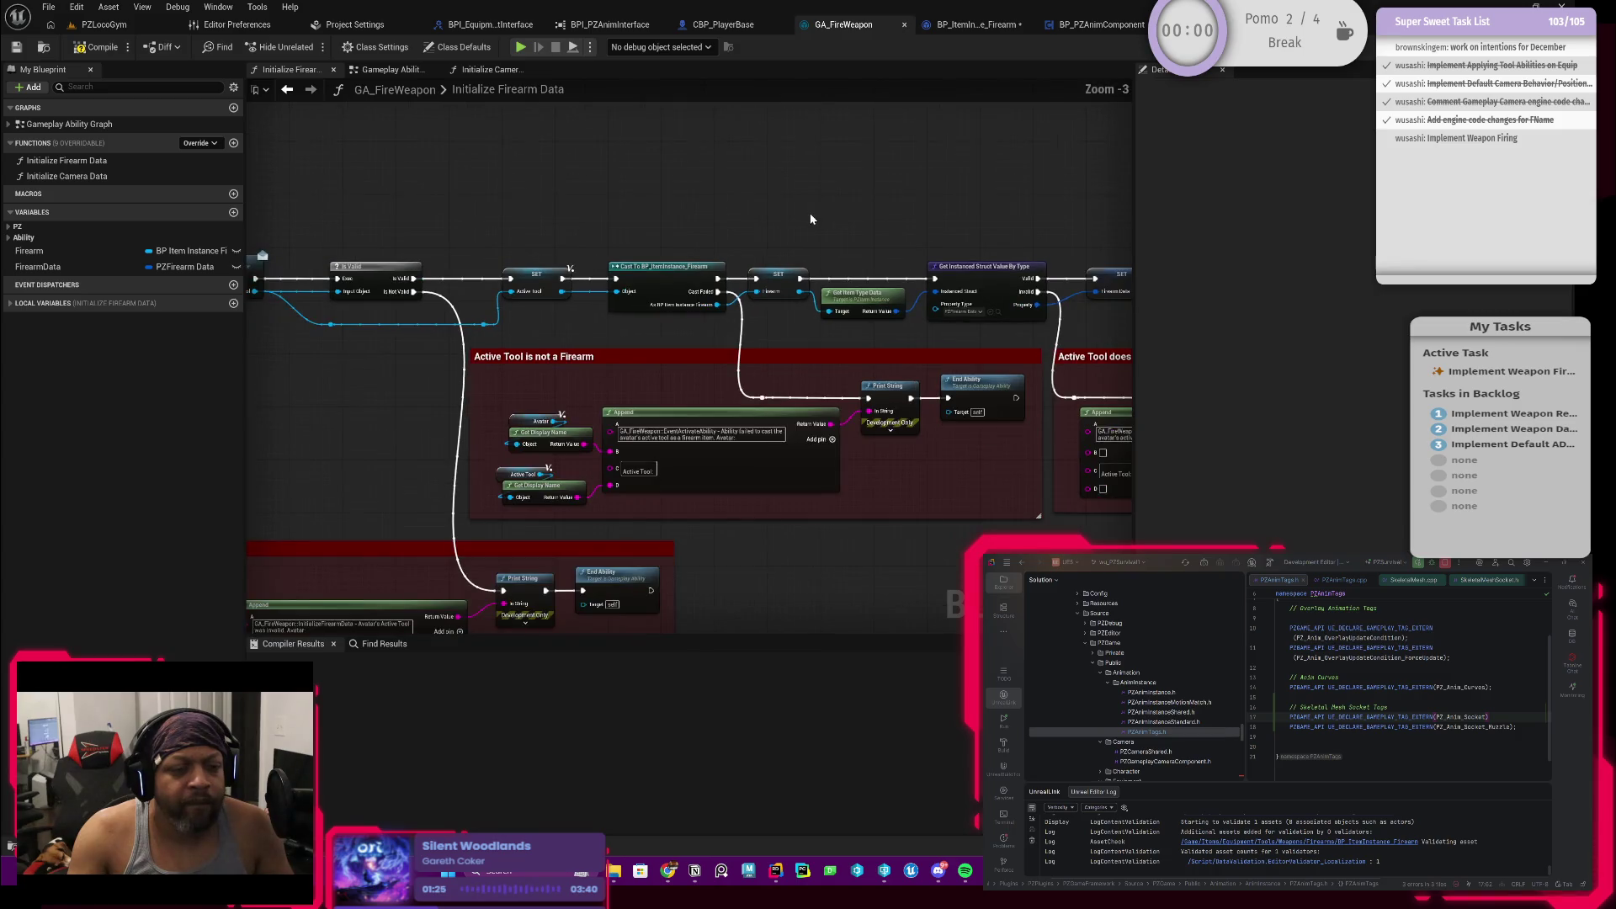
scroll(810, 213, up, 2)
mouse_move(810, 213)
mouse_down()
mouse_move(623, 239)
mouse_move(681, 227)
mouse_up()
scroll(656, 240, up, 1)
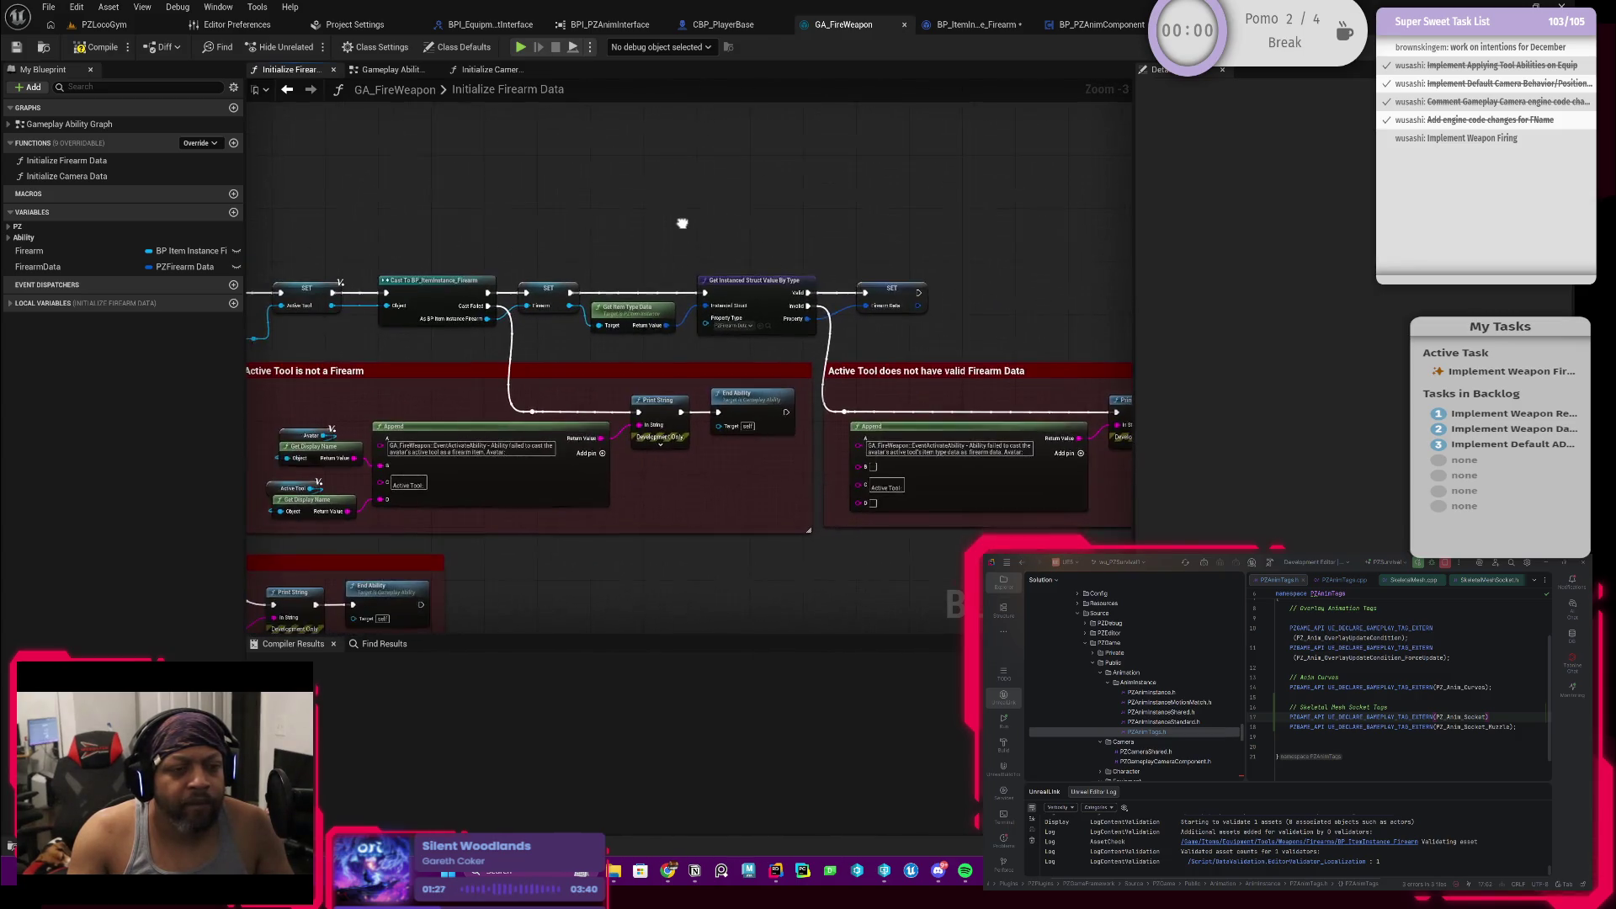
click(991, 27)
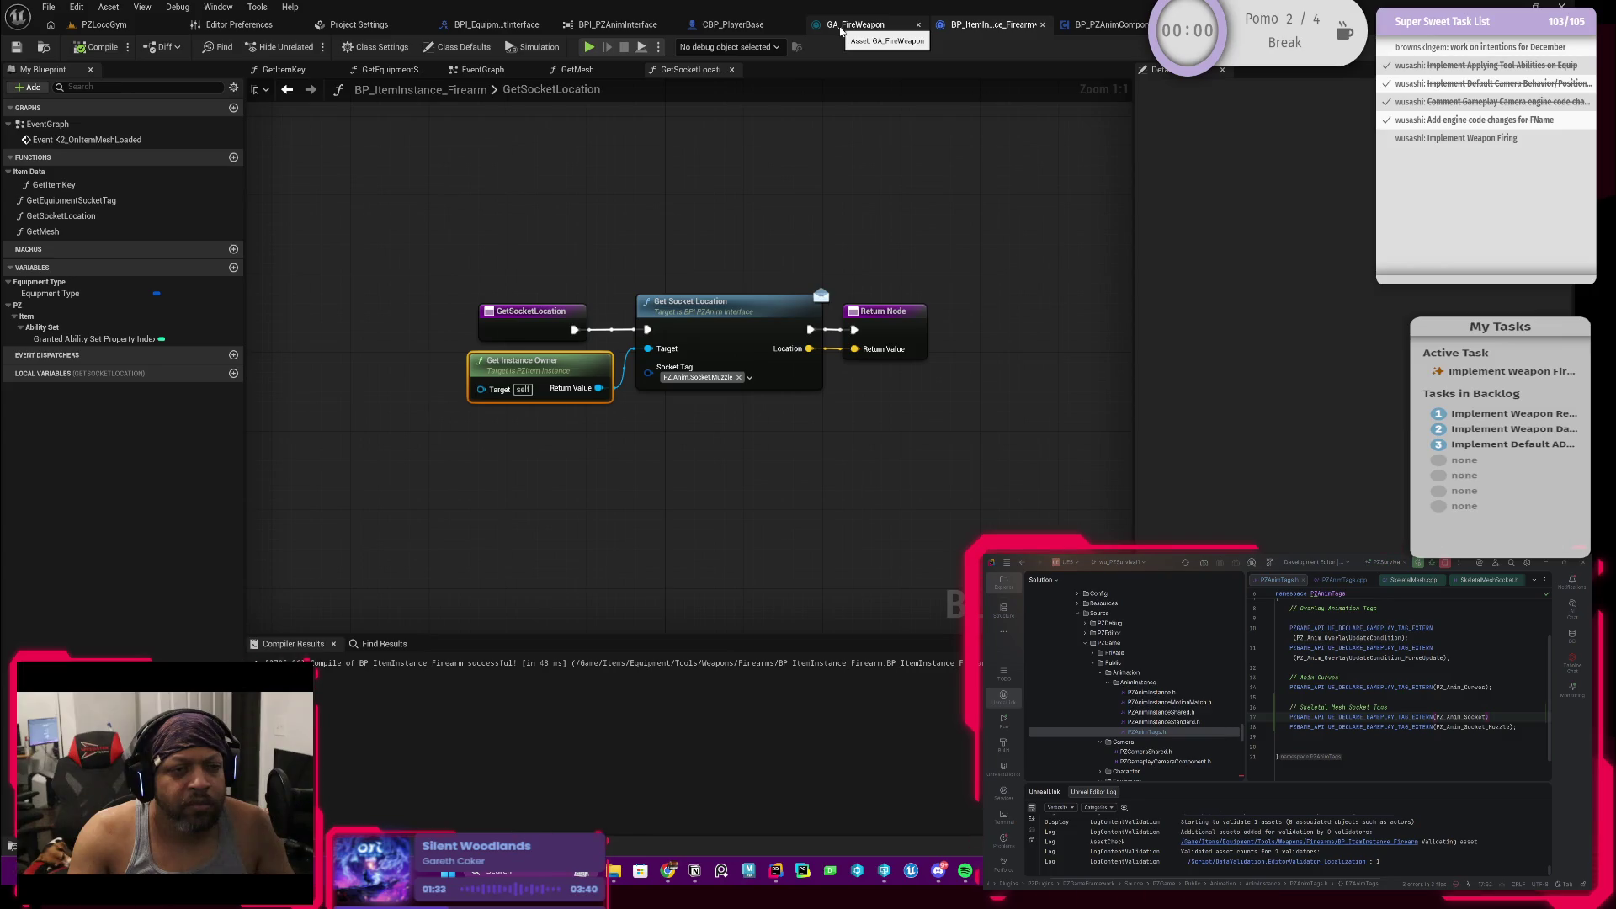
click(854, 25)
scroll(740, 189, up, 1)
scroll(556, 225, up, 1)
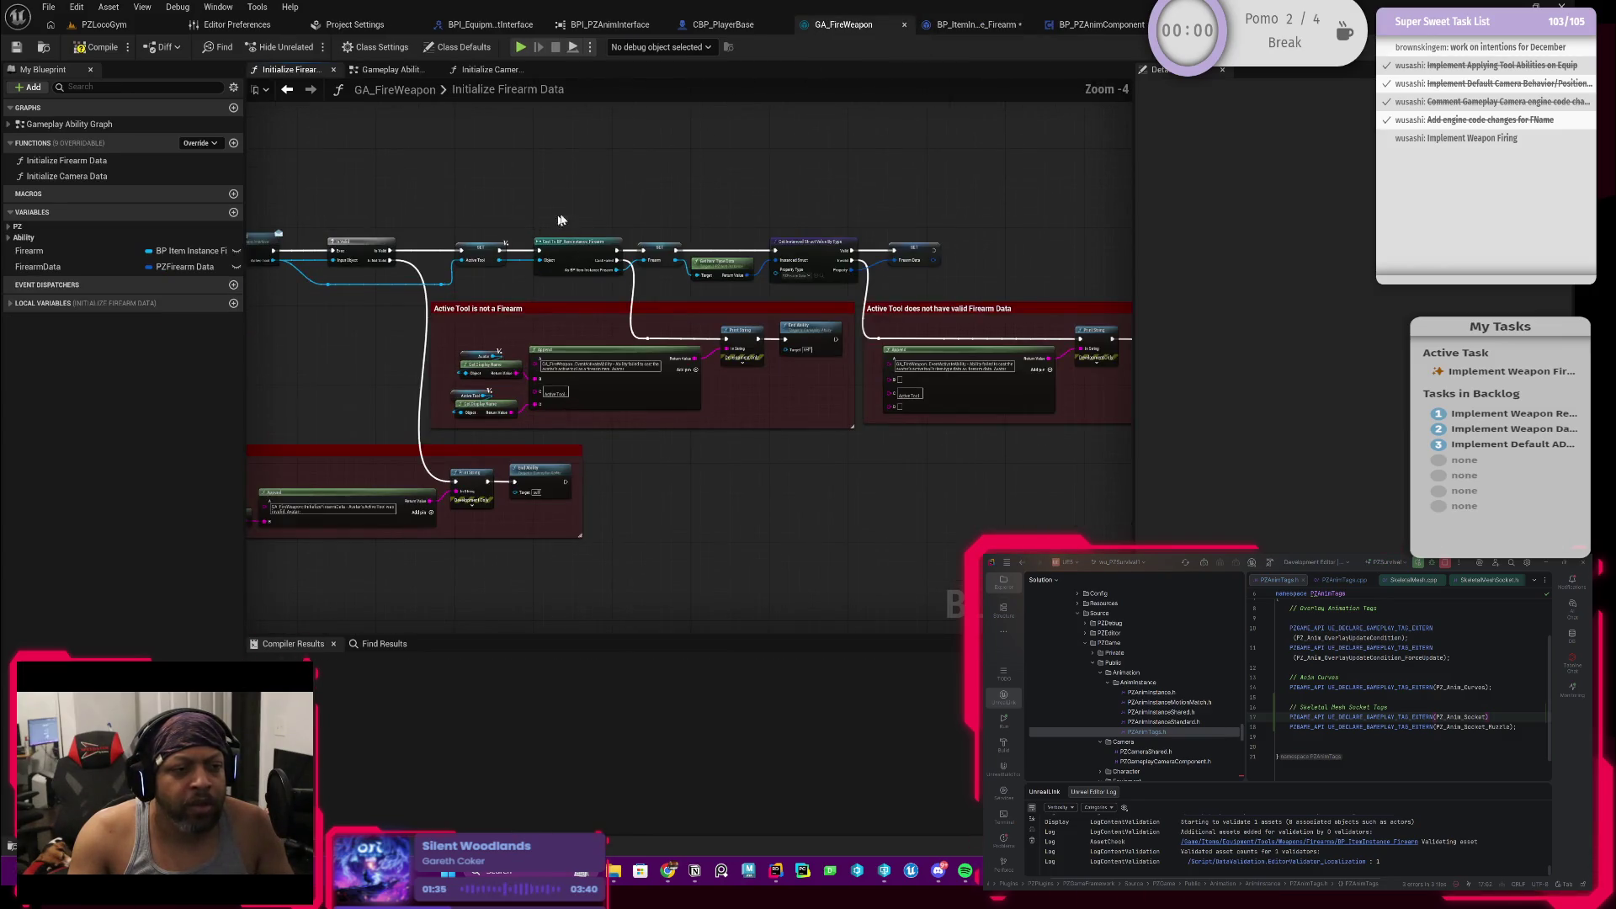
scroll(651, 218, up, 2)
drag(748, 224, 447, 223)
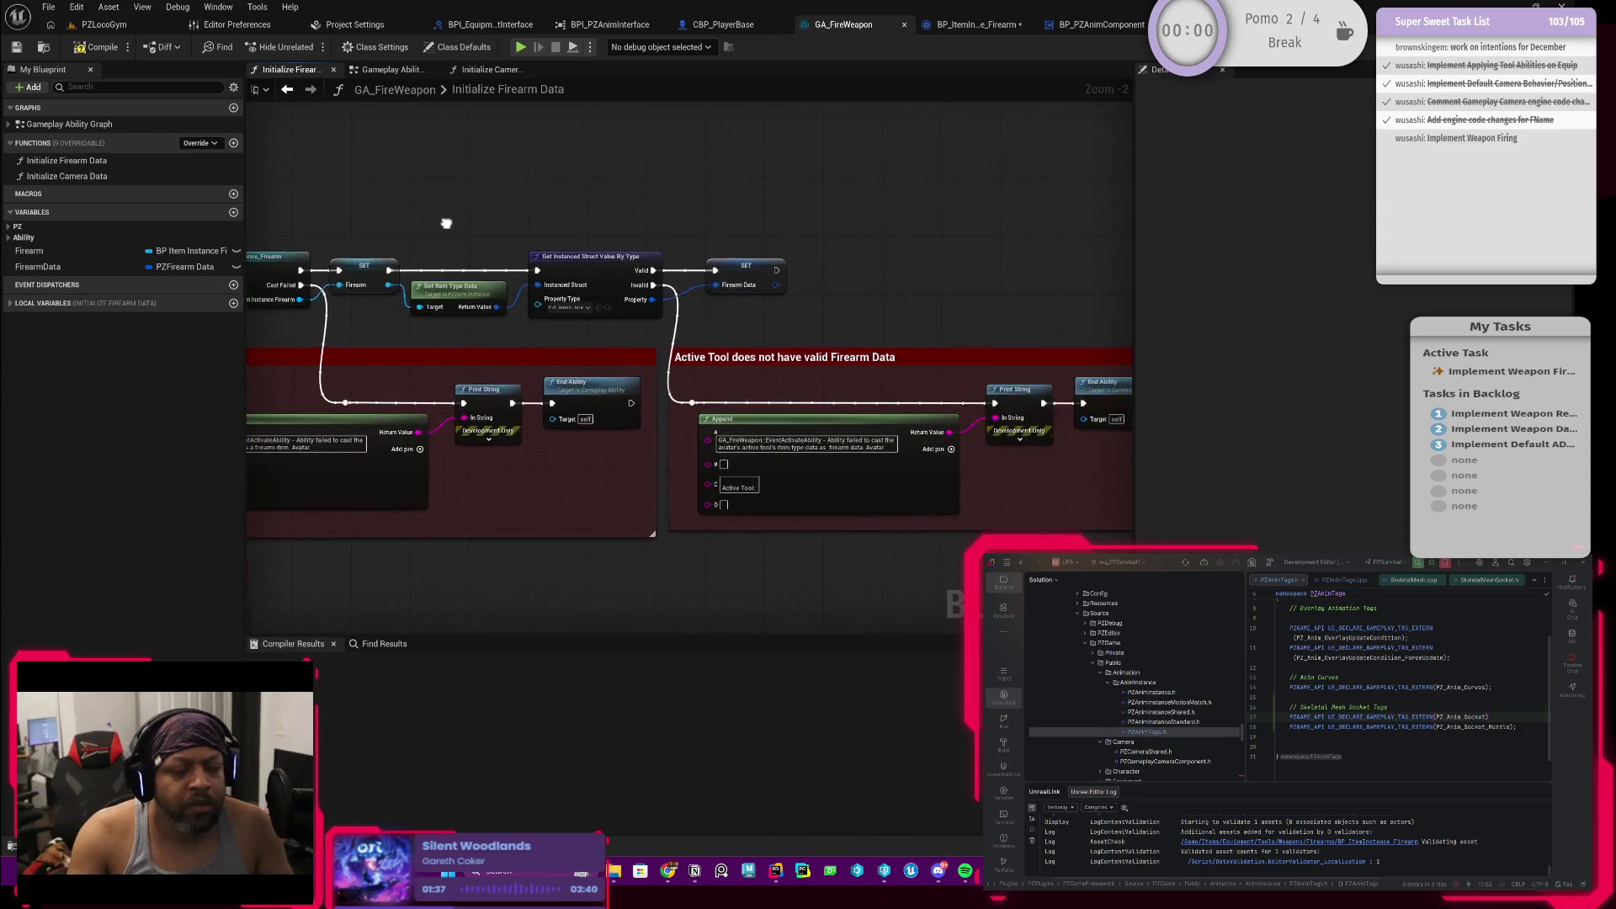
scroll(818, 276, up, 1)
scroll(757, 268, up, 2)
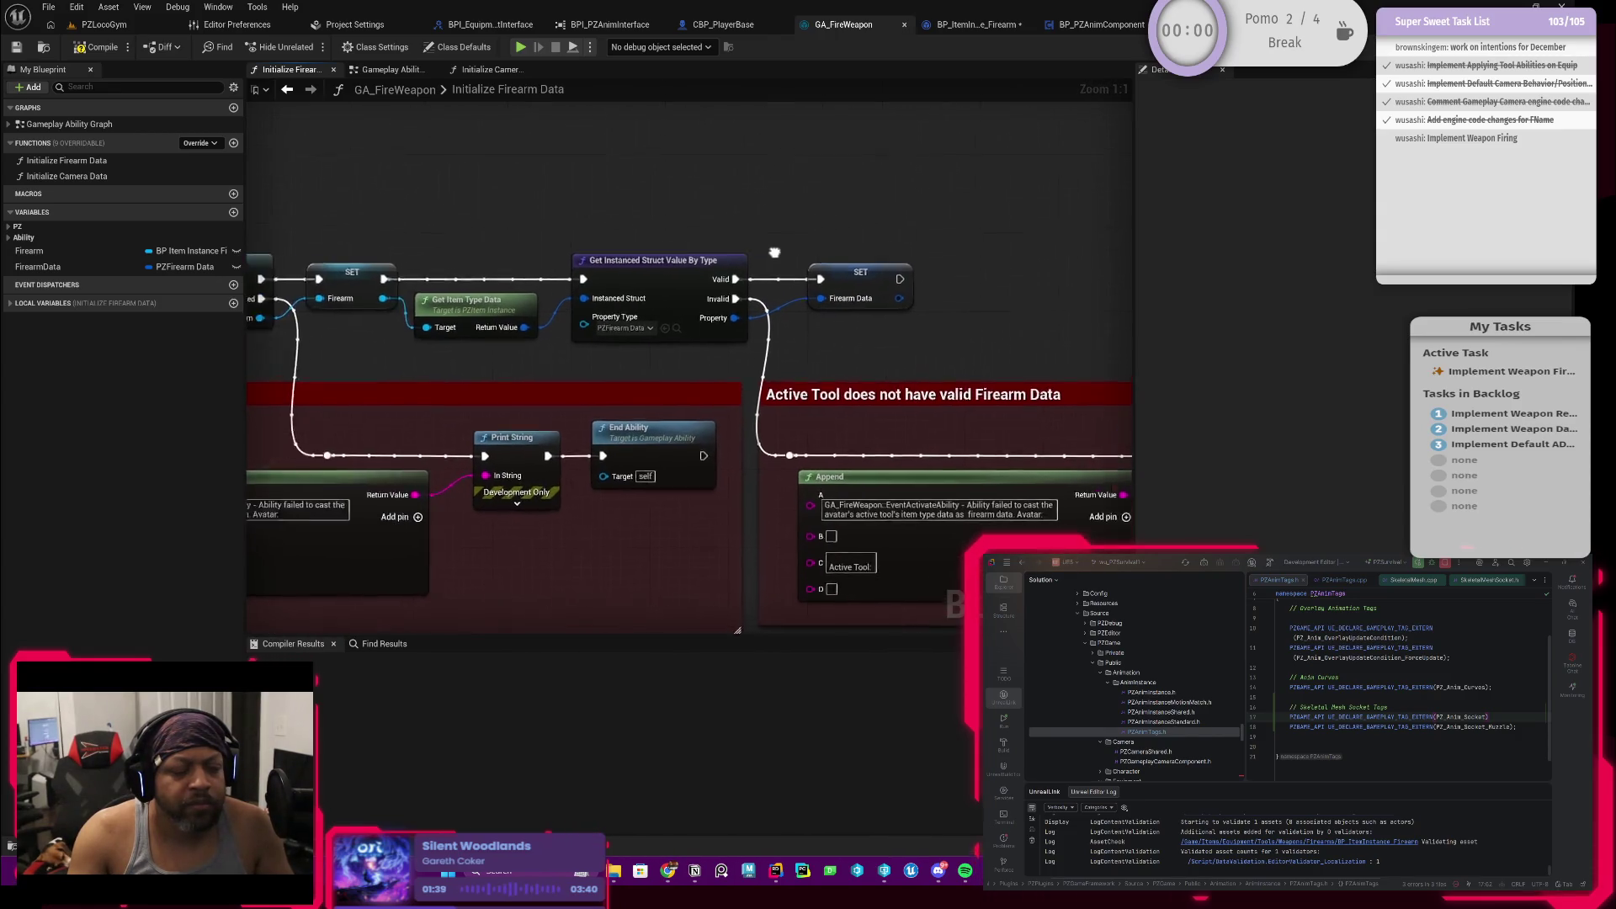
scroll(802, 264, down, 1)
drag(719, 243, 917, 237)
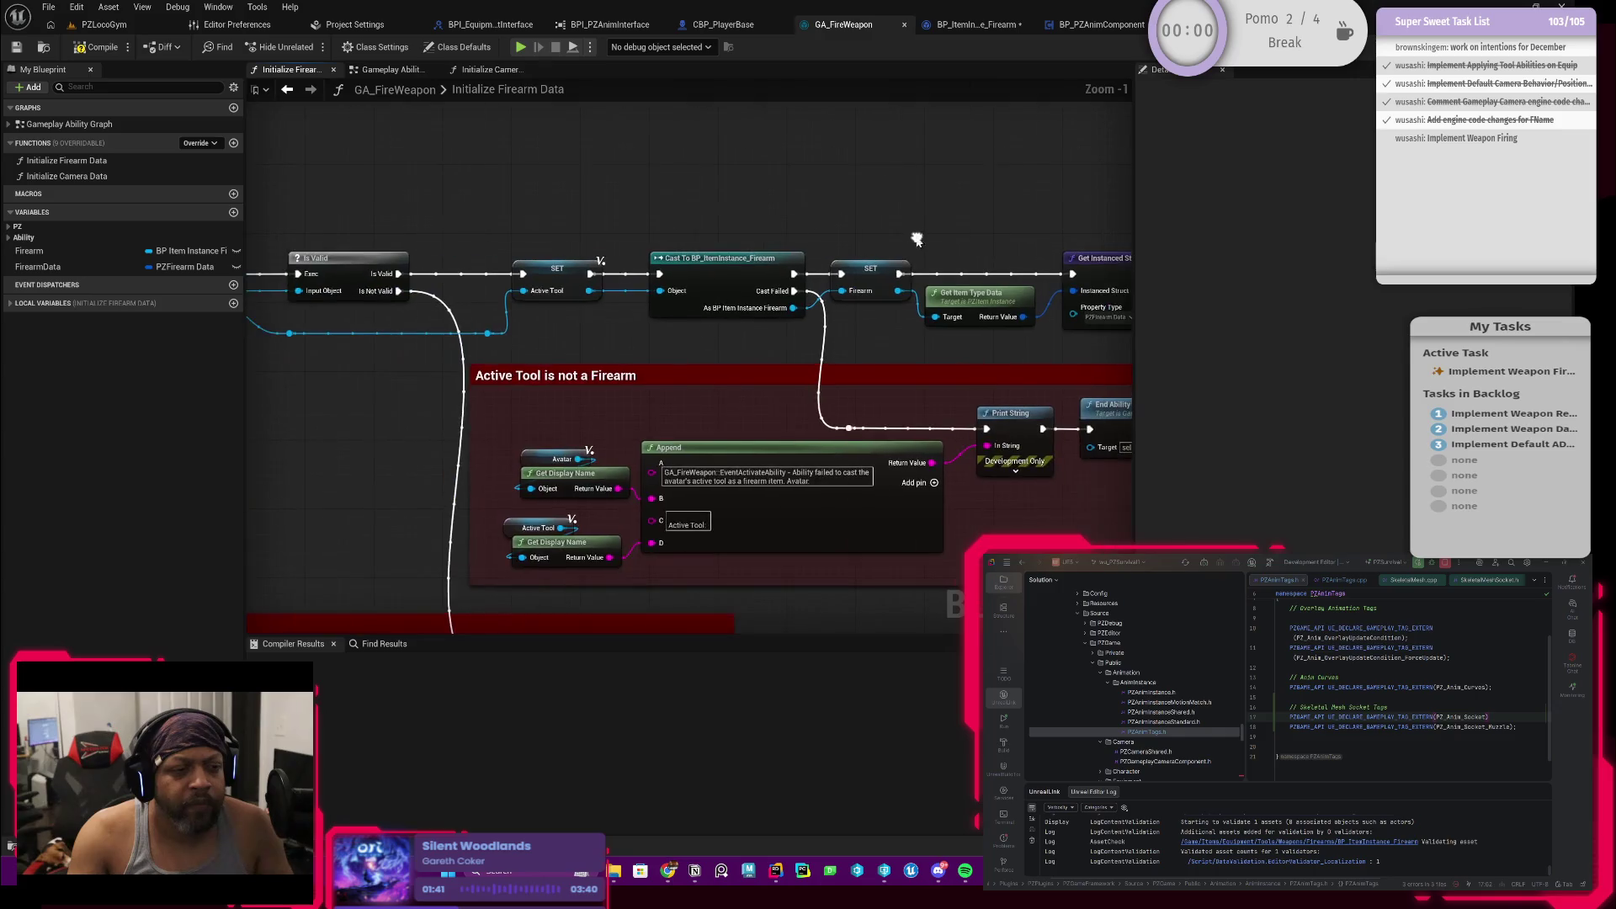
Step: Center the Firearm Data section and bring up the blueprint actions list there
mouse_move(597, 227)
mouse_down()
mouse_move(877, 239)
mouse_move(553, 232)
mouse_up()
drag(724, 238, 437, 232)
scroll(629, 227, down, 1)
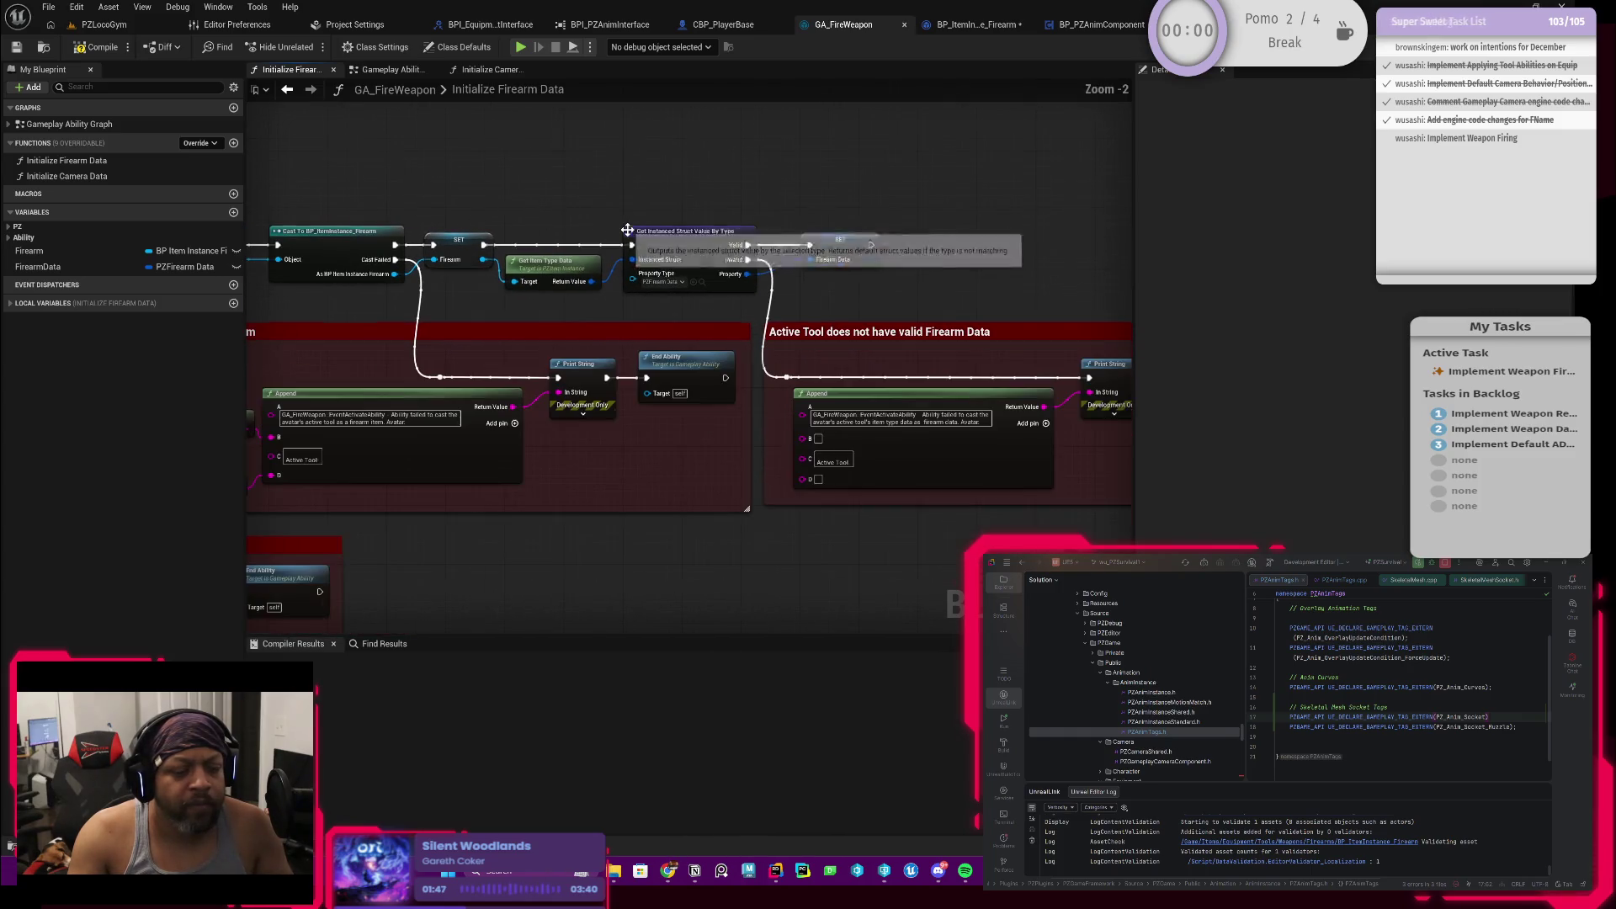
scroll(611, 280, up, 1)
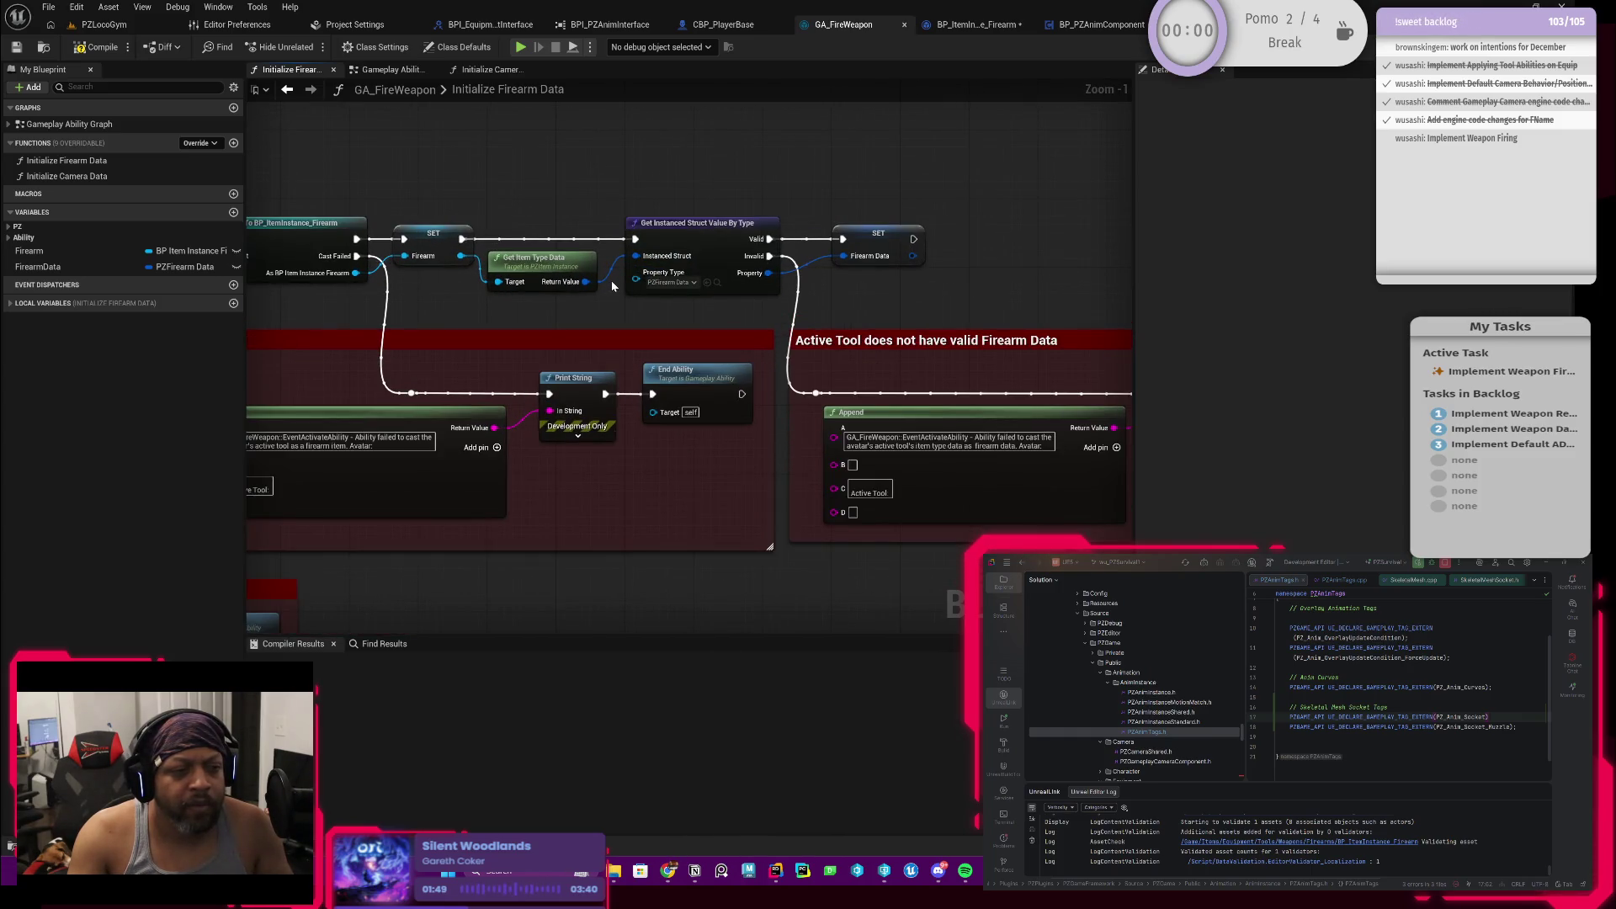
drag(614, 283, 396, 294)
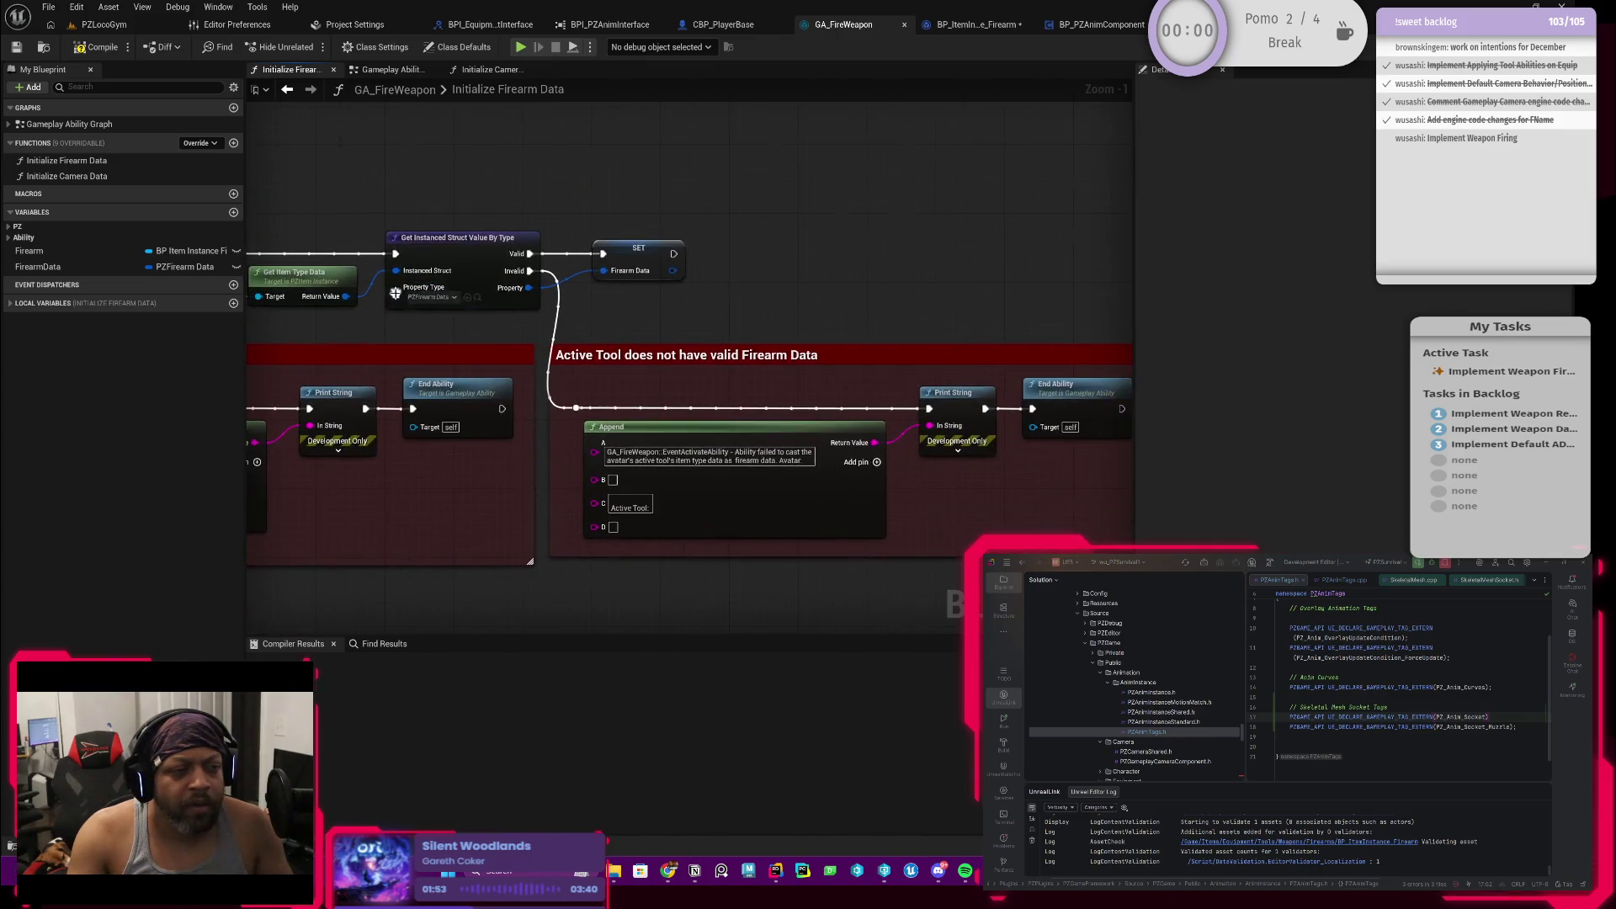
right_click(697, 255)
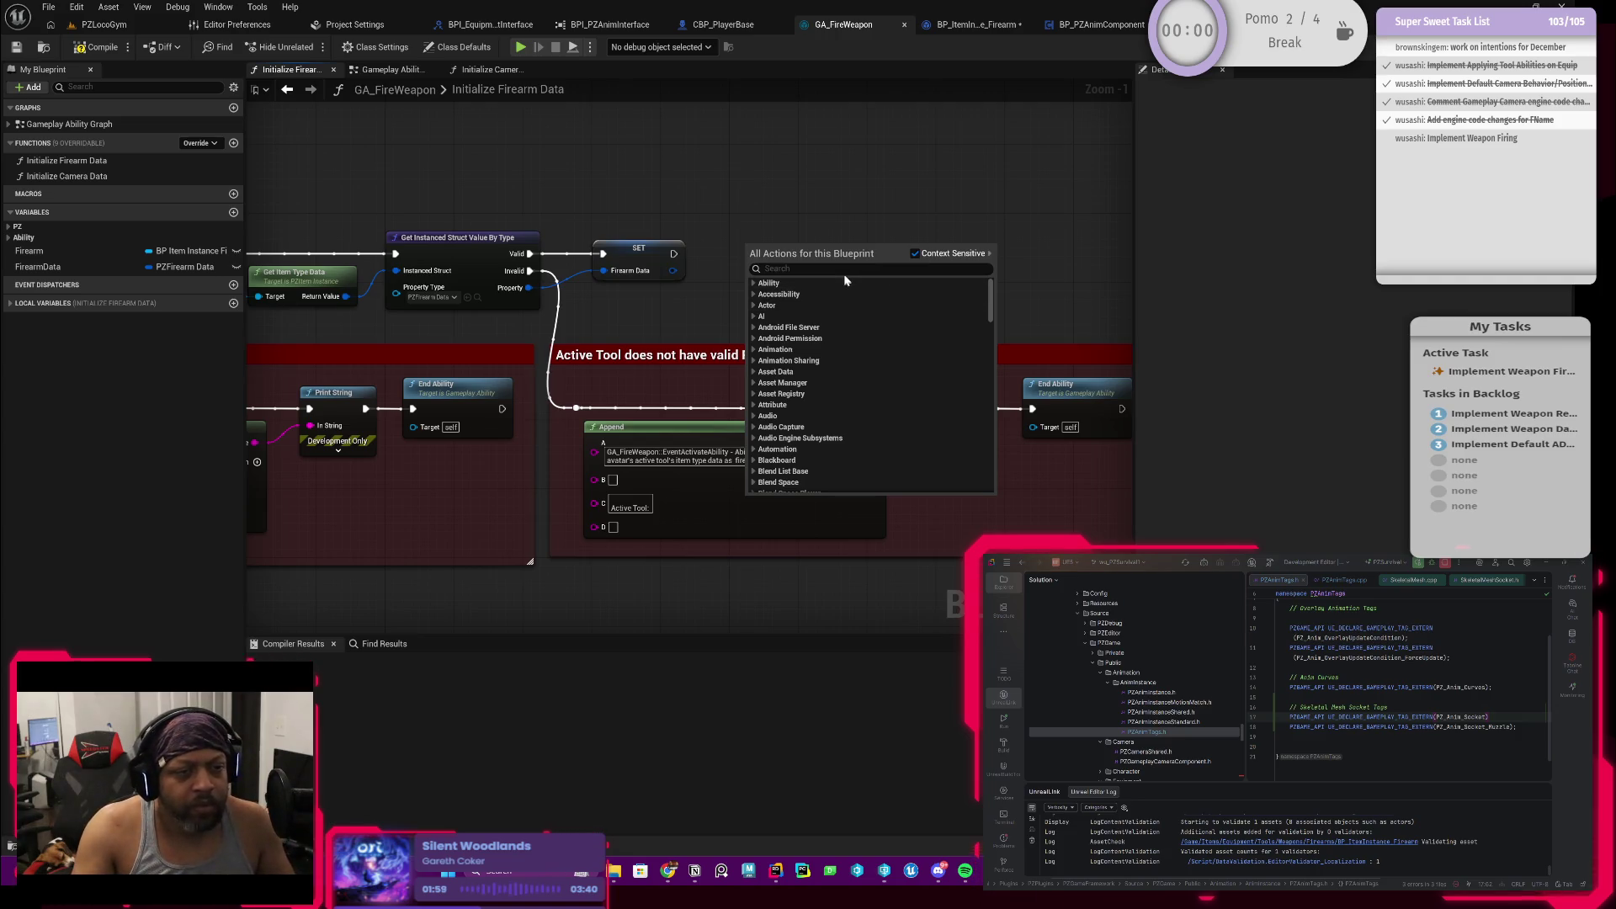
text(get firearm)
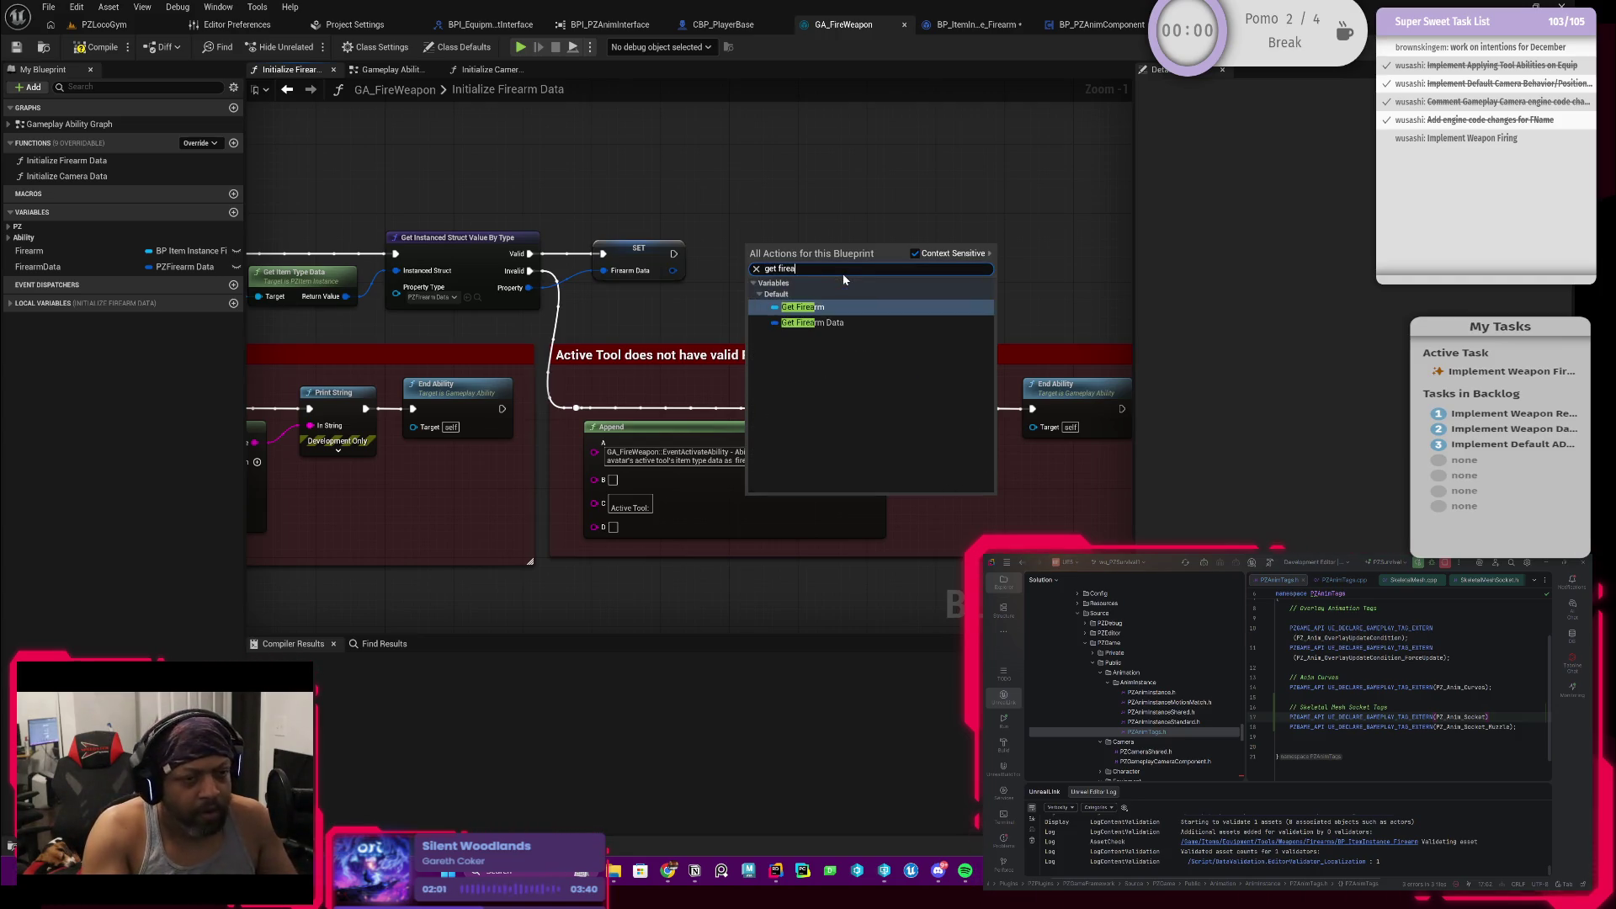
Step: Feed a Firearm getter into a new Get Socket Location node and open that function's definition
key(Return)
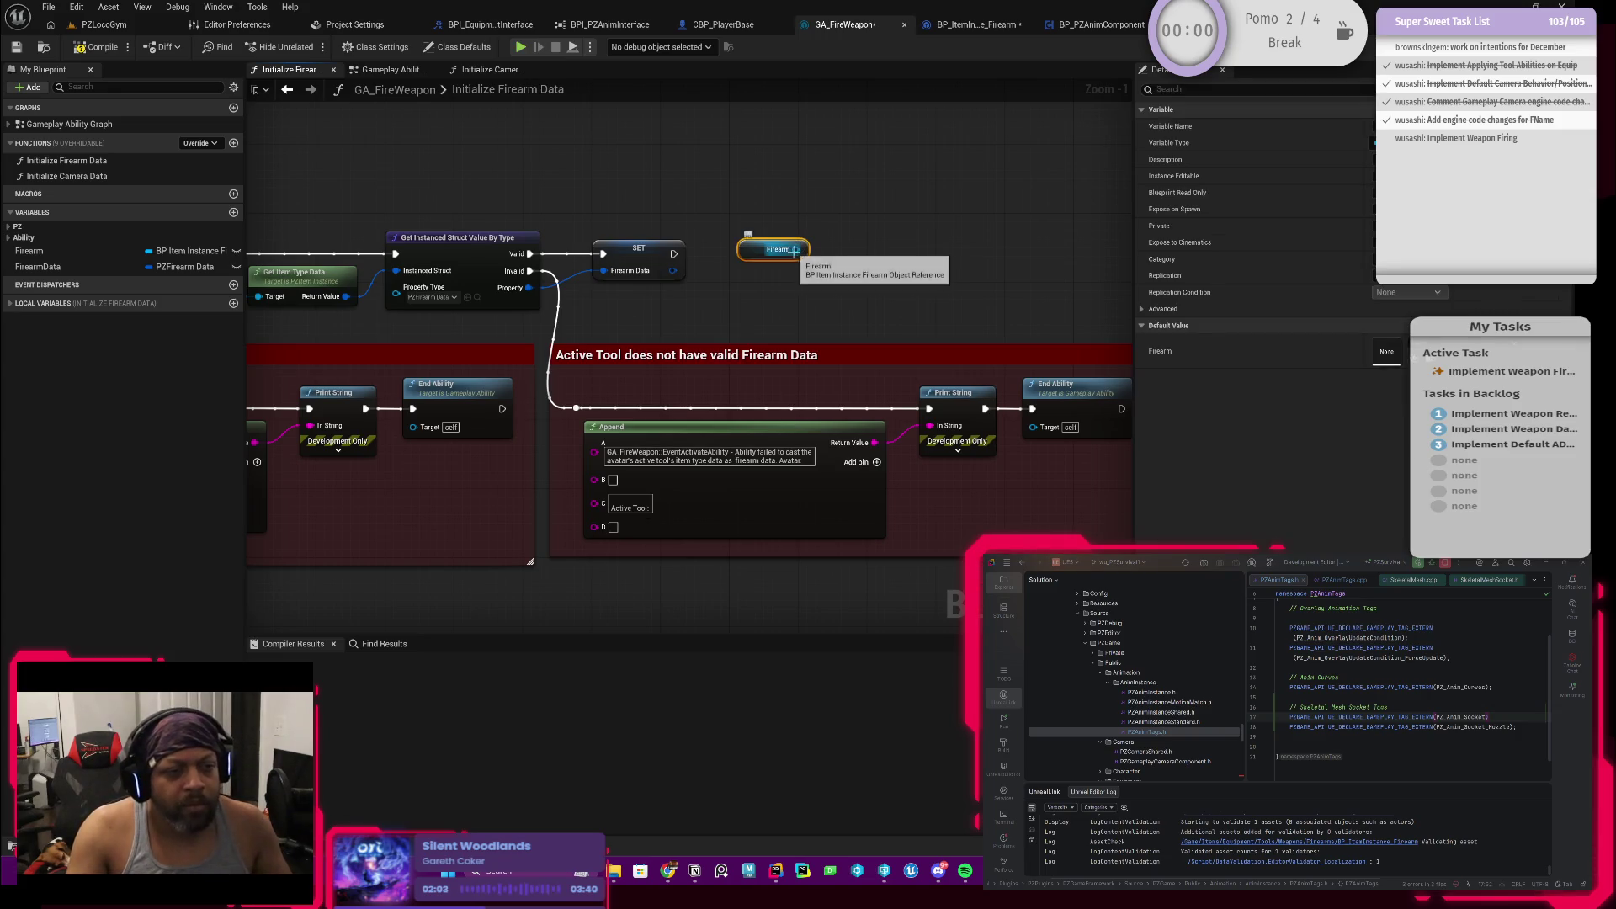
drag(797, 248, 838, 236)
text(ge)
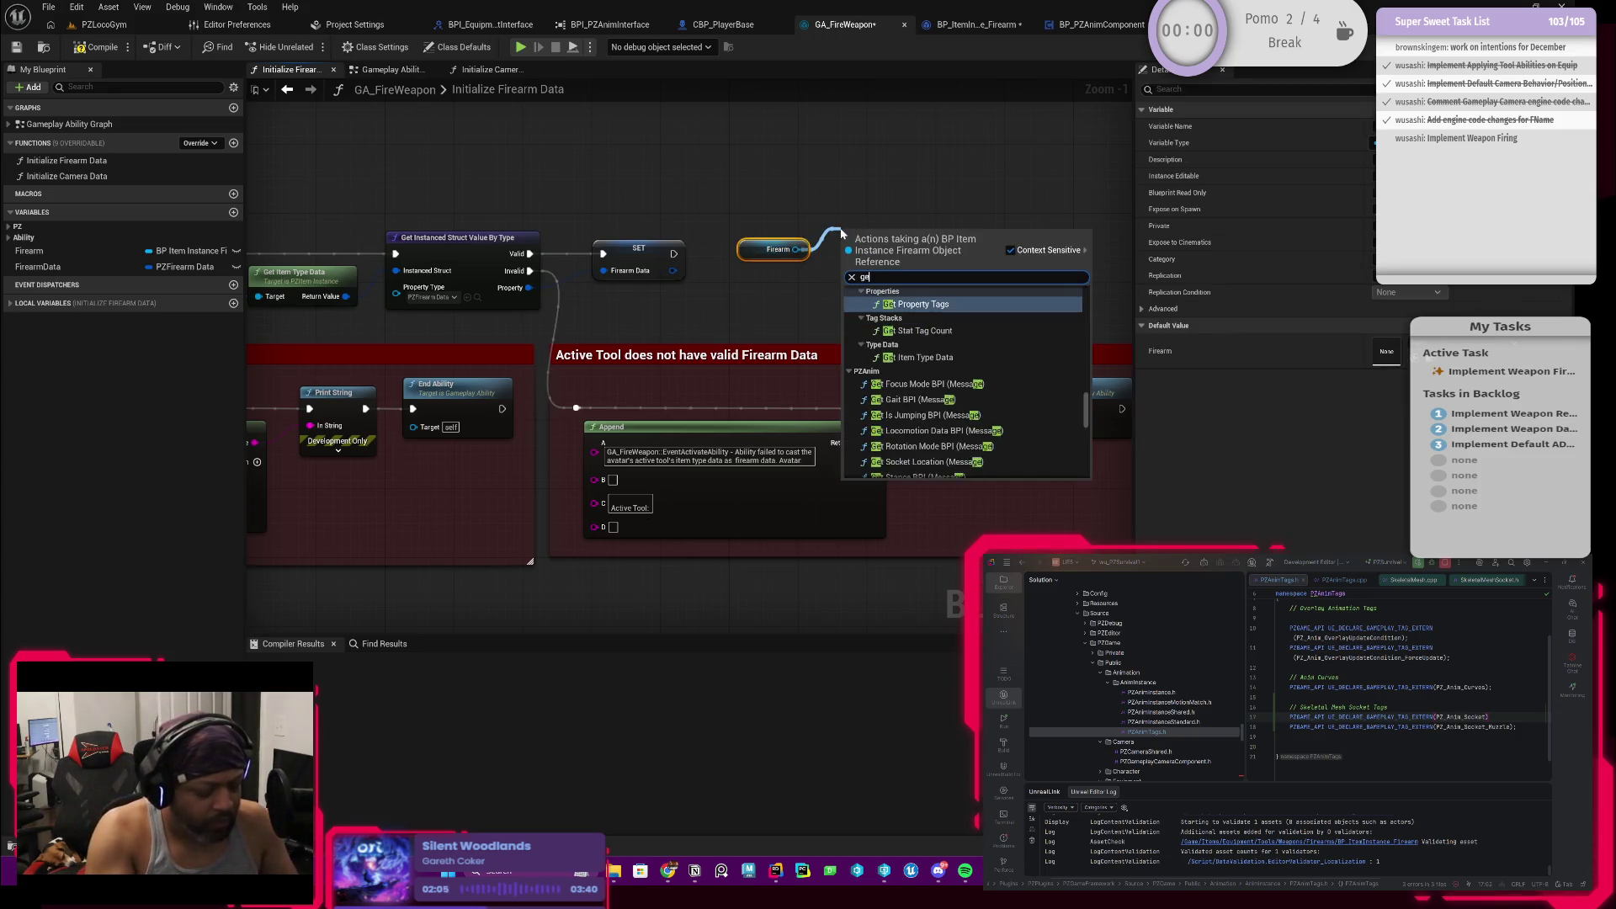
text(t socketl)
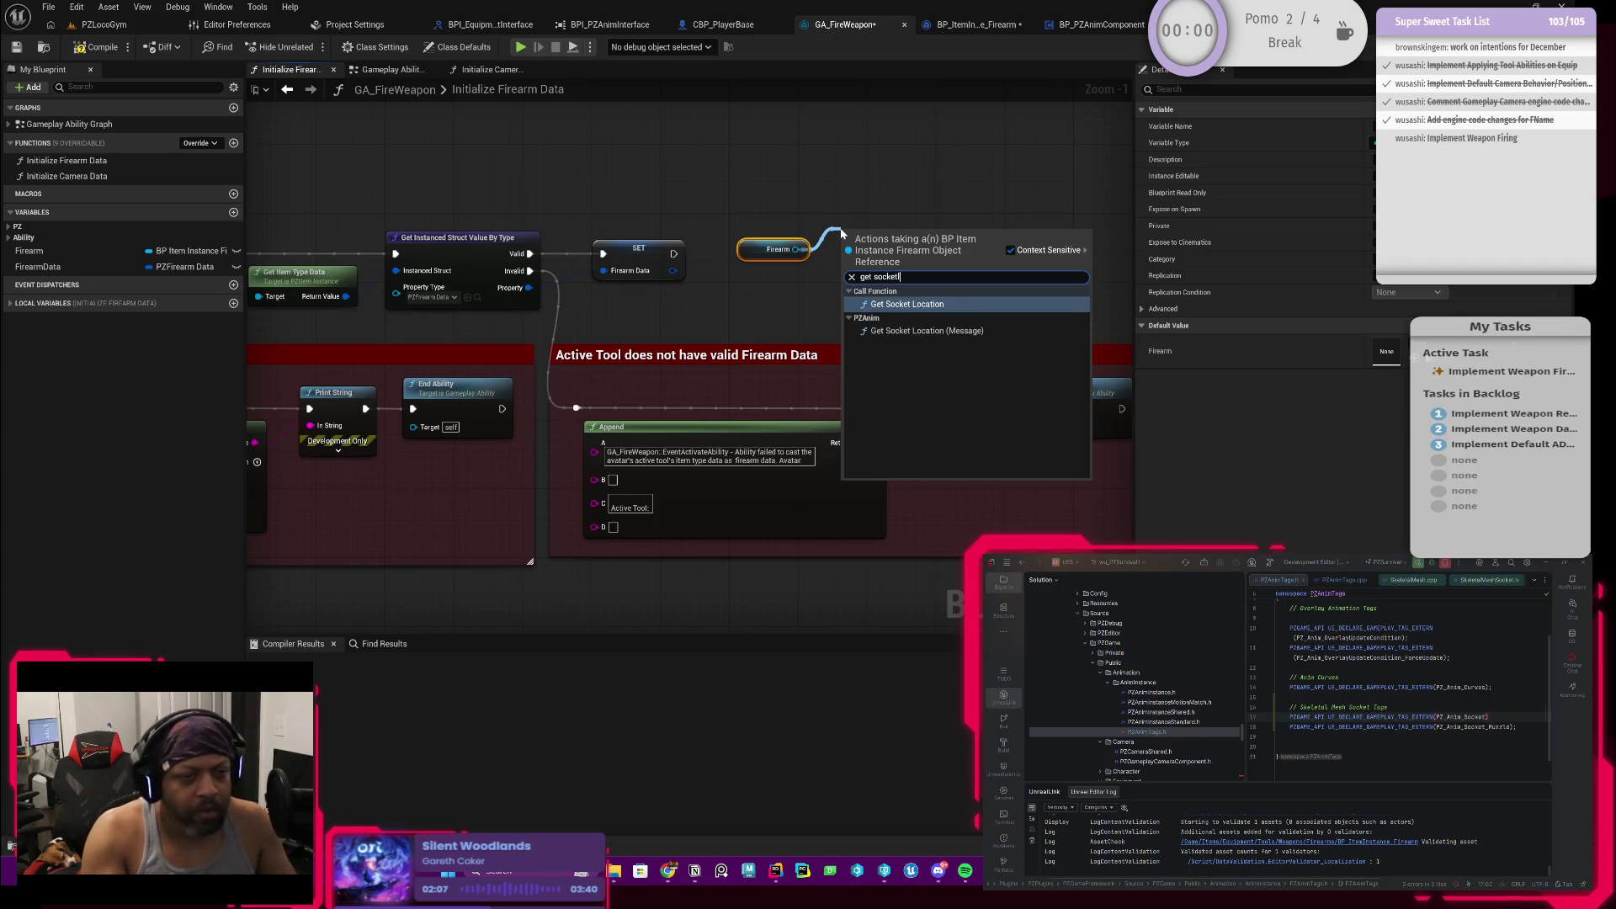
key(Return)
drag(758, 253, 738, 304)
double_click(901, 241)
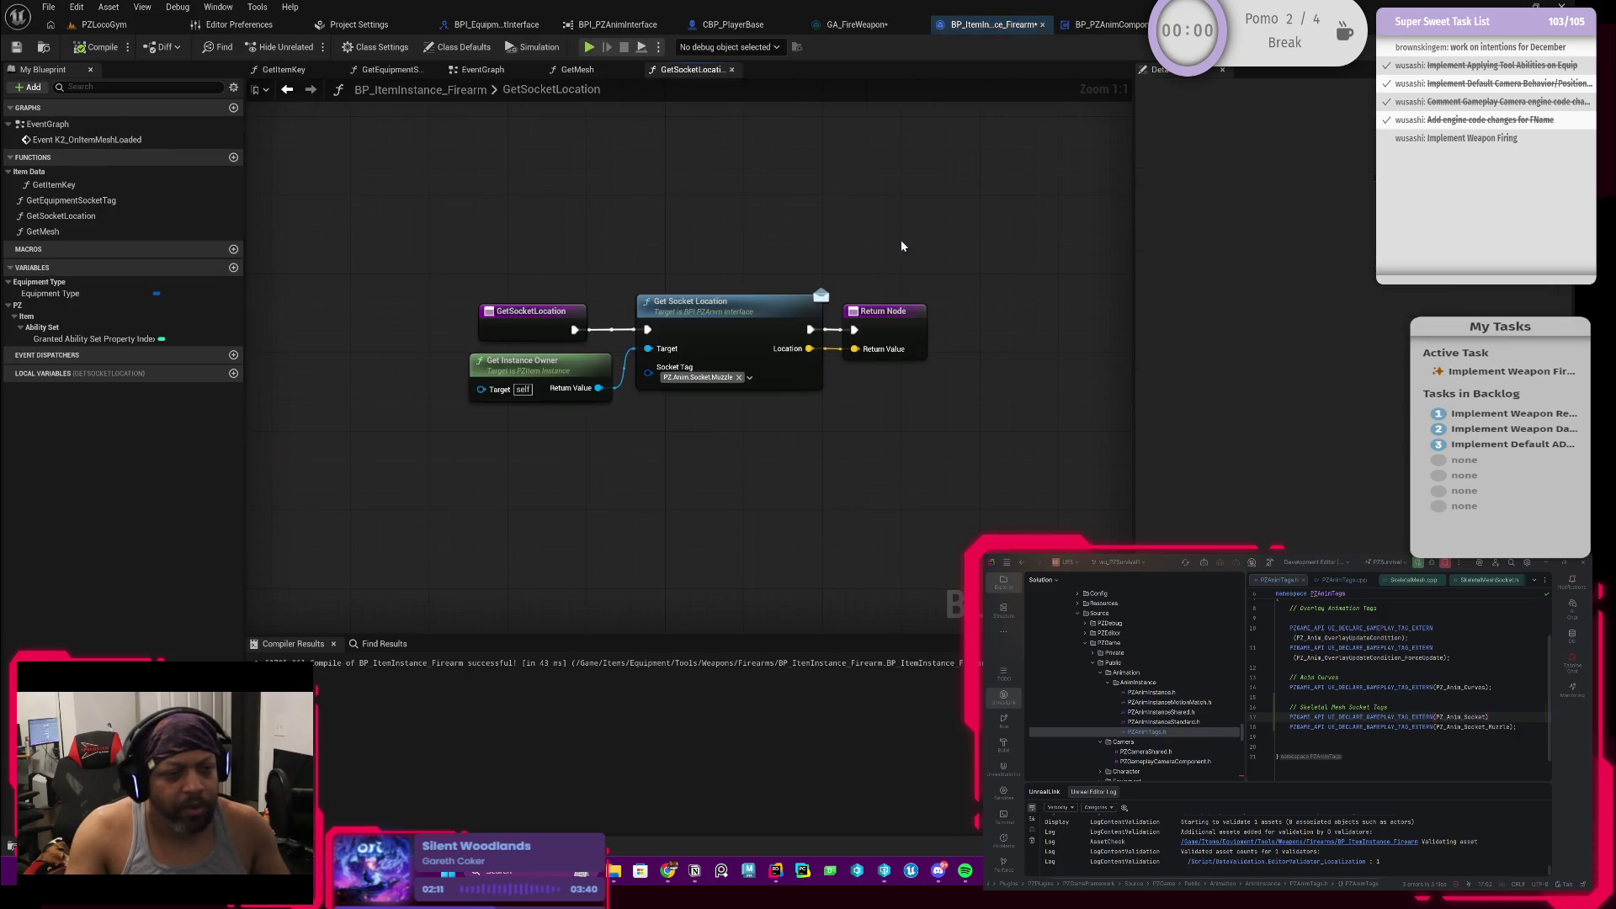
Step: Mark the firearm's GetSocketLocation entry Pure and Const, recompile, and return to GA_FireWeapon
click(531, 319)
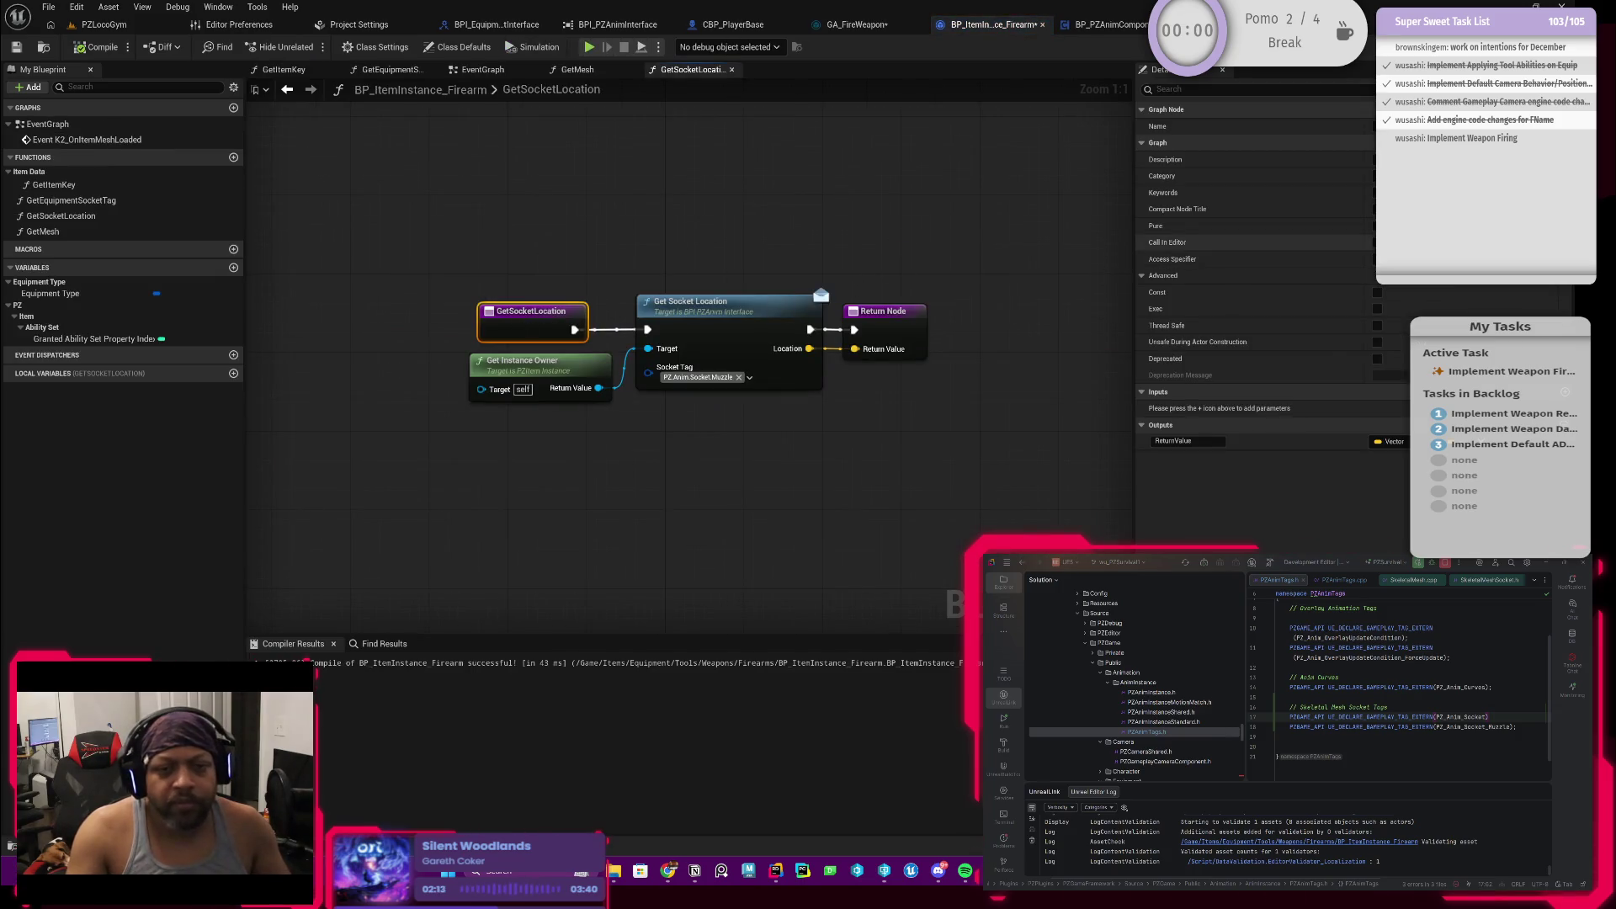
click(1377, 227)
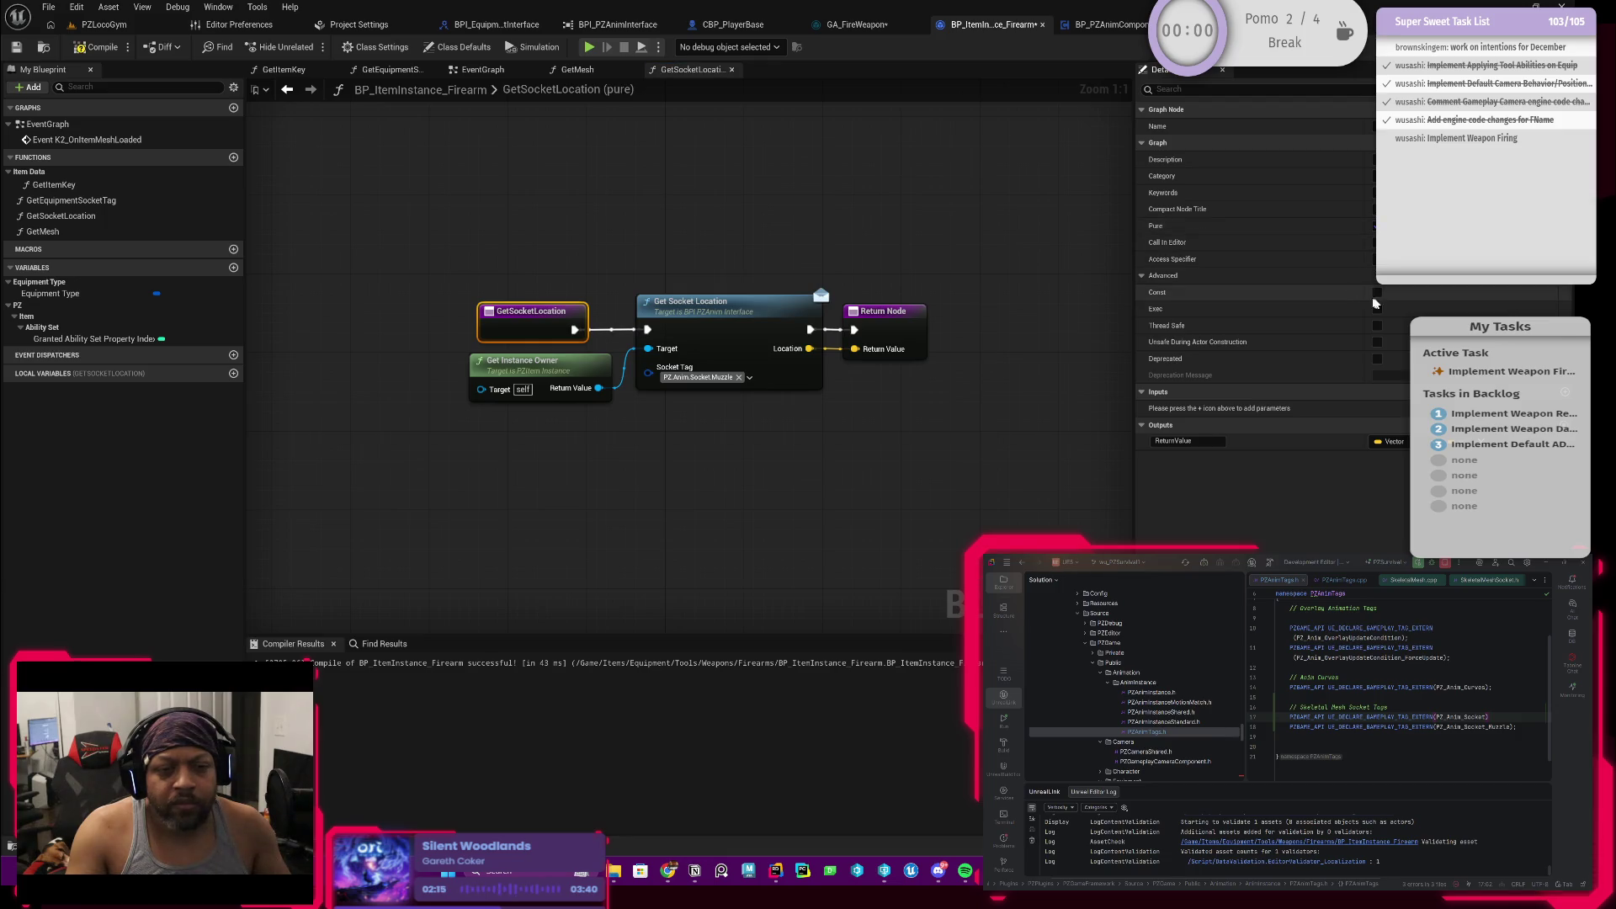
click(1379, 293)
click(78, 47)
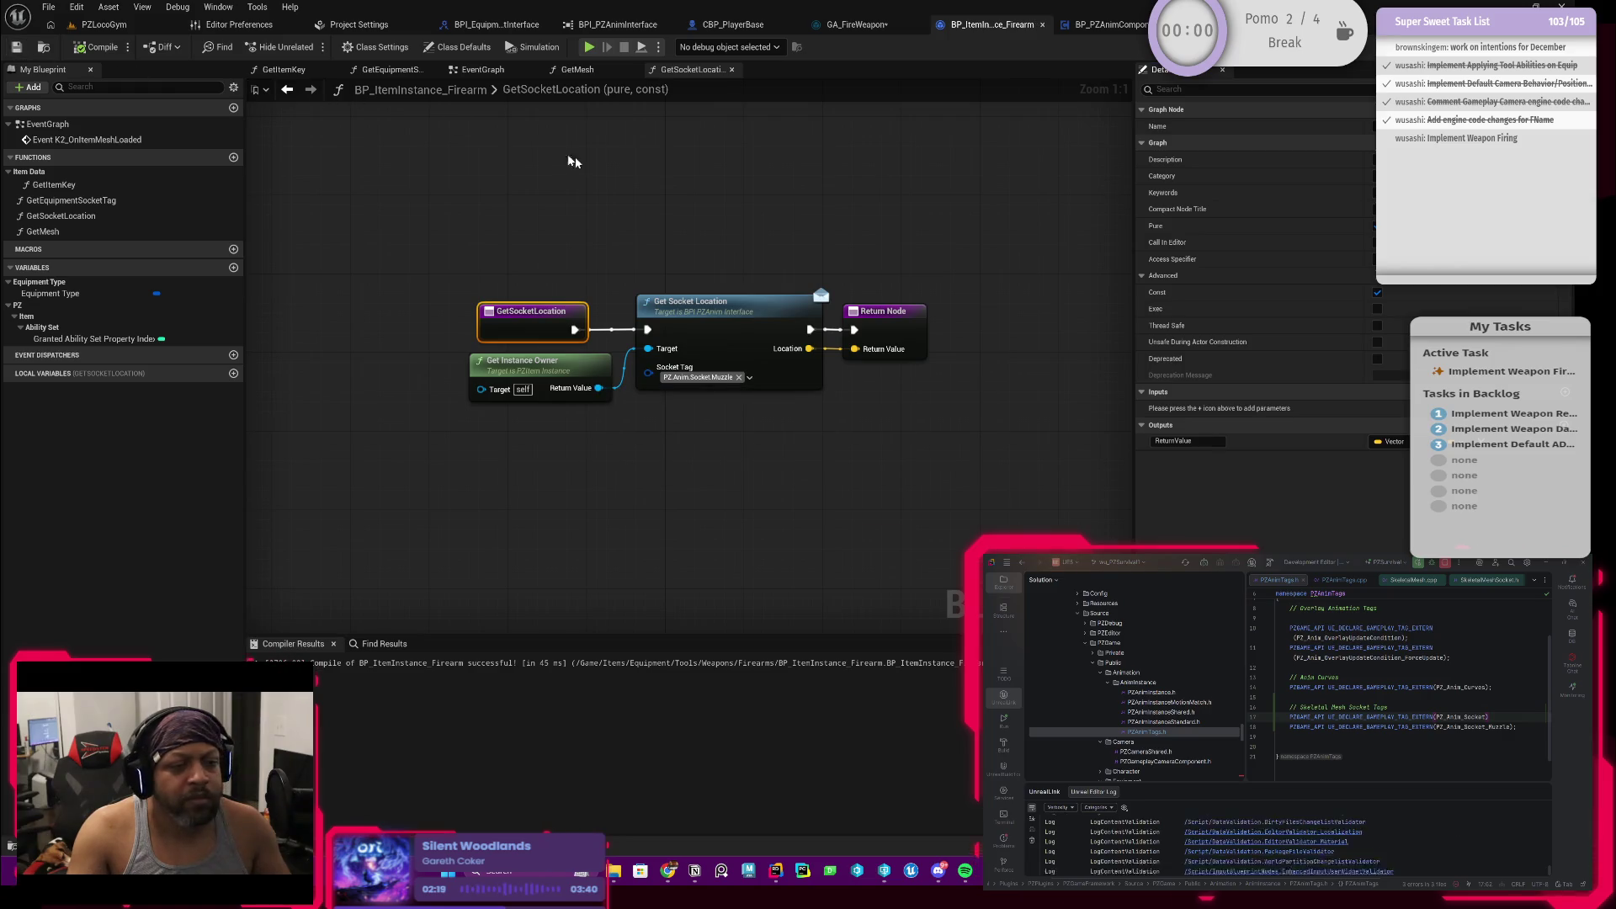
click(858, 25)
drag(880, 242, 868, 291)
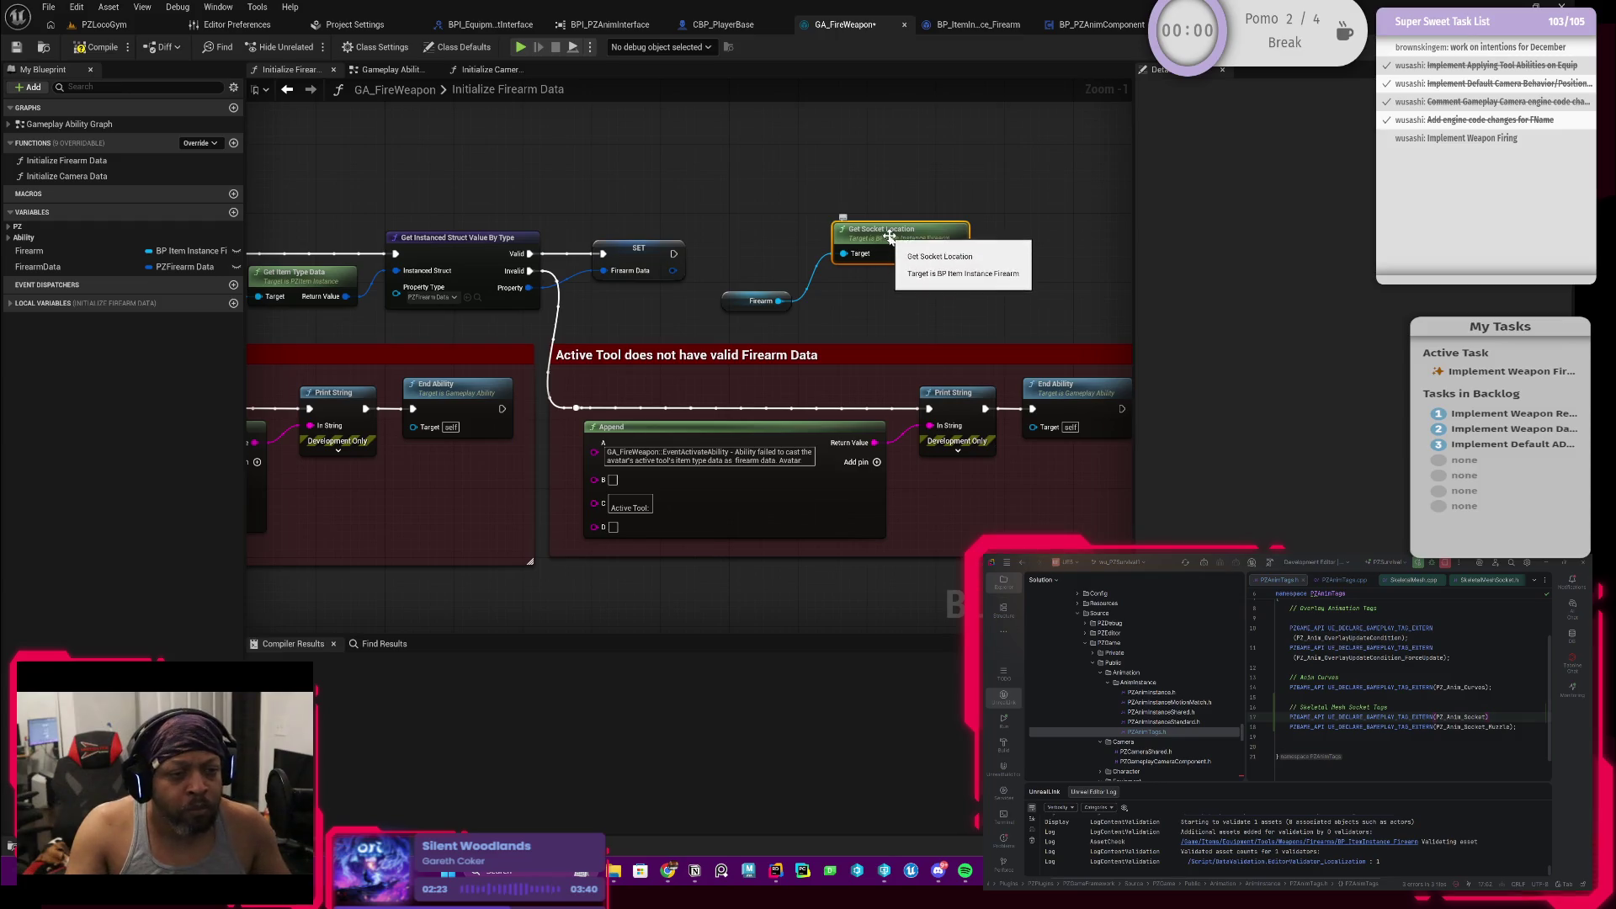
Step: Arrange the Firearm getter above Get Socket Location beneath SET Firearm Data
mouse_move(752, 302)
mouse_down()
mouse_move(839, 268)
mouse_move(765, 314)
mouse_move(864, 267)
mouse_up()
click(823, 243)
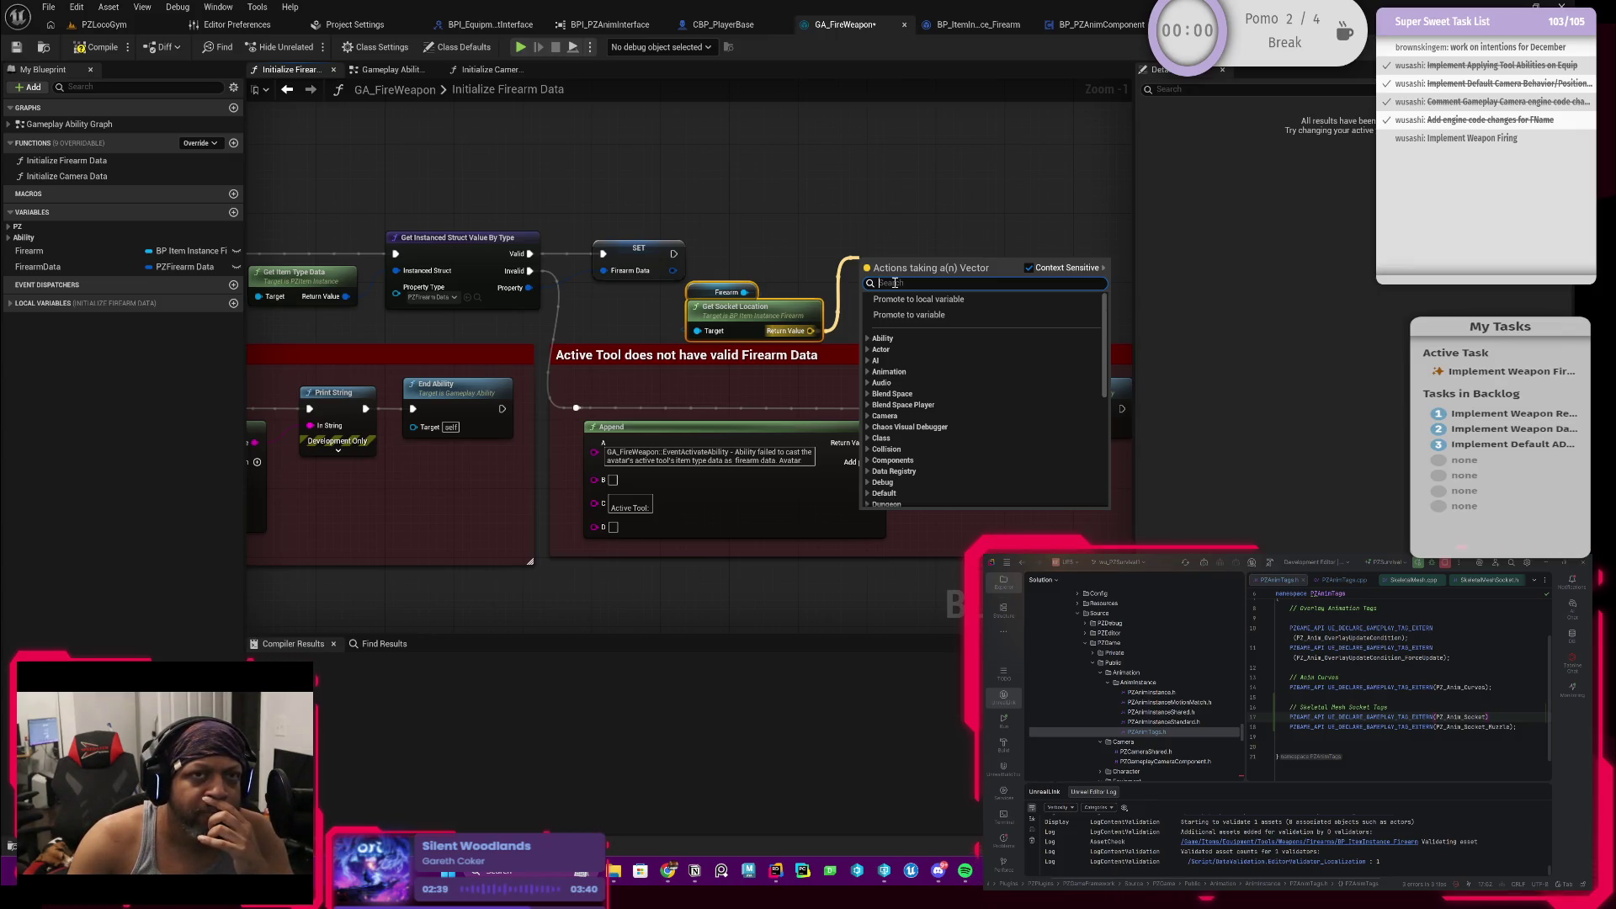
scroll(768, 261, down, 2)
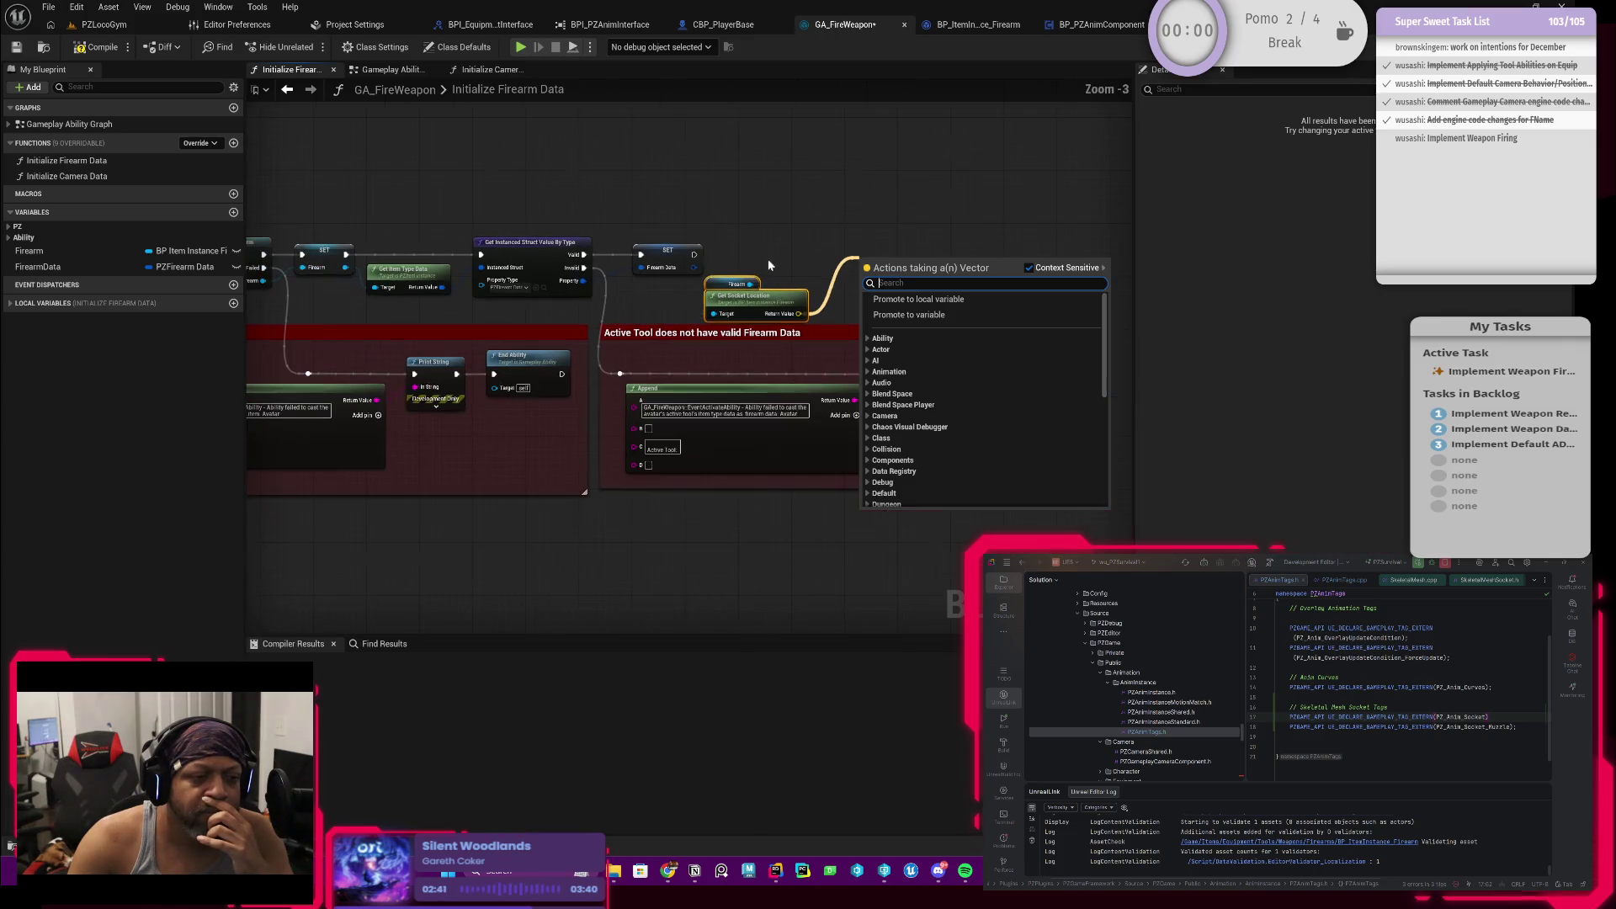
click(770, 262)
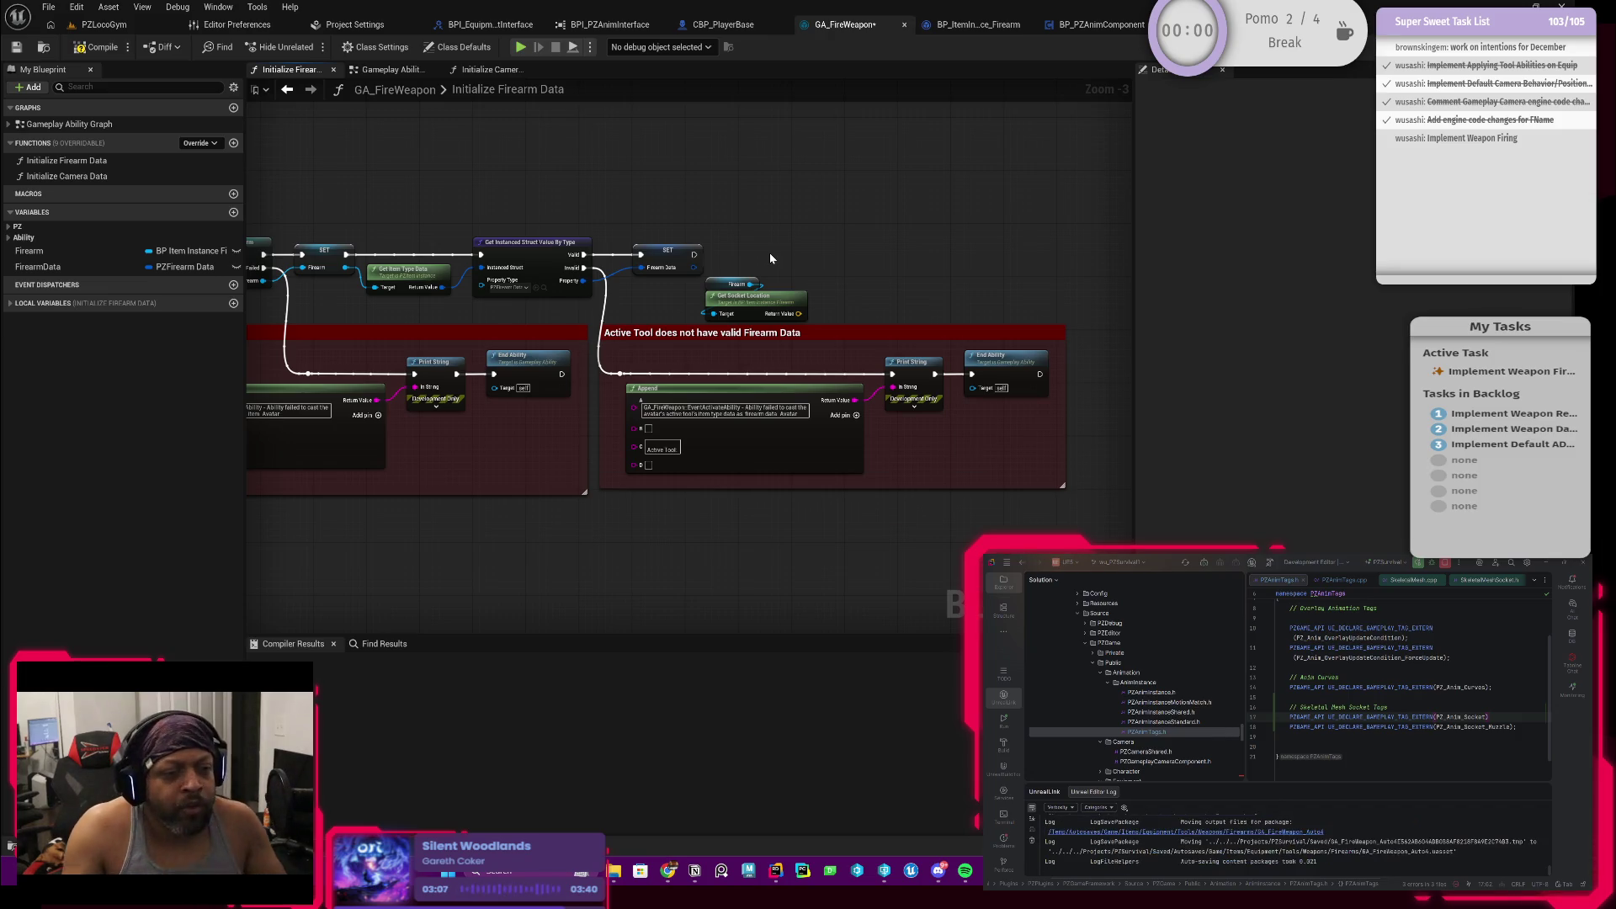
scroll(795, 236, up, 2)
scroll(784, 240, up, 1)
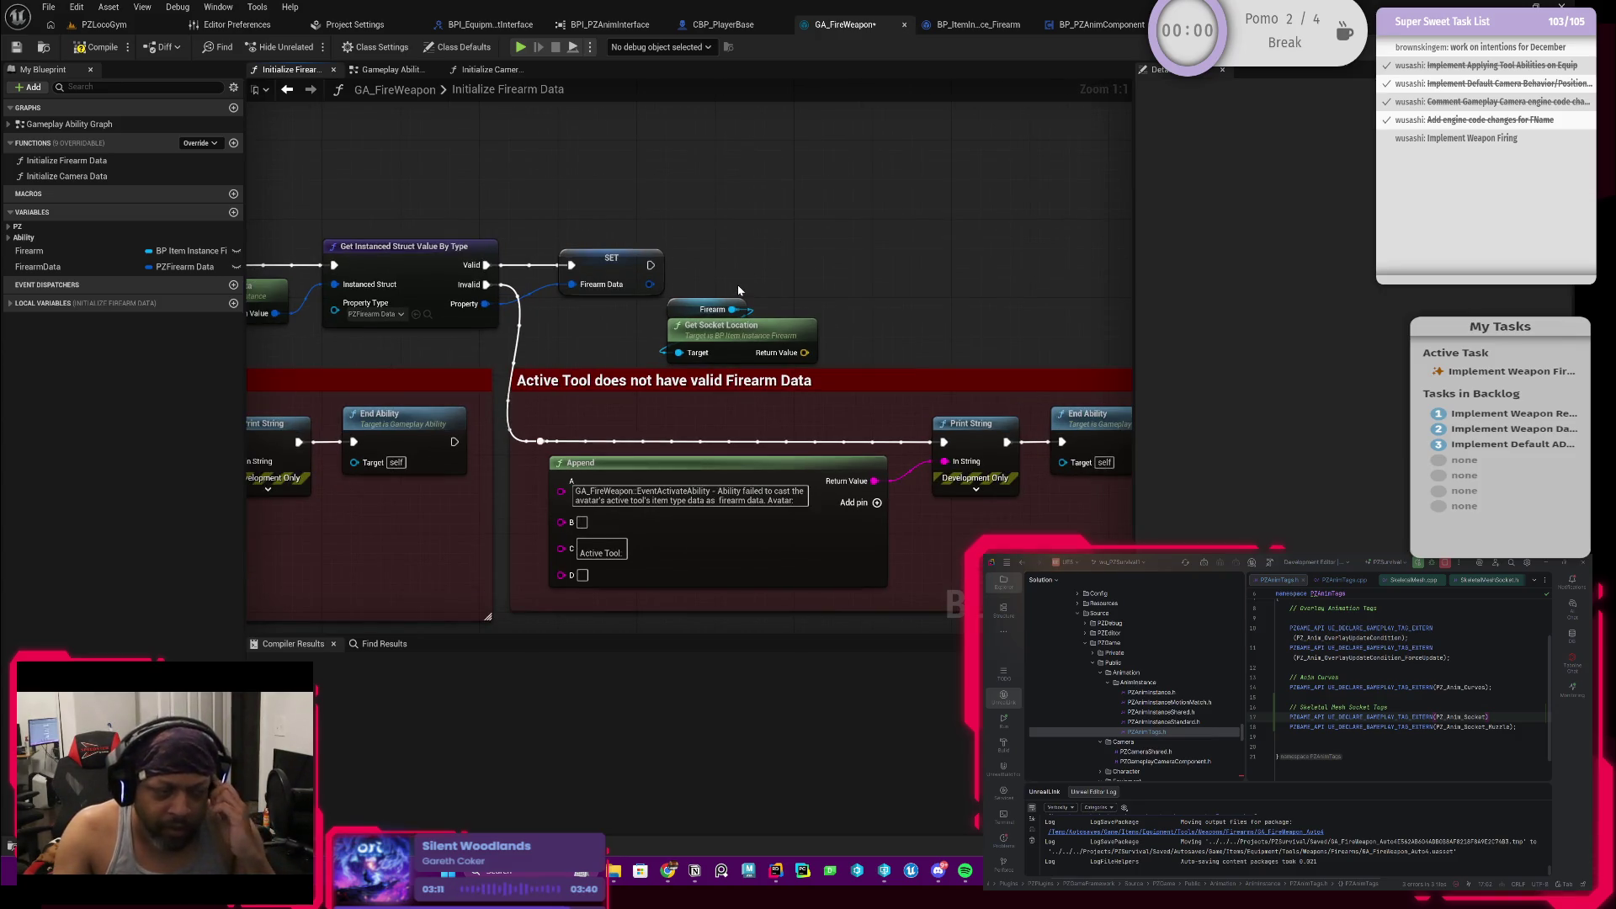
Step: Promote the Get Socket Location result to a new vector variable named MuzzleSocketLocation
mouse_move(720, 252)
mouse_down()
mouse_move(756, 371)
mouse_move(623, 342)
mouse_move(748, 327)
mouse_up()
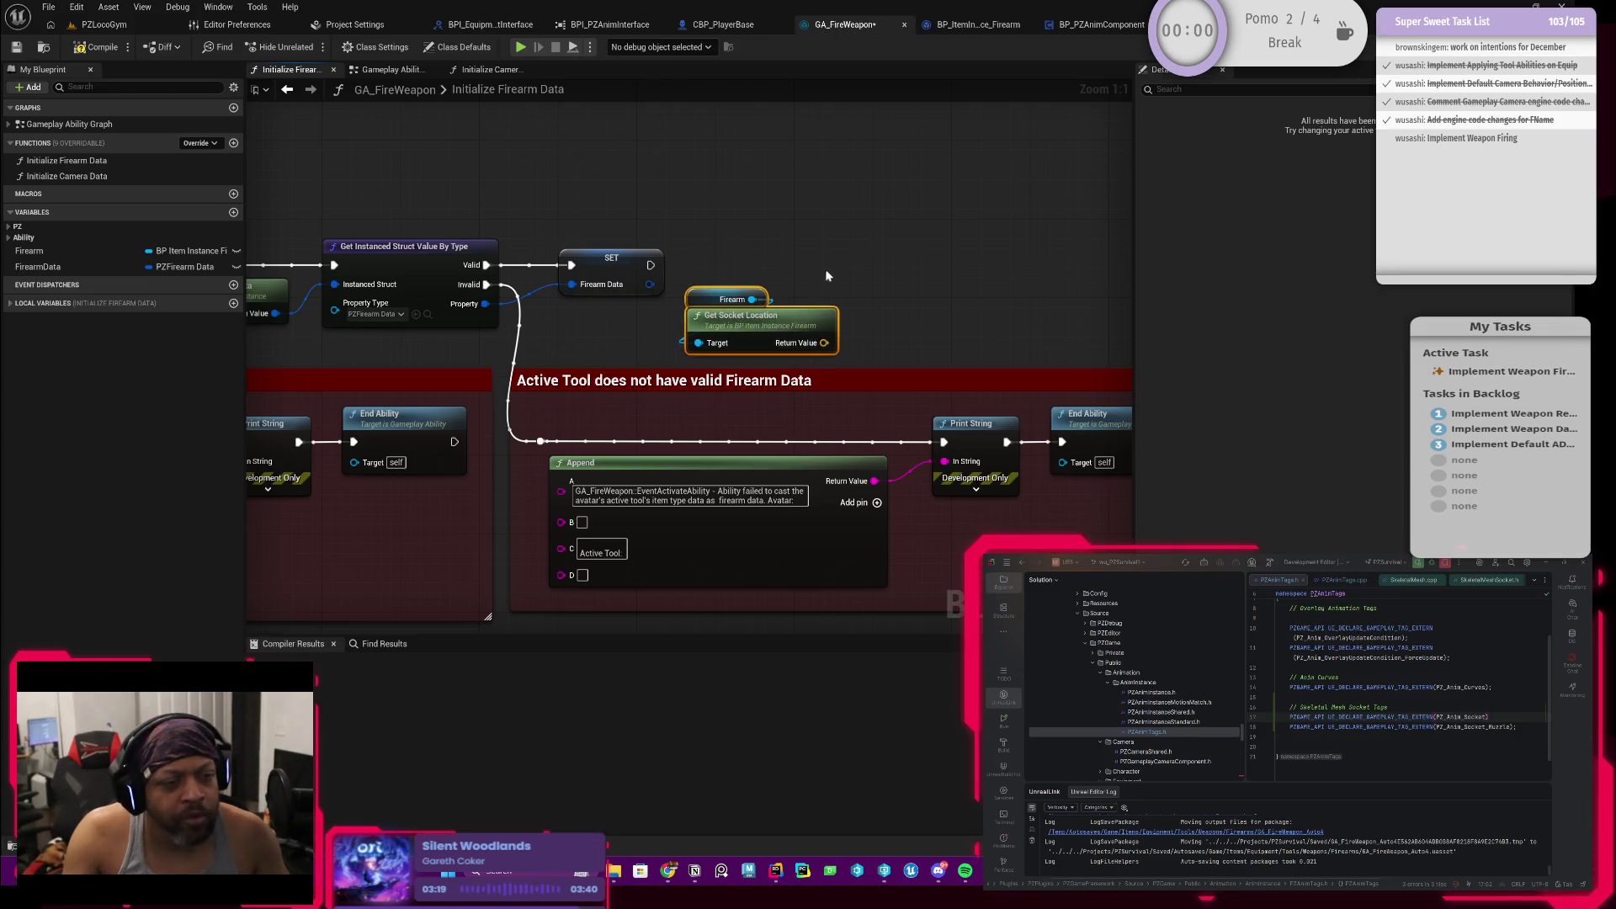
drag(826, 276, 745, 319)
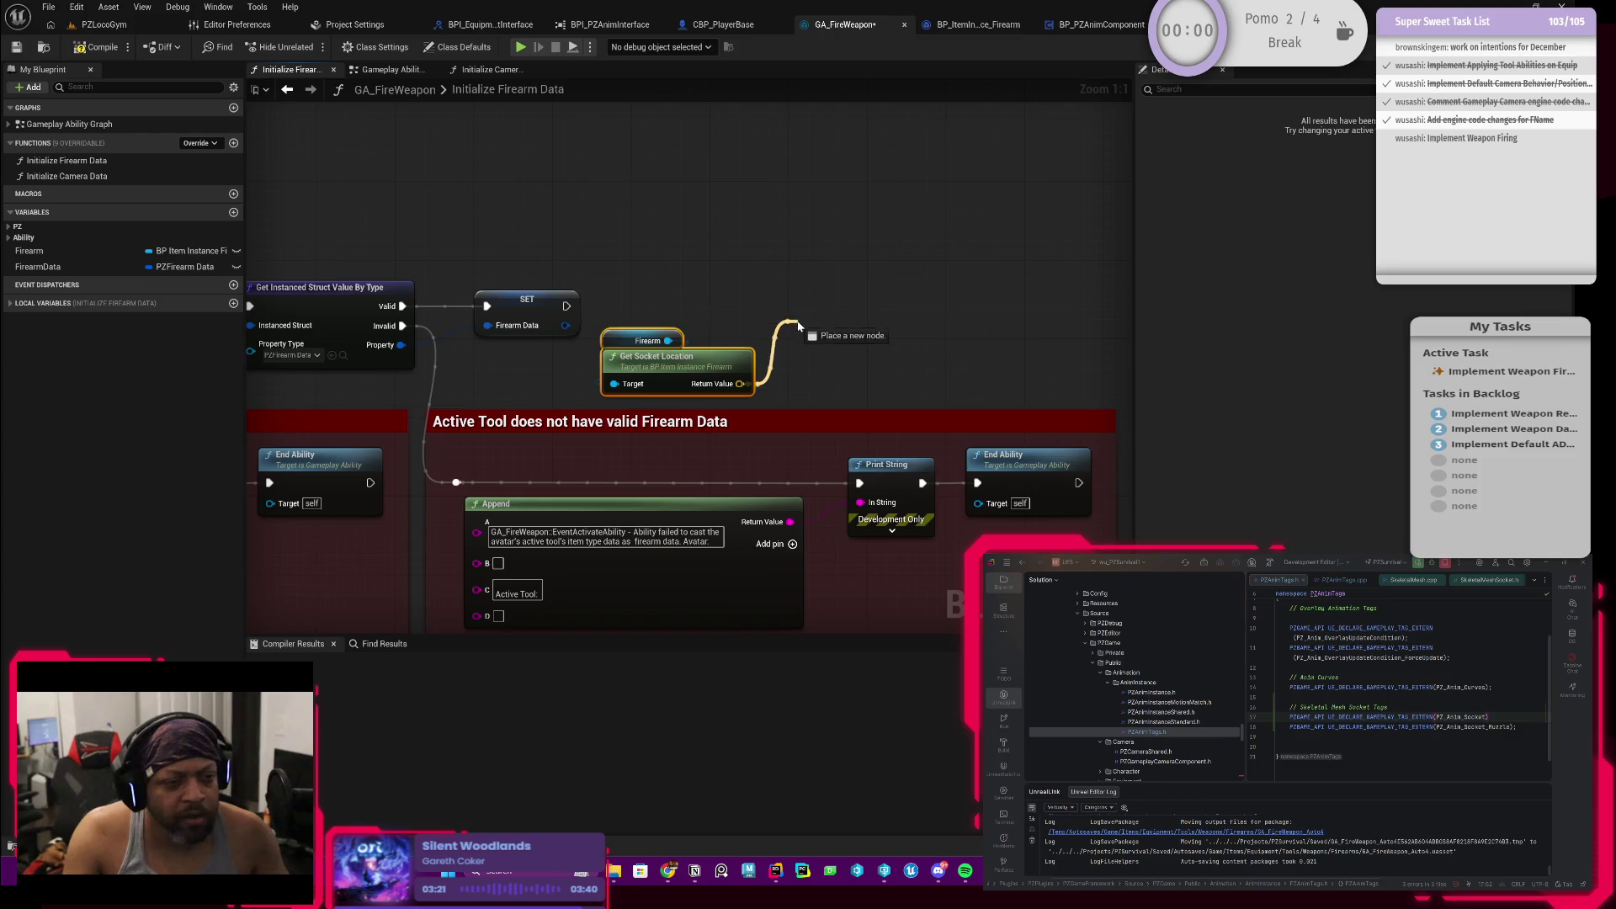
drag(740, 383, 803, 316)
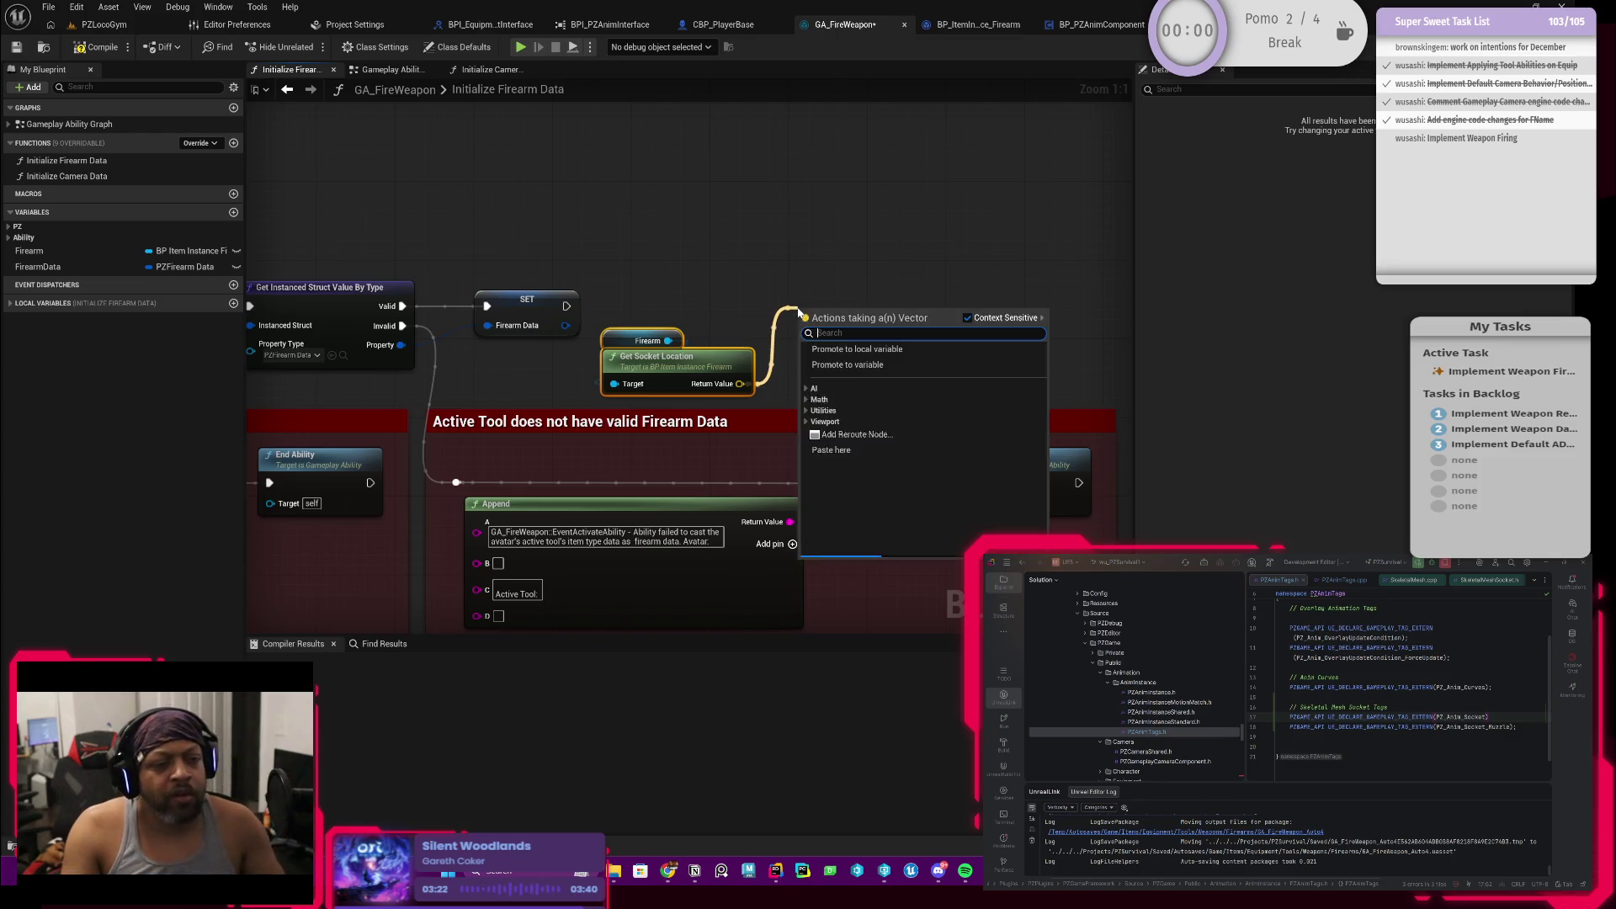
click(859, 363)
text(SocketLocati)
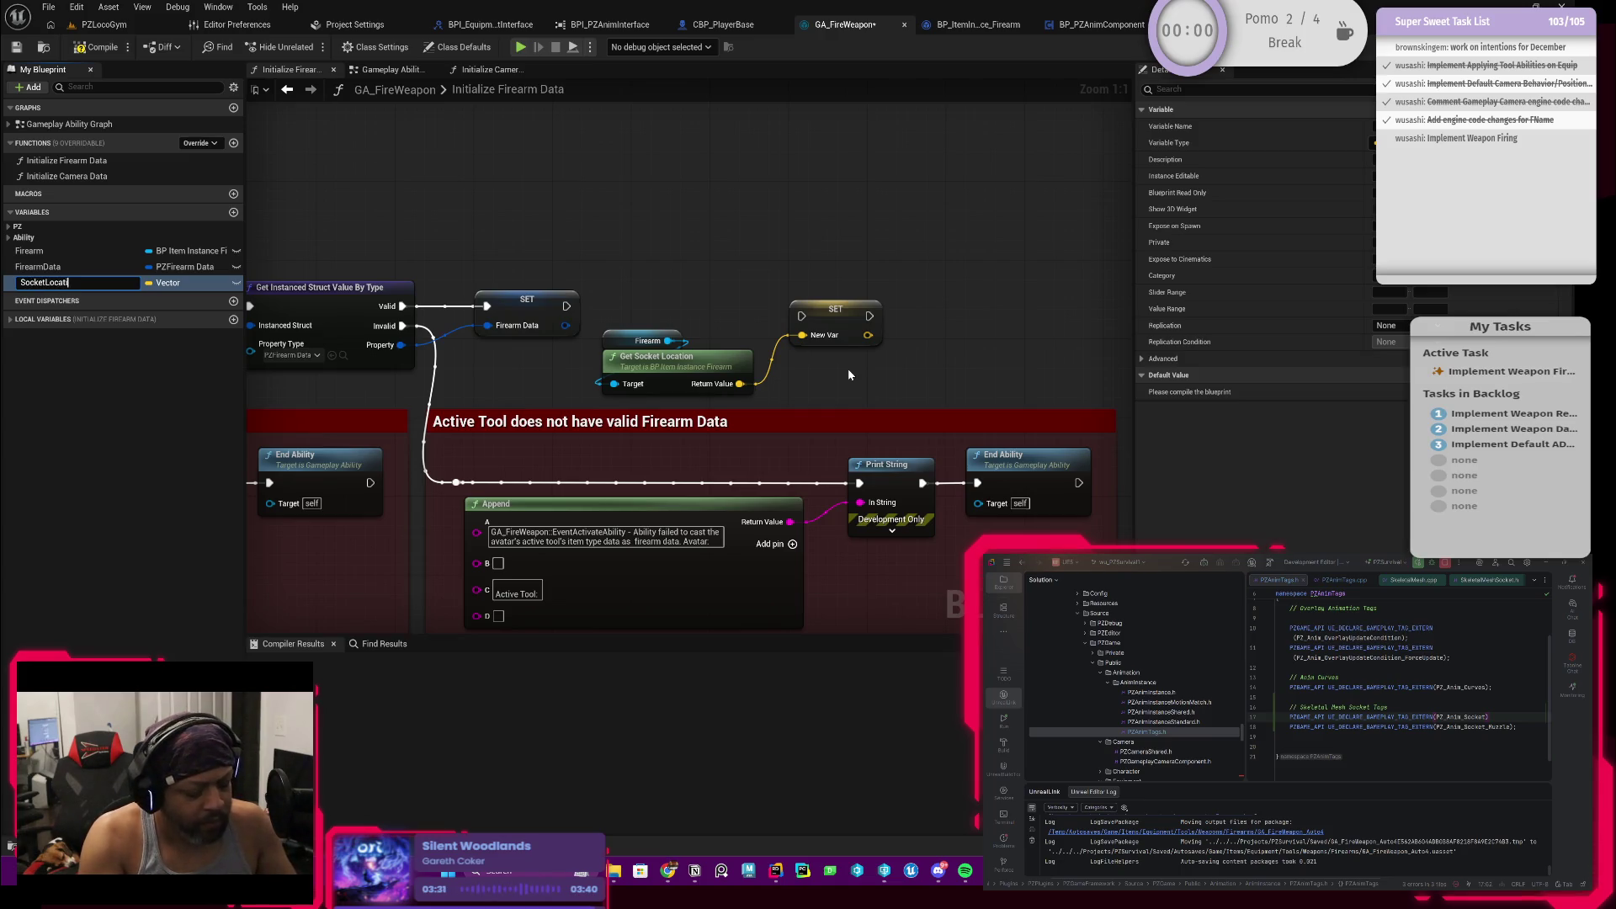
text(on)
key(Return)
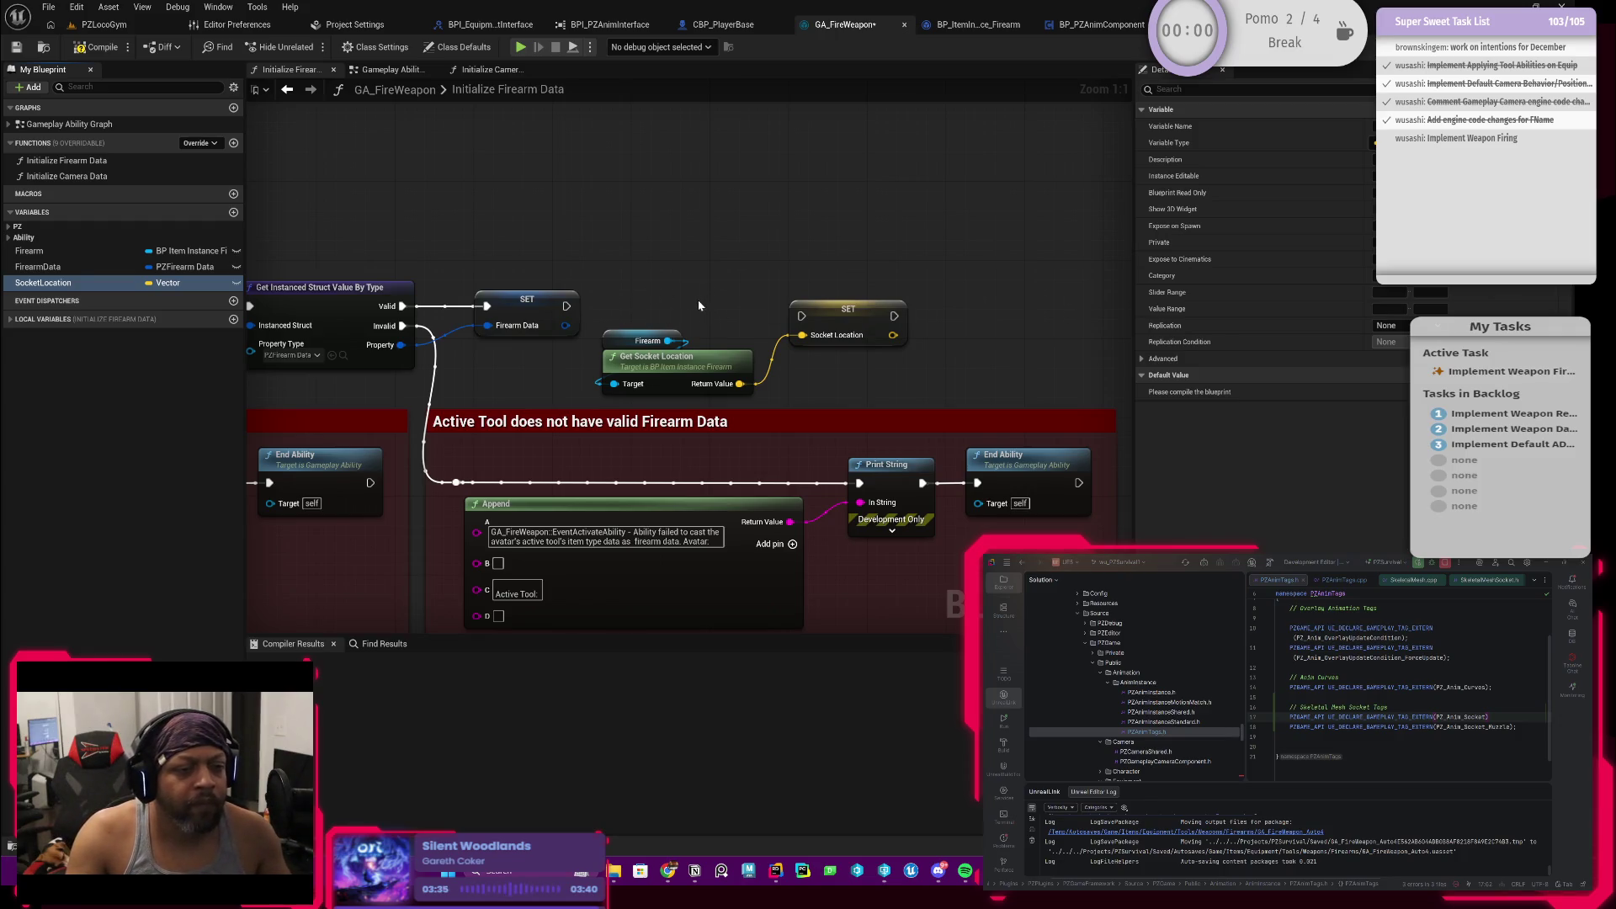
click(51, 281)
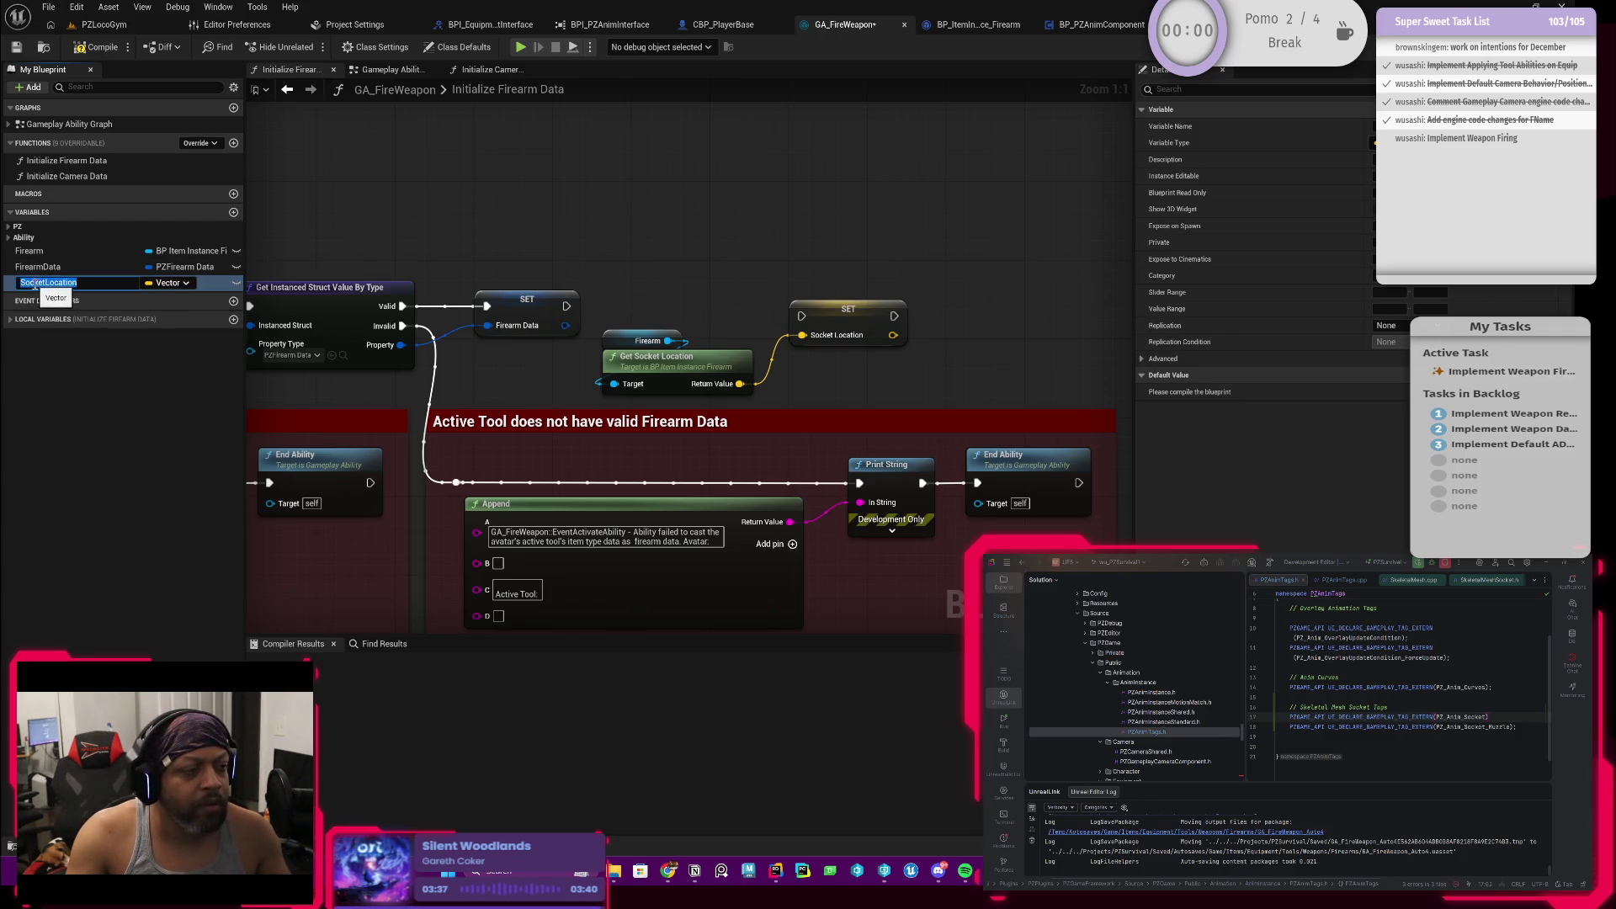
double_click(31, 282)
text(MuzzleSoc)
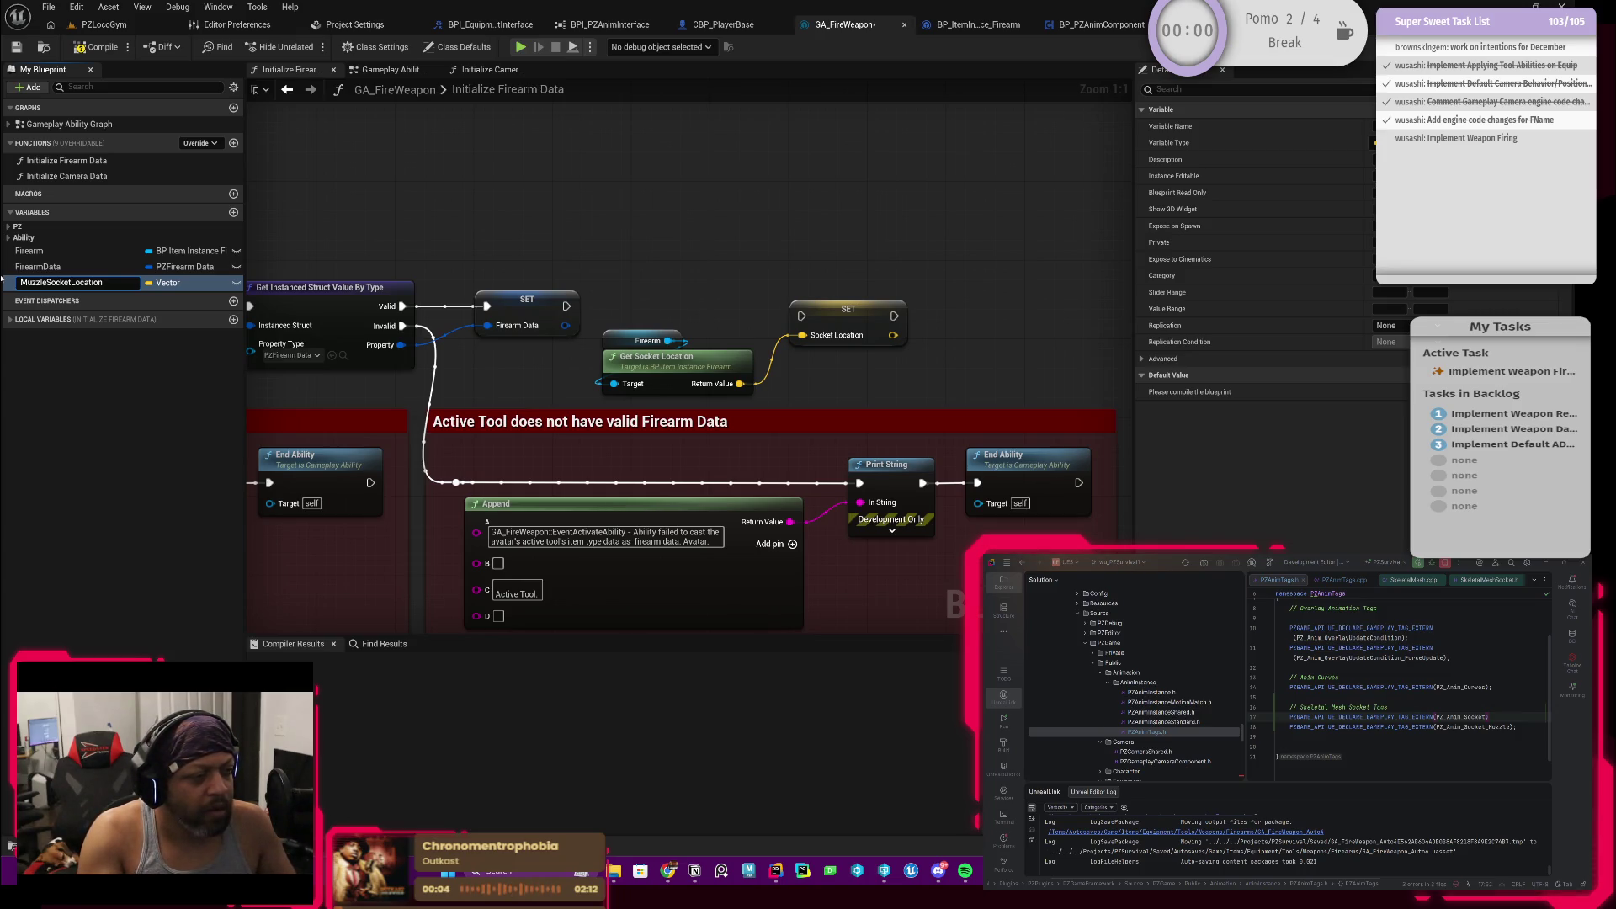
key(Return)
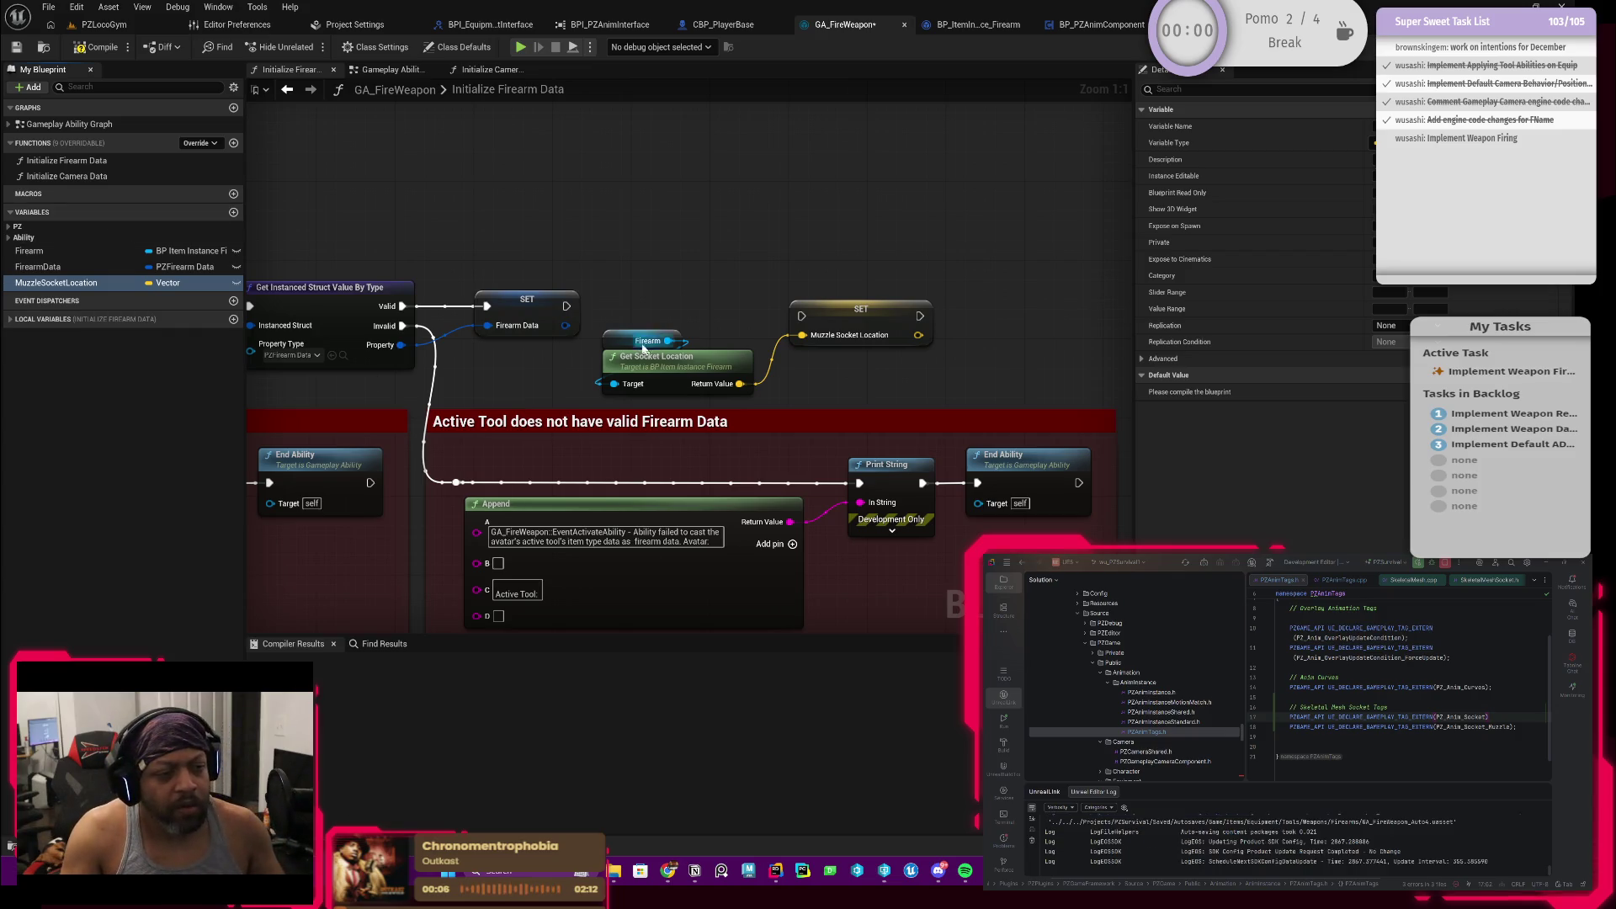
Step: Run SET Muzzle Socket Location after SET Firearm Data, tidy the nodes and compile GA_FireWeapon
drag(567, 307, 798, 315)
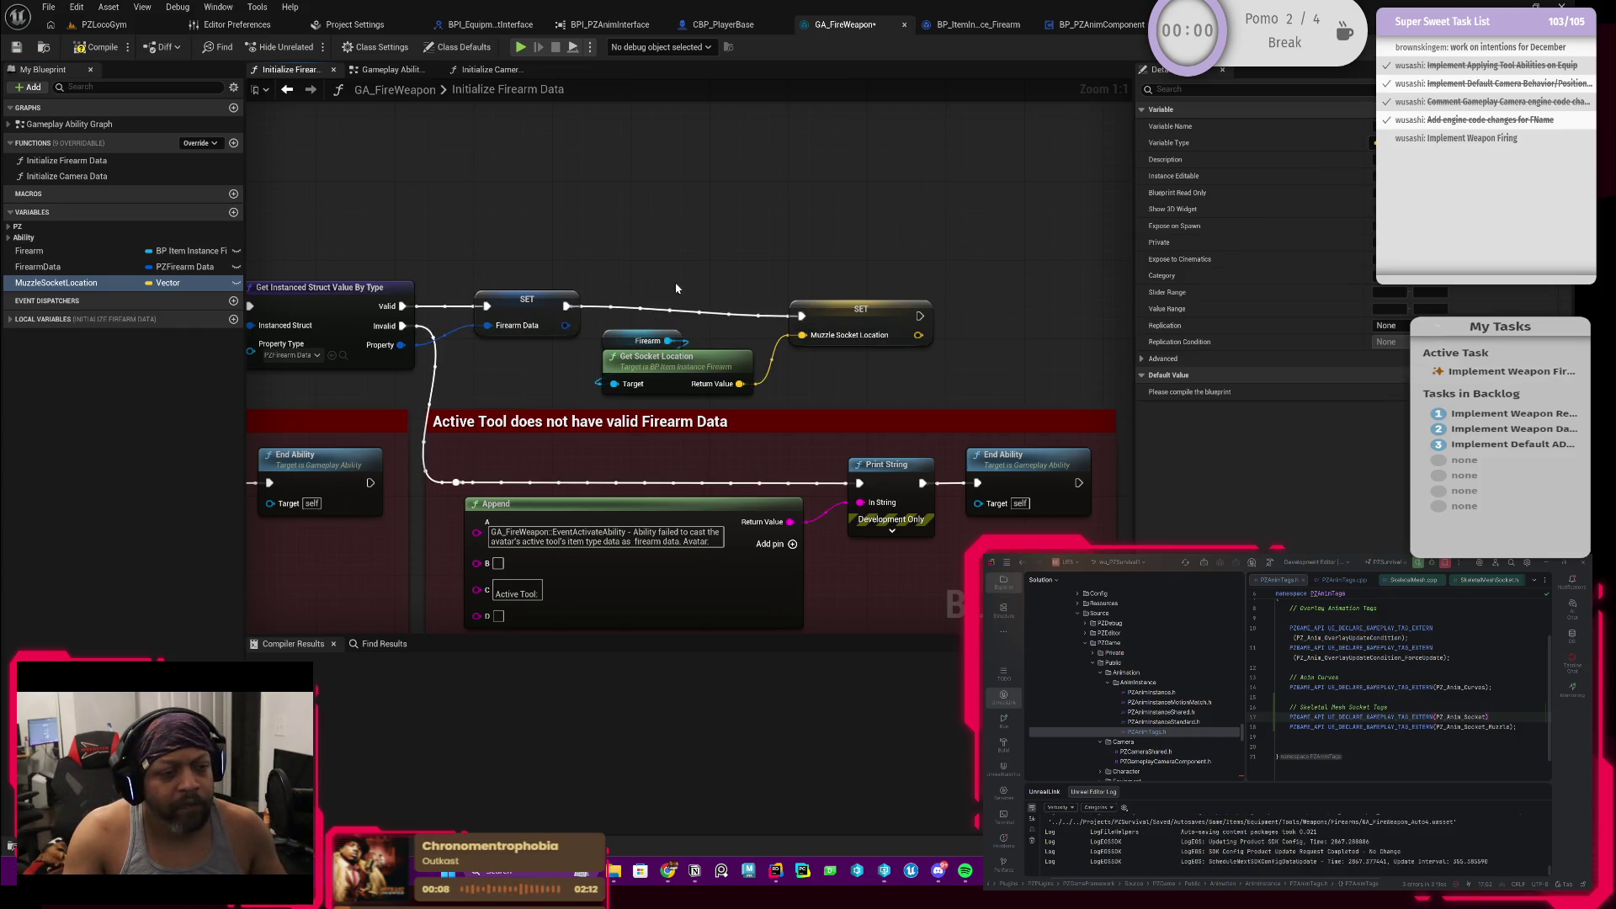
click(852, 411)
drag(651, 270, 867, 380)
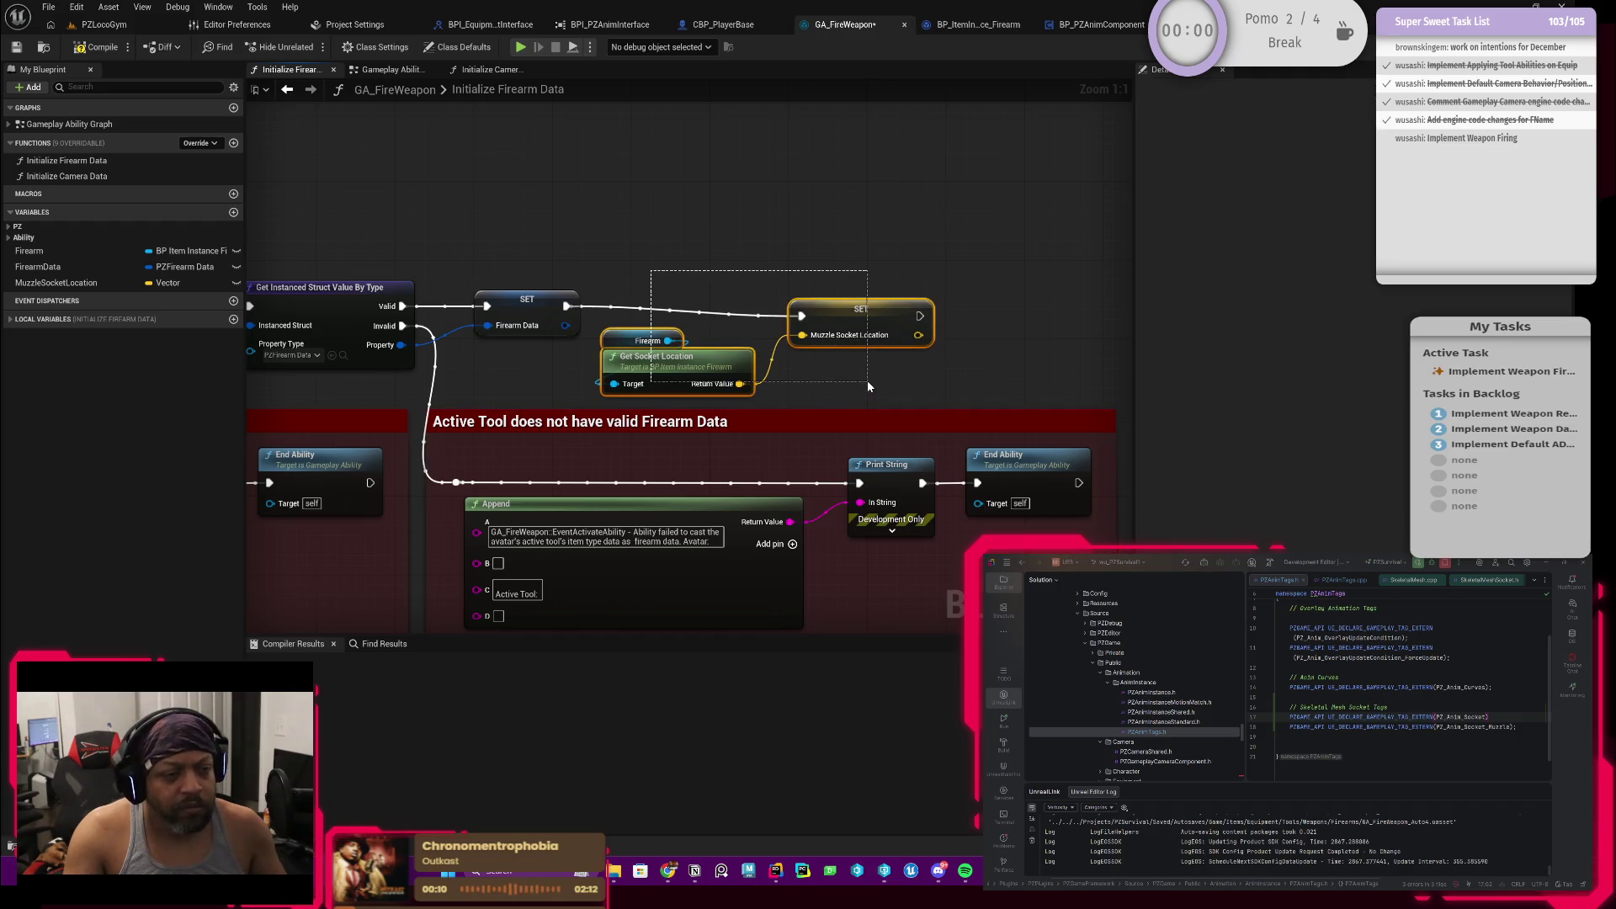
drag(859, 318, 851, 299)
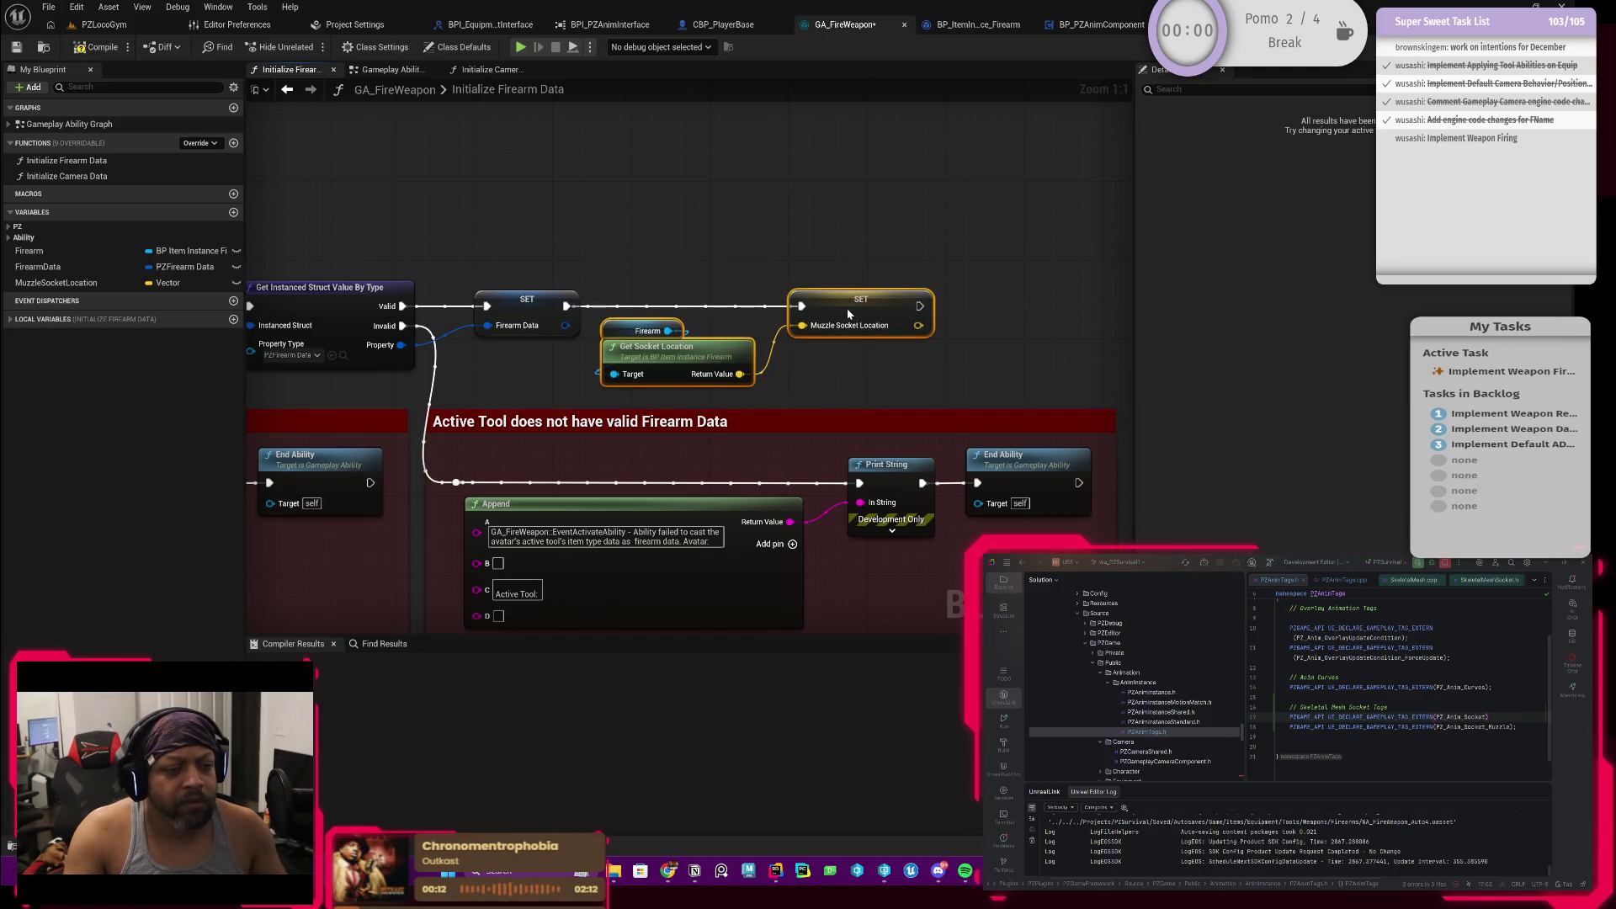
click(716, 227)
scroll(717, 226, down, 2)
scroll(751, 234, down, 1)
click(101, 46)
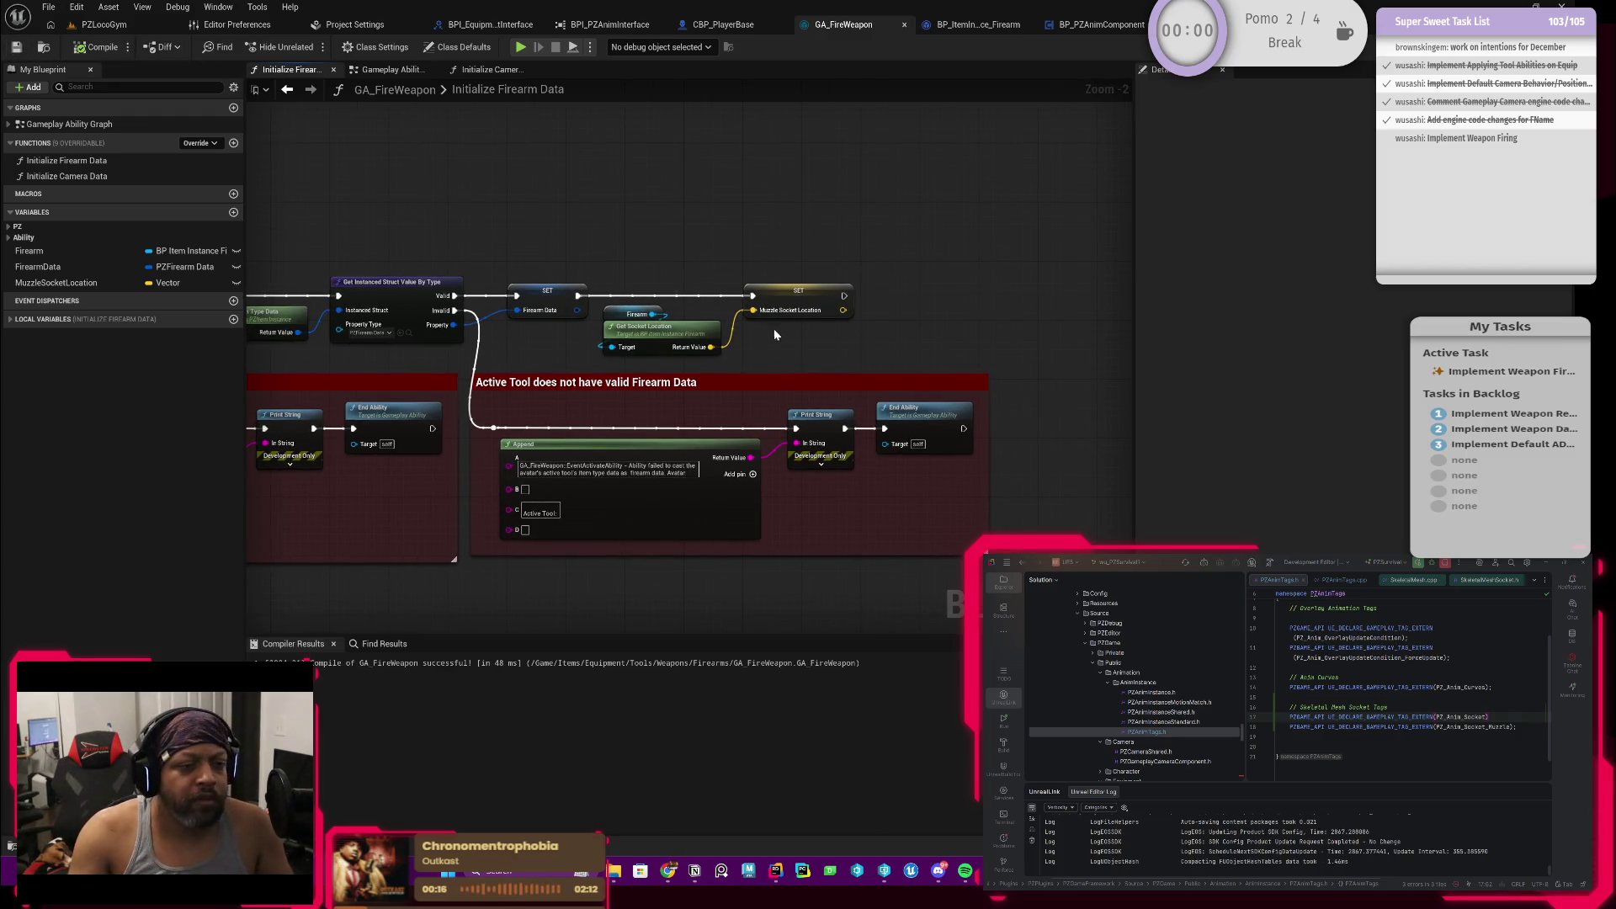
scroll(777, 341, down, 1)
scroll(871, 358, down, 1)
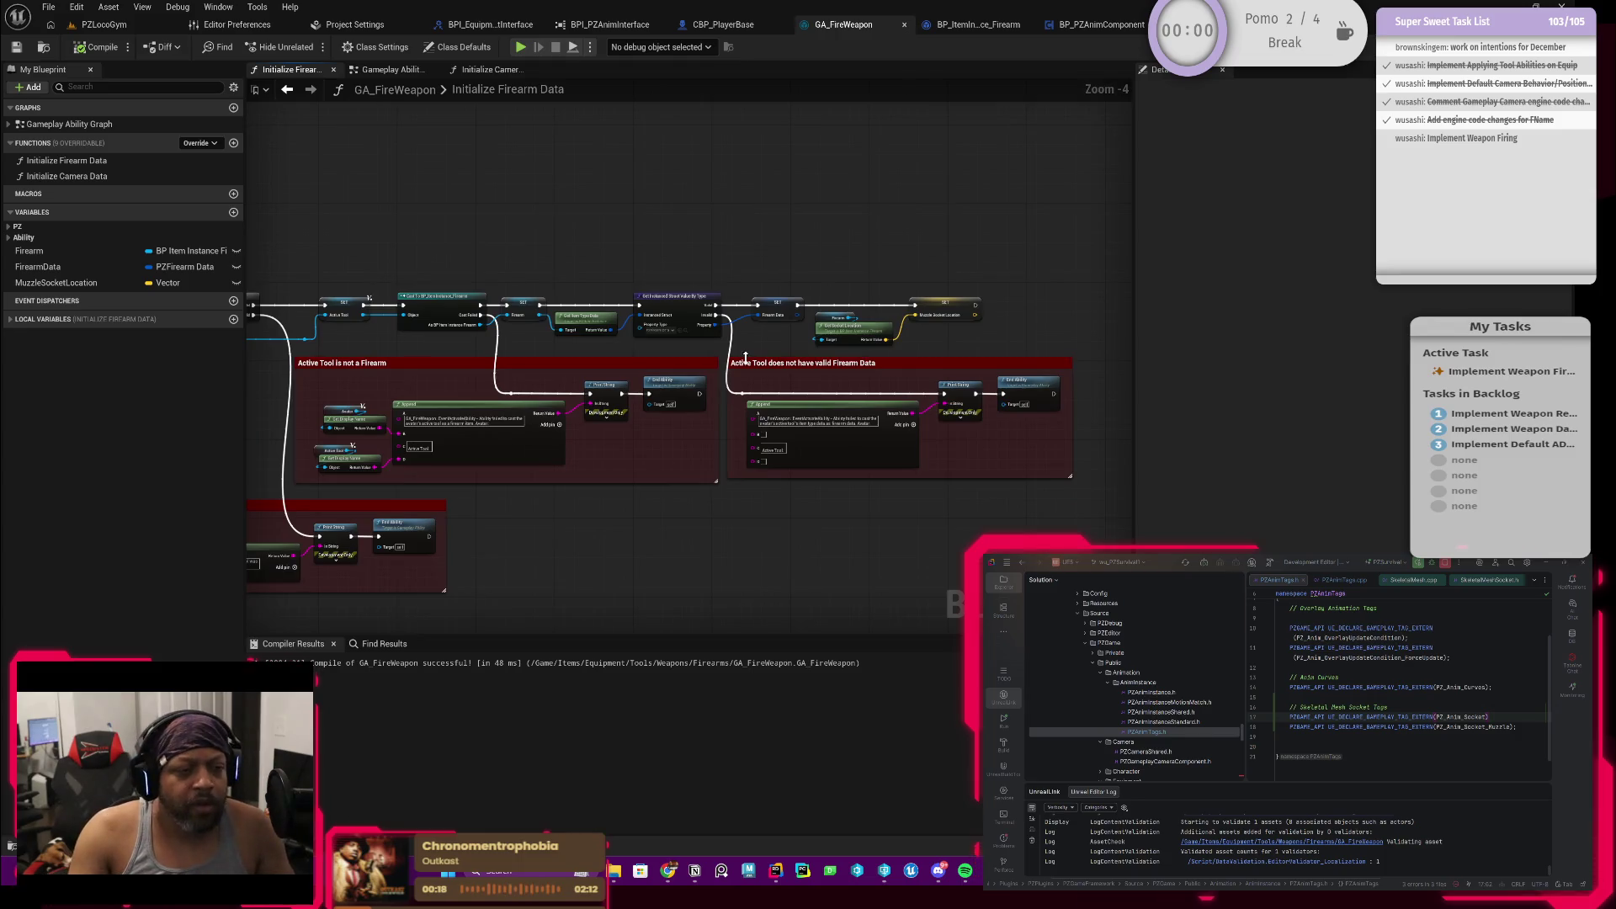
scroll(870, 357, up, 1)
scroll(870, 357, up, 2)
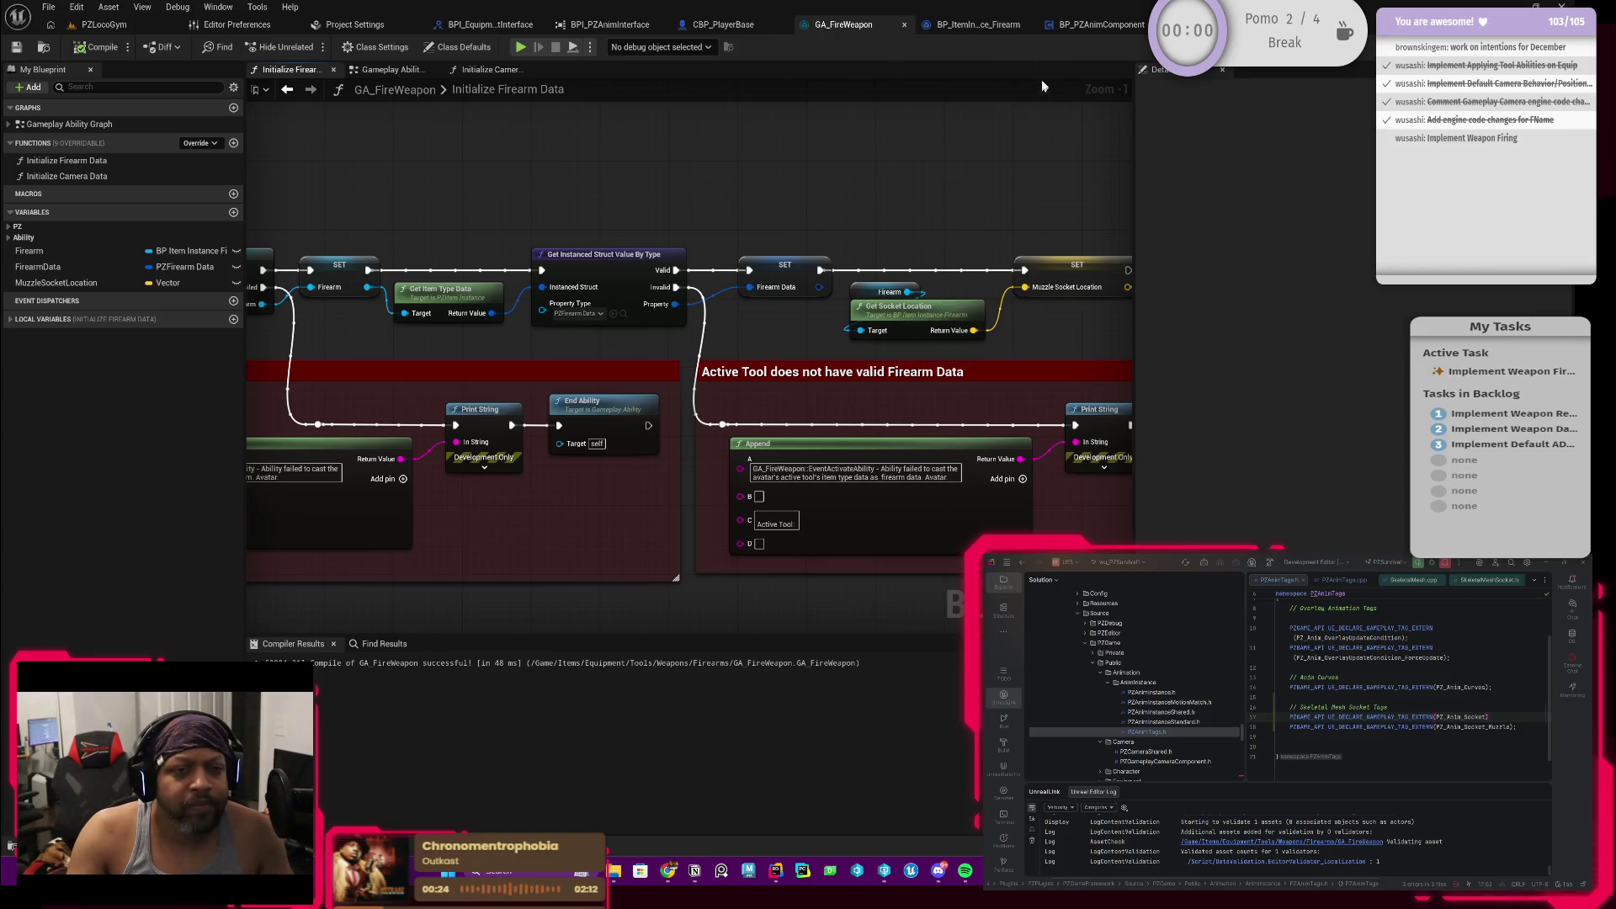
Step: Switch to BP_PZAnimComponent's GetSocketLocation function graph
click(1096, 31)
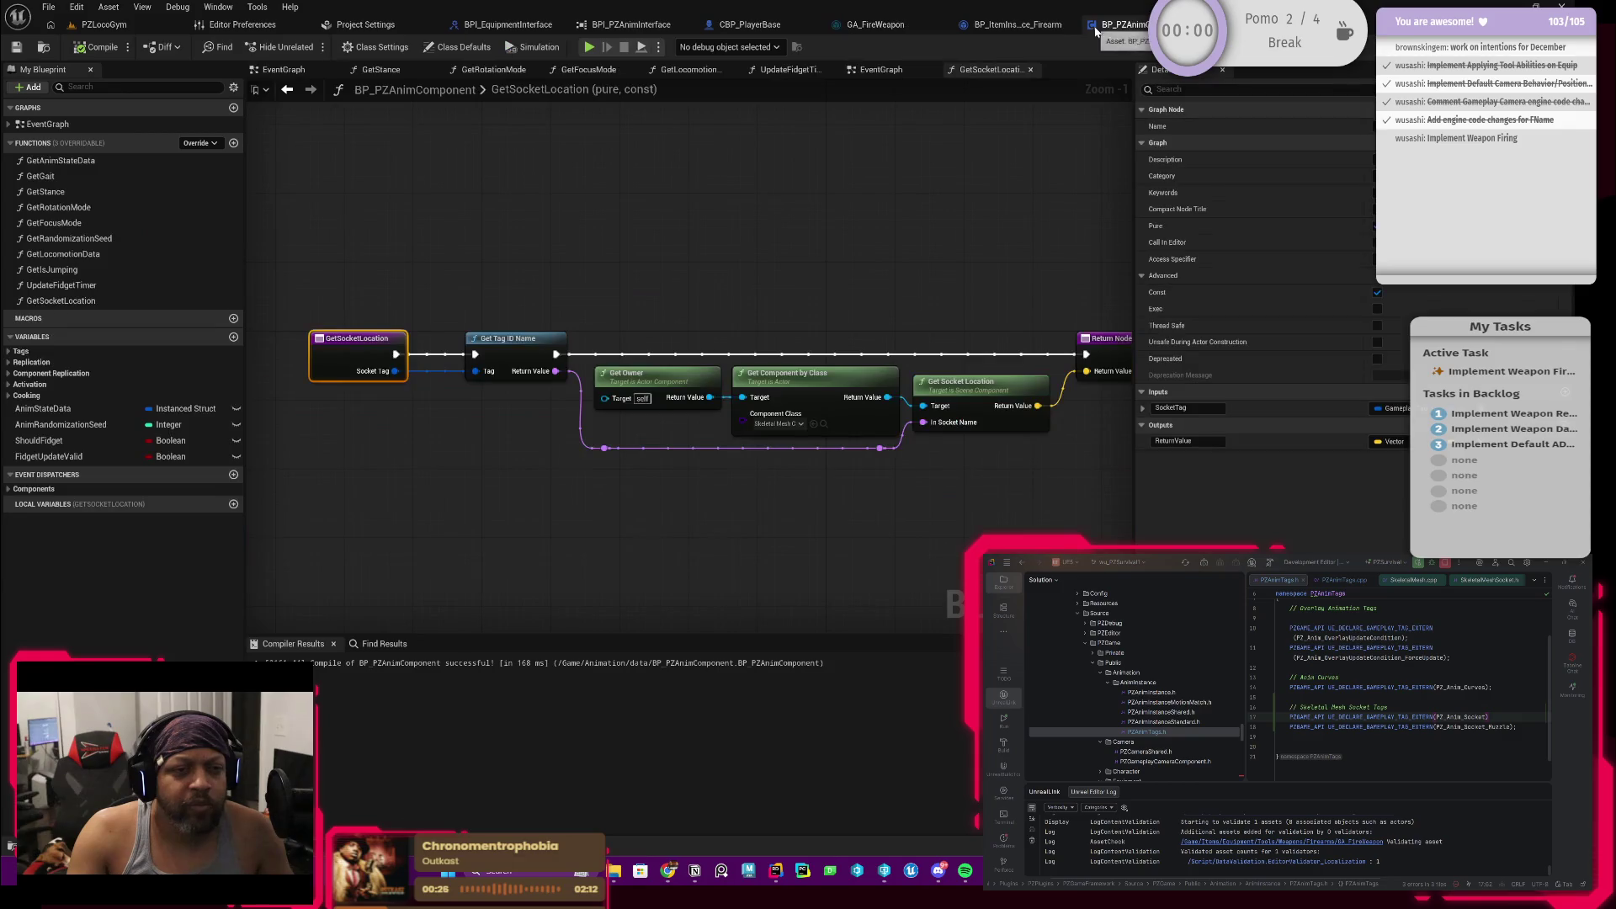
drag(825, 214, 800, 213)
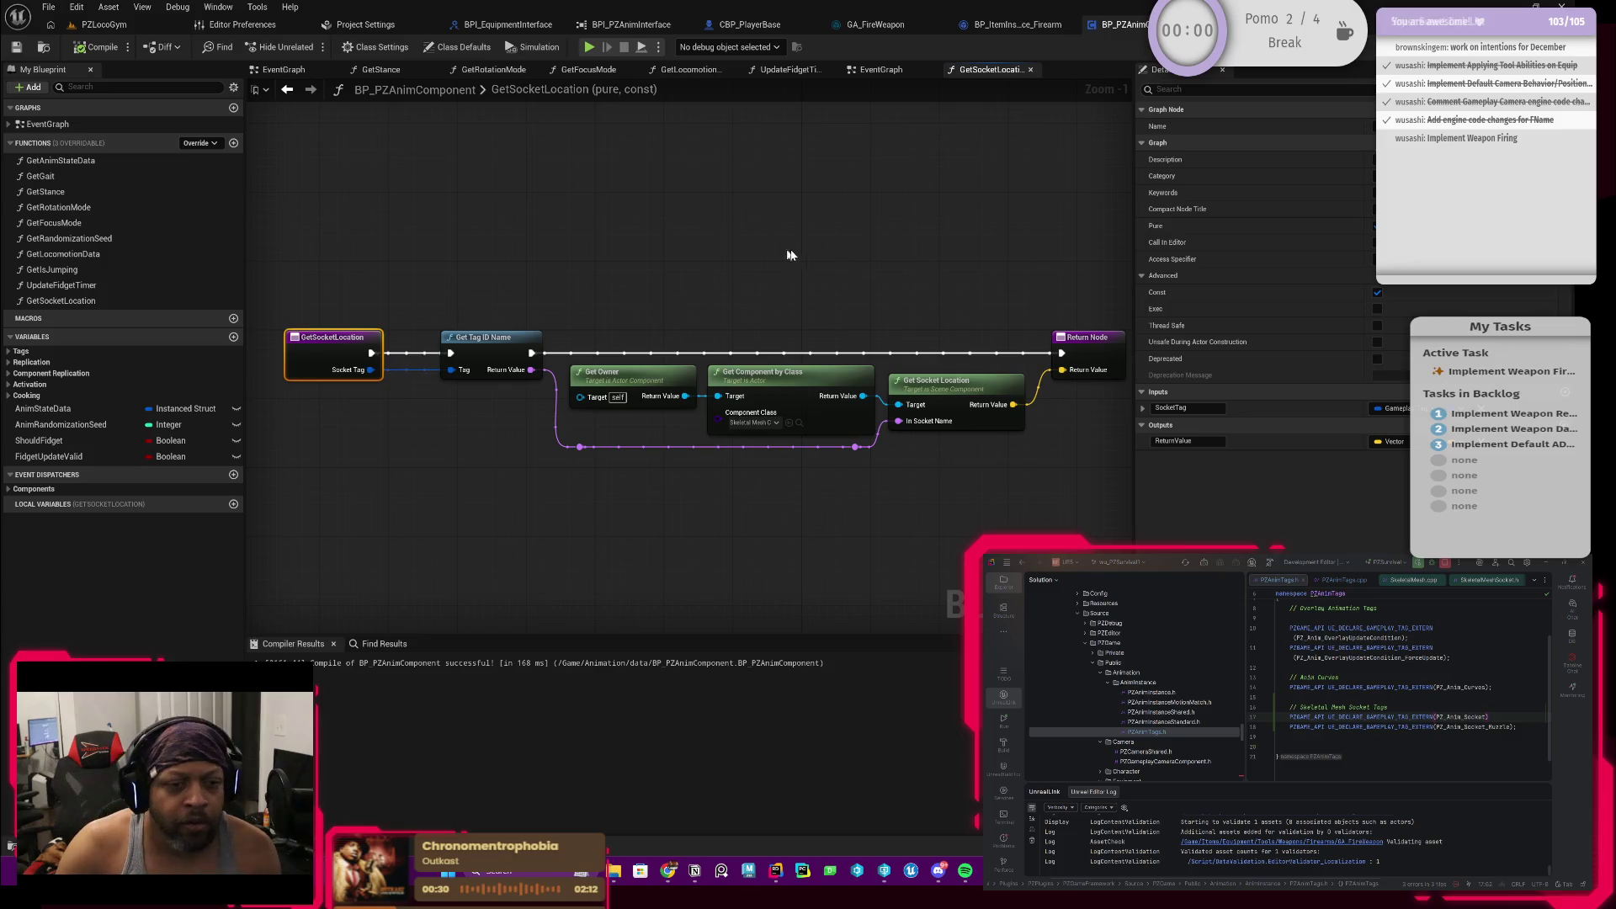
drag(823, 231, 806, 246)
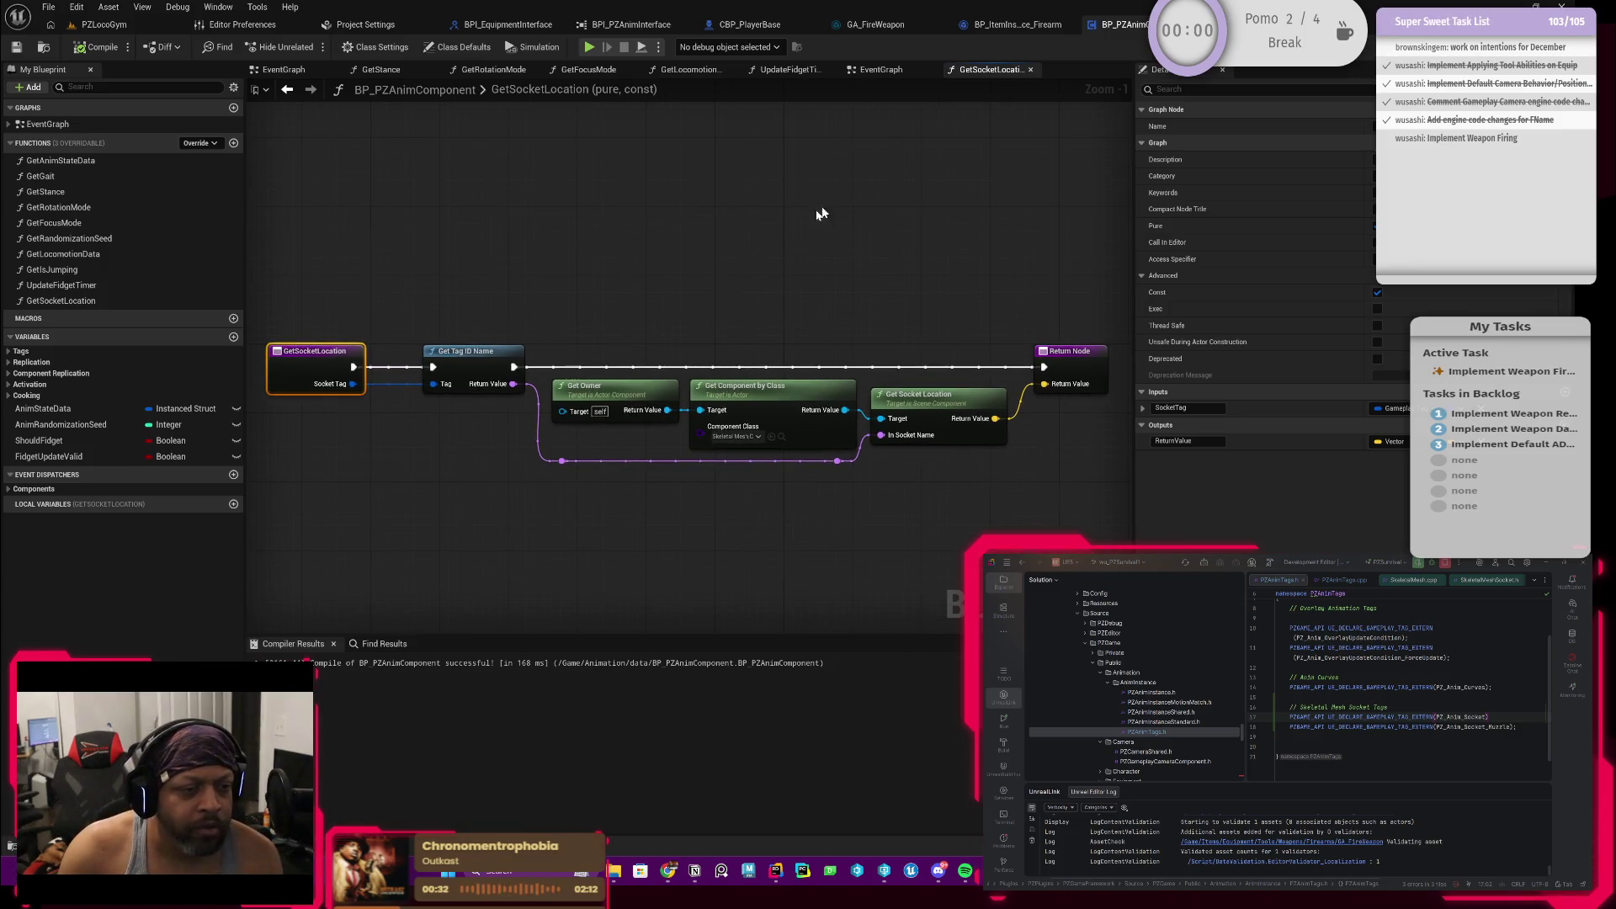
drag(736, 313, 766, 293)
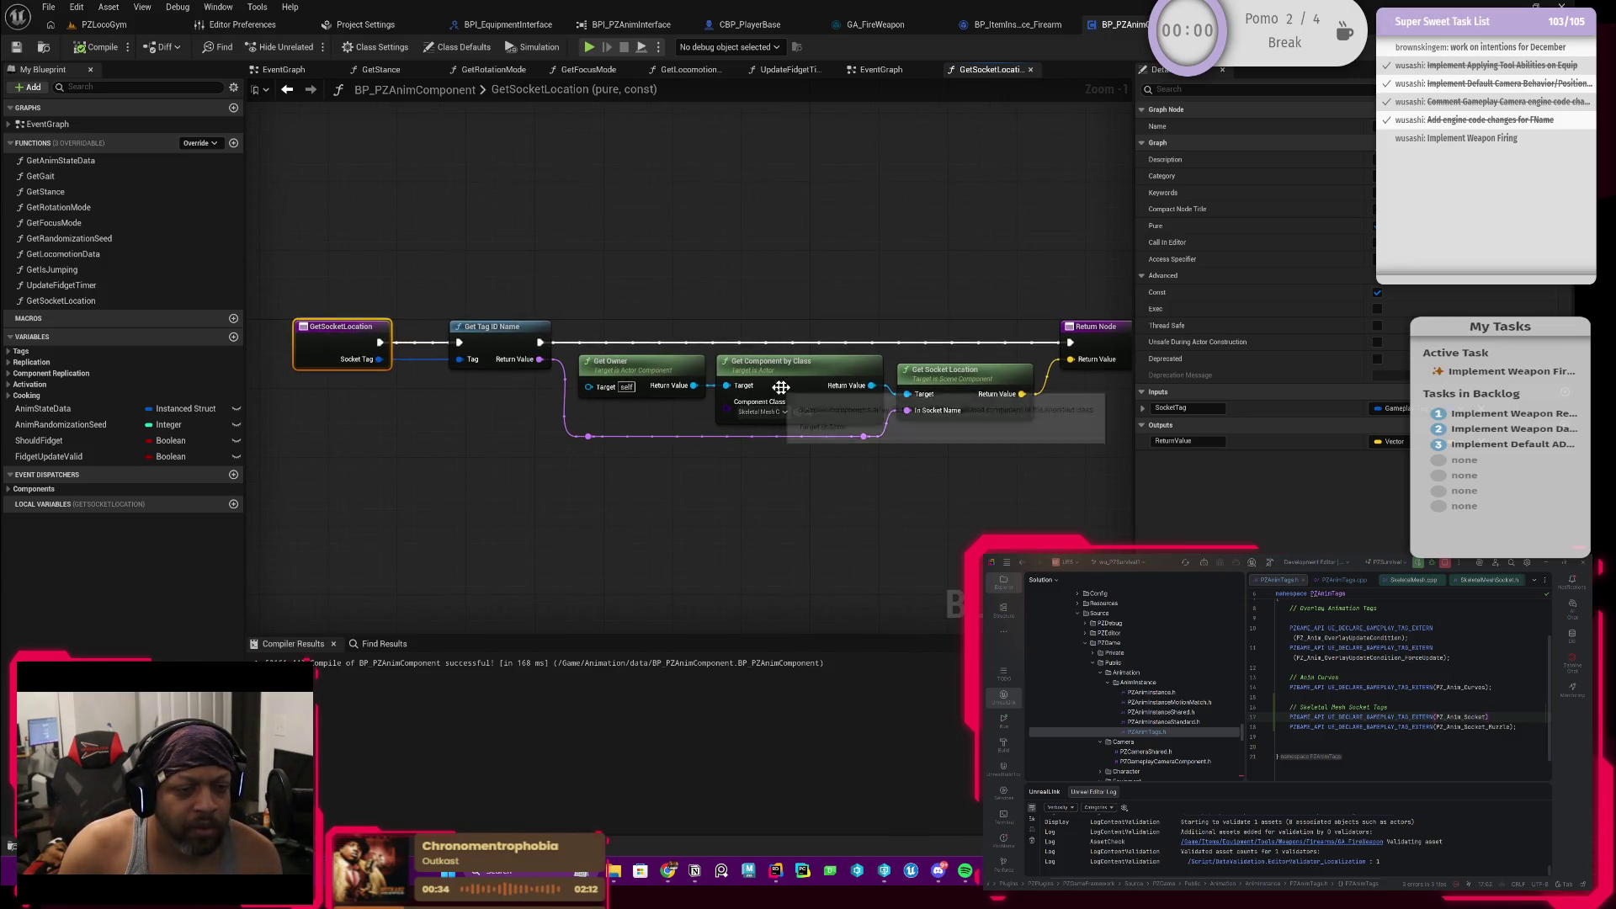
click(950, 384)
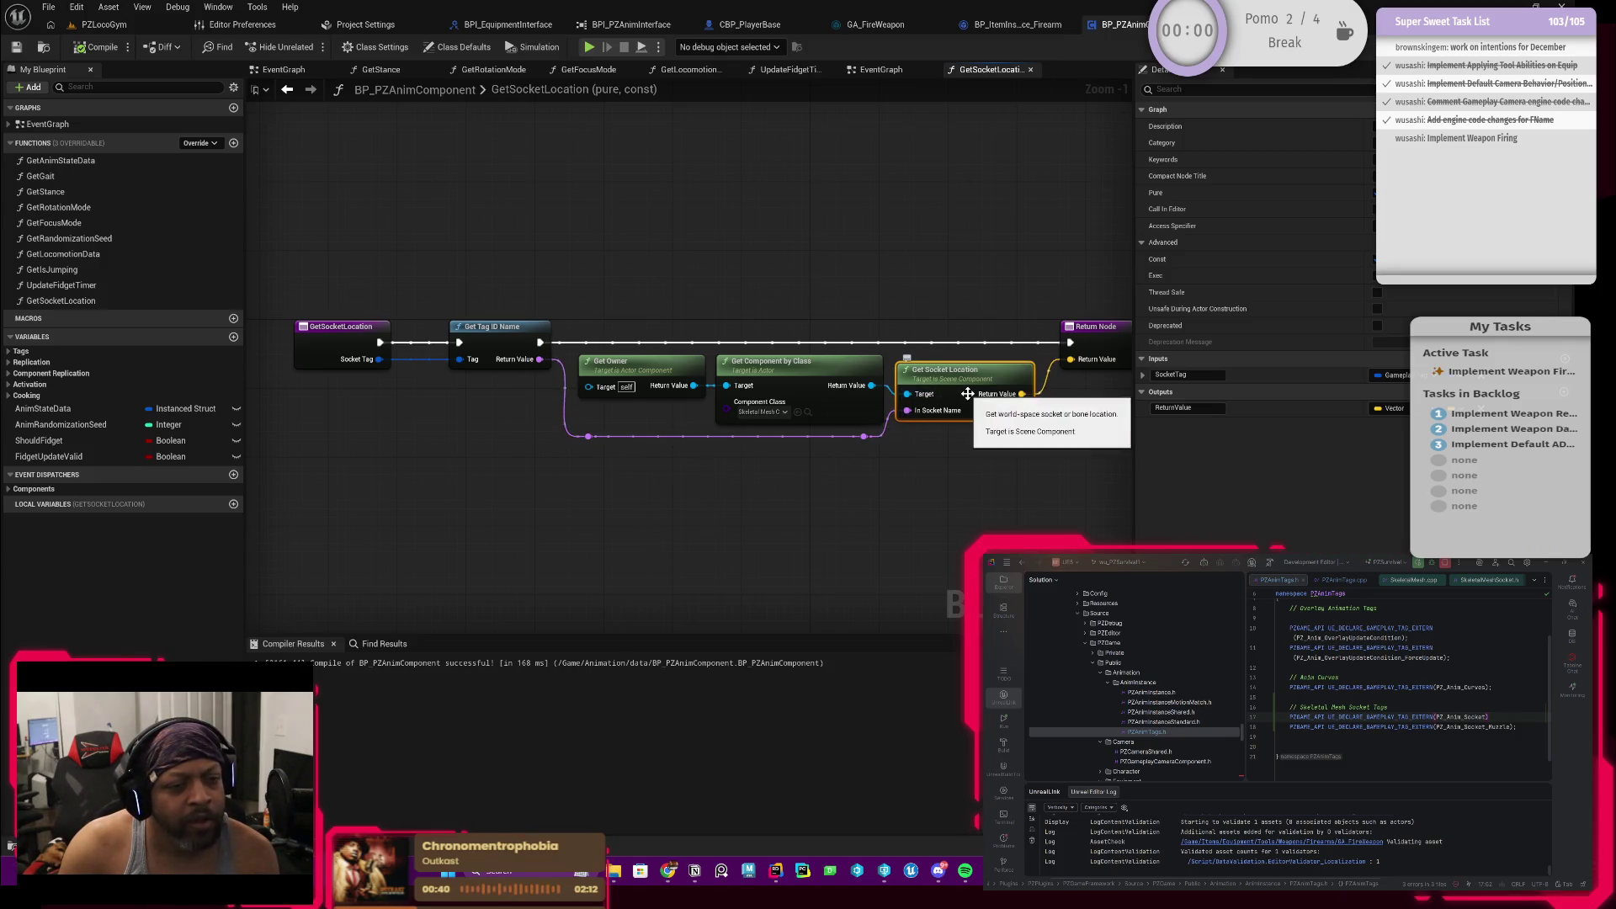
drag(963, 290, 893, 325)
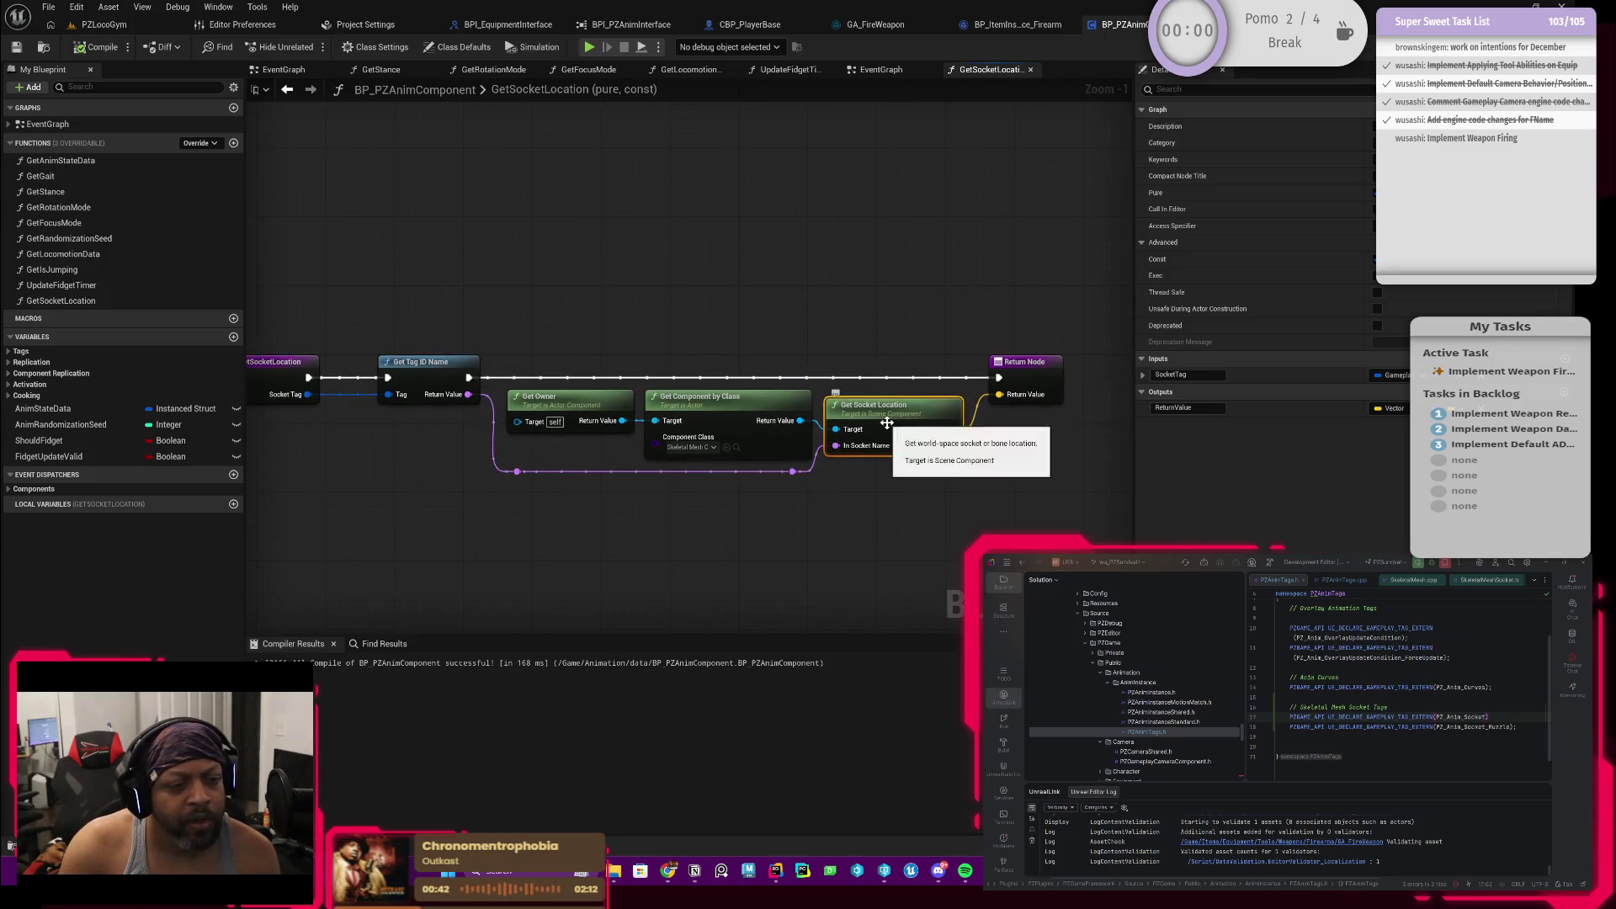
click(757, 413)
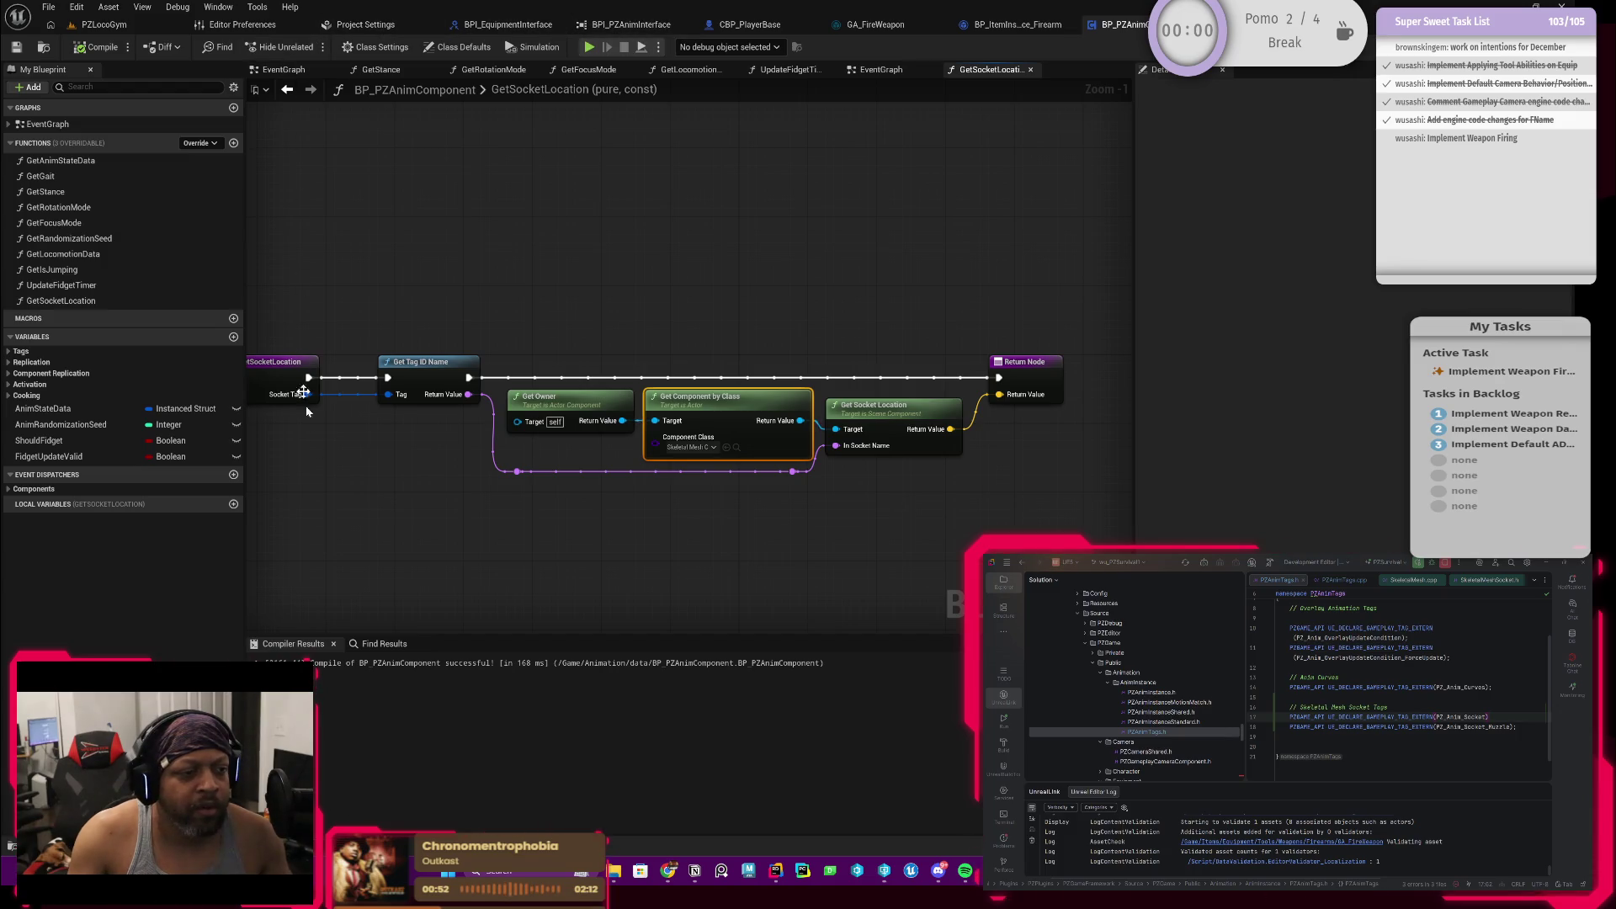
drag(494, 497, 676, 460)
scroll(685, 455, down, 2)
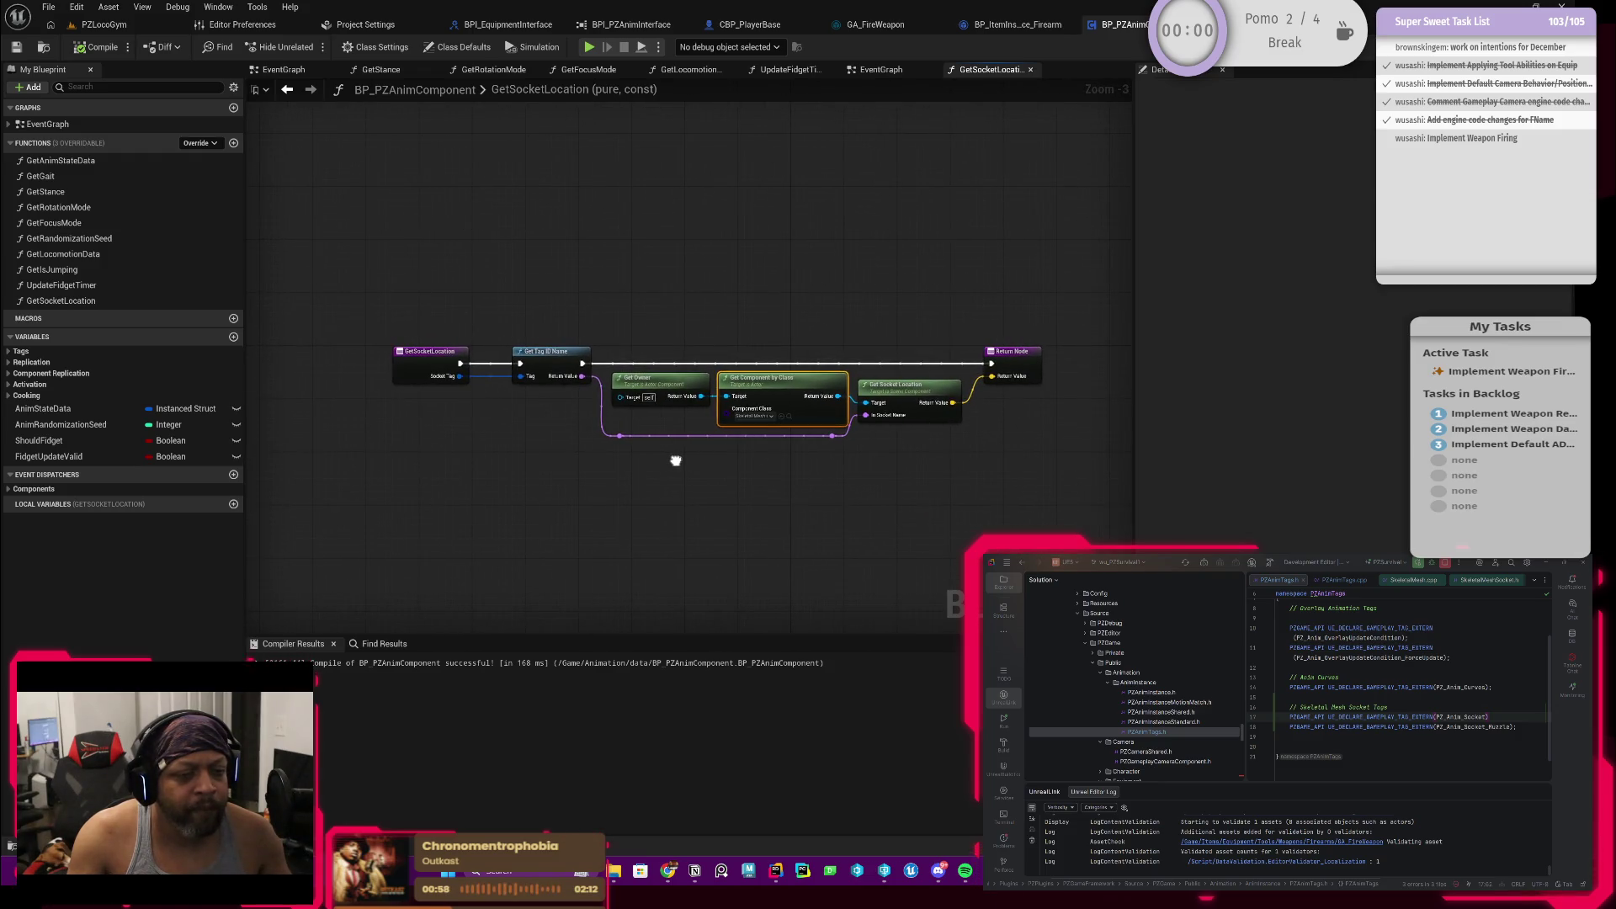
scroll(762, 419, up, 3)
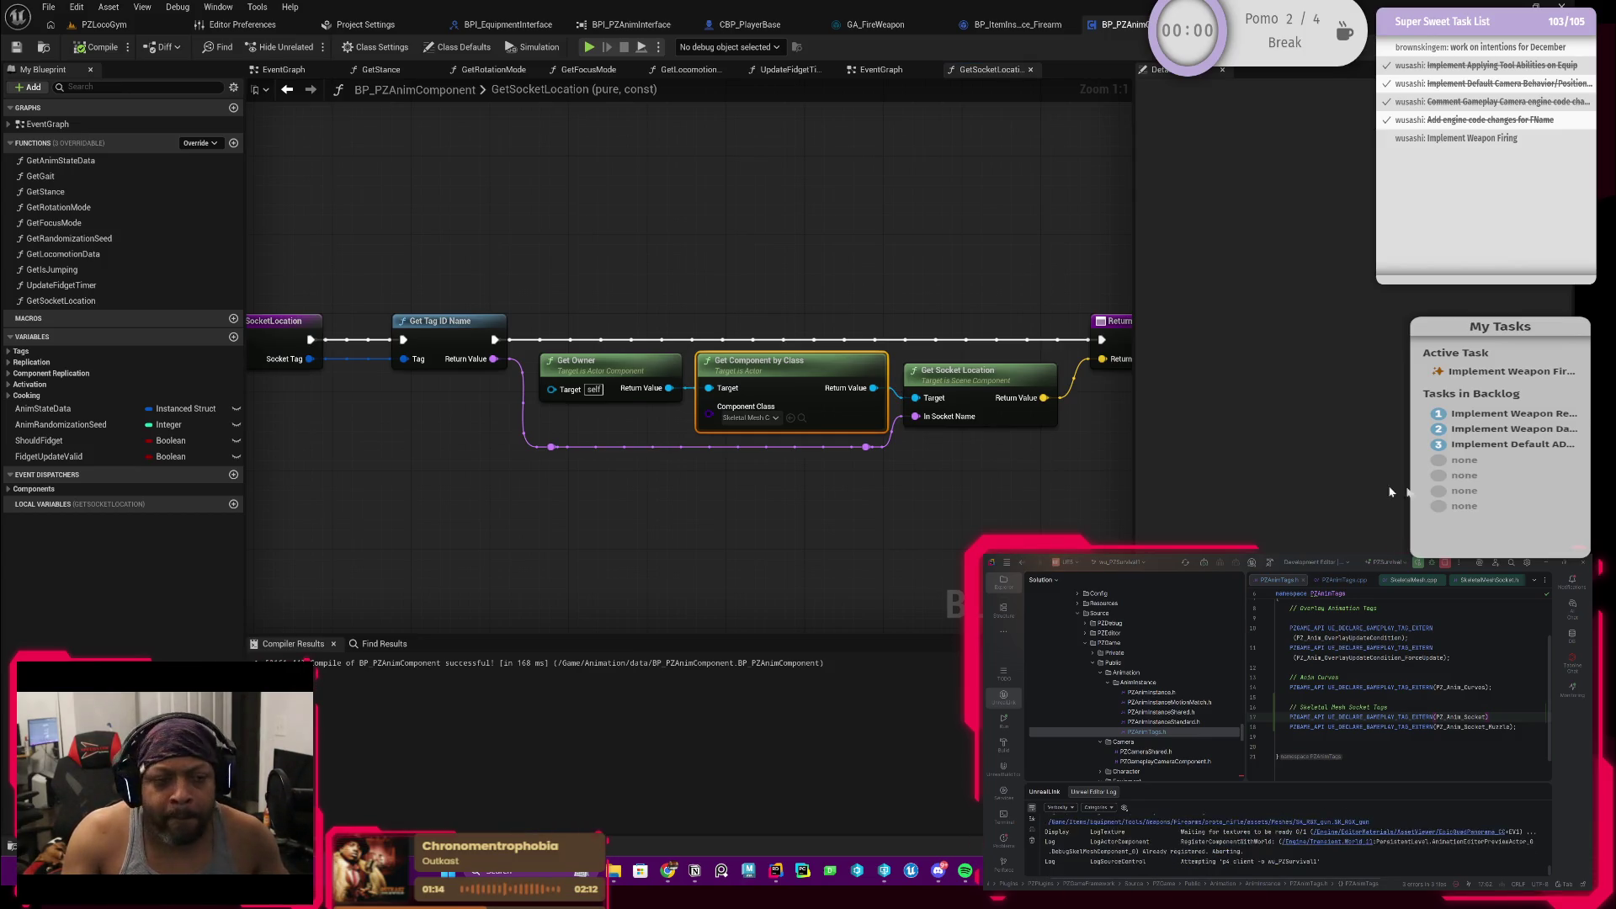
click(1339, 25)
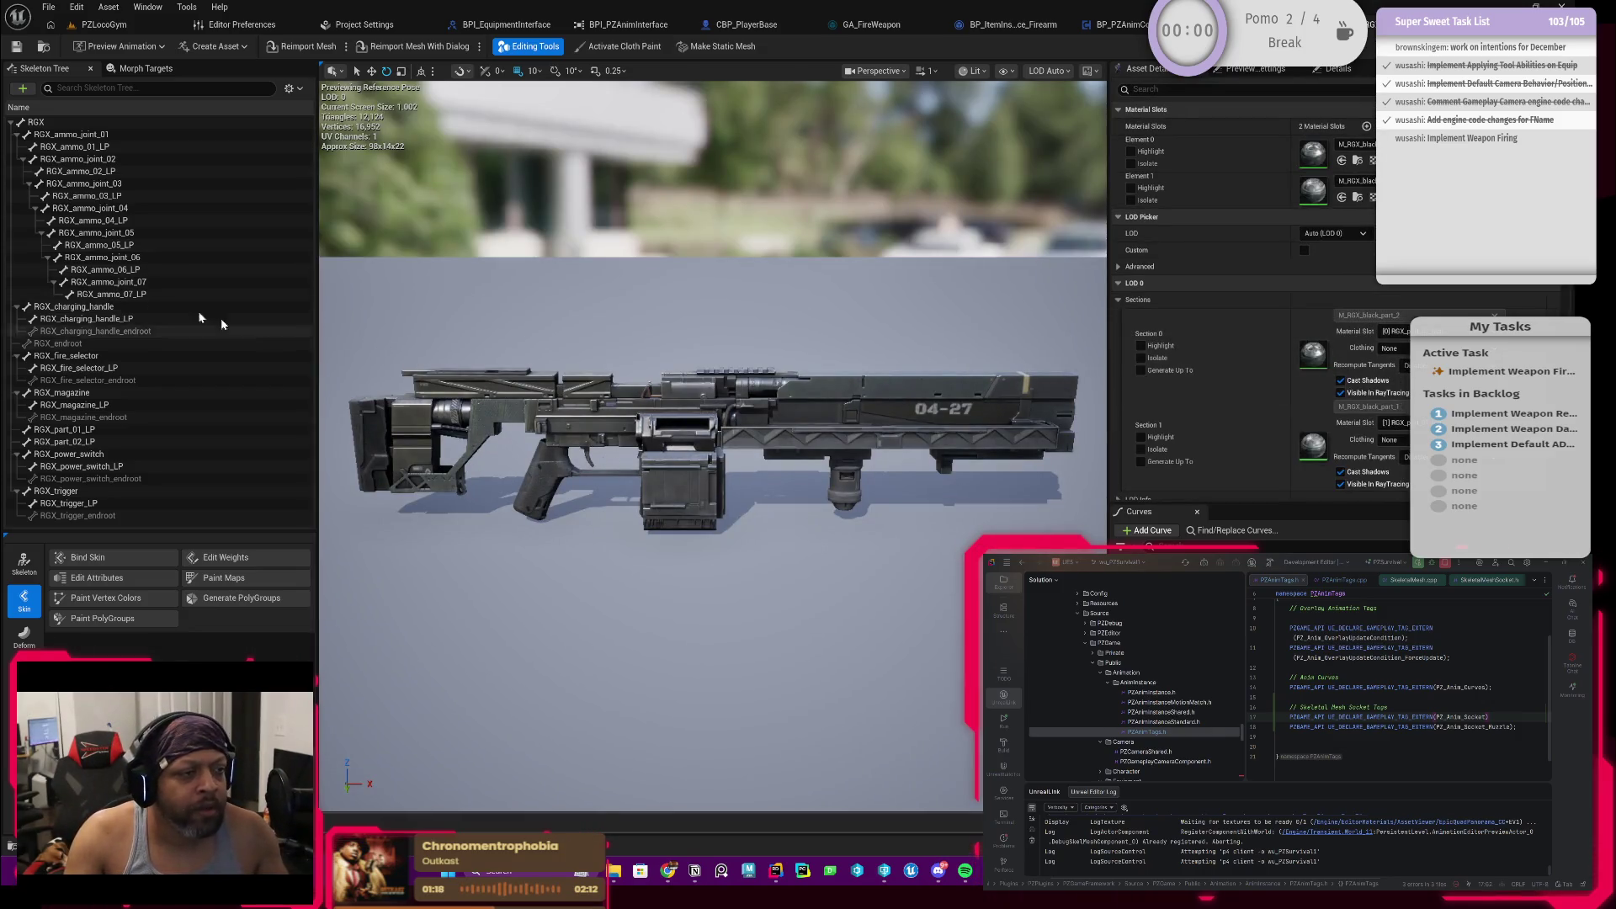
text(mu)
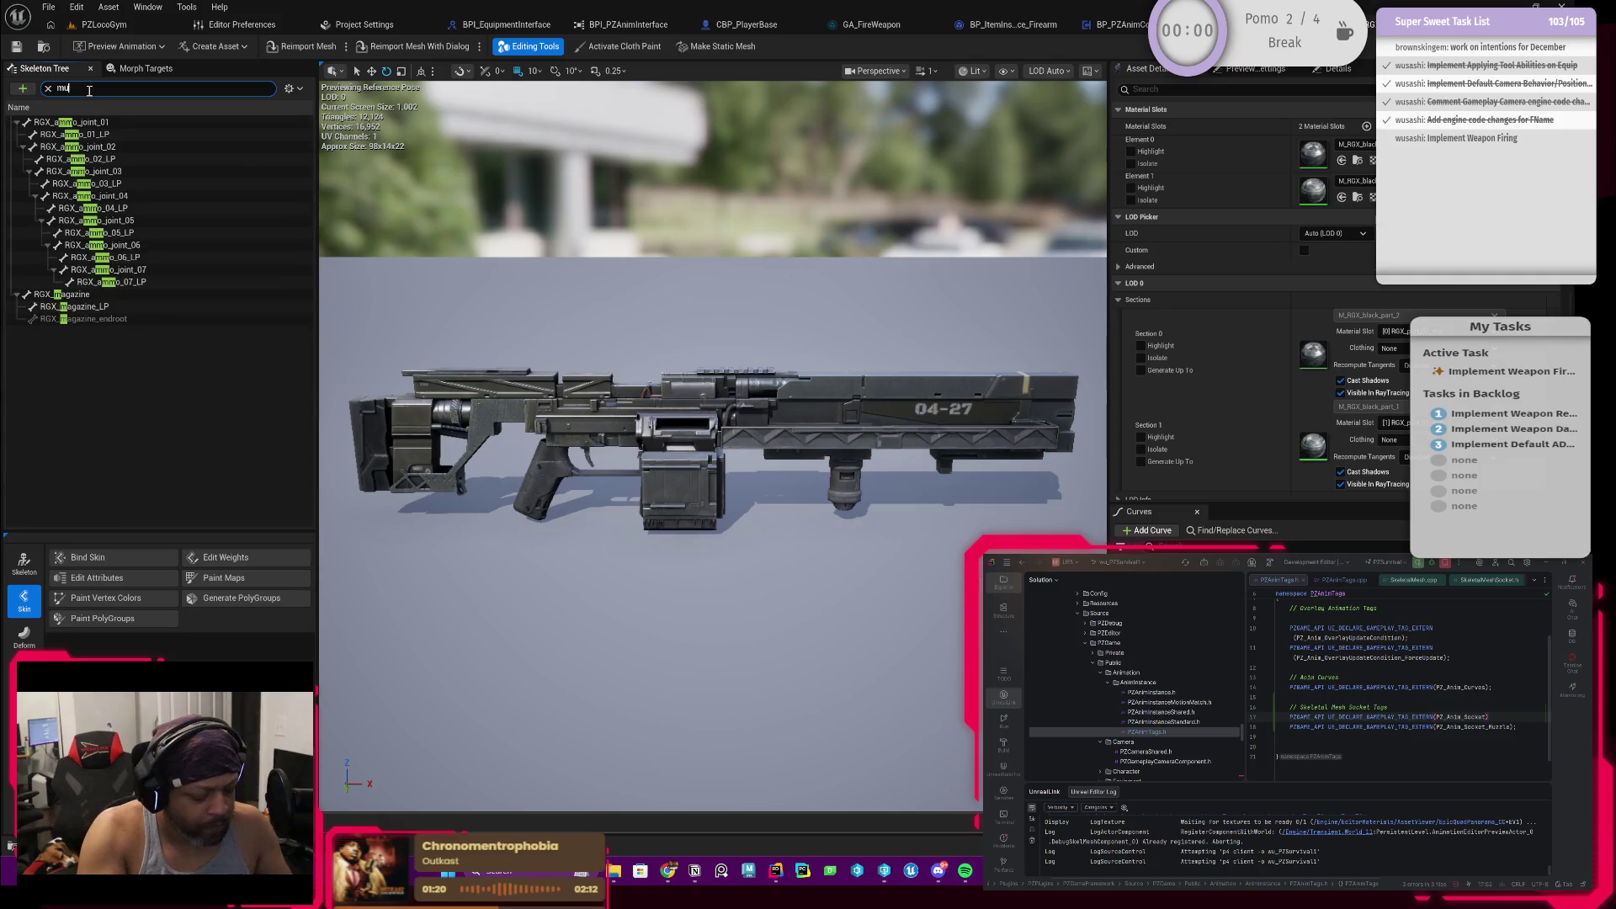
text(z)
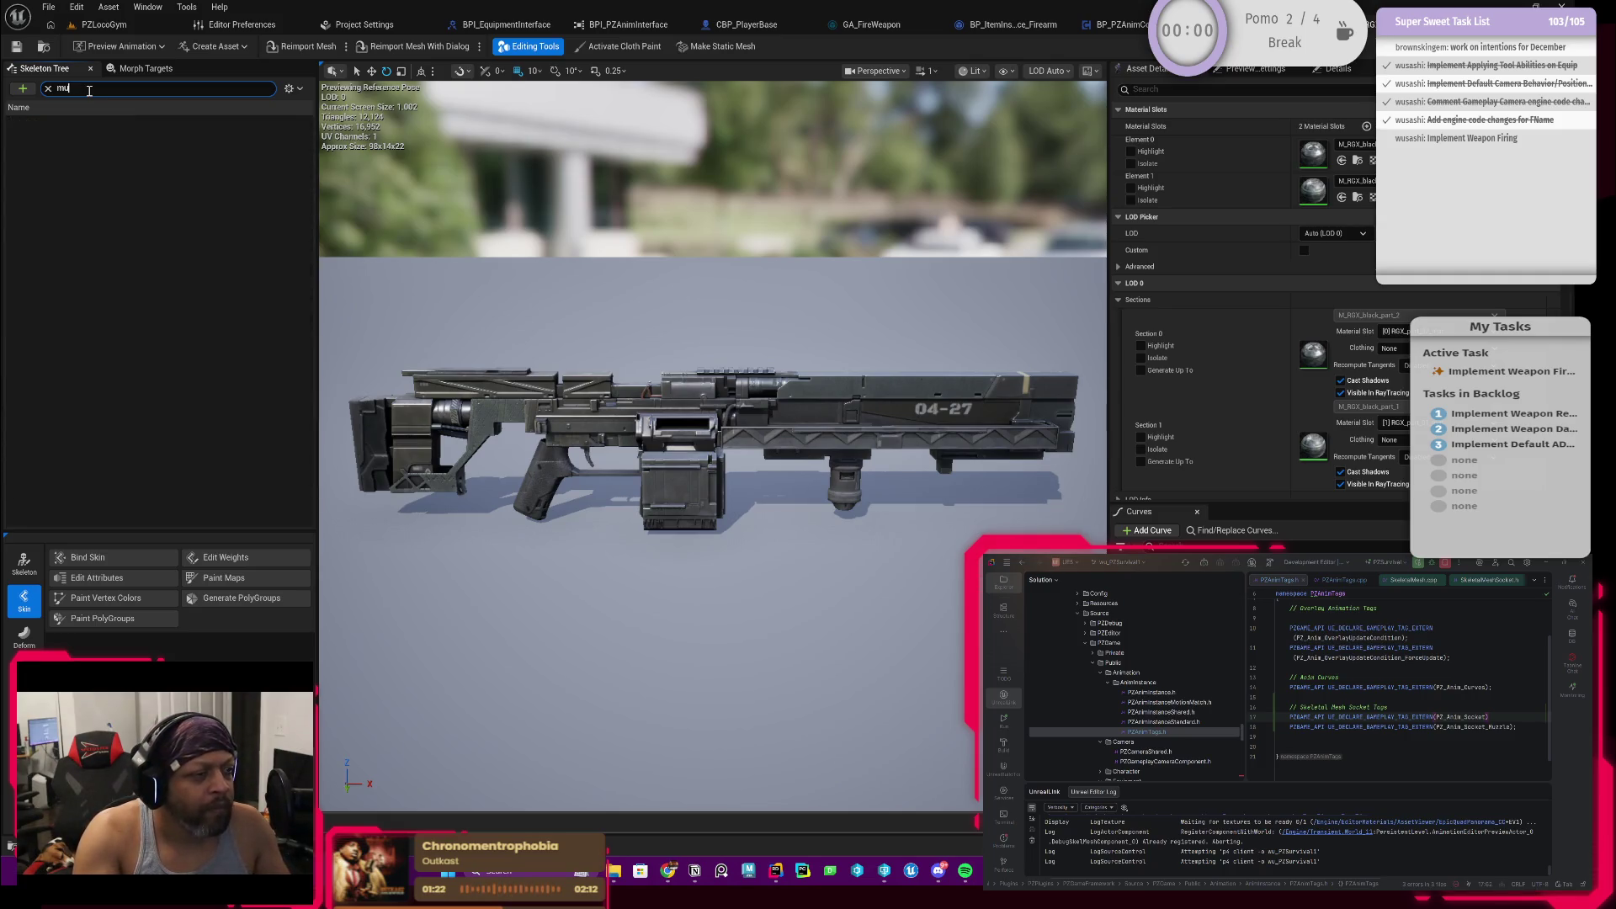
Step: Clear the skeleton filter, enable Show > Bones and orbit the rifle to inspect its bone layout
key(BackSpace)
key(BackSpace)
key(BackSpace)
mouse_move(674, 515)
mouse_down()
mouse_move(657, 606)
mouse_move(757, 594)
mouse_move(707, 531)
mouse_up()
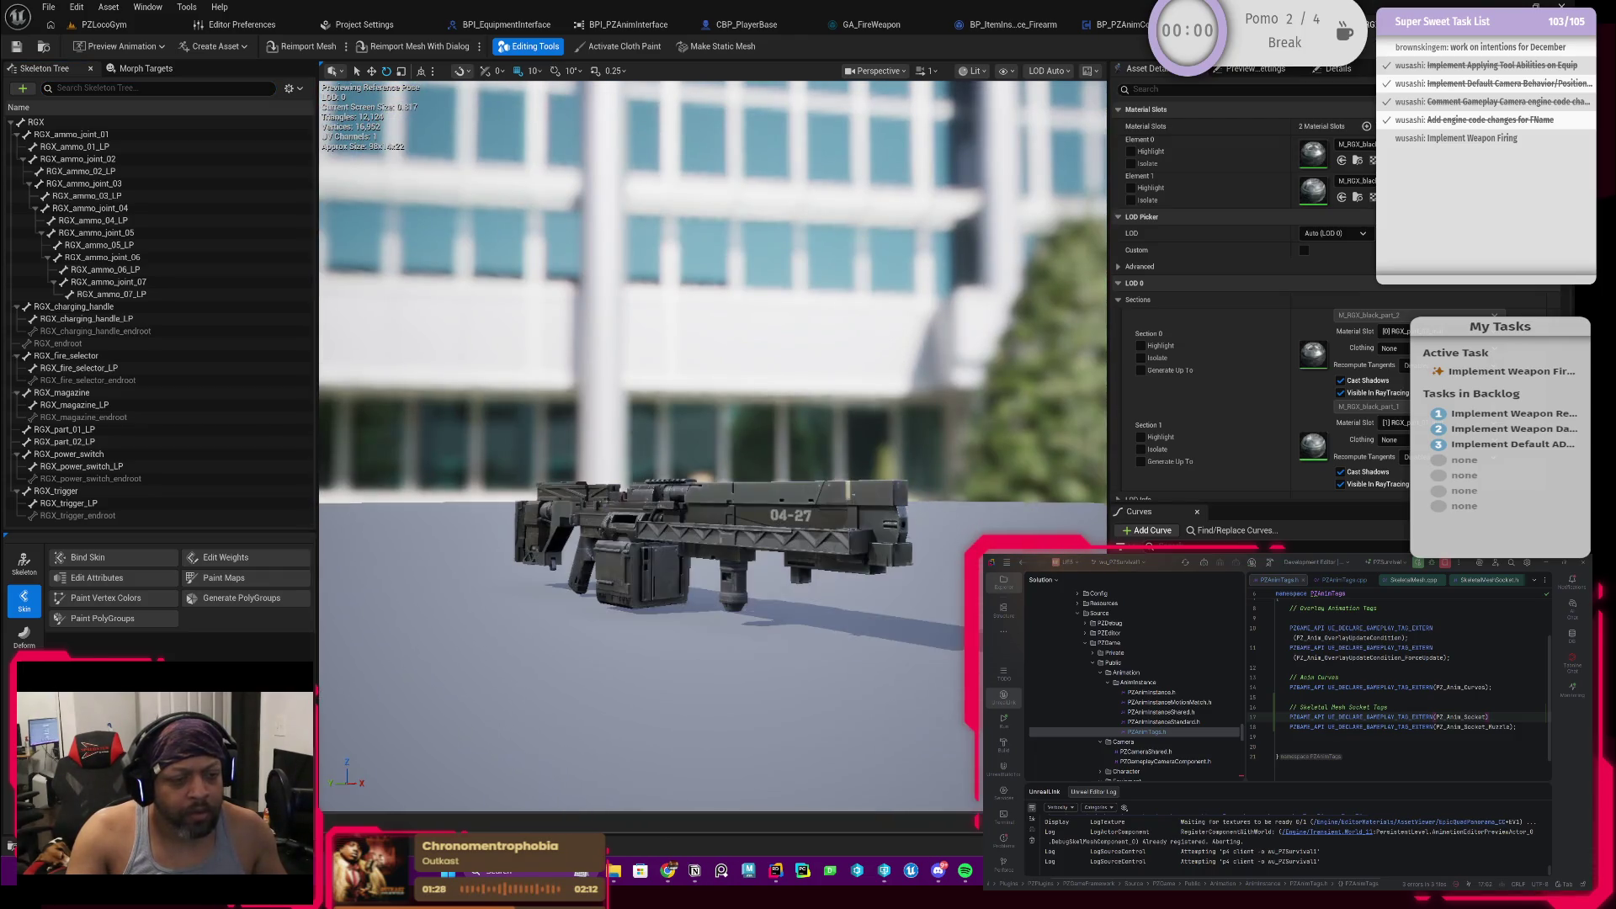
scroll(842, 507, up, 2)
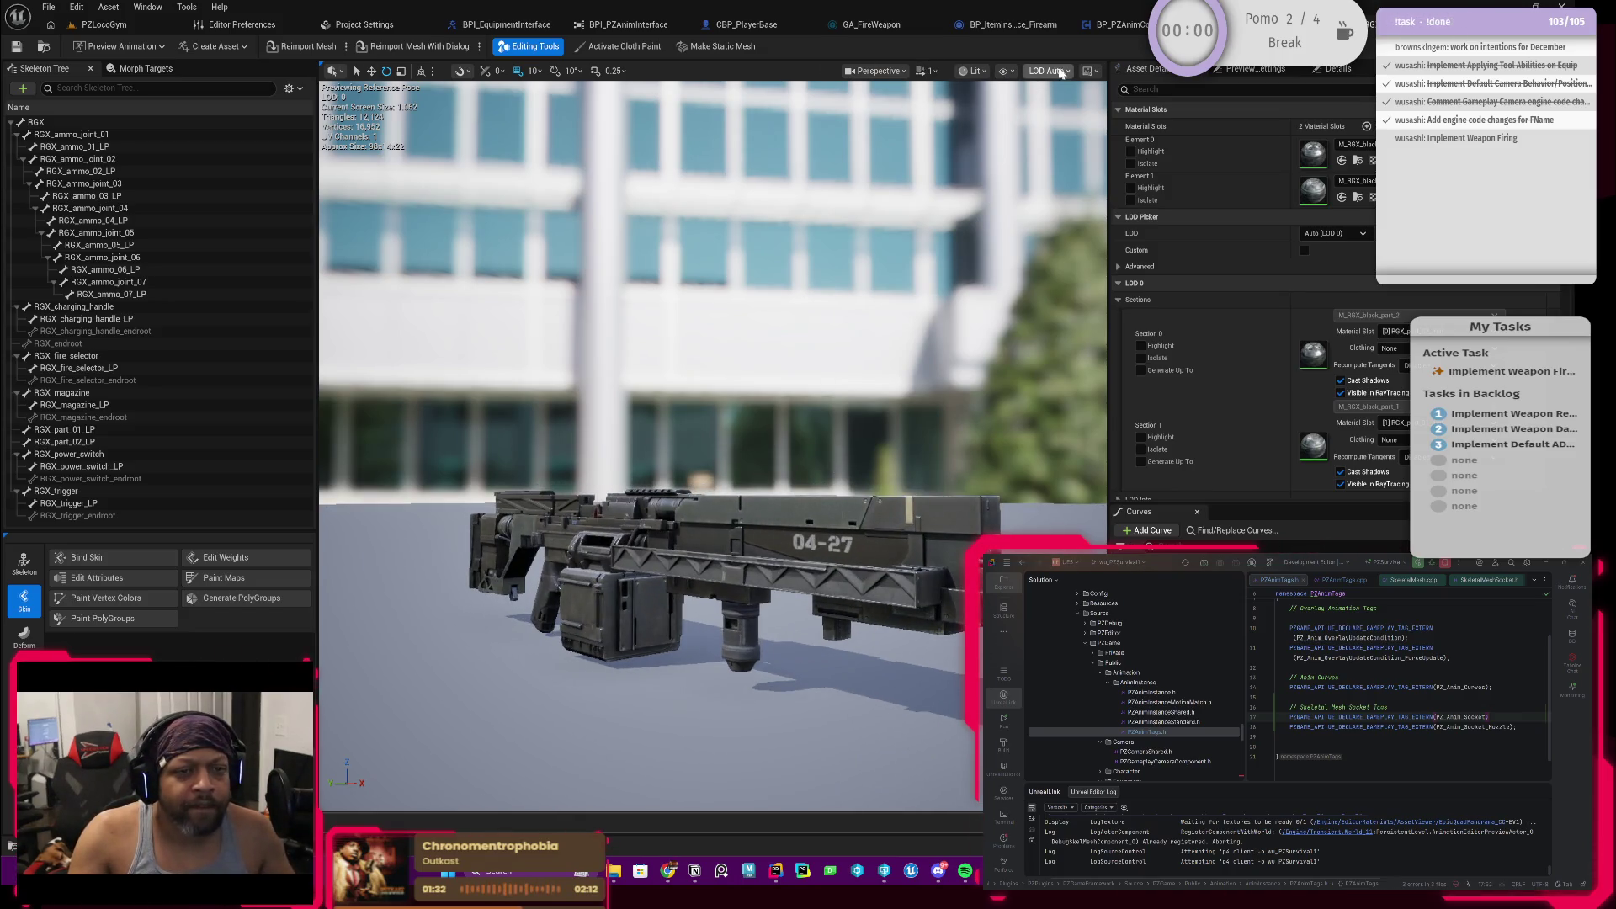
click(1007, 73)
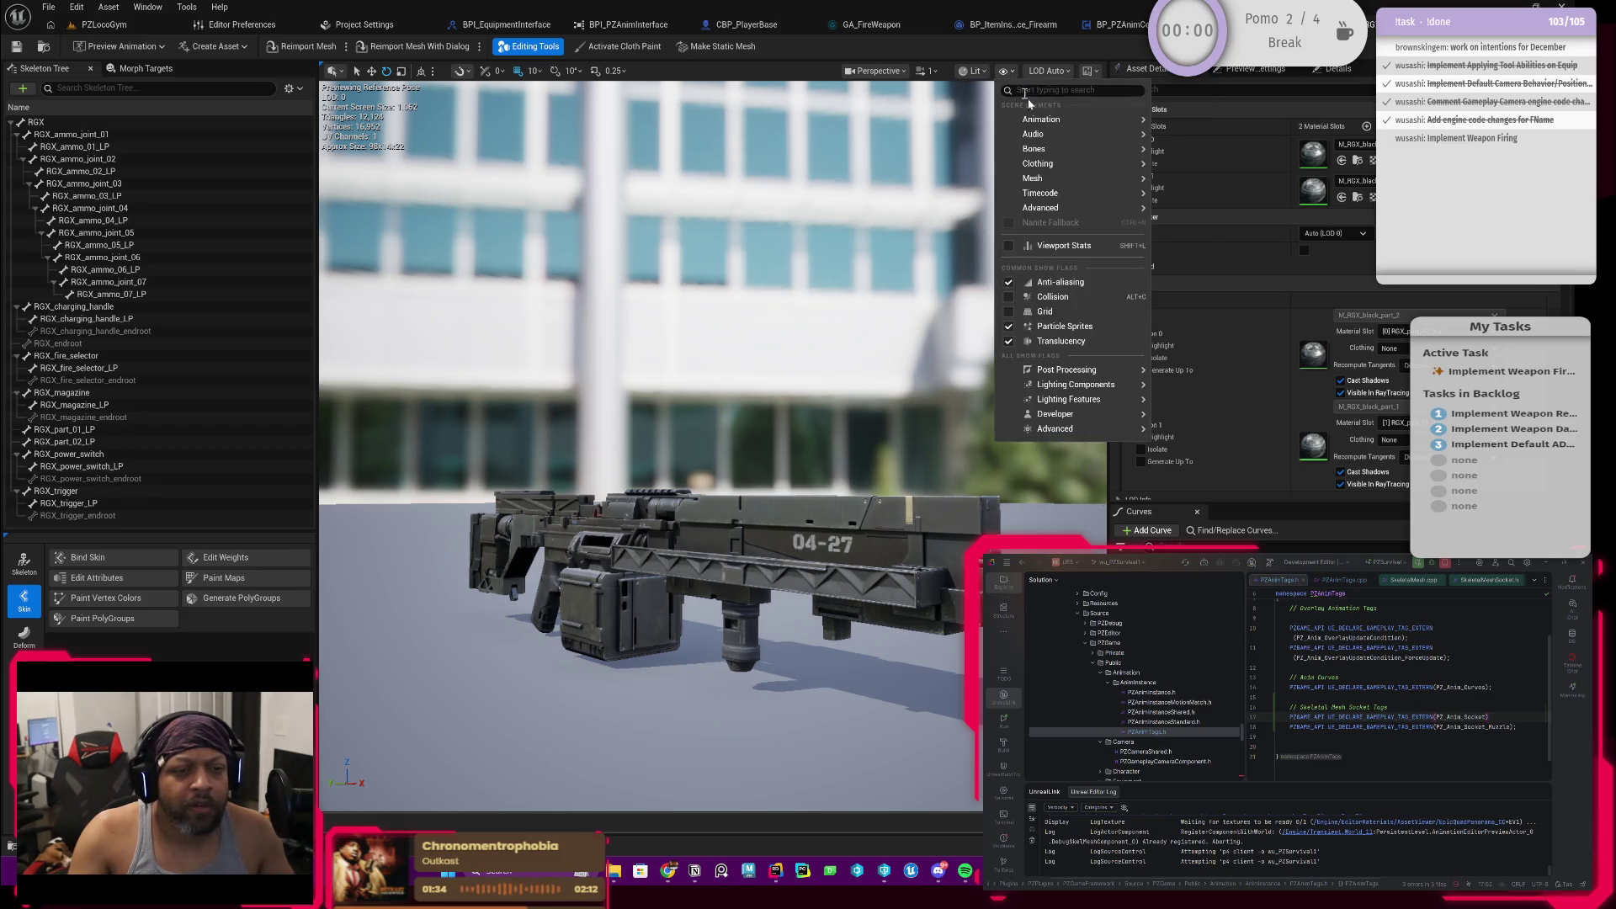
mouse_move(1037, 149)
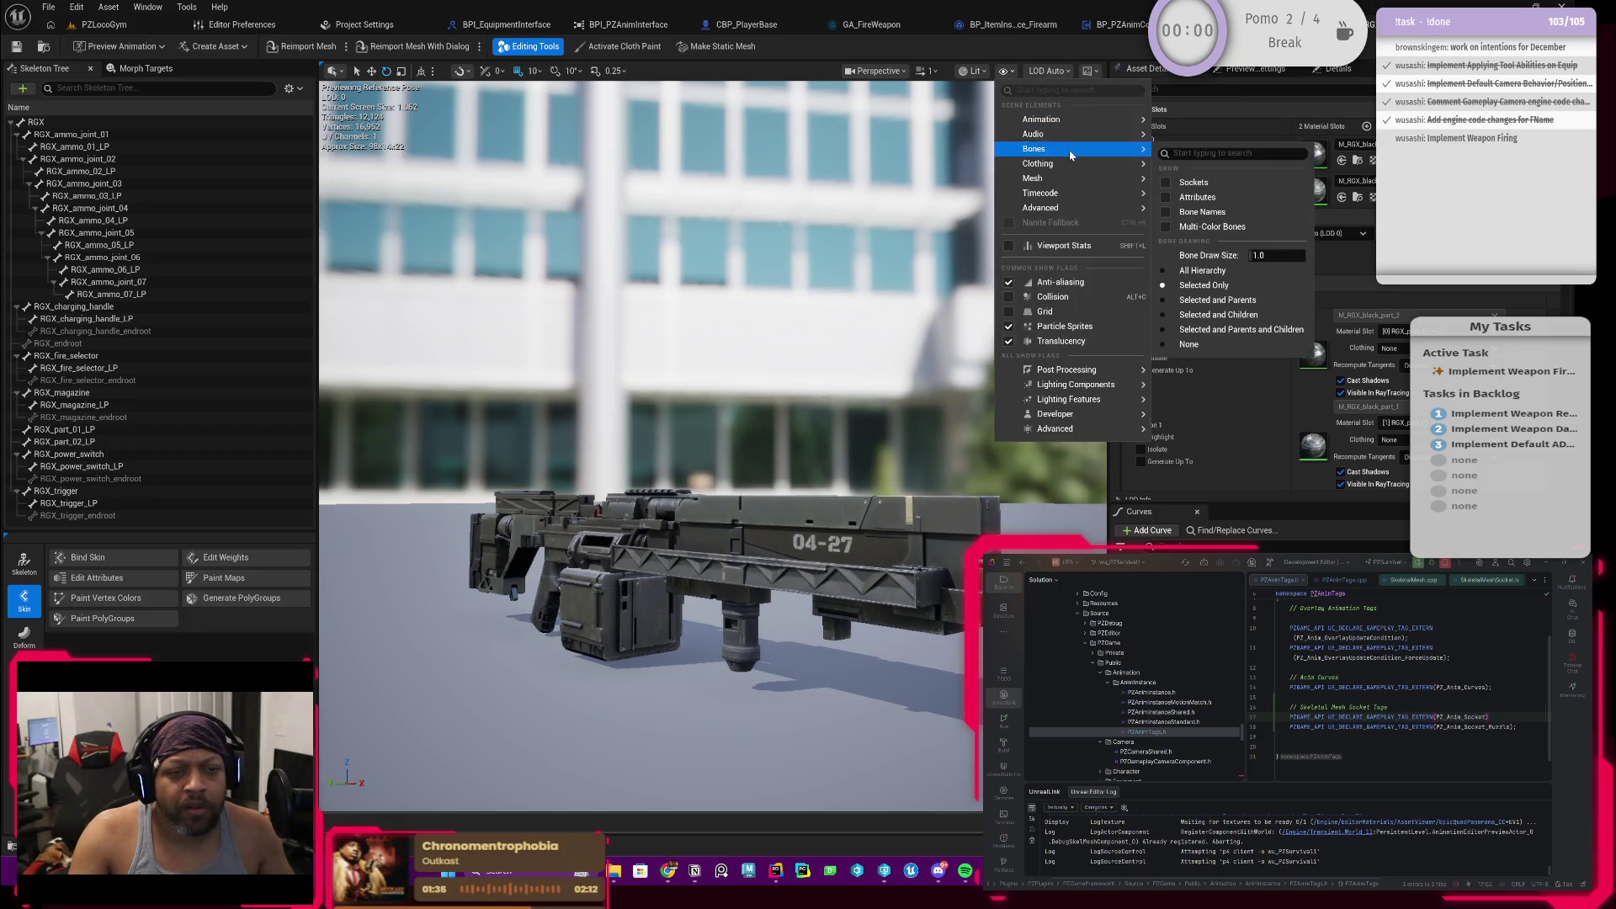
click(1204, 269)
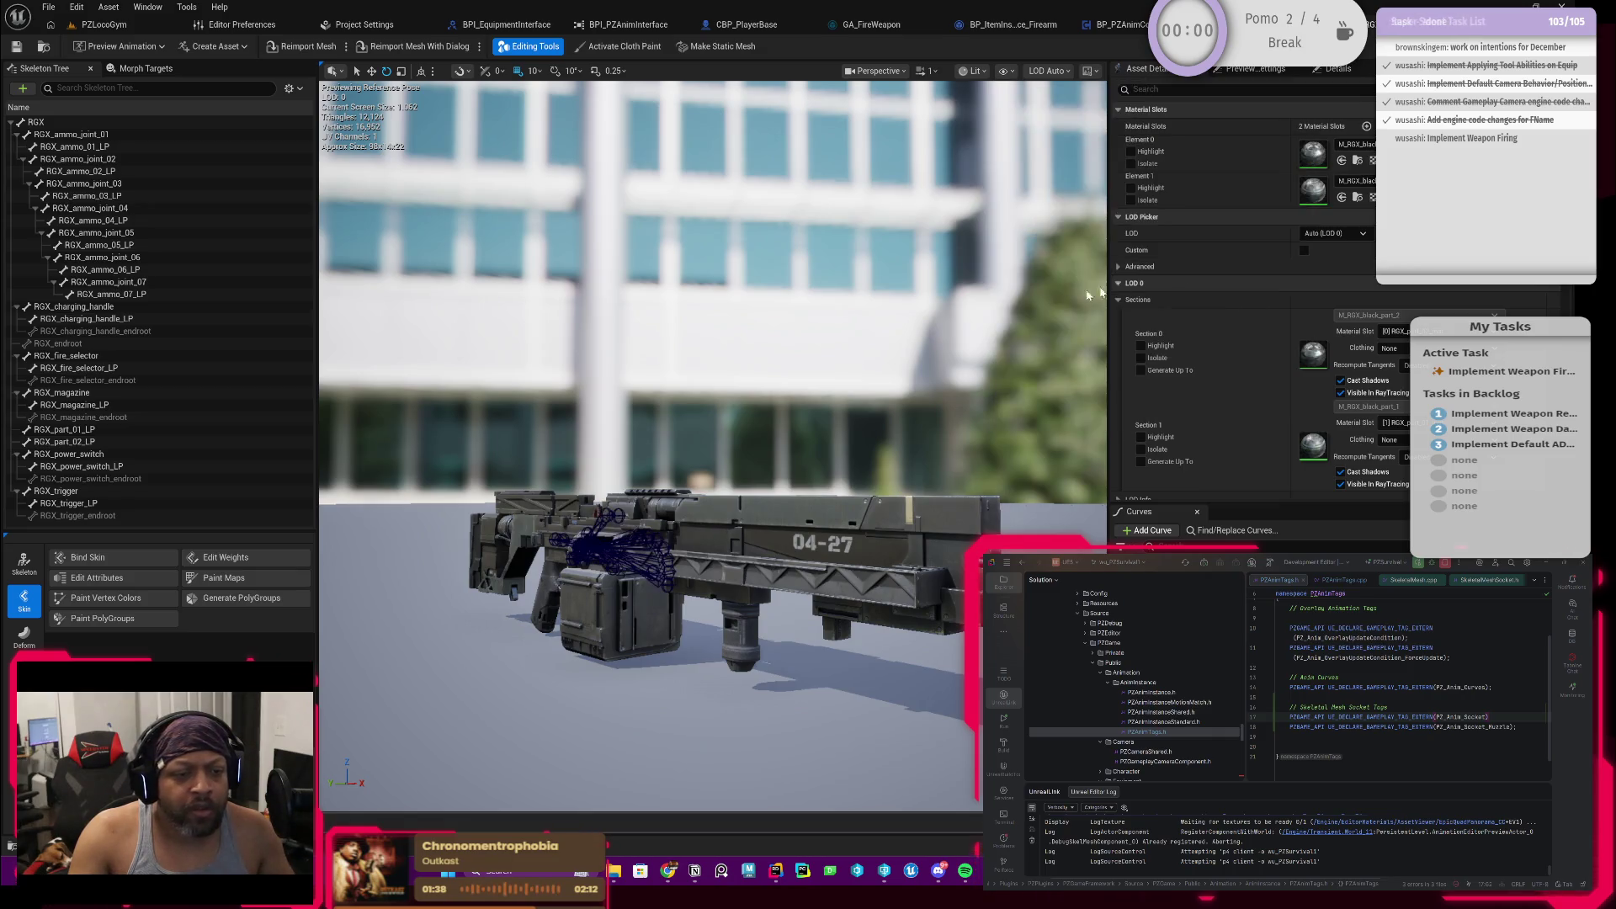
drag(708, 379, 758, 379)
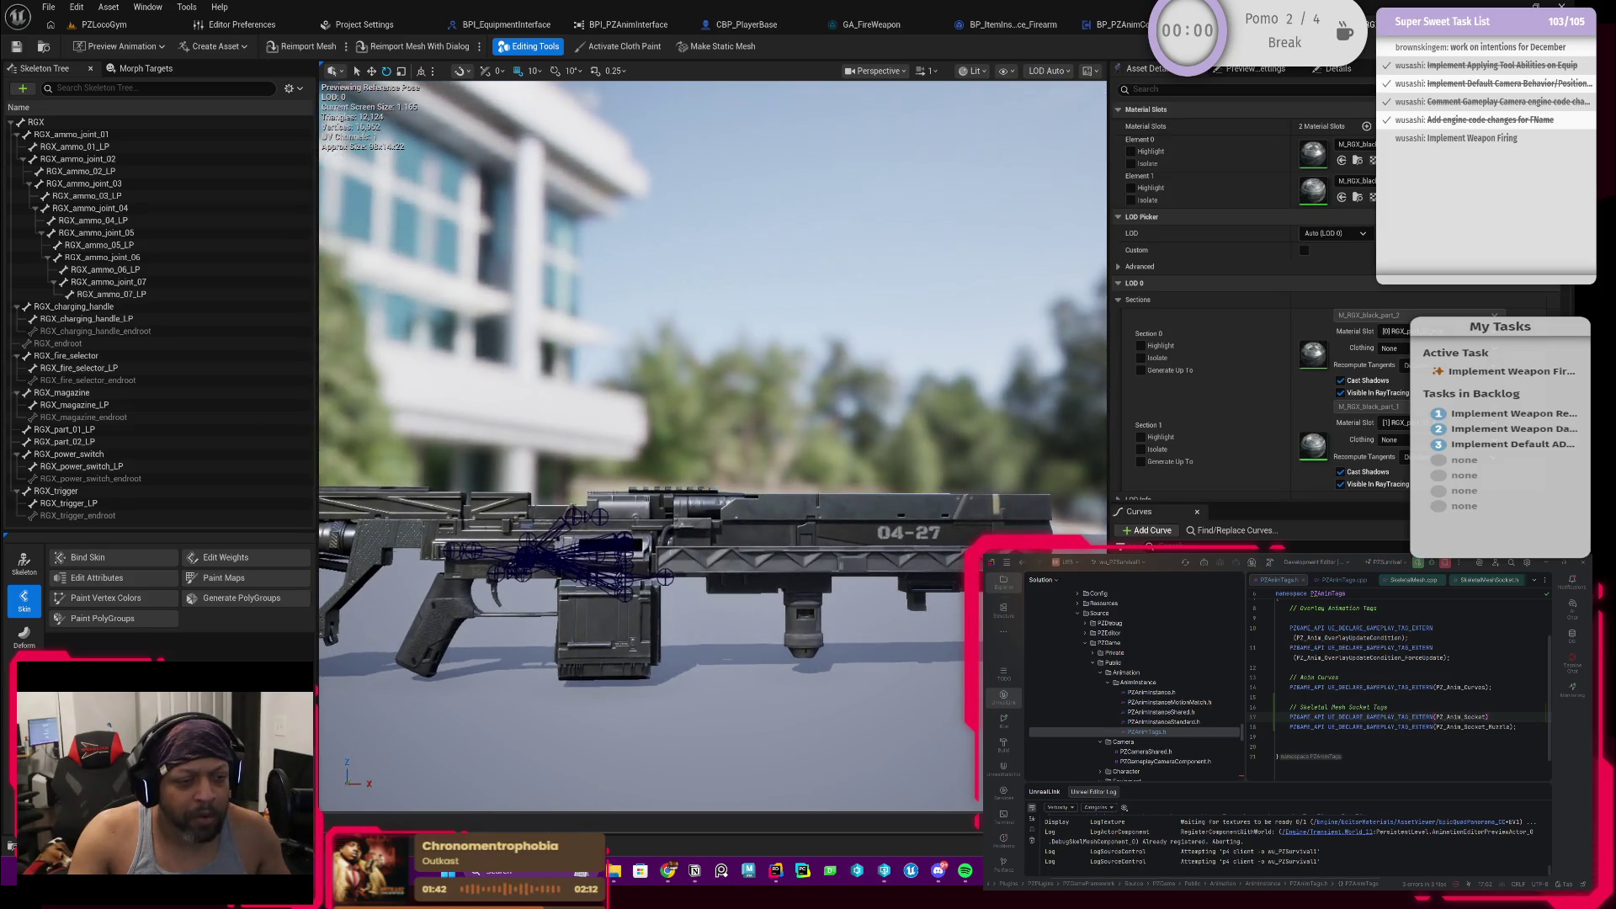
scroll(642, 389, up, 5)
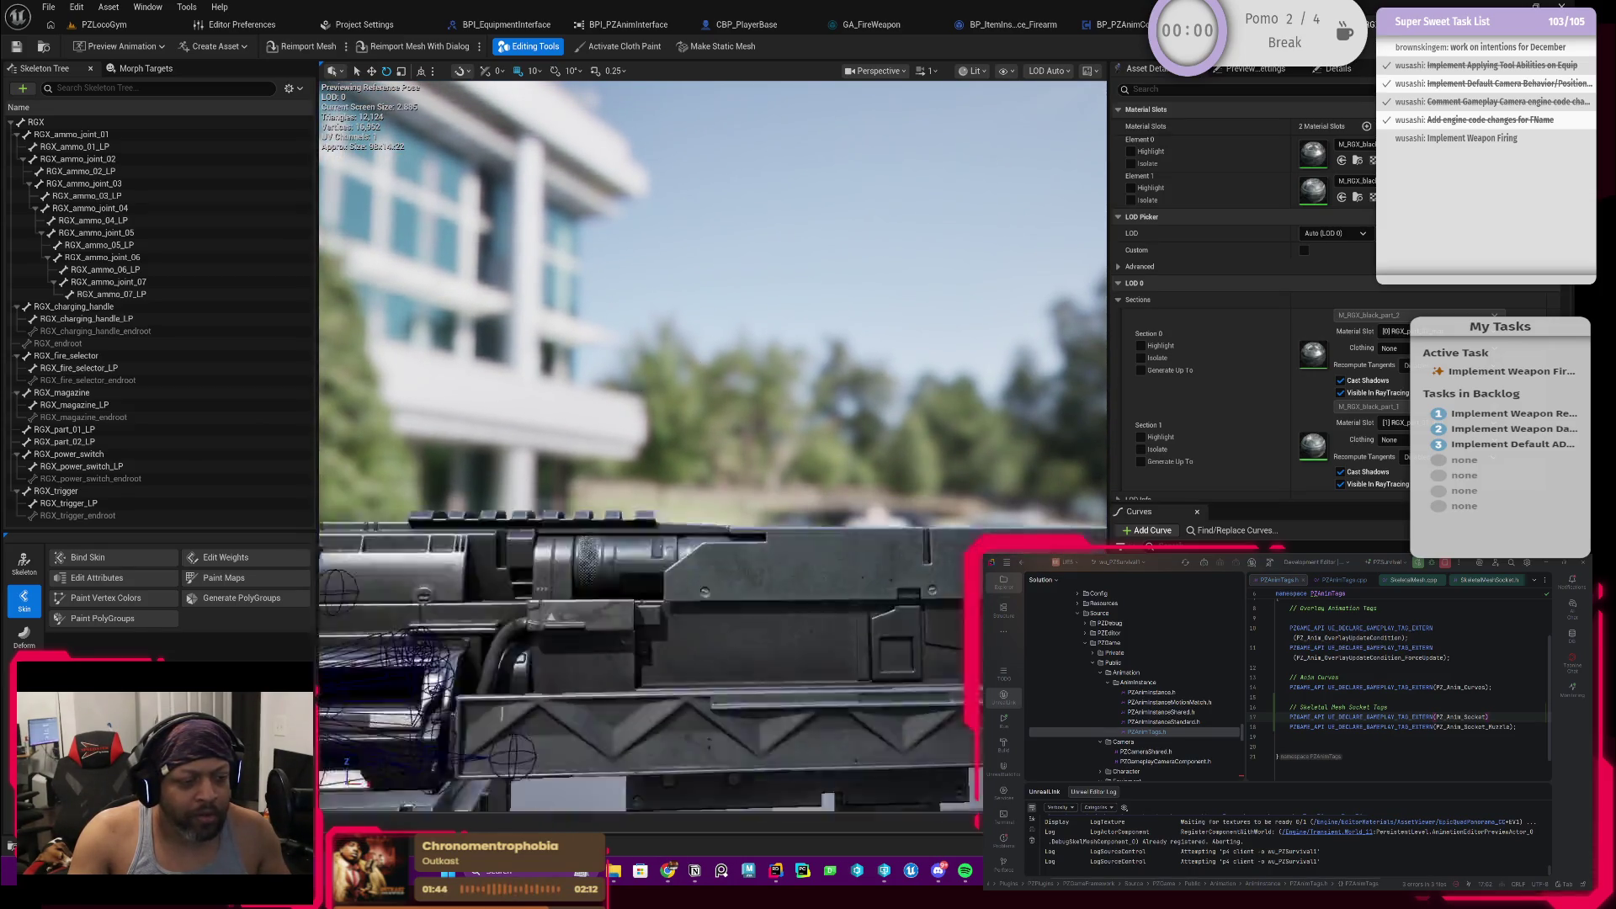
drag(708, 569, 707, 315)
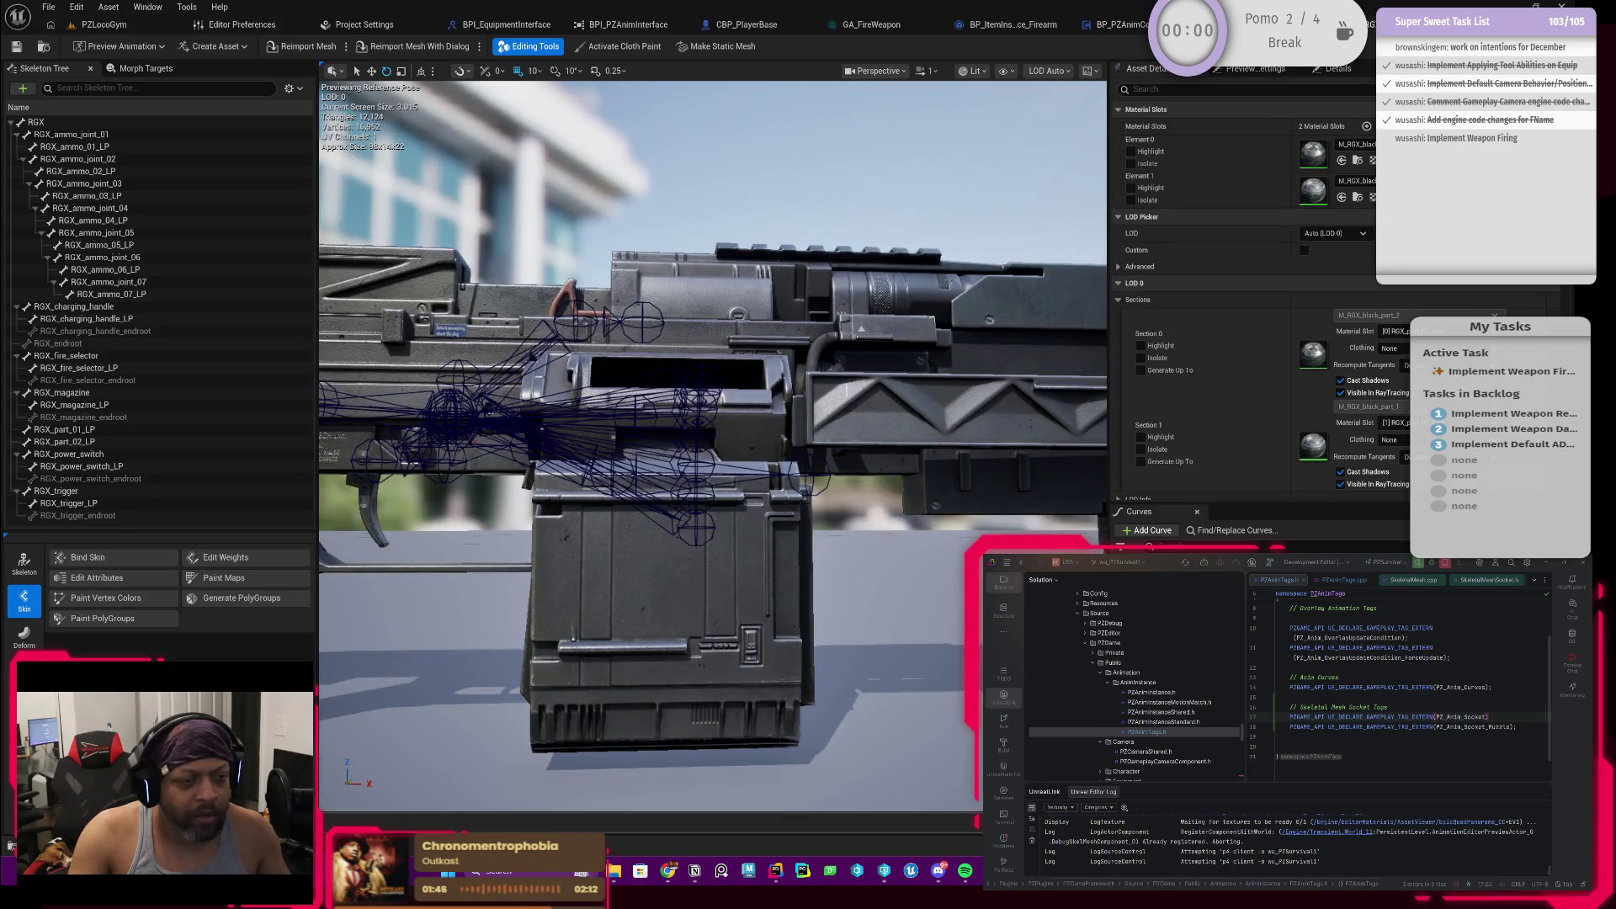
scroll(691, 389, down, 5)
drag(690, 387, 691, 430)
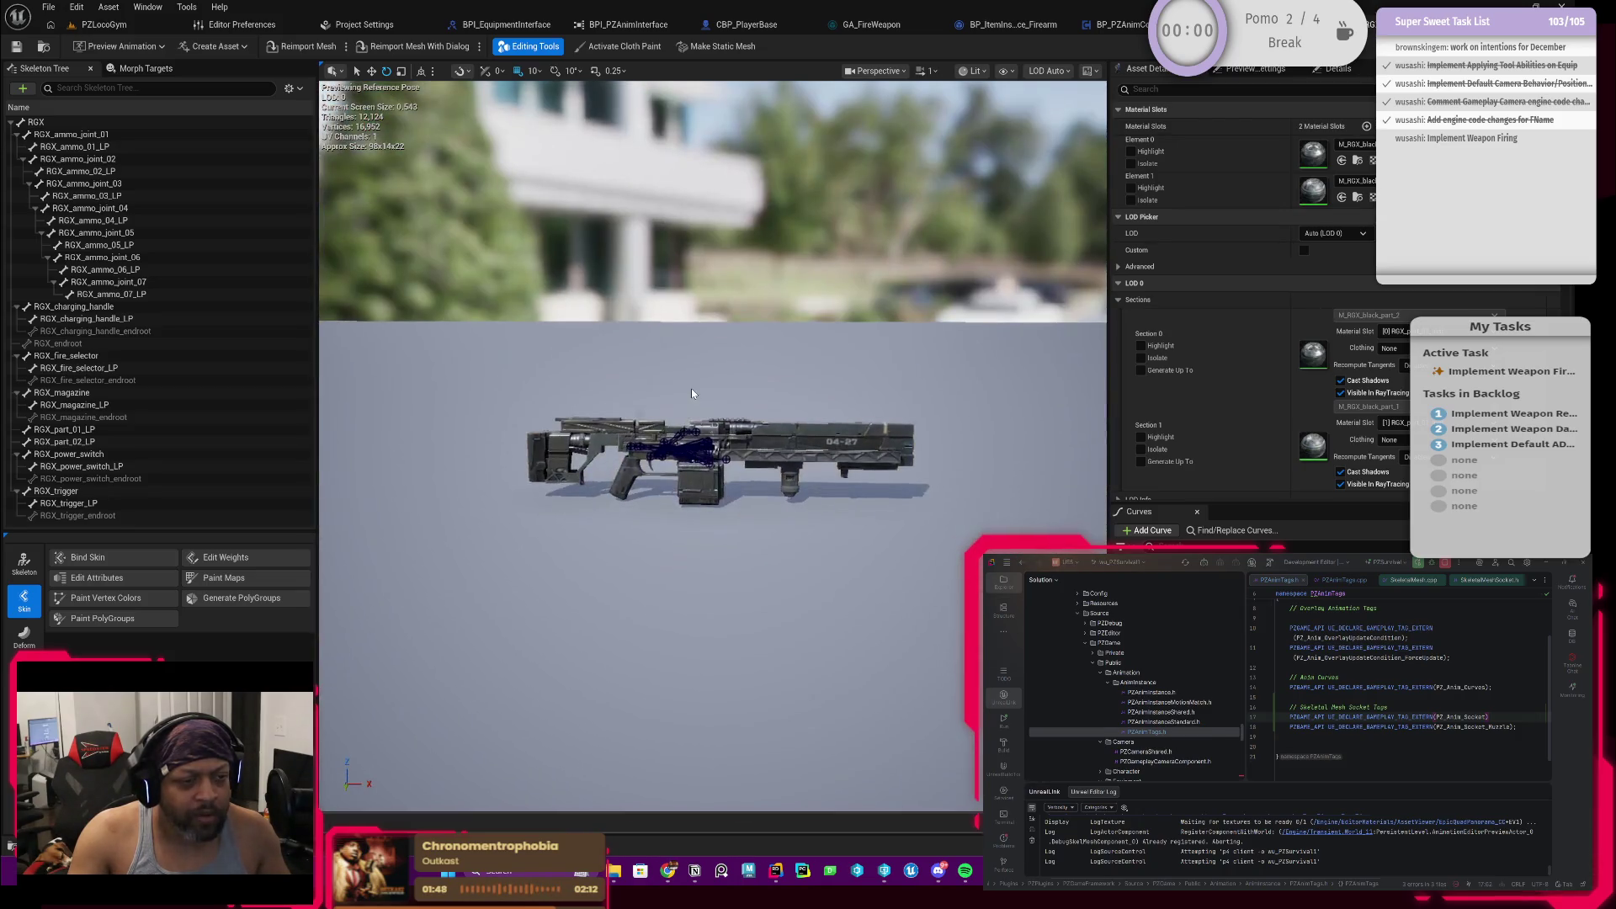
scroll(632, 480, up, 6)
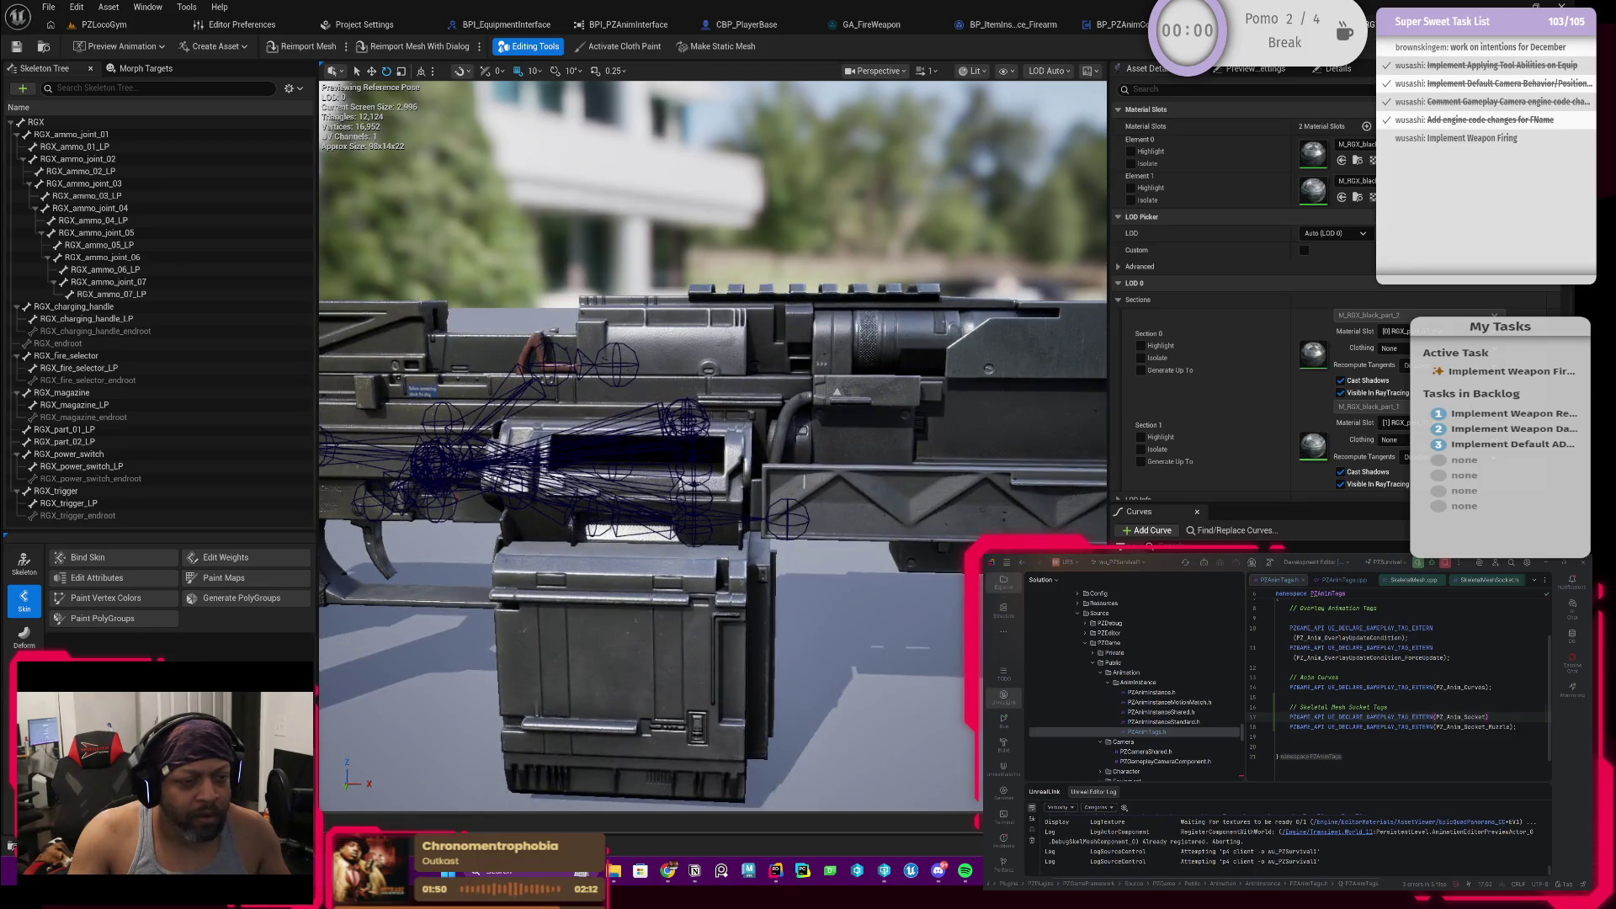
drag(569, 505, 821, 481)
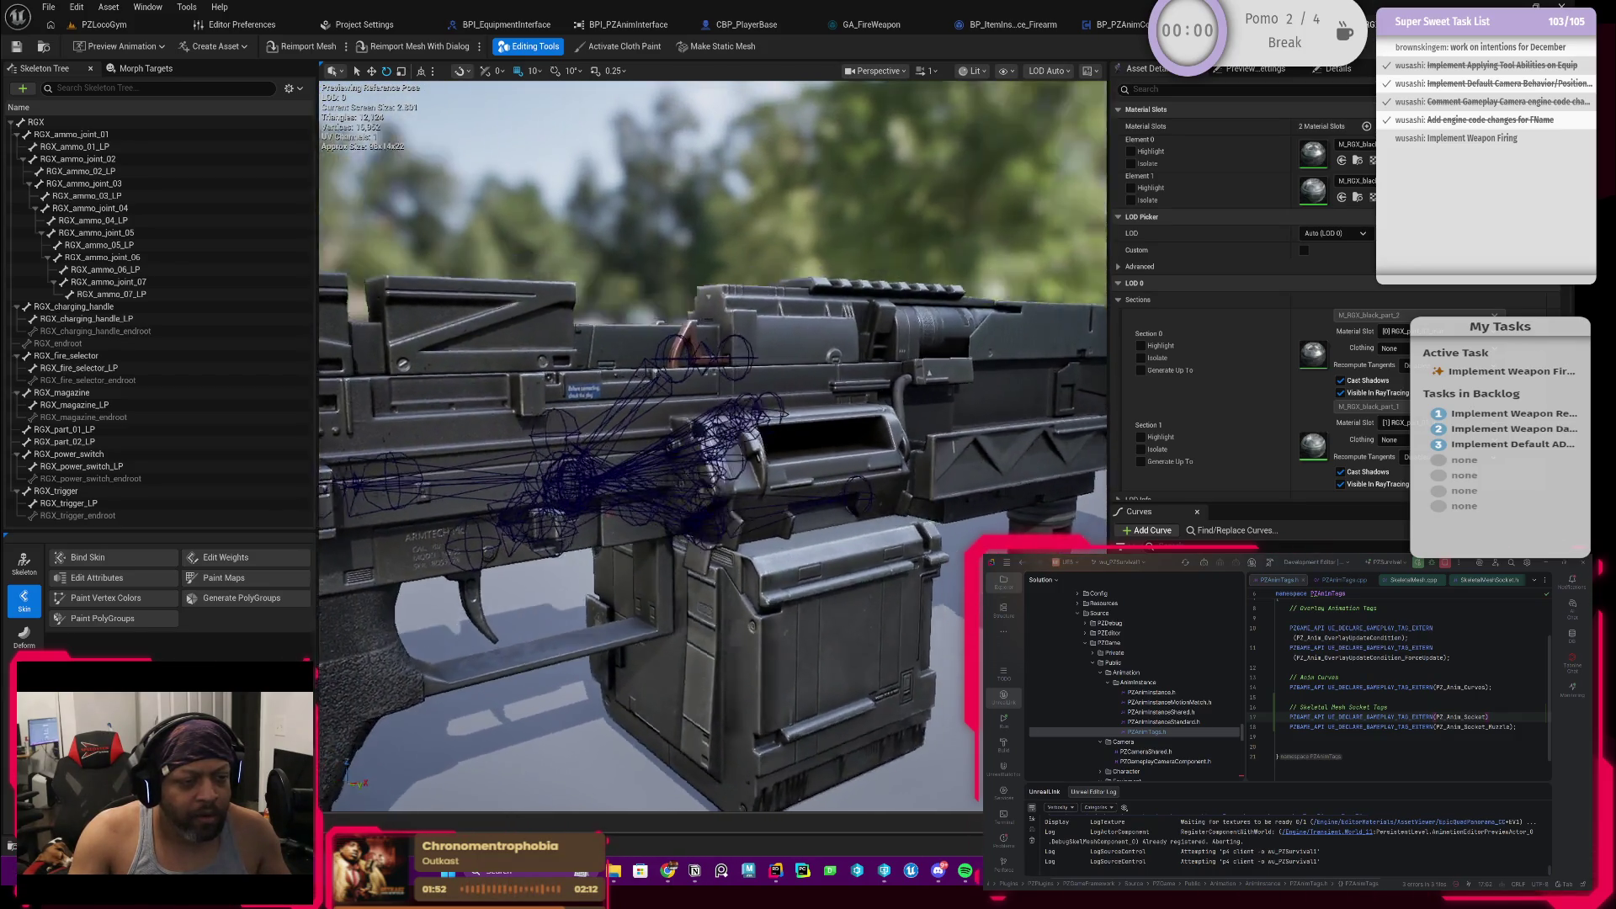
drag(708, 443, 530, 418)
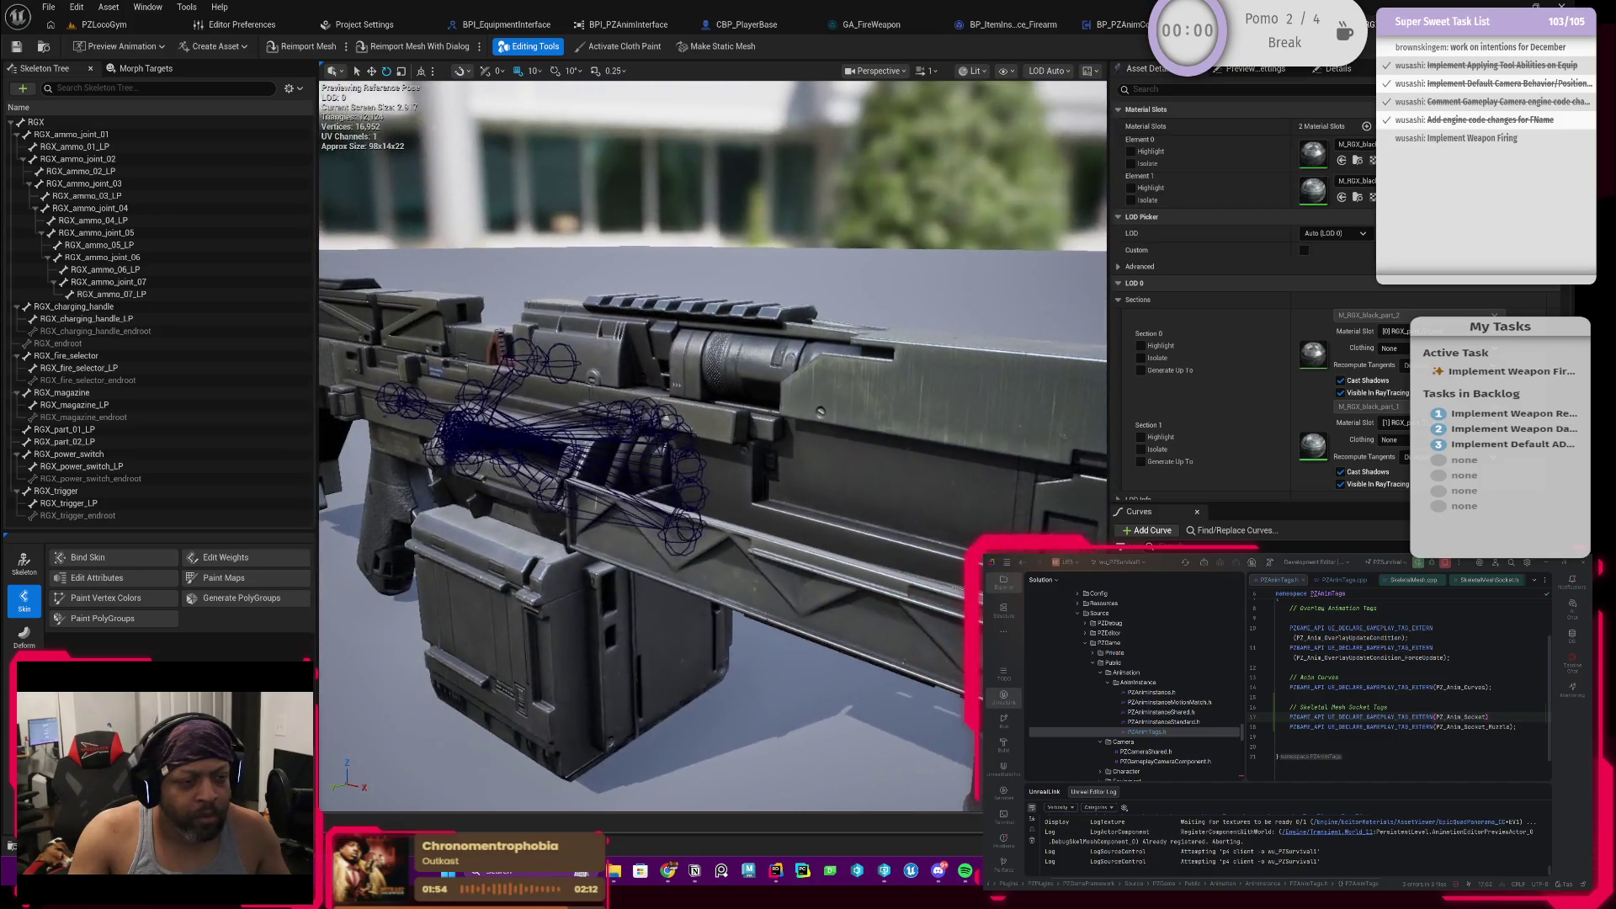
drag(822, 410, 708, 404)
scroll(647, 385, down, 5)
scroll(647, 386, up, 6)
scroll(647, 385, down, 5)
mouse_move(707, 442)
mouse_down()
mouse_move(656, 455)
mouse_move(682, 449)
mouse_up()
Step: Inspect the RGX_ammo_04_LP bone, select the RGX root bone and bring up its actions
click(613, 455)
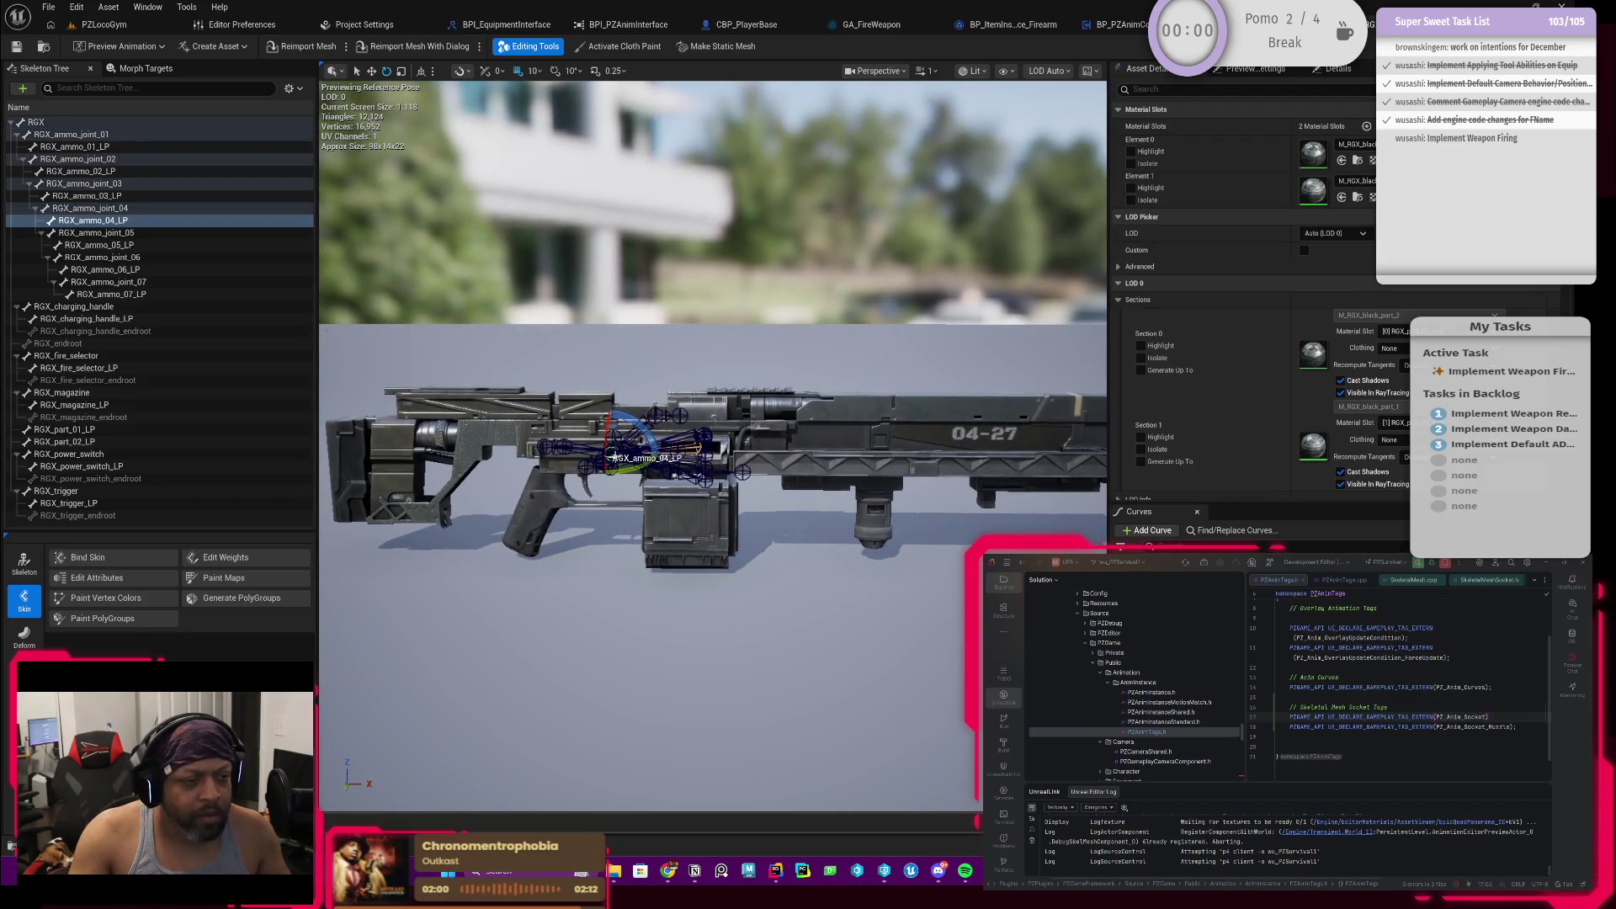
click(76, 122)
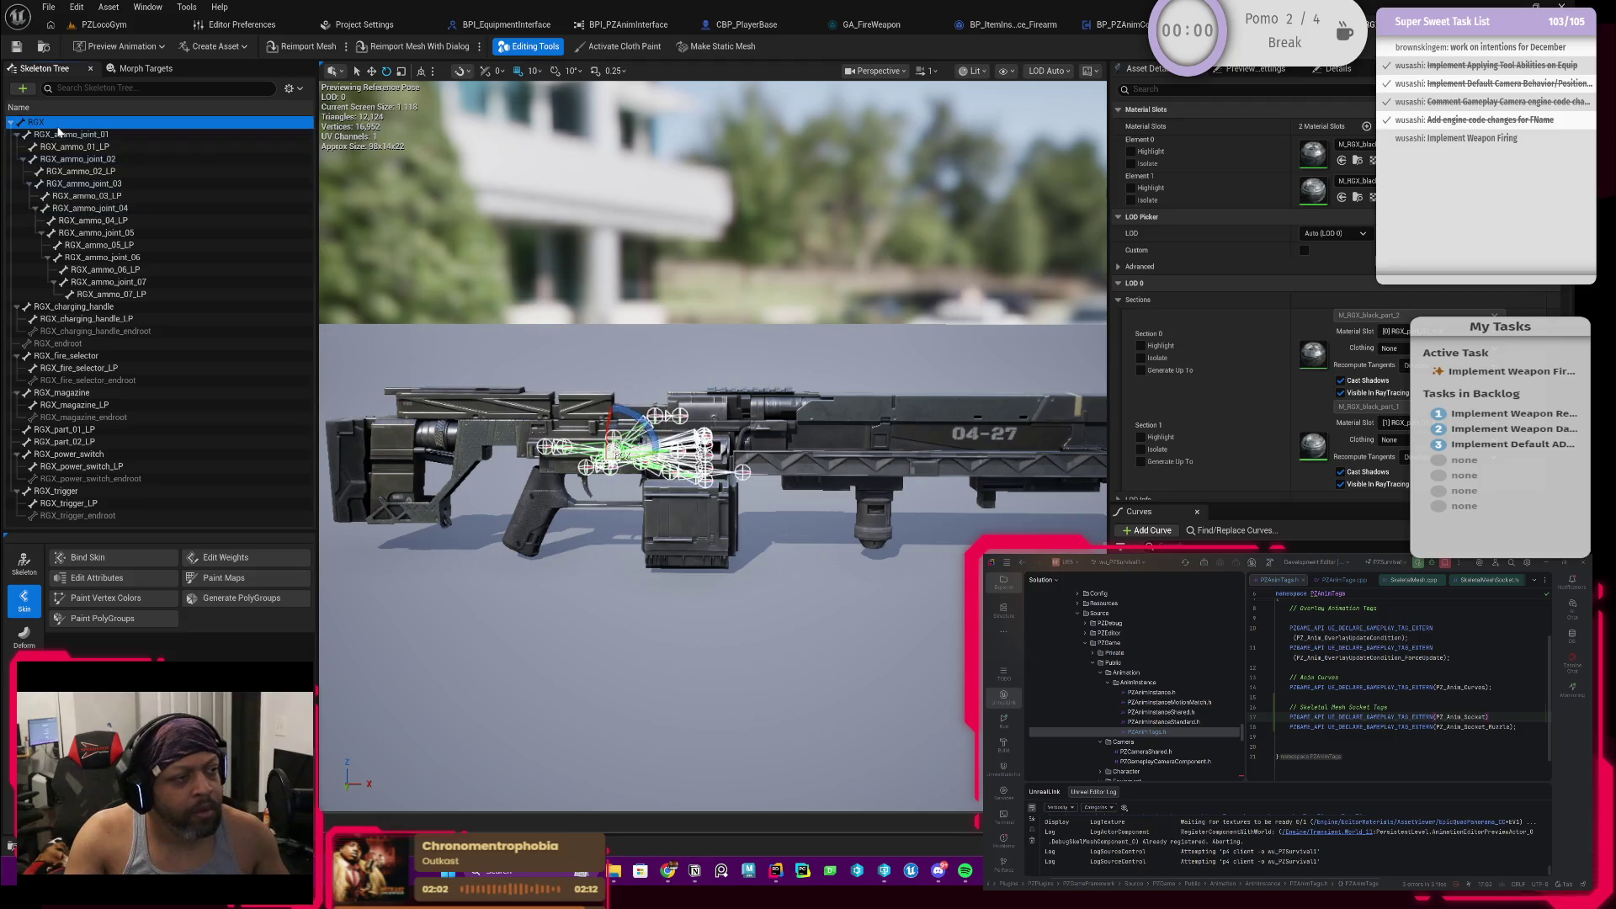
drag(707, 317, 758, 329)
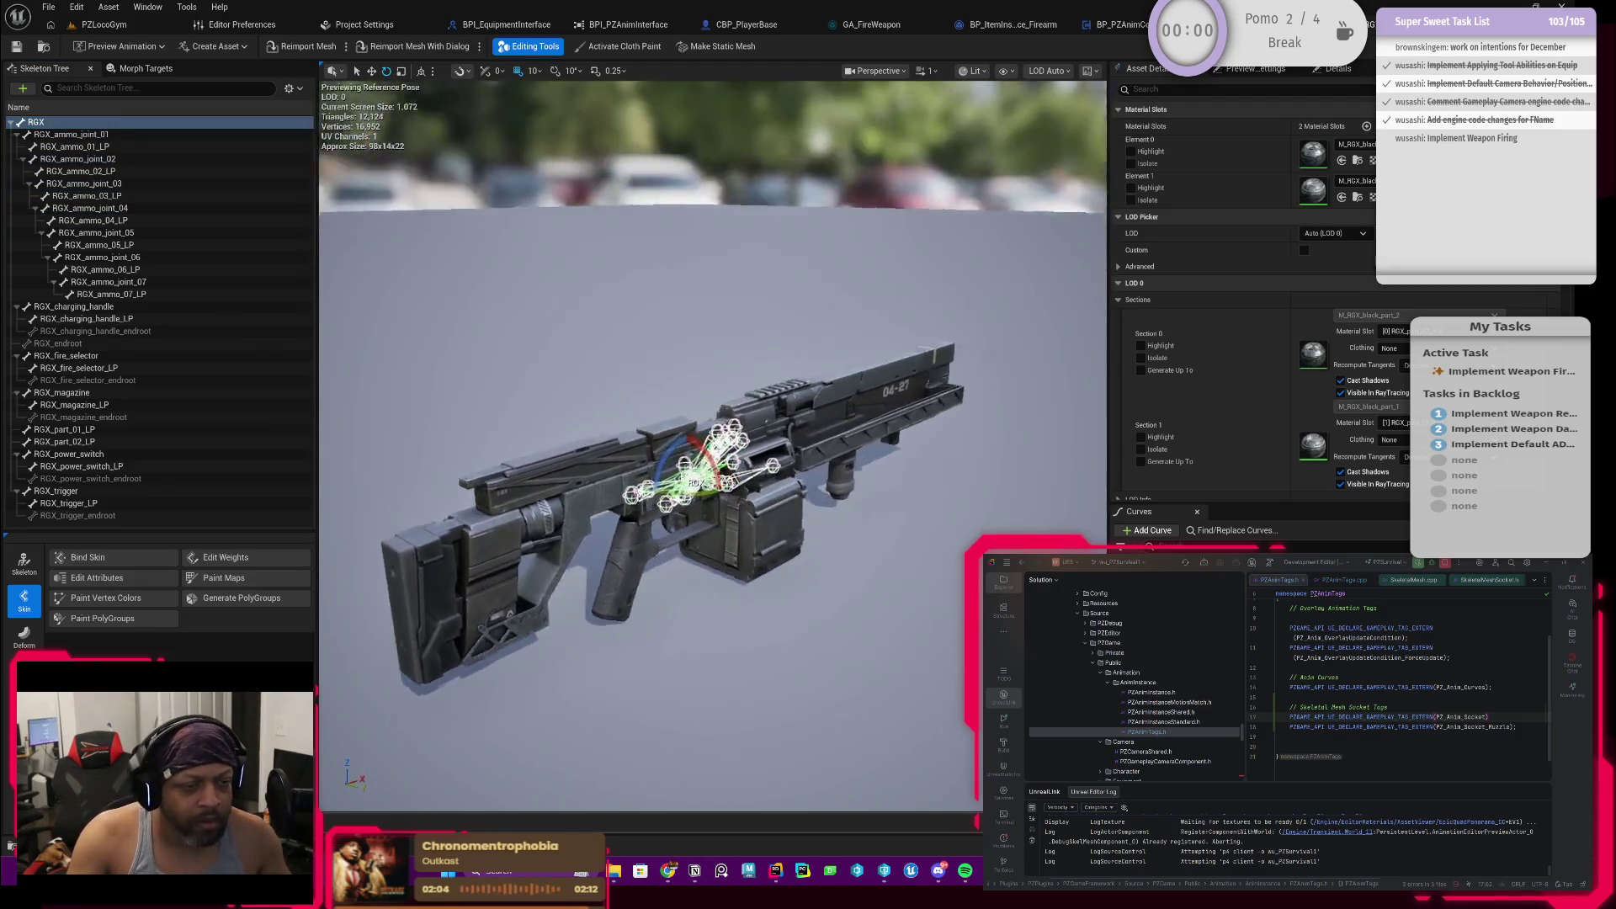
mouse_move(708, 379)
mouse_down()
mouse_move(784, 405)
mouse_move(569, 429)
mouse_up()
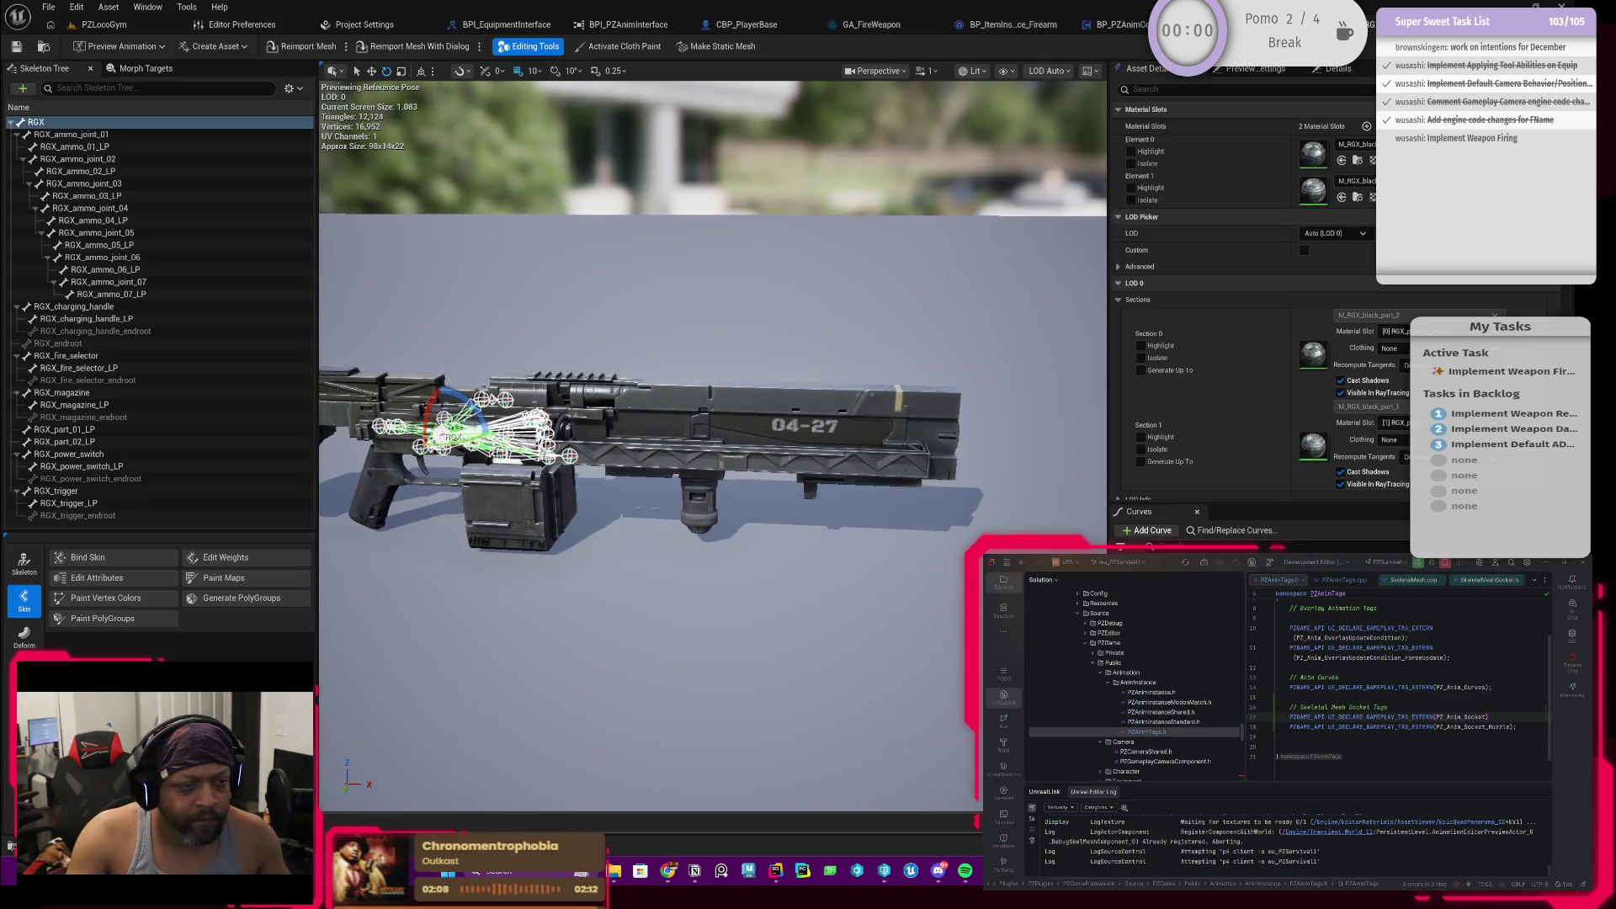
drag(736, 490, 785, 489)
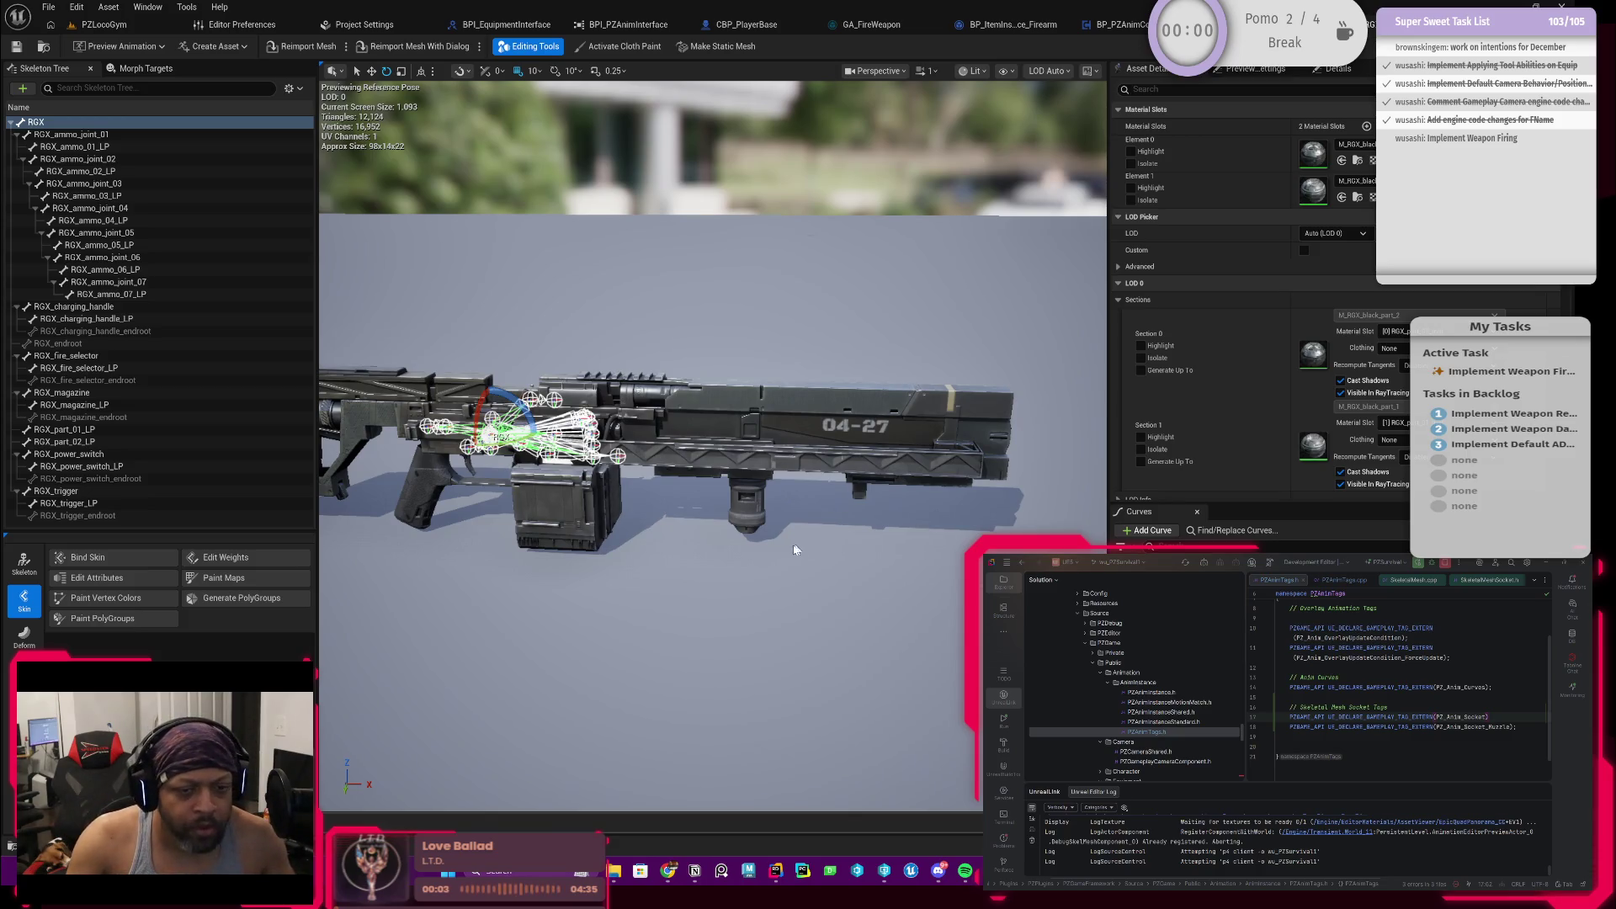
right_click(38, 122)
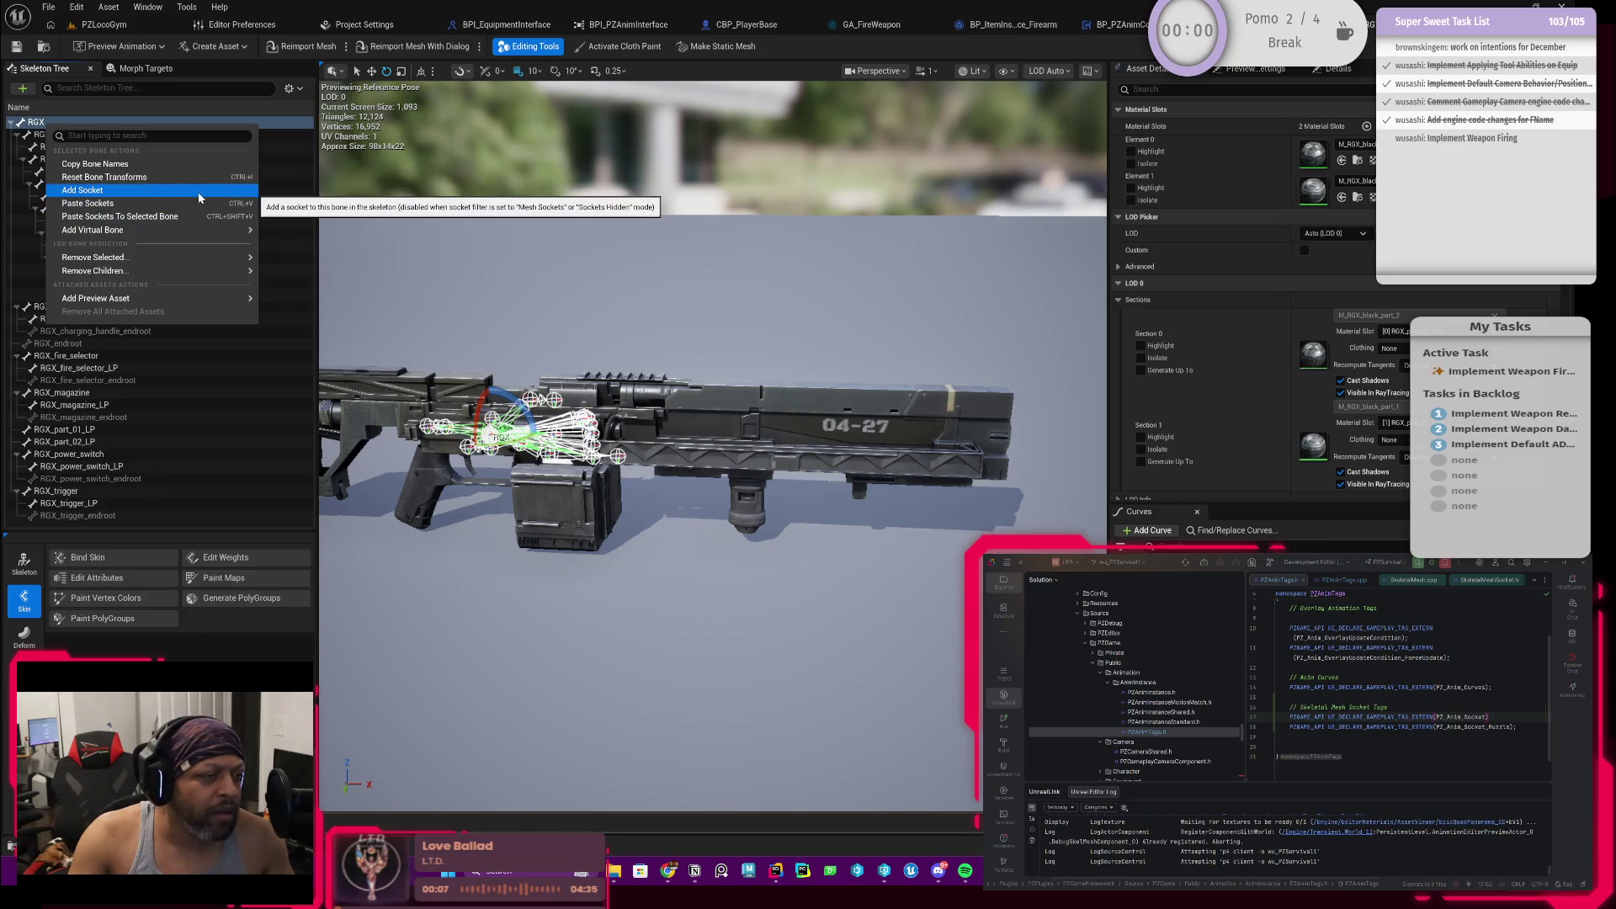
Step: Add a socket to the RGX root bone, rename it Muzzle and save the skeleton
click(166, 191)
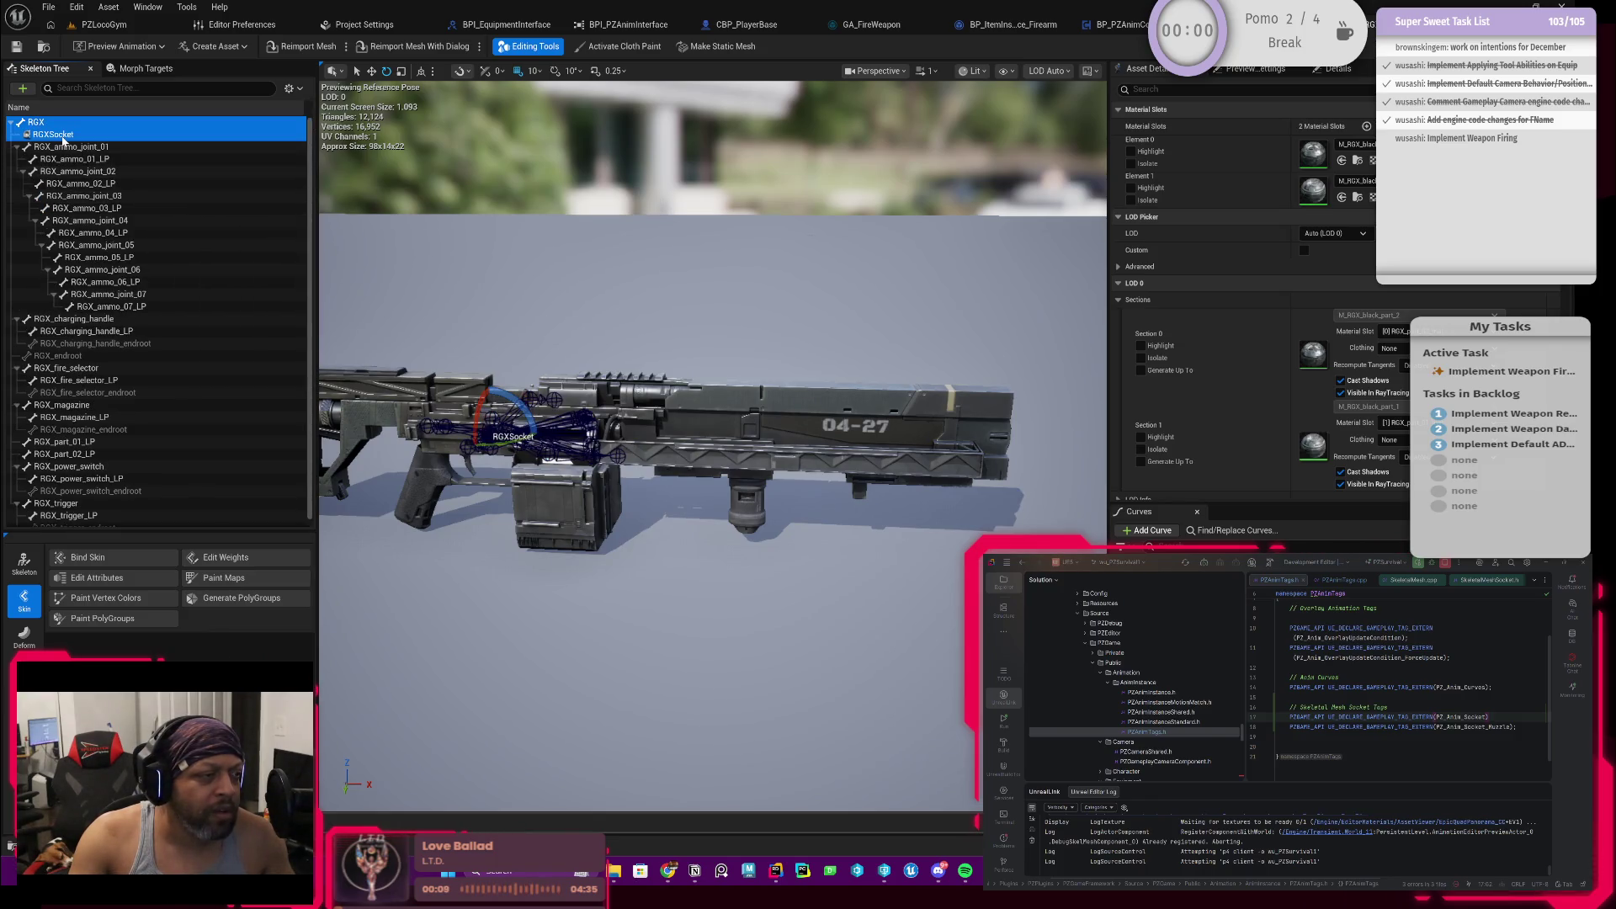
click(61, 136)
double_click(61, 135)
text(Mu)
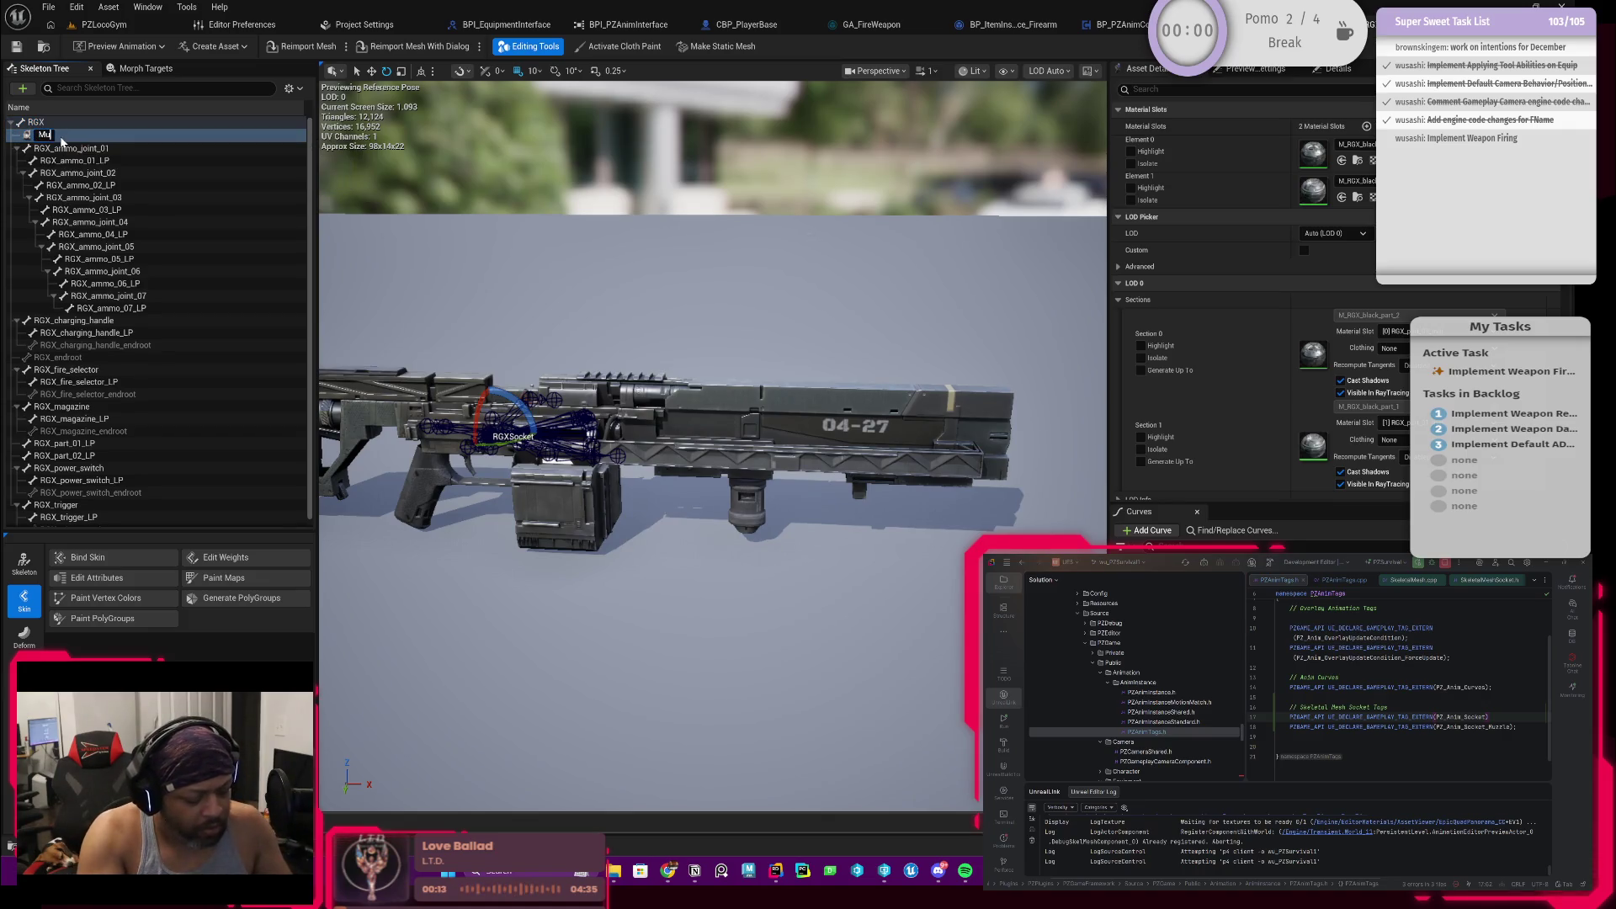
text(zzle)
key(Return)
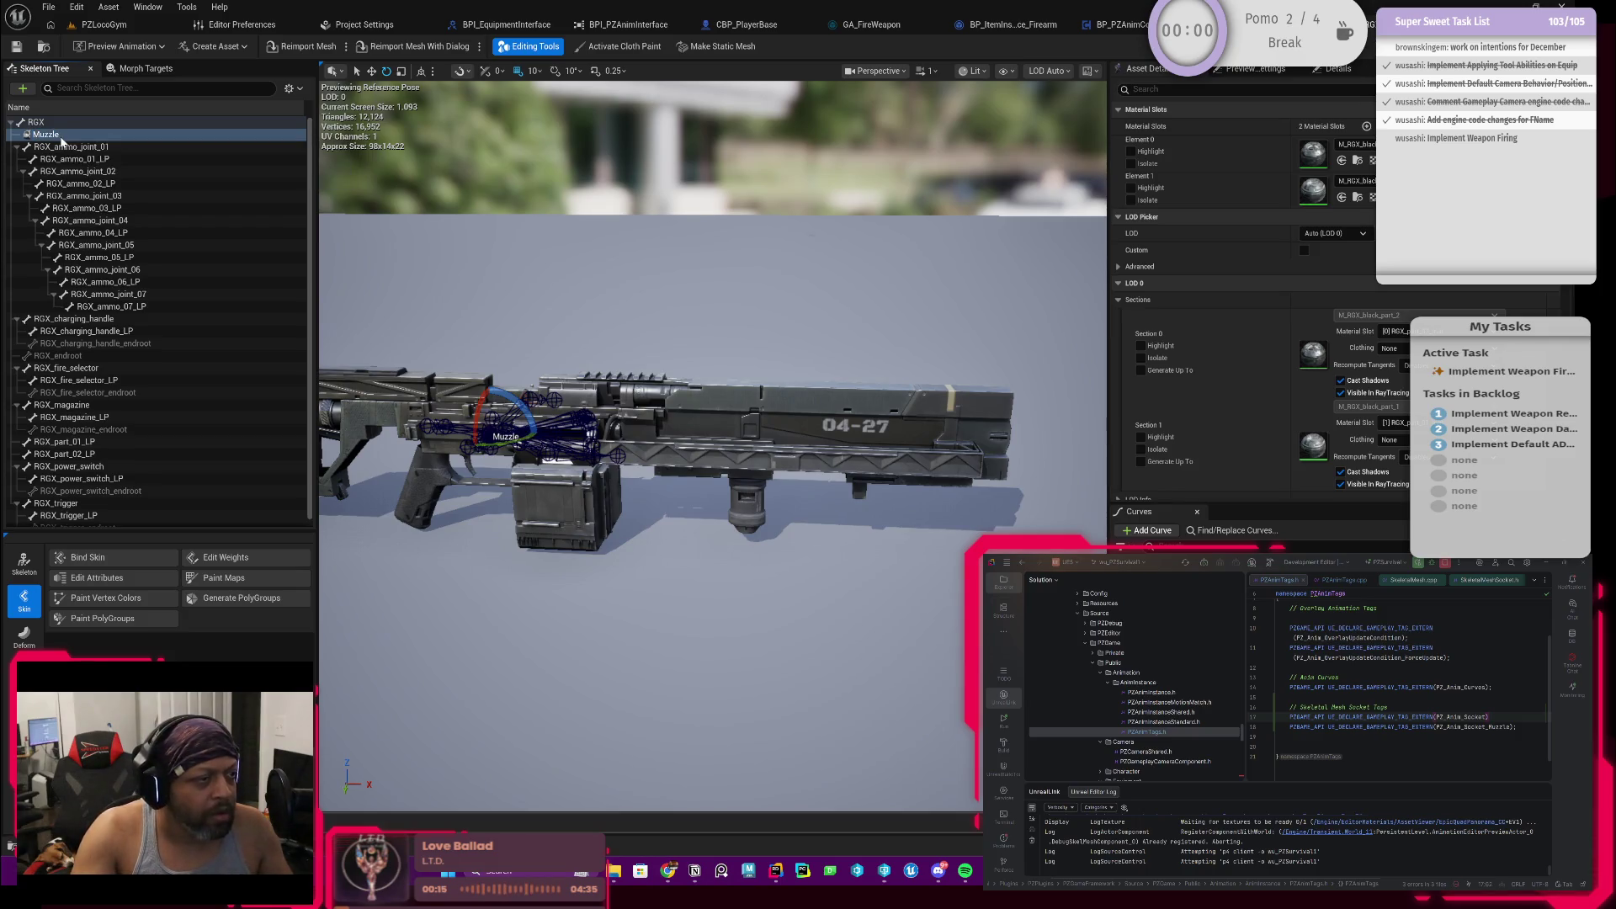
click(18, 47)
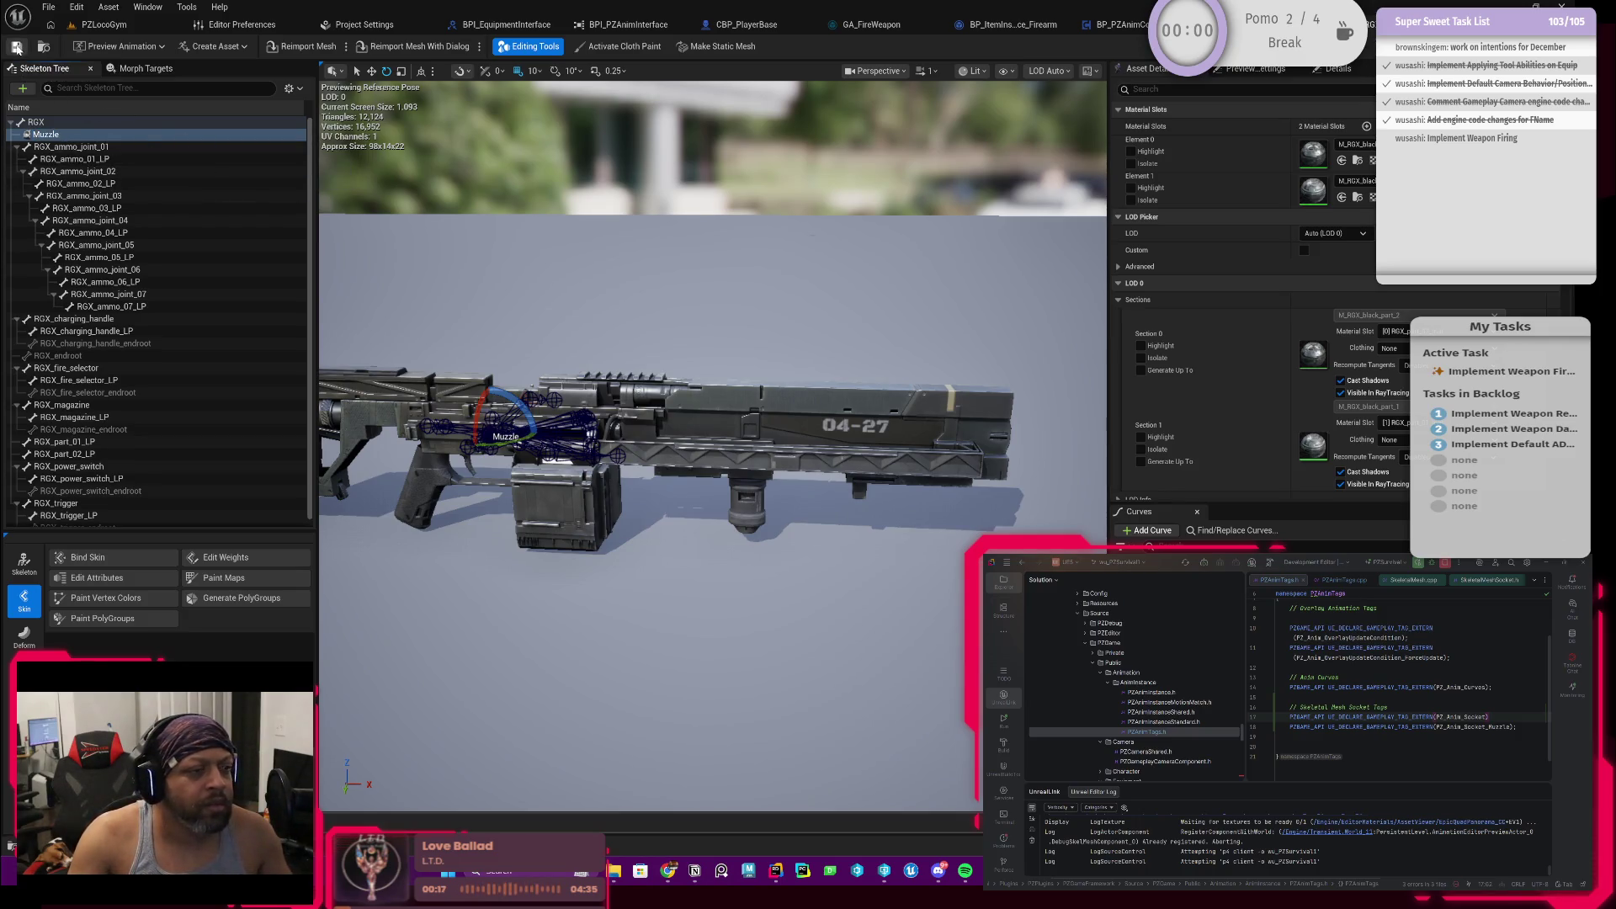
click(795, 576)
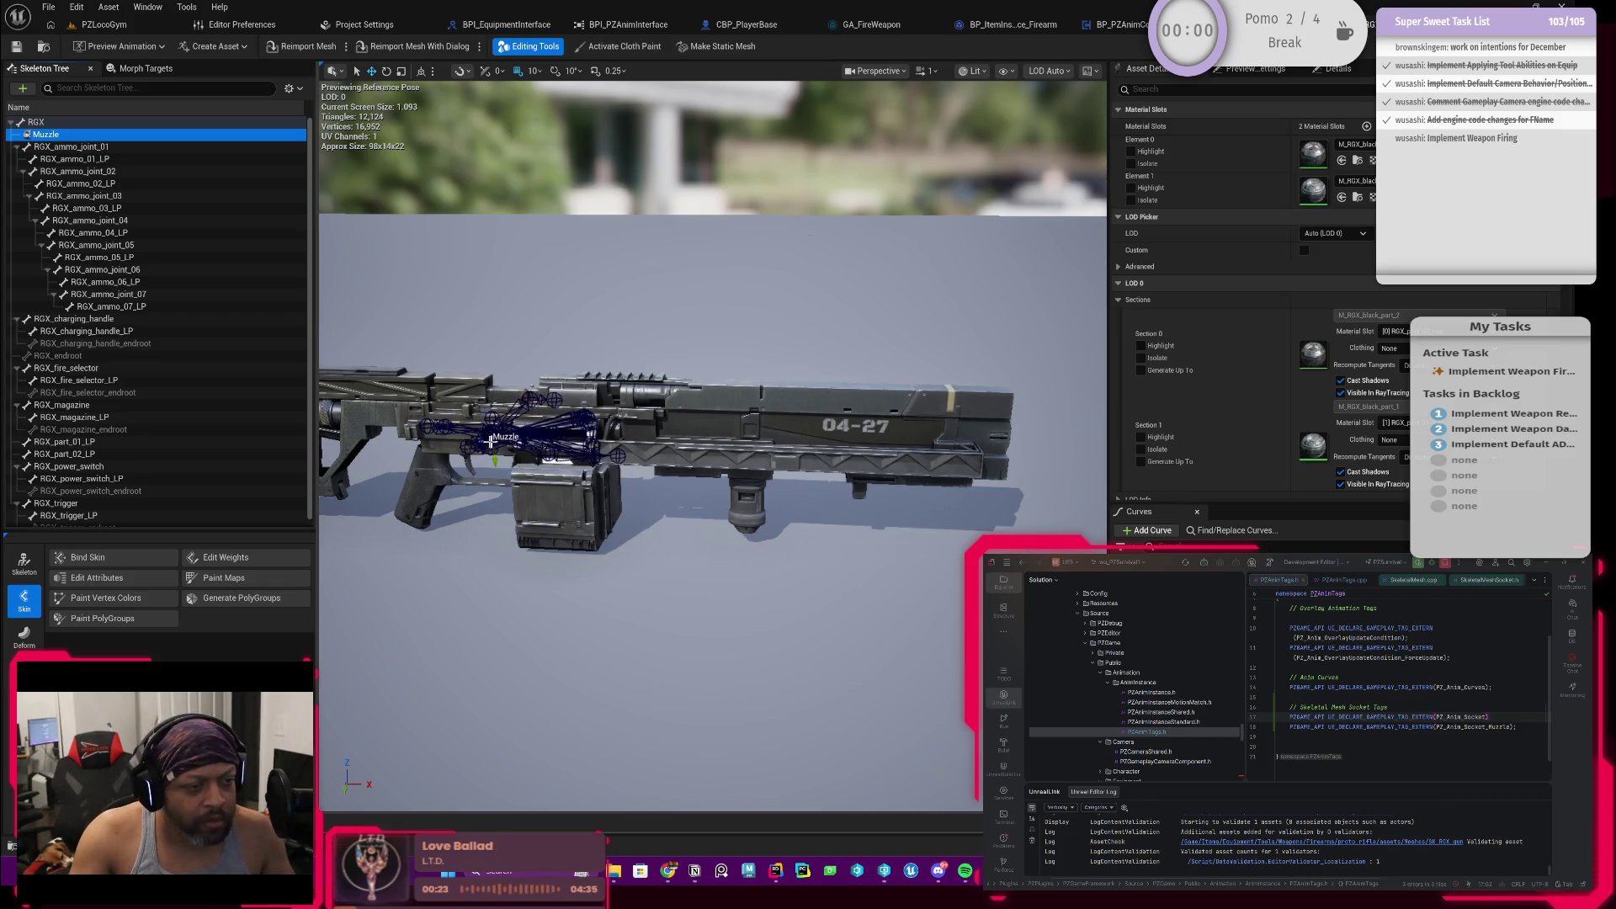
Step: Orbit and frame the rifle from several angles around the Muzzle socket
mouse_move(584, 435)
mouse_down()
mouse_move(619, 416)
mouse_move(585, 436)
mouse_move(606, 405)
mouse_up()
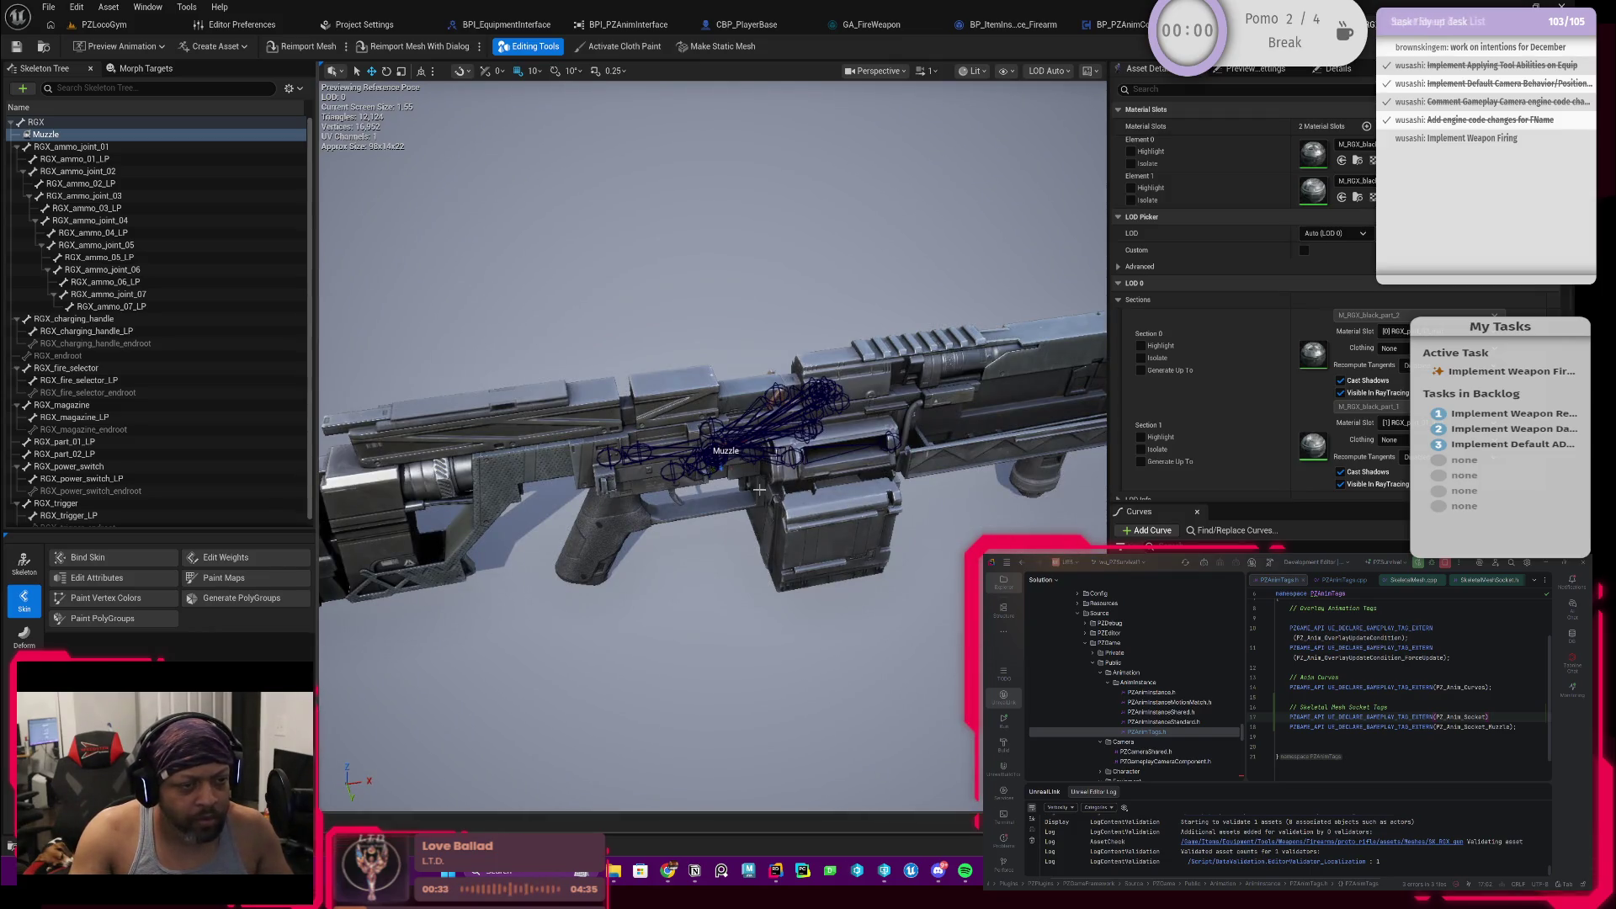
drag(761, 491, 760, 491)
scroll(760, 491, up, 4)
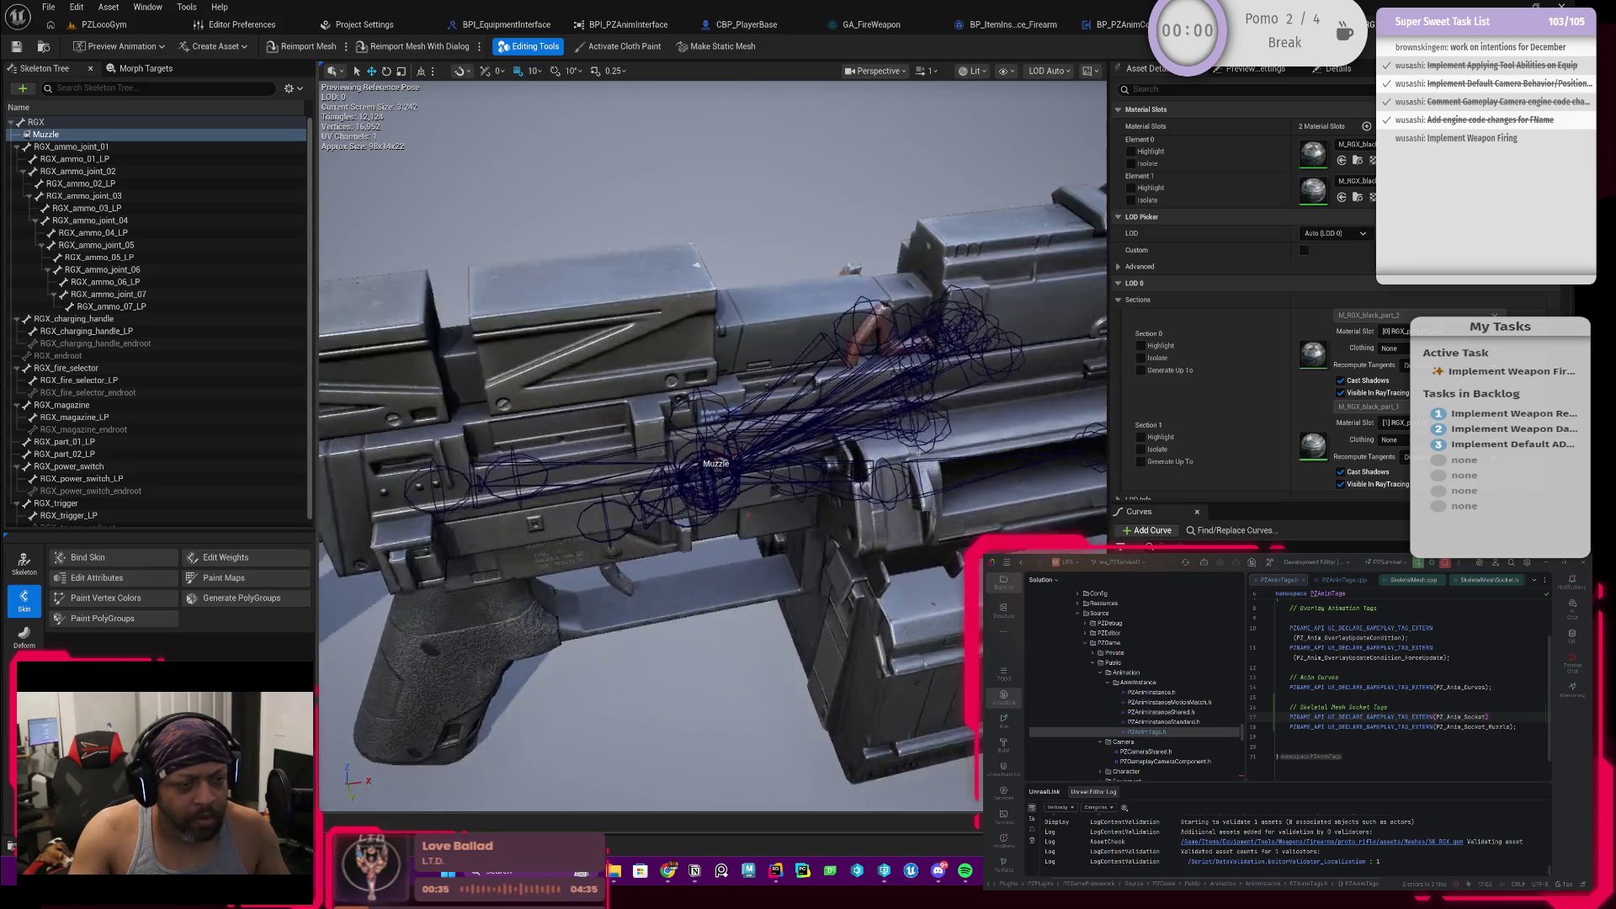
scroll(714, 468, up, 3)
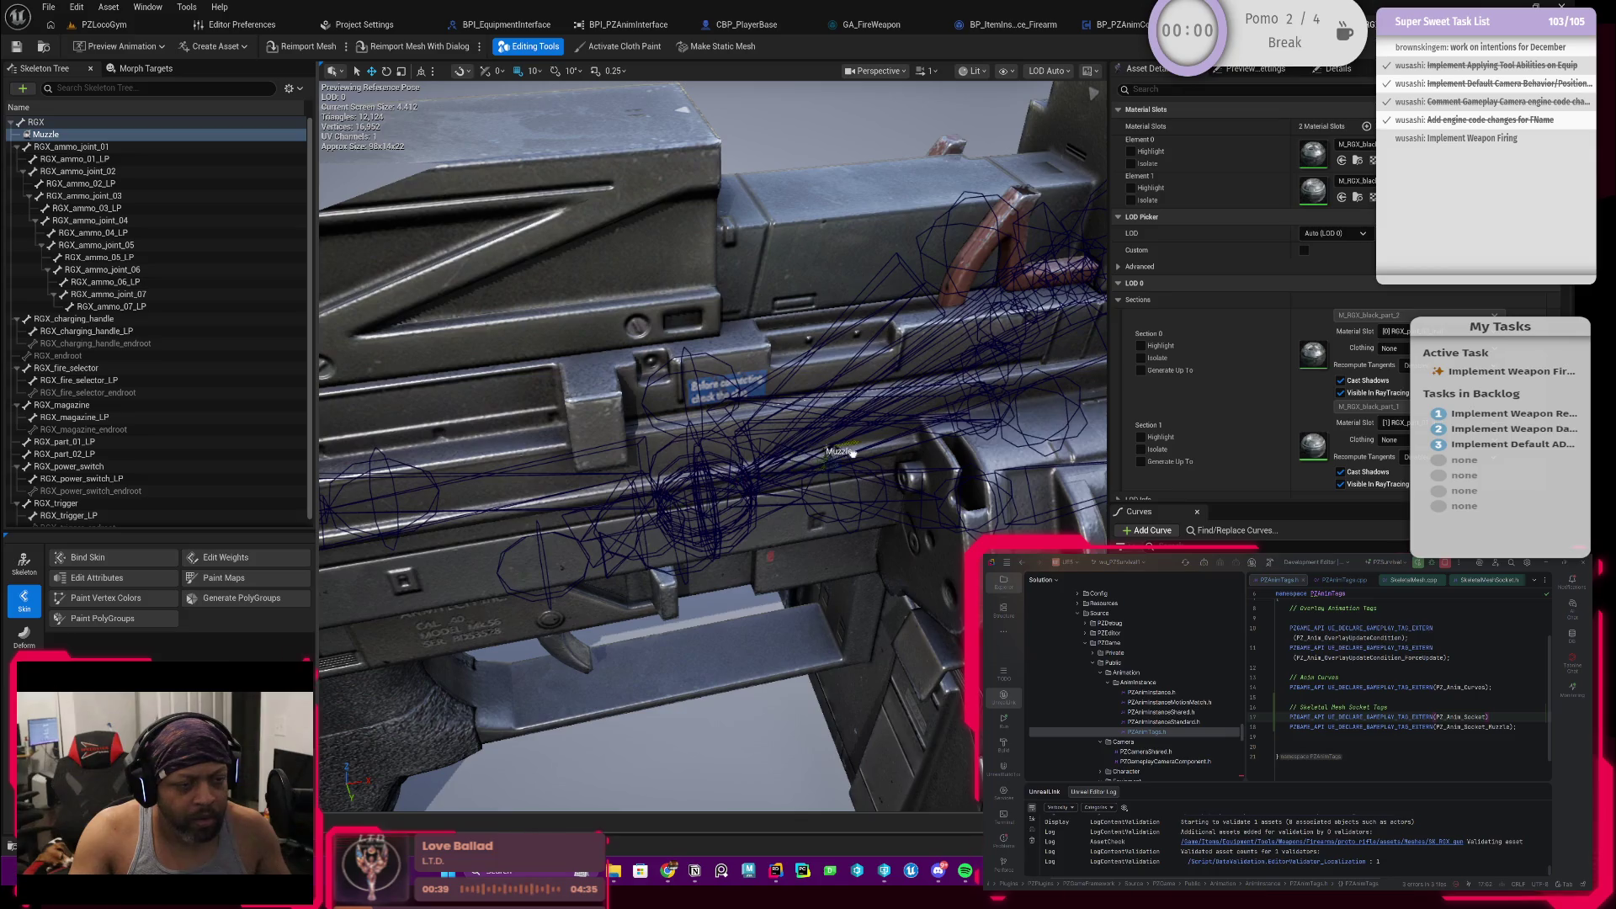
key(f)
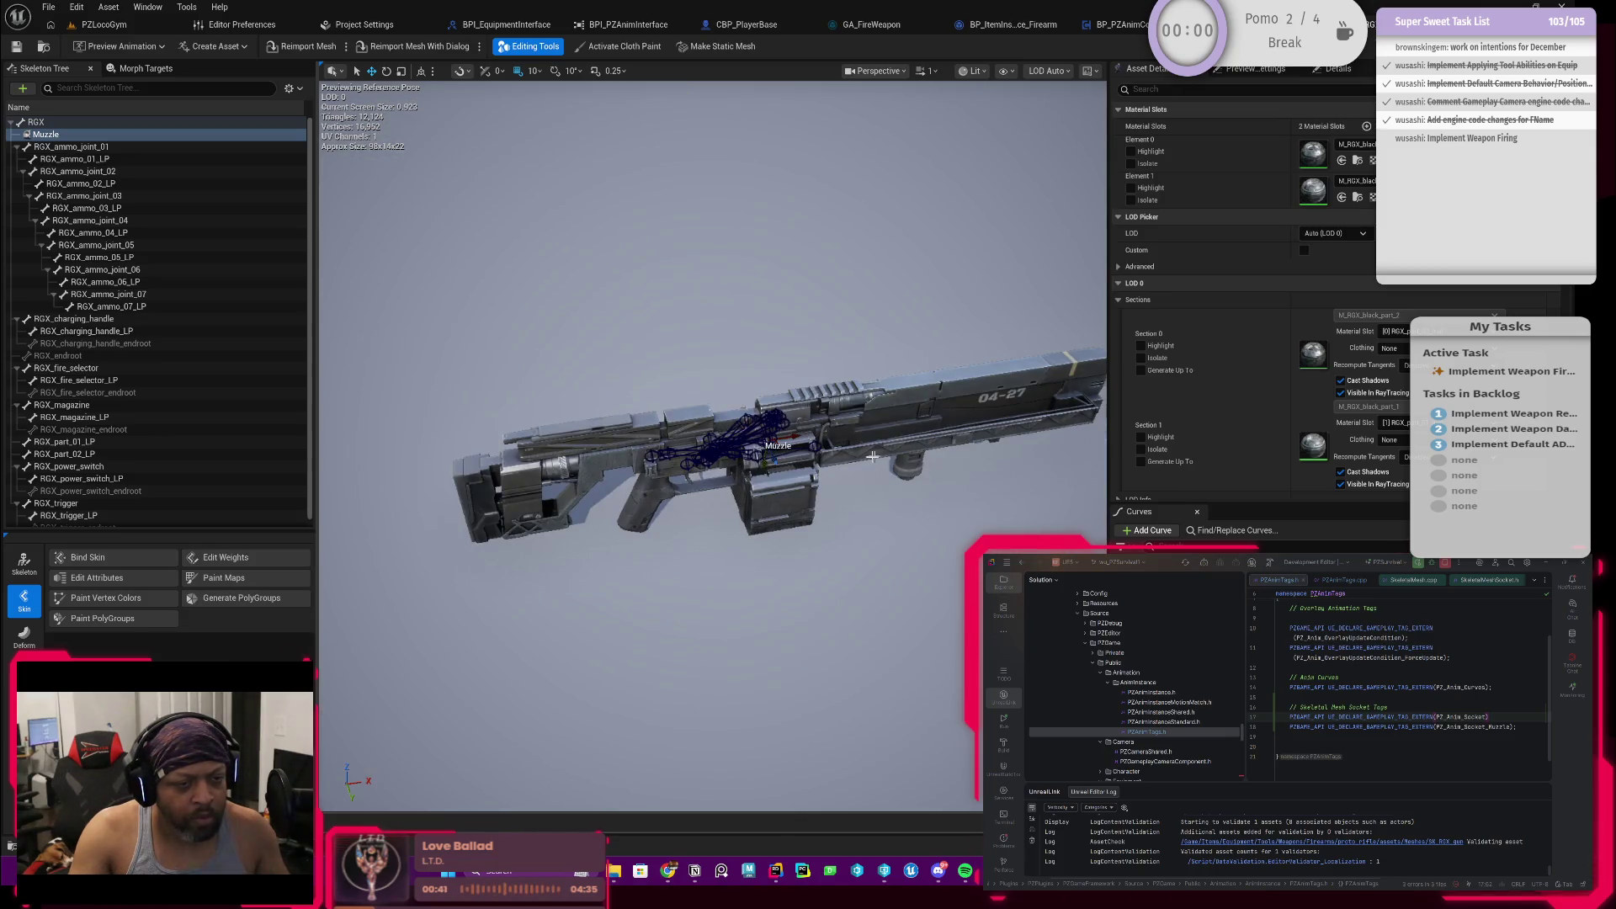
scroll(875, 475, down, 3)
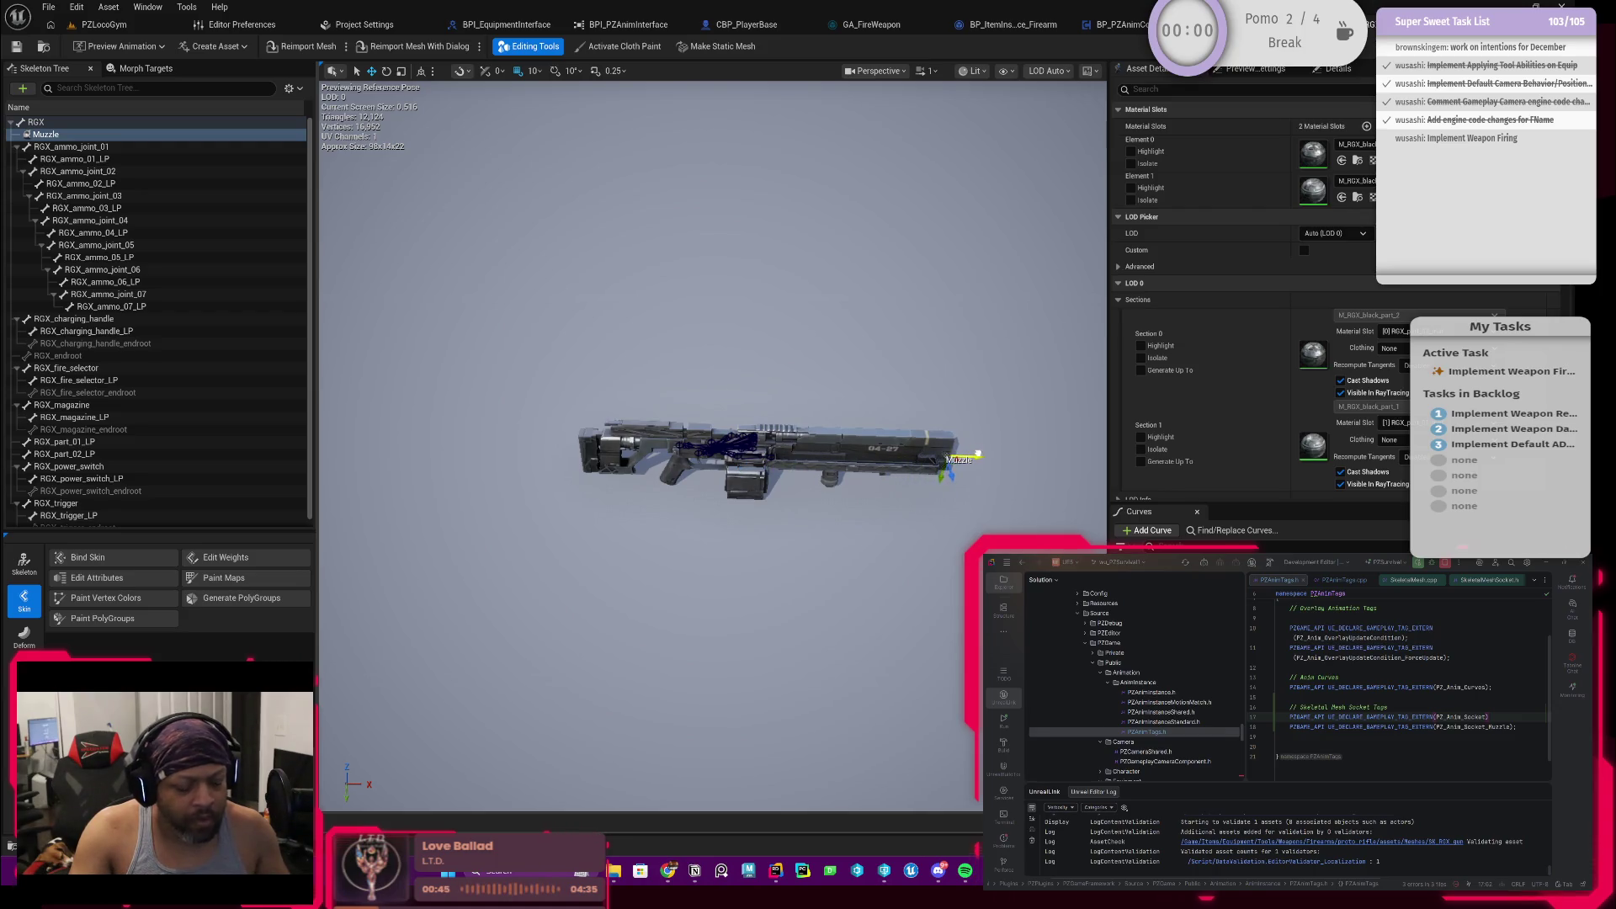
scroll(764, 444, up, 5)
scroll(764, 445, up, 5)
scroll(764, 445, down, 3)
mouse_move(765, 445)
mouse_down()
mouse_move(707, 455)
mouse_move(722, 504)
mouse_up()
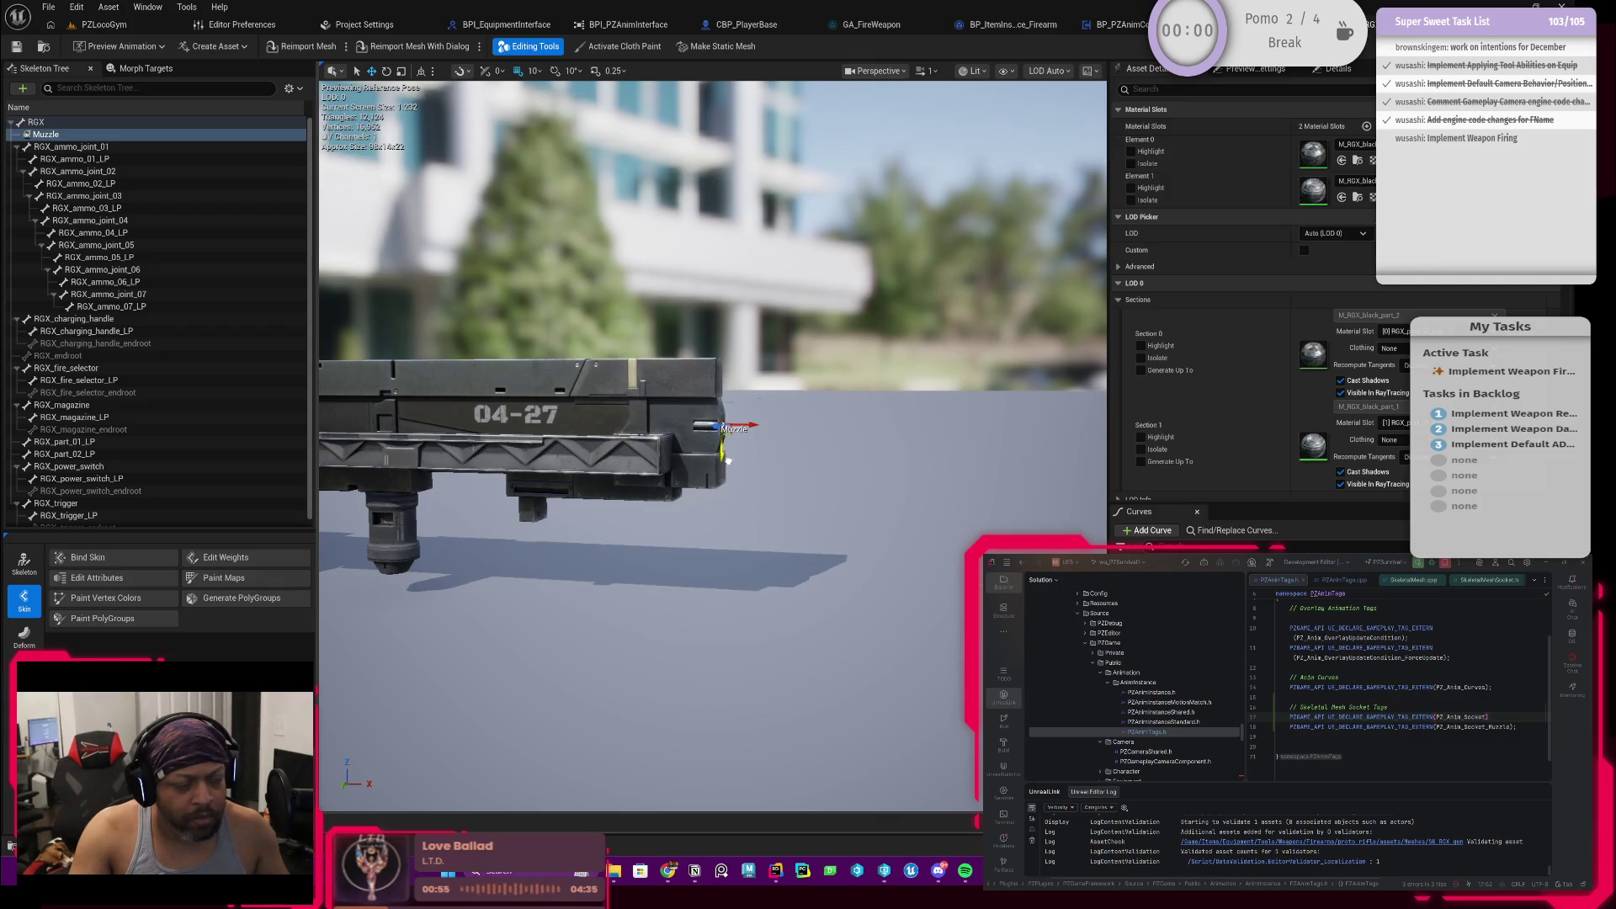
drag(794, 469, 759, 379)
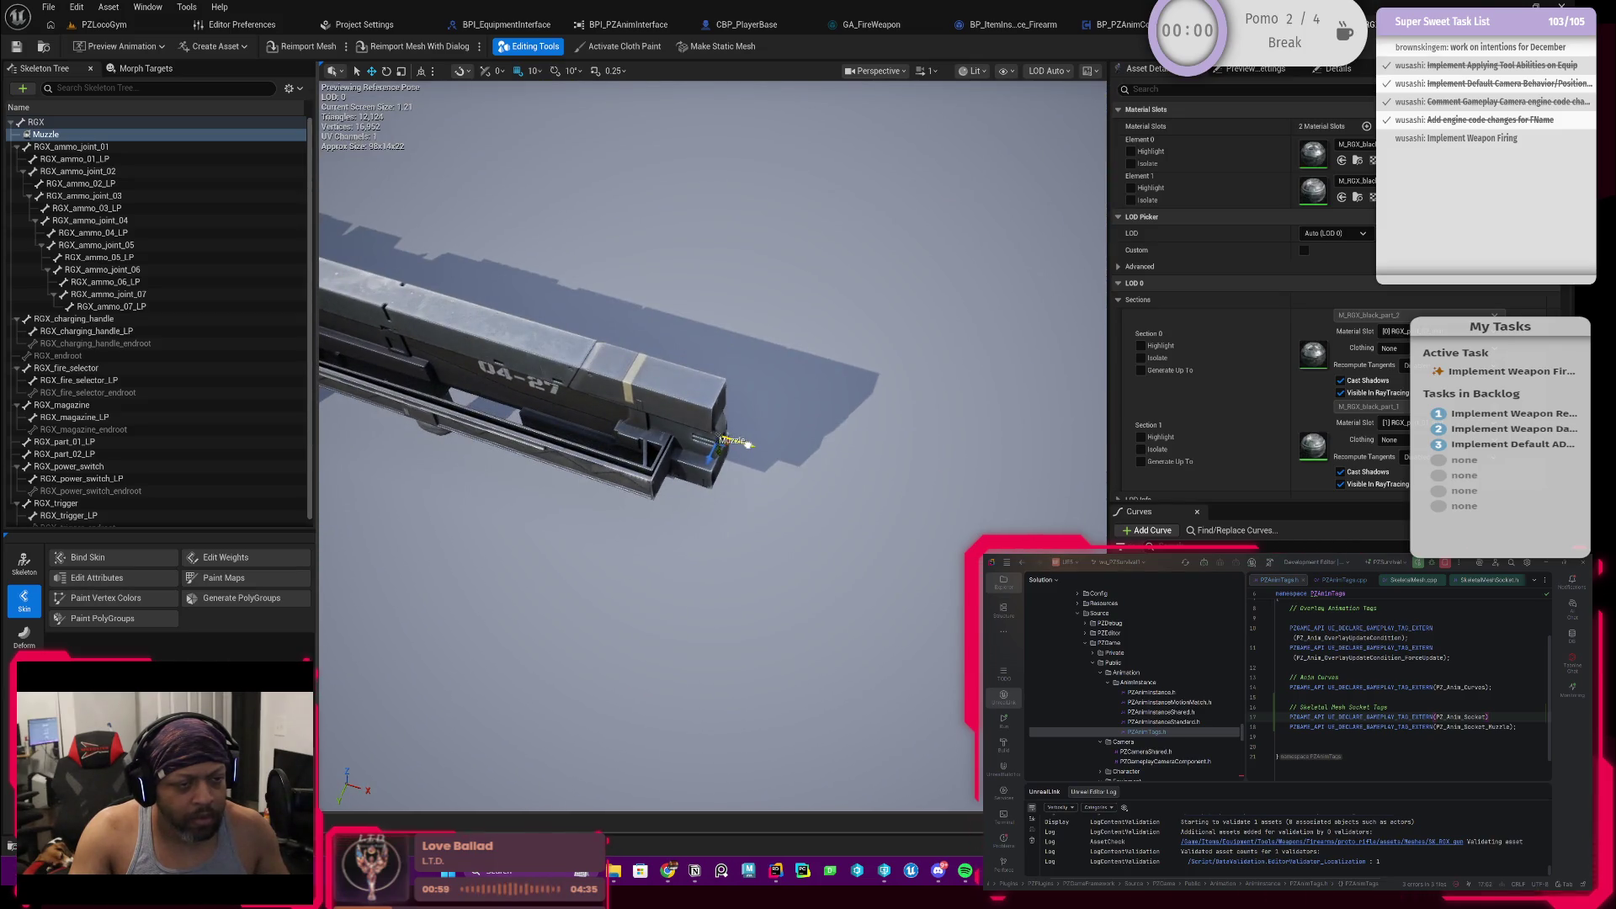
click(751, 448)
drag(750, 449, 707, 379)
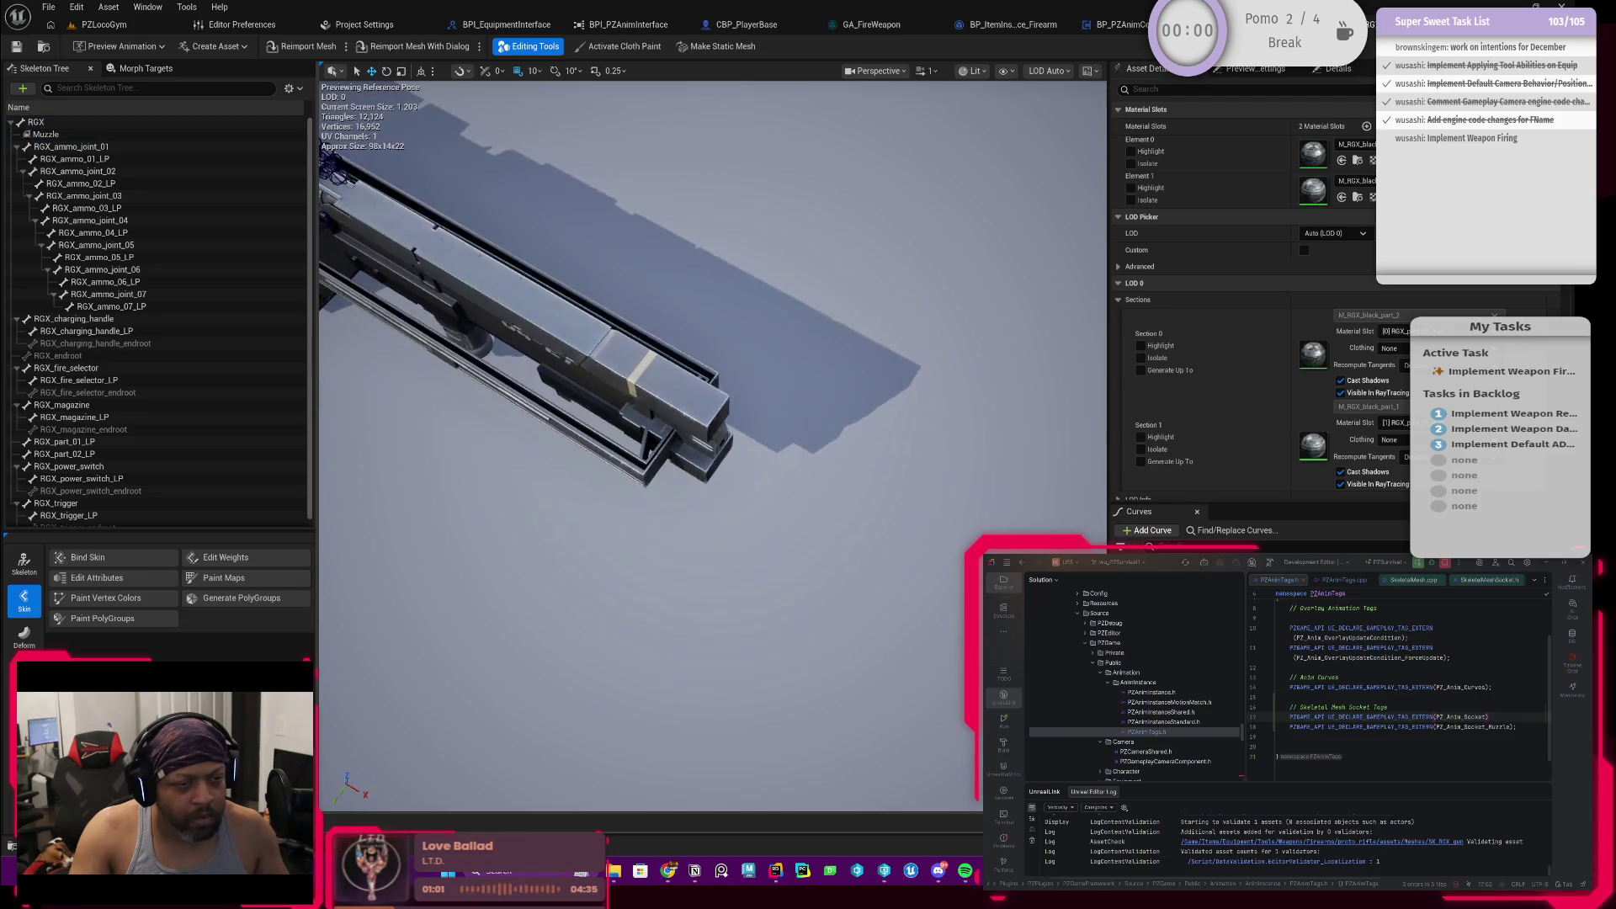
Step: Frame the Muzzle socket and close in on the barrel tip with it selected
double_click(67, 135)
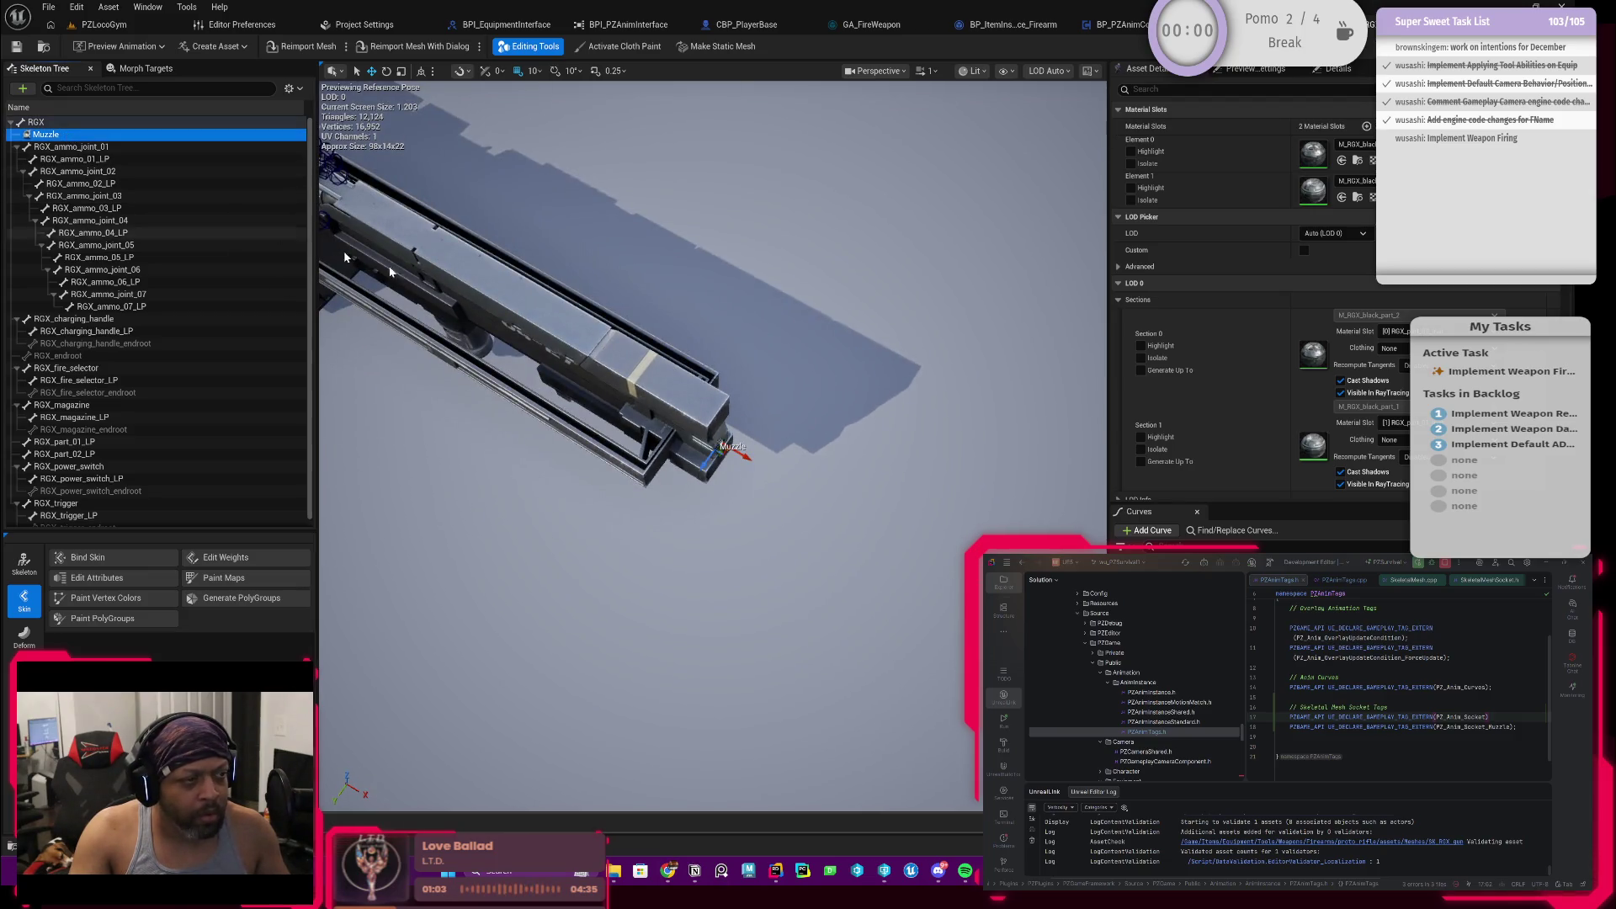
scroll(707, 379, down, 5)
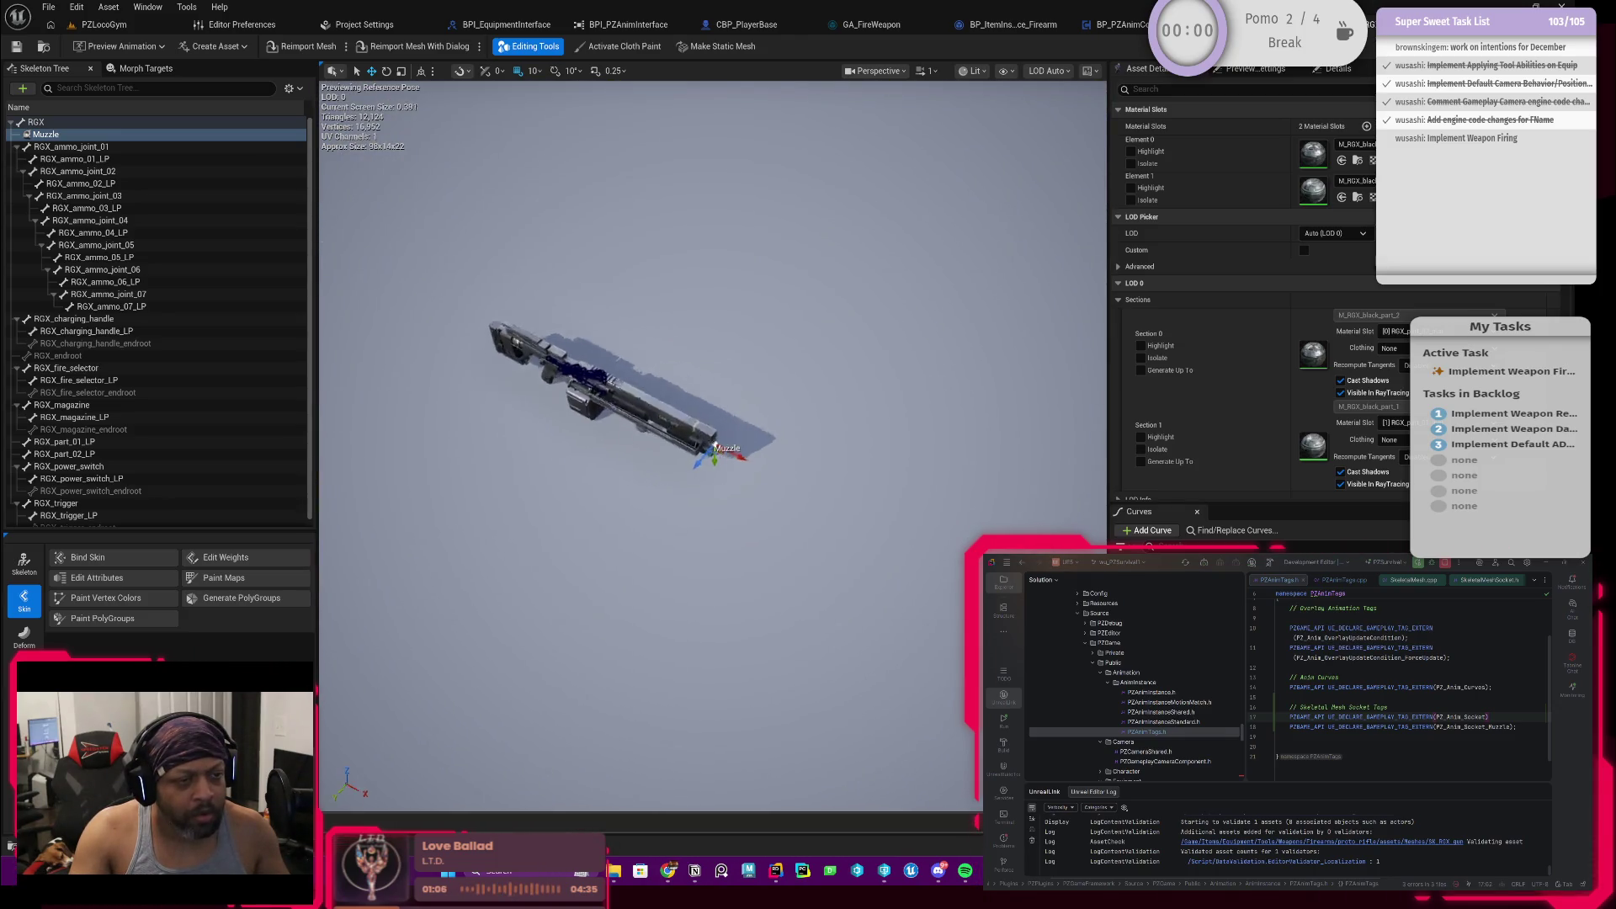
drag(721, 416, 696, 356)
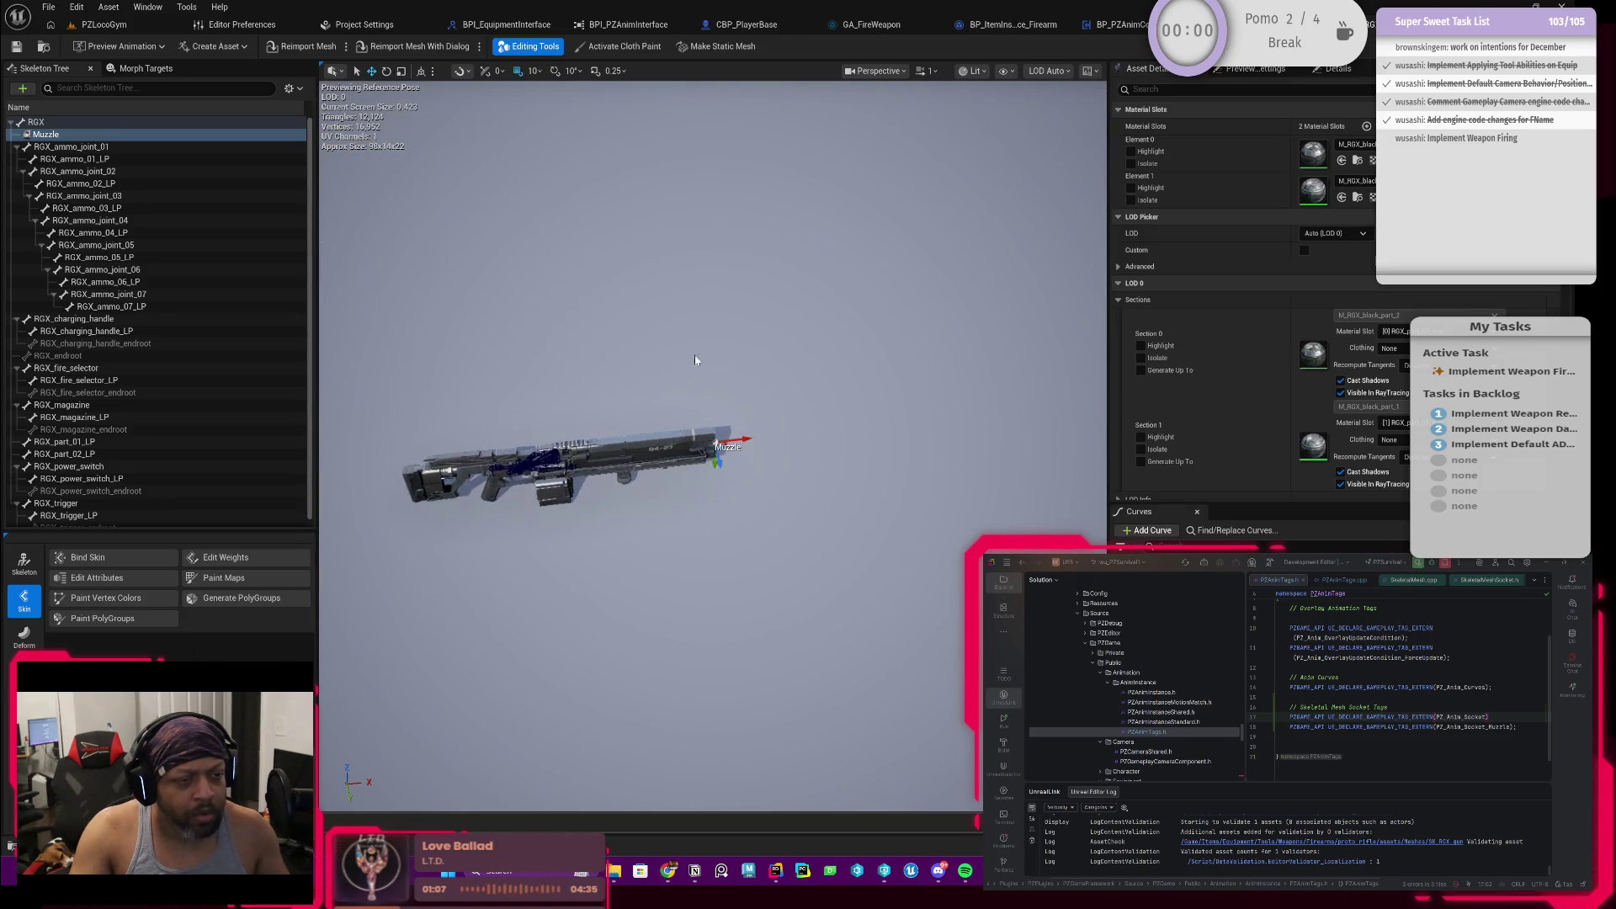
drag(568, 467, 708, 416)
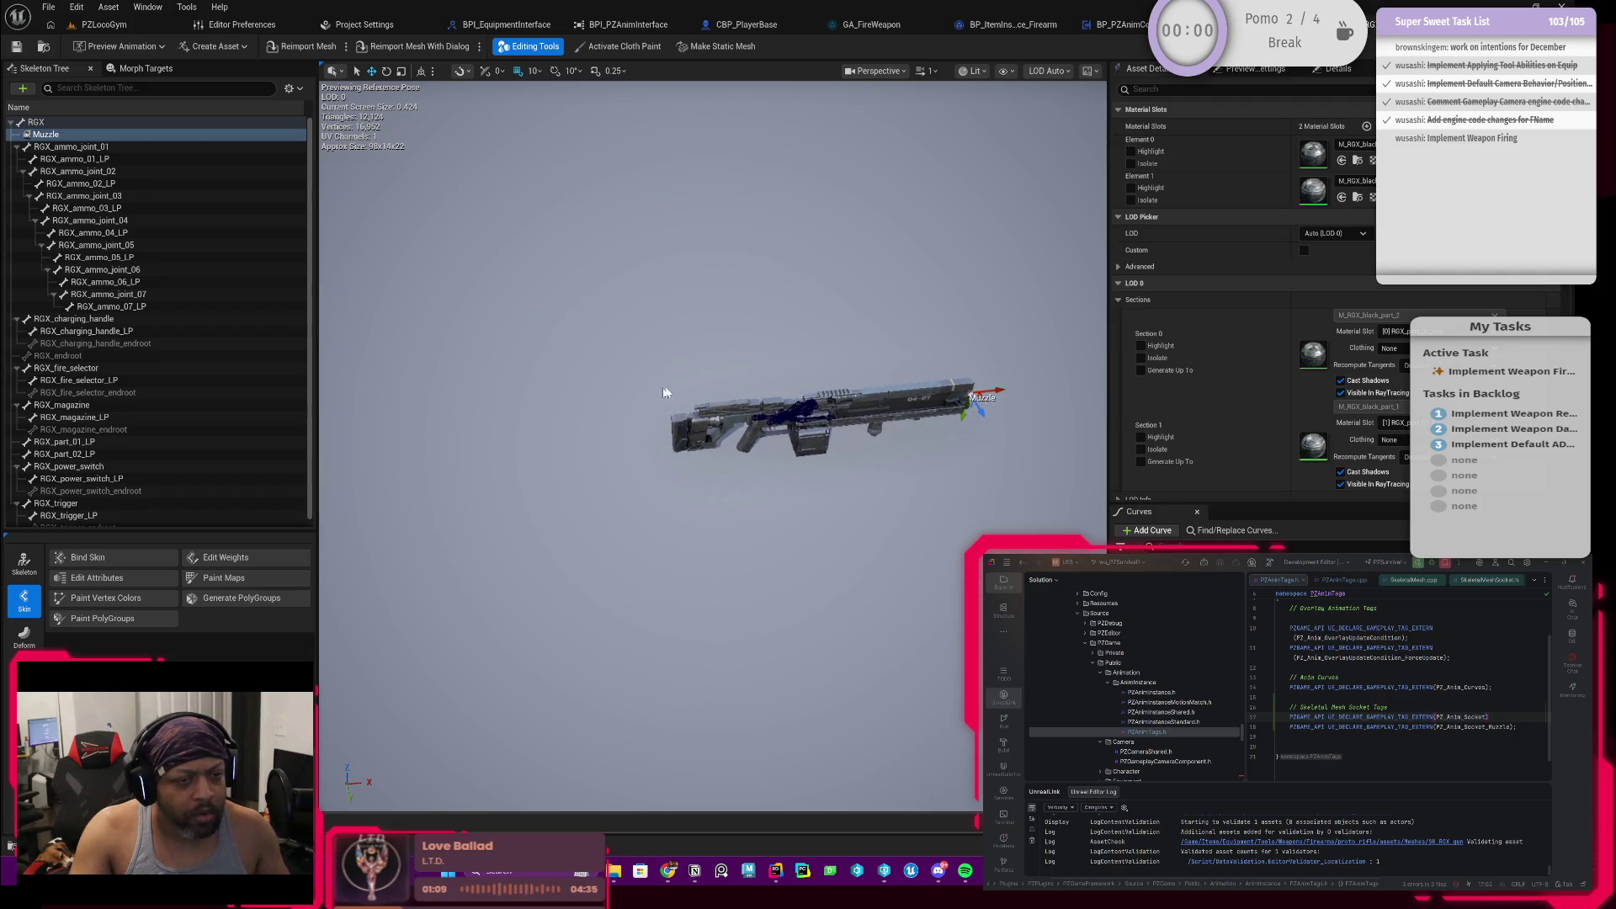
scroll(707, 379, up, 2)
drag(948, 366, 723, 394)
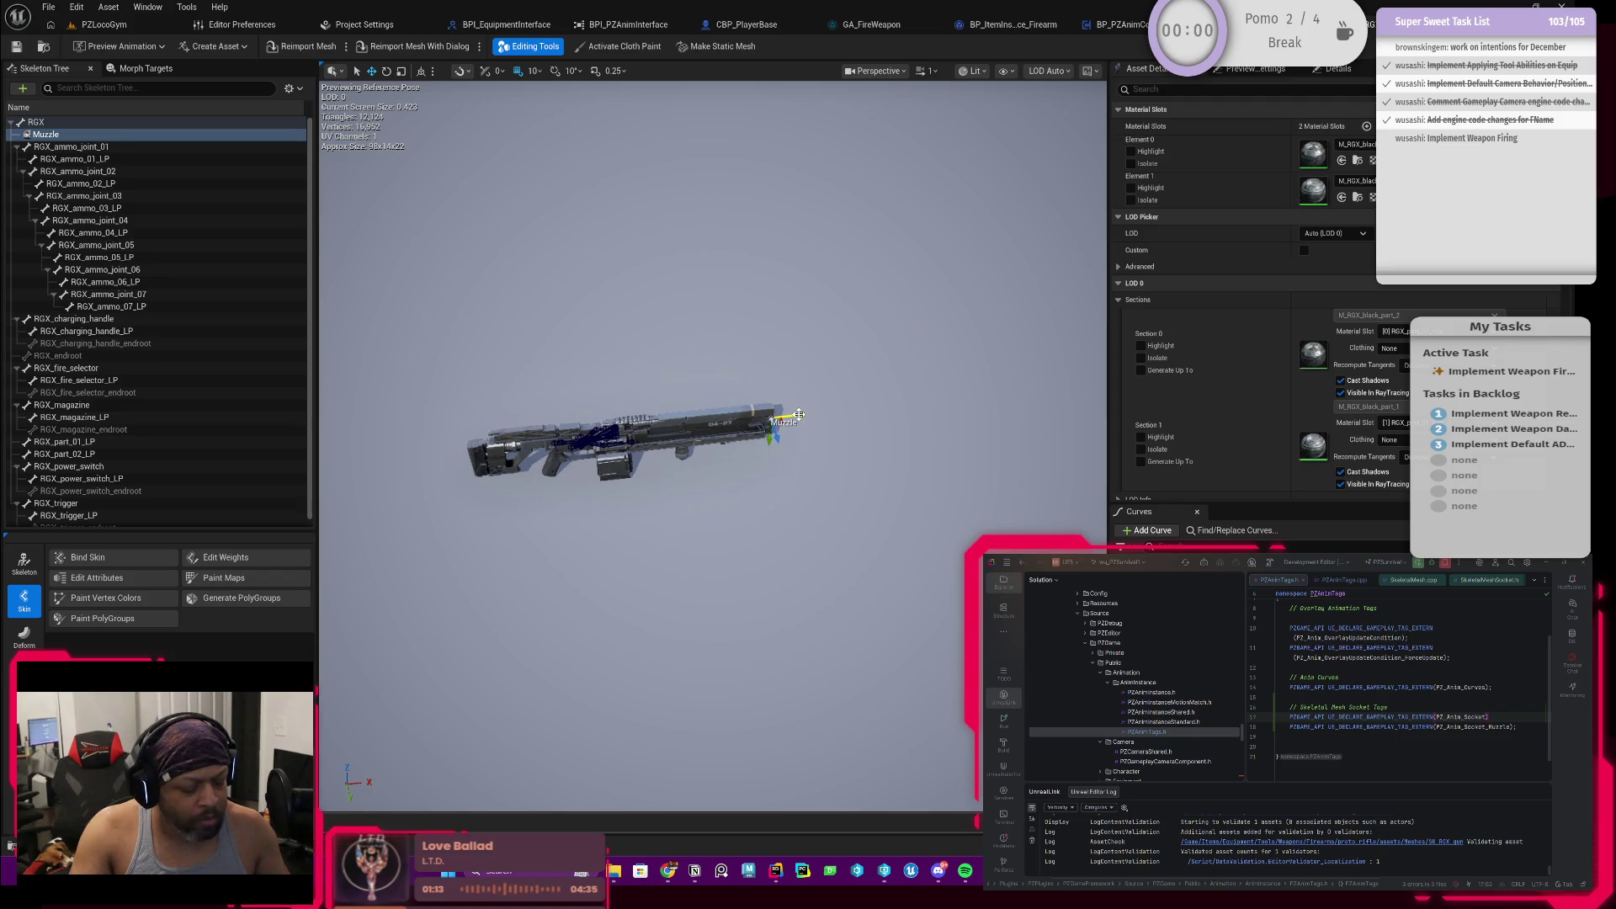
scroll(757, 430, up, 5)
drag(707, 429, 657, 379)
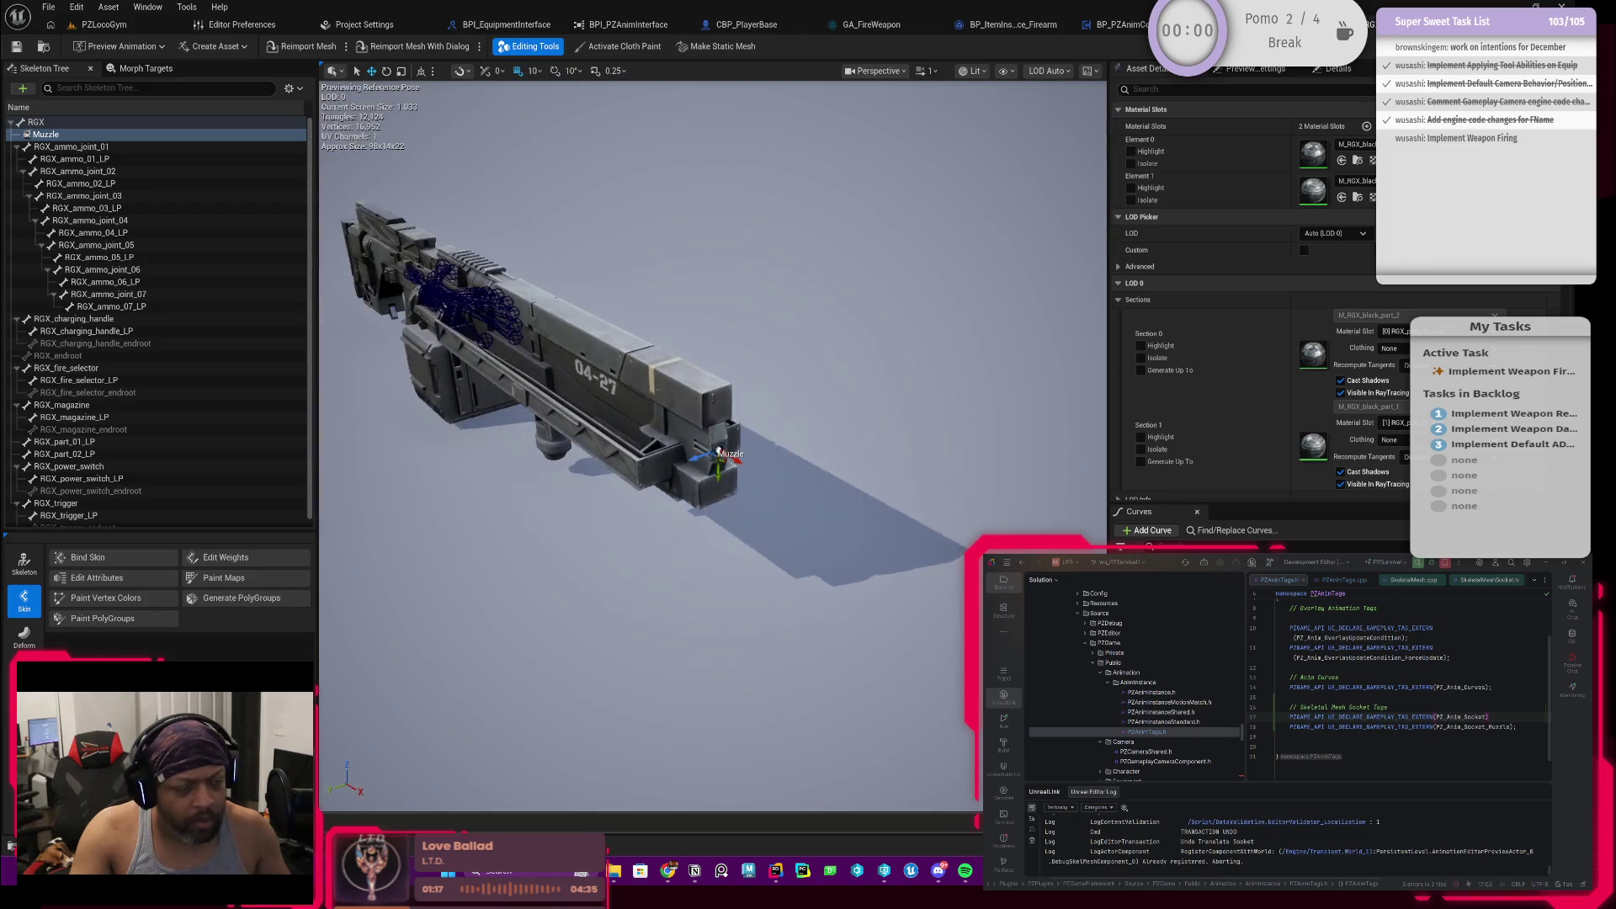
scroll(713, 379, down, 5)
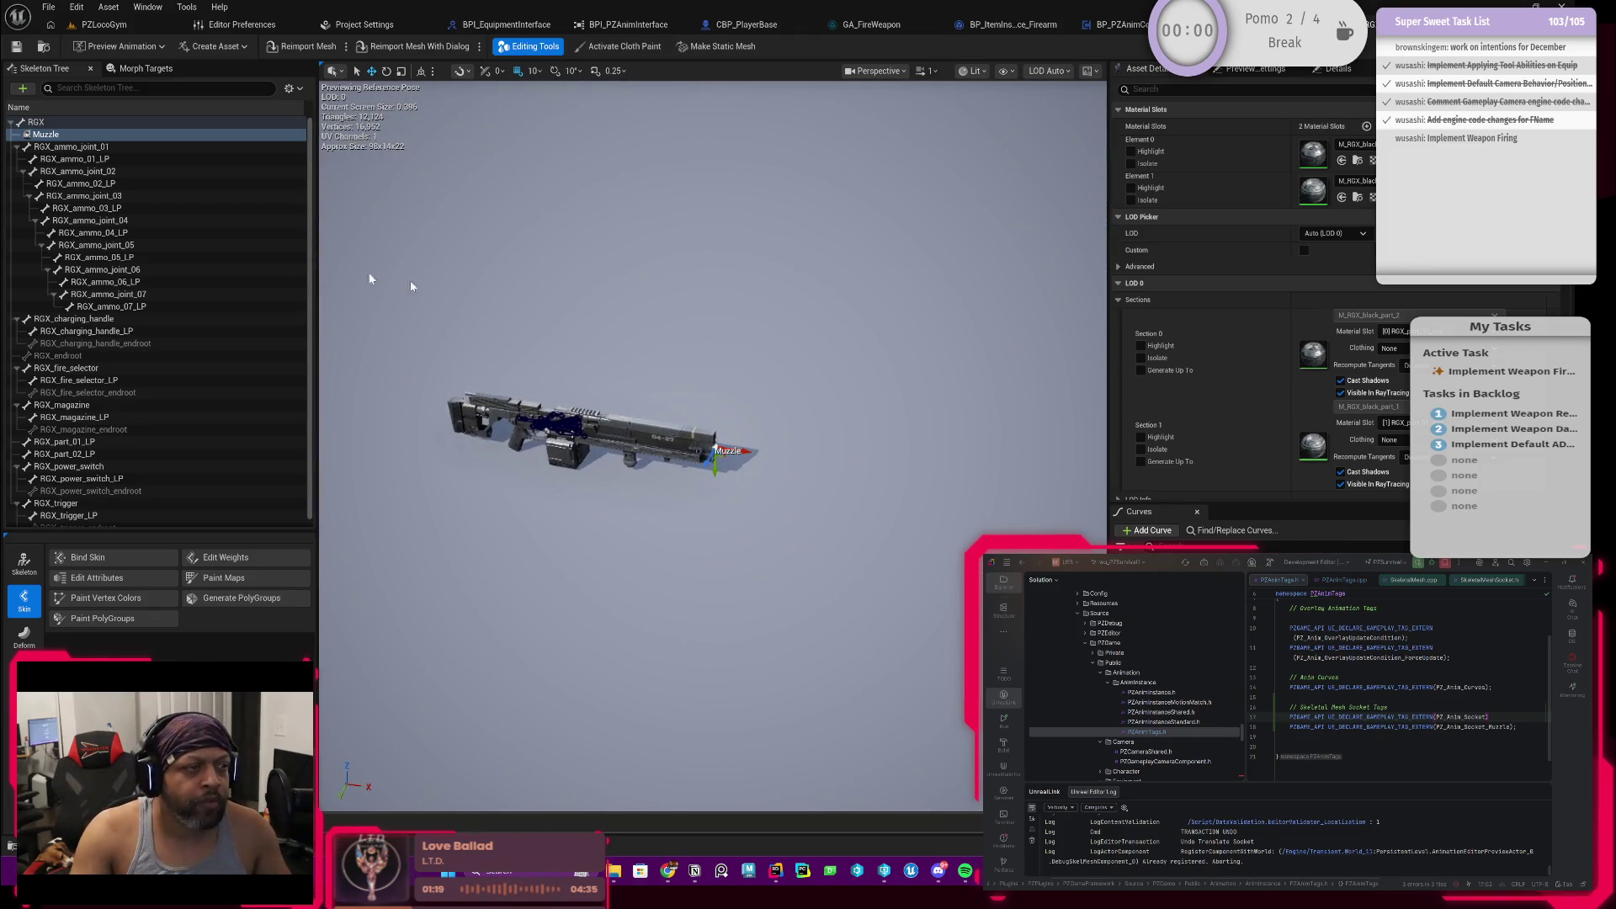
click(44, 134)
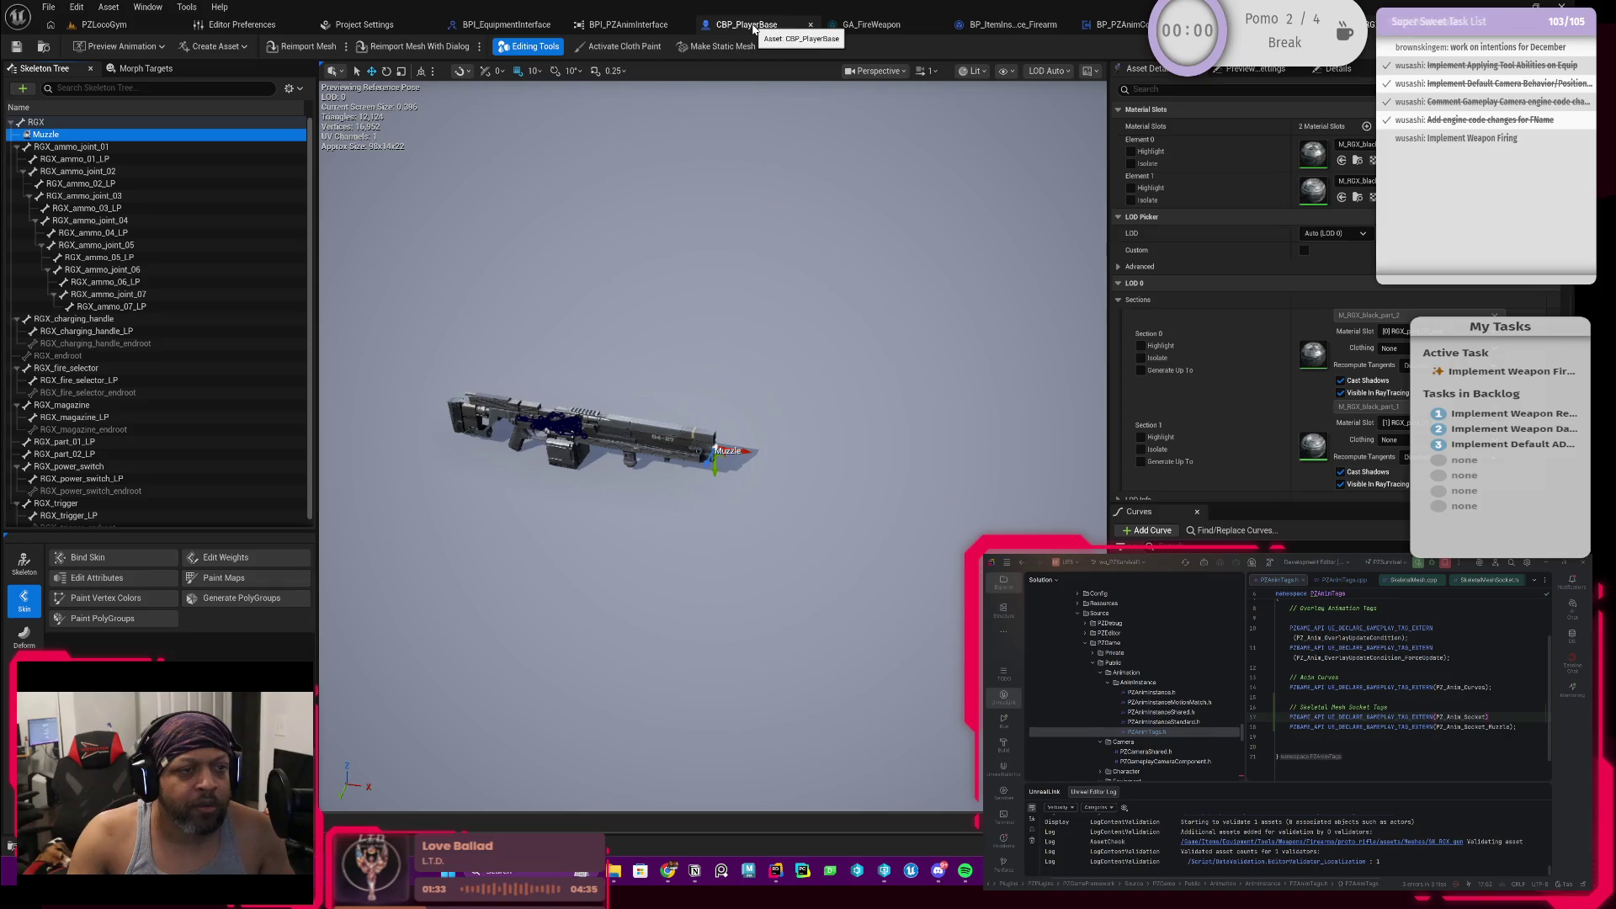
Step: Step through CBP_PlayerBase and BP_ItemInstance_Firearm to GA_FireWeapon and start an action after SET Muzzle Socket Location
click(752, 28)
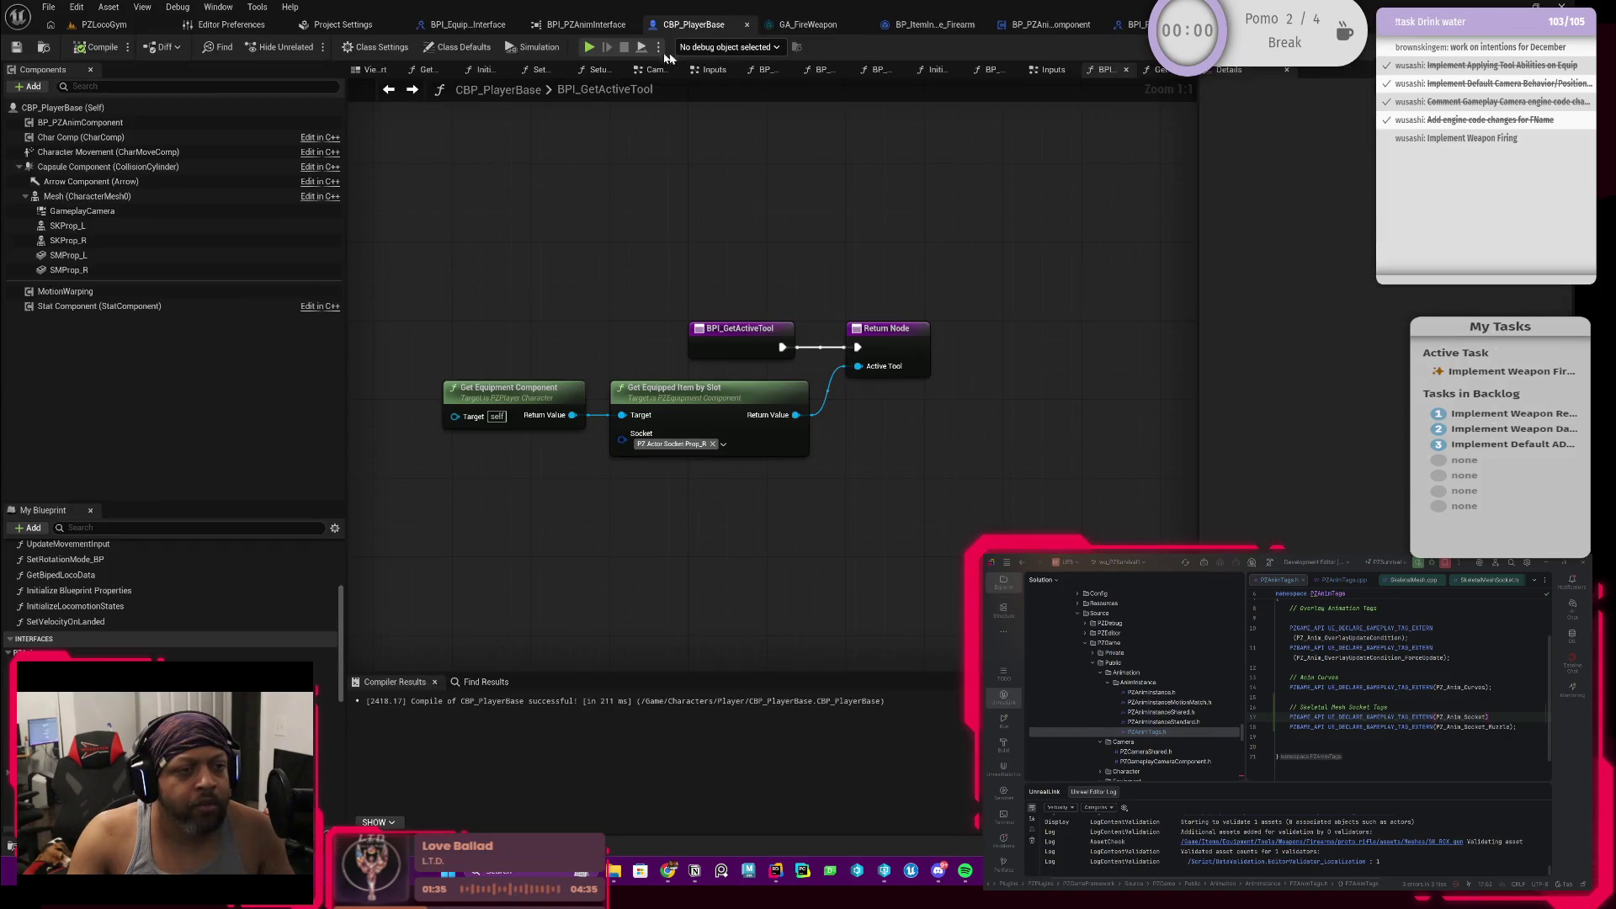
click(929, 24)
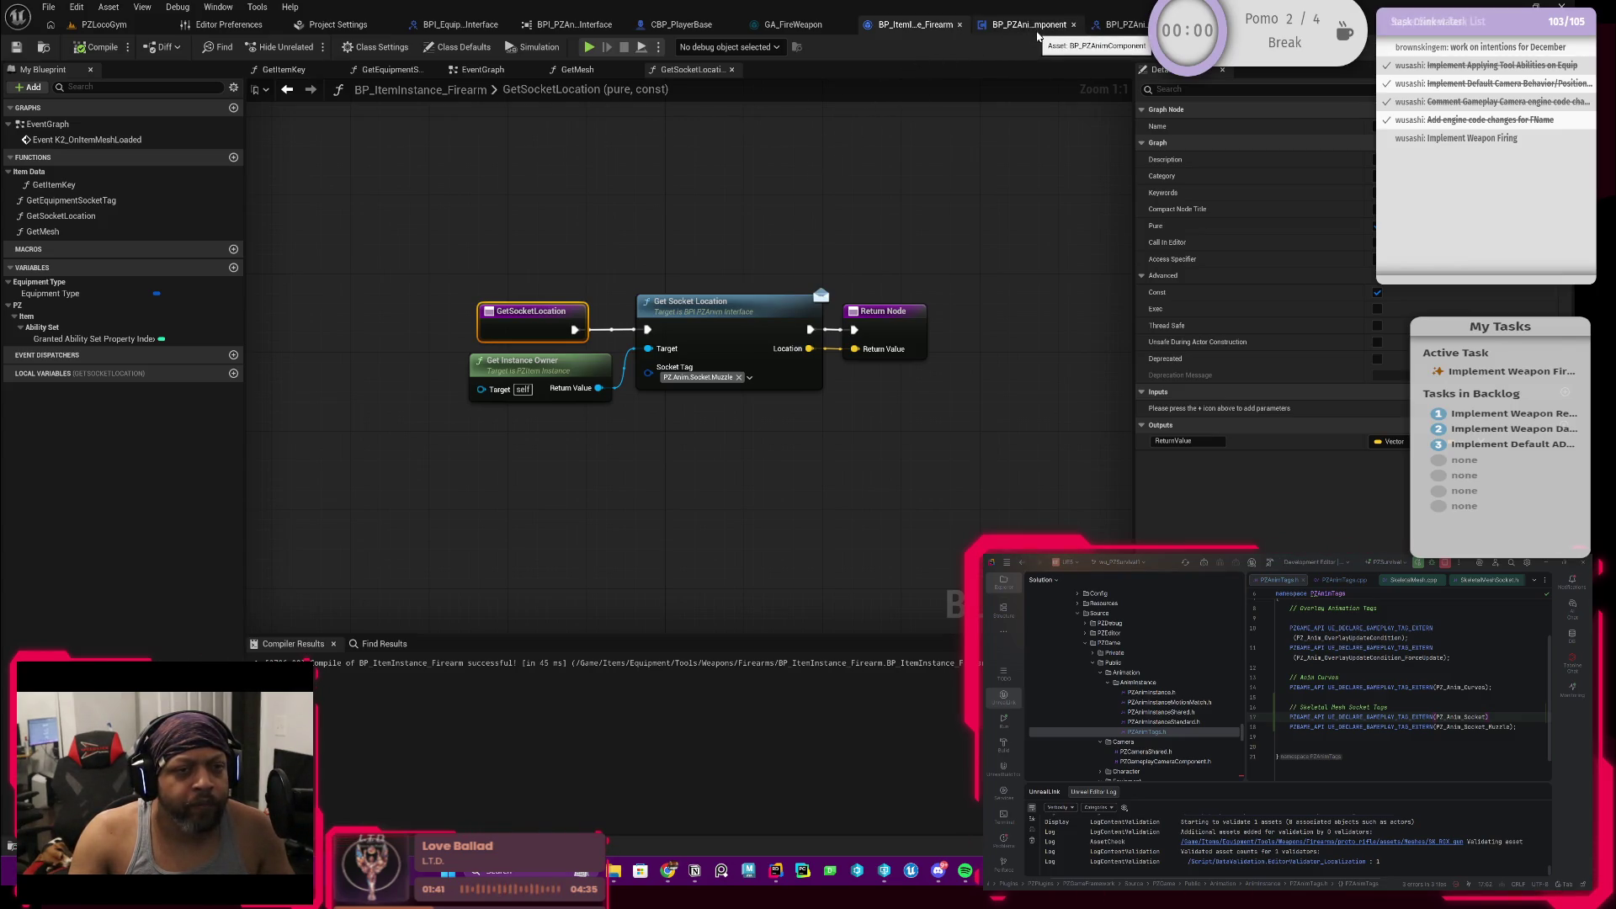
click(794, 24)
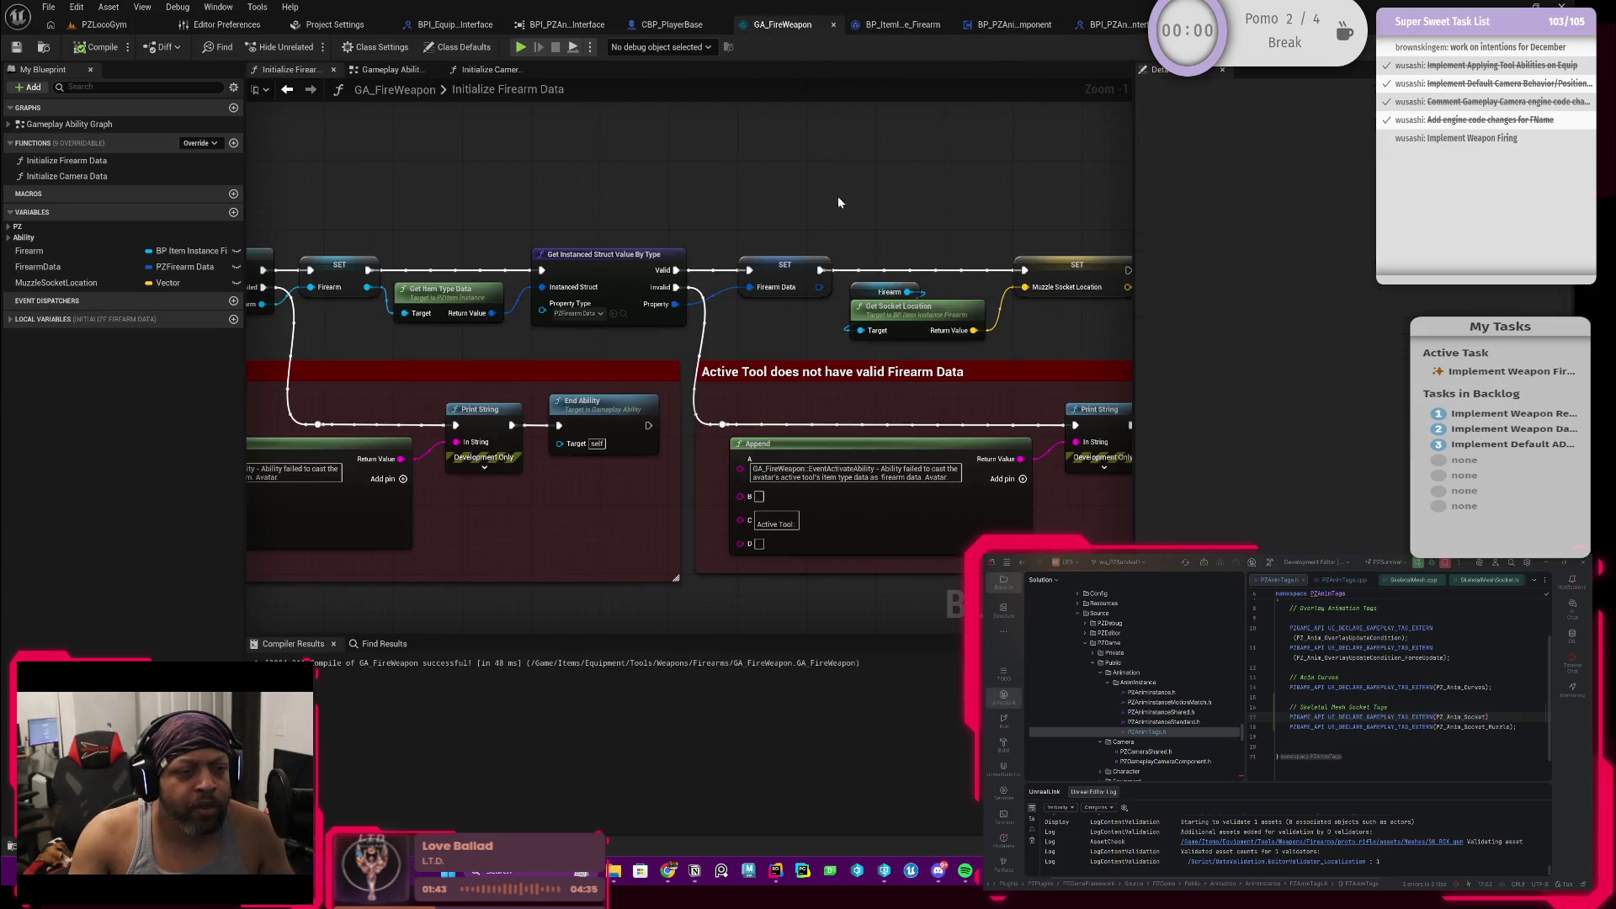
scroll(839, 203, down, 1)
scroll(808, 215, down, 2)
scroll(732, 234, down, 1)
scroll(705, 244, down, 1)
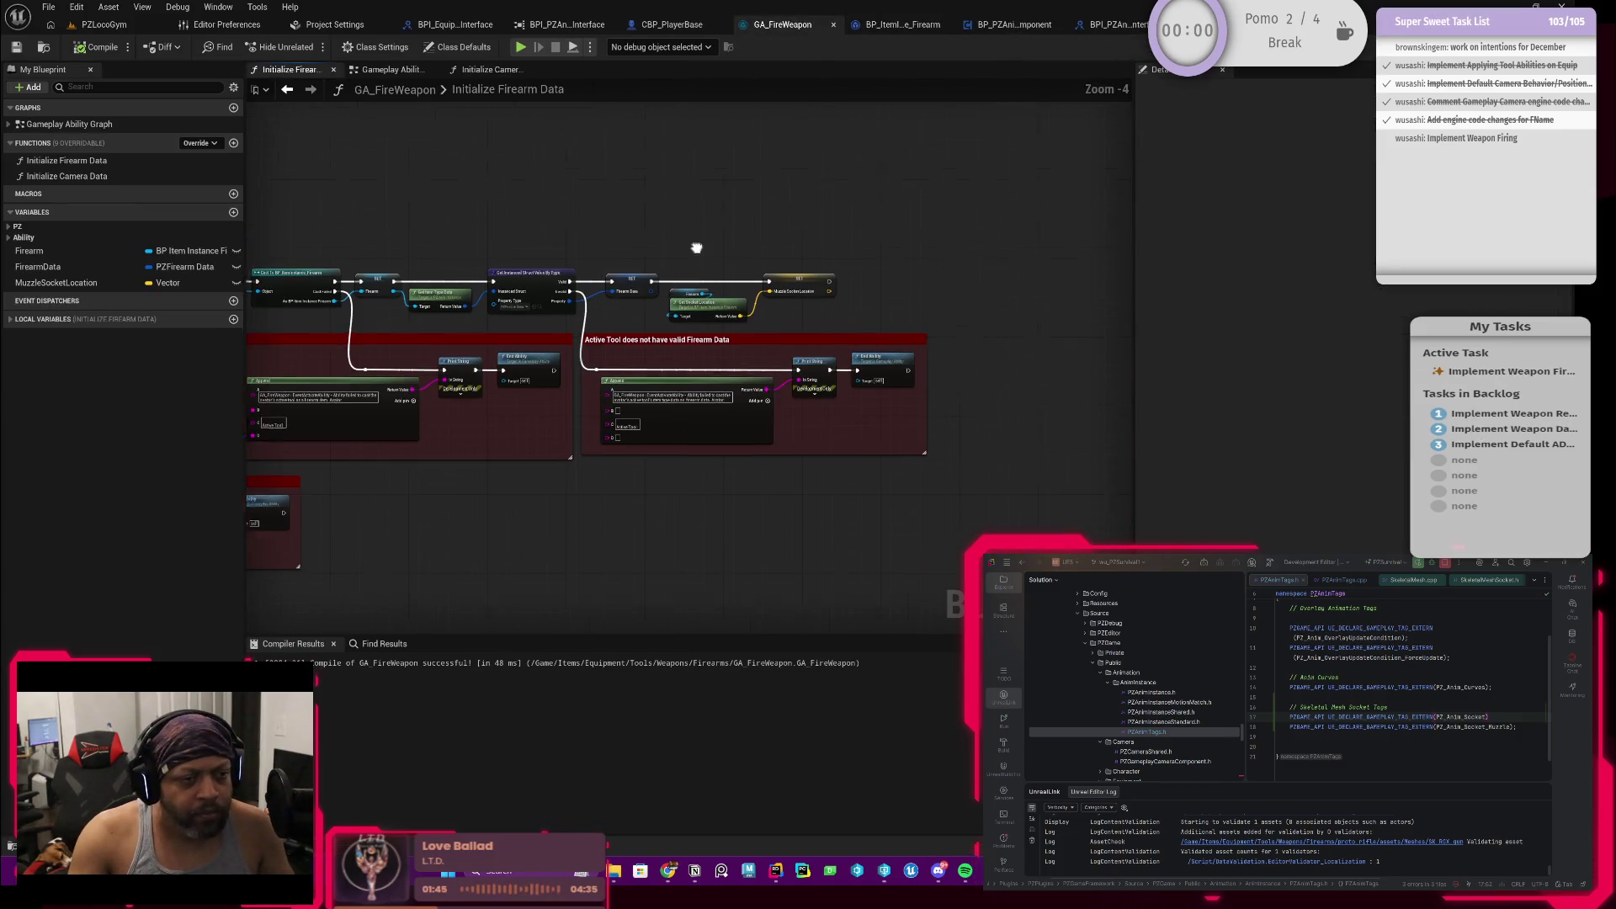
scroll(705, 244, up, 2)
scroll(758, 265, up, 1)
scroll(843, 290, up, 1)
scroll(779, 309, down, 1)
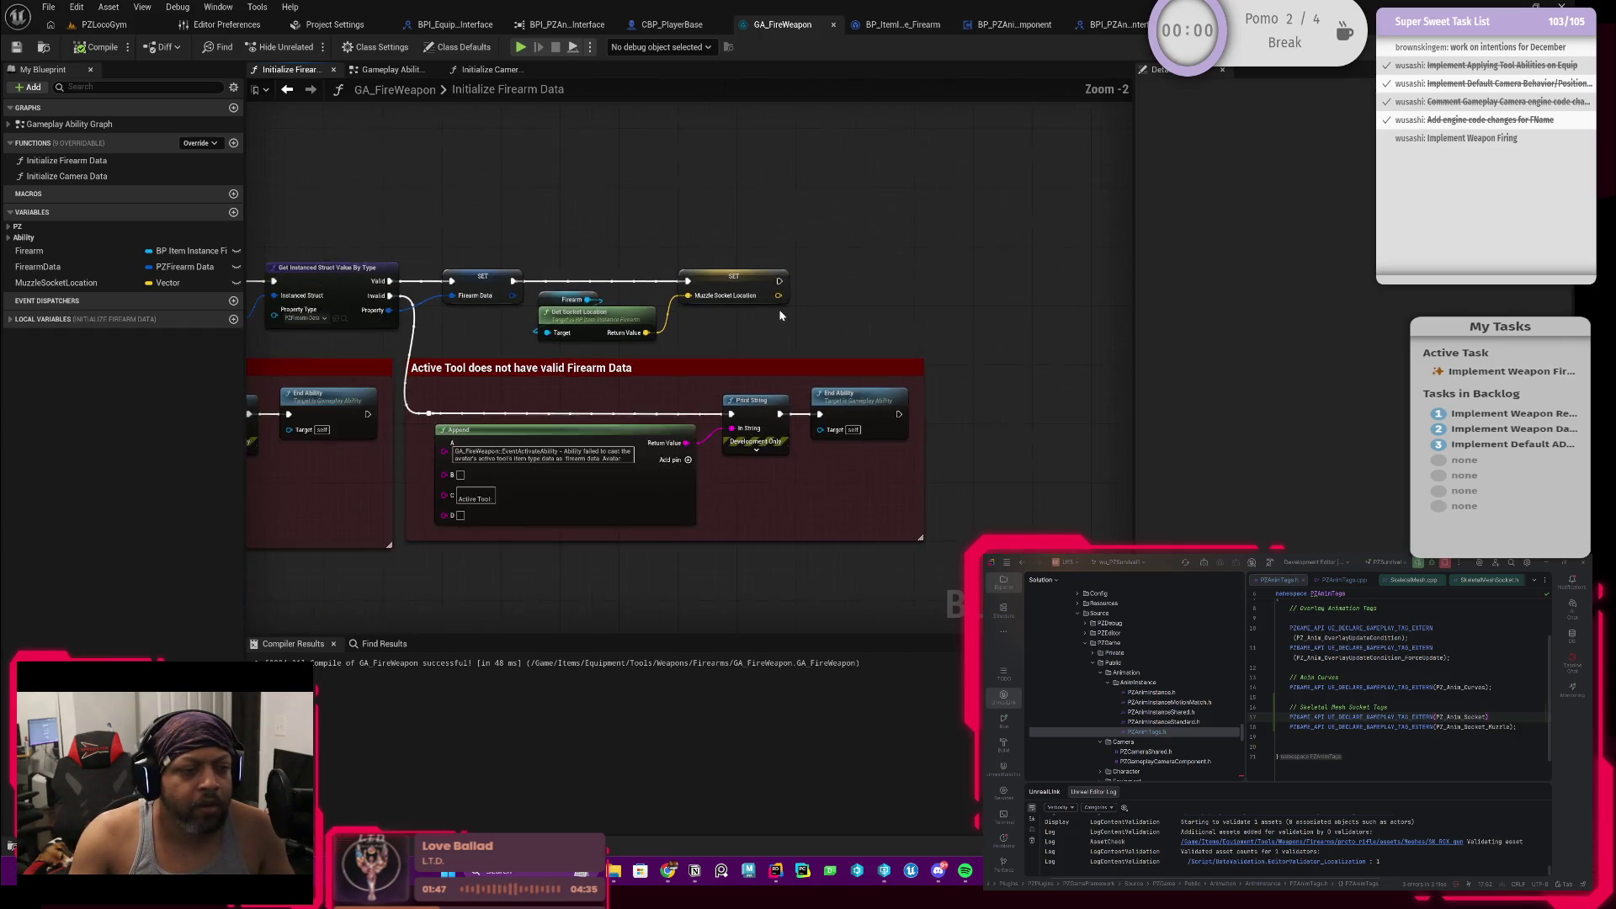
scroll(779, 310, up, 1)
drag(776, 276, 854, 271)
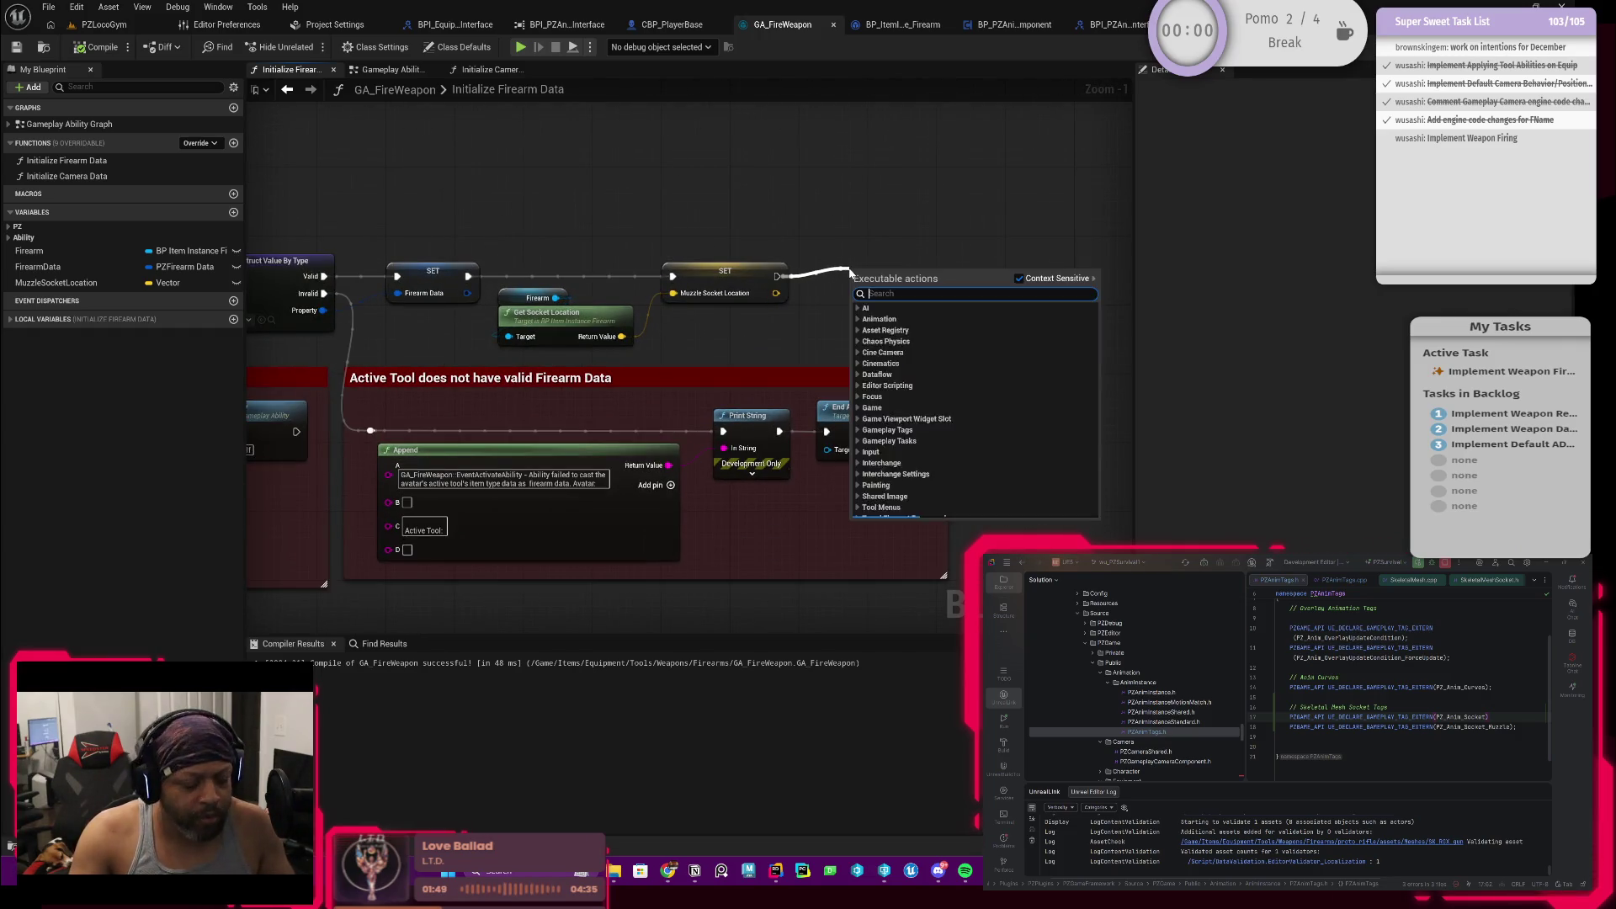
text(print)
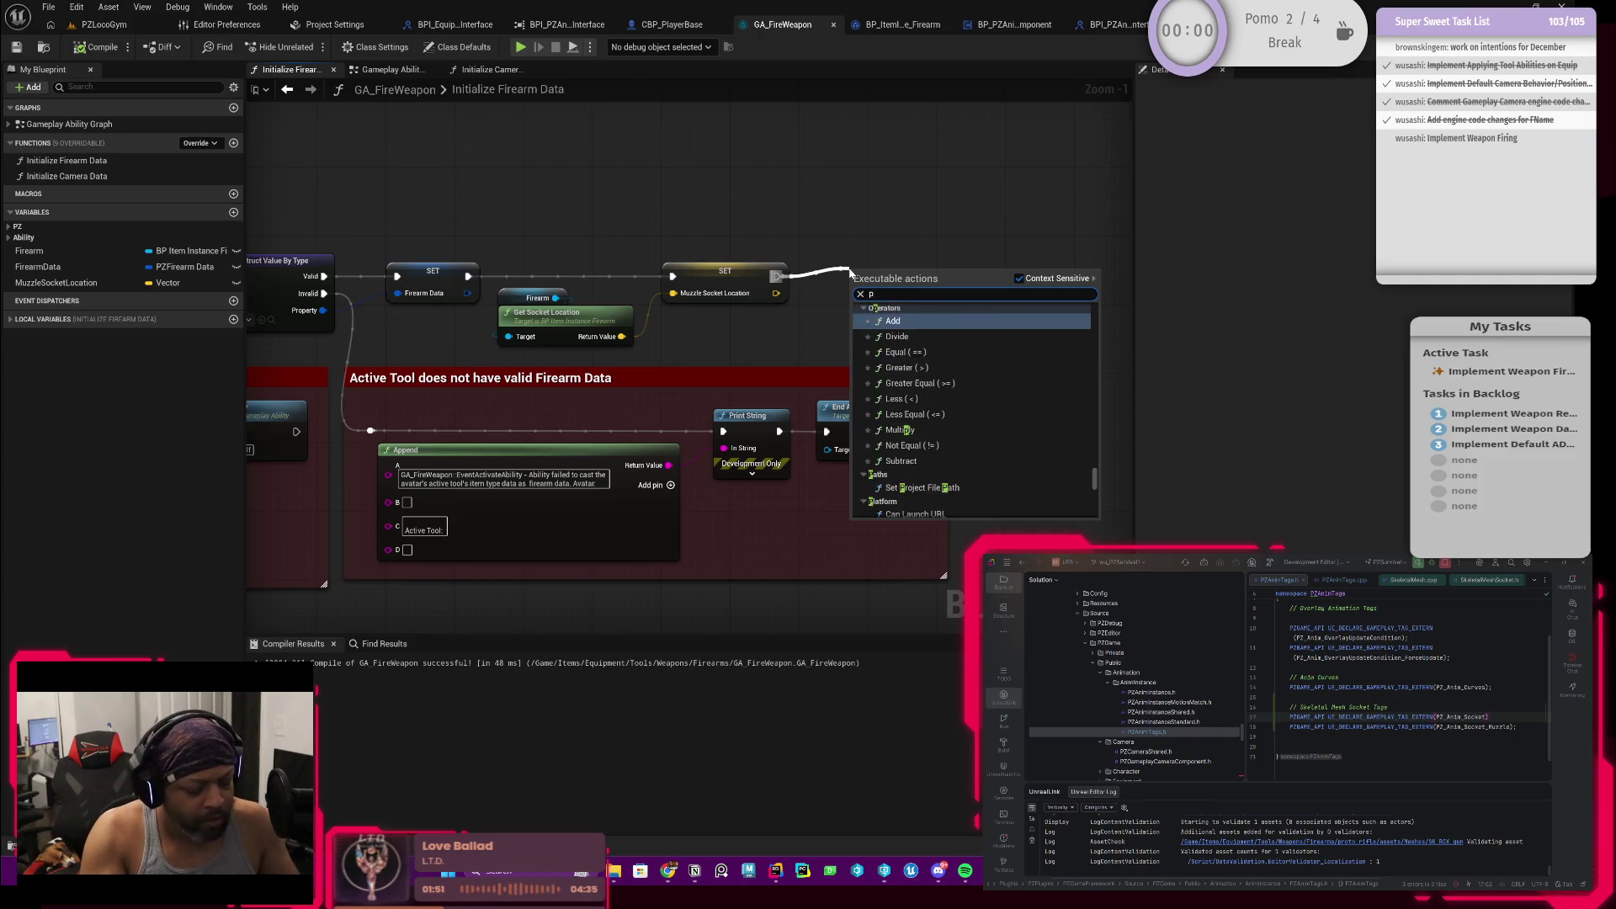
Step: Print MuzzleSocketLocation after setting it, compile GA_FireWeapon and switch to the PZLocoGym level
key(Return)
drag(862, 273, 900, 275)
drag(775, 293, 881, 296)
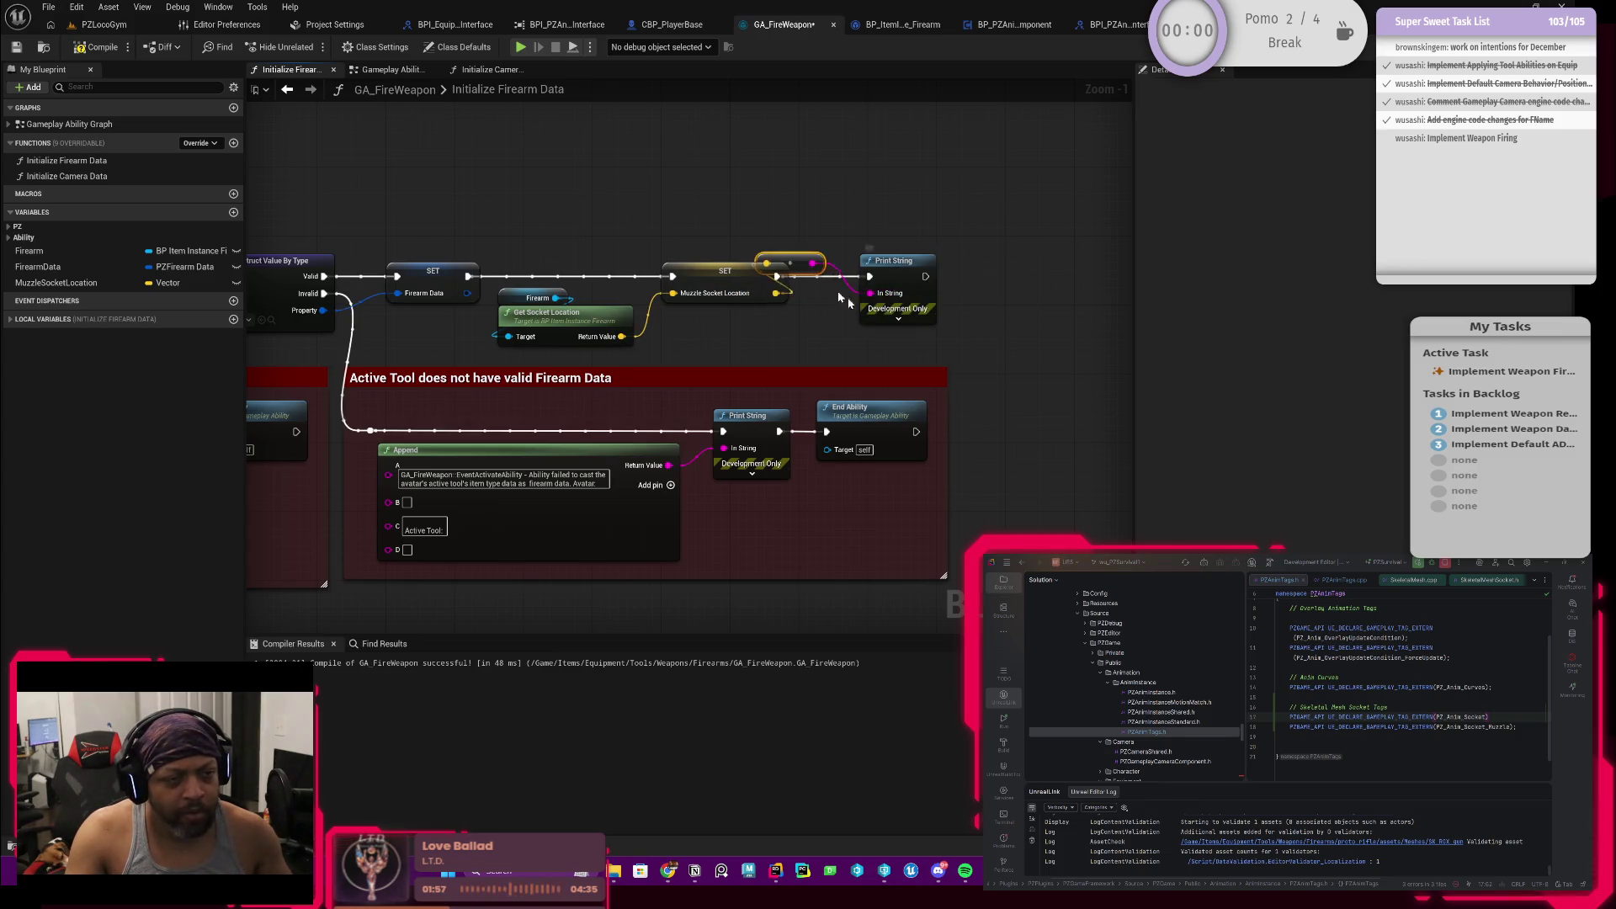
mouse_move(788, 261)
mouse_down()
mouse_move(825, 299)
mouse_move(910, 261)
mouse_up()
scroll(814, 247, down, 1)
scroll(628, 219, down, 1)
click(101, 46)
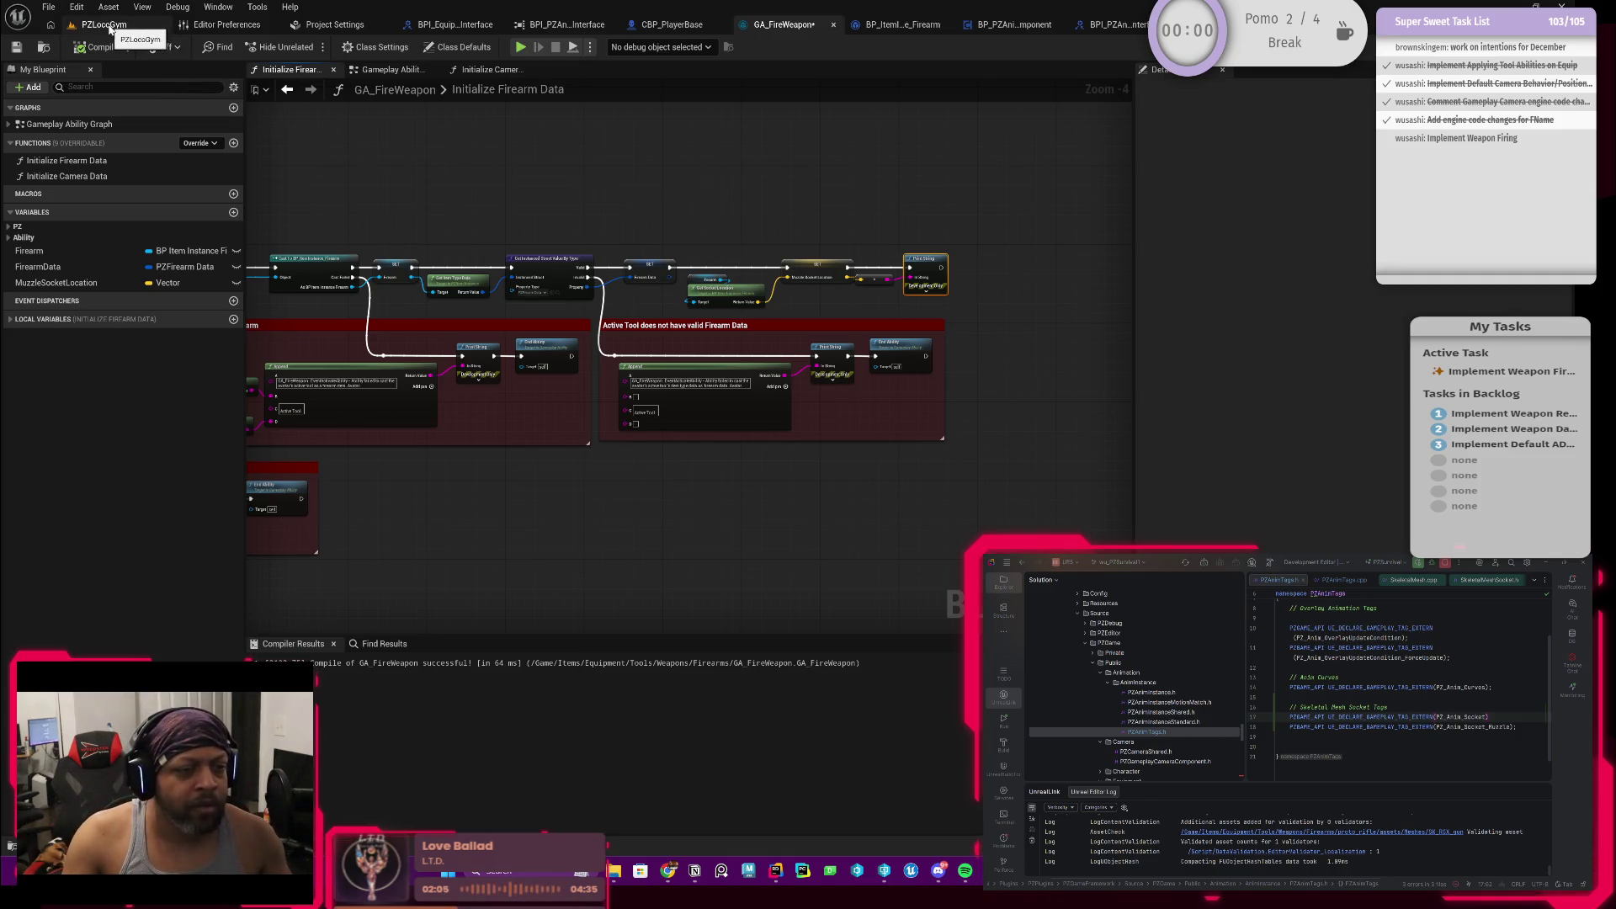
click(108, 28)
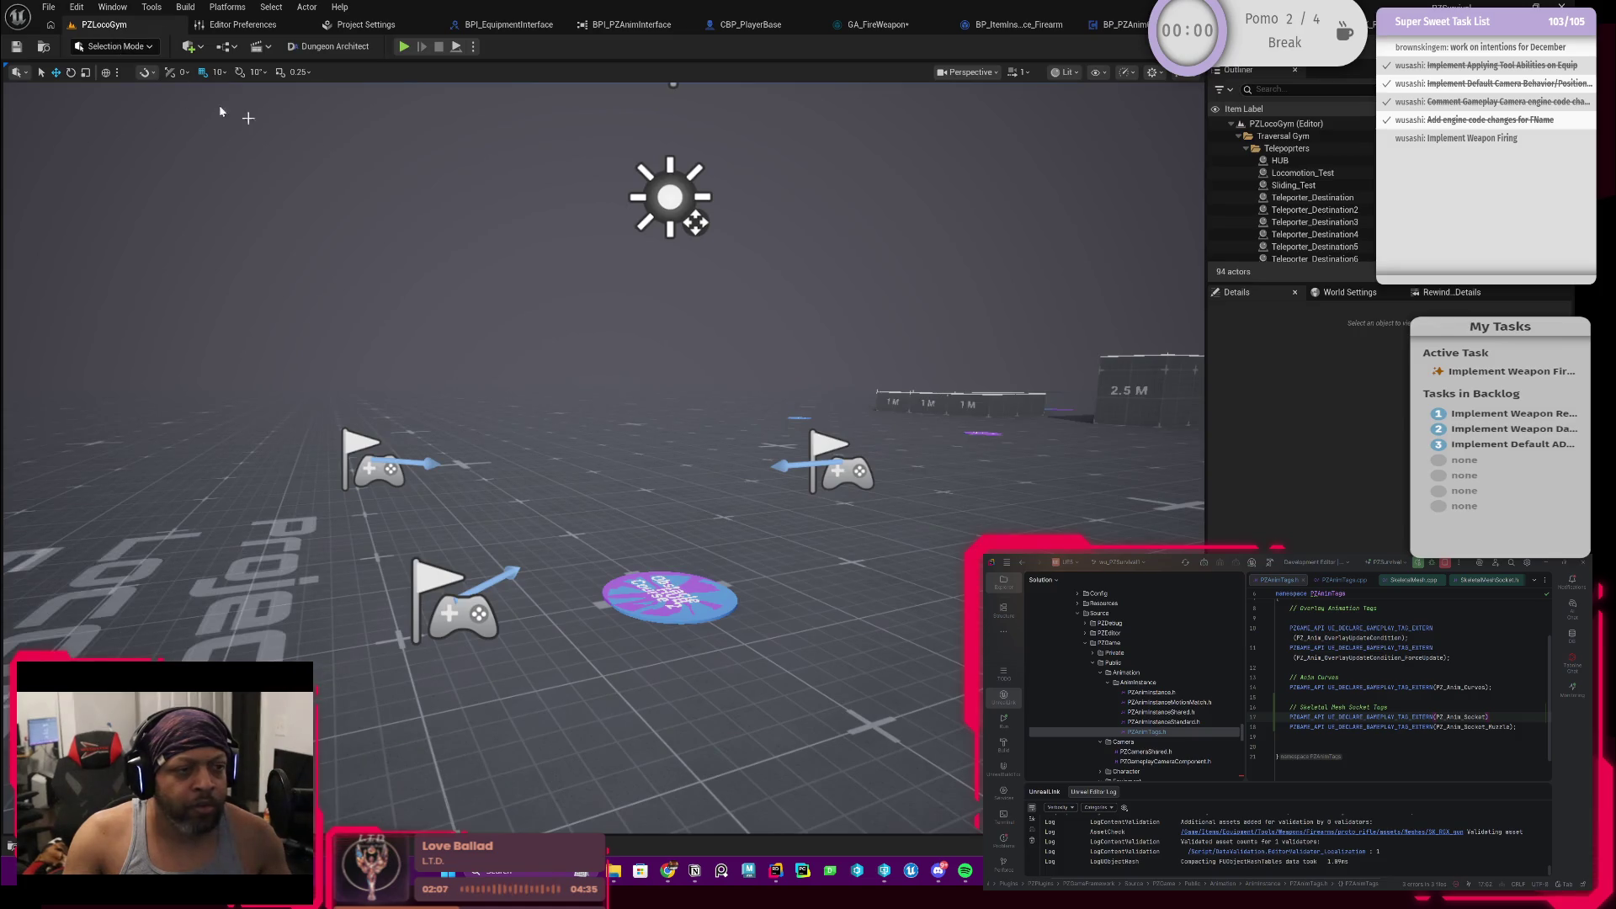
click(406, 47)
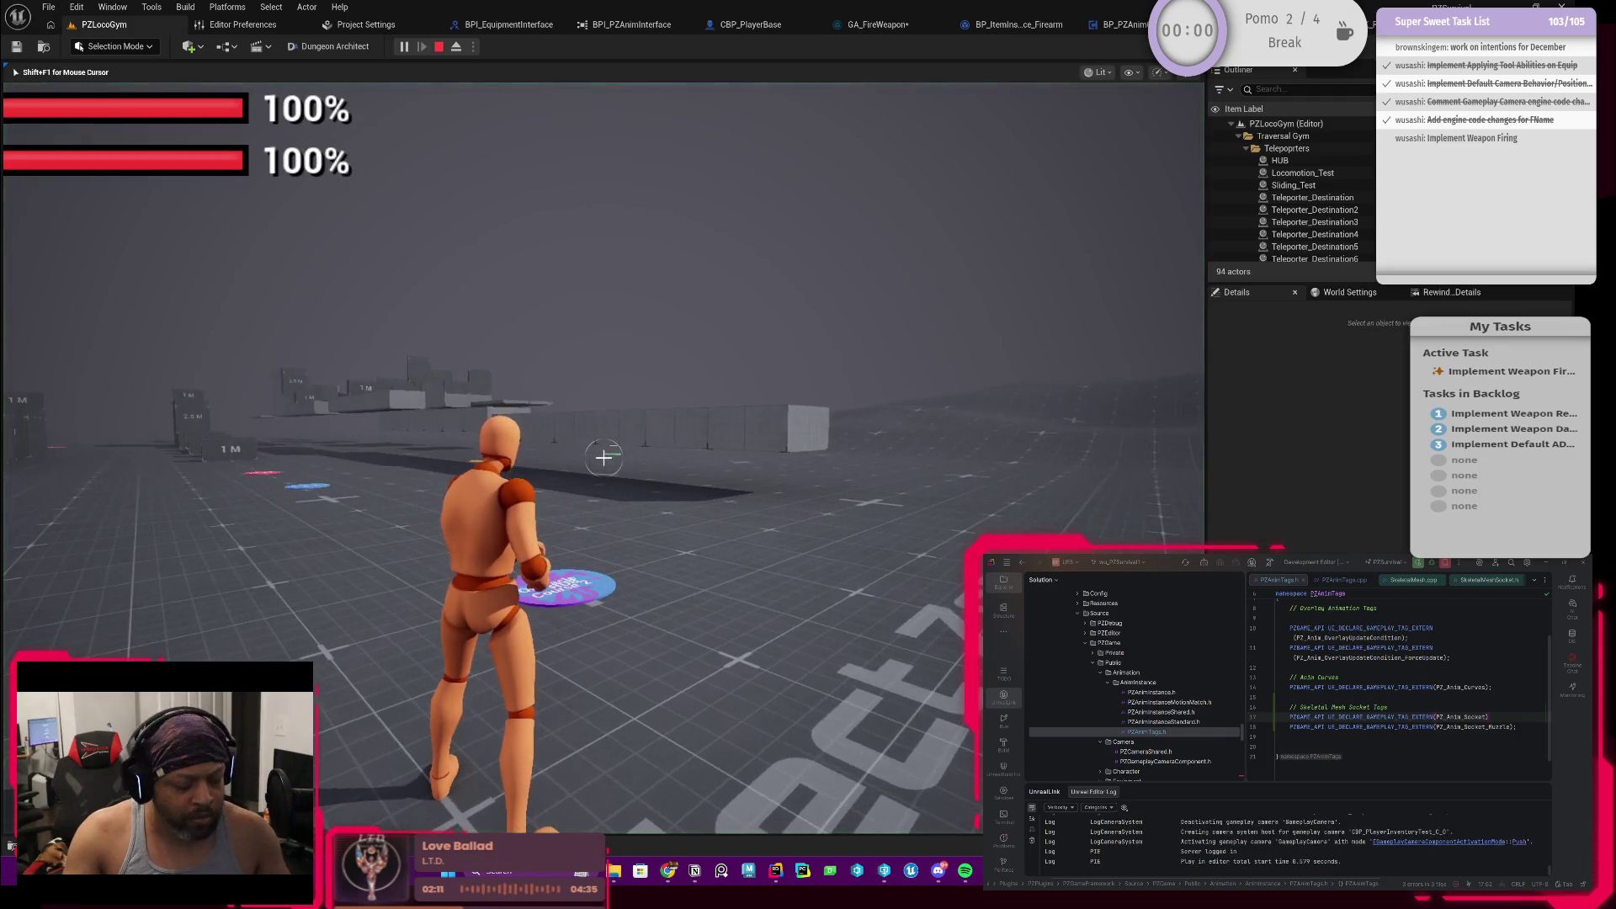
key(Tab)
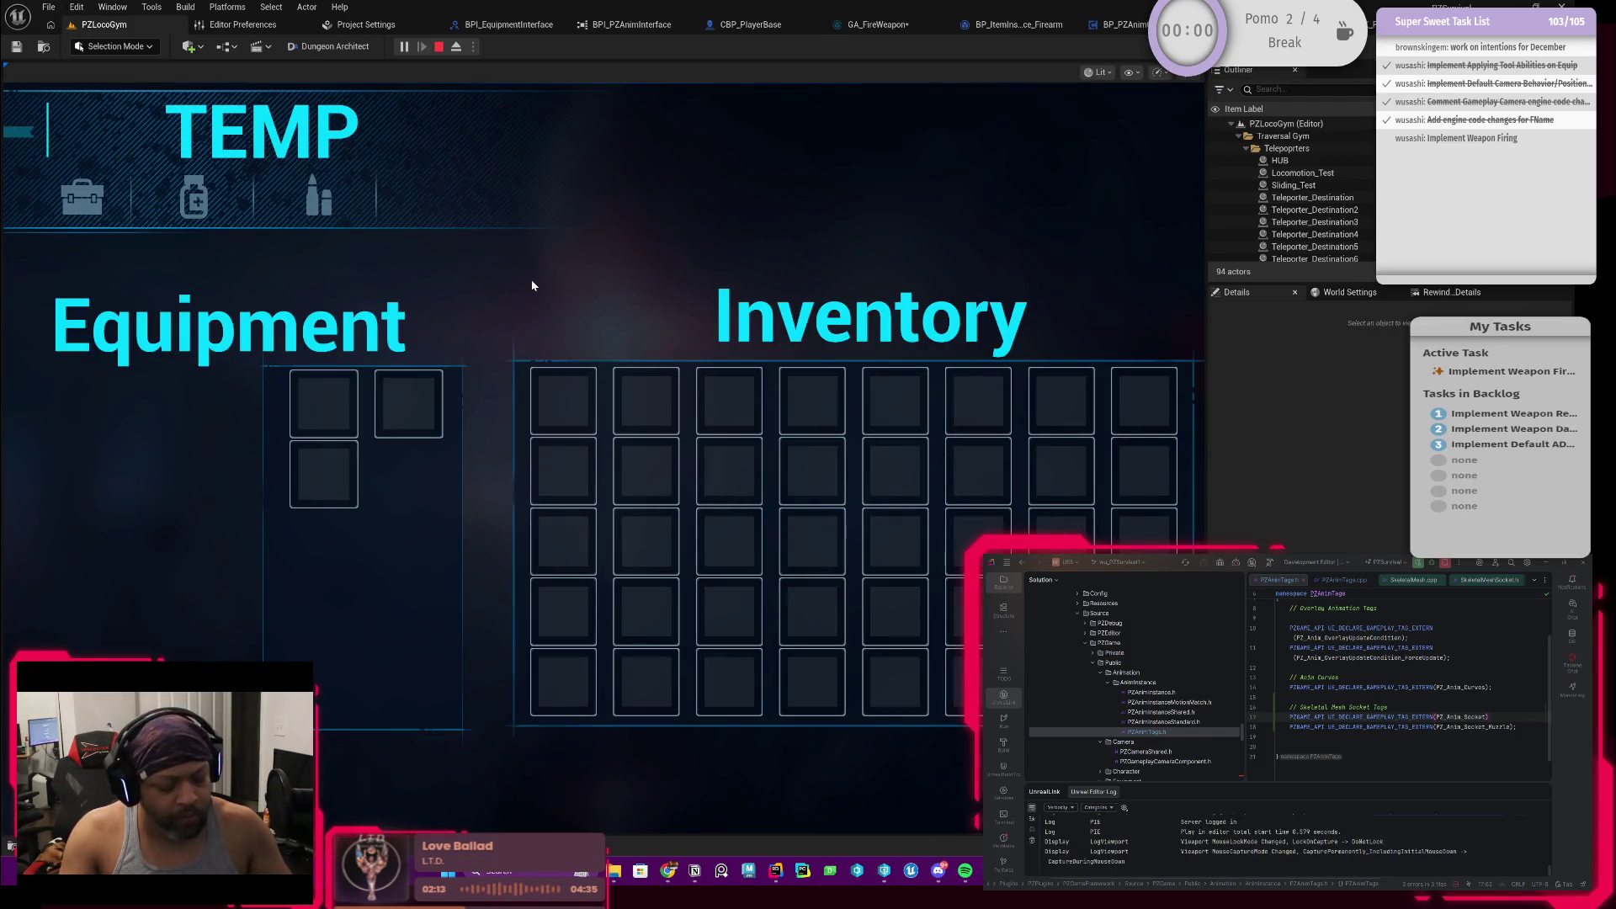
double_click(563, 402)
key(Tab)
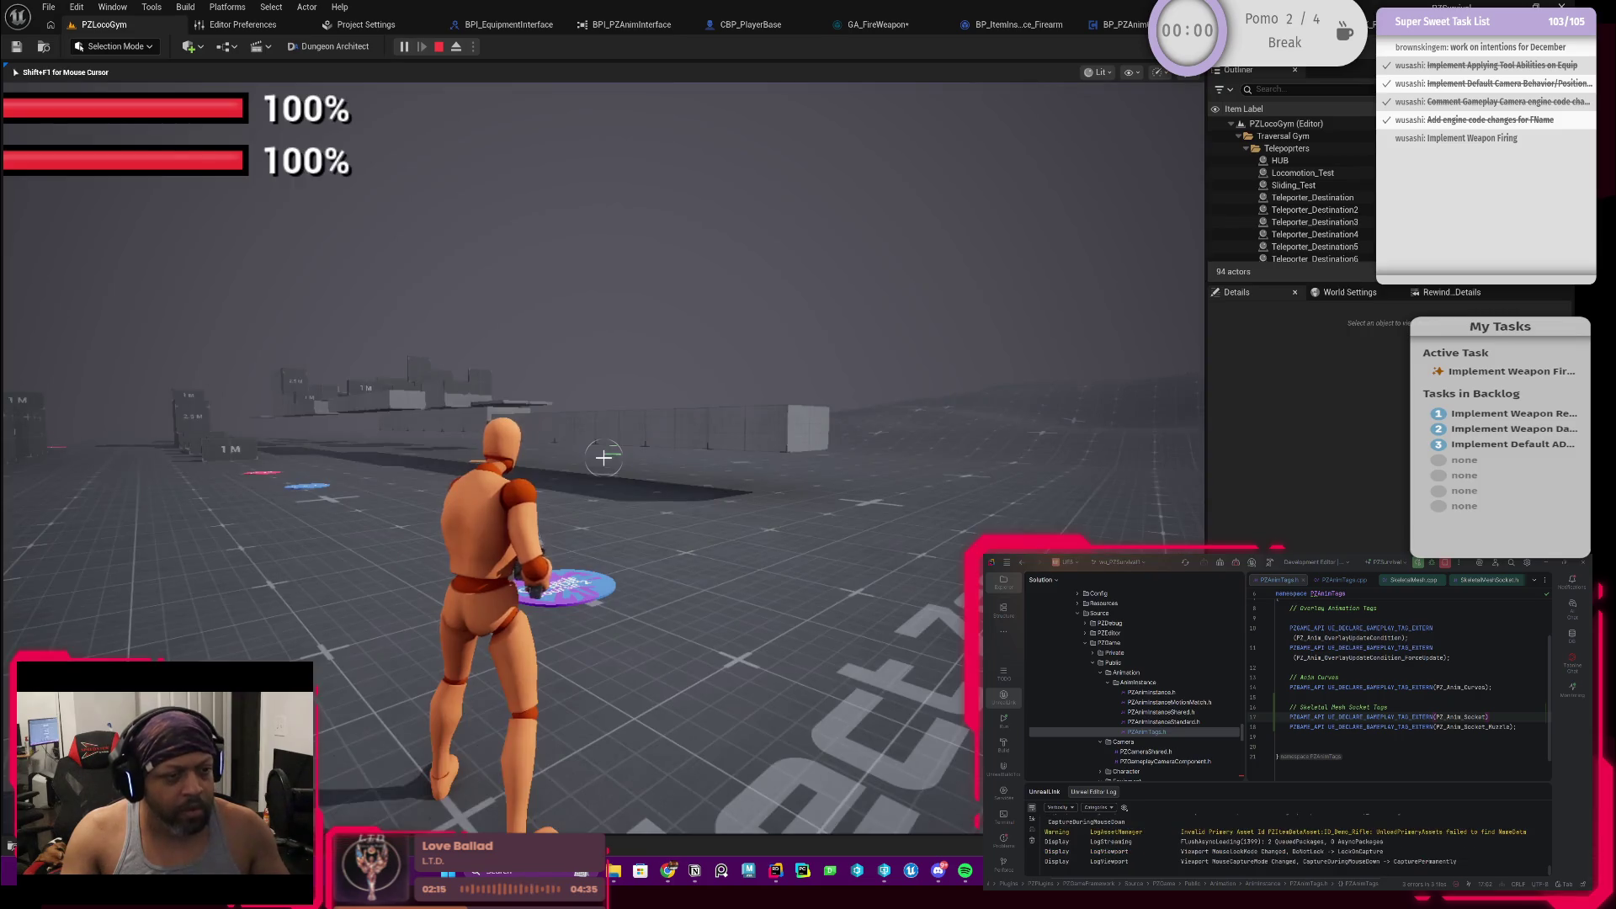
click(603, 458)
key(w)
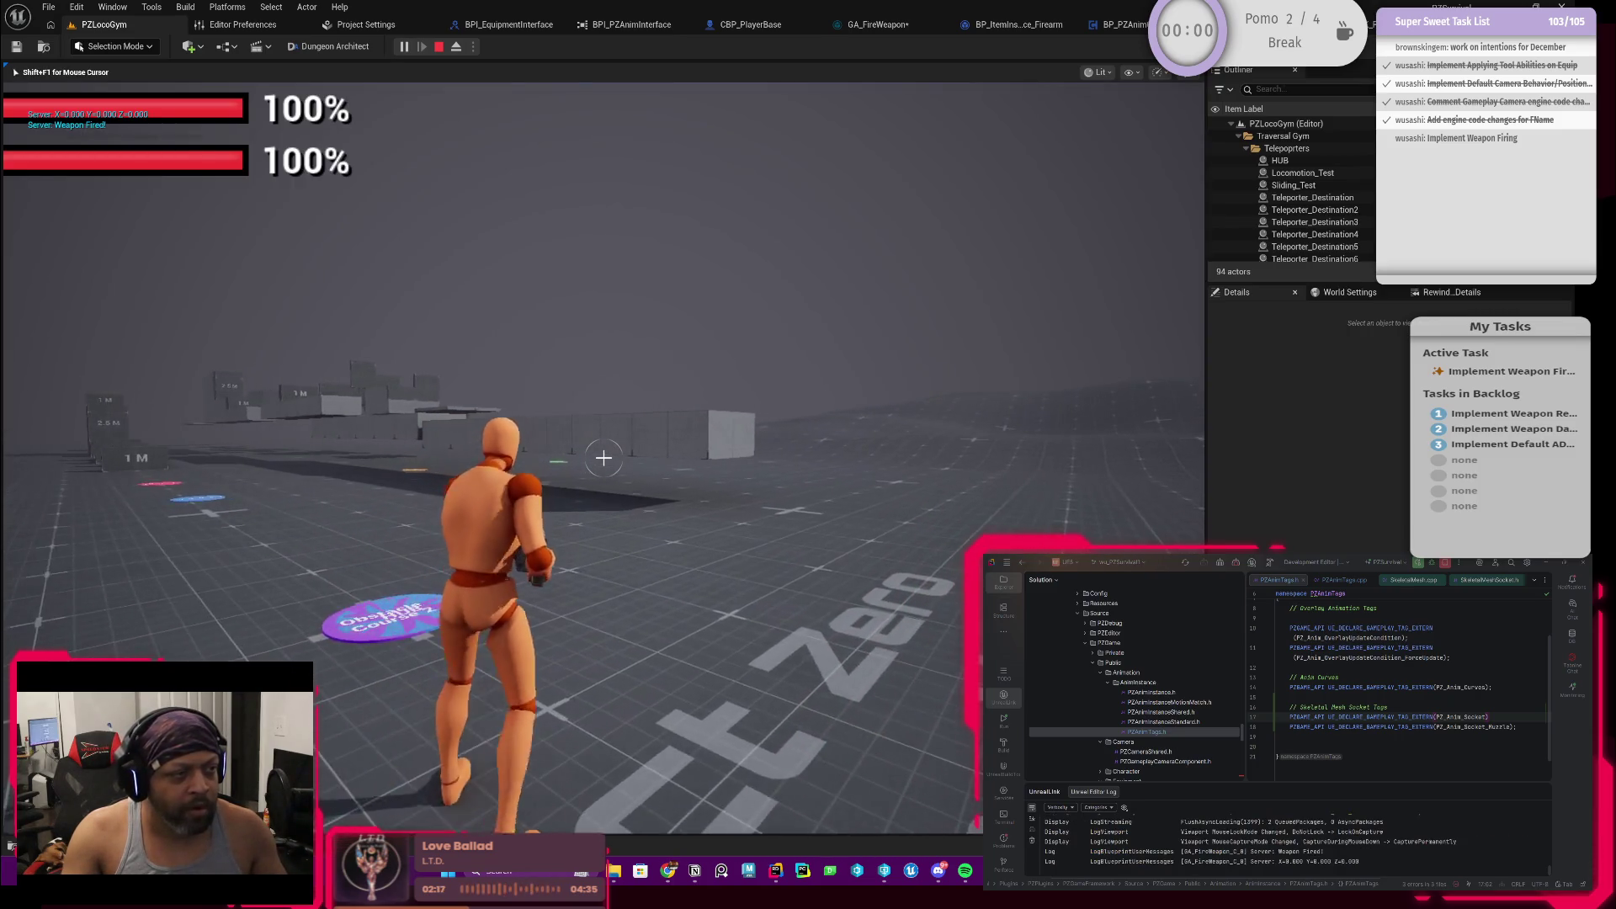
key(w)
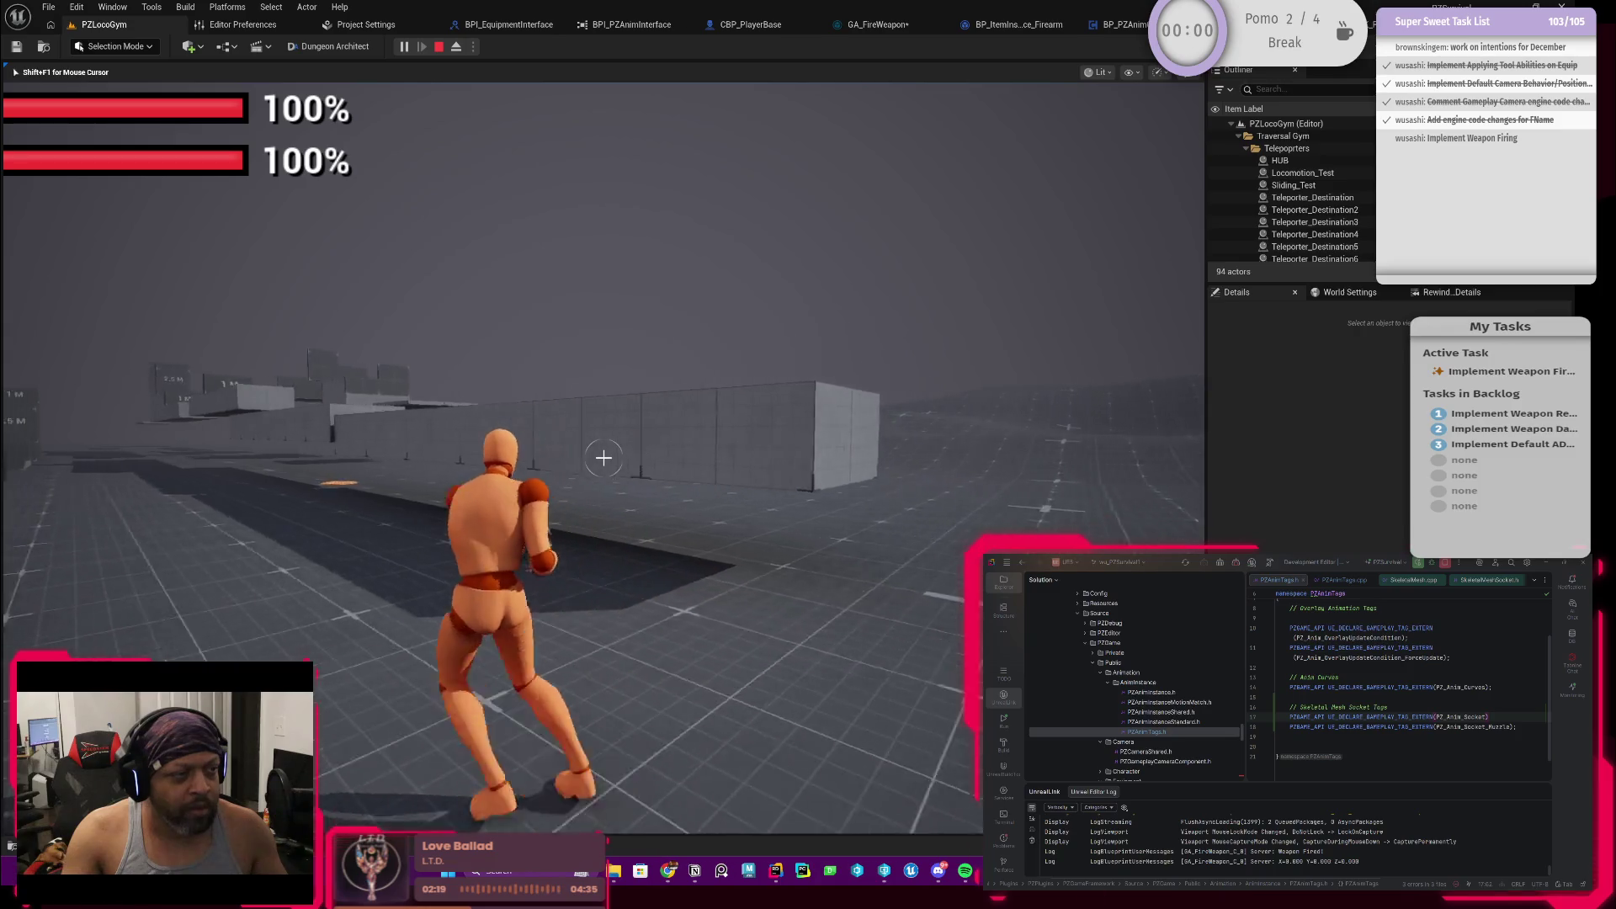
key(Escape)
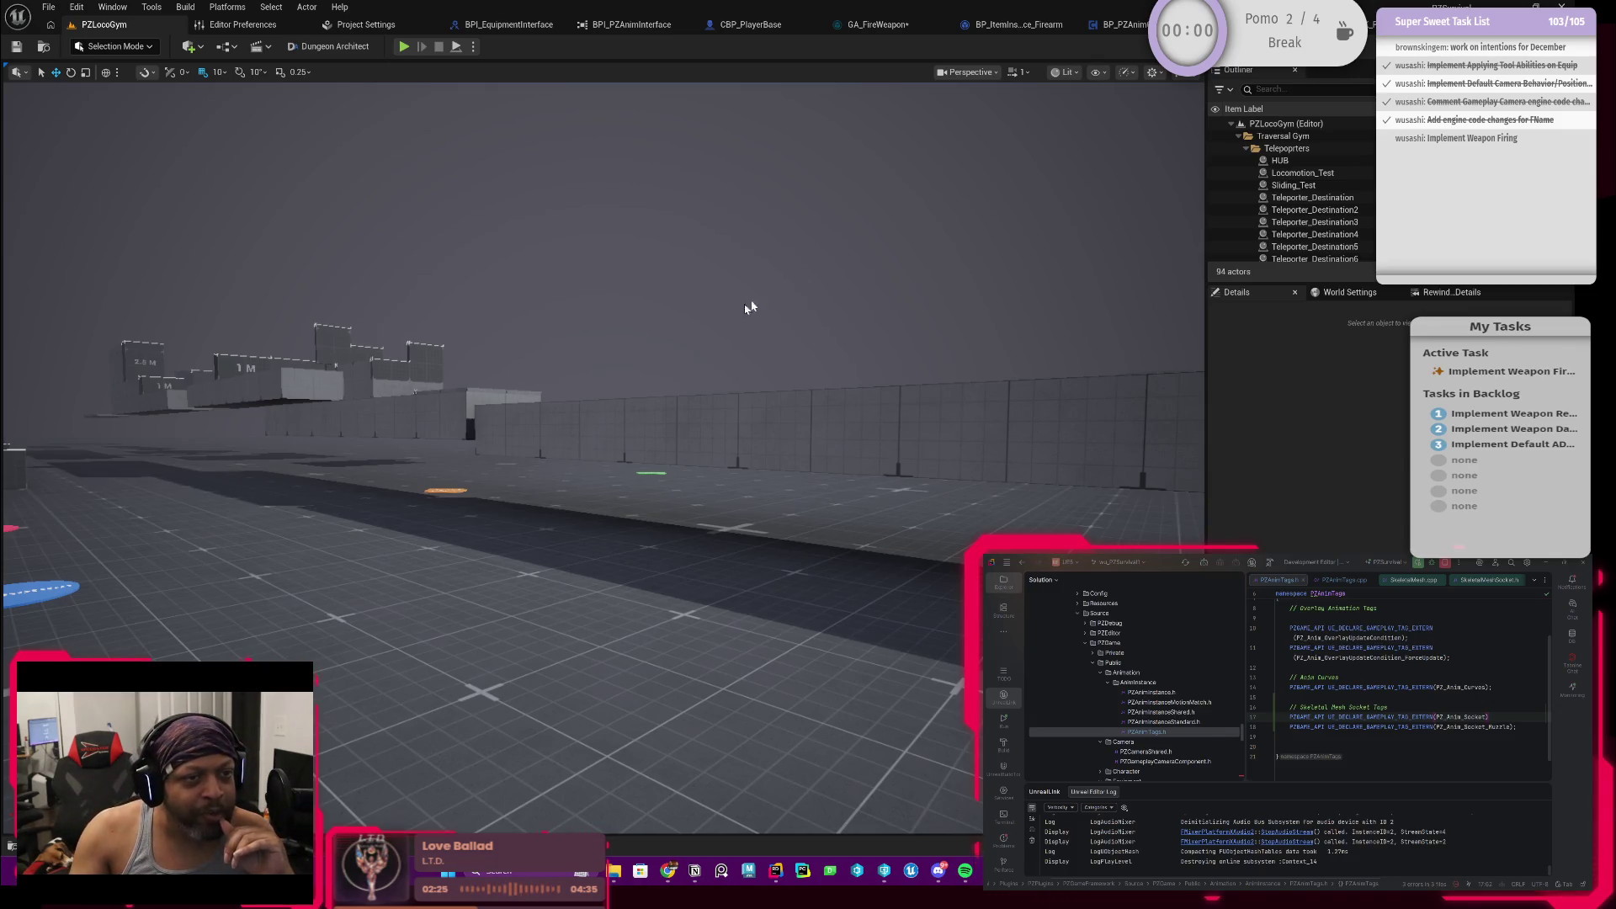
Step: From GA_FireWeapon, drill into the firearm's GetSocketLocation and then its BPI_PZAnimInterface definition
click(877, 24)
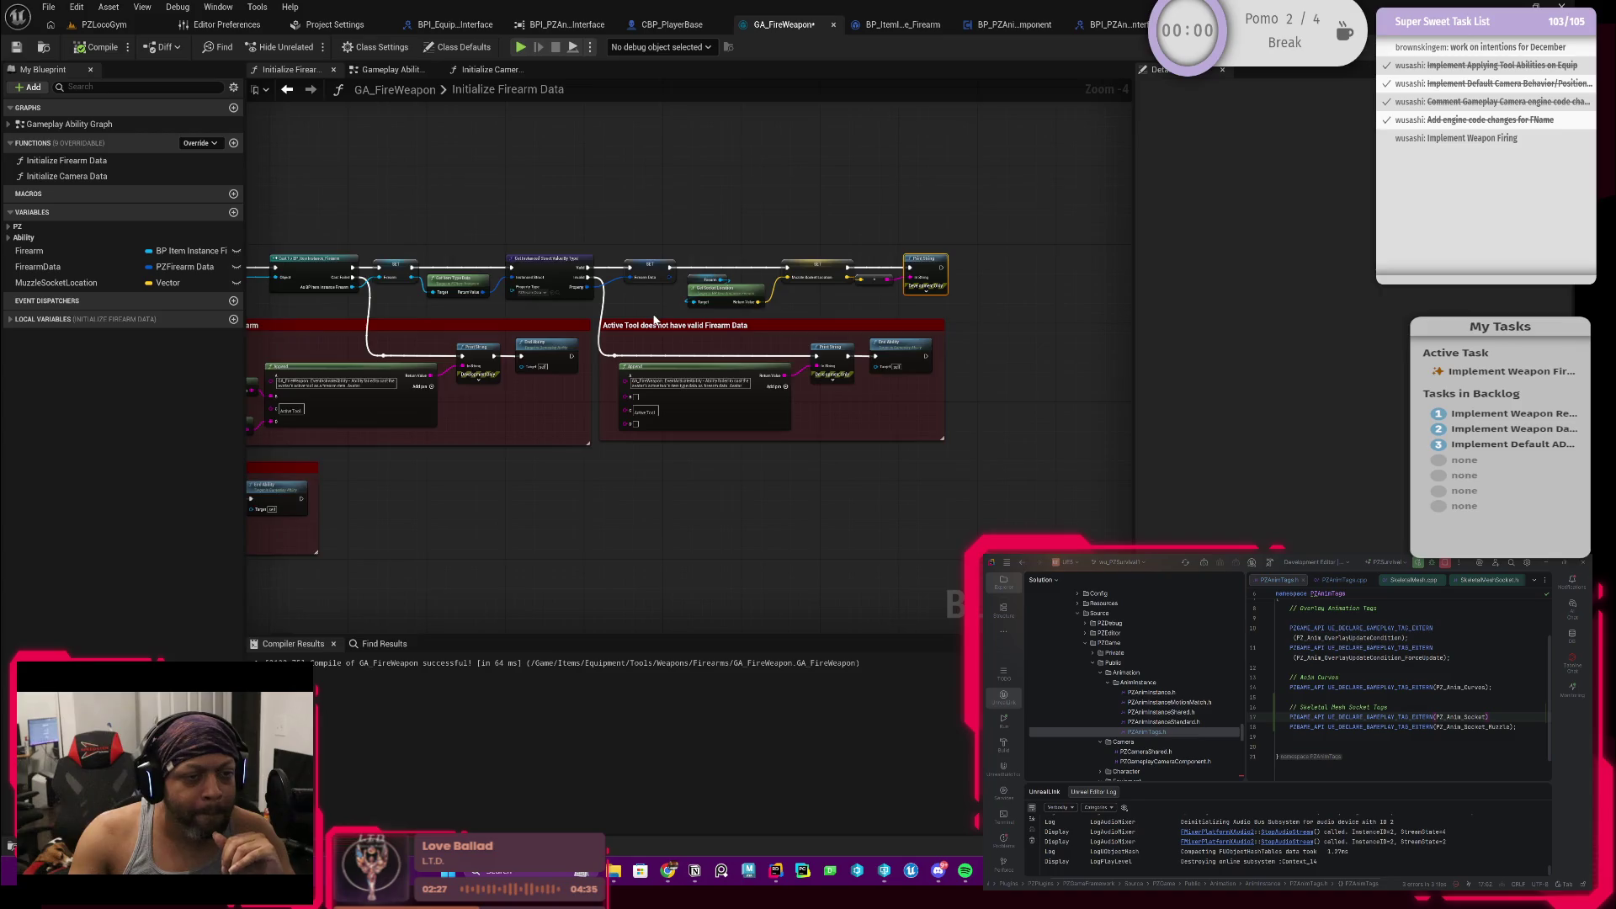
scroll(653, 313, up, 1)
scroll(707, 326, up, 2)
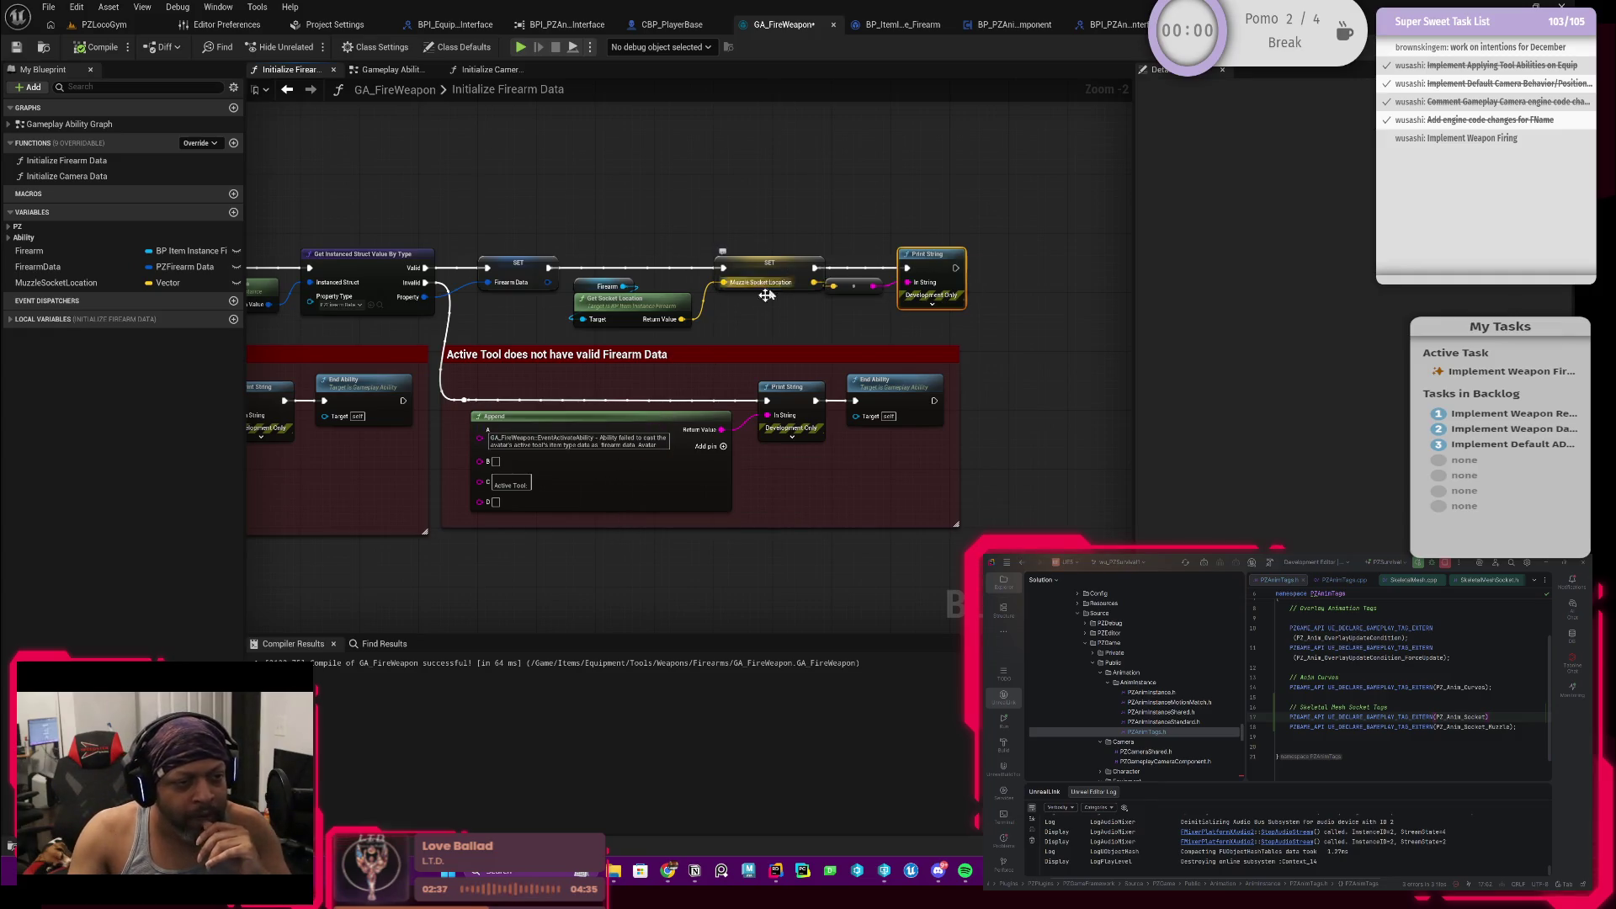
double_click(641, 300)
double_click(716, 362)
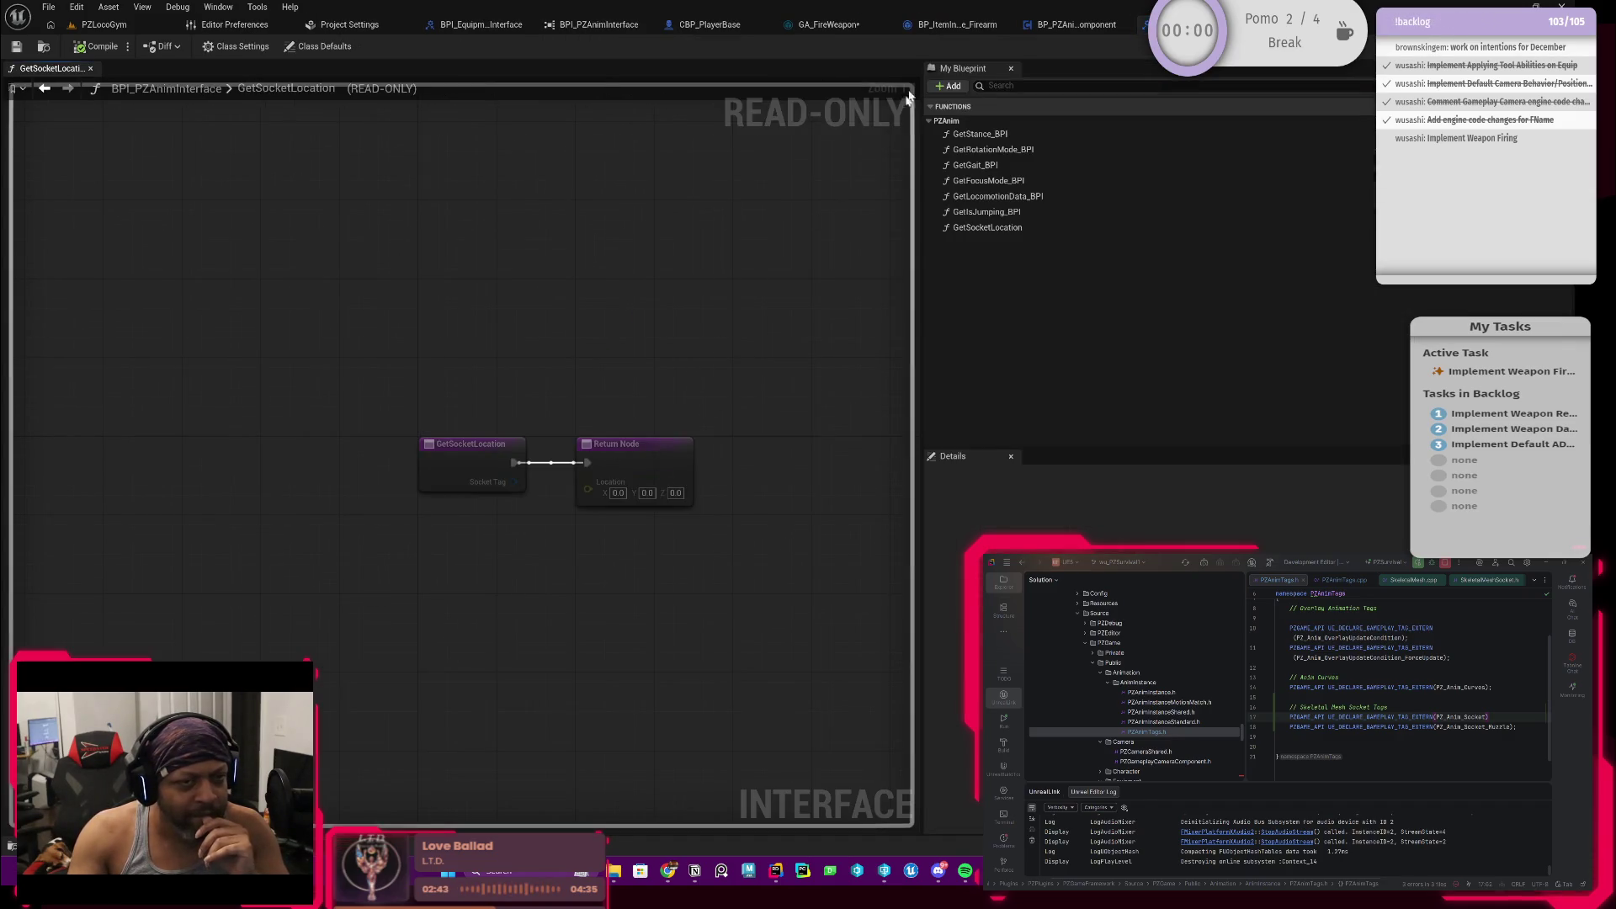
Step: In CBP_PlayerBase, close the active-tool graph and open BP_PZAnimComponent's GetSocketLocation function
click(709, 25)
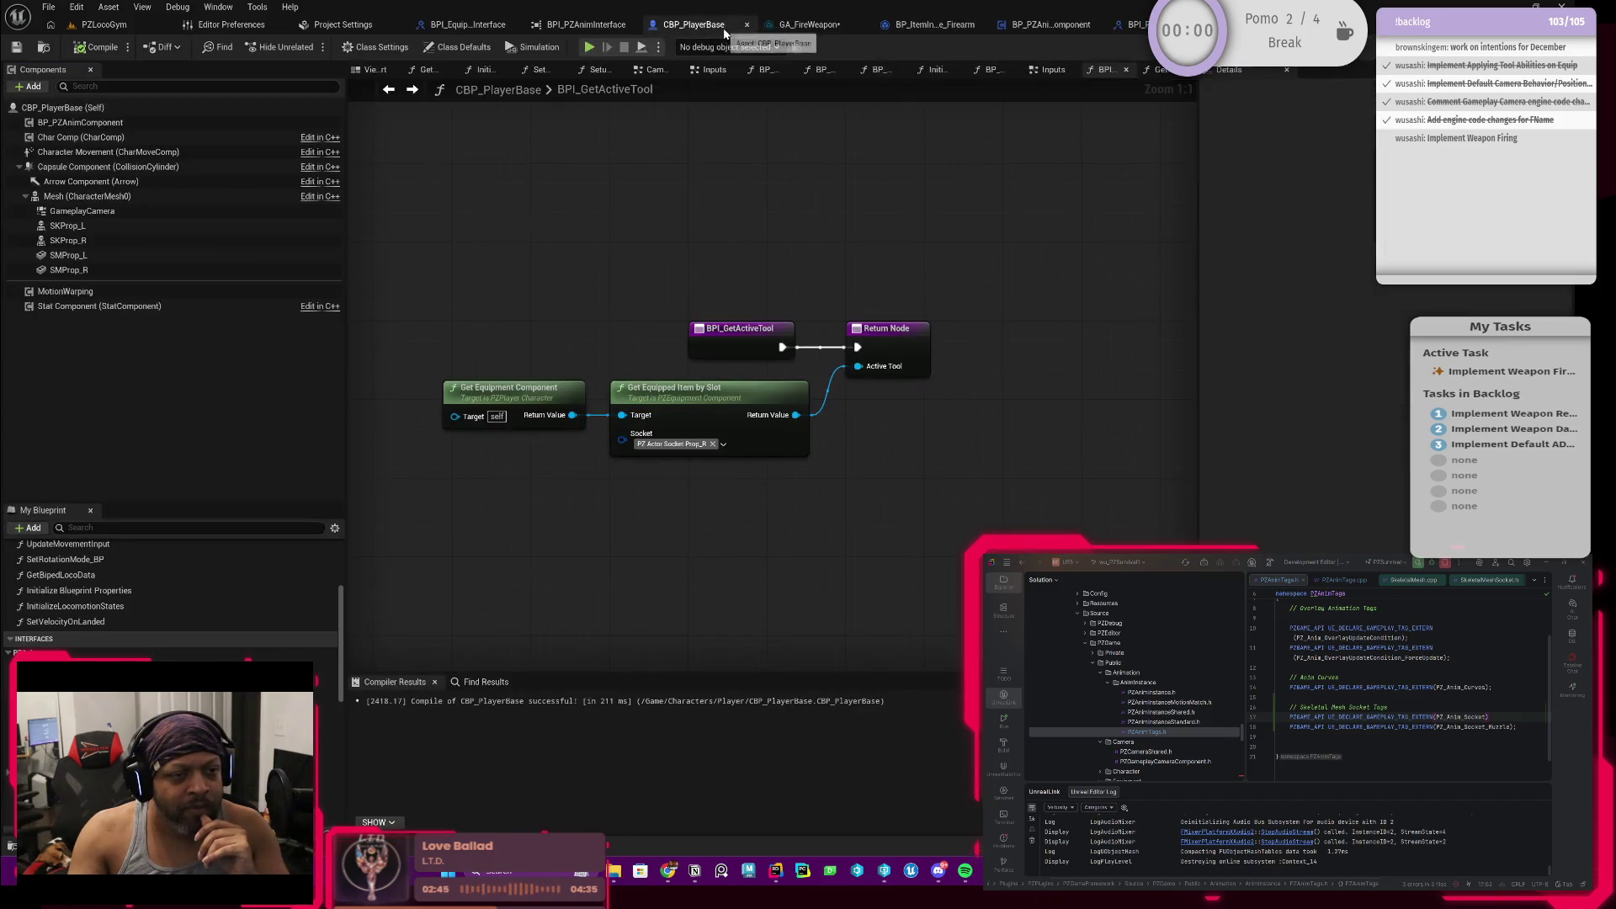
drag(623, 346, 670, 372)
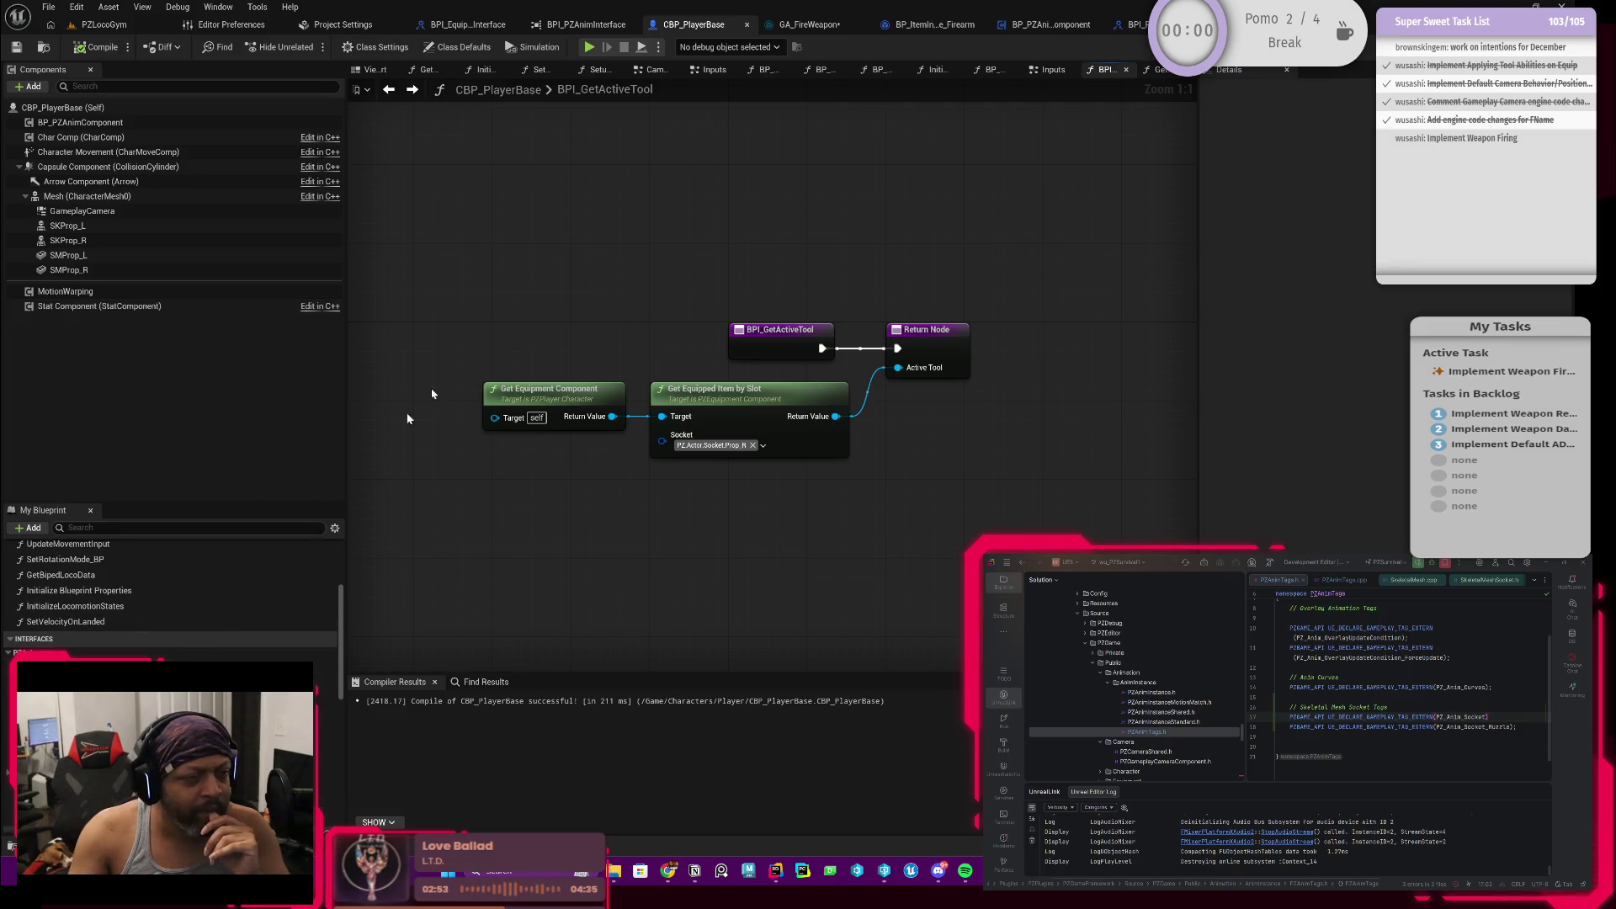
click(1126, 69)
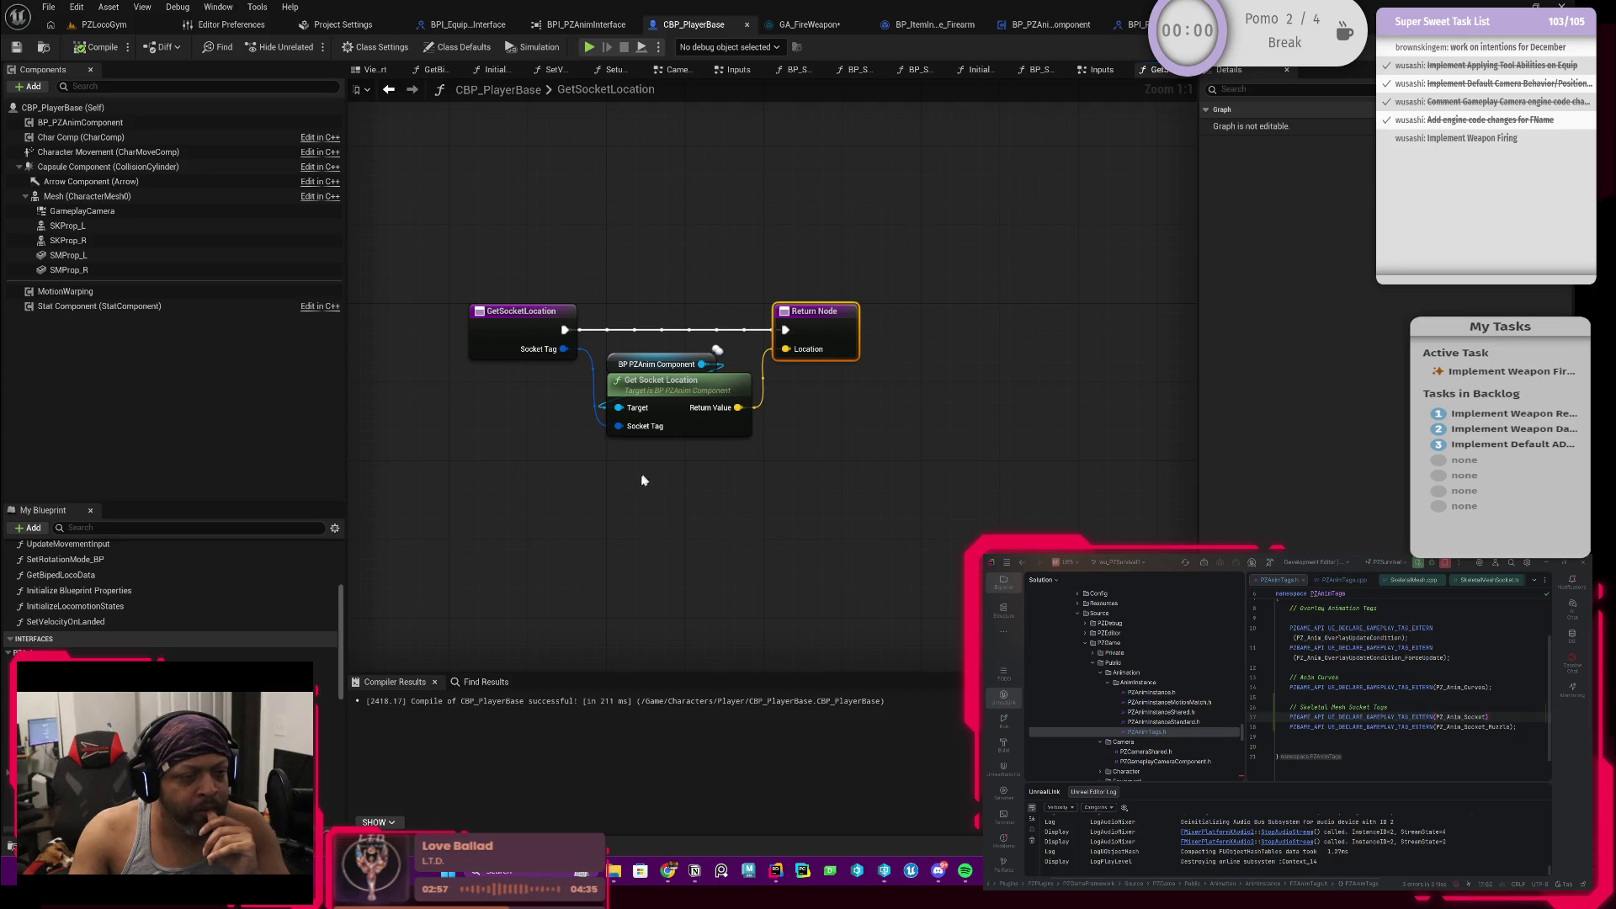
drag(643, 479, 730, 485)
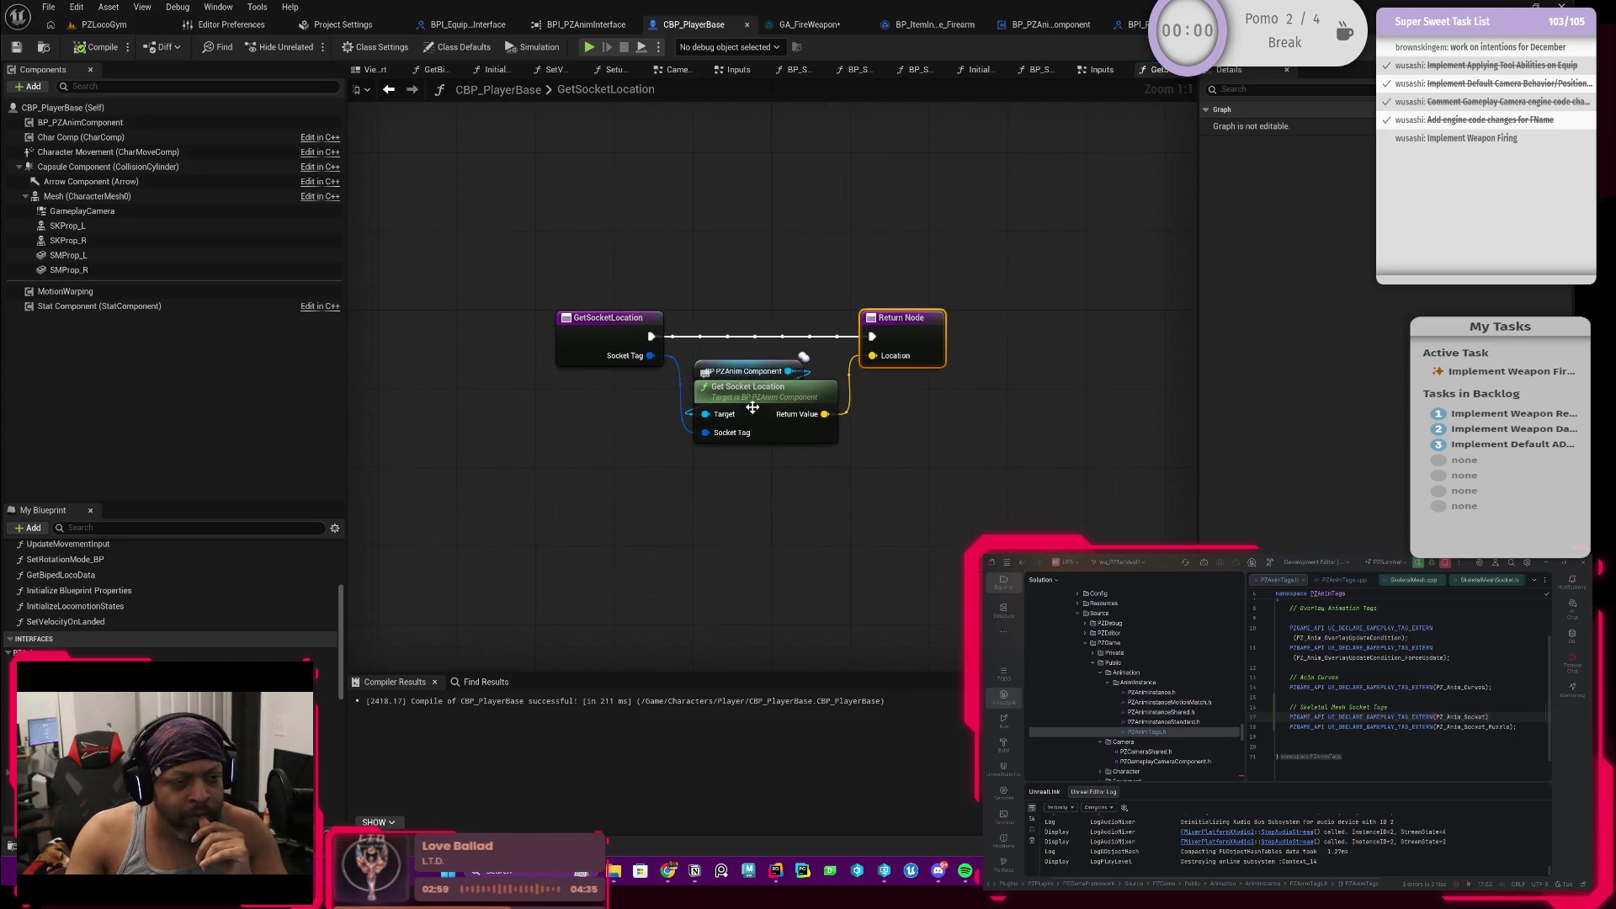
double_click(753, 407)
mouse_move(718, 482)
mouse_down()
mouse_move(799, 465)
mouse_move(652, 481)
mouse_up()
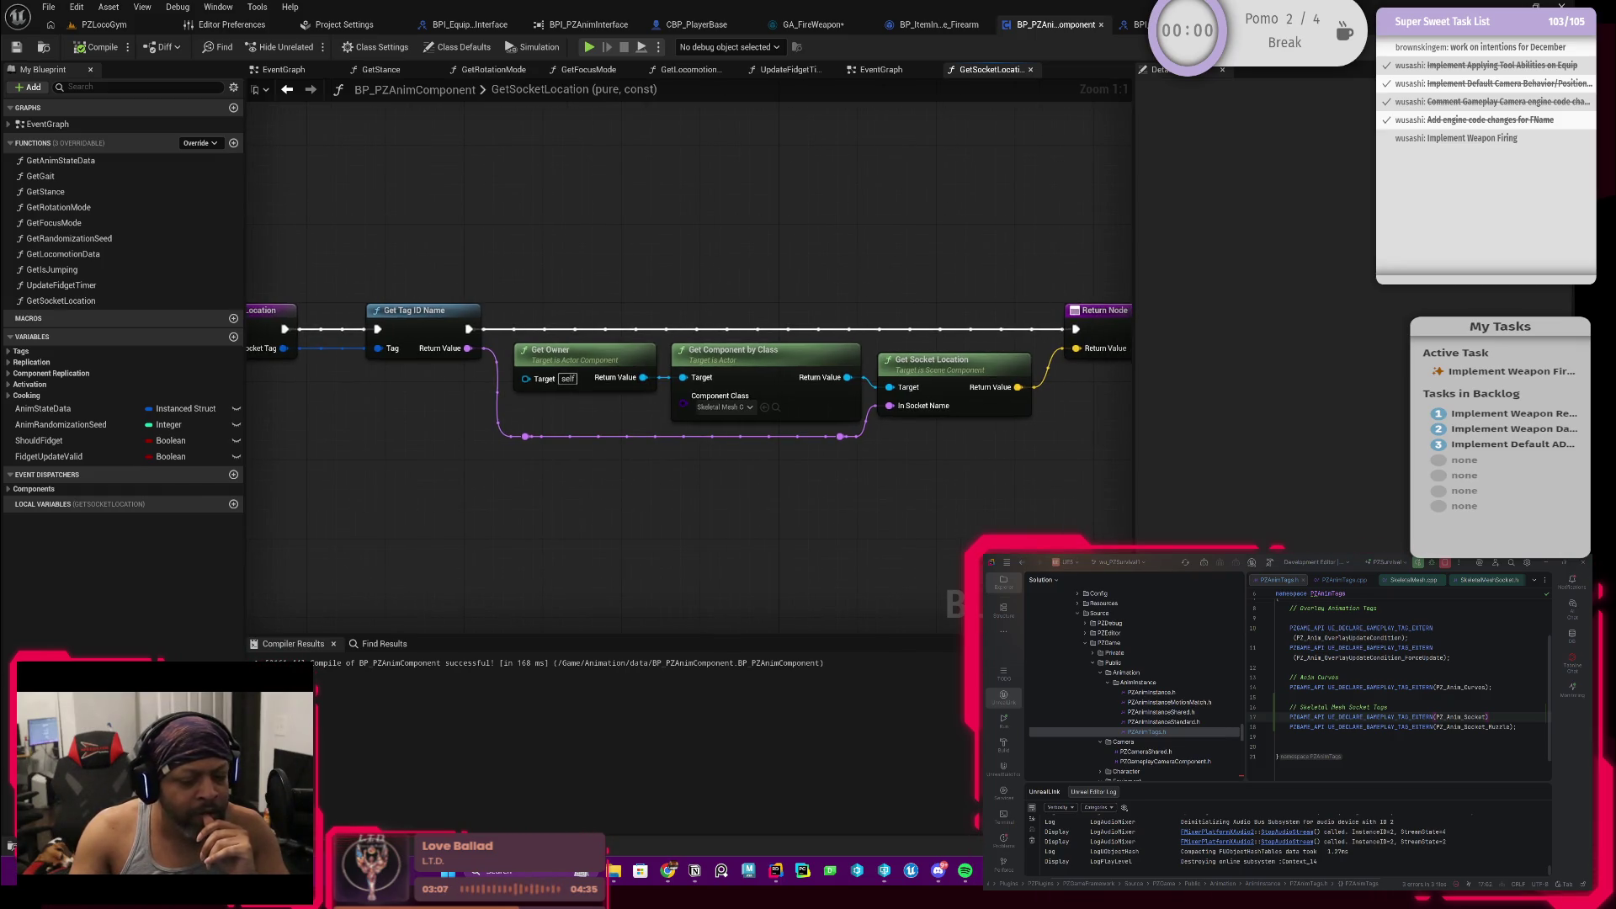
key(grave)
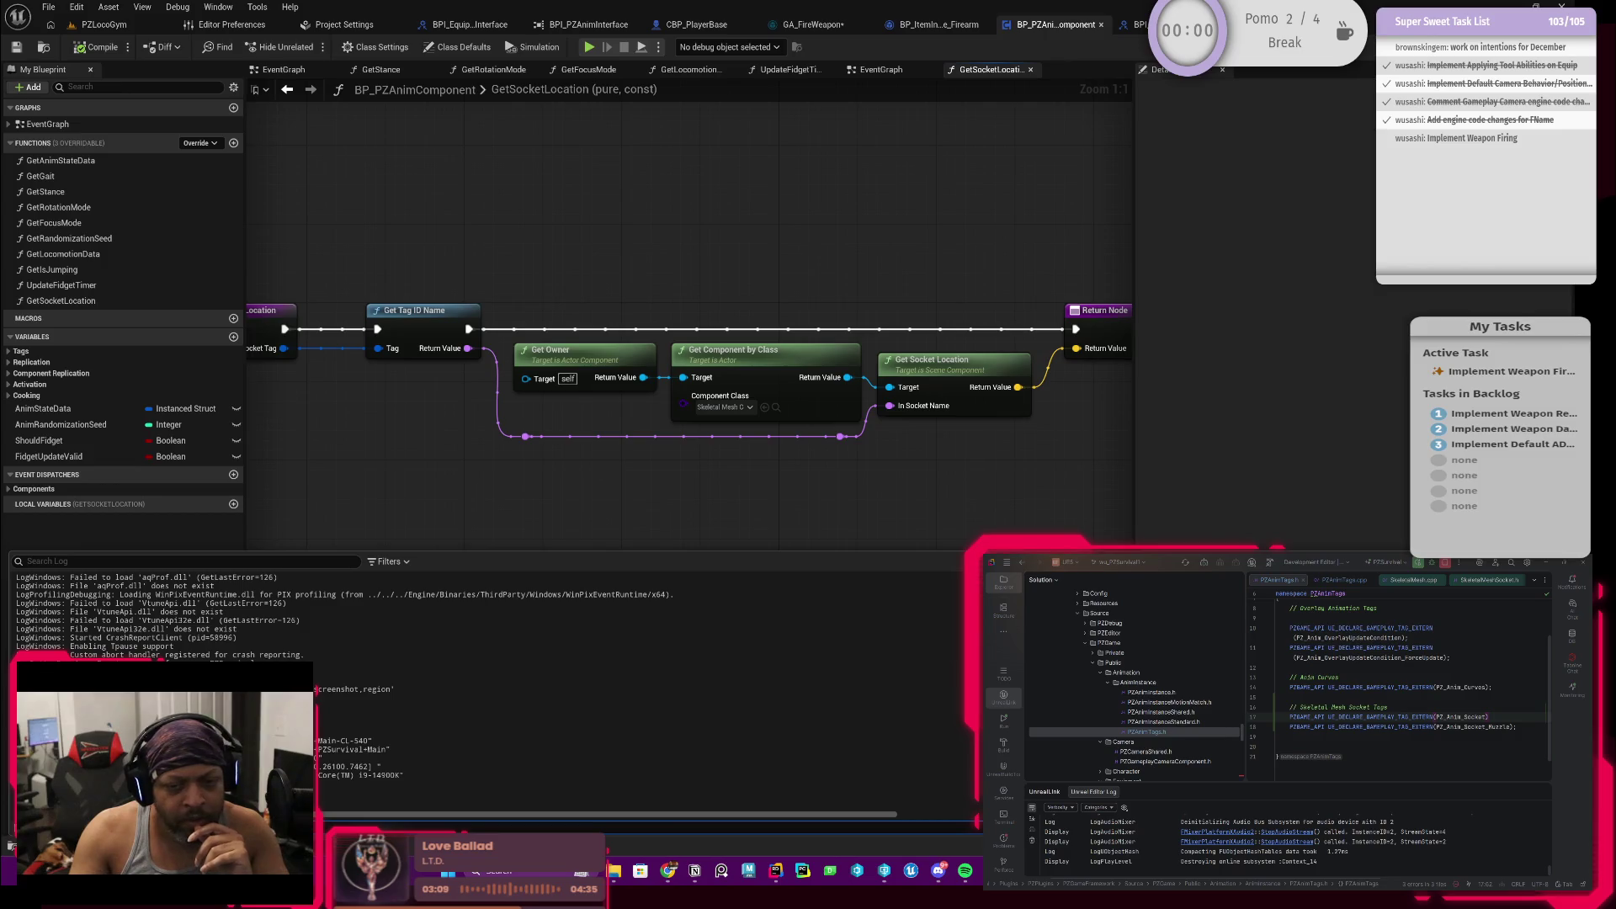
scroll(506, 707, up, 6)
scroll(379, 746, up, 6)
scroll(322, 769, down, 3)
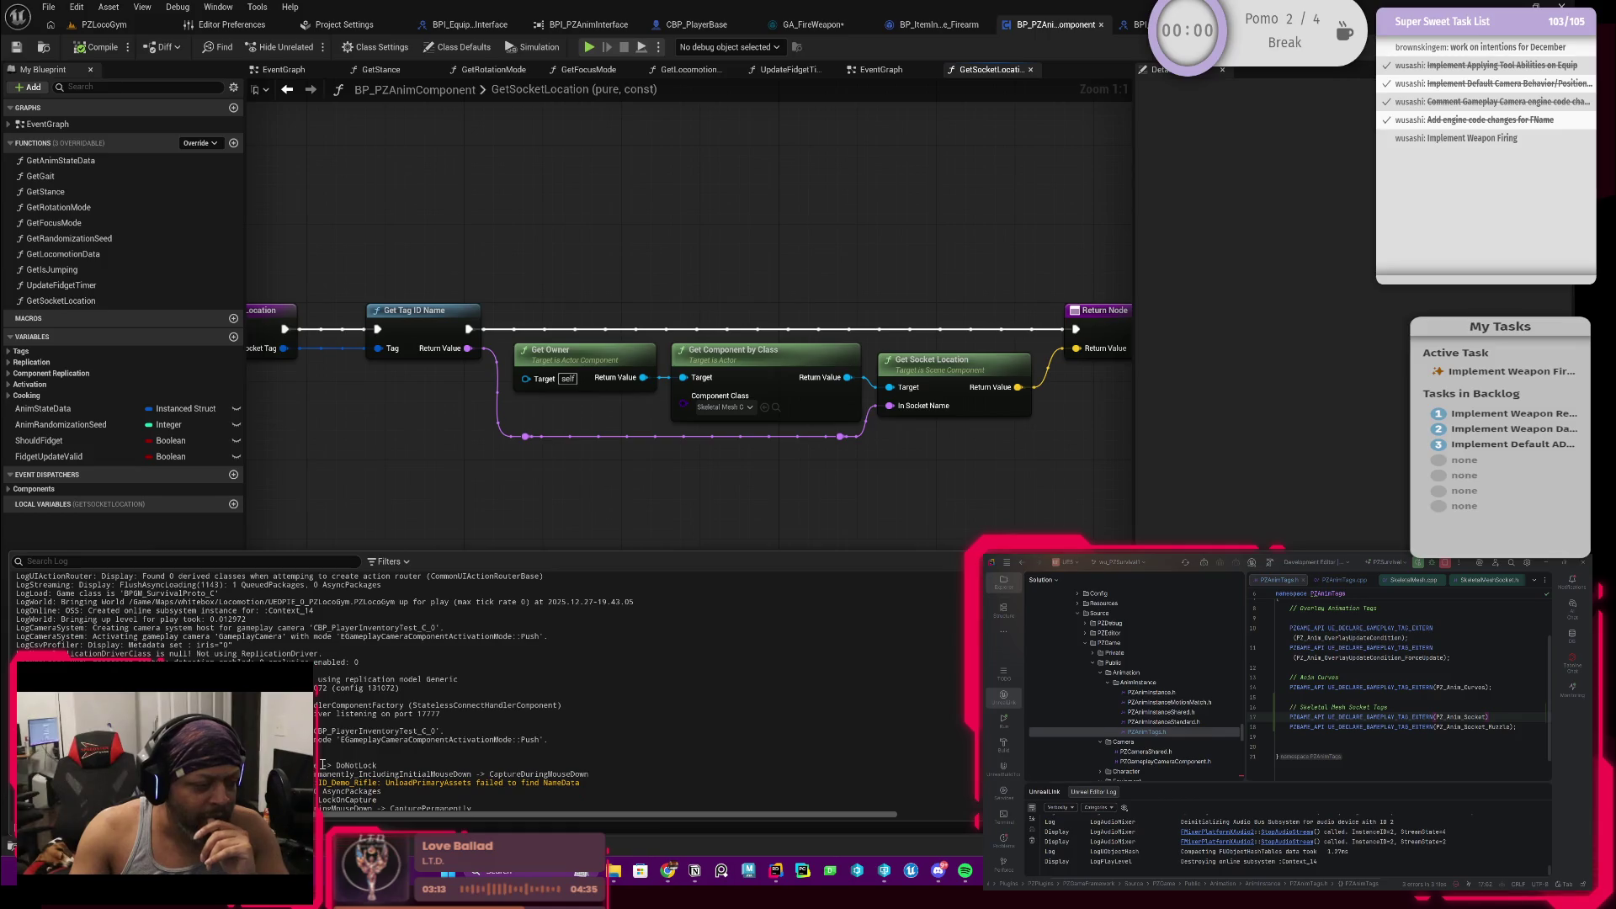
scroll(321, 768, up, 3)
scroll(322, 768, up, 3)
scroll(323, 769, up, 3)
scroll(321, 768, down, 3)
scroll(321, 768, down, 3)
scroll(323, 769, down, 3)
scroll(322, 768, down, 3)
scroll(322, 768, down, 3)
scroll(321, 768, down, 3)
scroll(323, 768, down, 3)
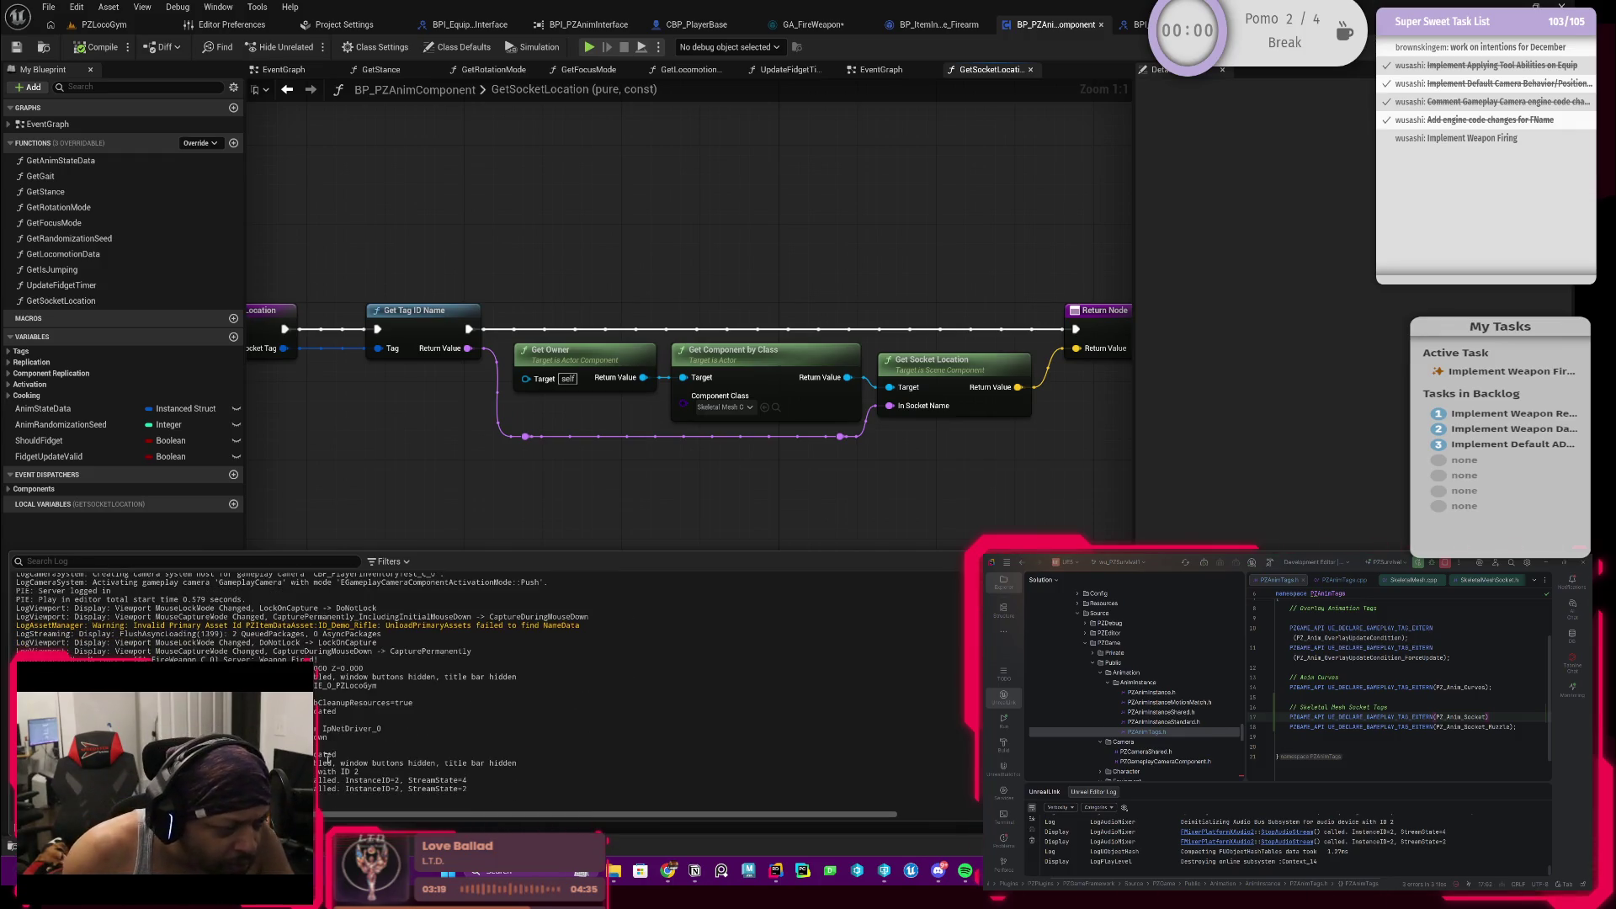
scroll(325, 763, up, 3)
scroll(326, 763, up, 3)
scroll(326, 763, up, 3)
scroll(326, 759, down, 3)
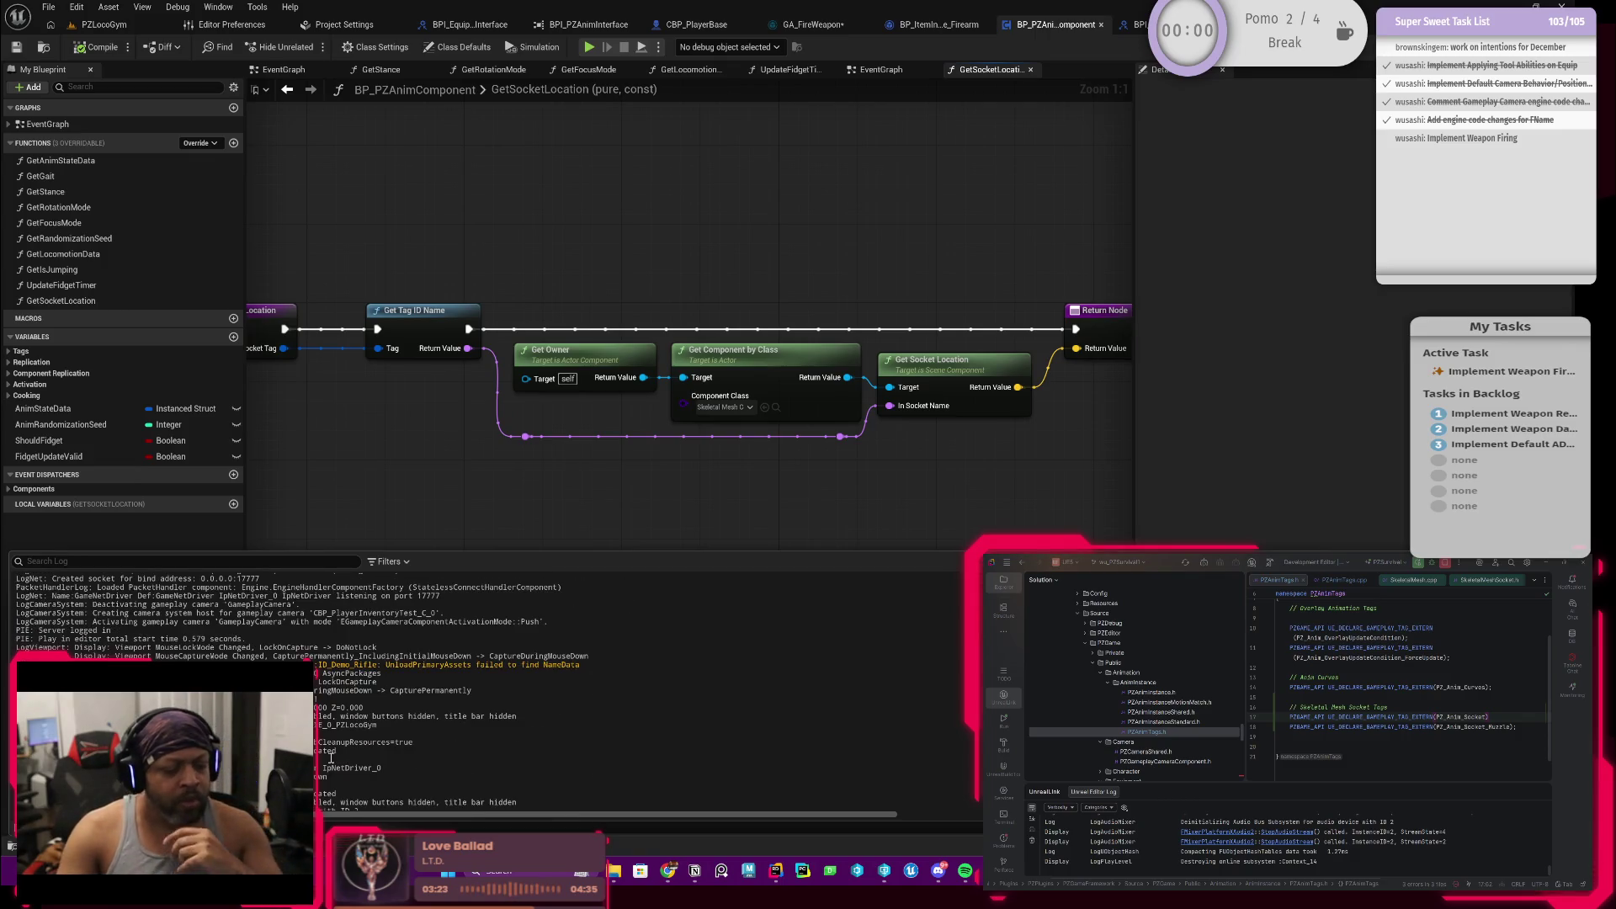
scroll(326, 757, down, 3)
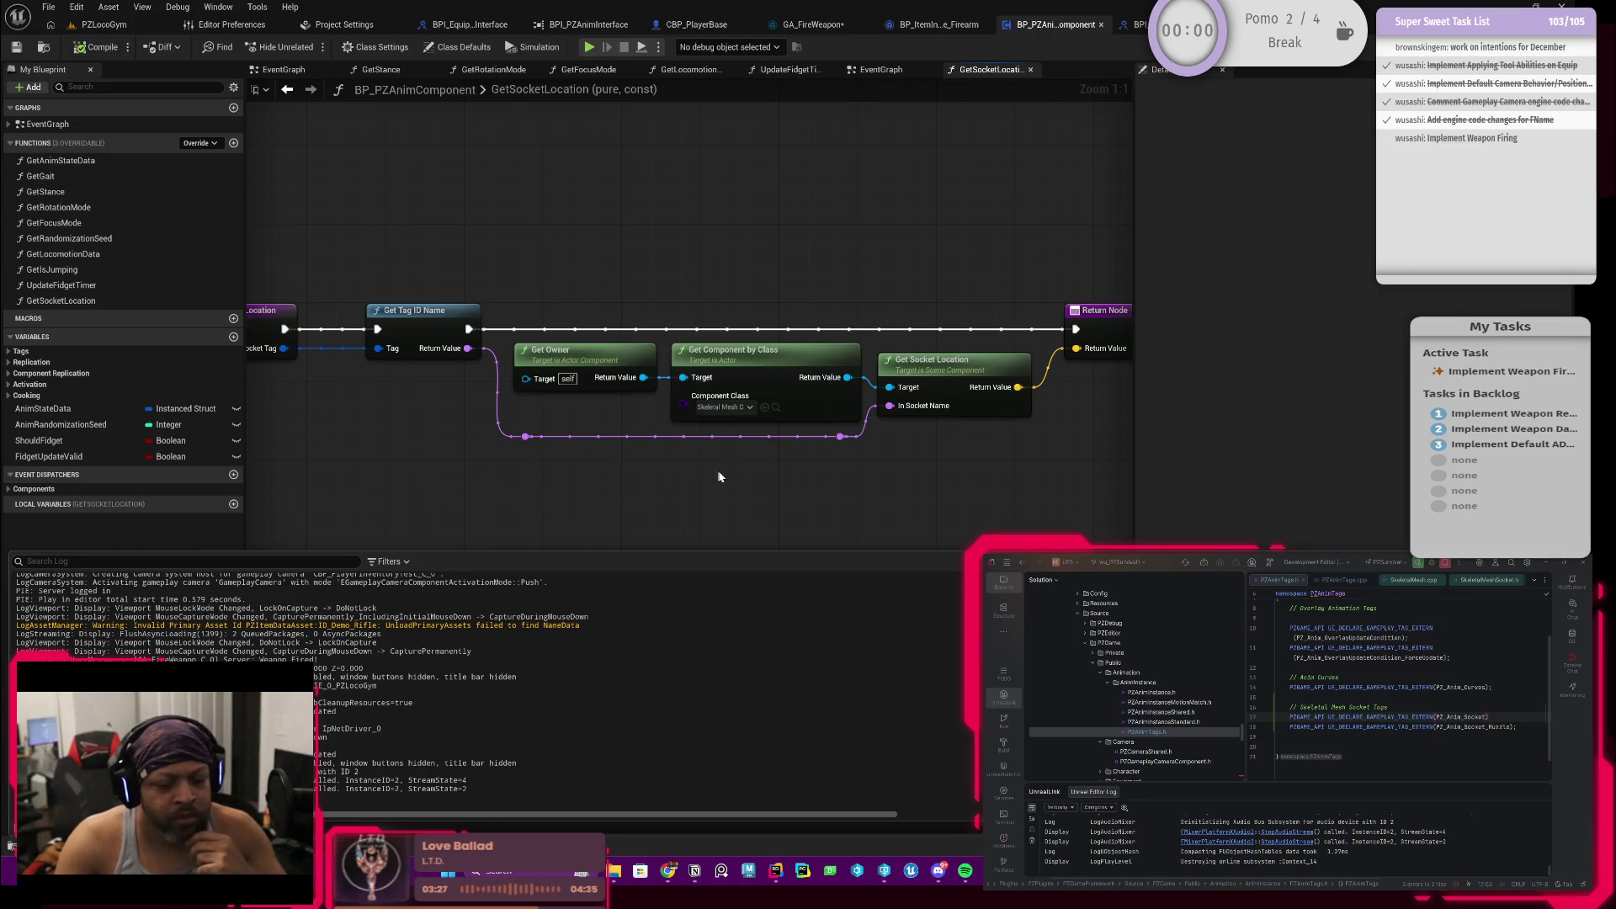
right_click(682, 470)
drag(720, 478, 656, 460)
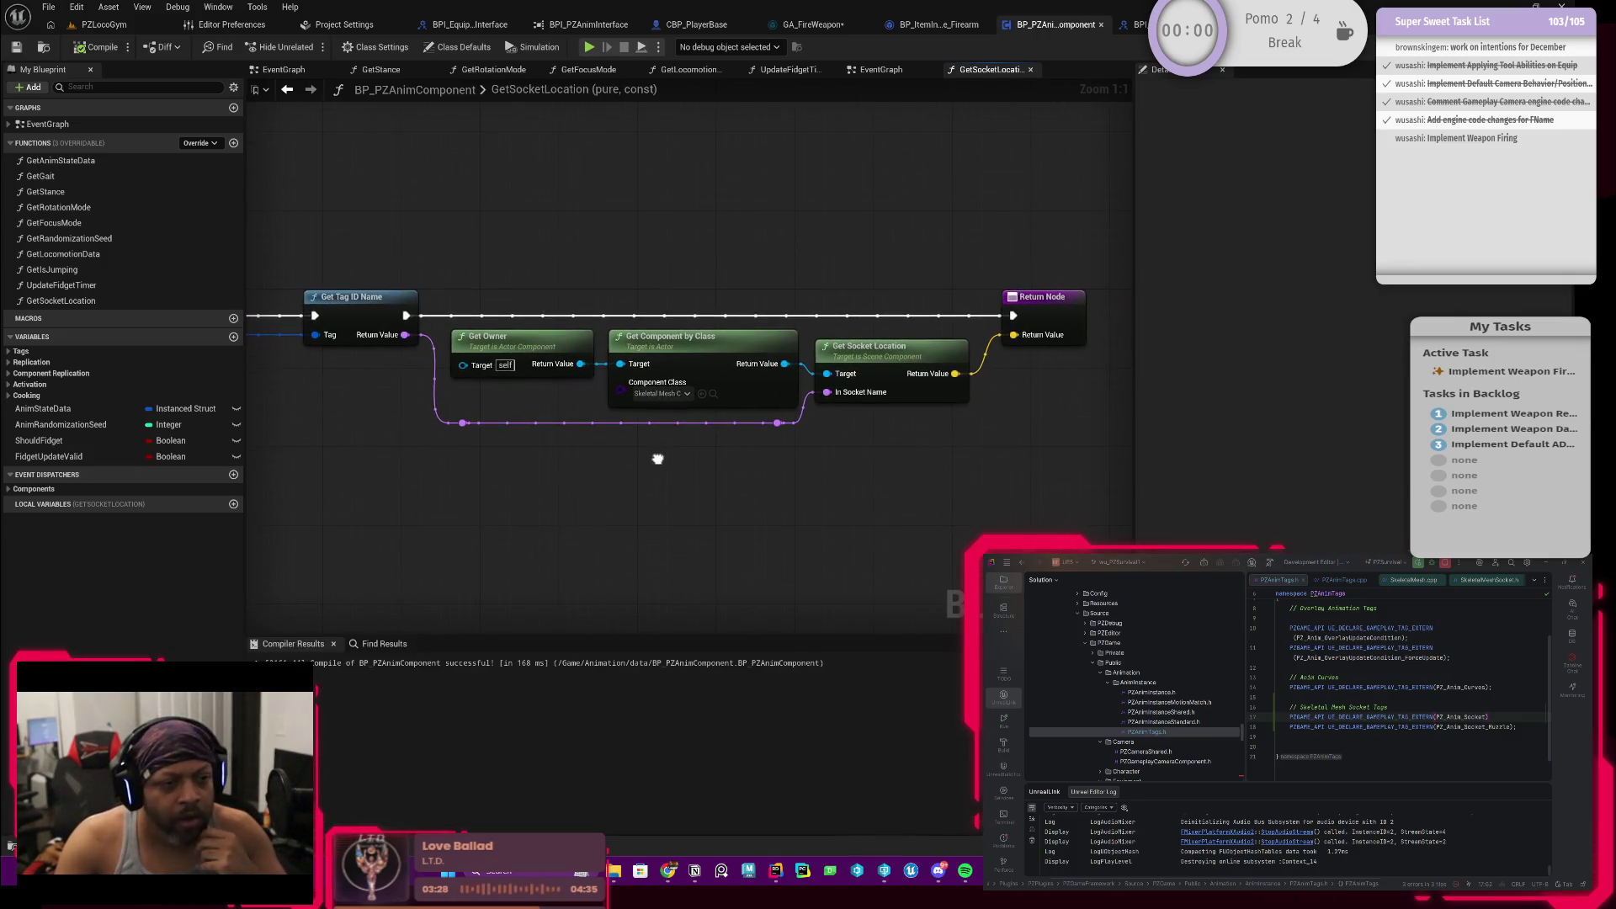
Step: Add an Is Valid check on the Get Component by Class result, routing execution through it to the return
click(686, 394)
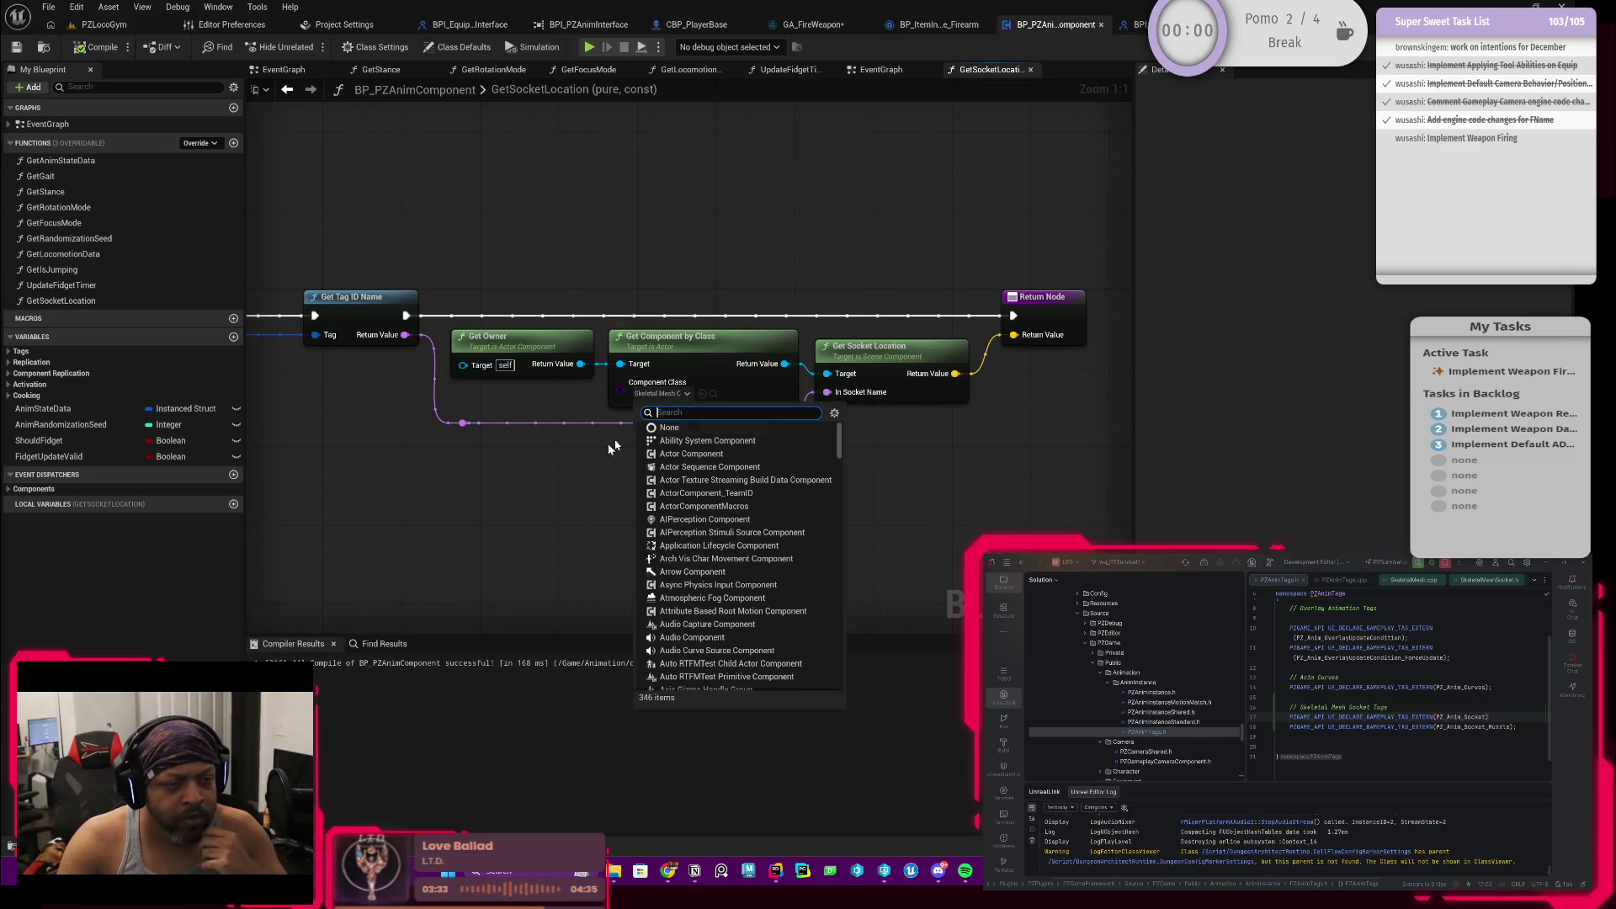
click(488, 495)
drag(543, 480, 487, 494)
drag(733, 306, 960, 418)
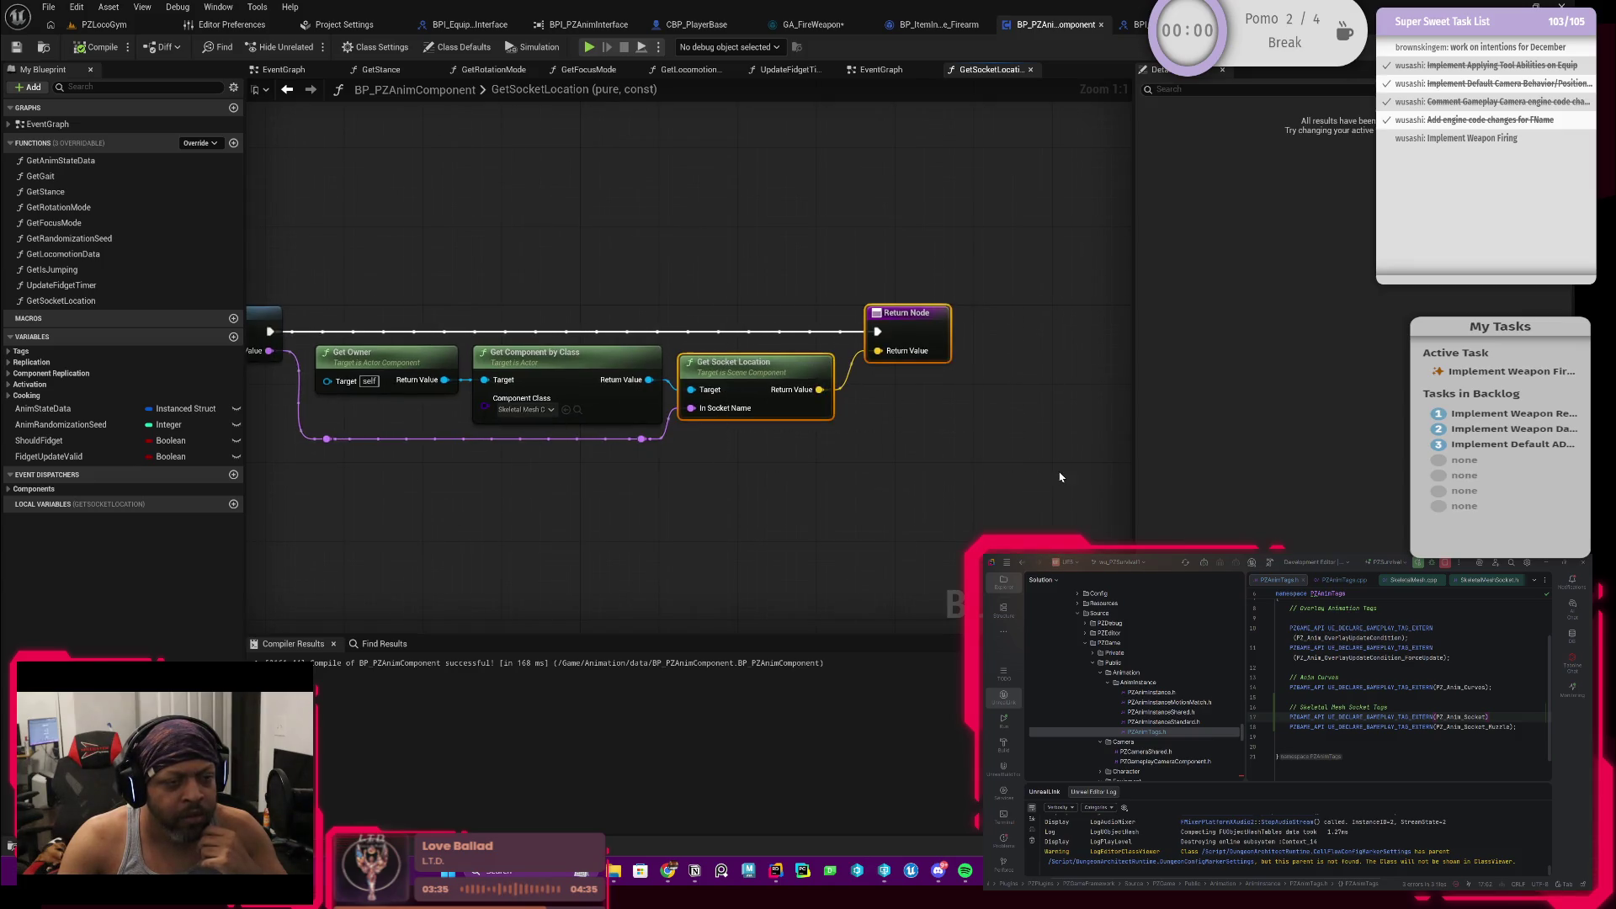
drag(648, 378, 697, 295)
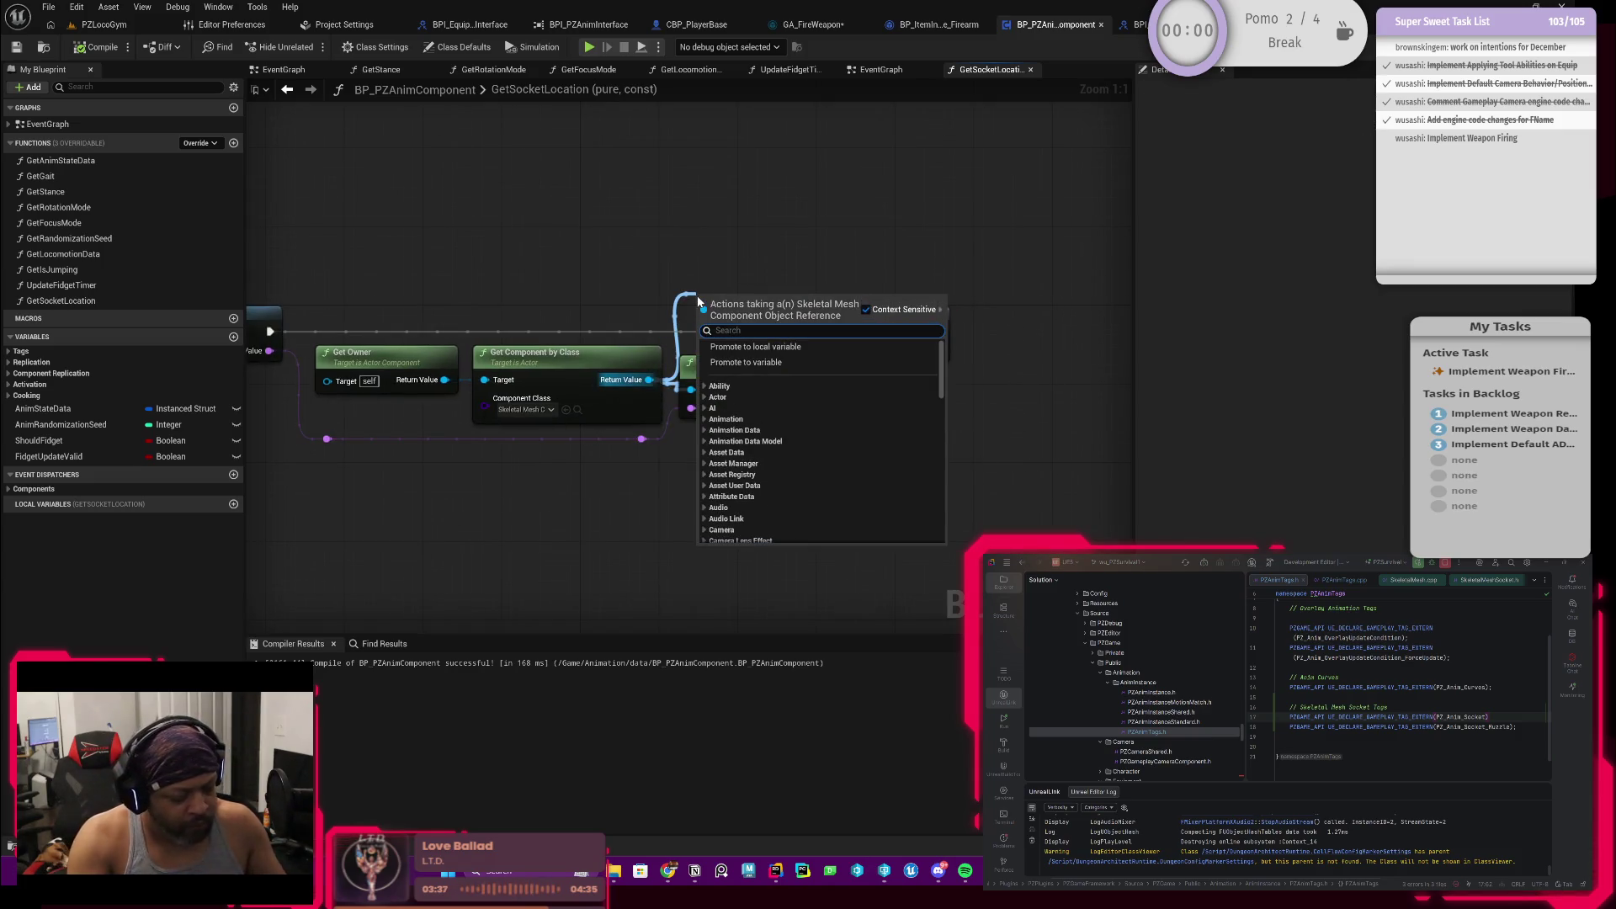
text(v)
key(BackSpace)
text(isval)
key(Down)
key(Return)
drag(270, 331, 698, 314)
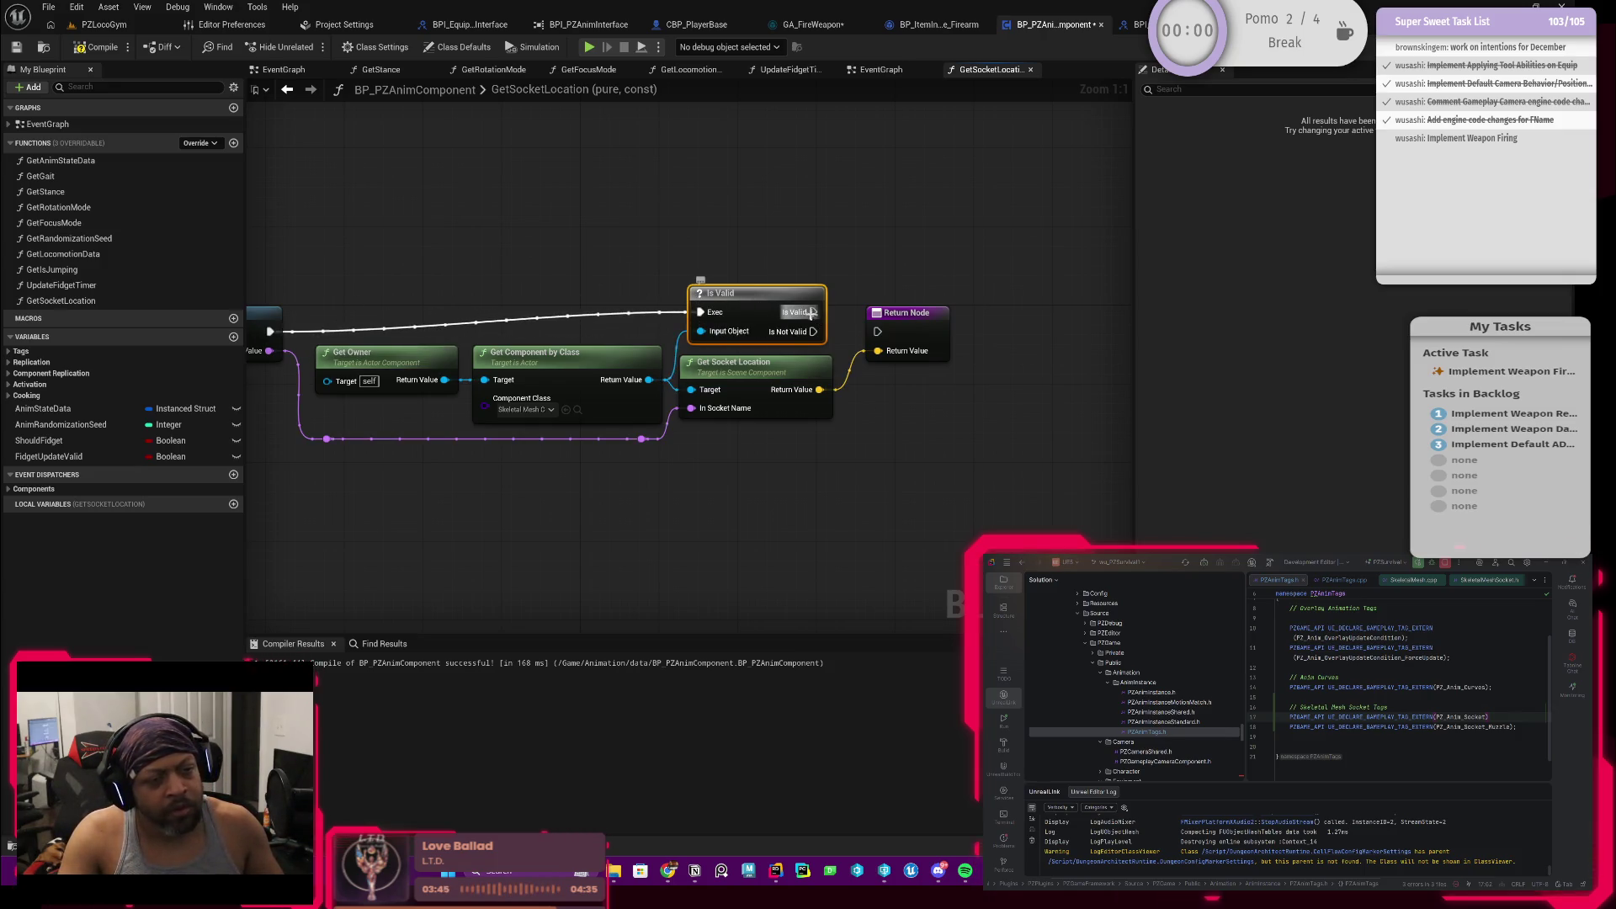
mouse_move(815, 312)
mouse_down()
mouse_move(880, 331)
mouse_move(906, 444)
mouse_up()
text(print)
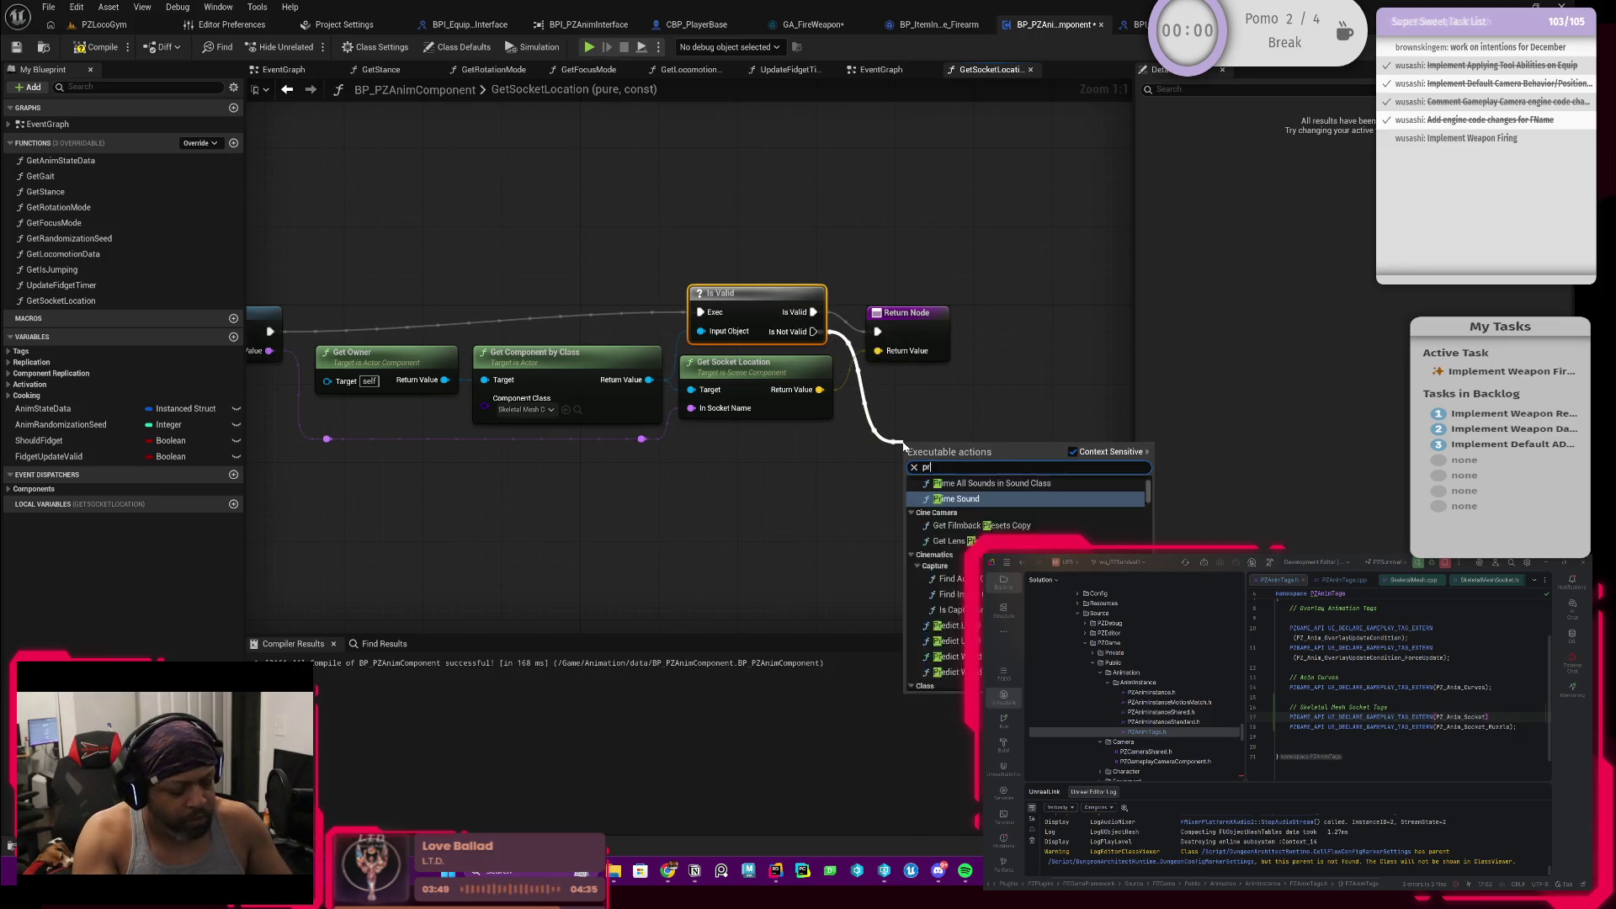
Step: Add a Print String error on the Is Not Valid branch, compile, and start a play-in-editor test
key(Return)
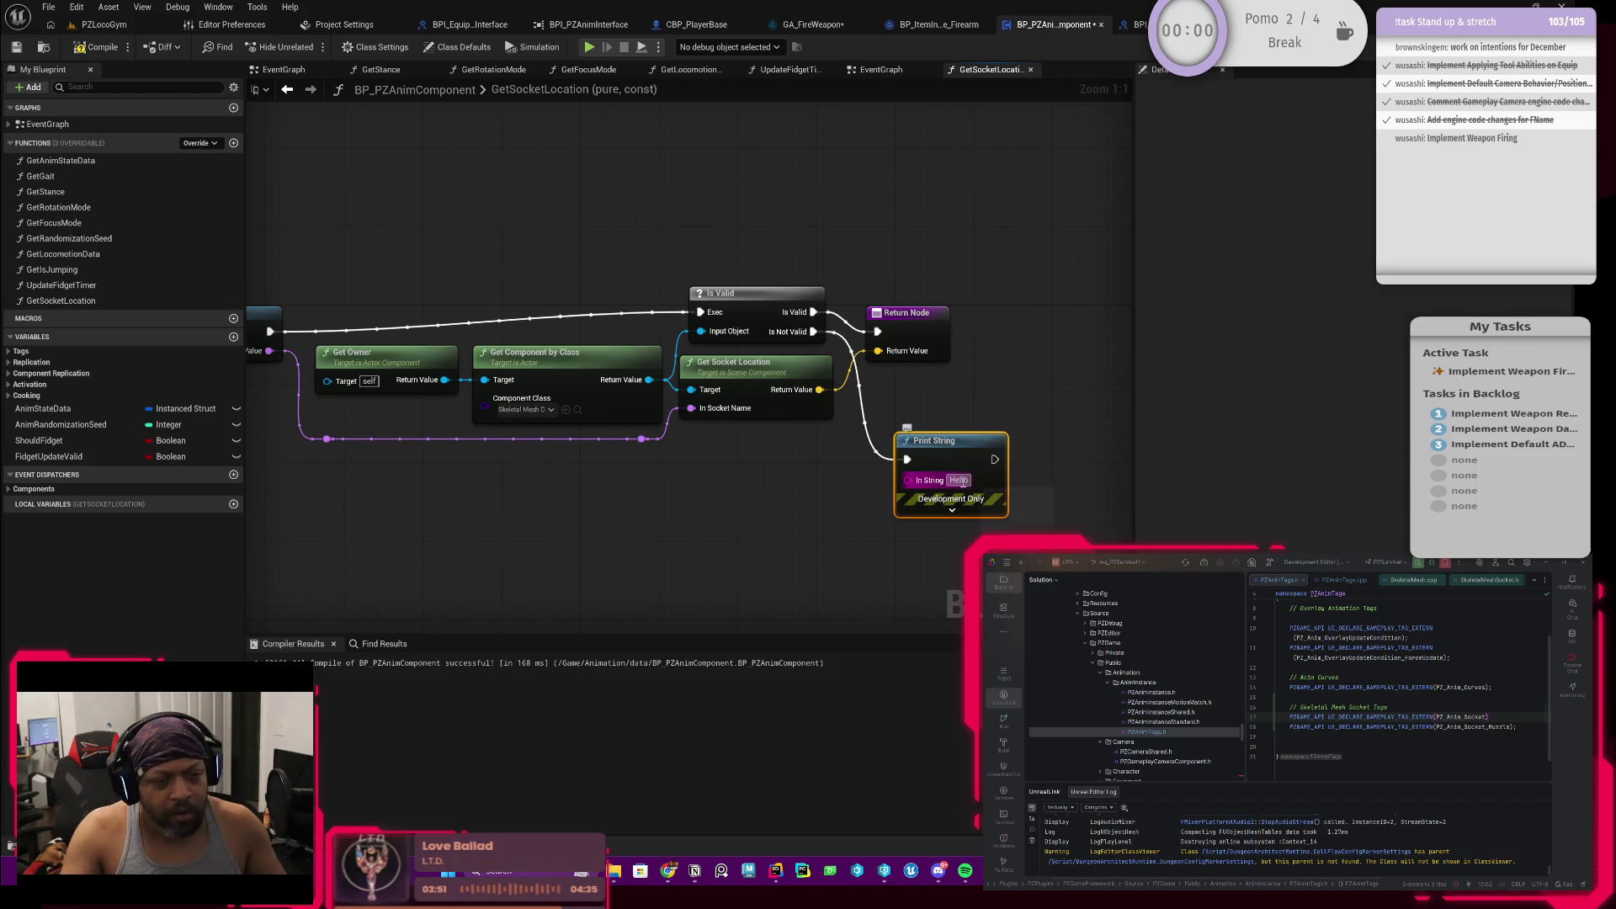
mouse_move(930, 480)
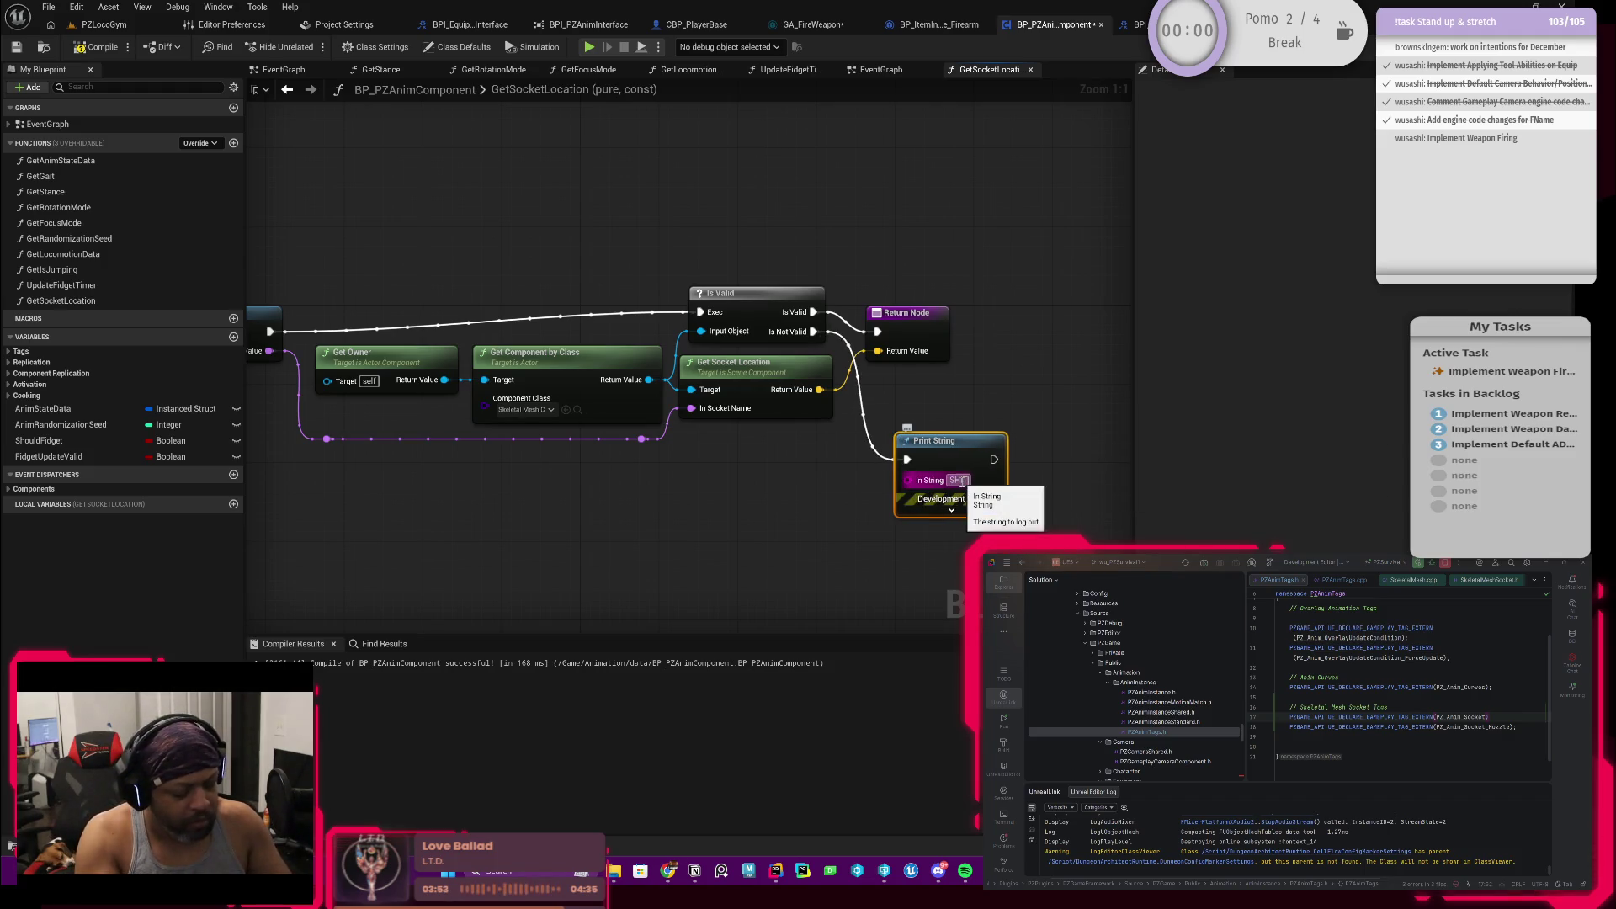
text( BROKE)
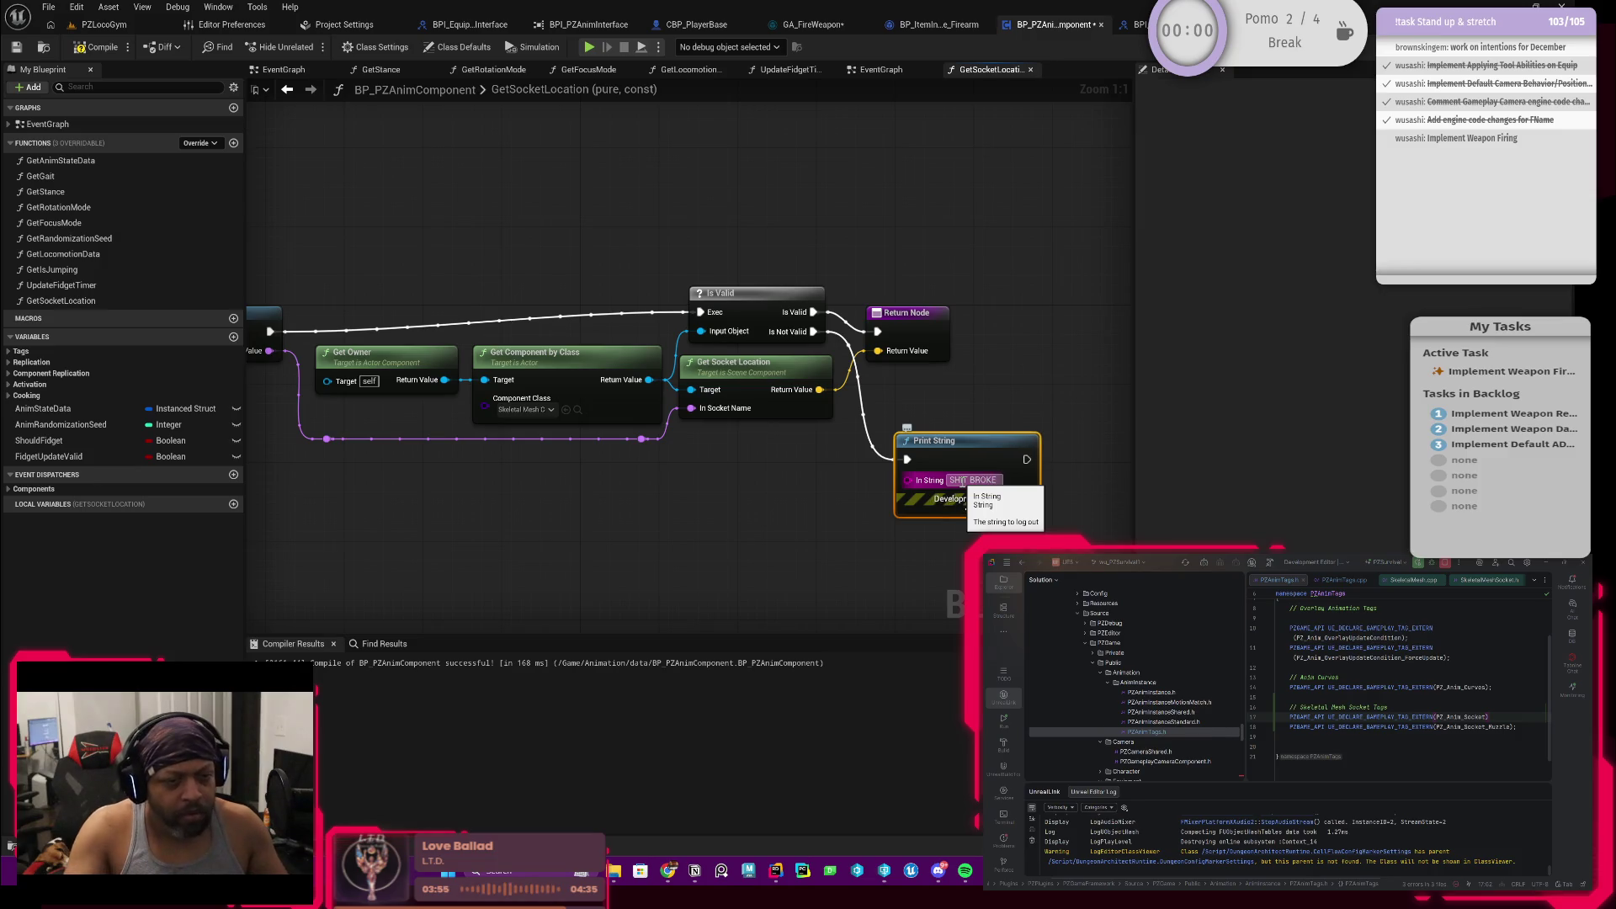
key(Return)
click(102, 47)
click(107, 23)
click(405, 47)
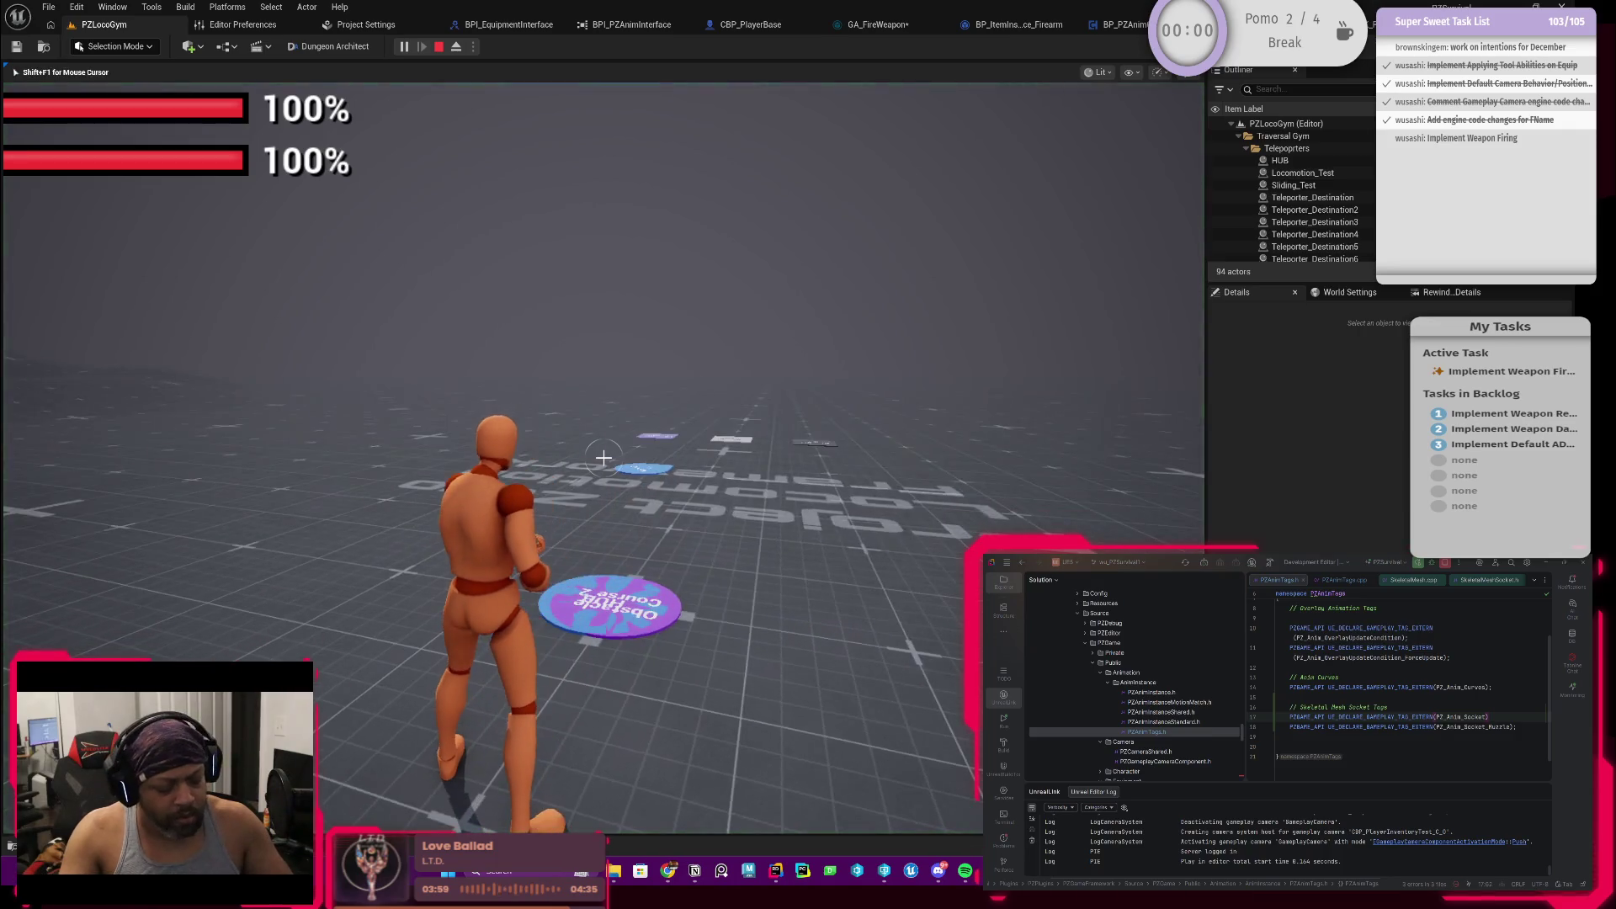
key(Tab)
click(567, 401)
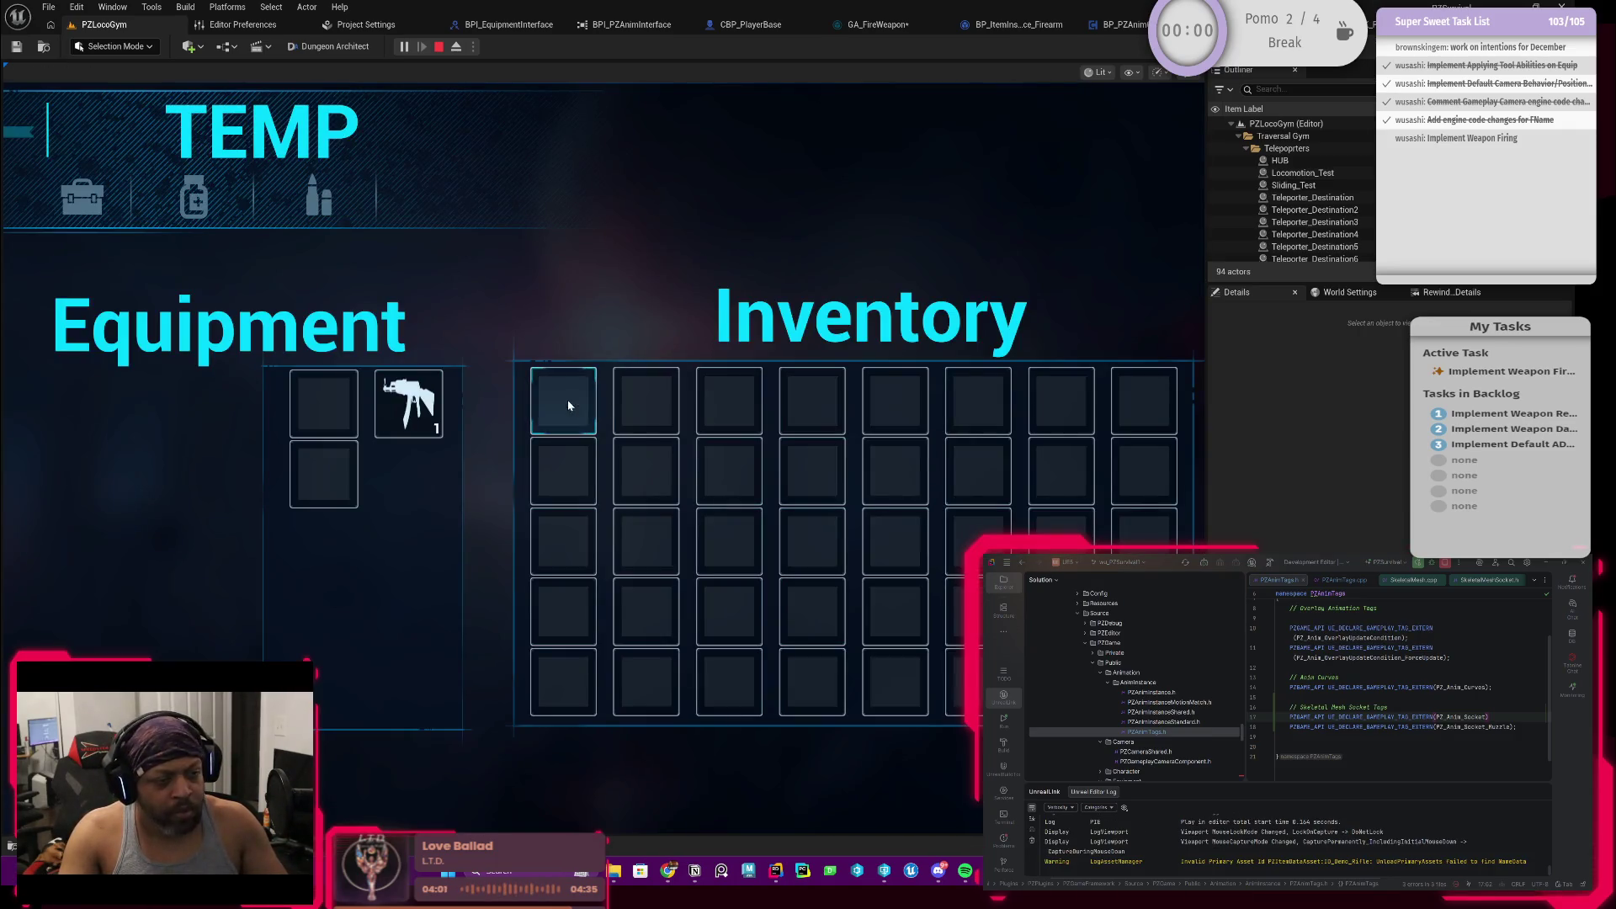
key(Tab)
click(603, 457)
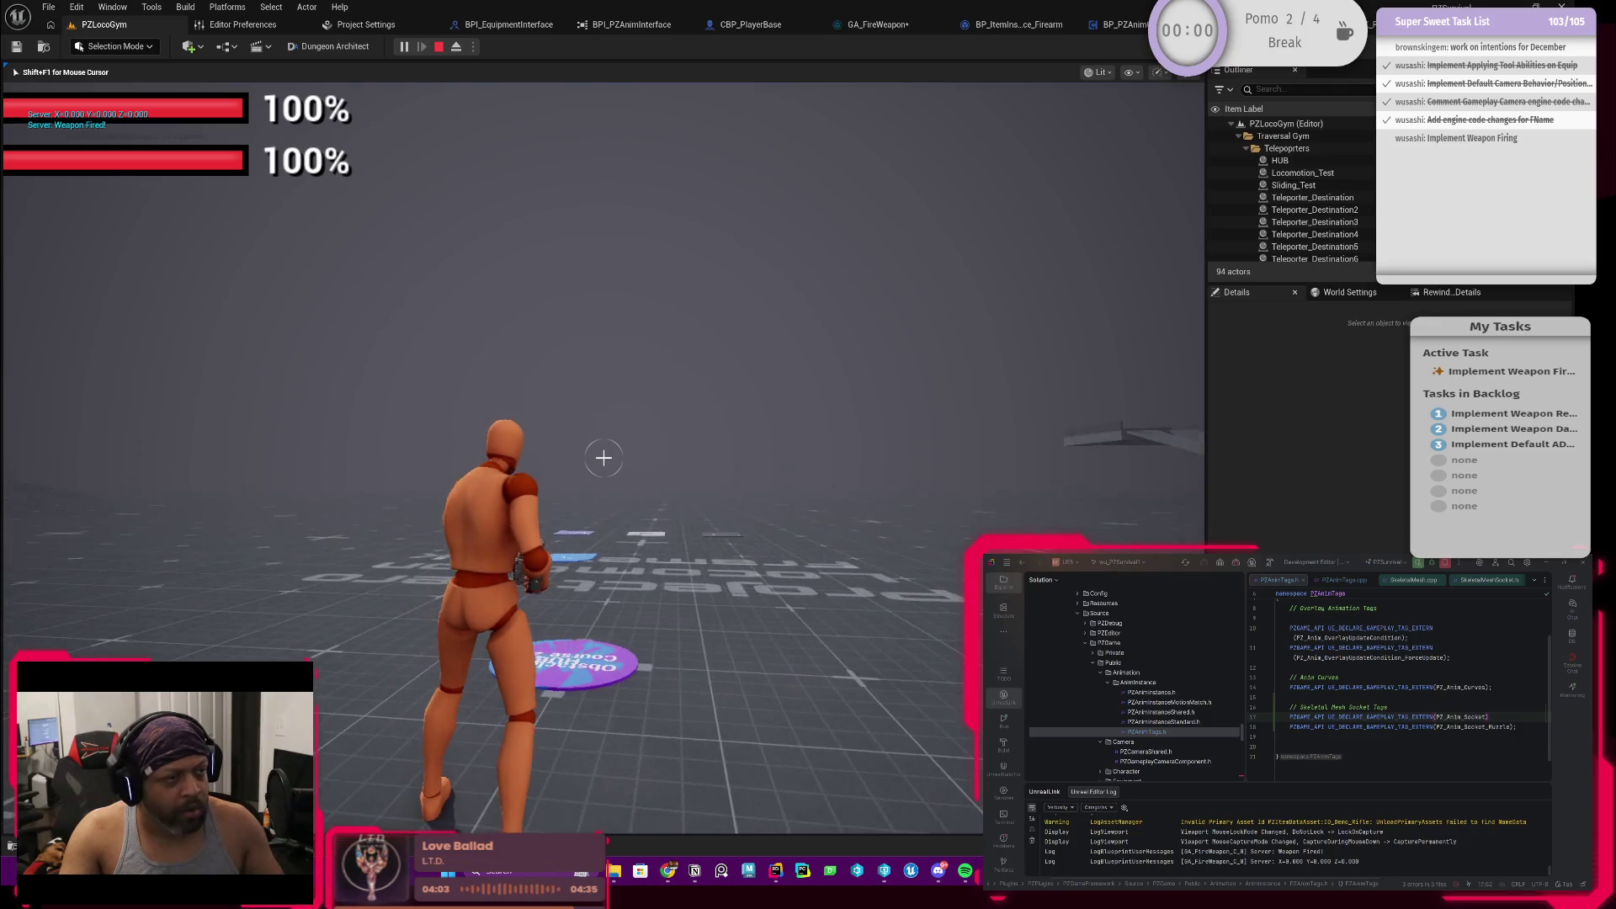
key(Escape)
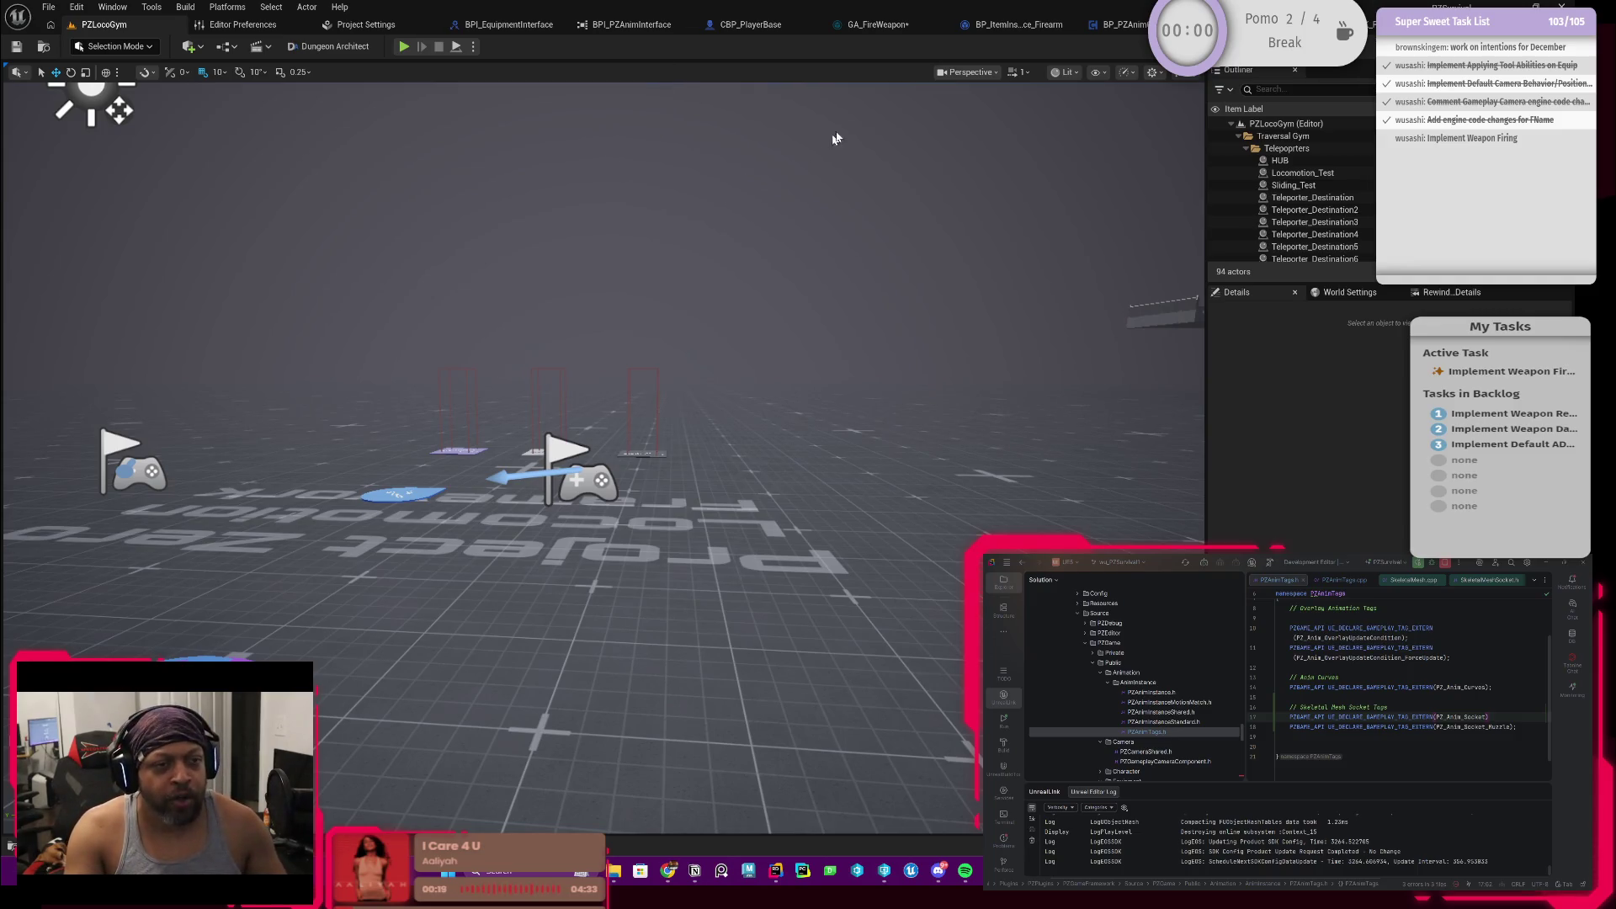
click(878, 22)
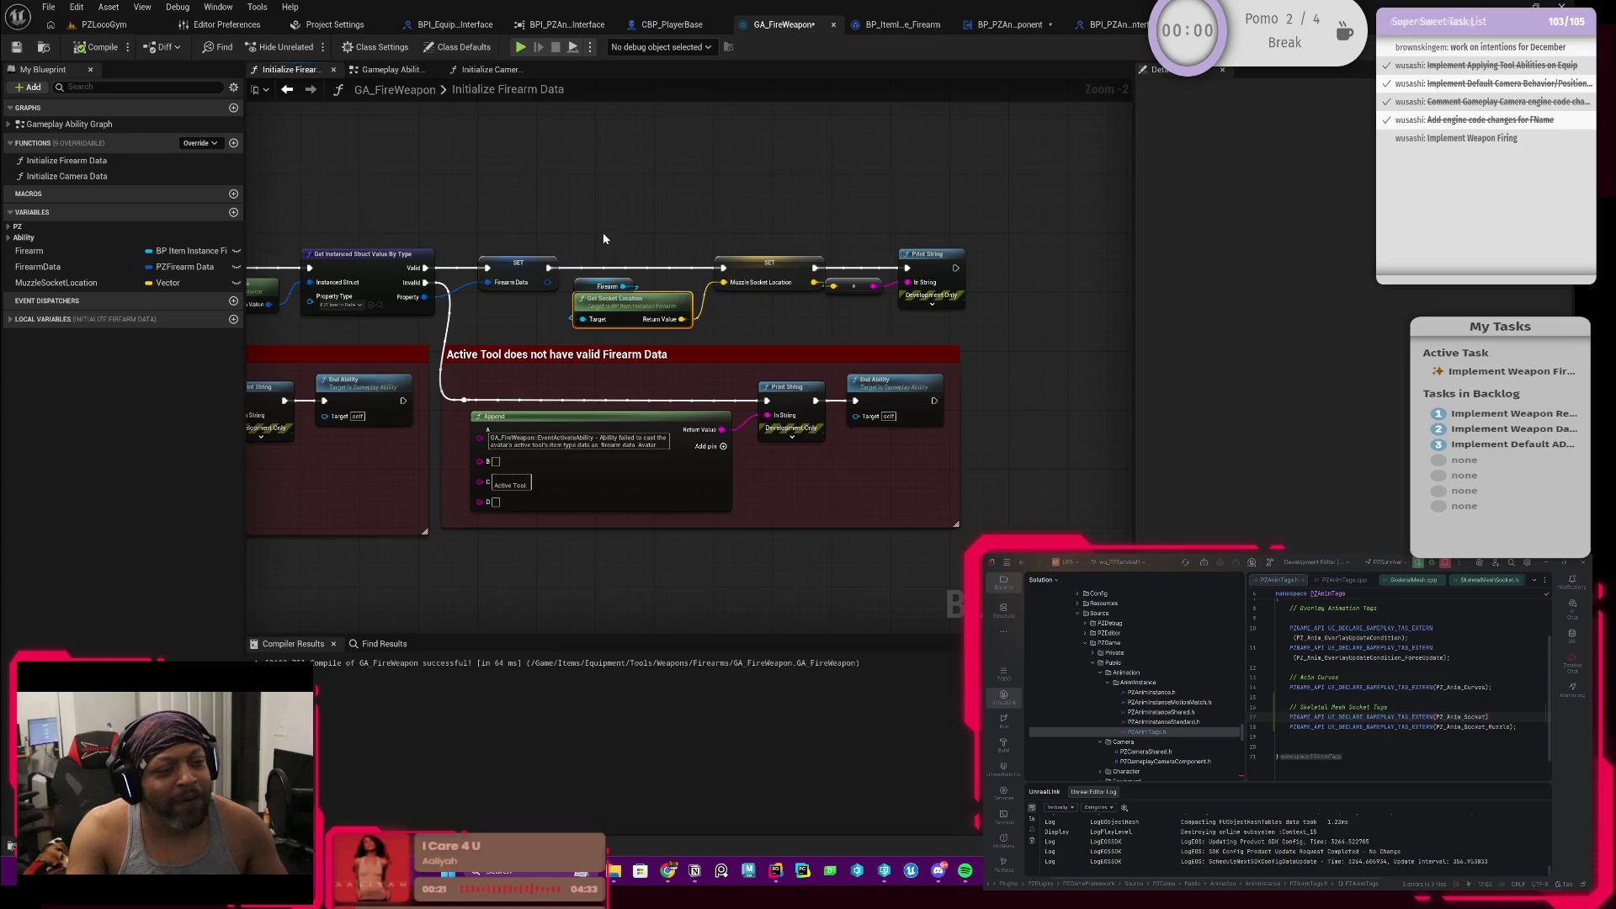
Step: From the fire-weapon ability, open BP_ItemInstance_Firearm's GetSocketLocation function
drag(682, 240, 737, 254)
scroll(738, 254, up, 2)
mouse_move(594, 266)
mouse_down()
mouse_move(809, 337)
mouse_move(750, 243)
mouse_up()
scroll(747, 408, down, 3)
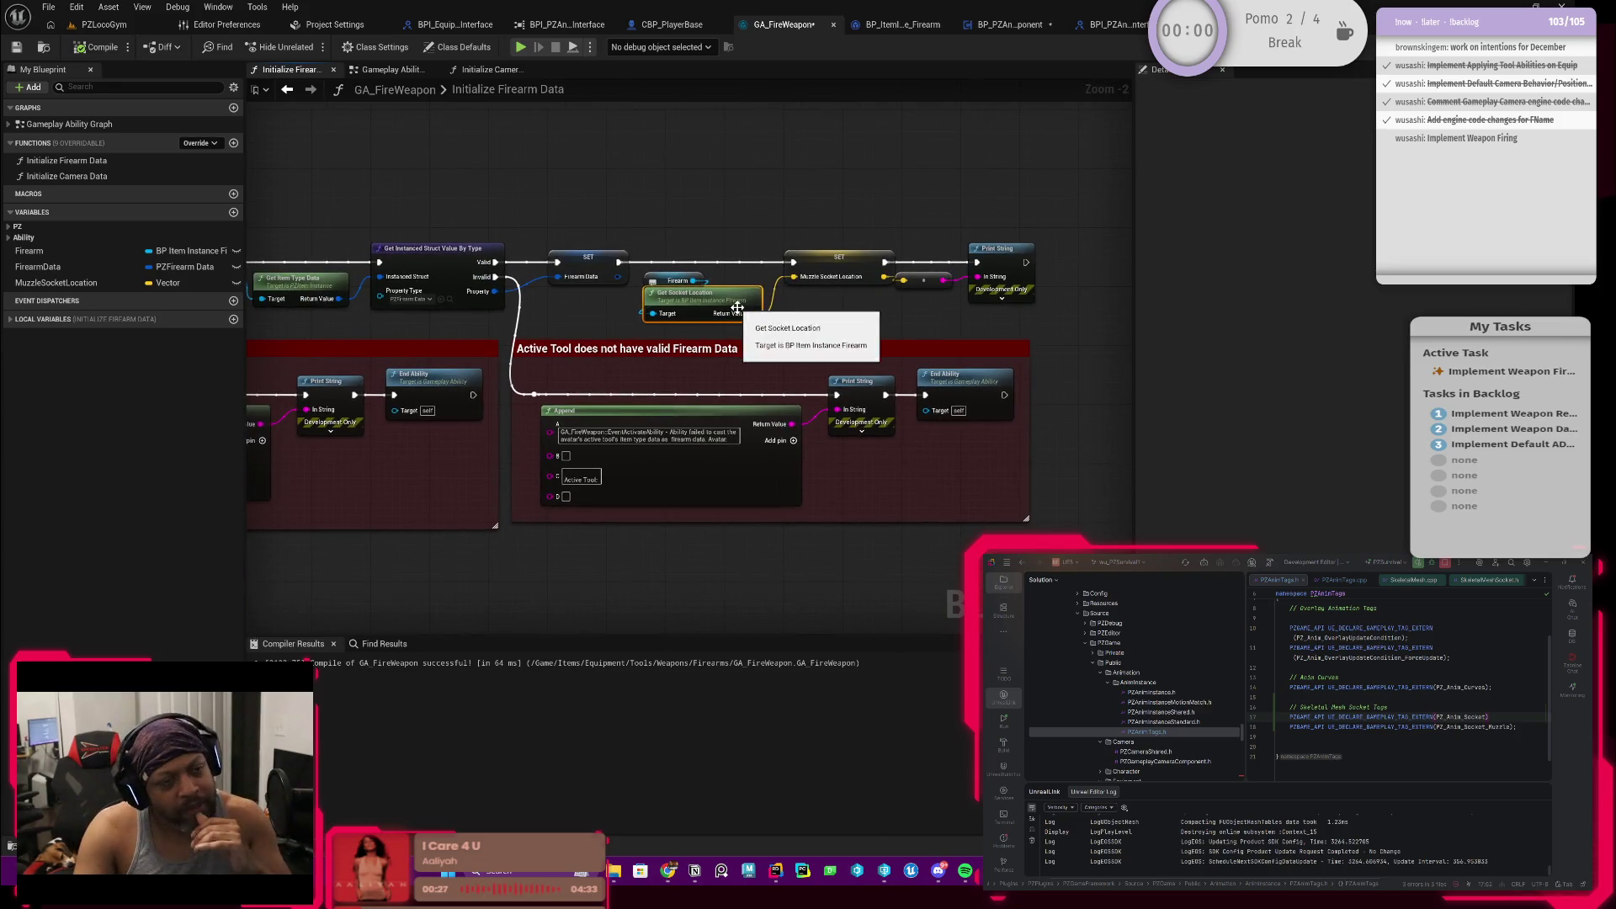
scroll(752, 299, up, 3)
drag(752, 300, 819, 359)
double_click(808, 342)
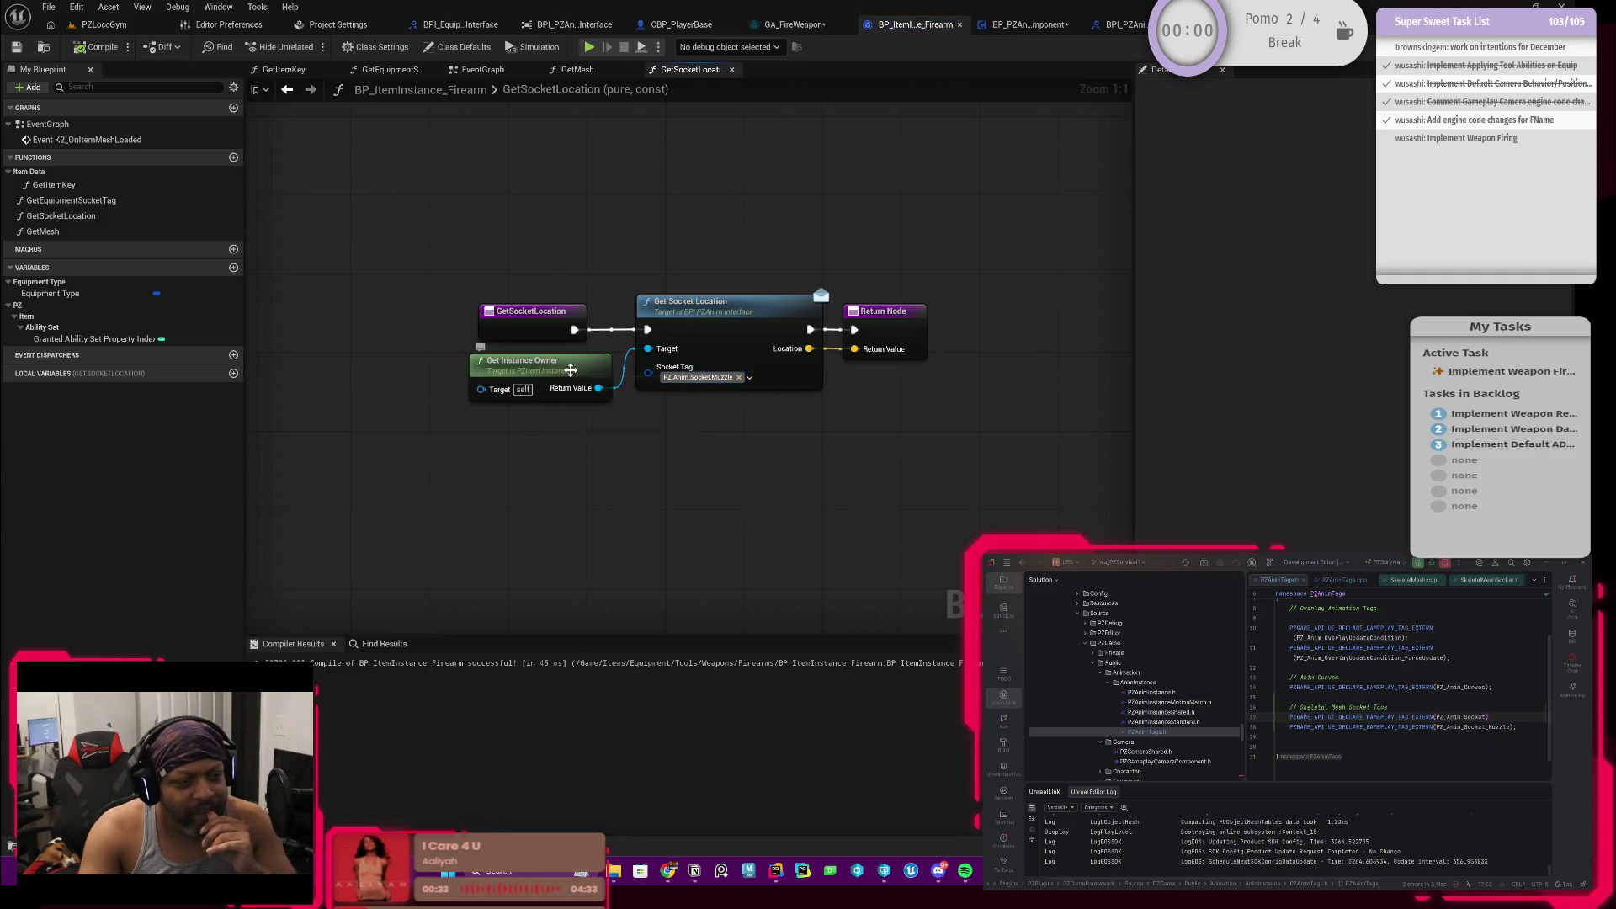
drag(506, 392, 623, 342)
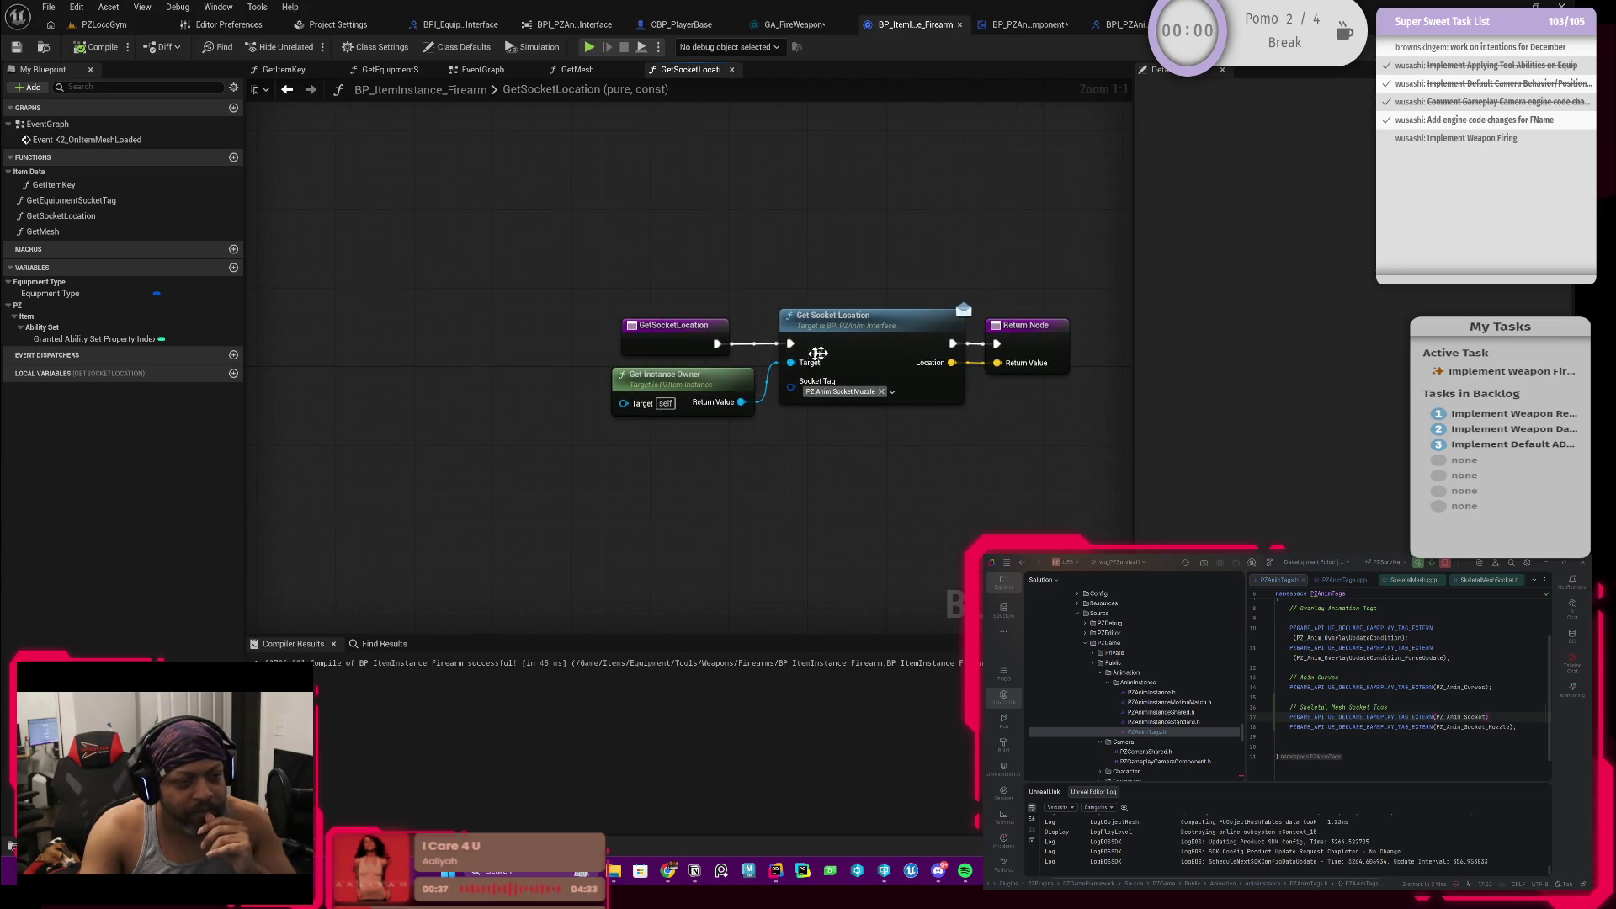
Step: Follow the call through CBP_PlayerBase into BP_PZAnimComponent's GetSocketLocation graph
double_click(864, 332)
click(688, 25)
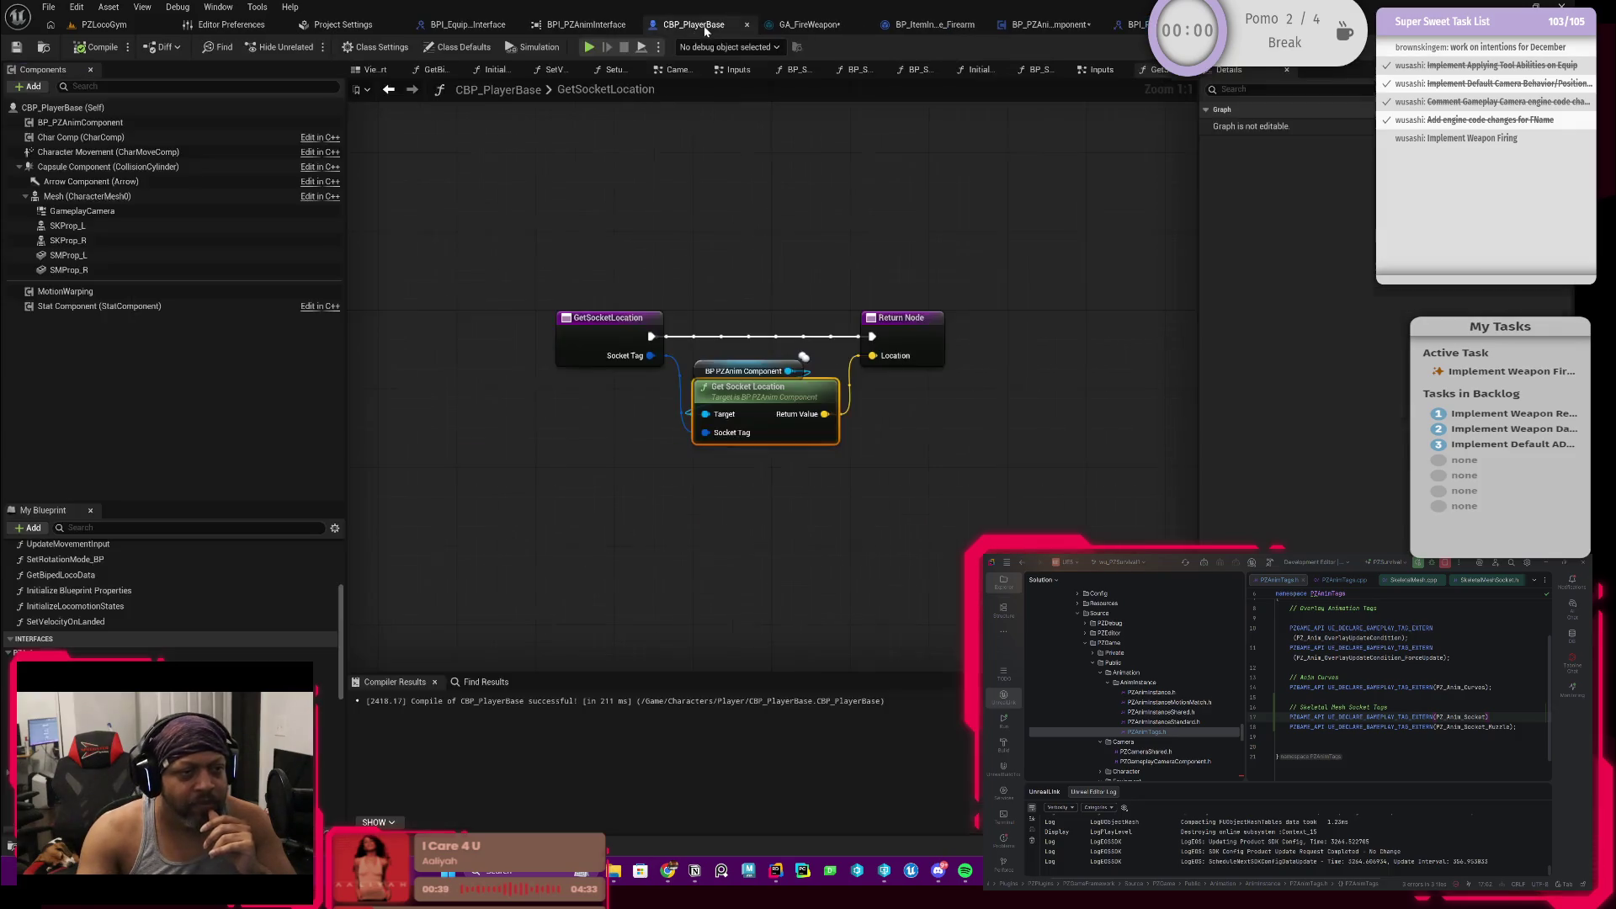
double_click(757, 397)
drag(636, 315, 757, 310)
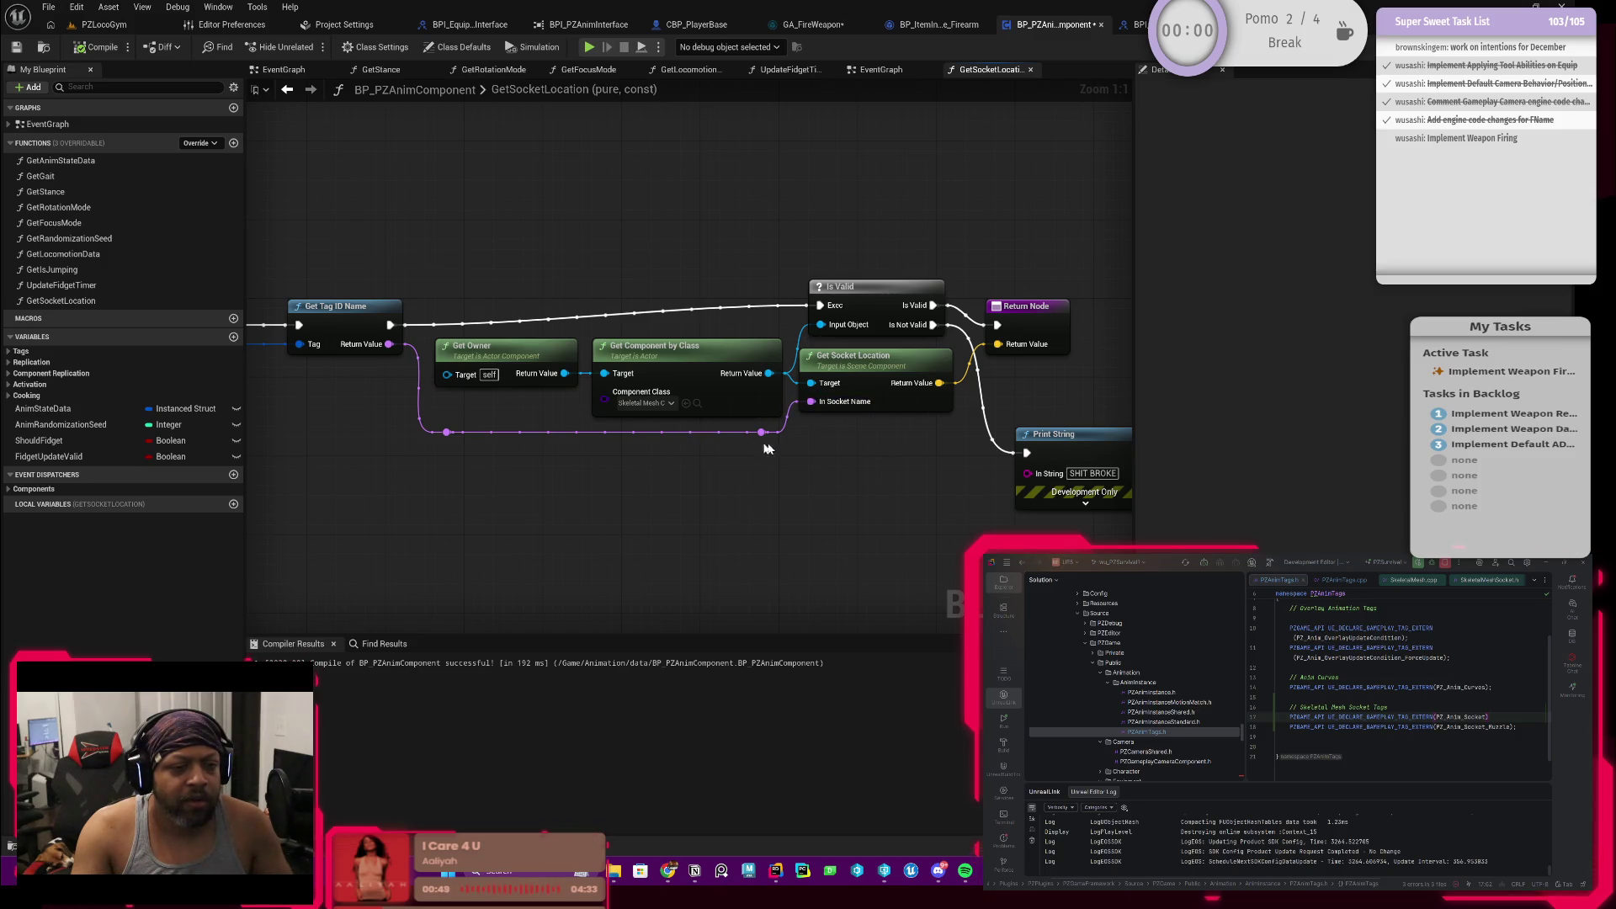
Step: Replace the old failure Print String with a new one wired from the Is Not Valid branch
drag(873, 462, 775, 461)
mouse_move(854, 359)
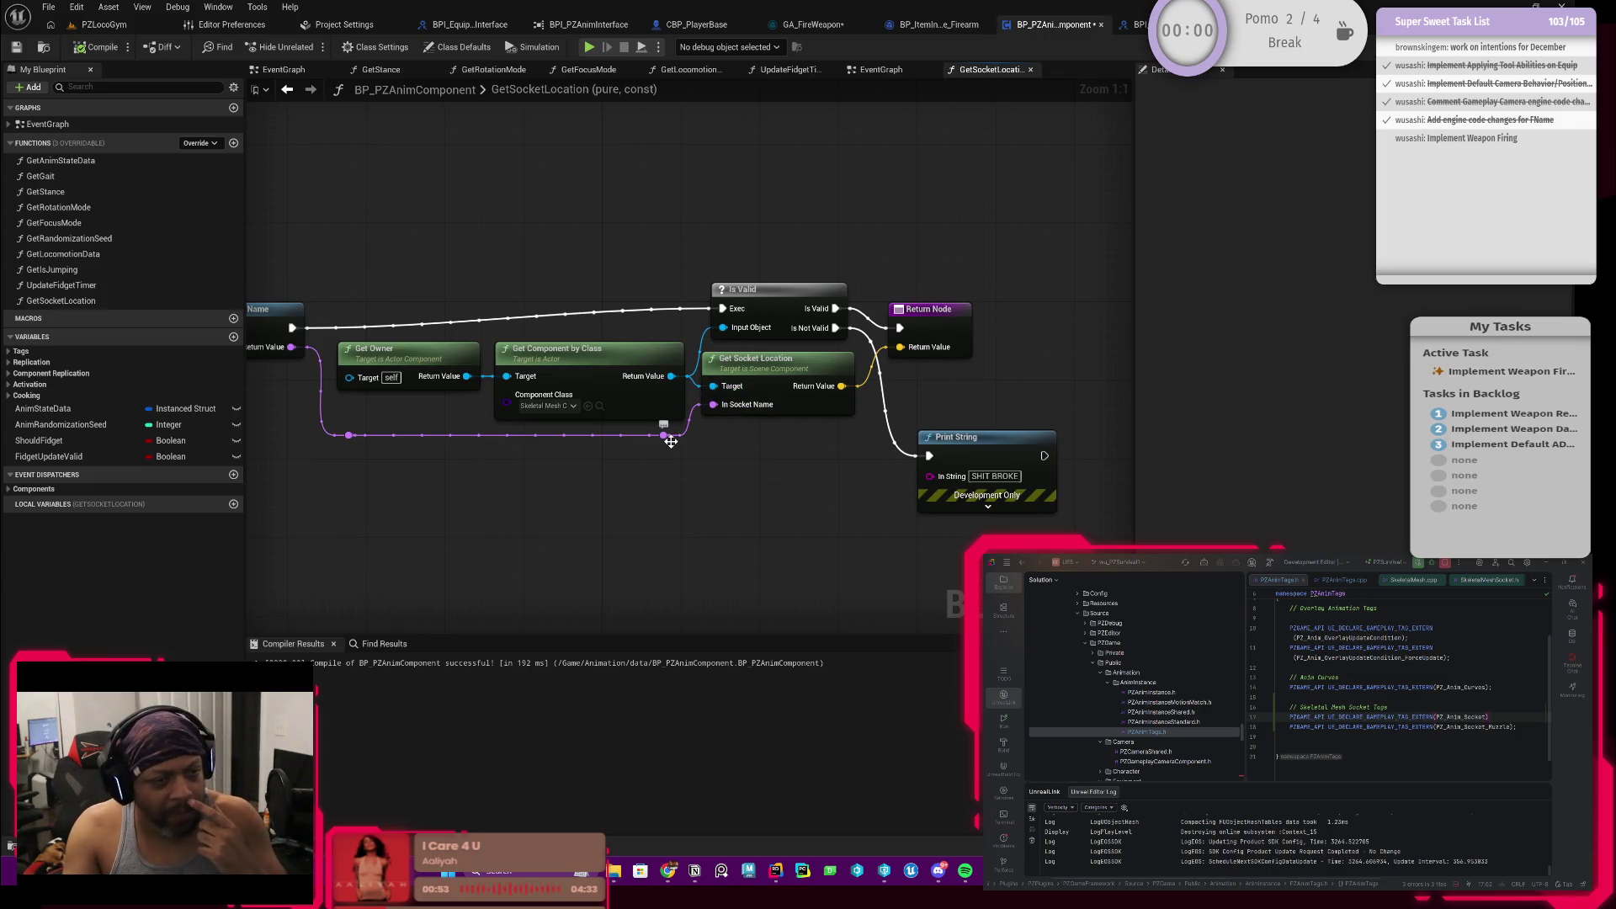
mouse_move(770, 475)
mouse_down()
mouse_move(817, 463)
mouse_move(988, 504)
mouse_up()
key(Delete)
drag(826, 295, 824, 313)
drag(800, 382, 805, 404)
mouse_move(804, 323)
mouse_down()
mouse_move(937, 486)
mouse_move(923, 501)
mouse_up()
text(PRINT)
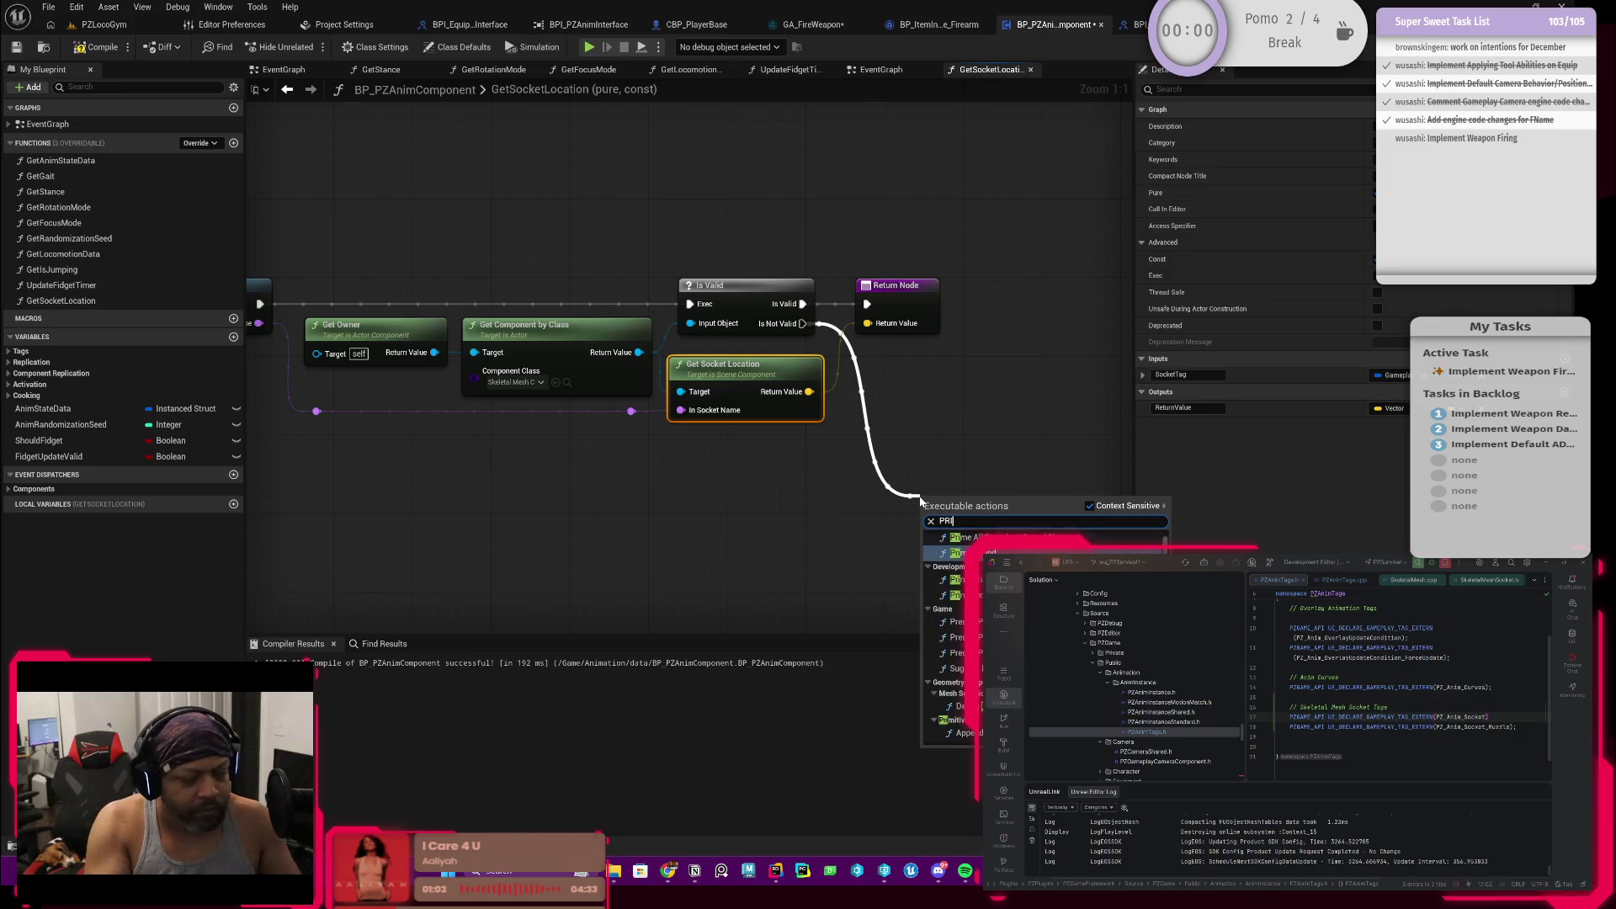
key(Return)
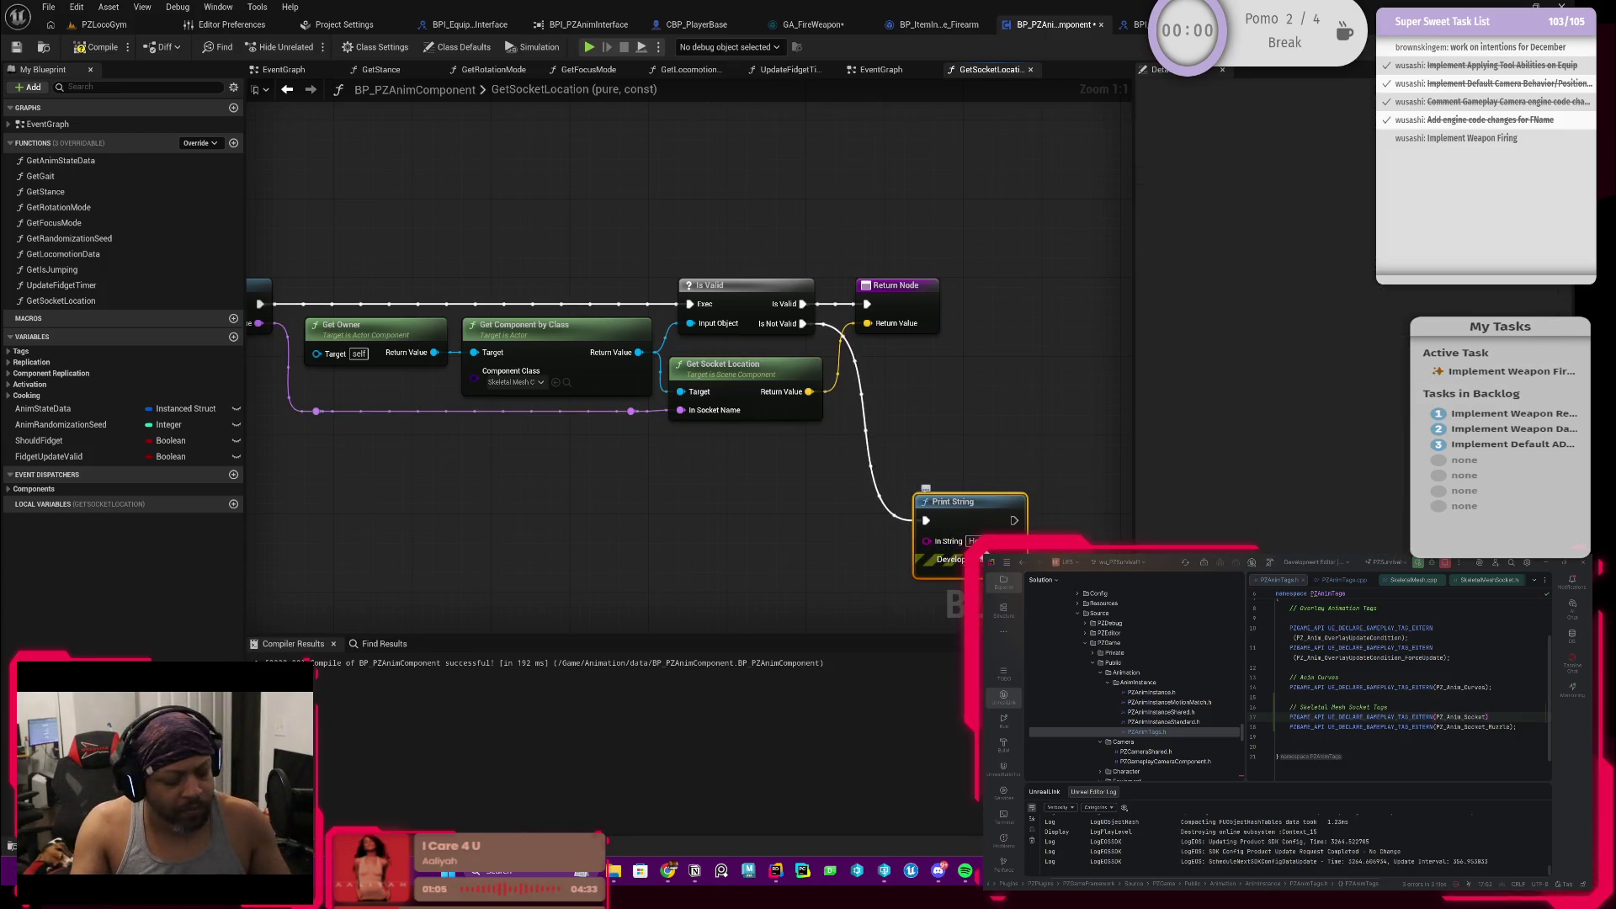
click(972, 541)
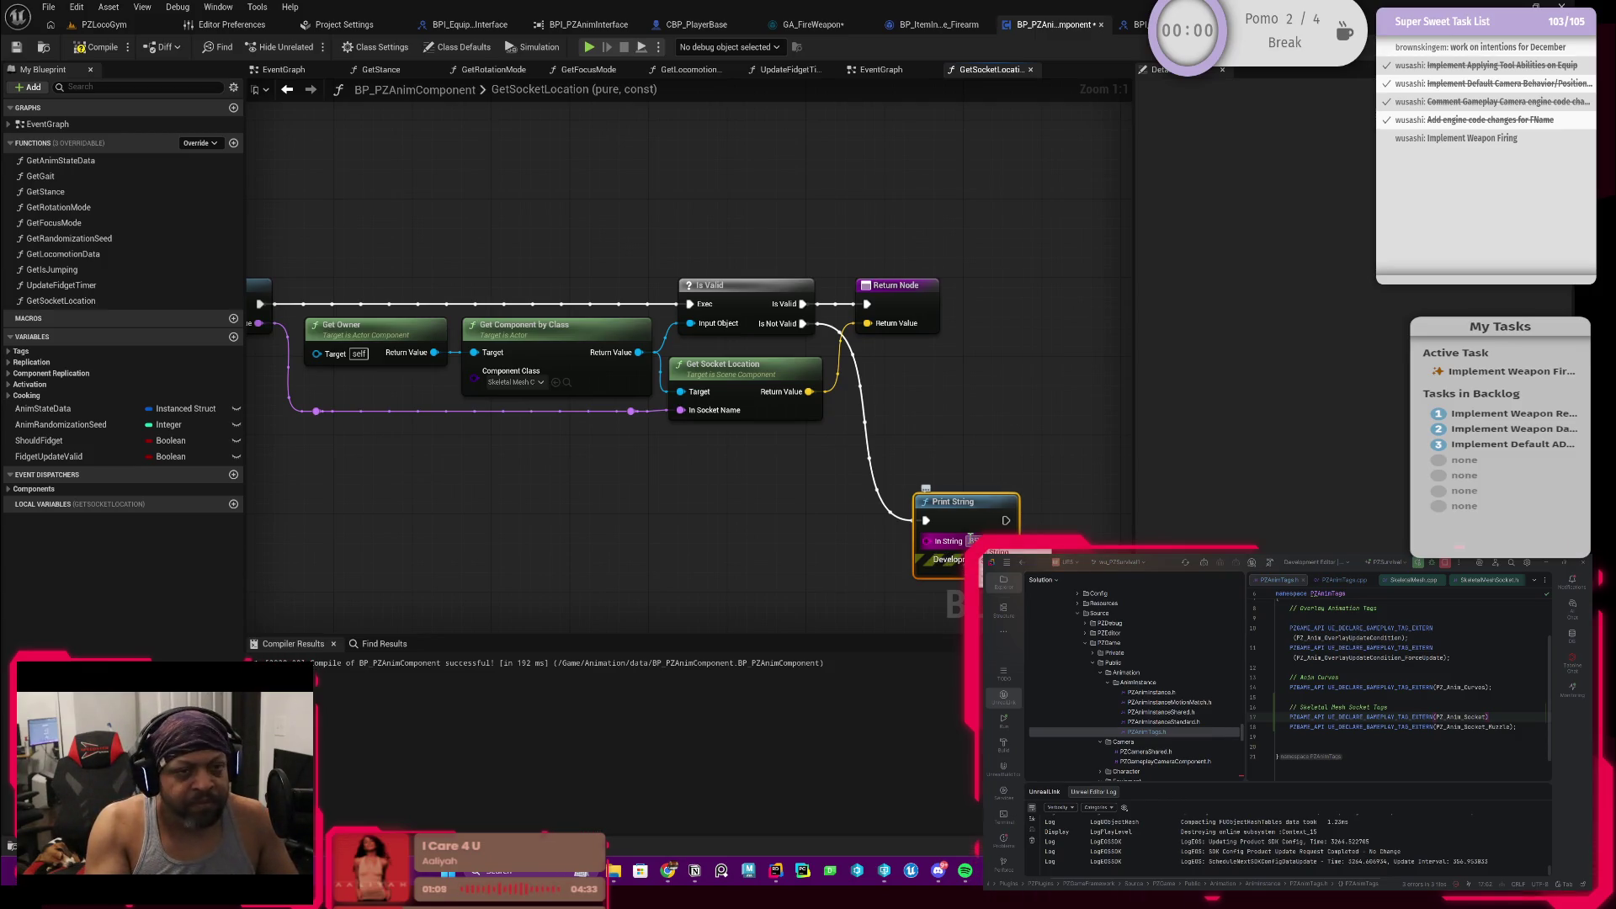
text(Dev)
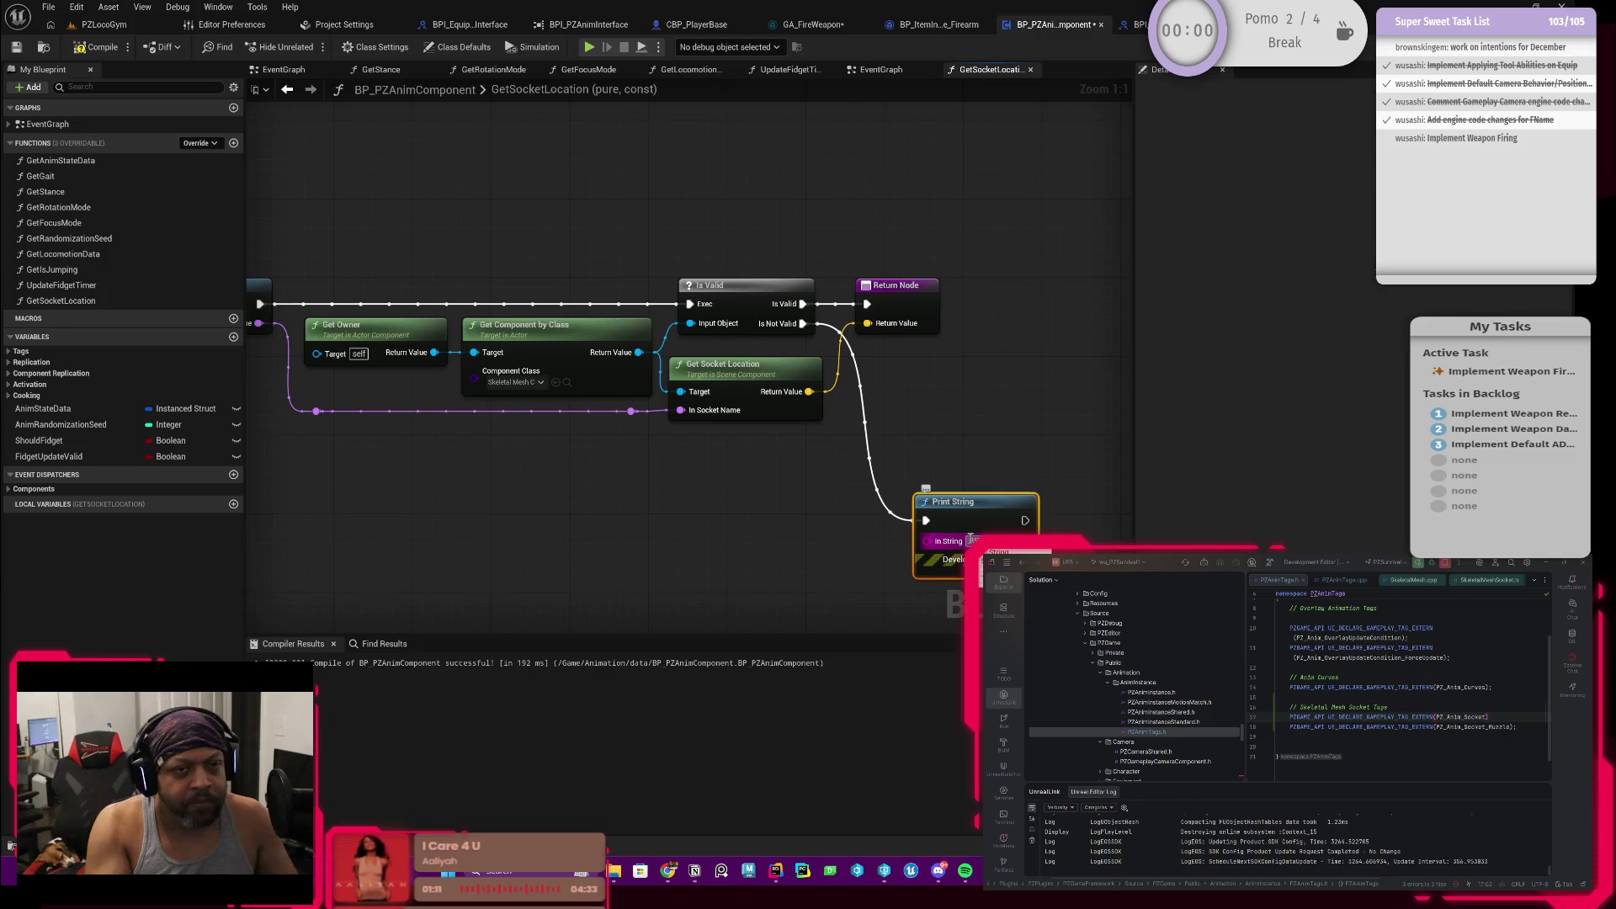
text(e)
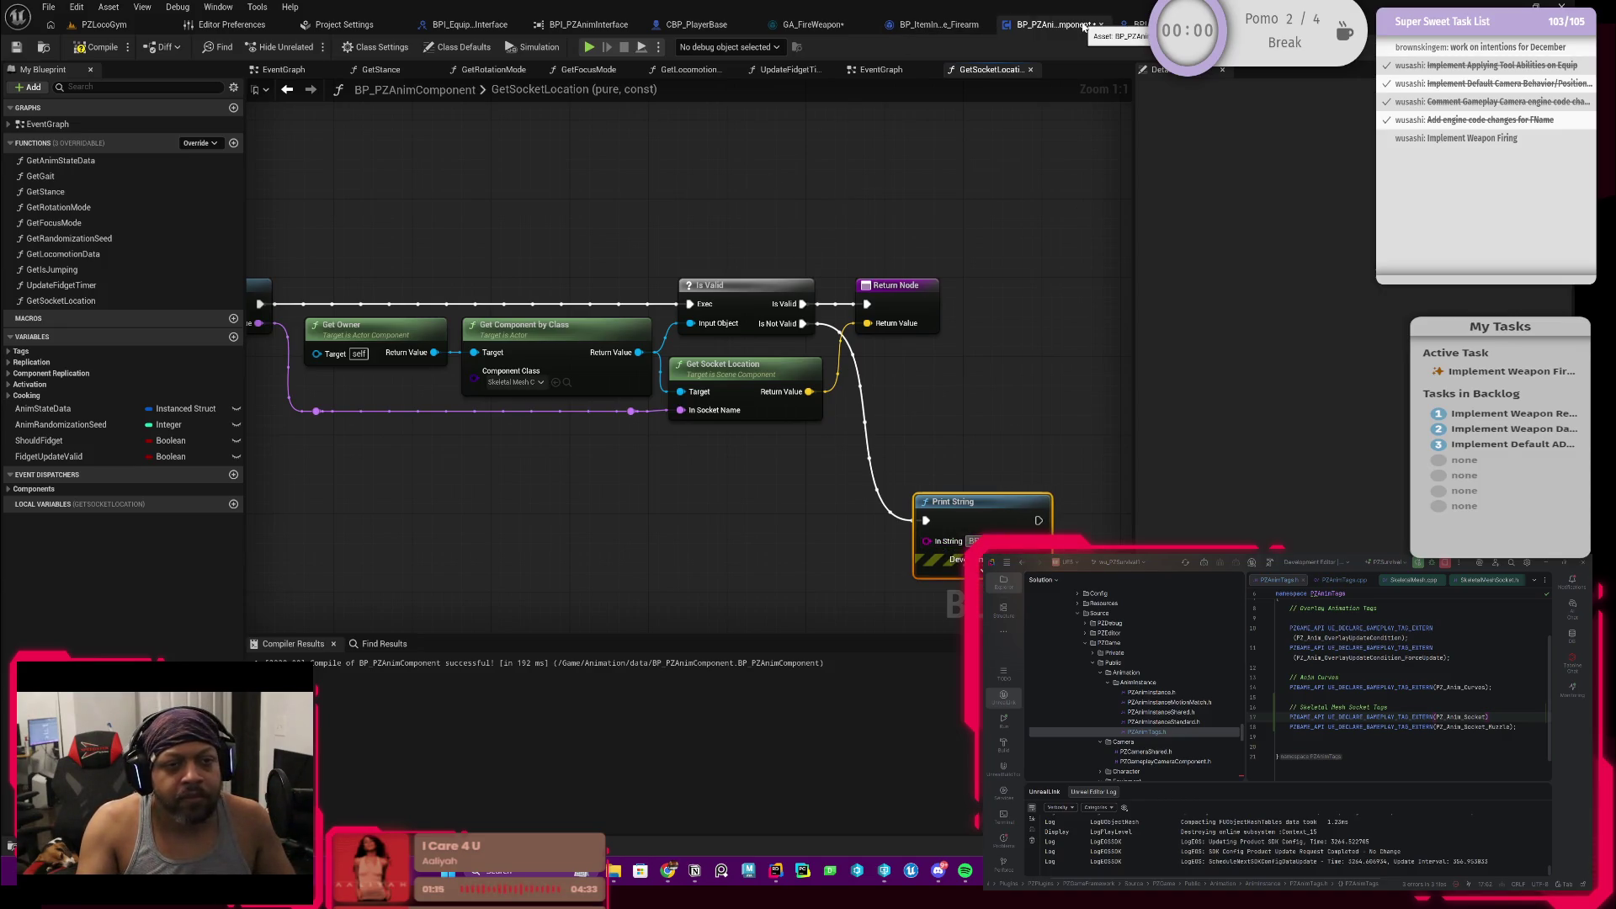
mouse_move(896, 285)
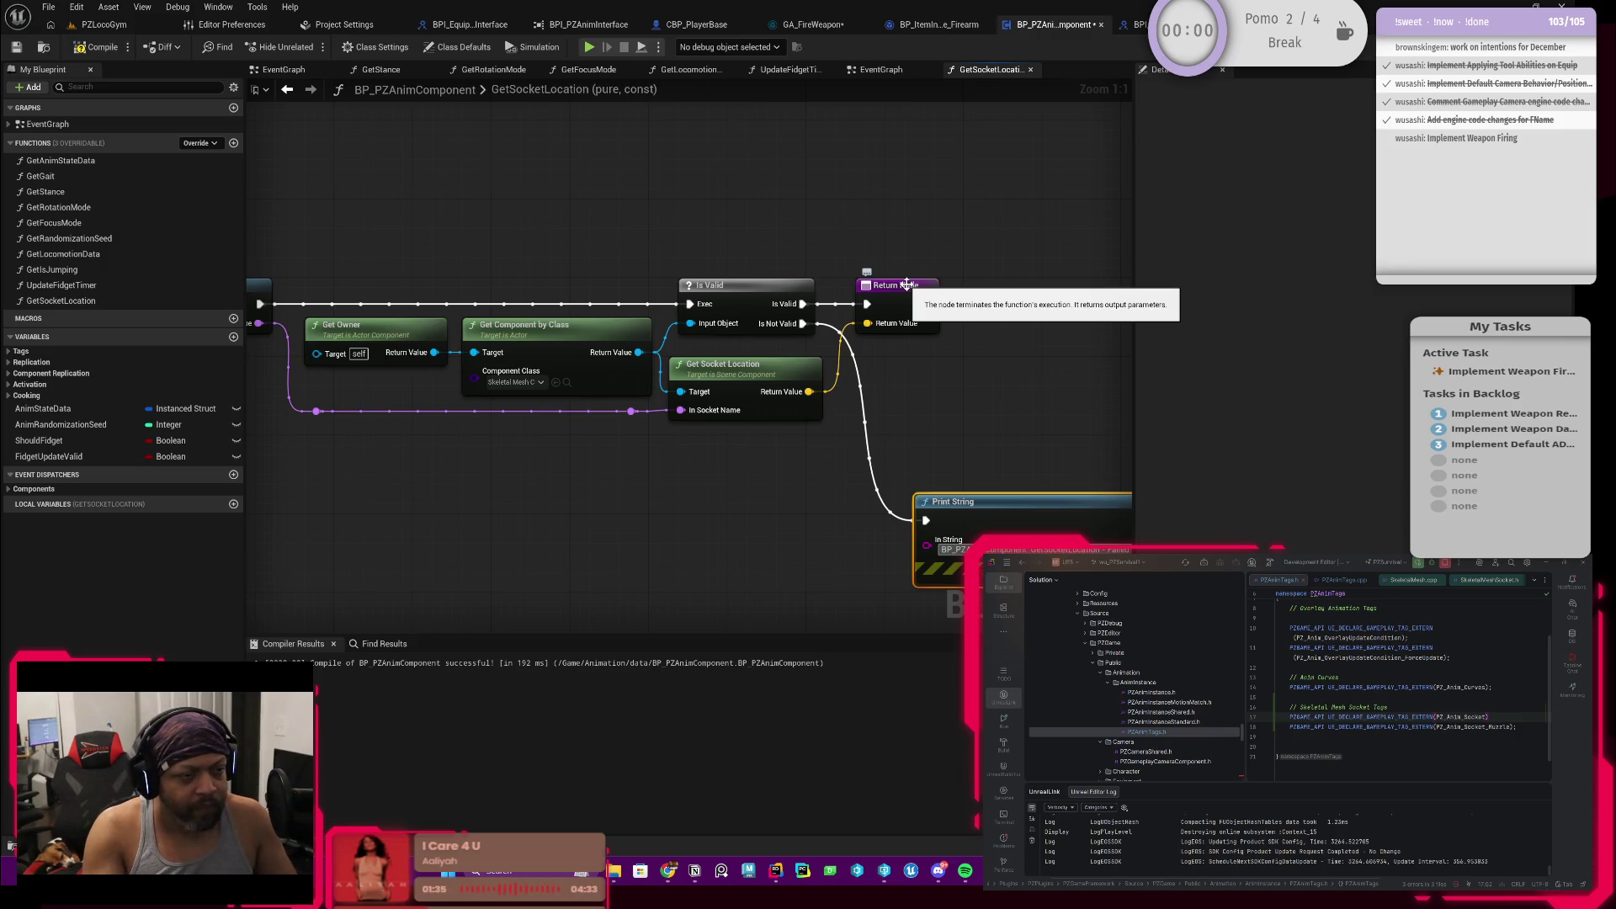
text(Skelet)
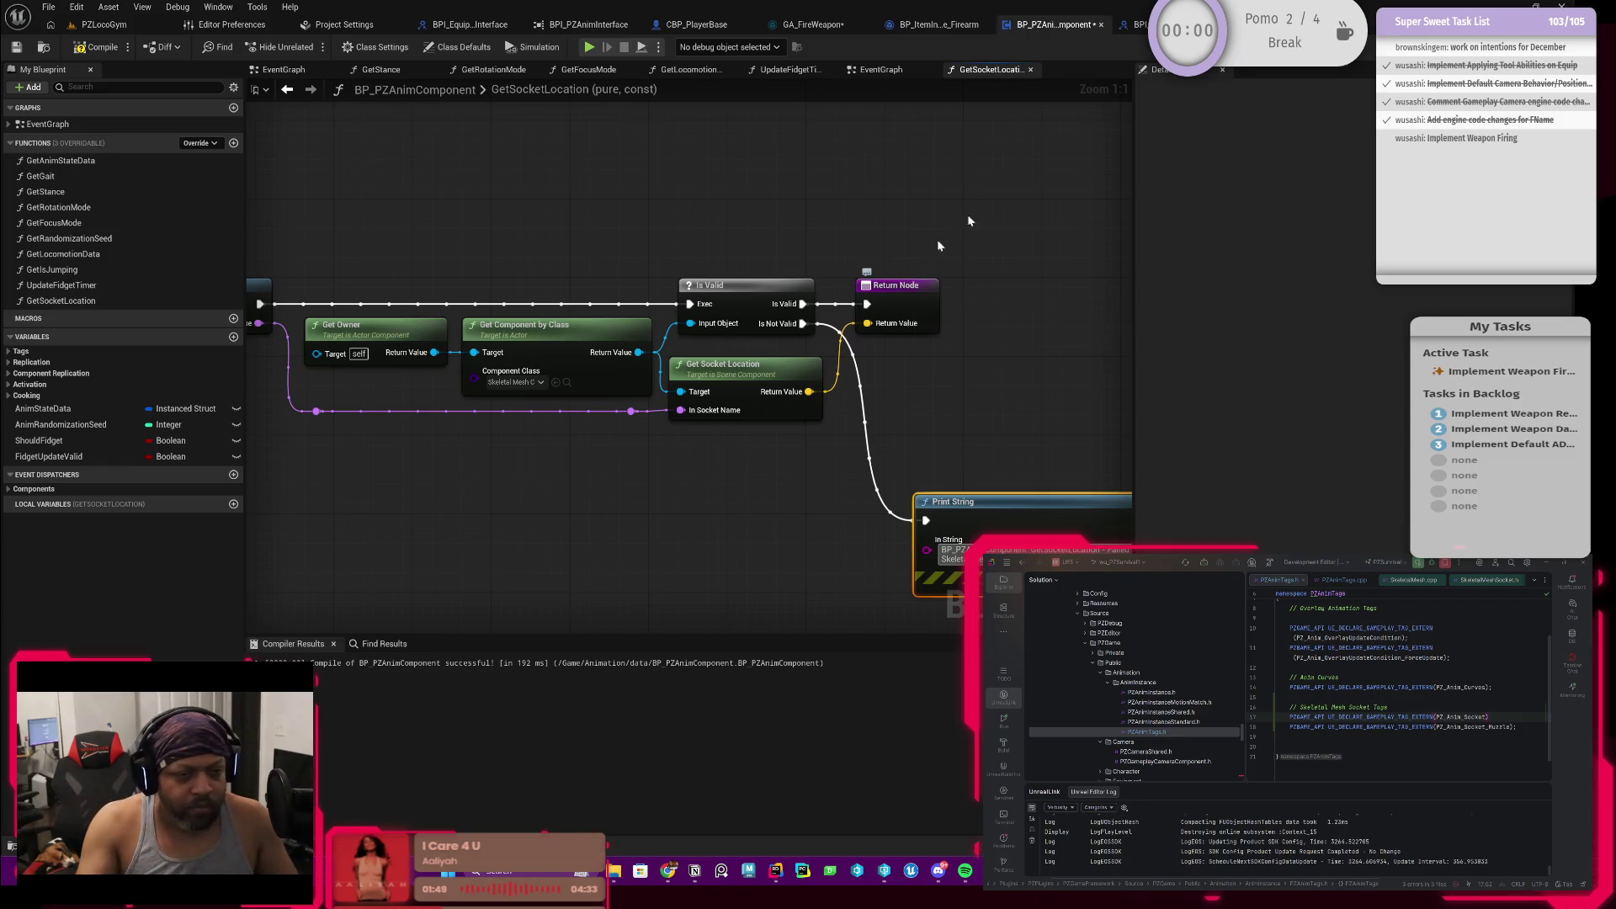
Step: Feed the Print String message from an Append node holding the pasted failure text
drag(1017, 409, 846, 202)
click(884, 340)
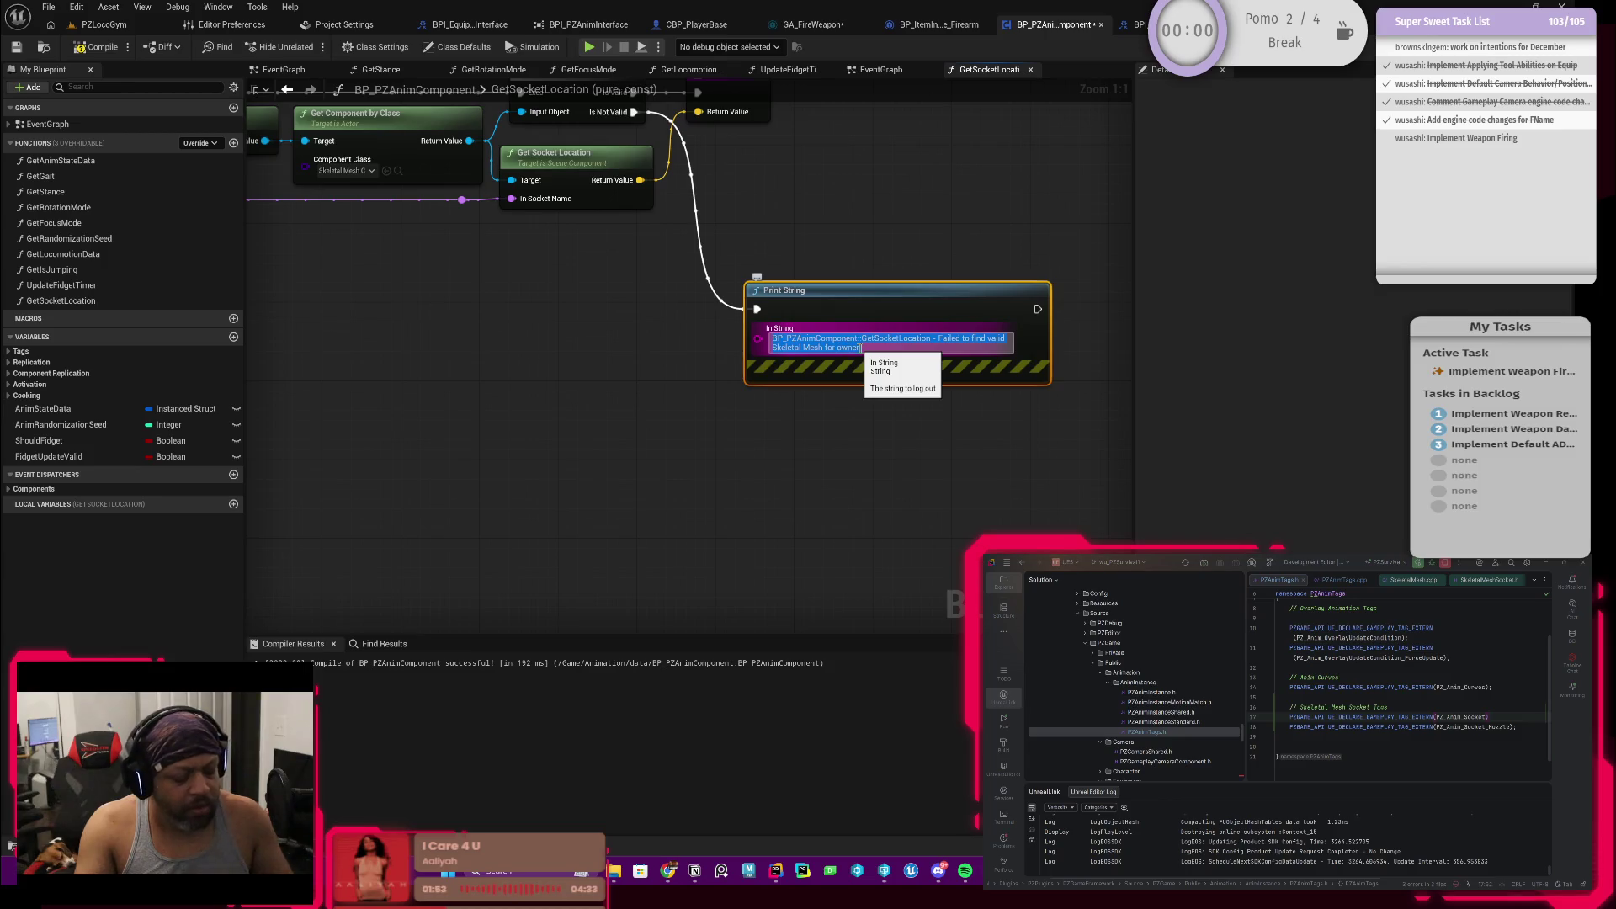
drag(760, 340, 635, 346)
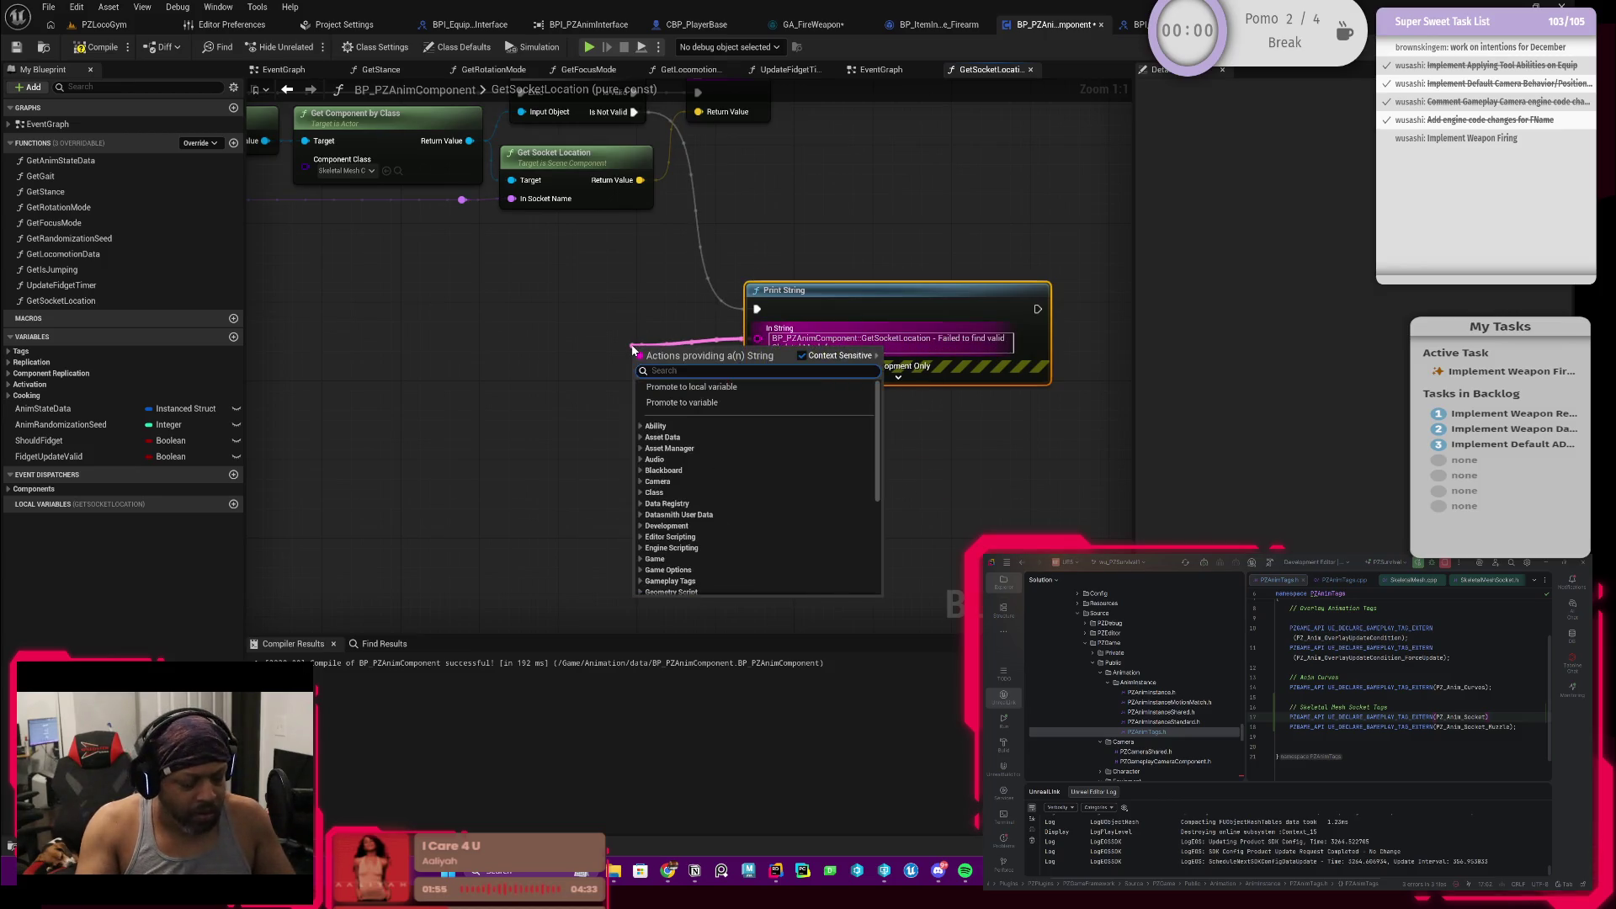
text(append)
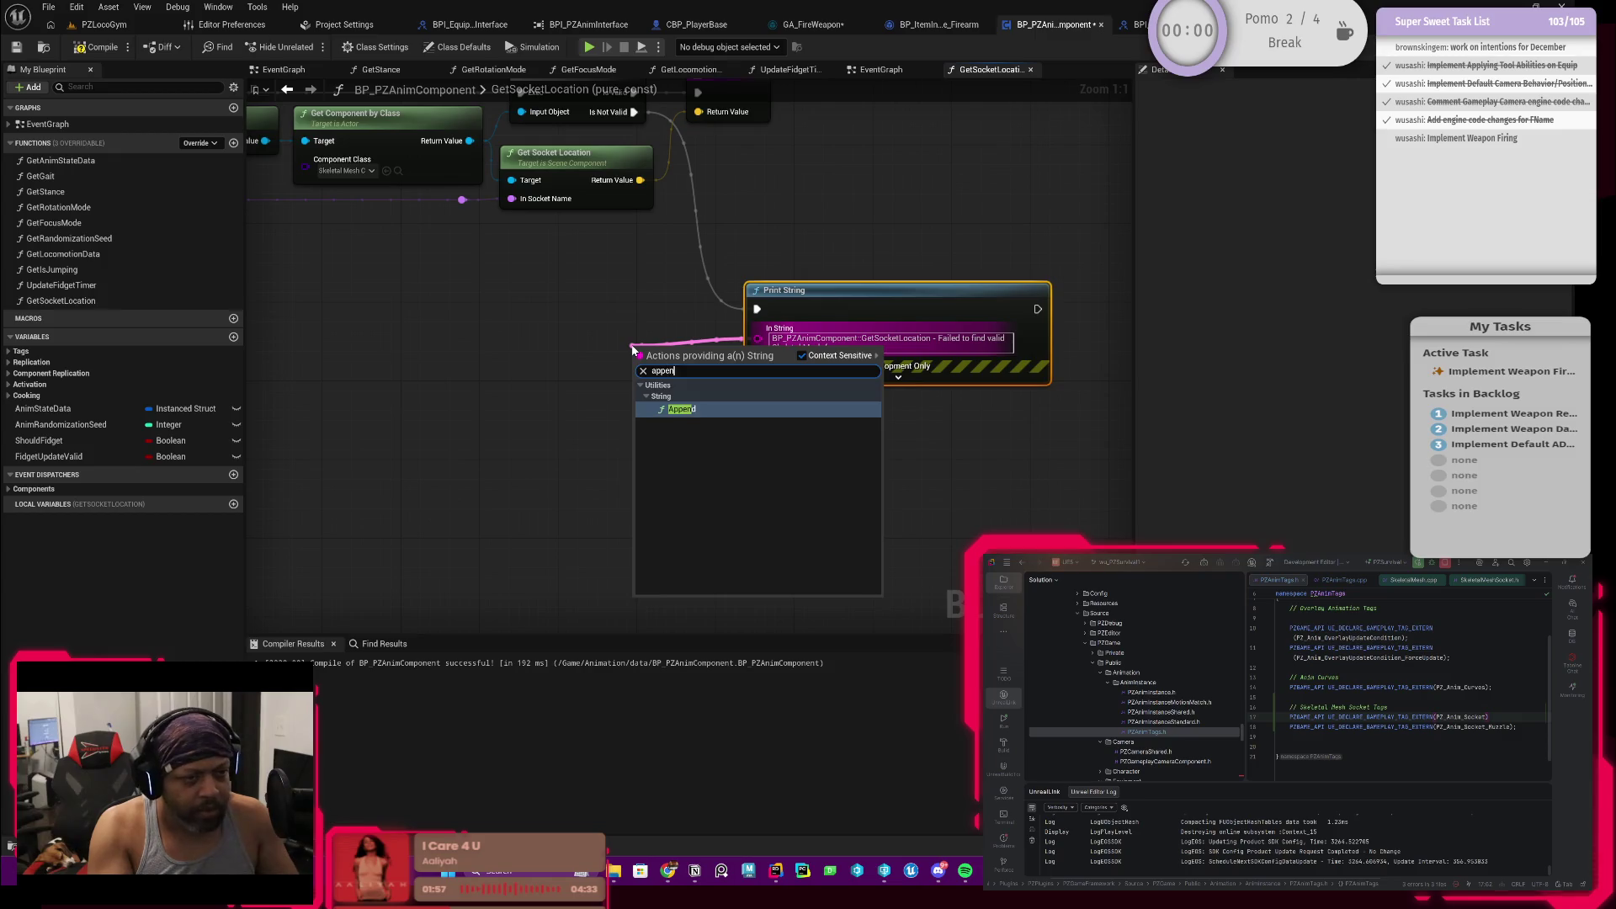
key(Return)
drag(702, 355, 629, 332)
click(609, 369)
text(BP_PZAnimComponent::GetSocketLocation - Failed to find valid Skeletal Mesh for owner)
click(695, 436)
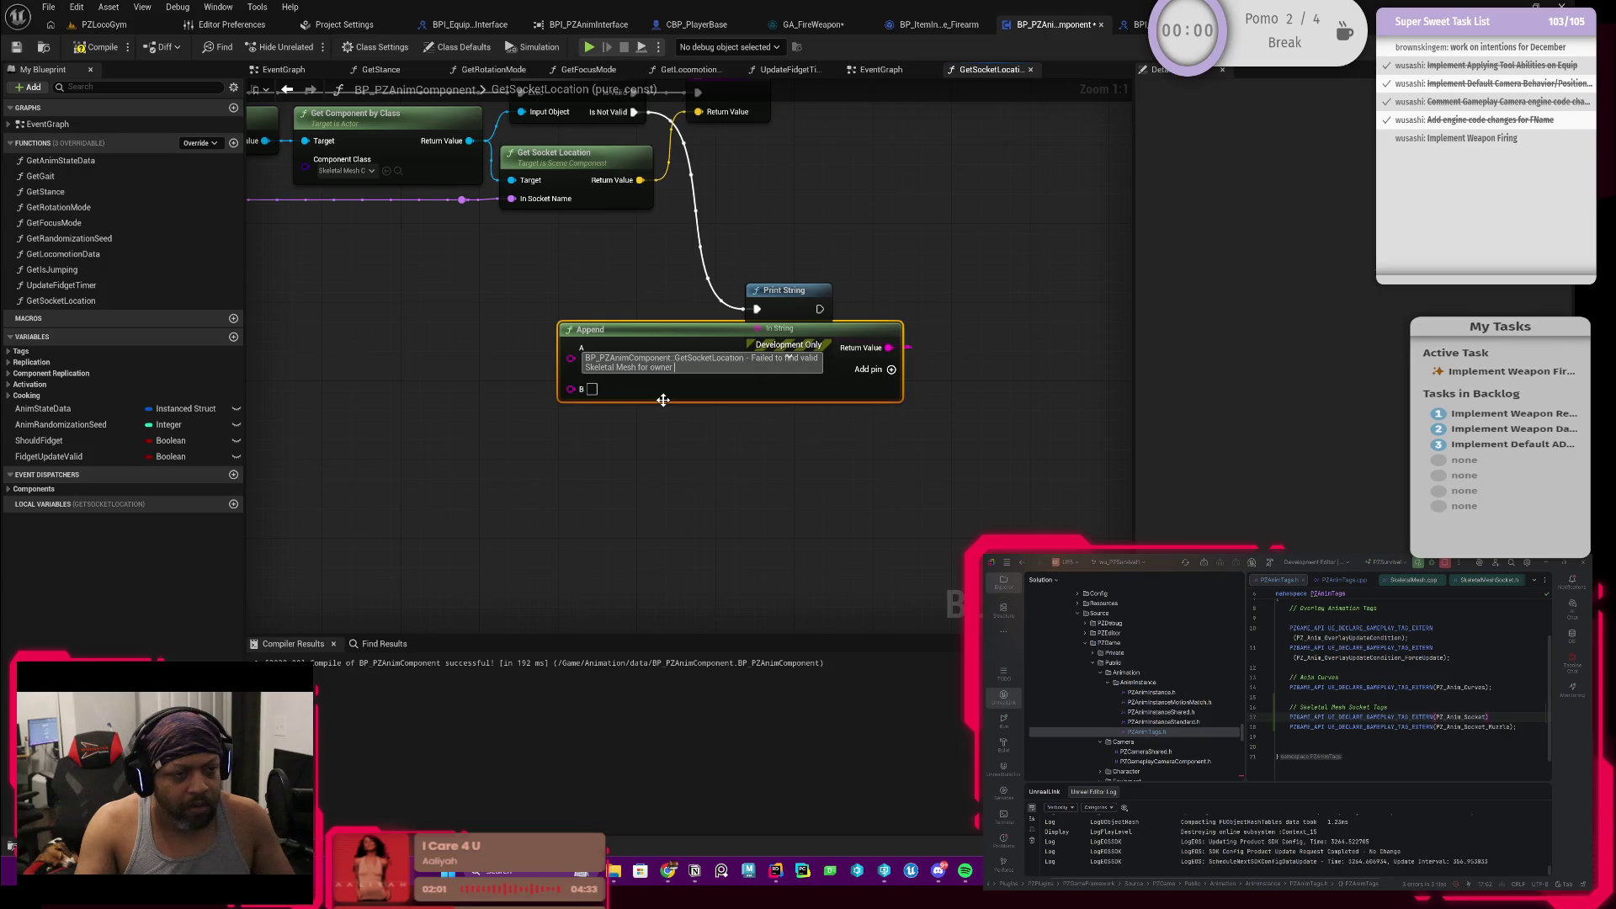
Step: Append the owner's Get Display Name, arrange the three nodes and wrap them in a comment
drag(571, 388, 590, 395)
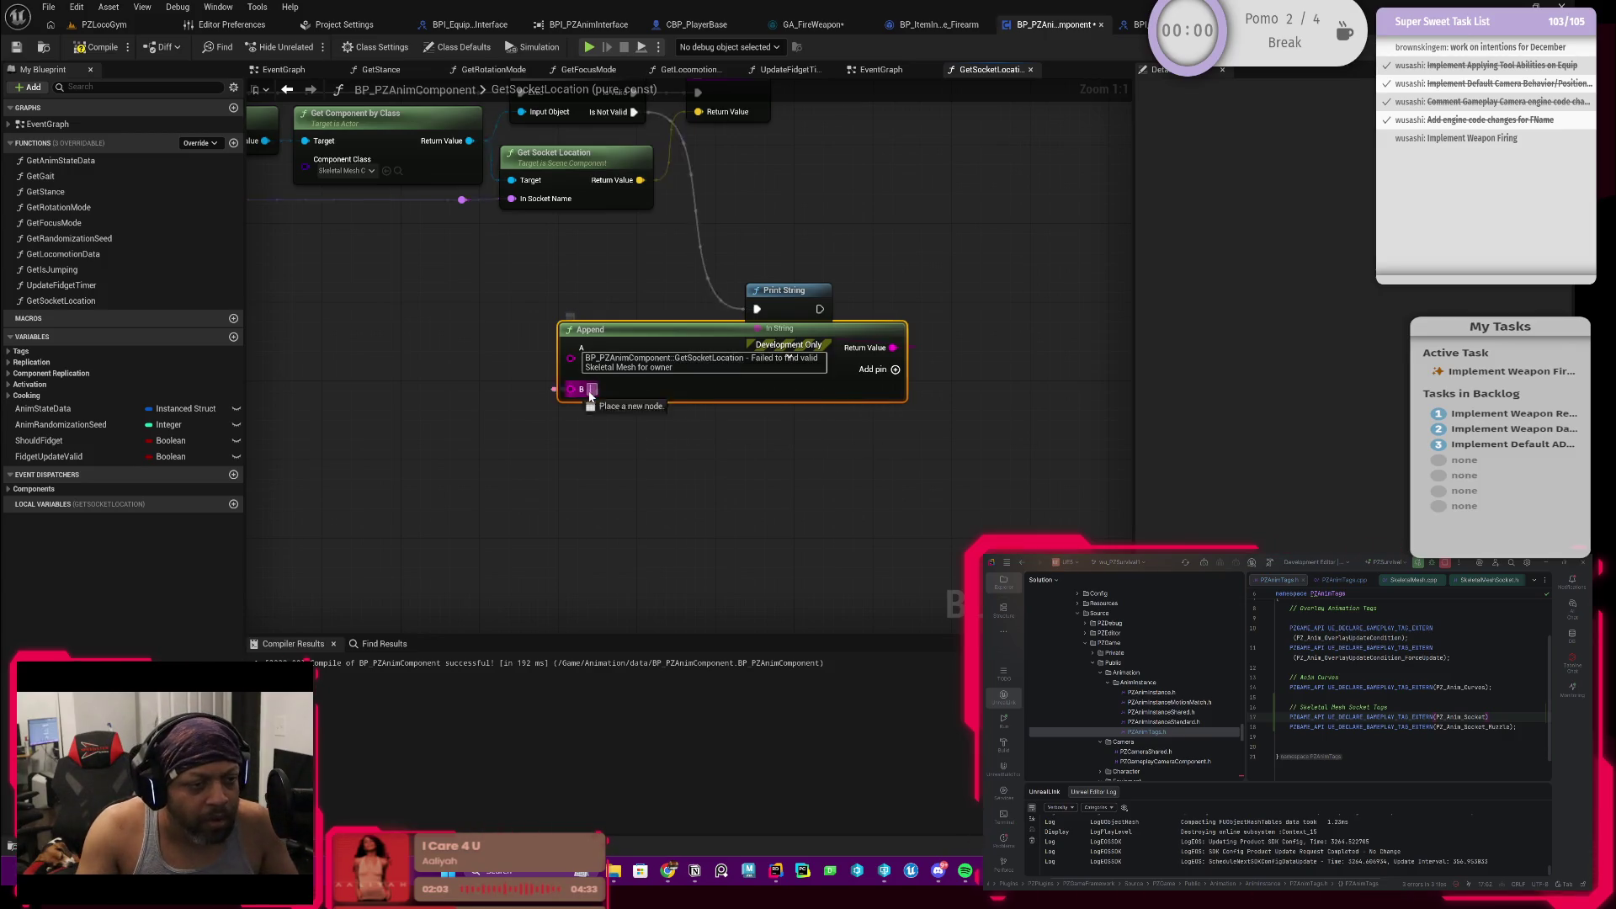
scroll(492, 303, up, 3)
drag(594, 193, 907, 440)
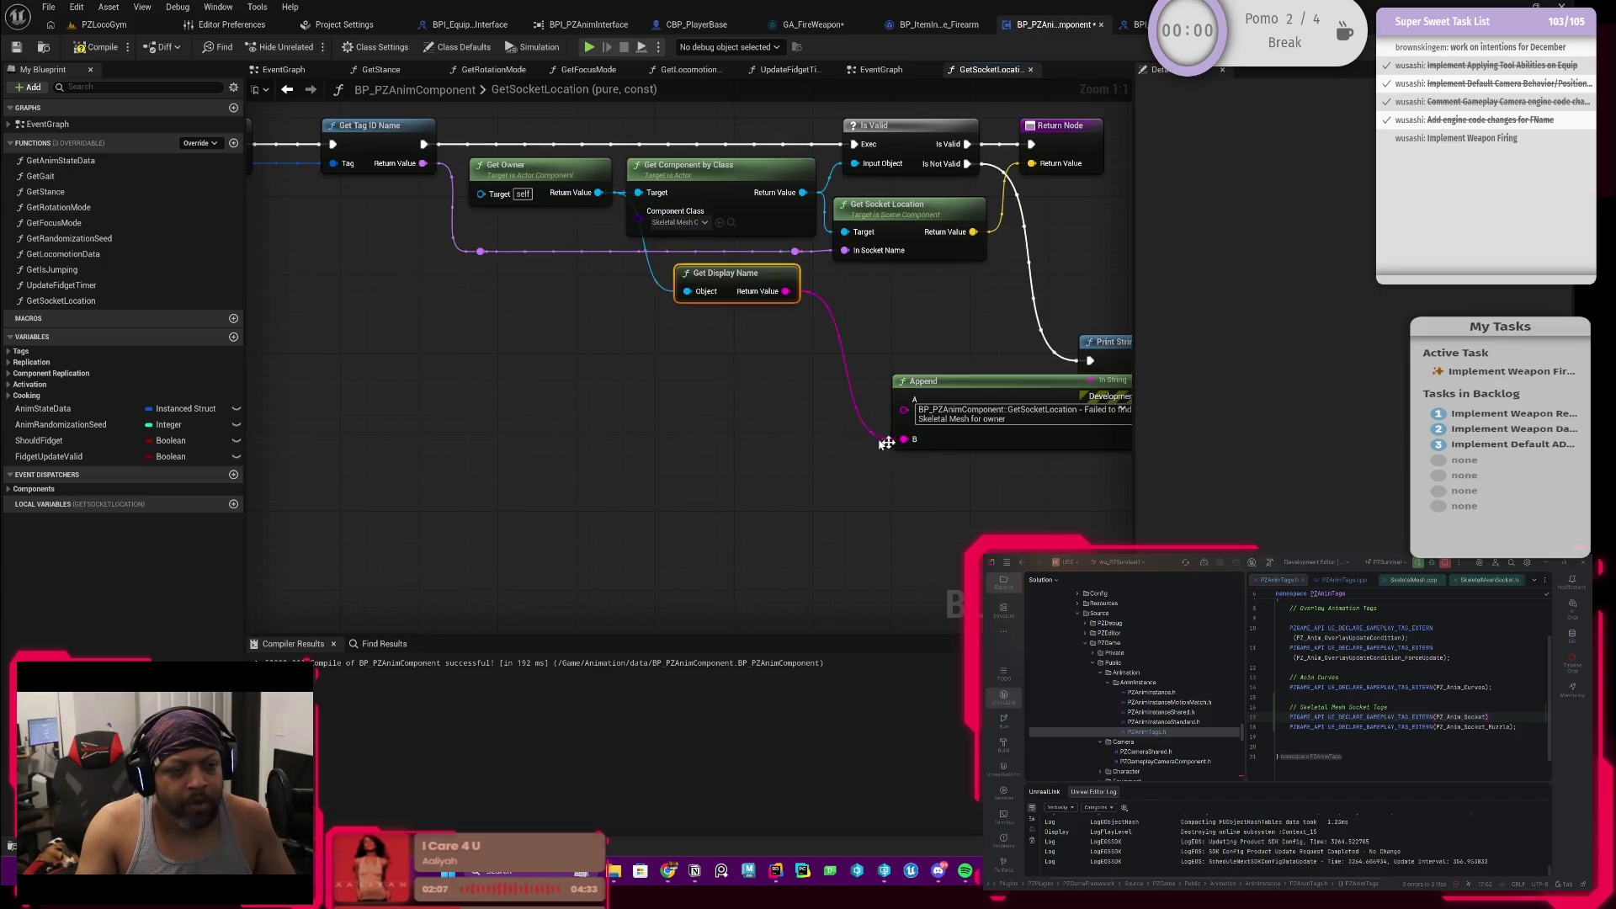
mouse_move(733, 273)
mouse_down()
mouse_move(735, 421)
mouse_move(506, 453)
mouse_up()
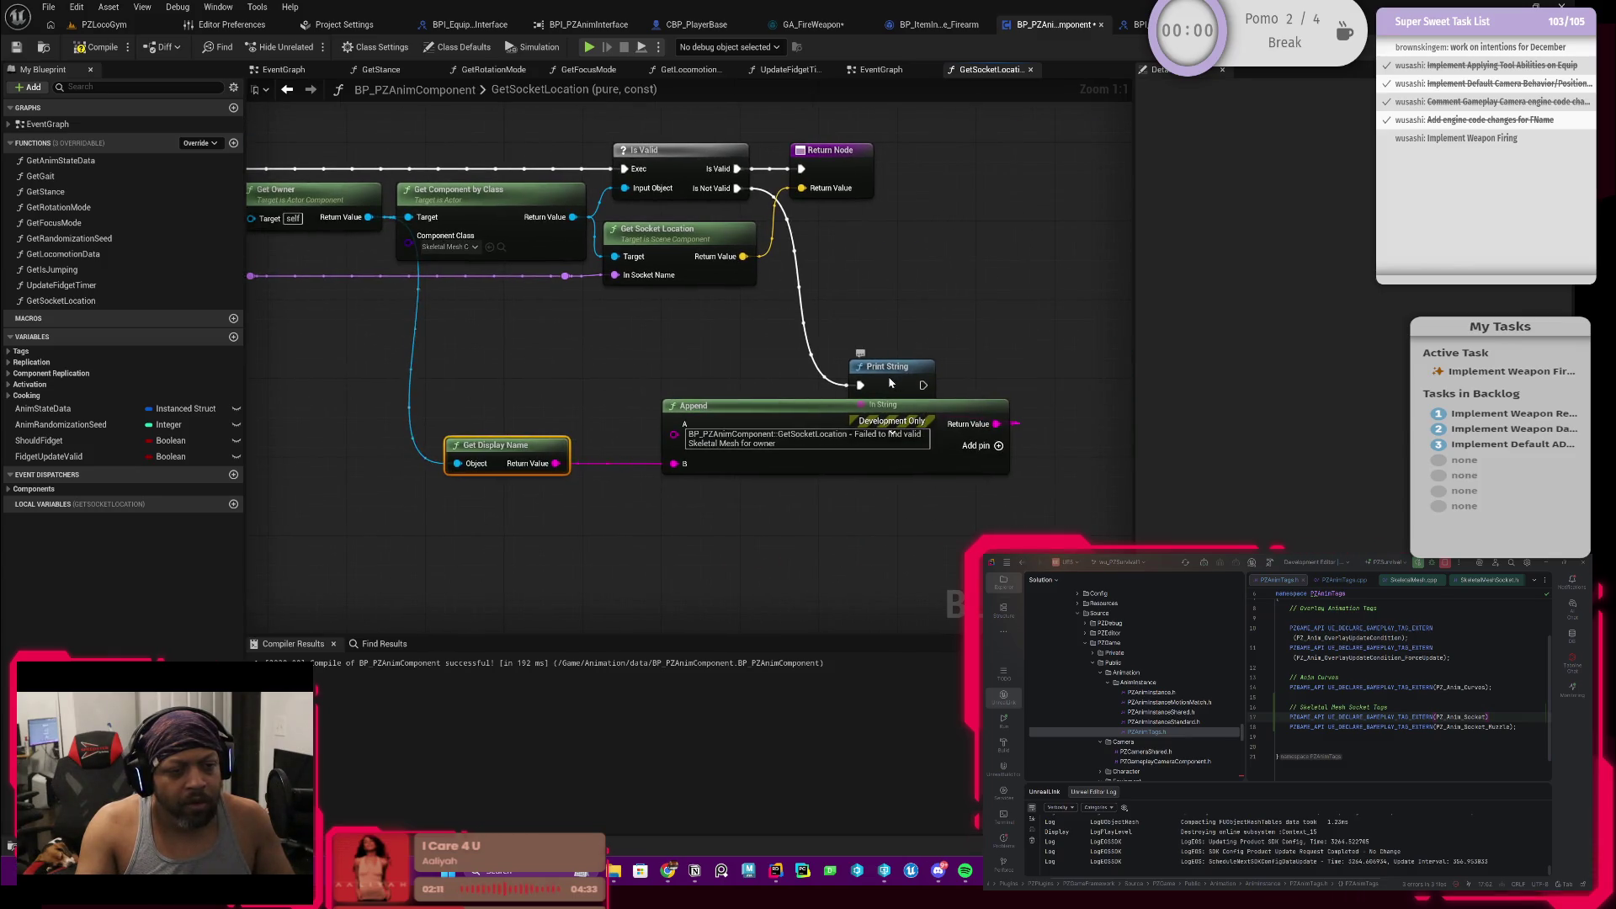
drag(889, 380, 1077, 385)
scroll(733, 333, down, 1)
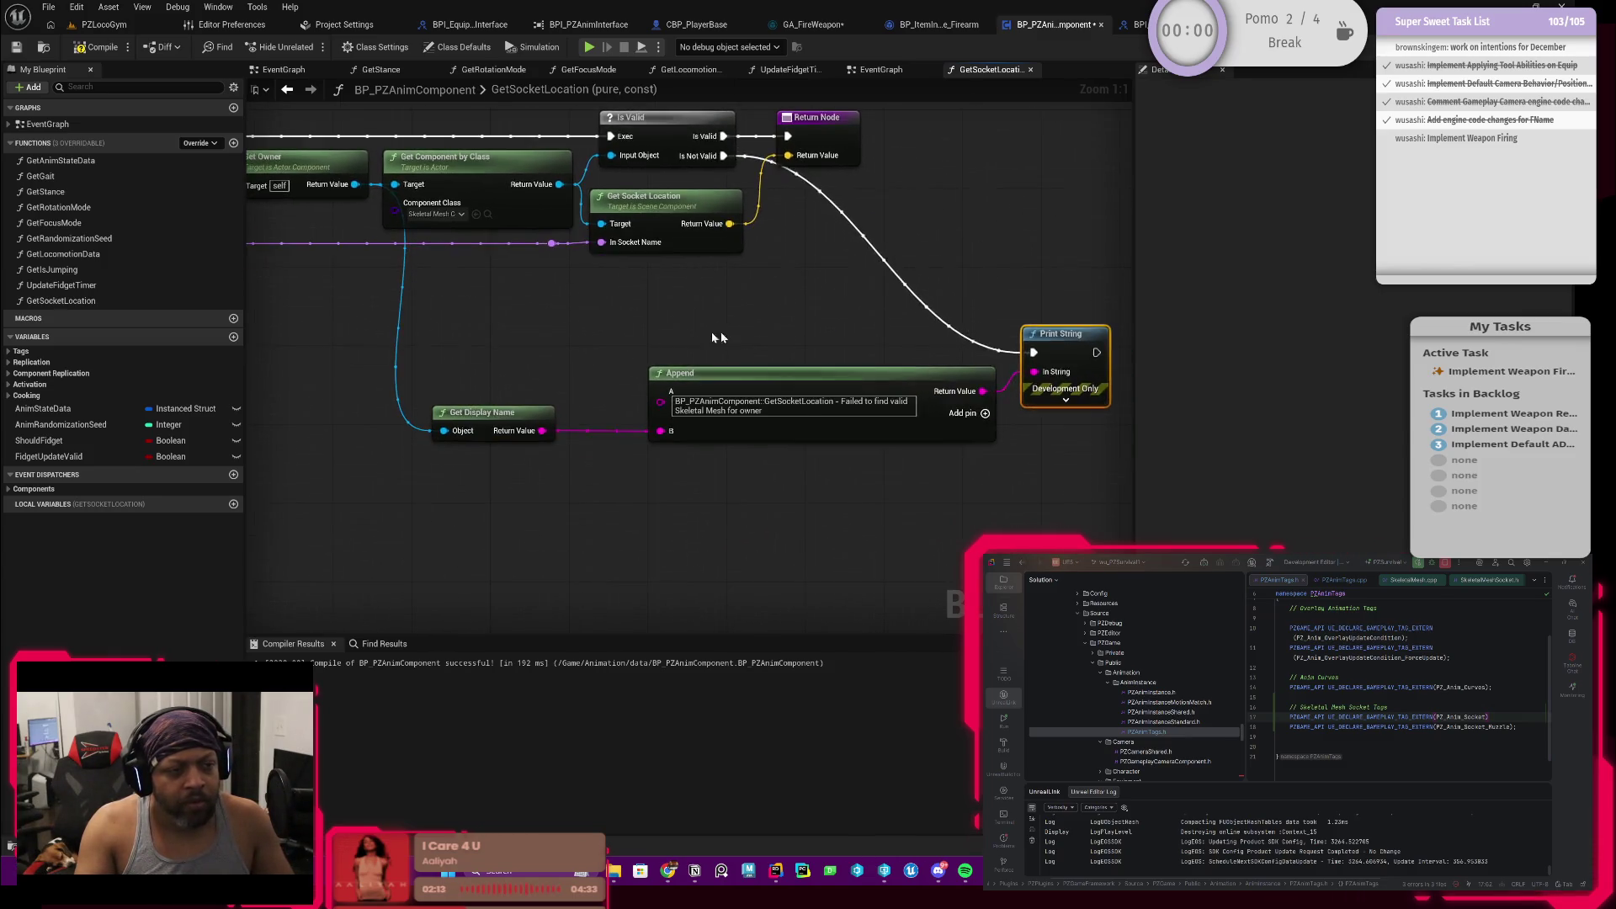
drag(397, 325, 1060, 469)
key(c)
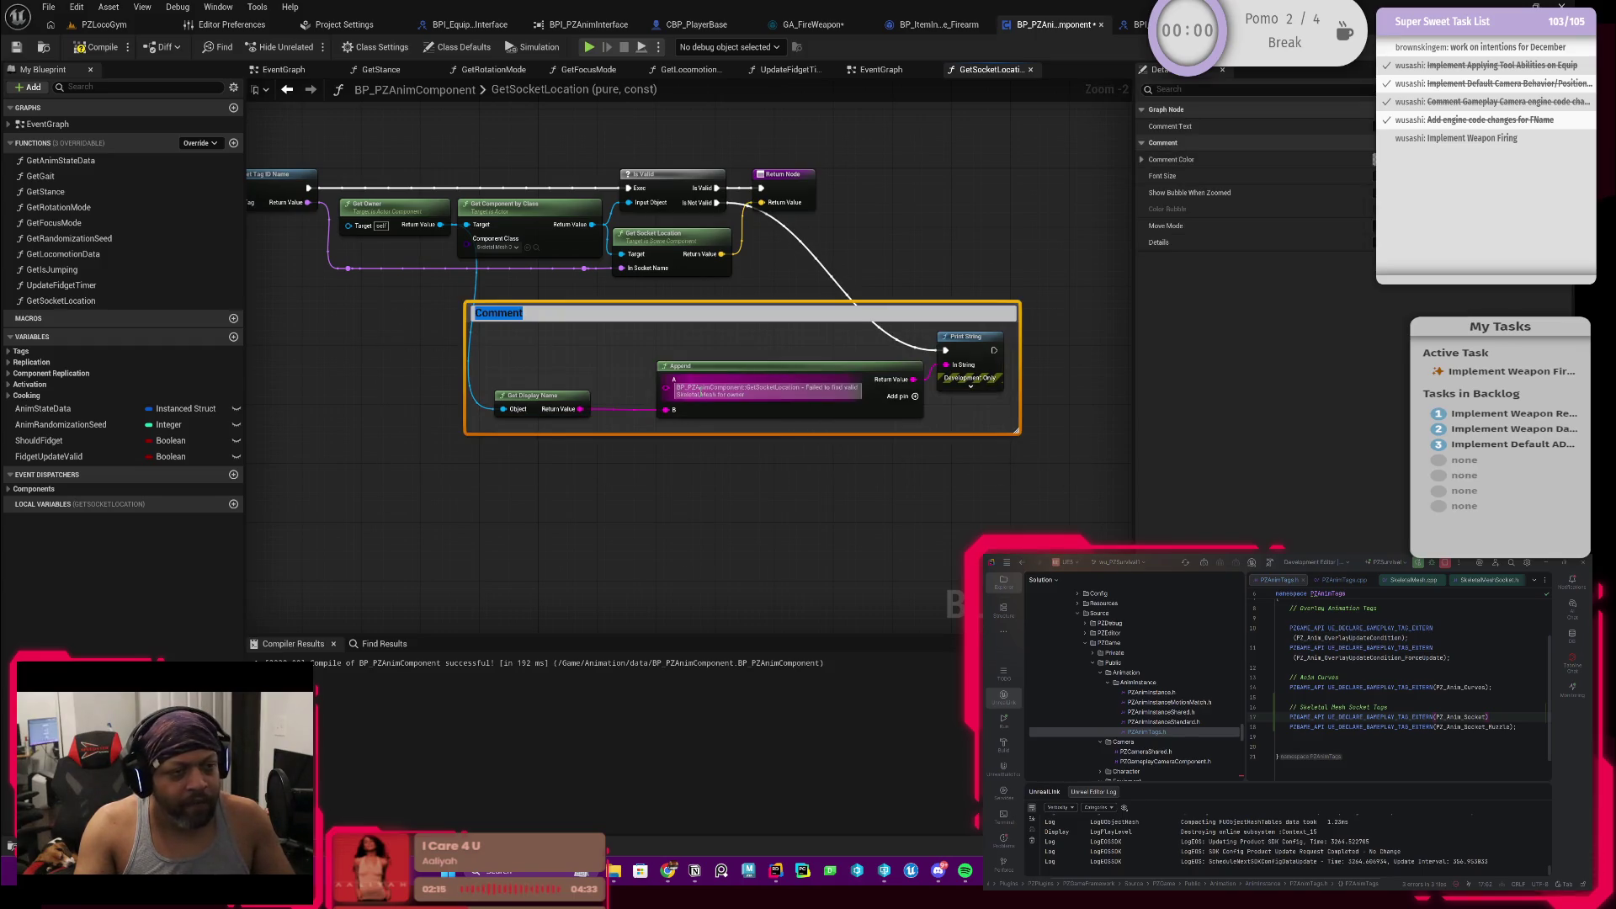
text(Failed to find)
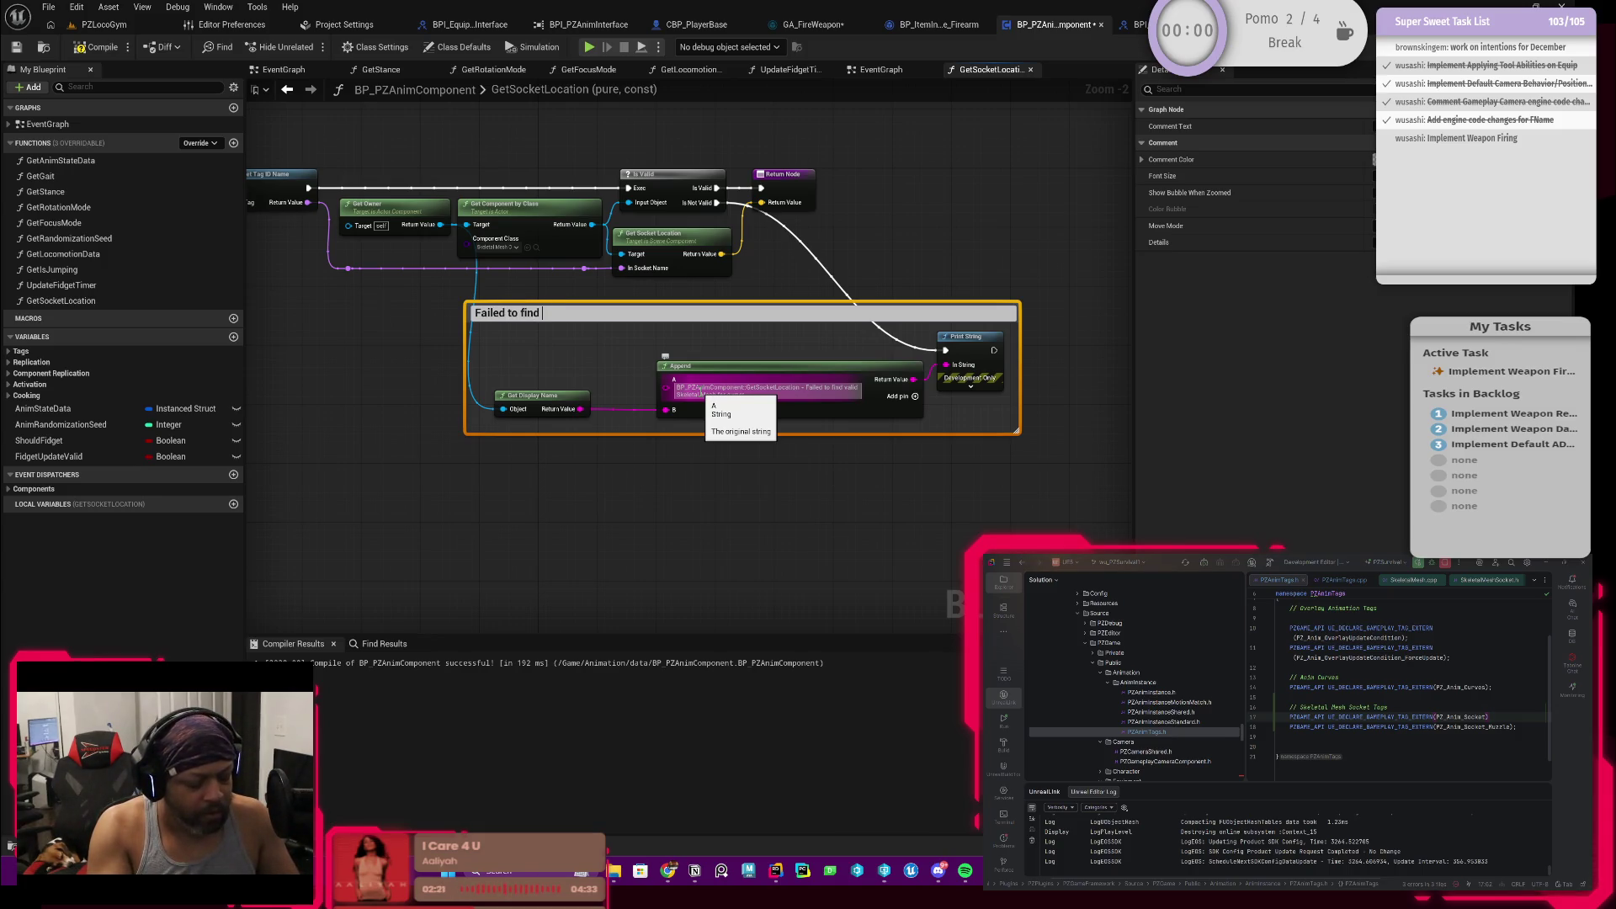
text(tal Mesh Component)
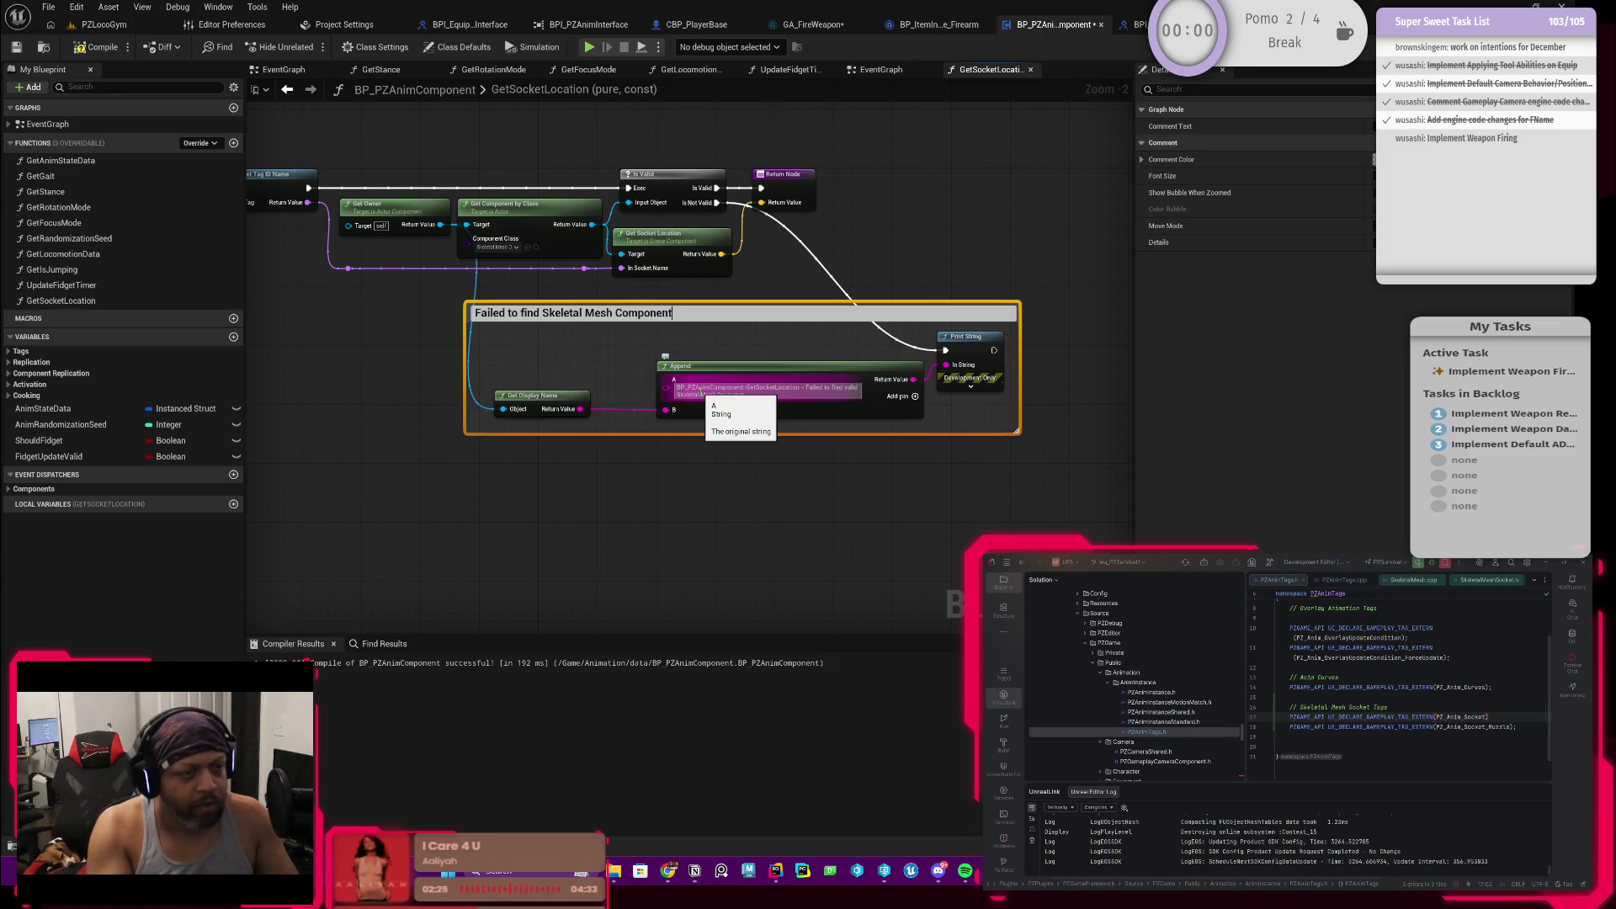
Step: Title the comment 'Failed to find Skeletal Mesh Component' and set its Comment Color to red
key(Return)
click(788, 310)
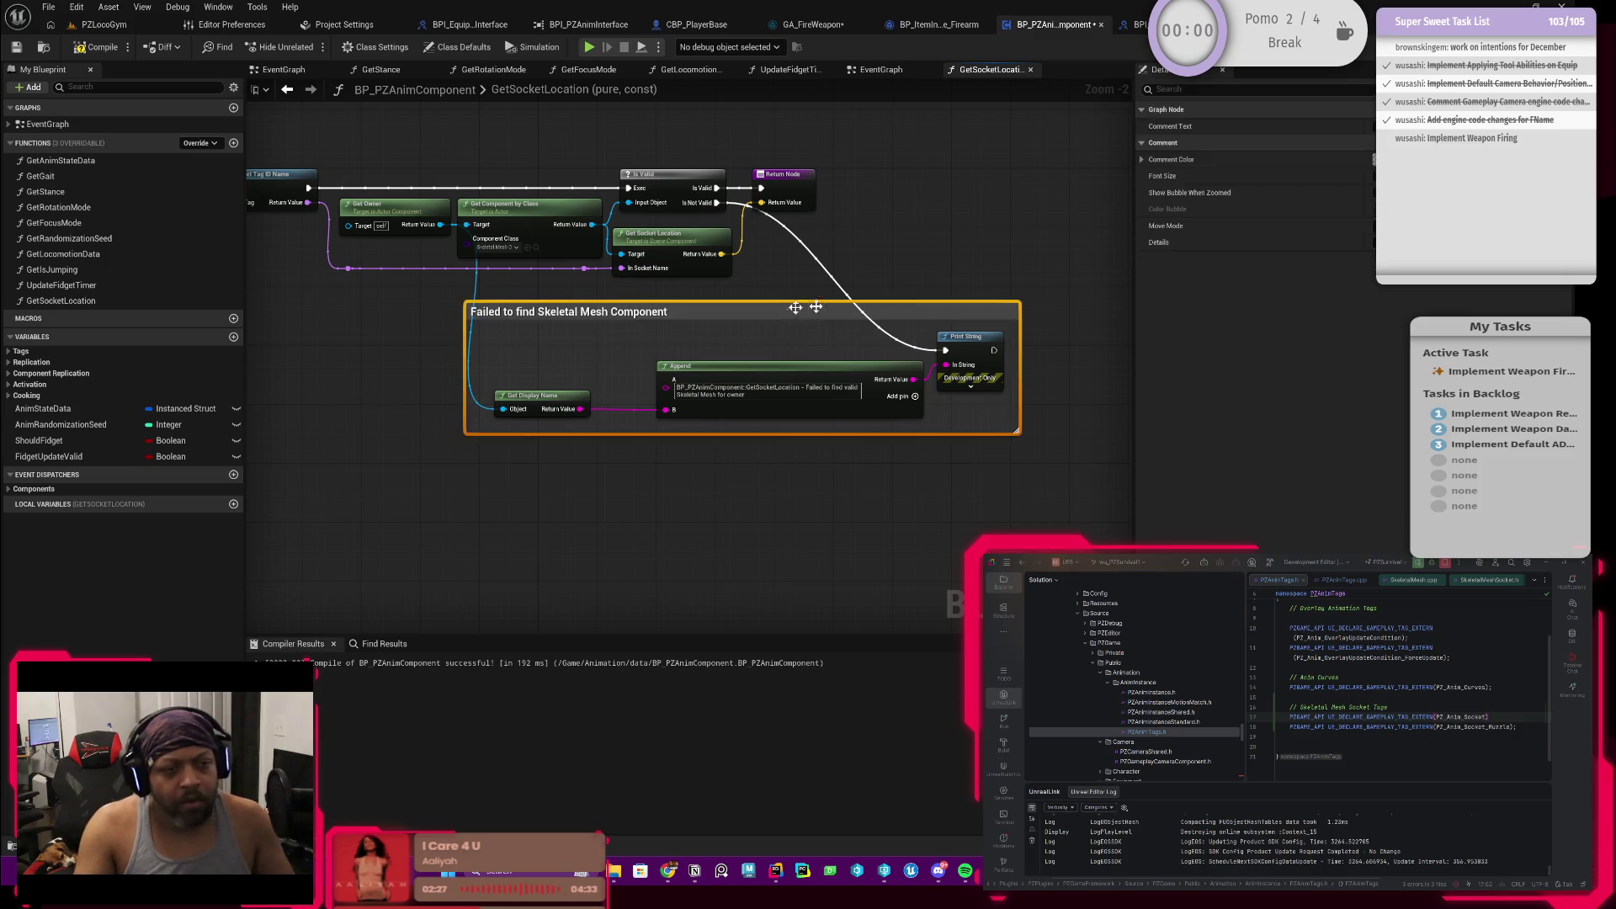
click(1371, 159)
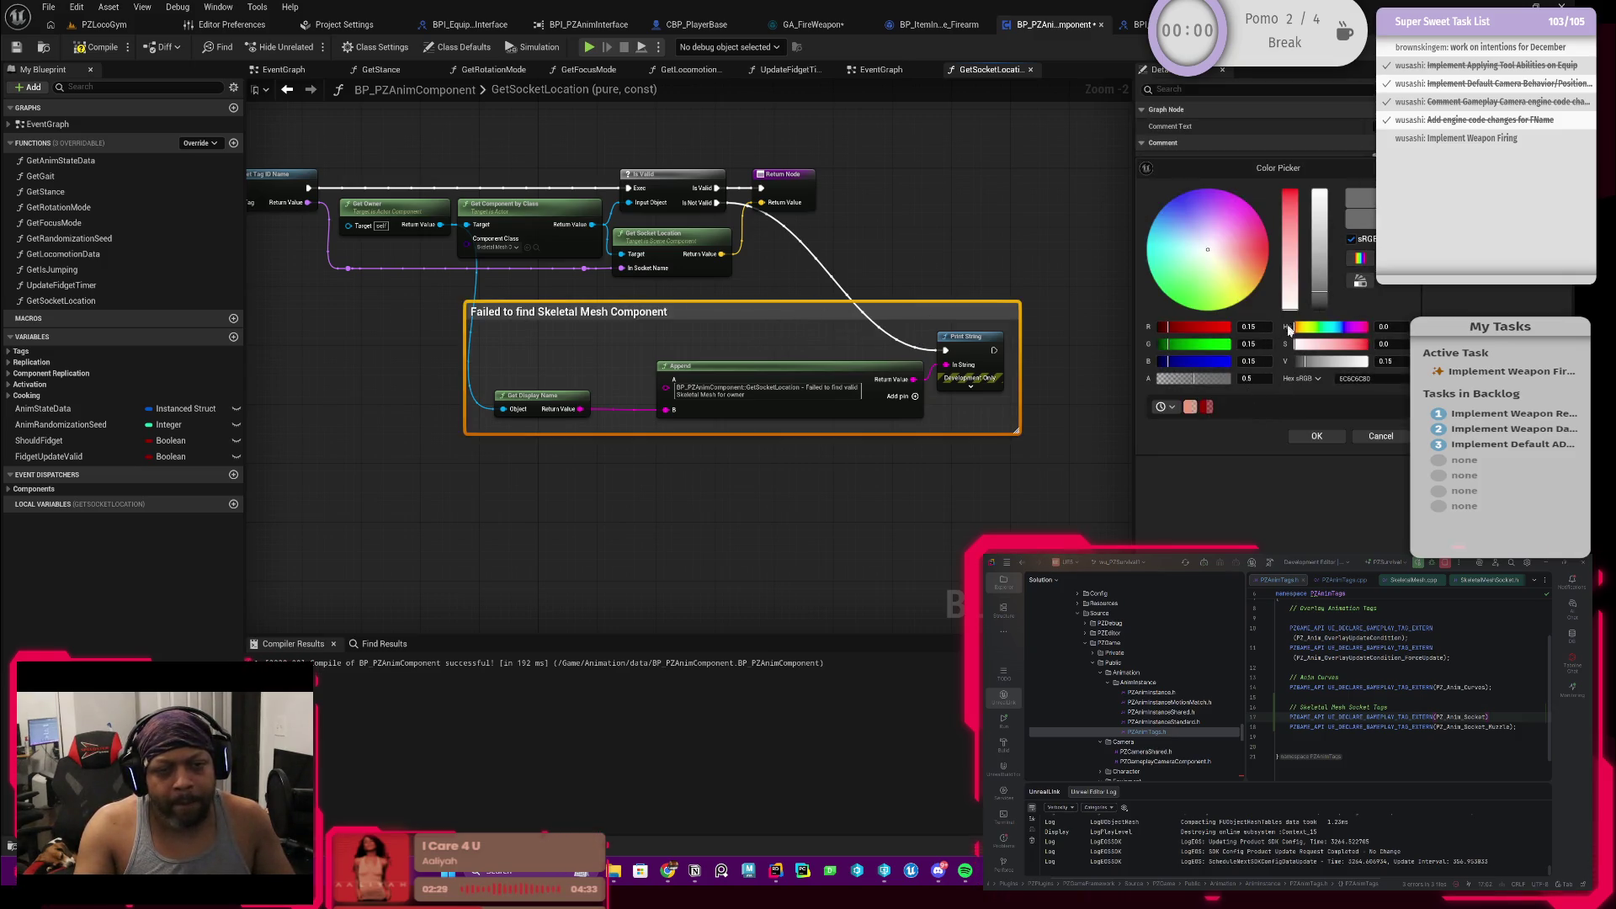
click(1209, 407)
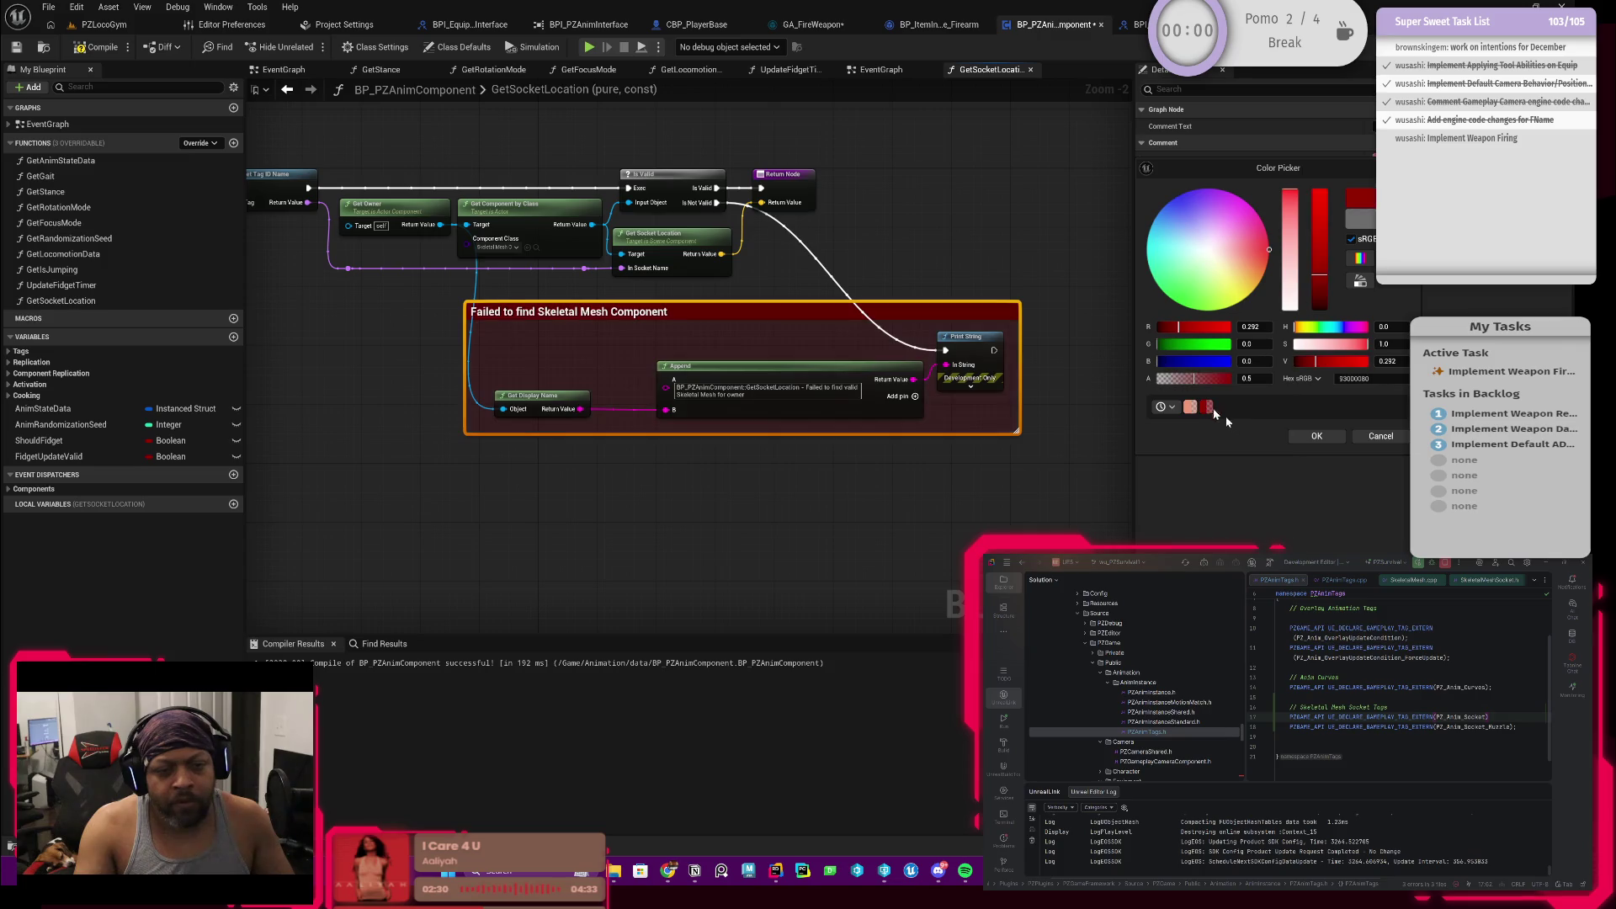
click(1317, 437)
click(758, 505)
scroll(772, 482, up, 1)
drag(772, 480, 786, 483)
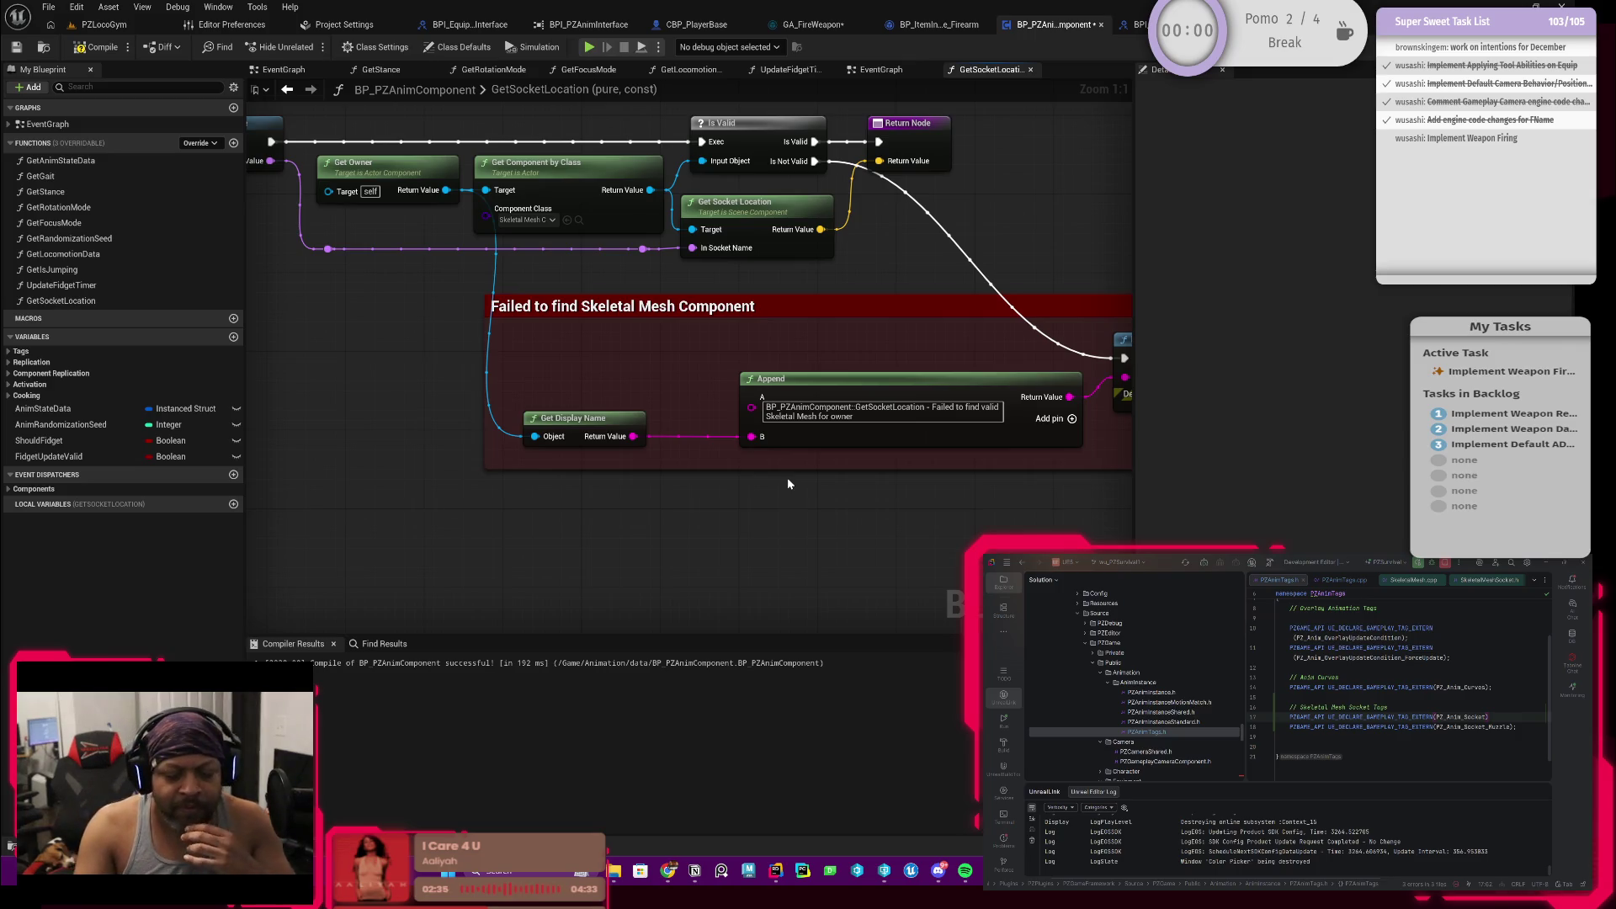
scroll(754, 316, down, 1)
scroll(569, 340, down, 1)
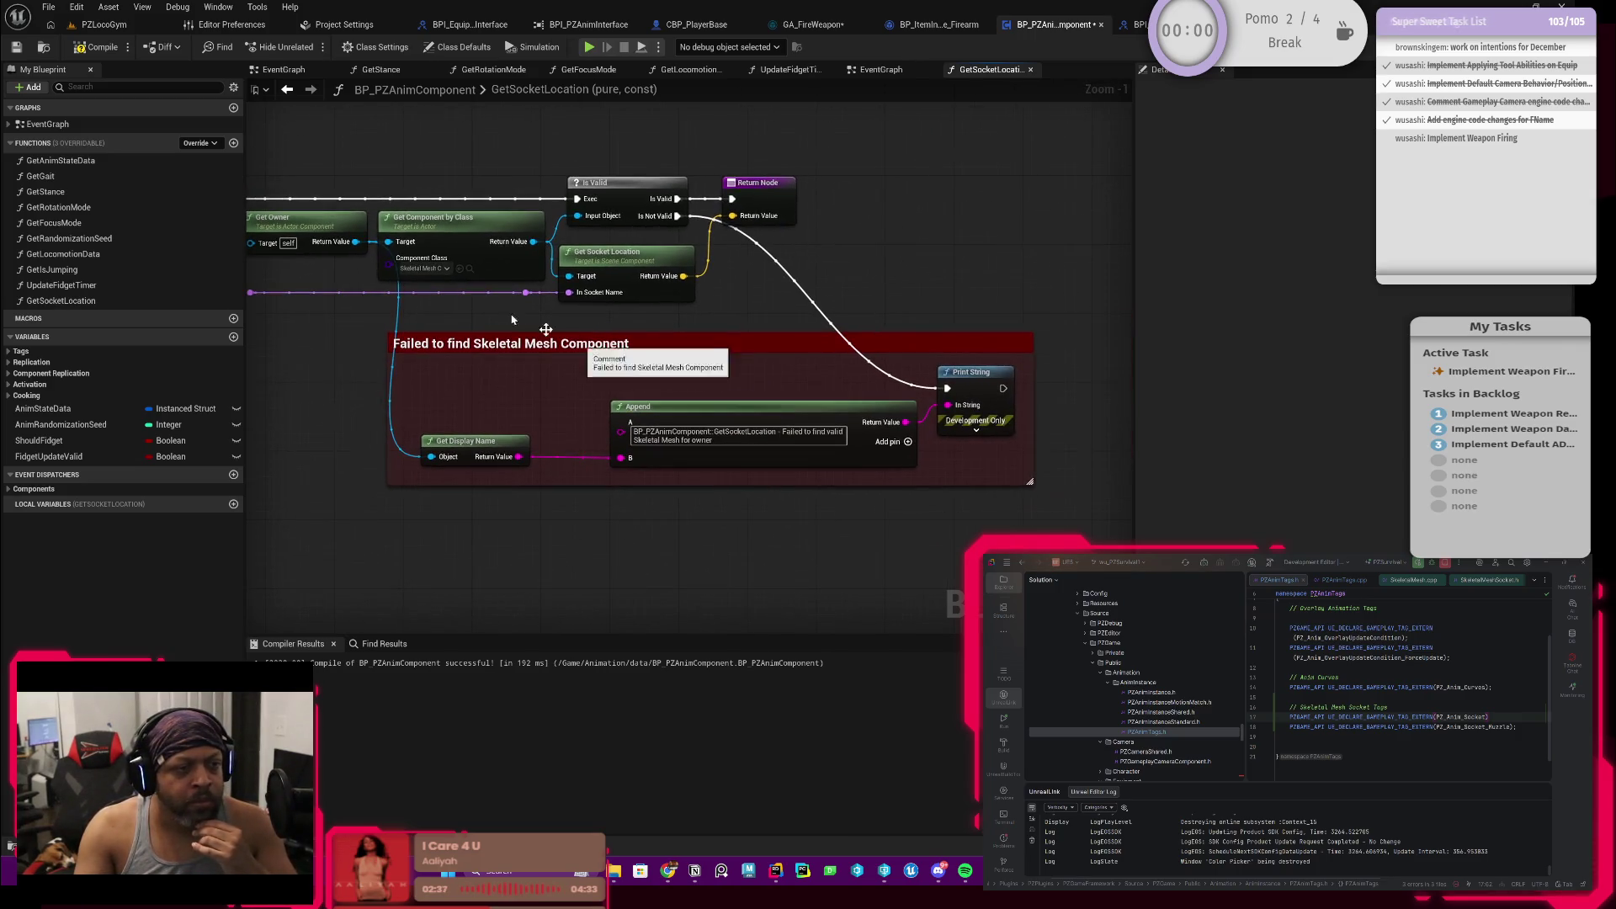
Step: Add a reroute point on the failure exec wire, then compile and save BP_PZAnimComponent
click(15, 53)
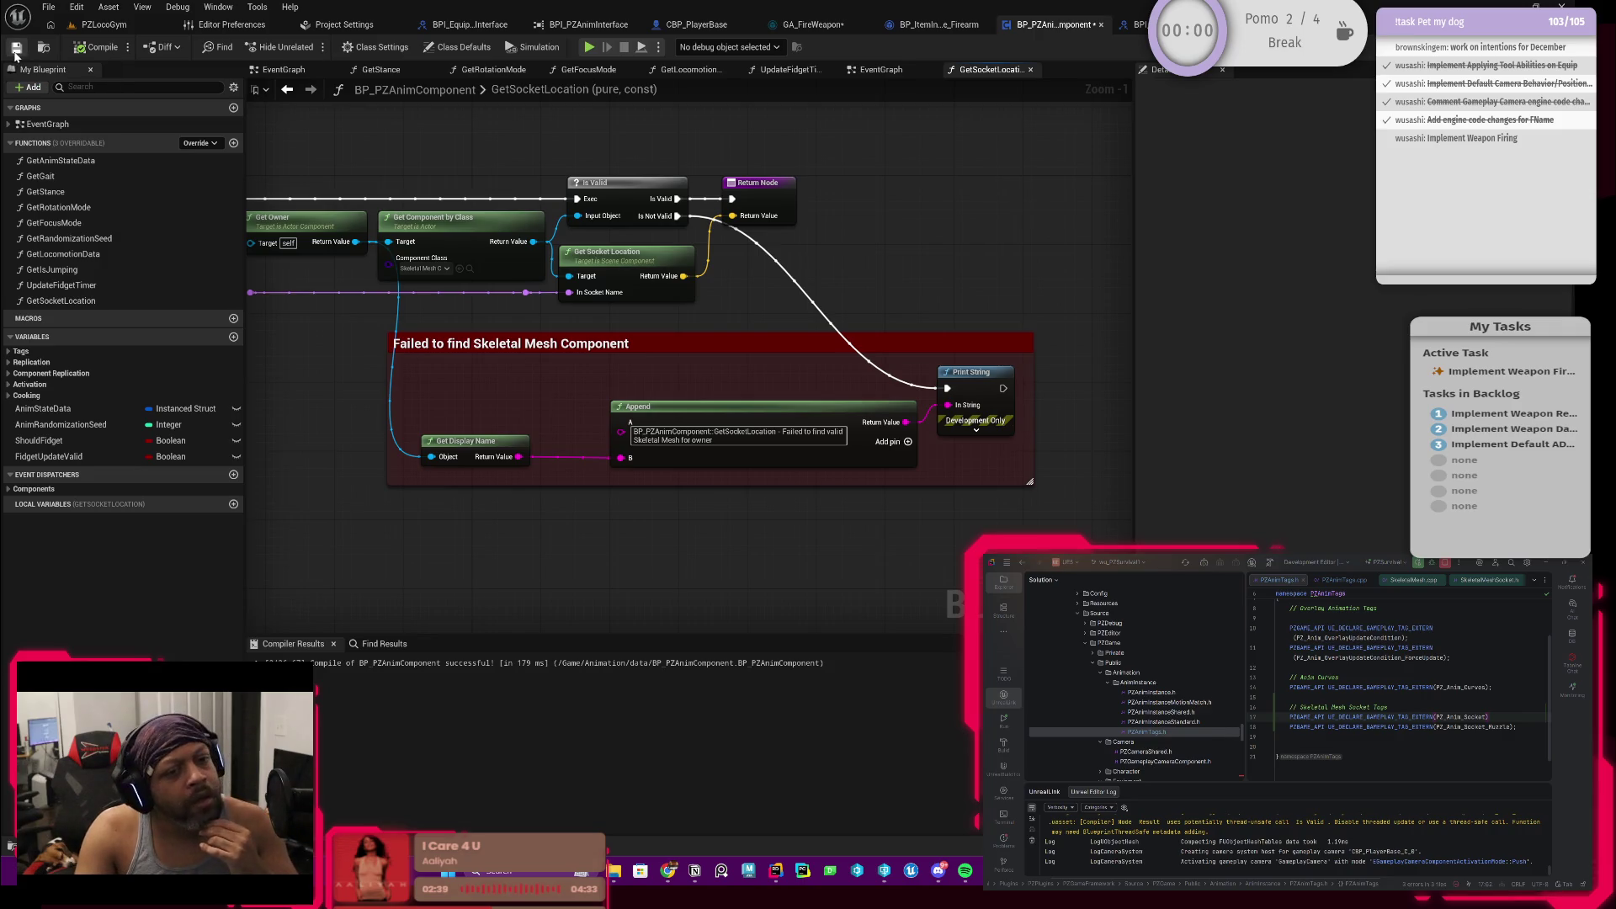
double_click(906, 388)
drag(905, 387, 818, 387)
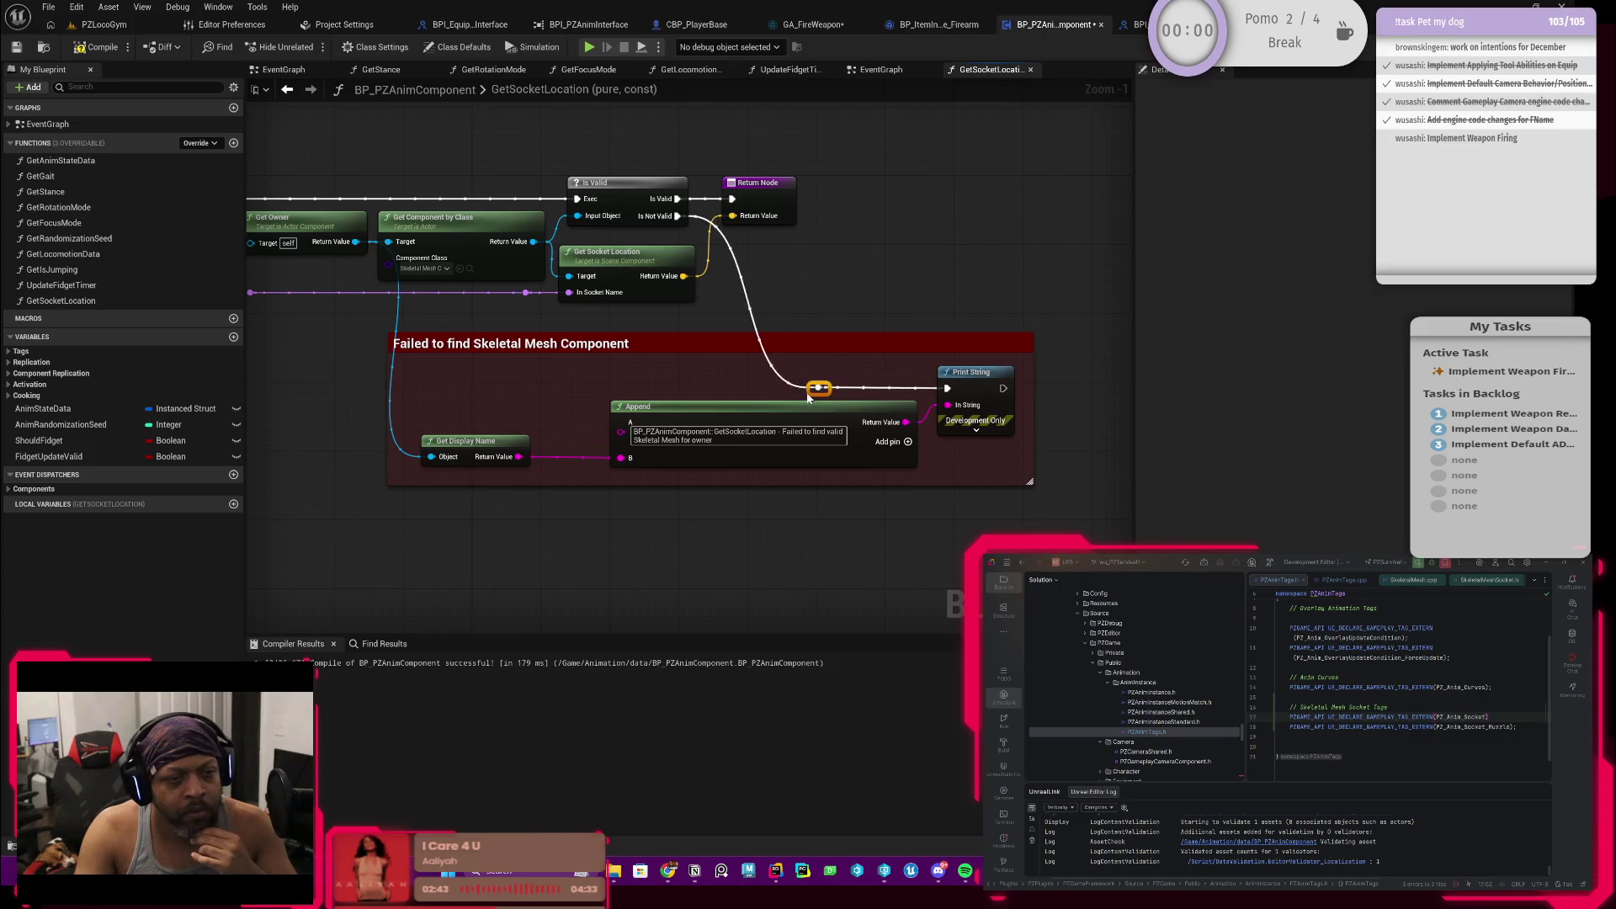
scroll(833, 353, down, 1)
scroll(884, 284, down, 1)
scroll(917, 287, down, 1)
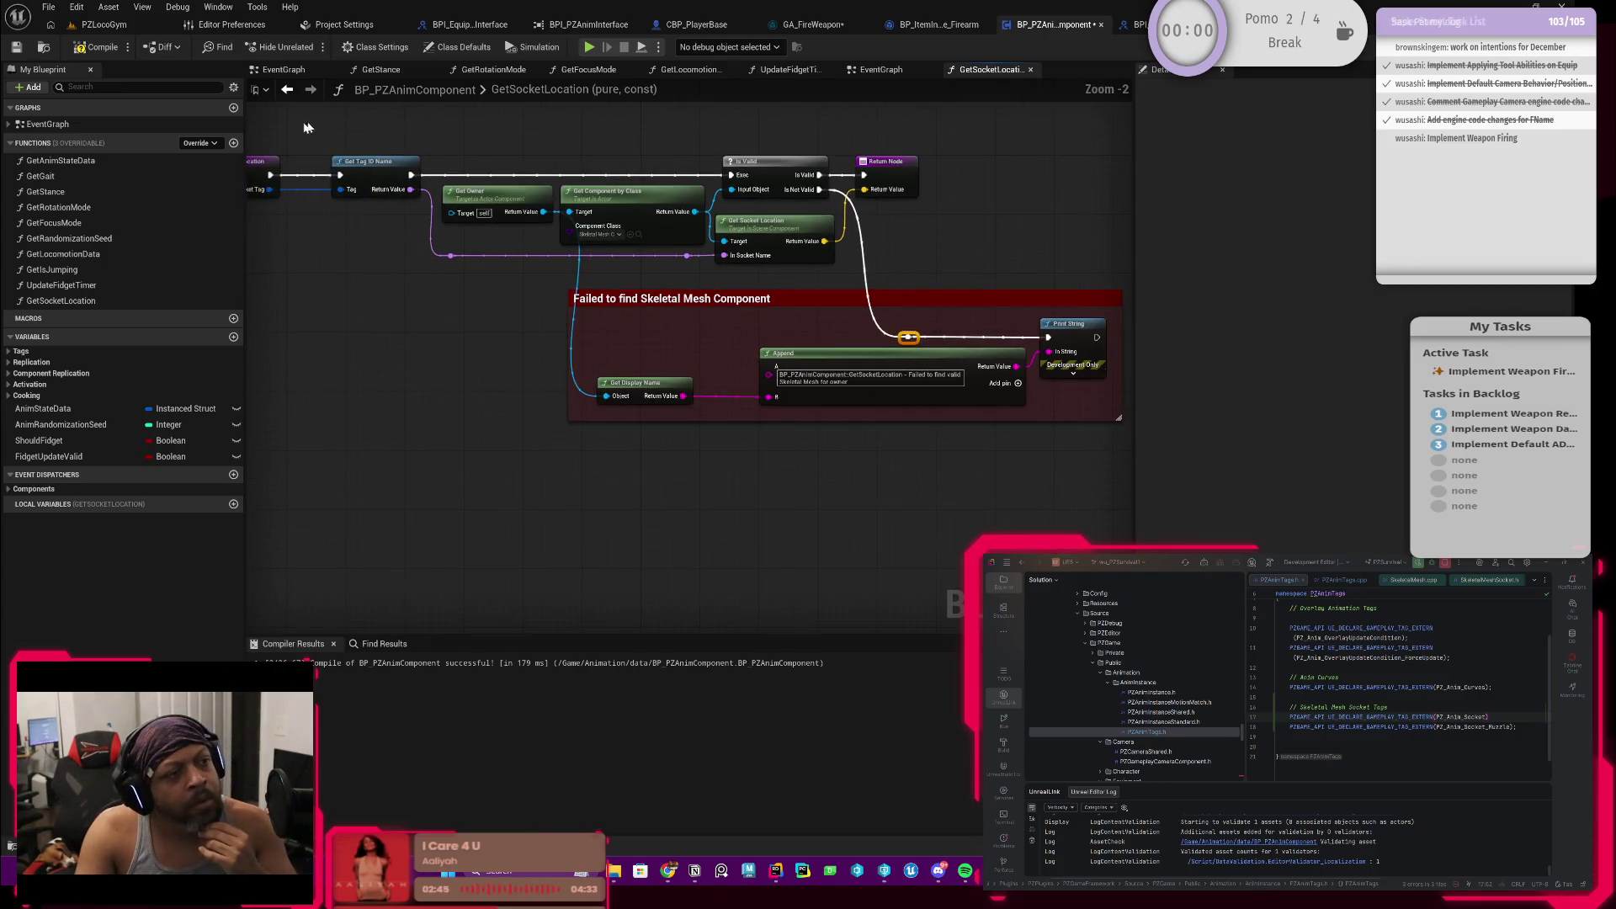
click(101, 48)
click(16, 54)
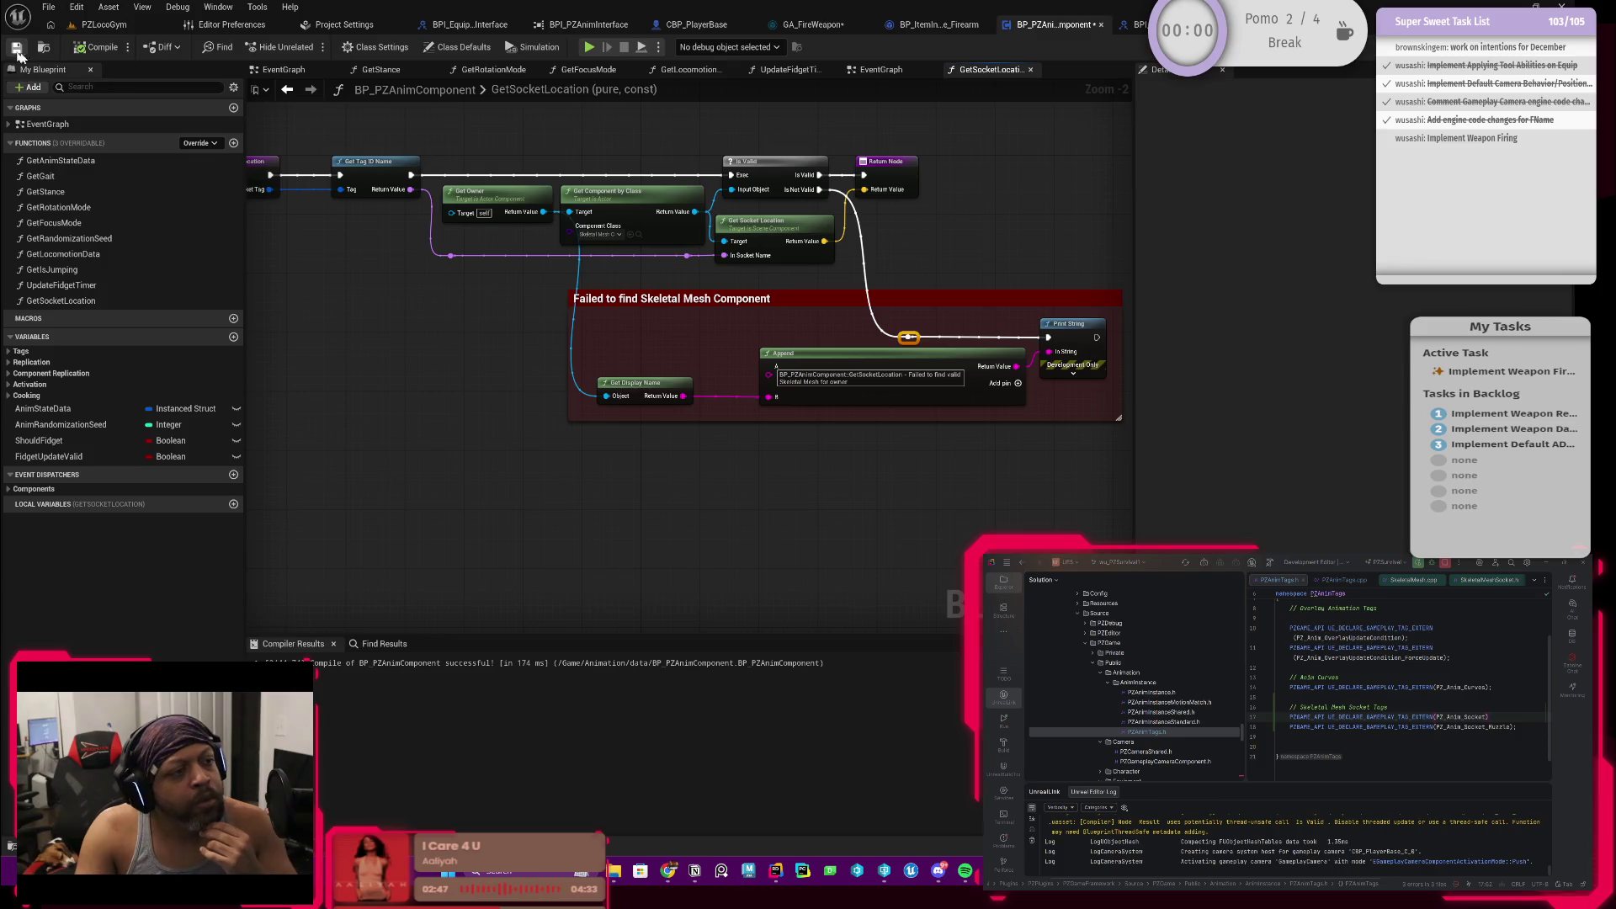
Step: Review the tidied graph and switch to the BP_ItemInstance_Firearm blueprint
click(287, 90)
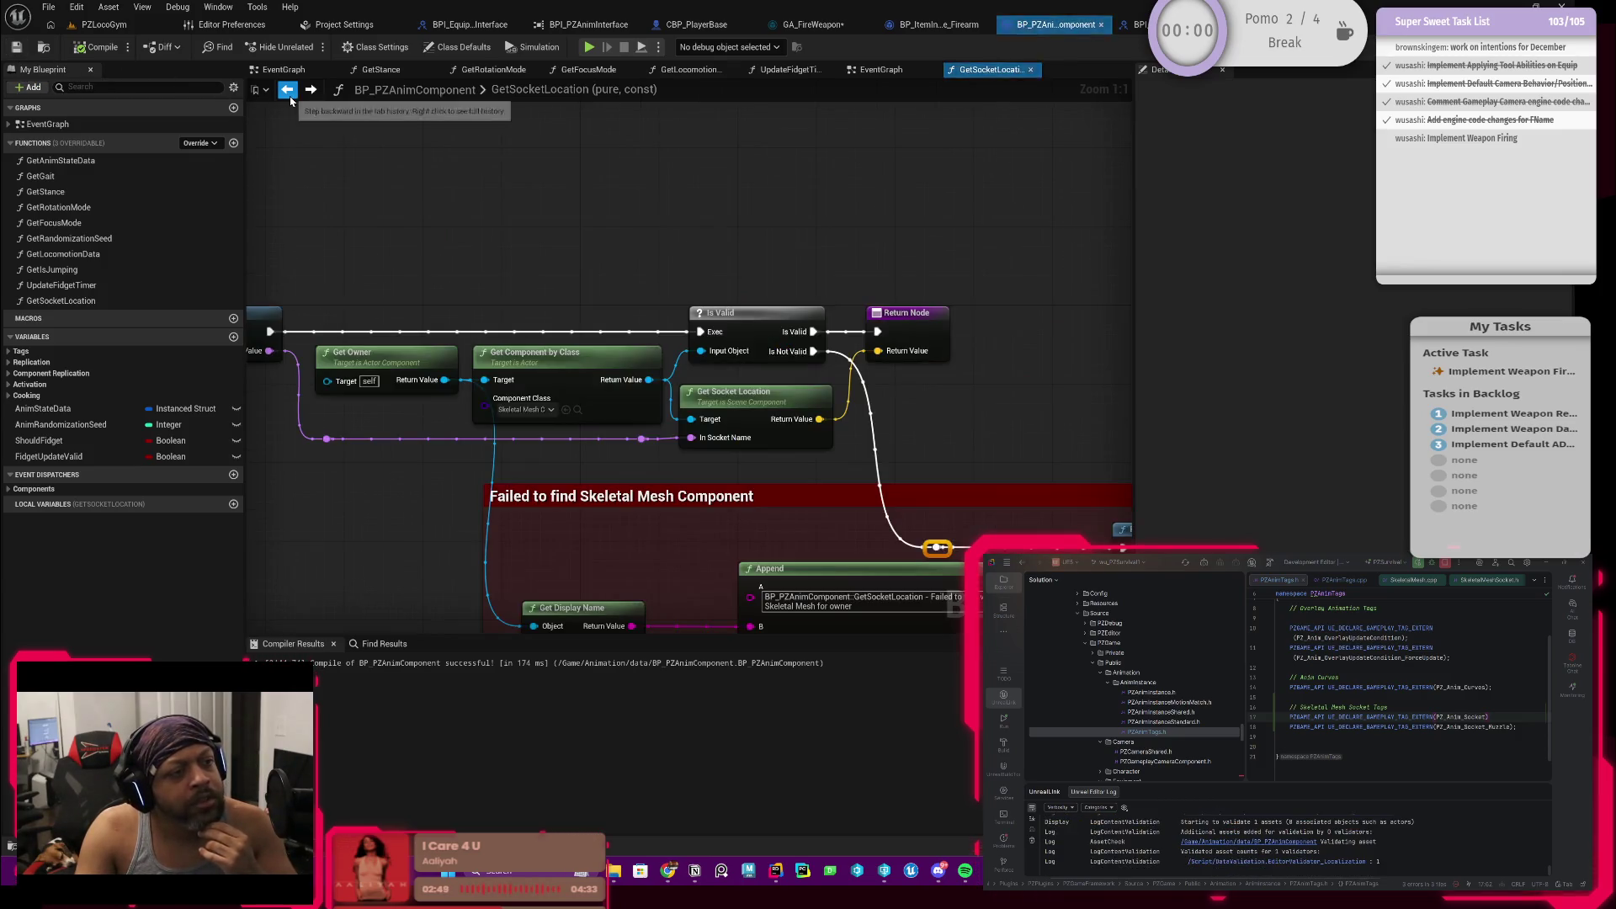
drag(519, 252, 472, 115)
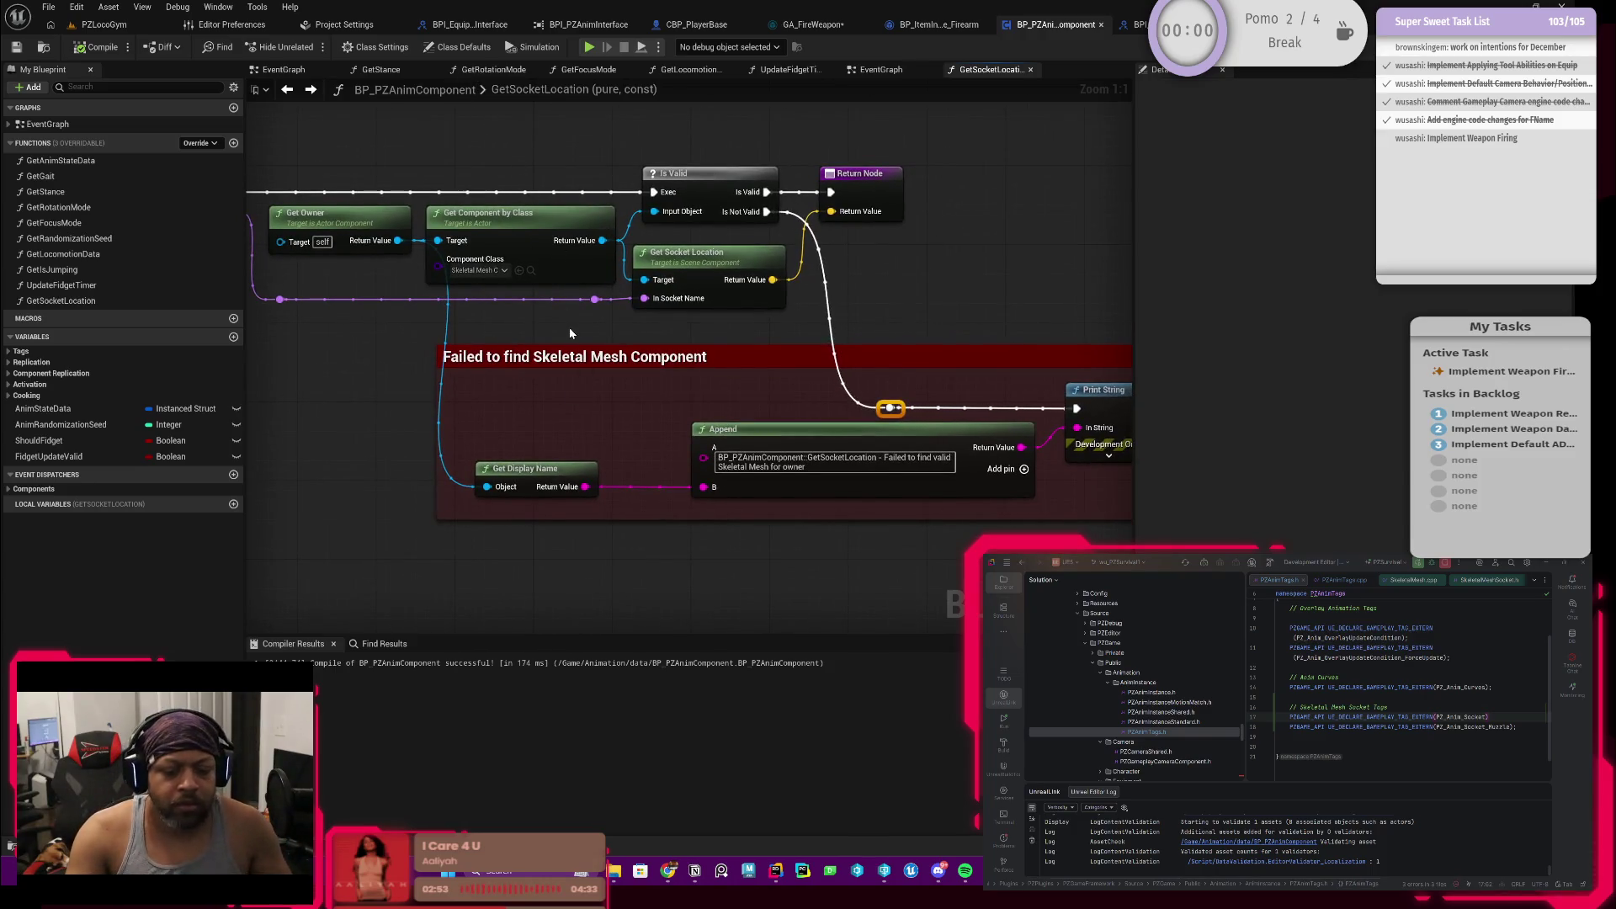
scroll(570, 331, down, 1)
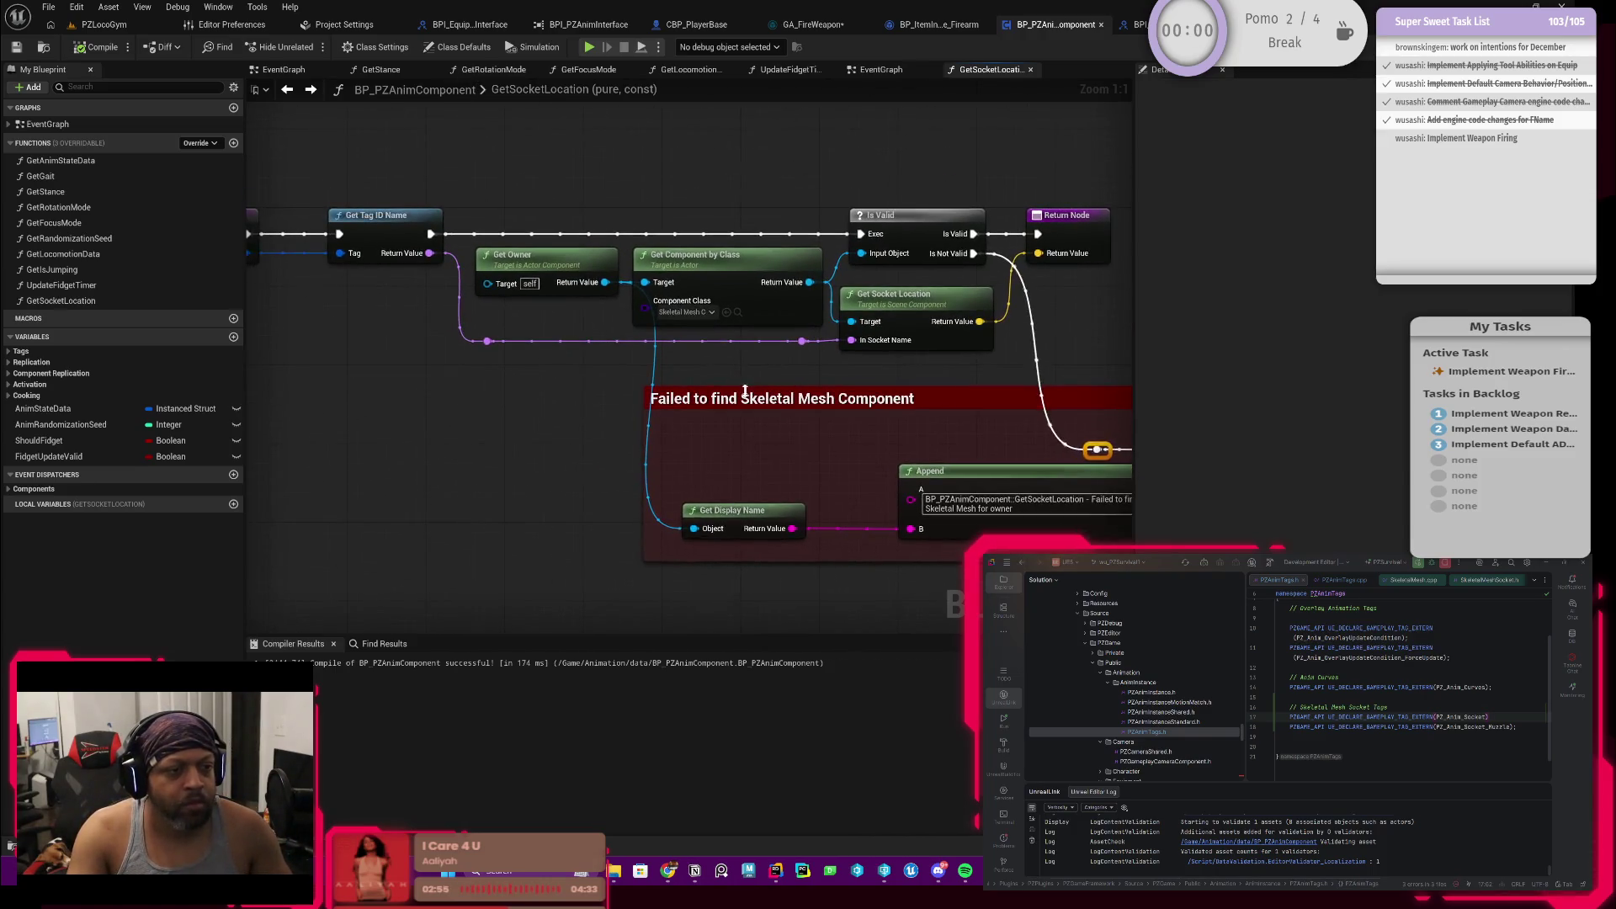
scroll(555, 326, down, 1)
scroll(518, 321, down, 1)
drag(512, 320, 506, 318)
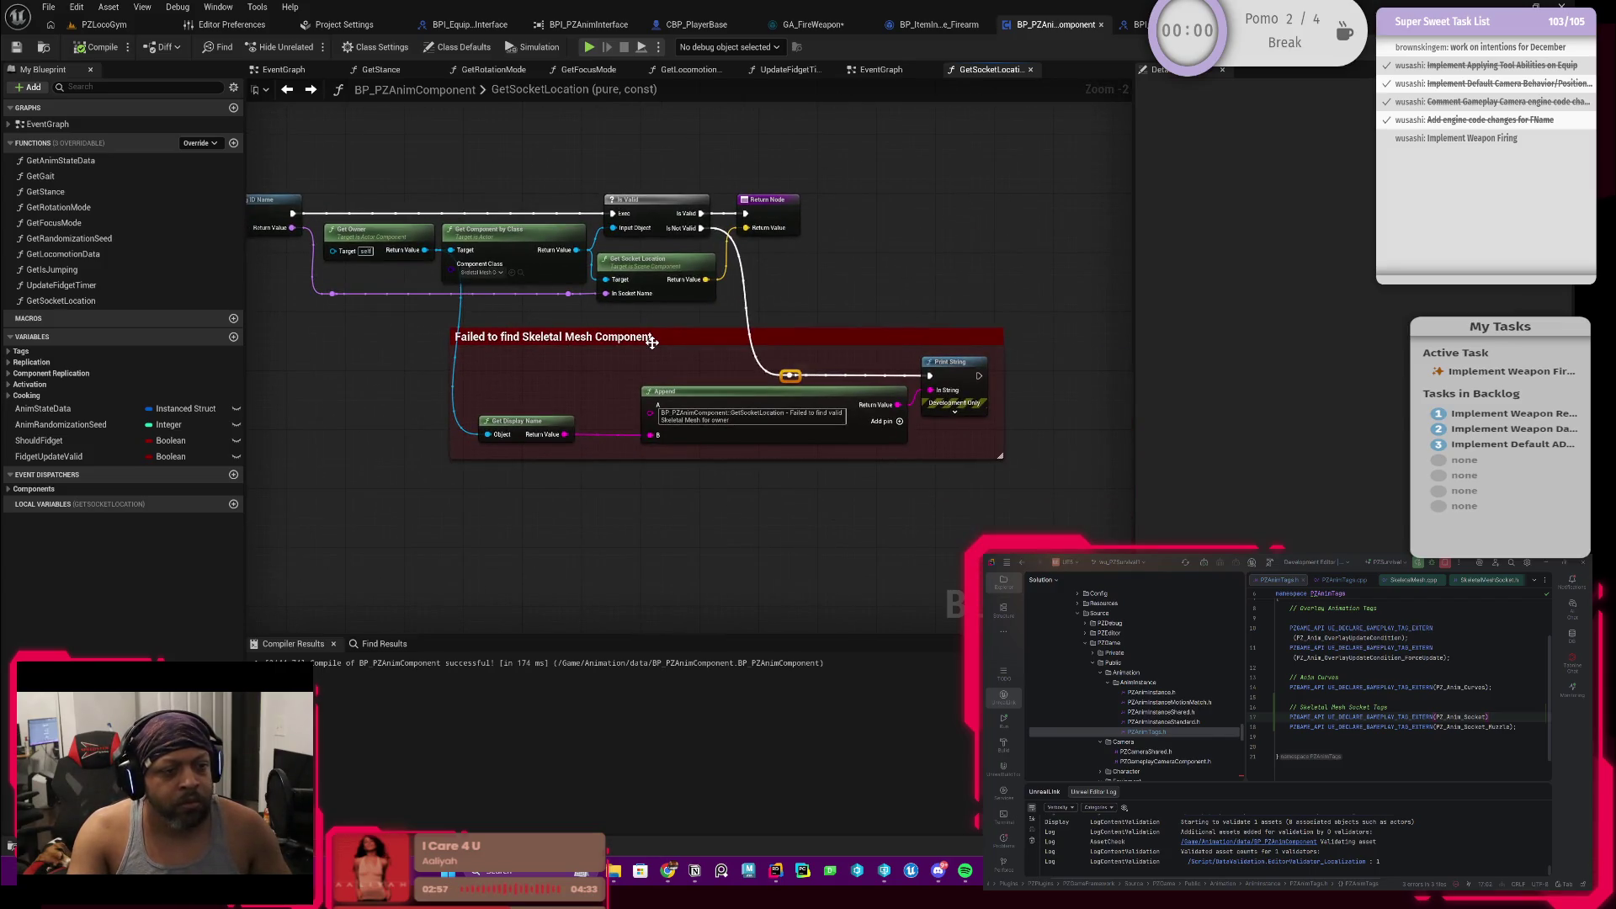
drag(651, 339, 732, 361)
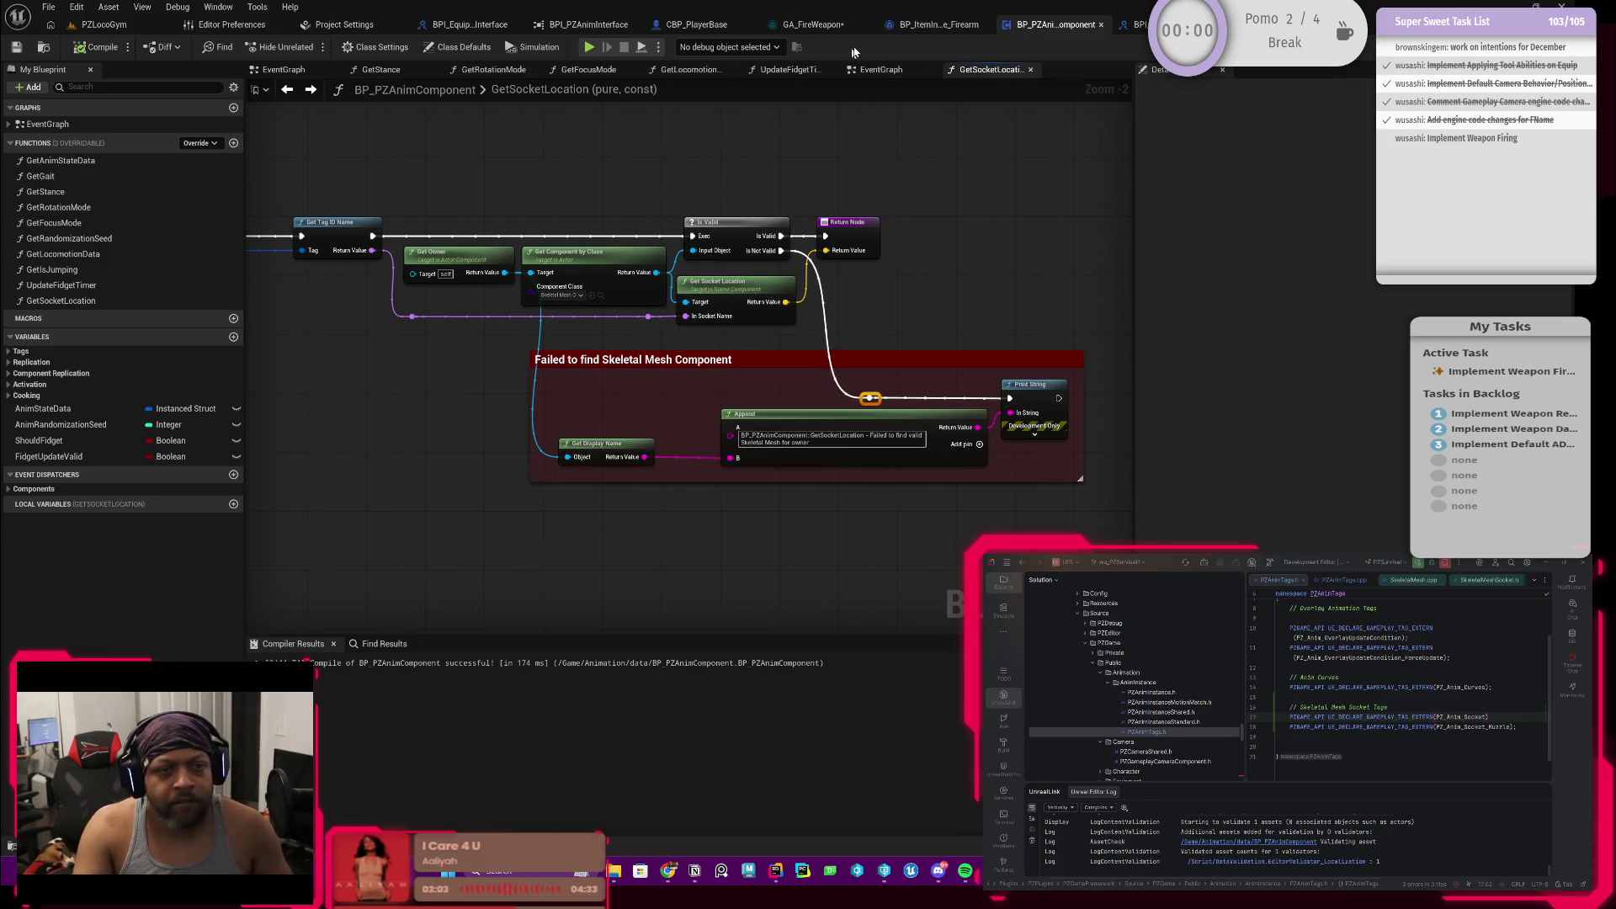
click(923, 25)
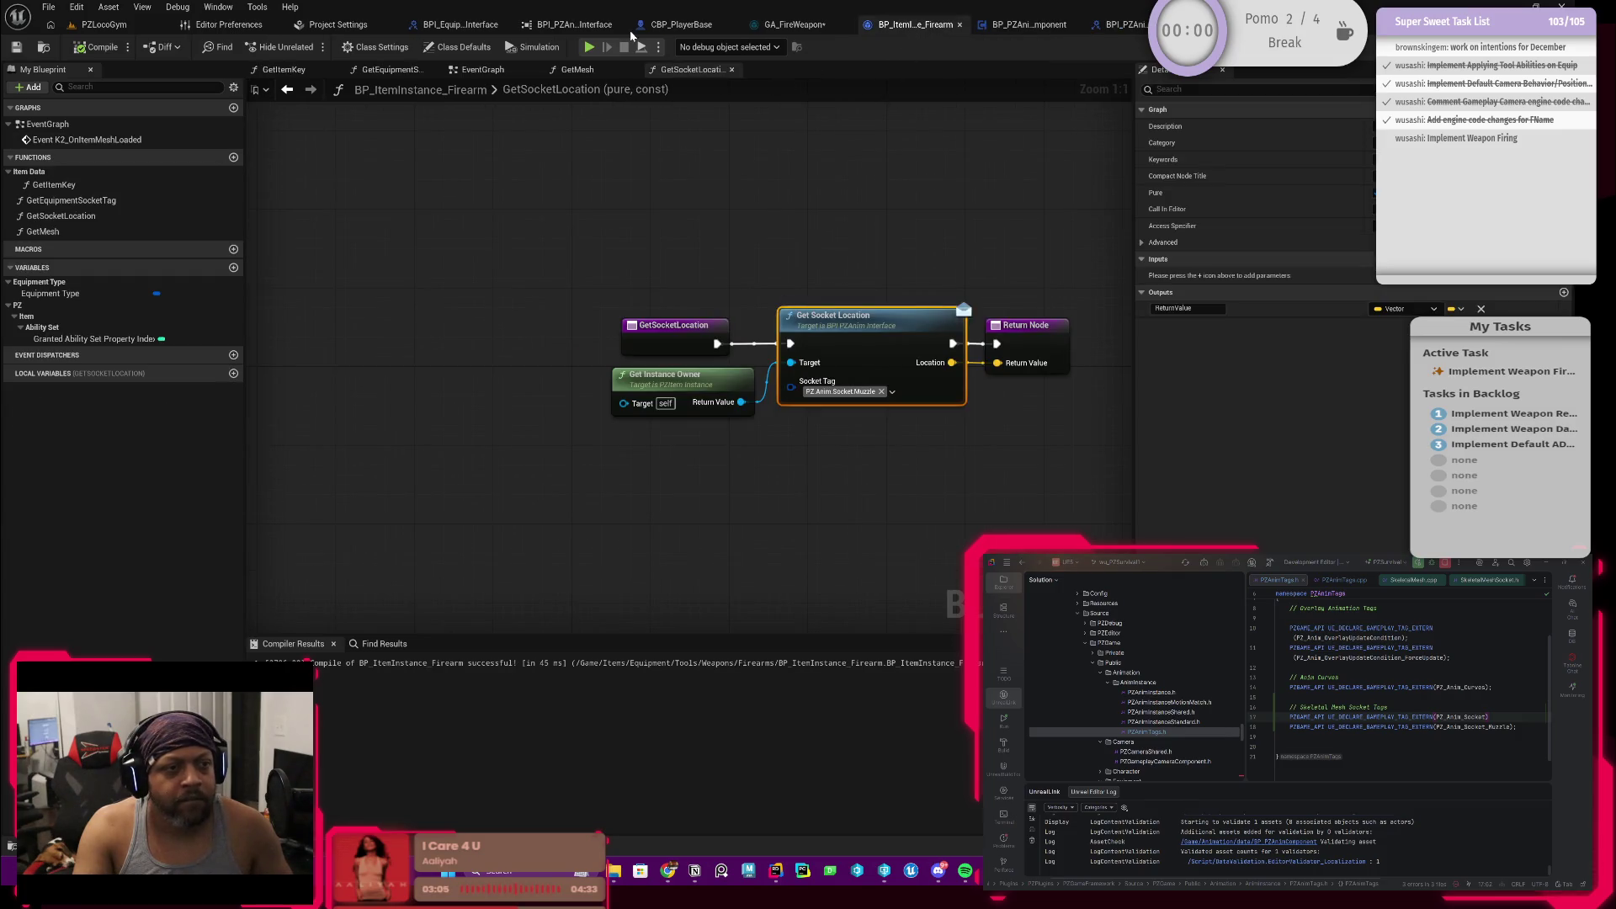
click(679, 24)
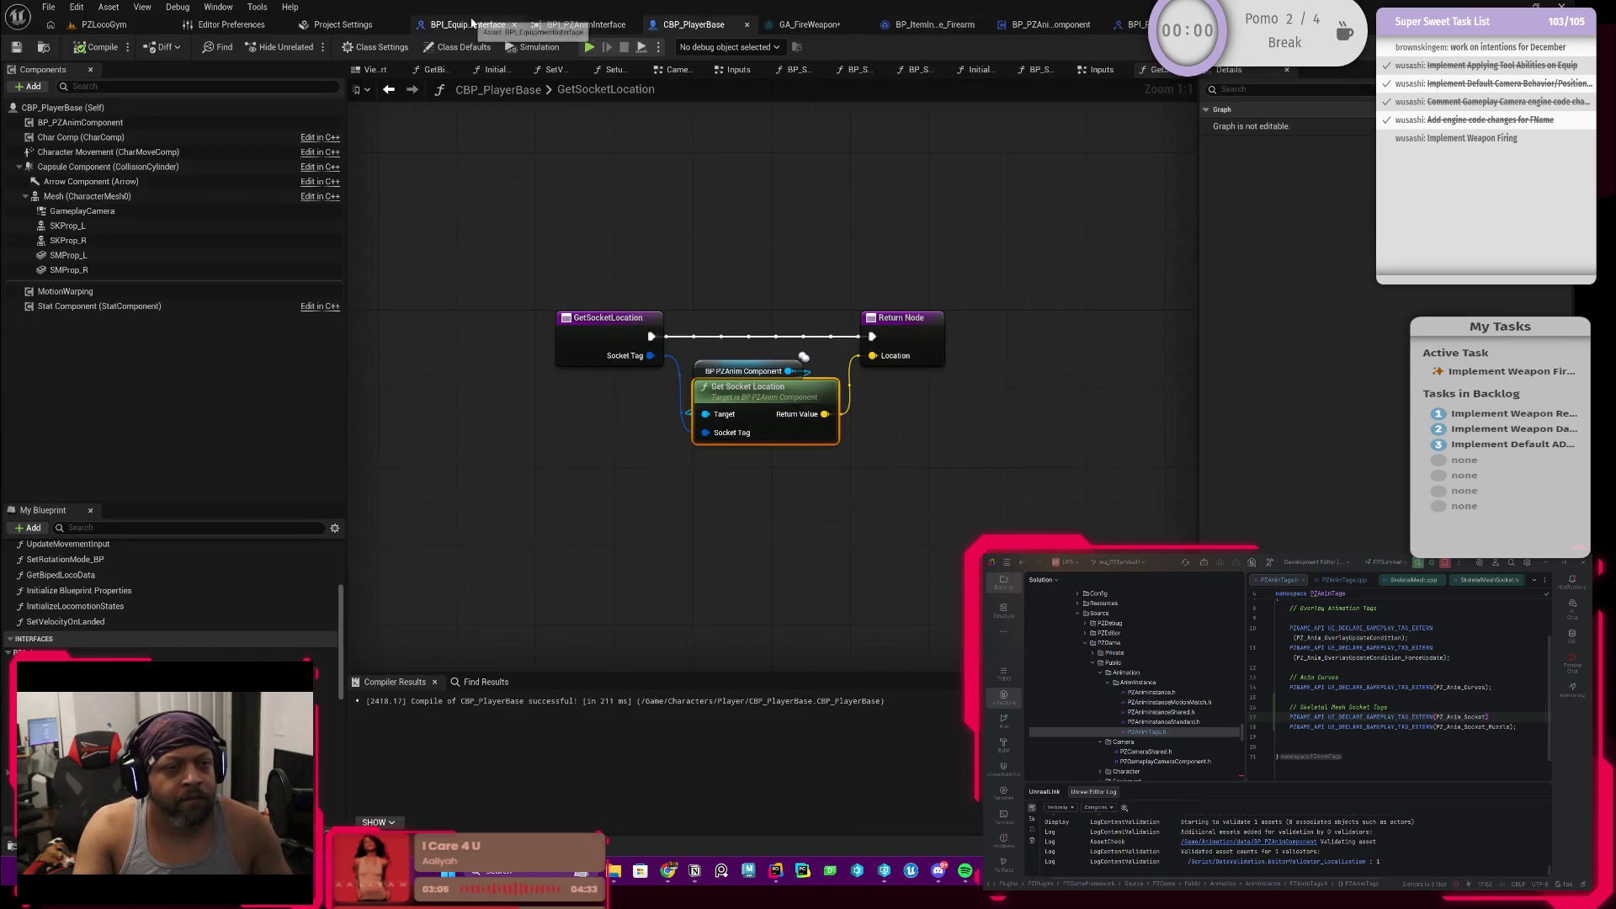
click(1048, 24)
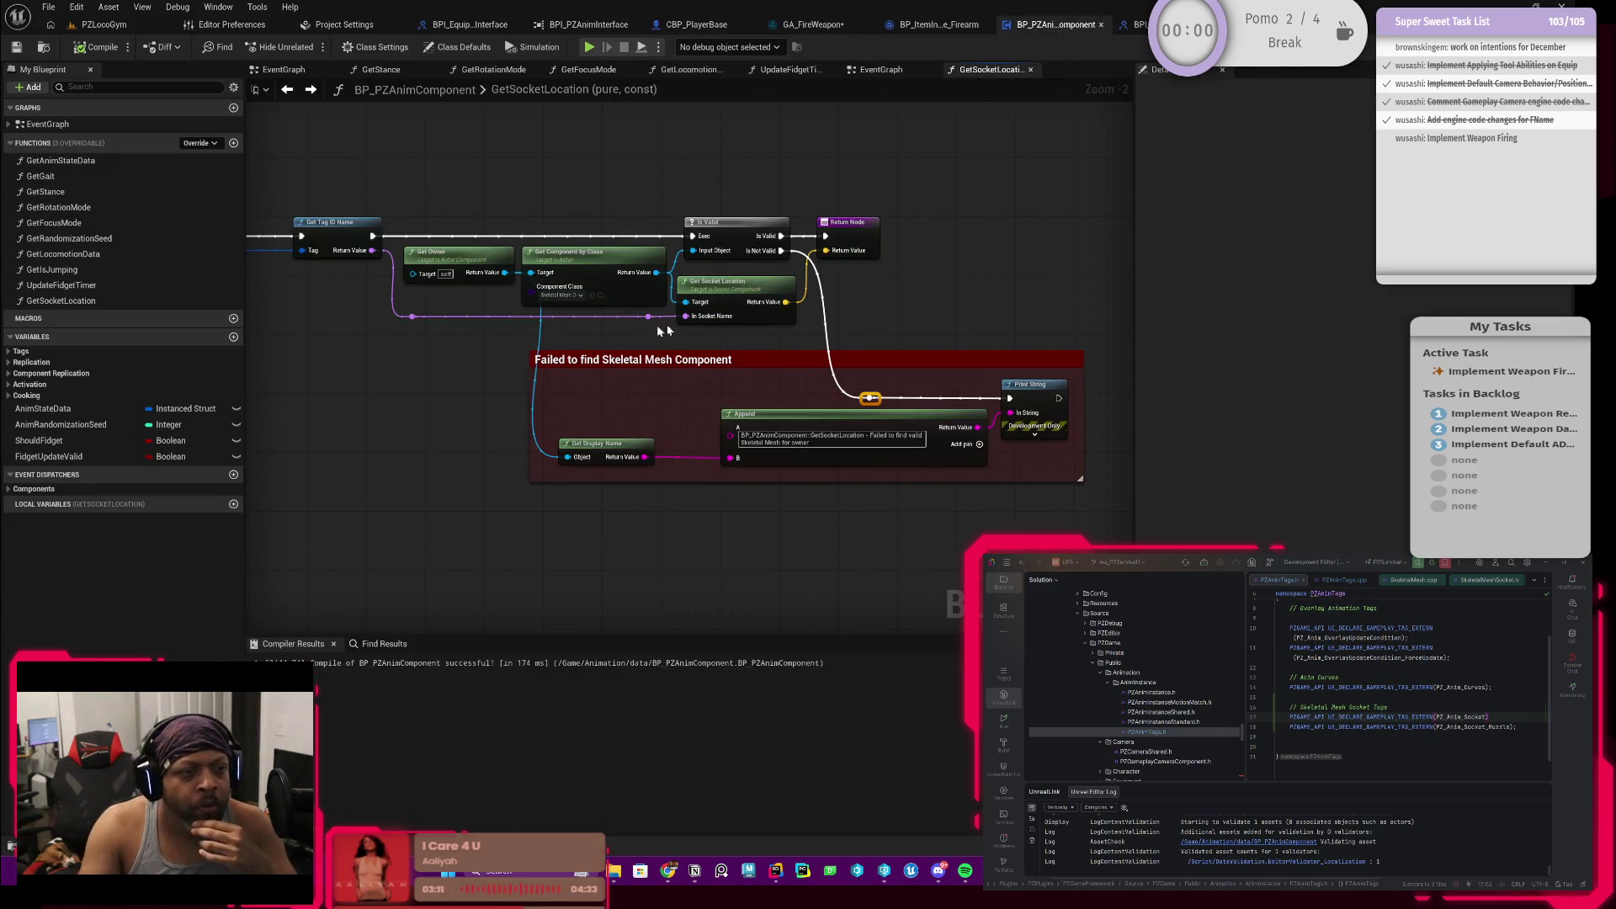
mouse_move(589, 216)
mouse_down()
mouse_move(690, 227)
mouse_move(684, 263)
mouse_up()
scroll(673, 240, up, 1)
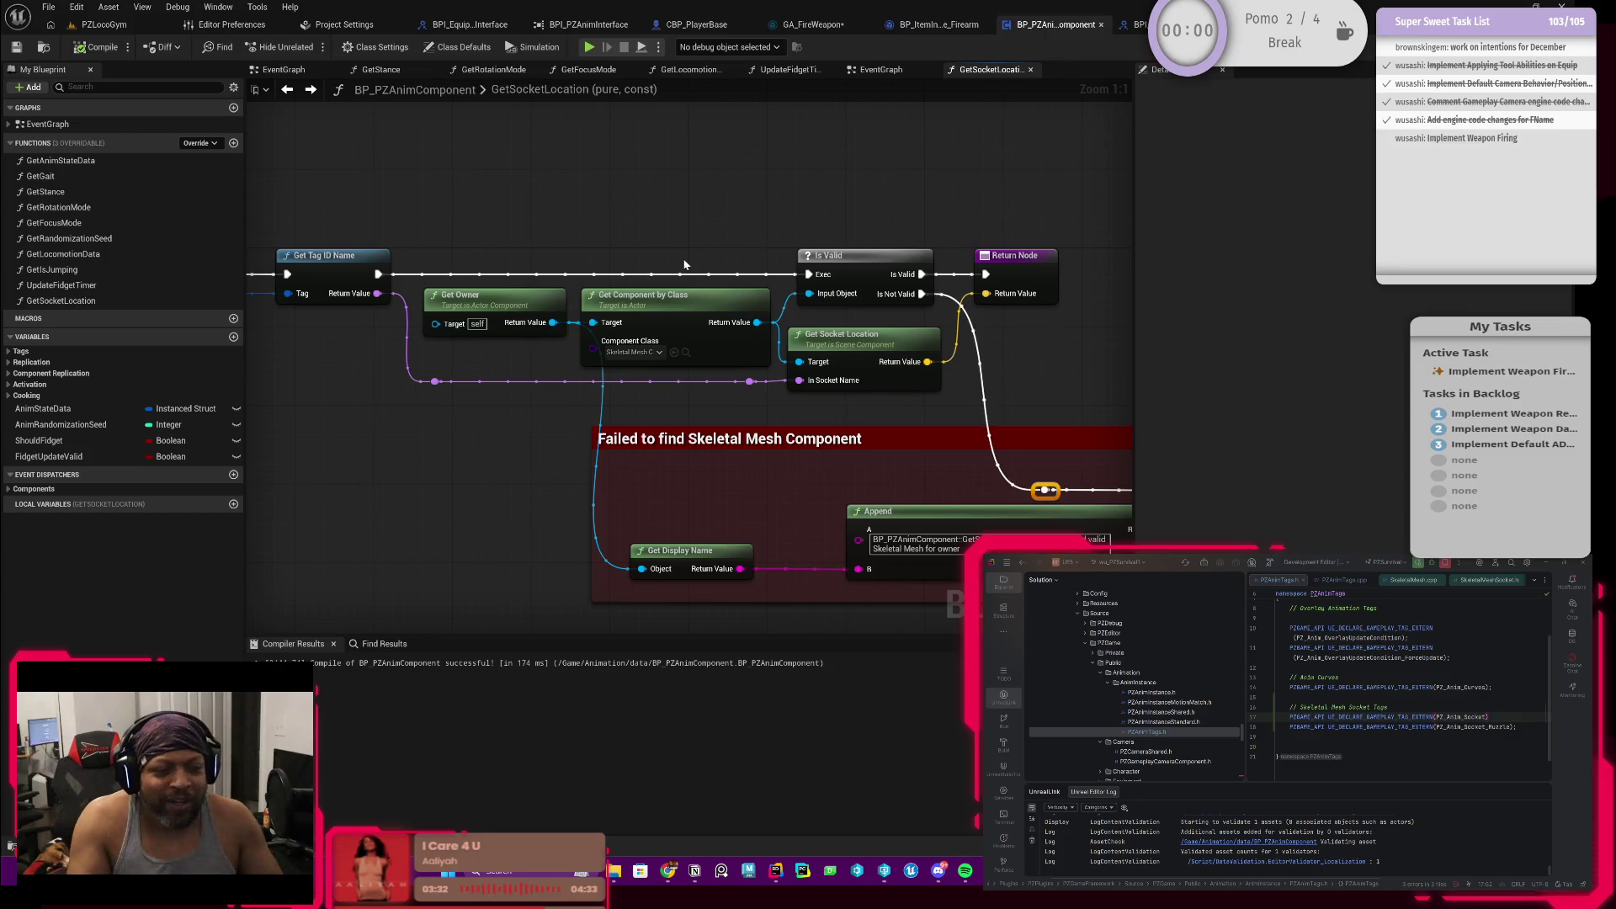
drag(948, 164, 833, 179)
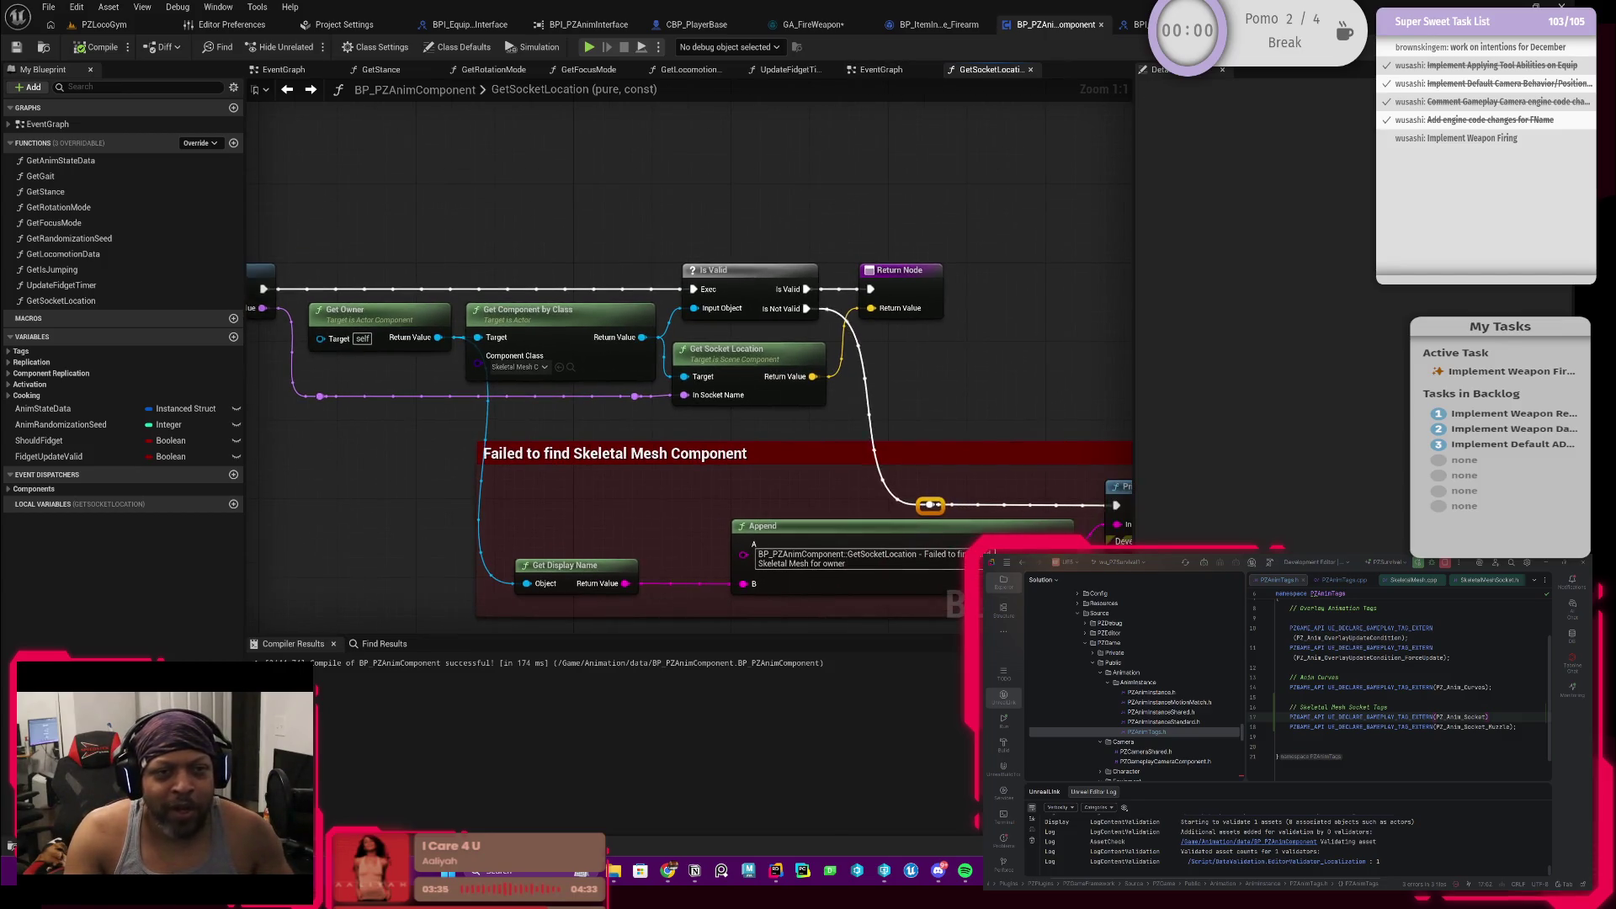
click(575, 25)
click(922, 24)
mouse_move(924, 140)
mouse_down()
mouse_move(796, 242)
mouse_move(740, 234)
mouse_up()
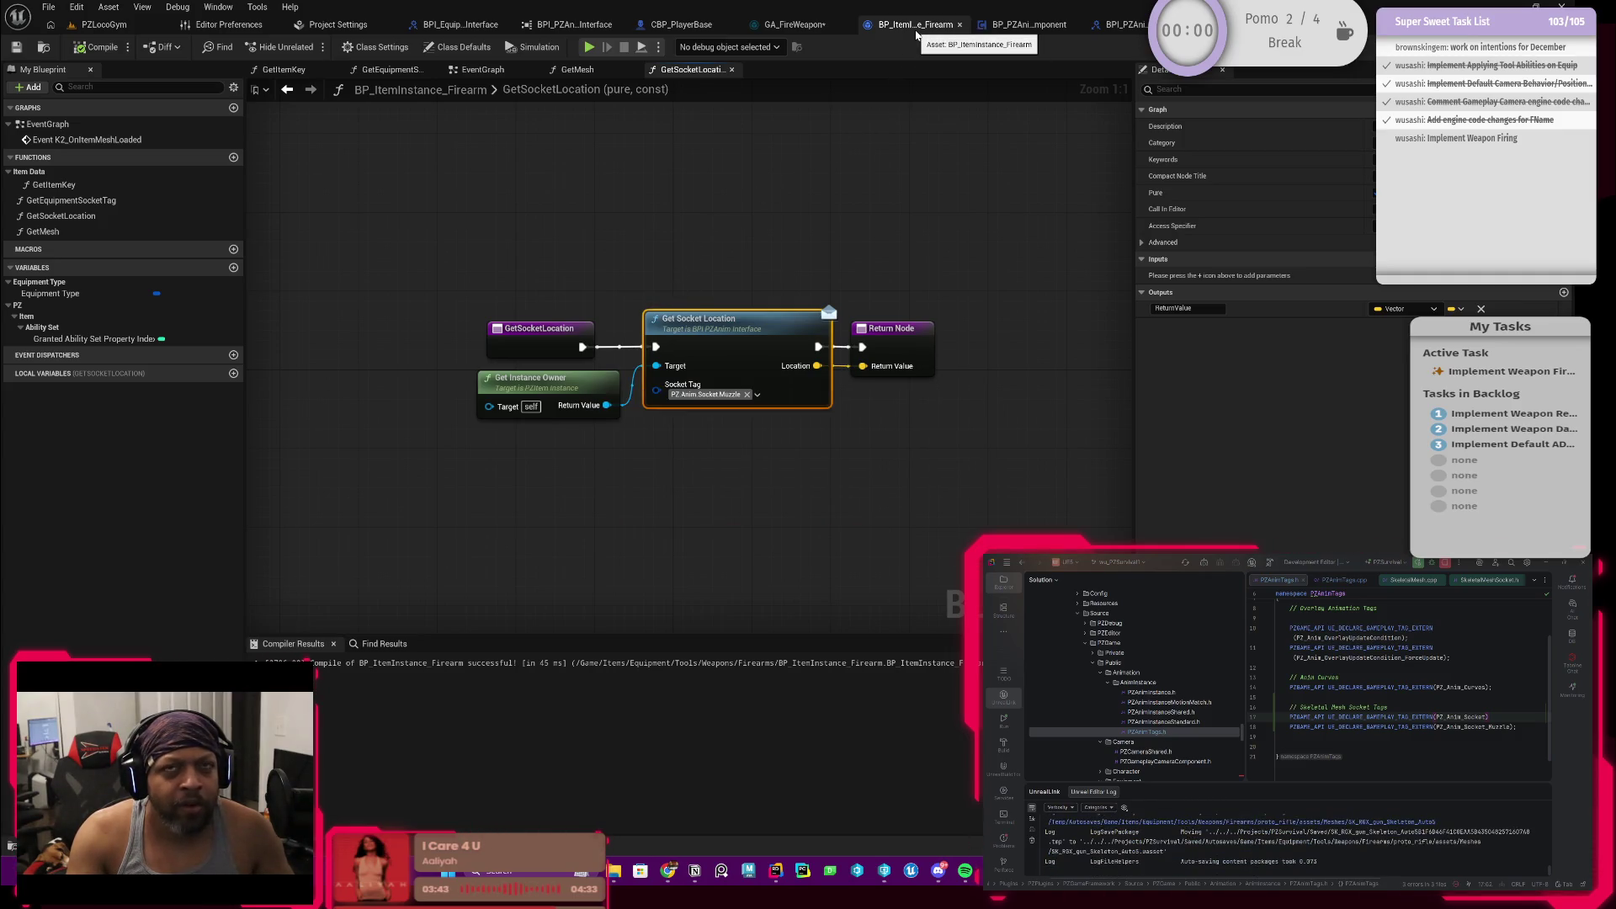
drag(696, 331, 651, 279)
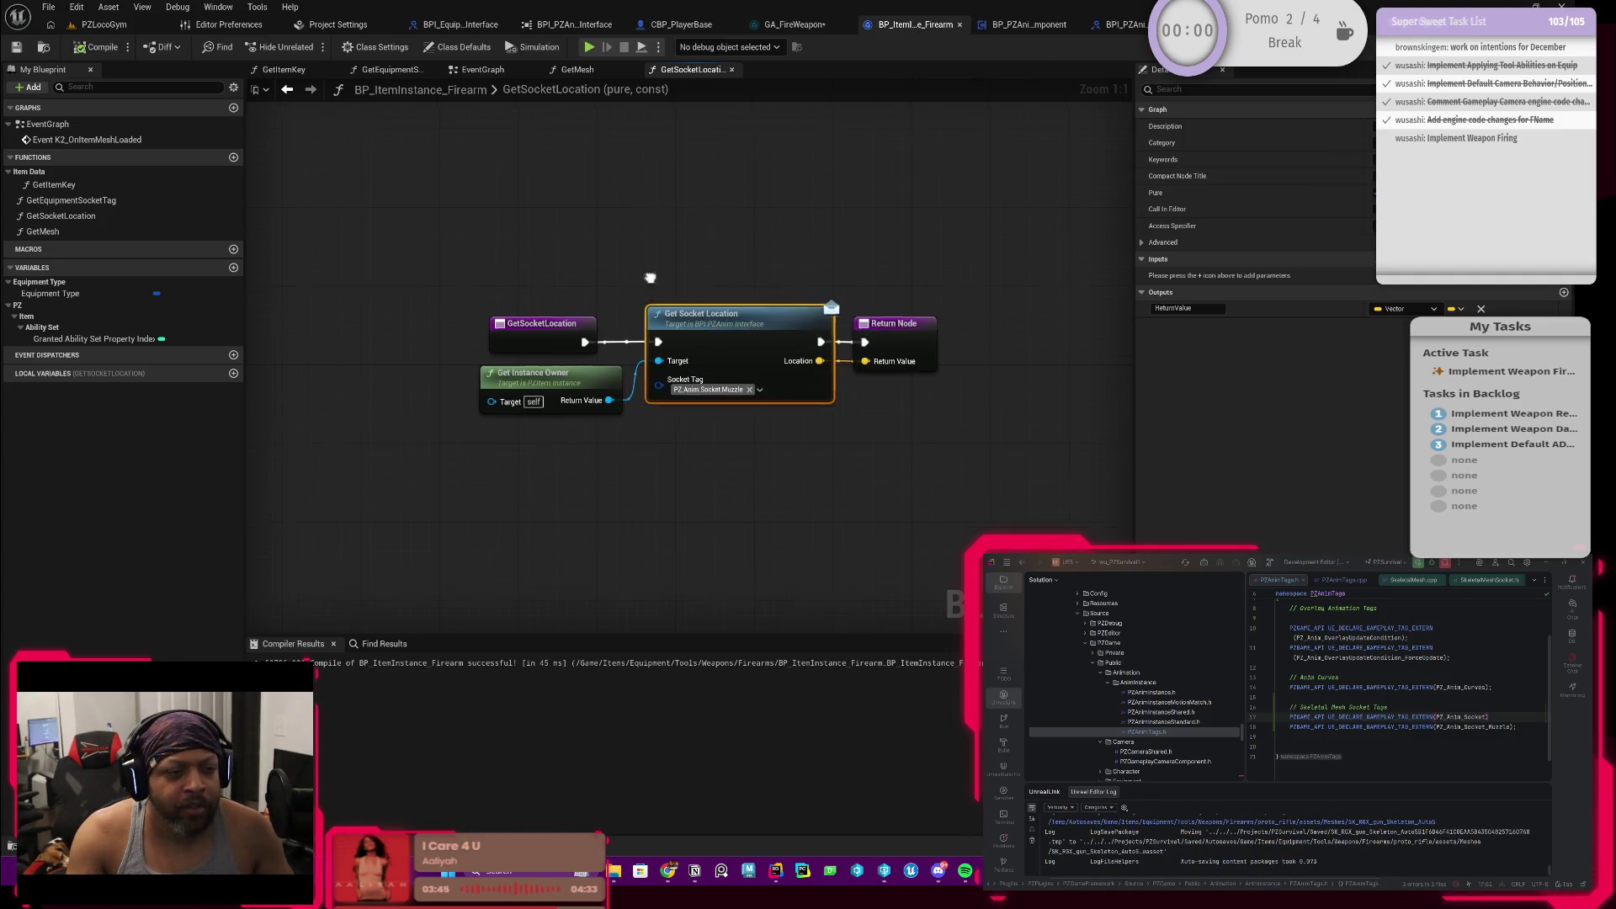
Step: Delete Get Instance Owner and Get Socket Location, and place a Get Mesh node in their stead
drag(555, 426, 671, 360)
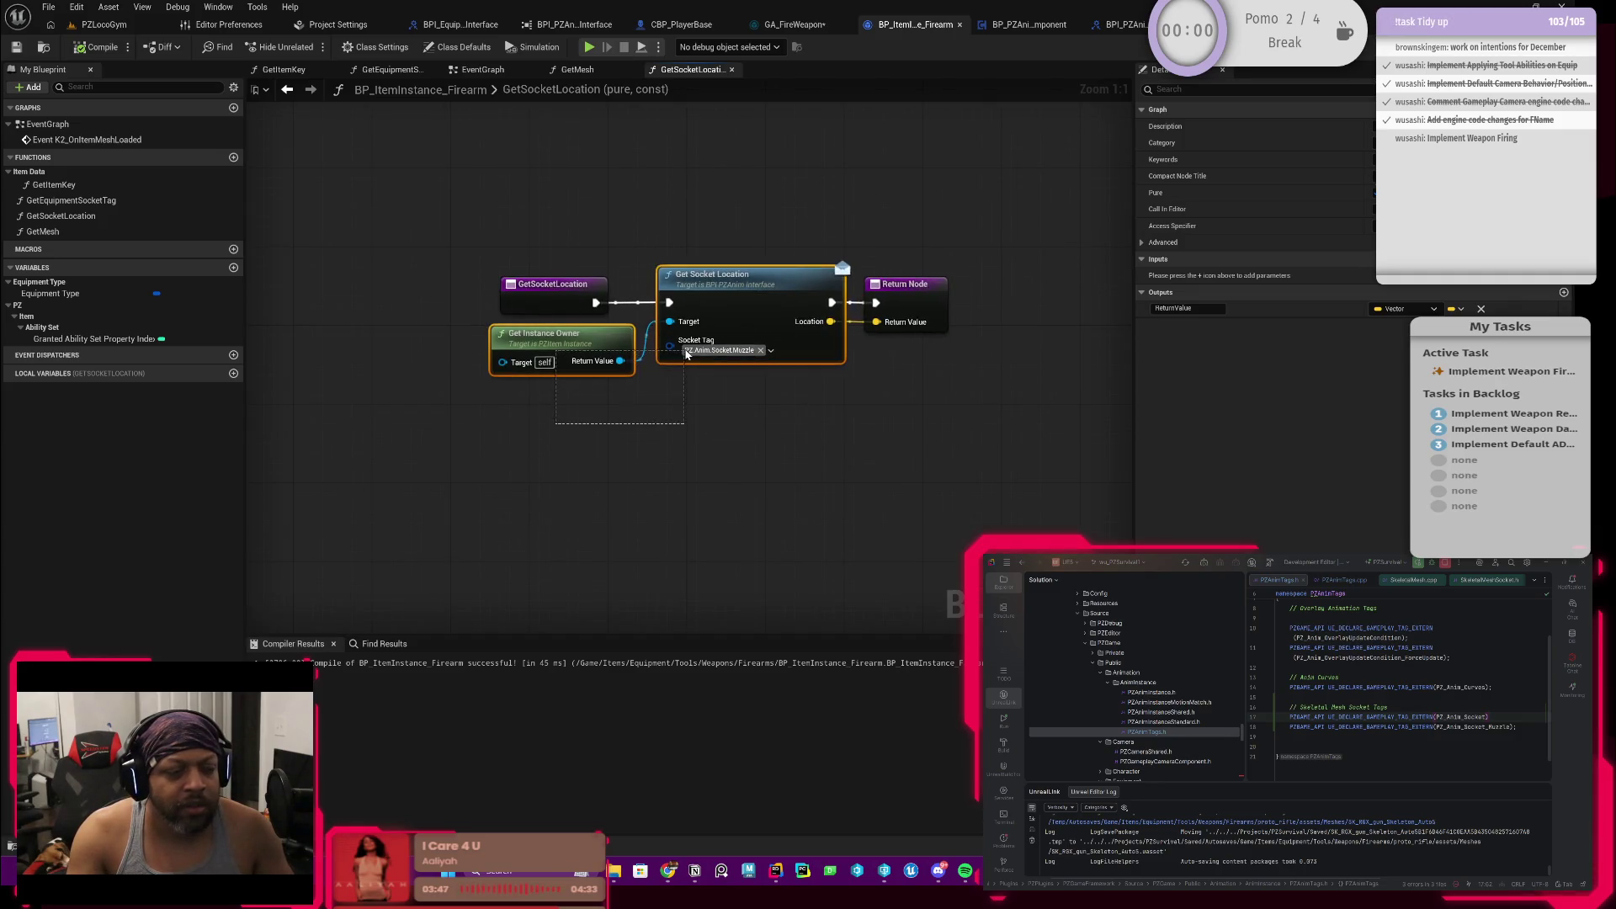
key(Delete)
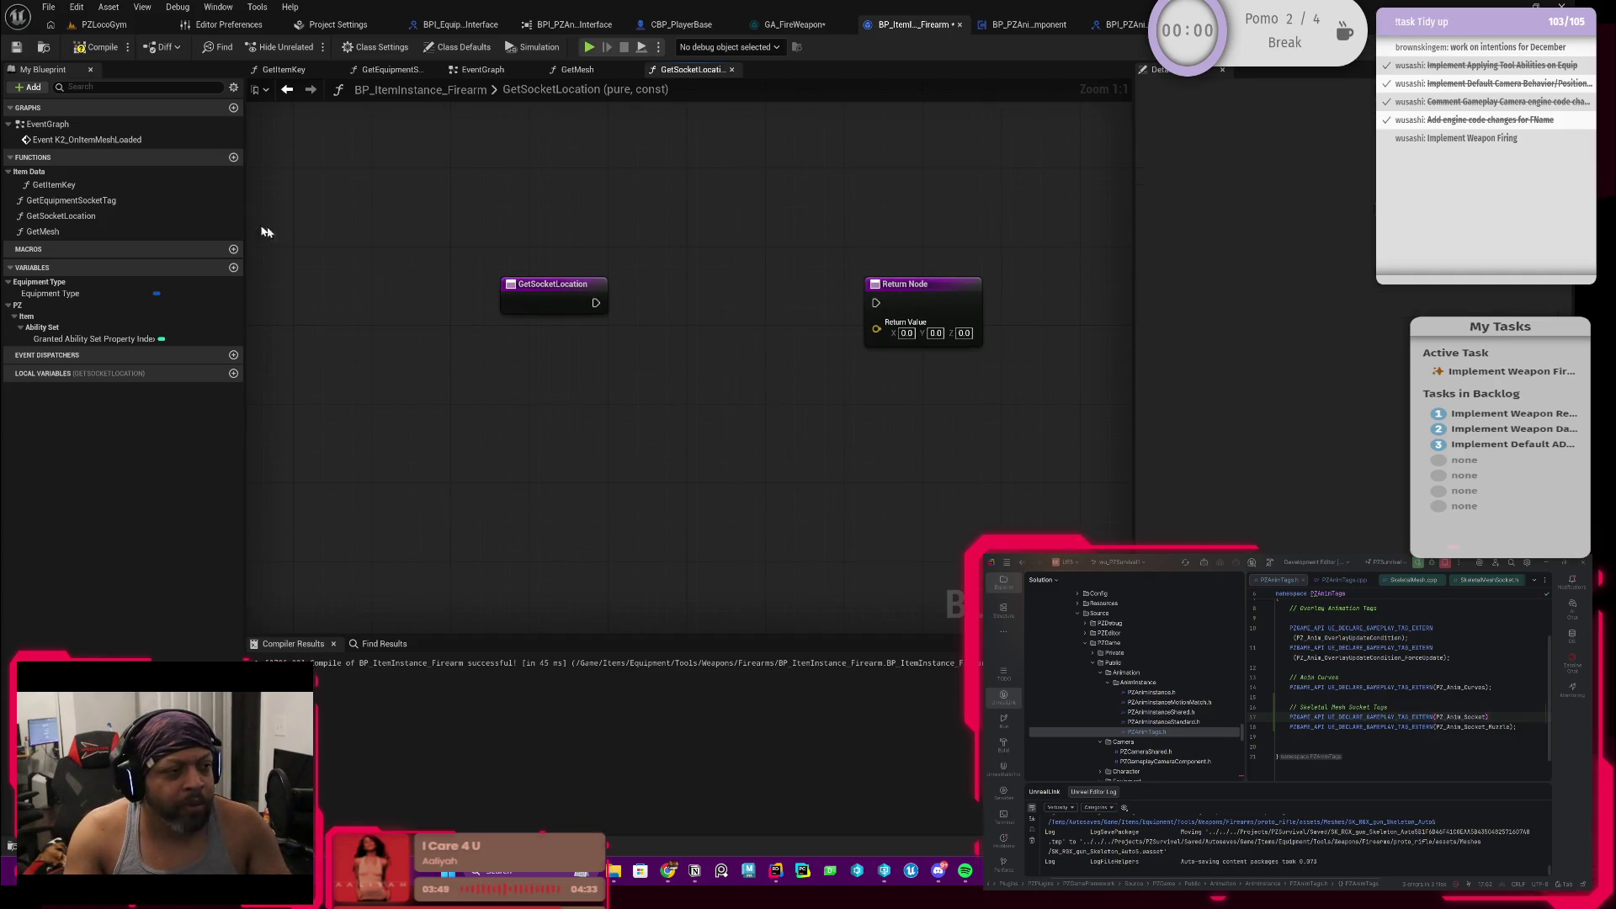
double_click(44, 232)
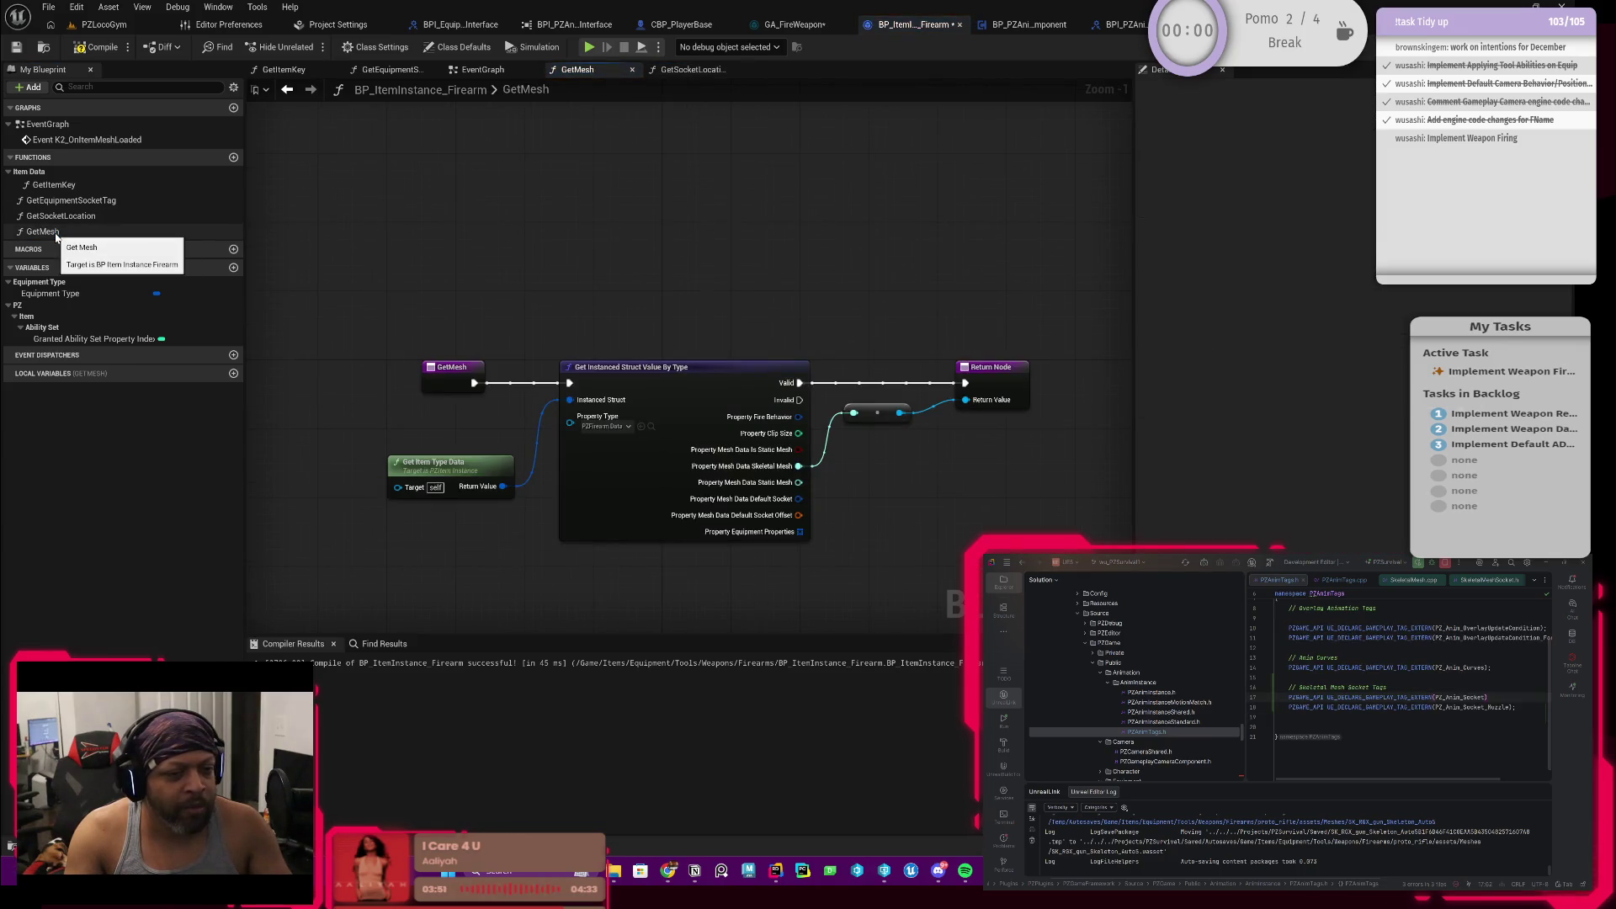
click(288, 99)
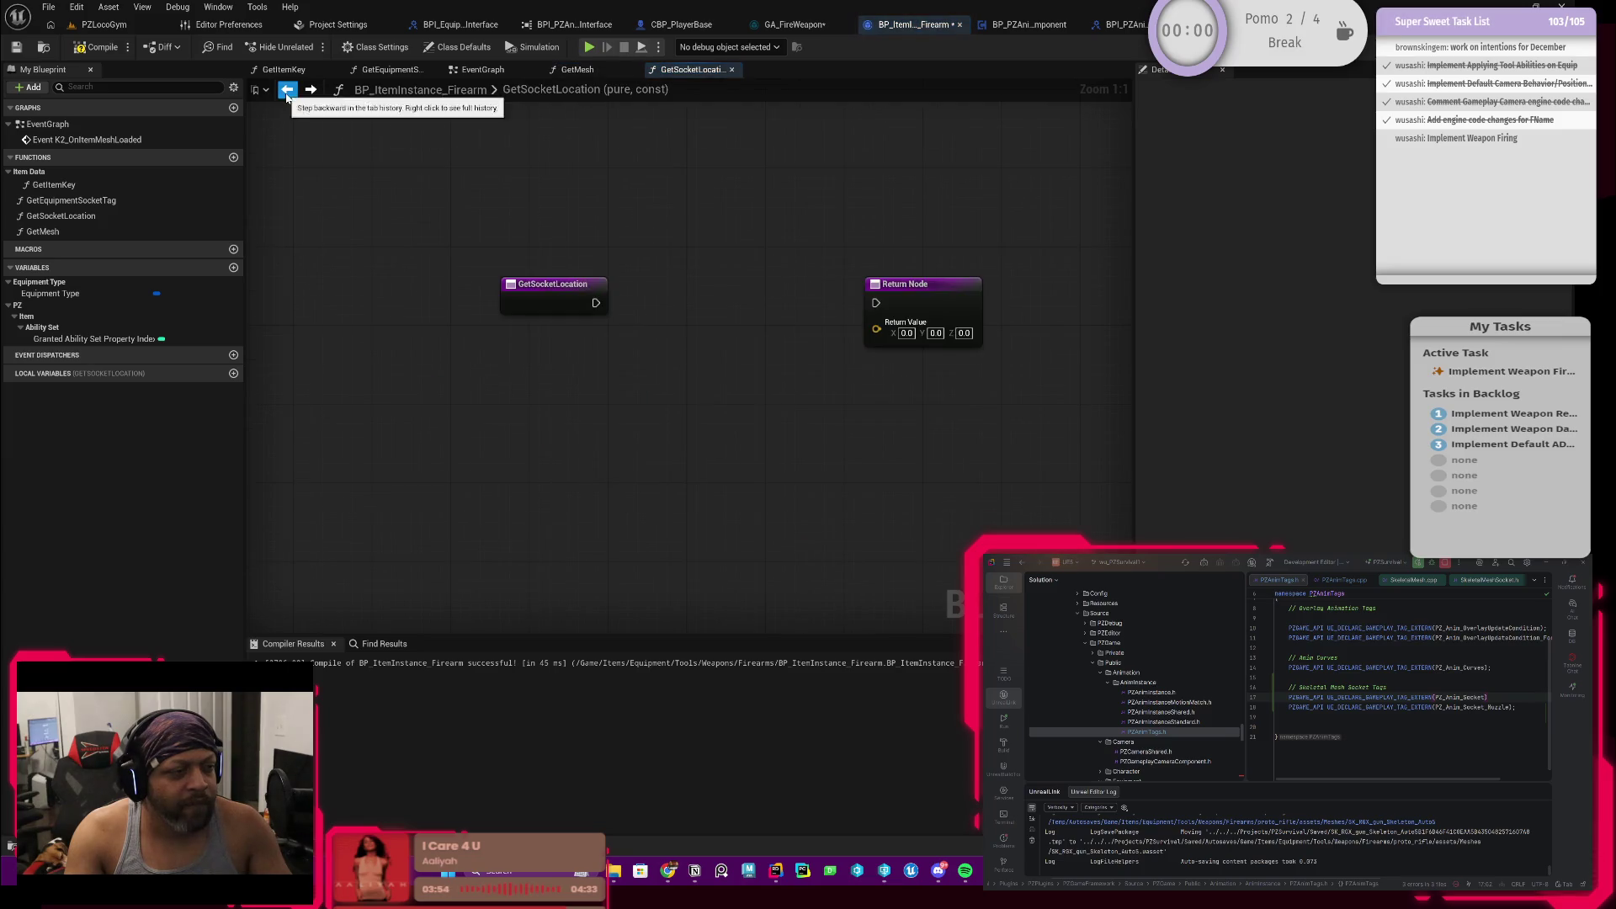
right_click(583, 411)
text(get mesh)
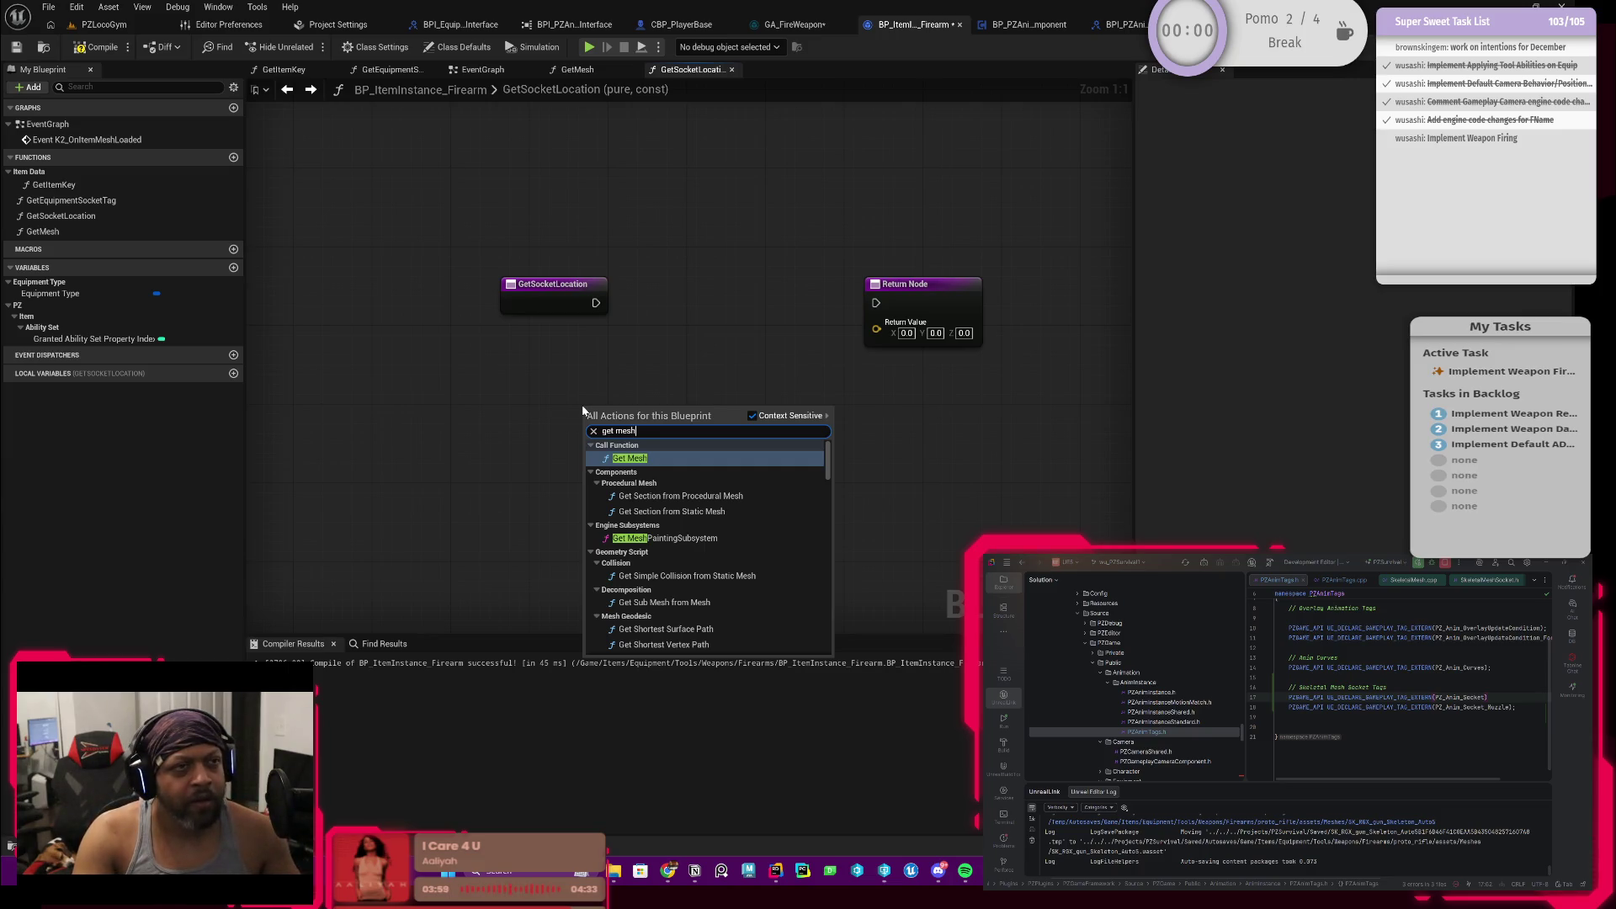
key(Return)
drag(717, 428, 695, 310)
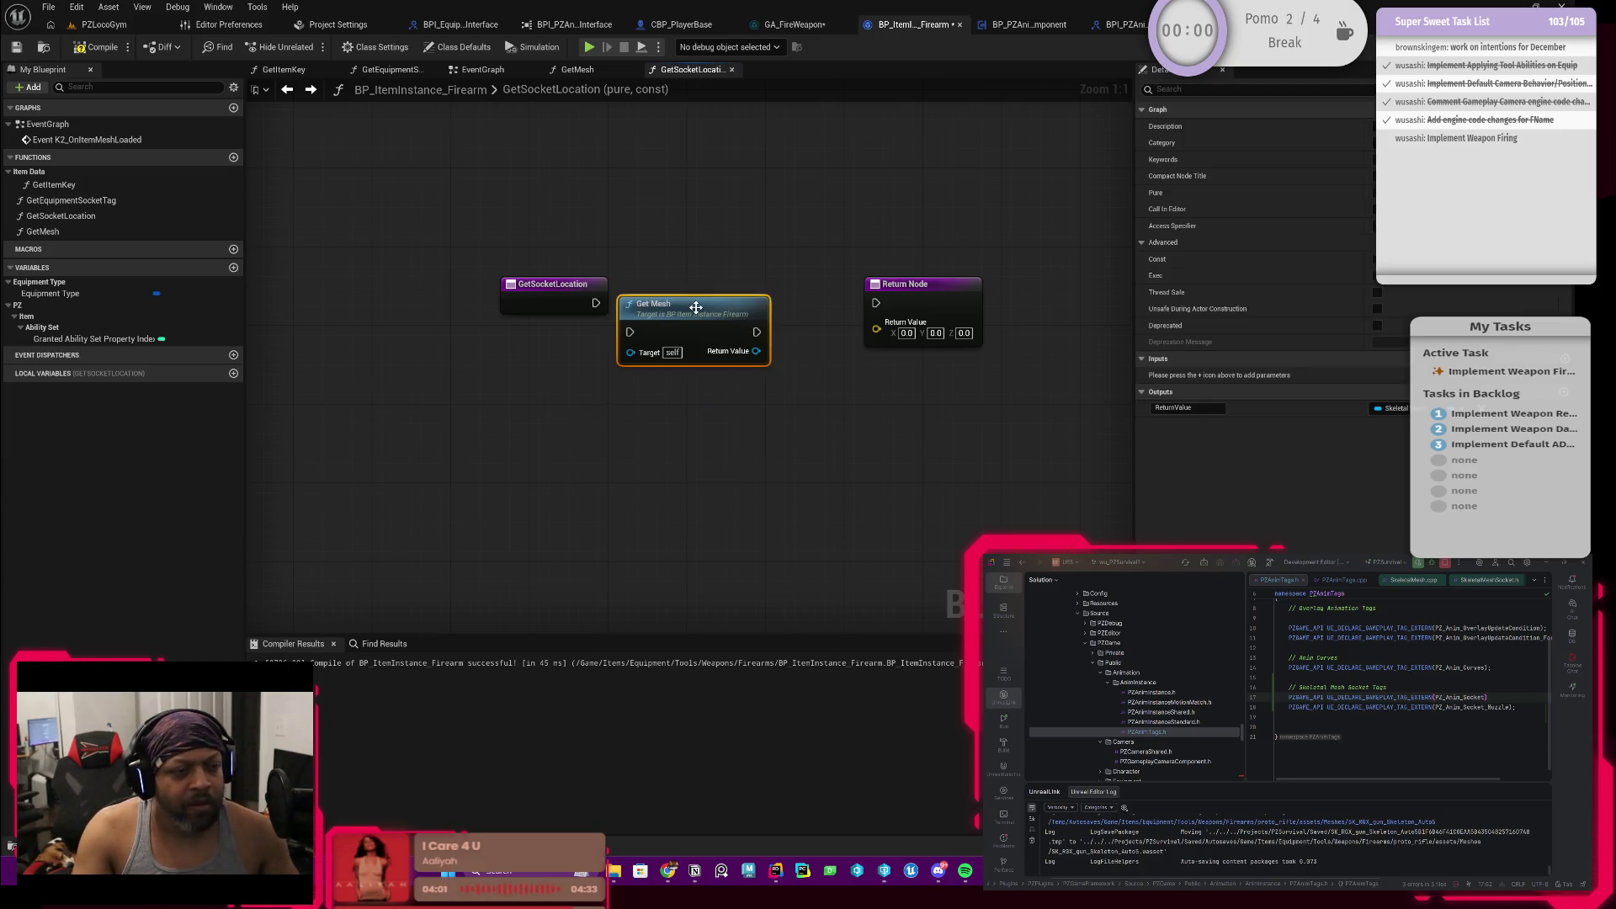
Step: Mark the GetMesh function Const in its Details, compile, and return to GetSocketLocation
double_click(657, 309)
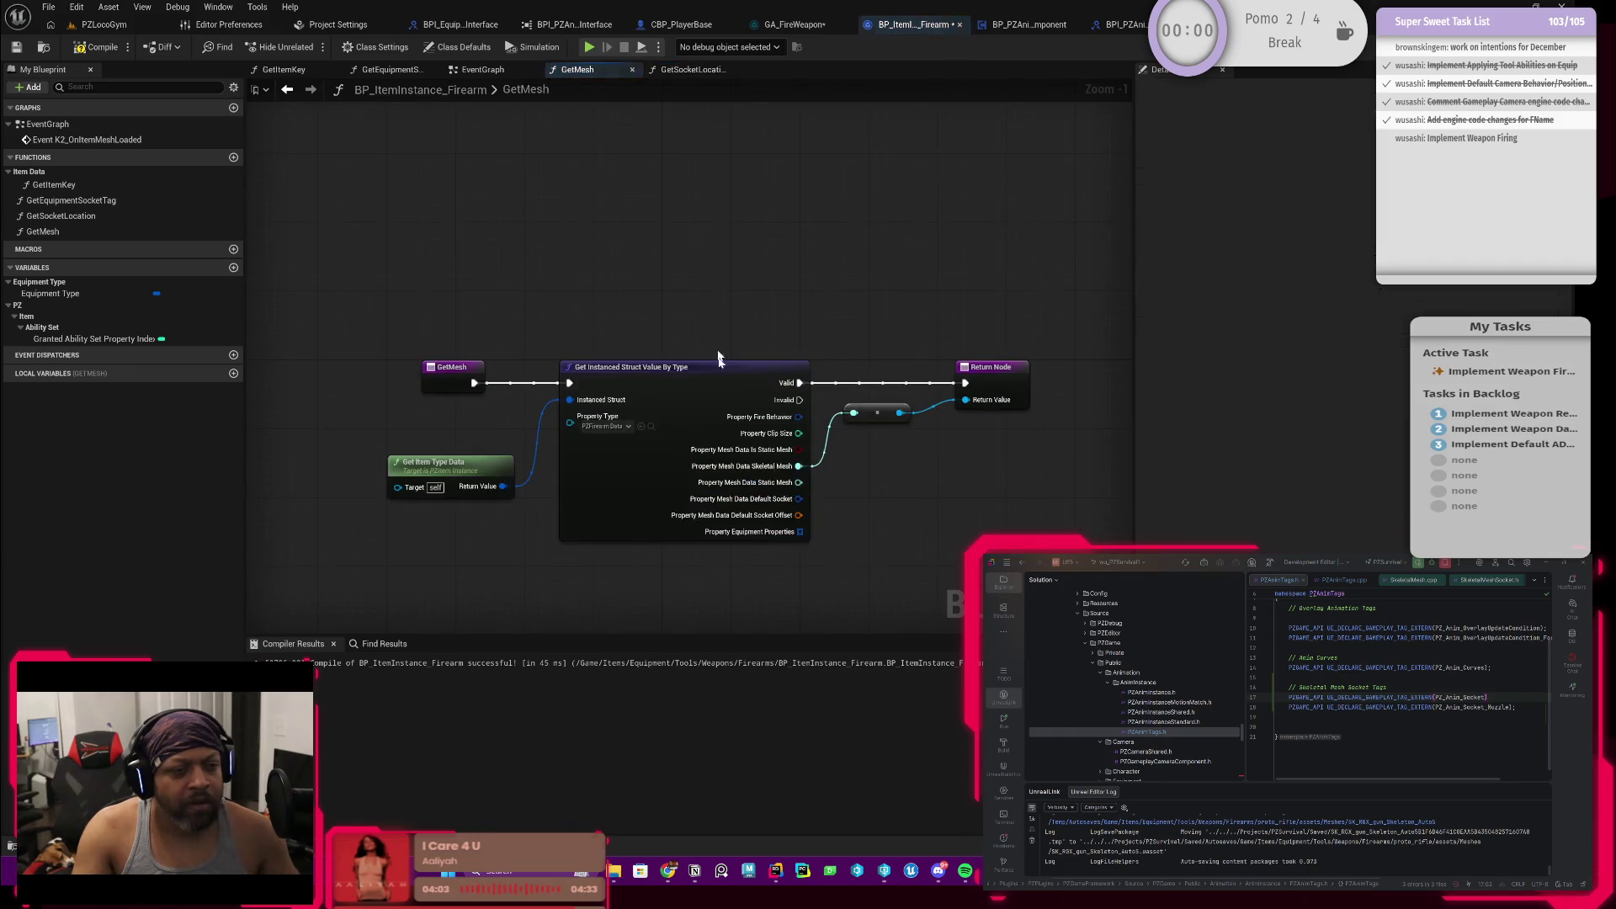
click(474, 369)
click(1378, 293)
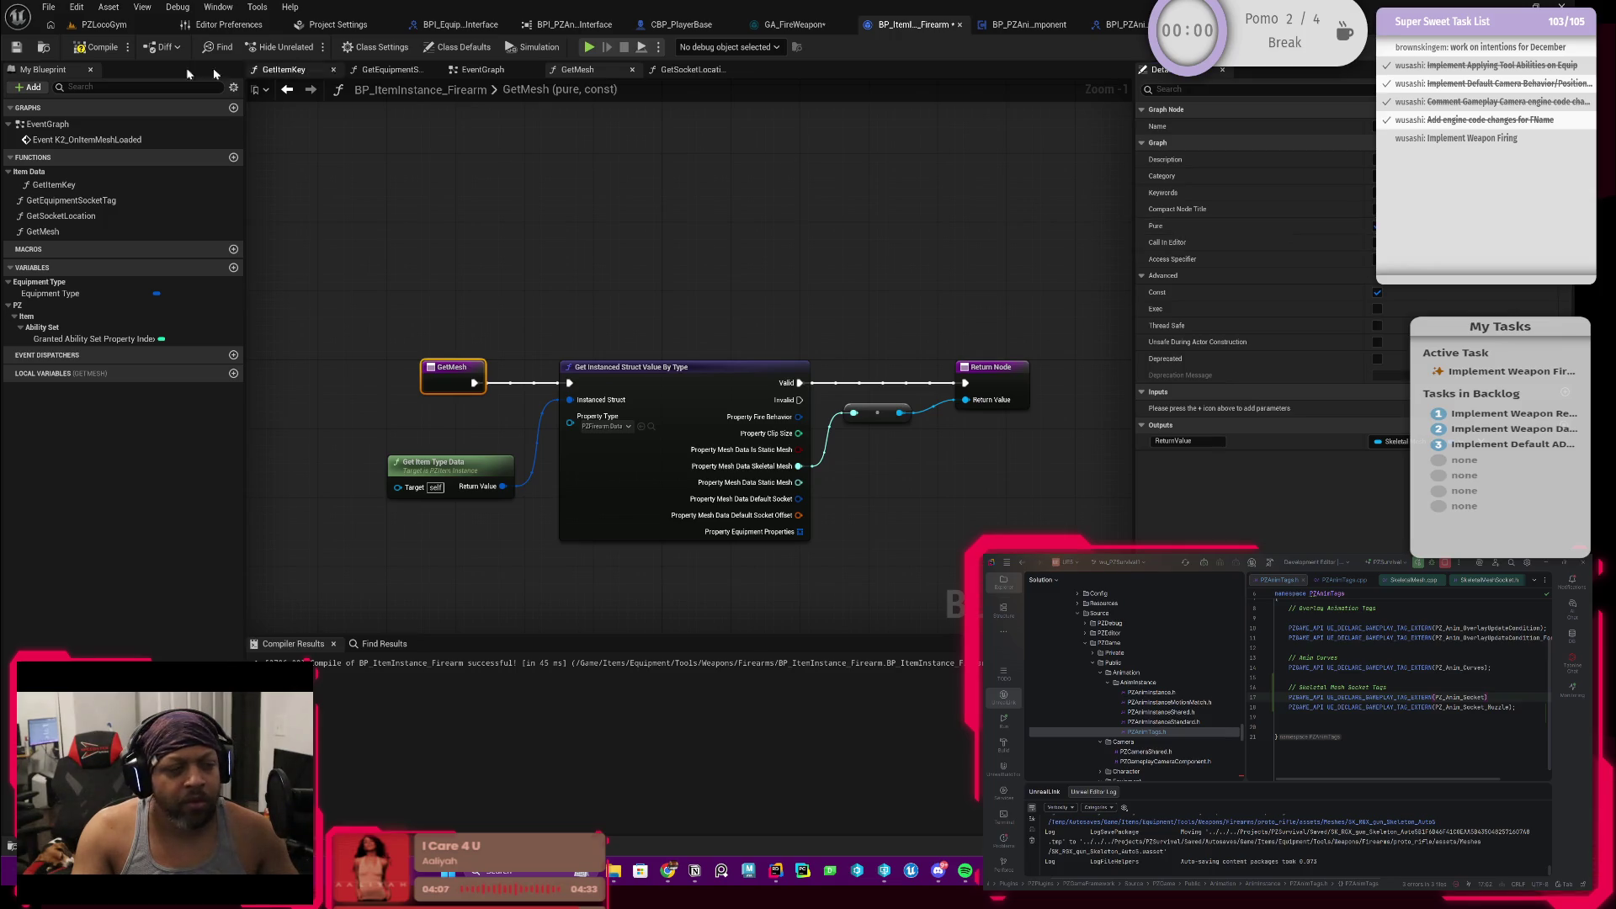
click(98, 47)
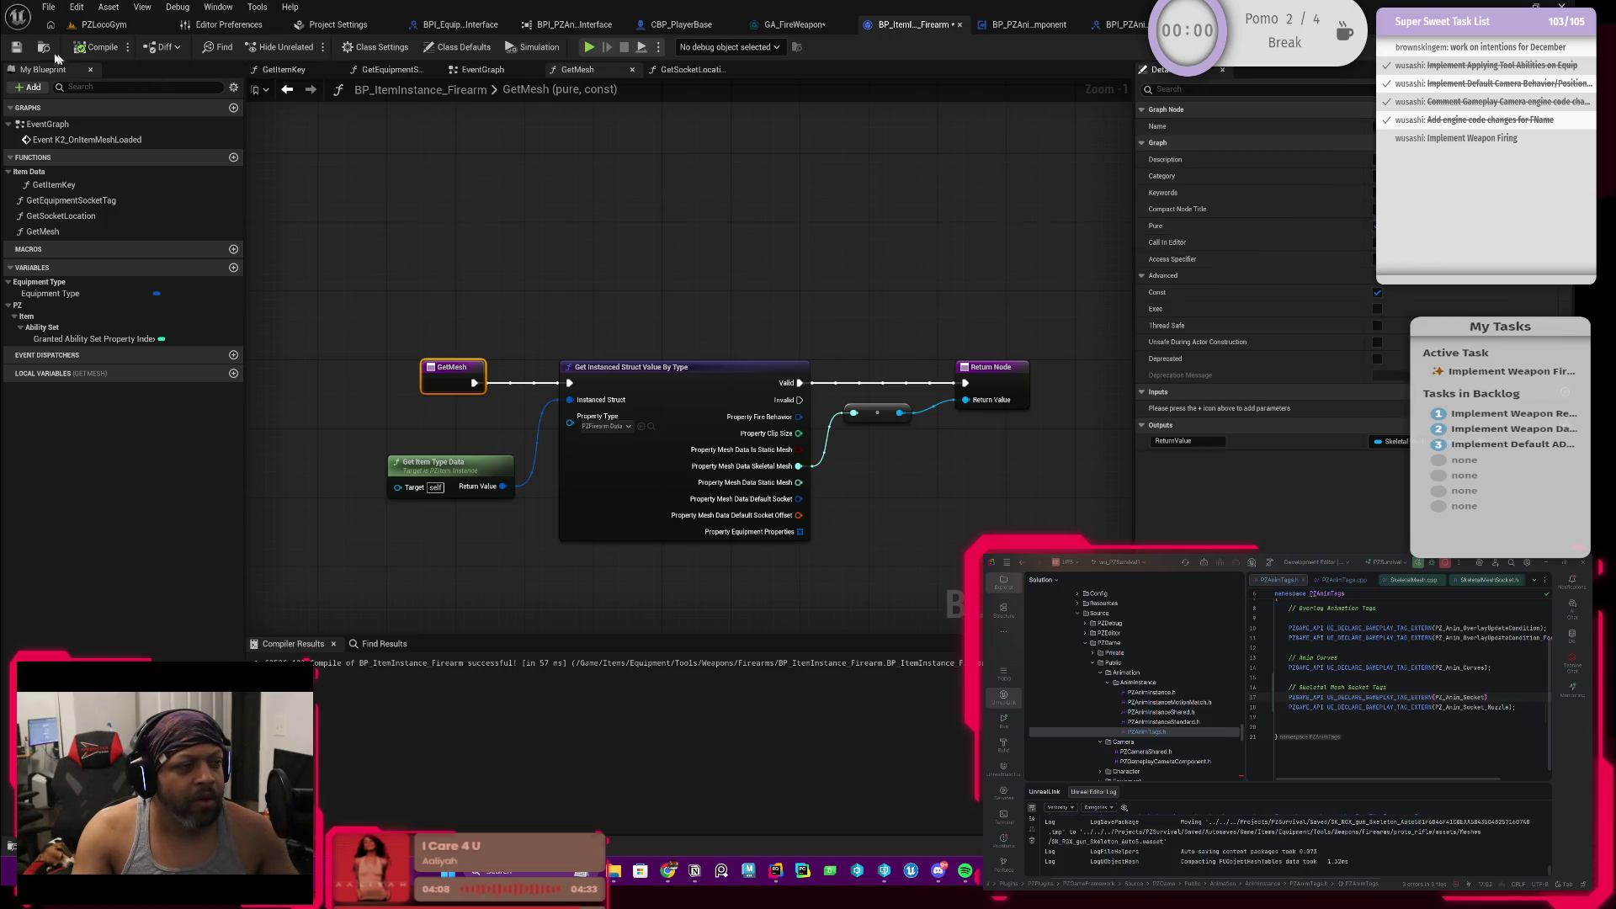
click(288, 90)
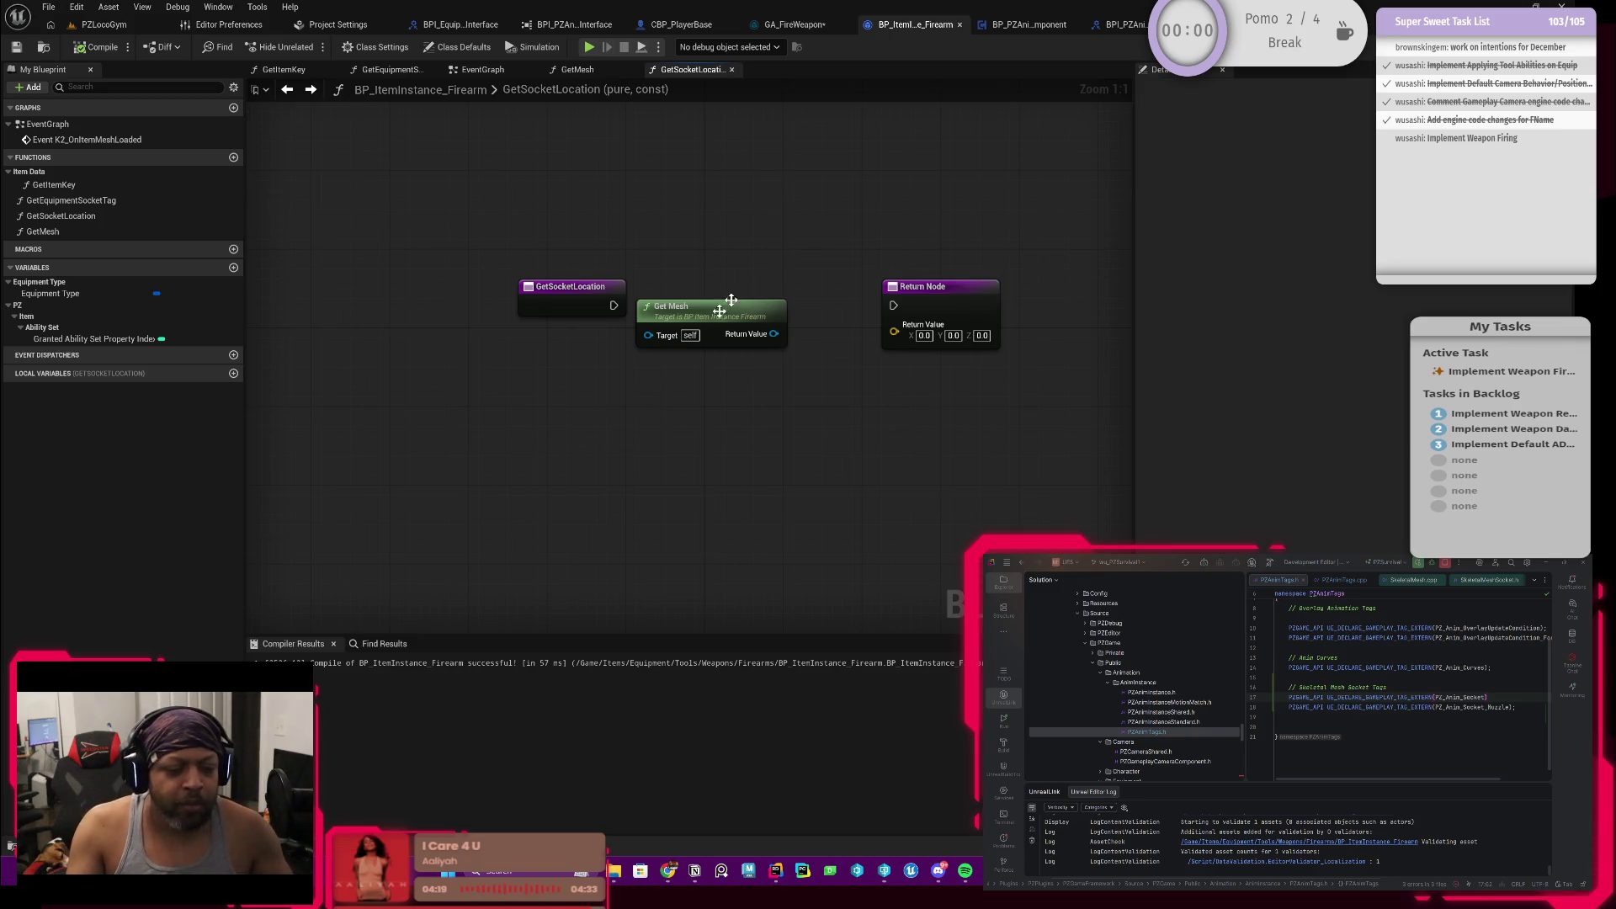
Step: Lower the Get Mesh node, probe its Return Value actions, and shift the entry node left
mouse_move(734, 321)
mouse_down()
mouse_move(674, 399)
mouse_move(658, 395)
mouse_move(722, 407)
mouse_up()
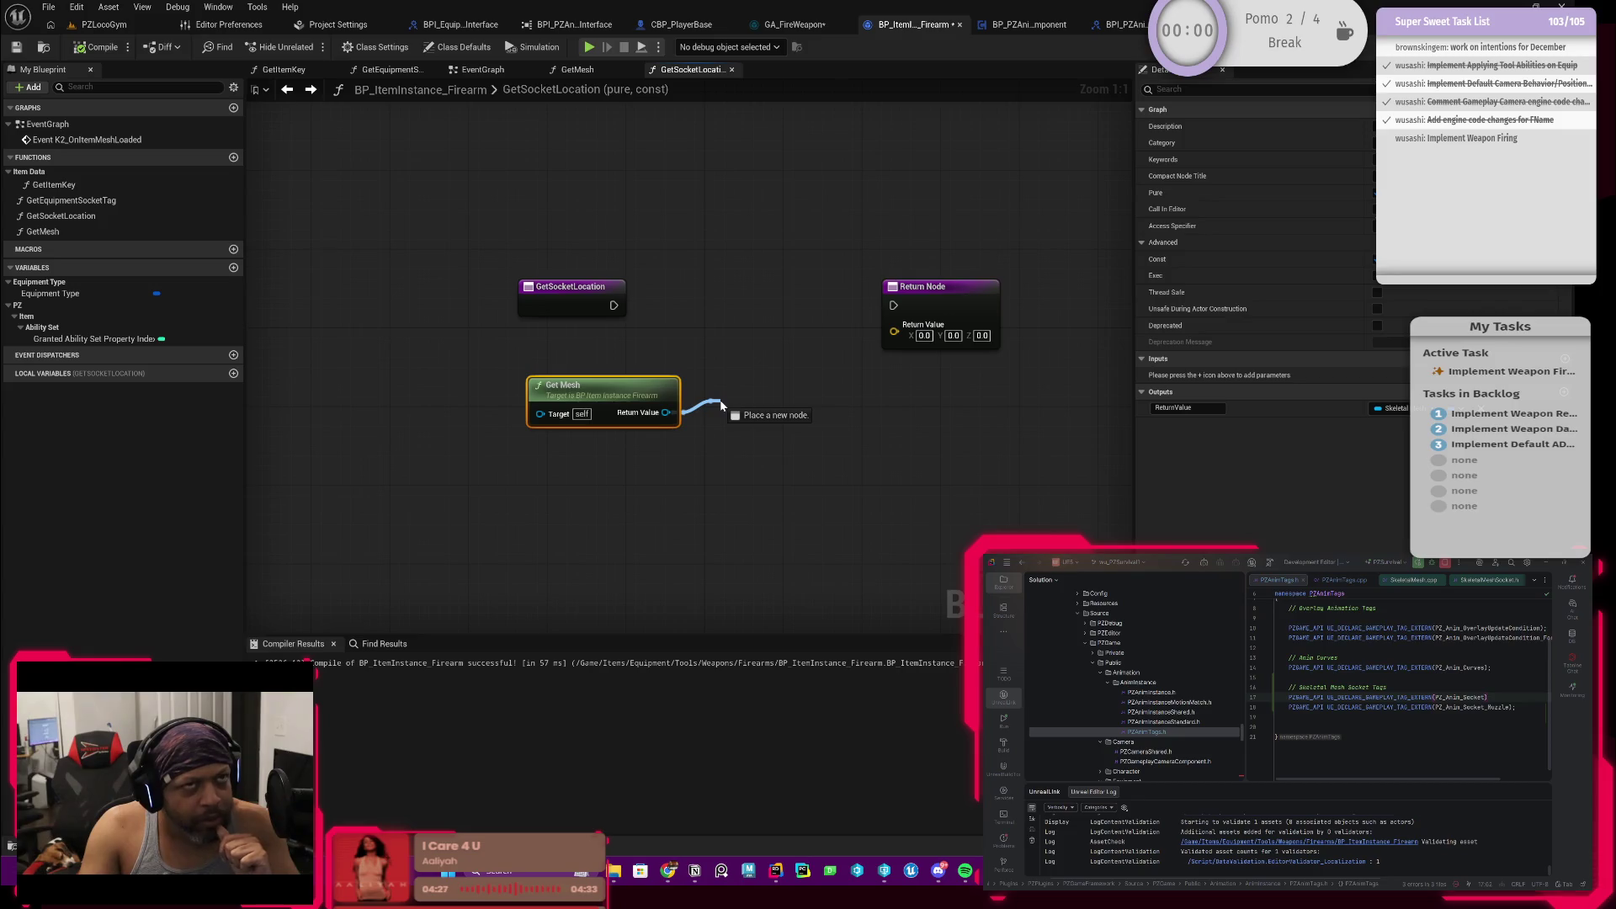
drag(722, 407, 739, 346)
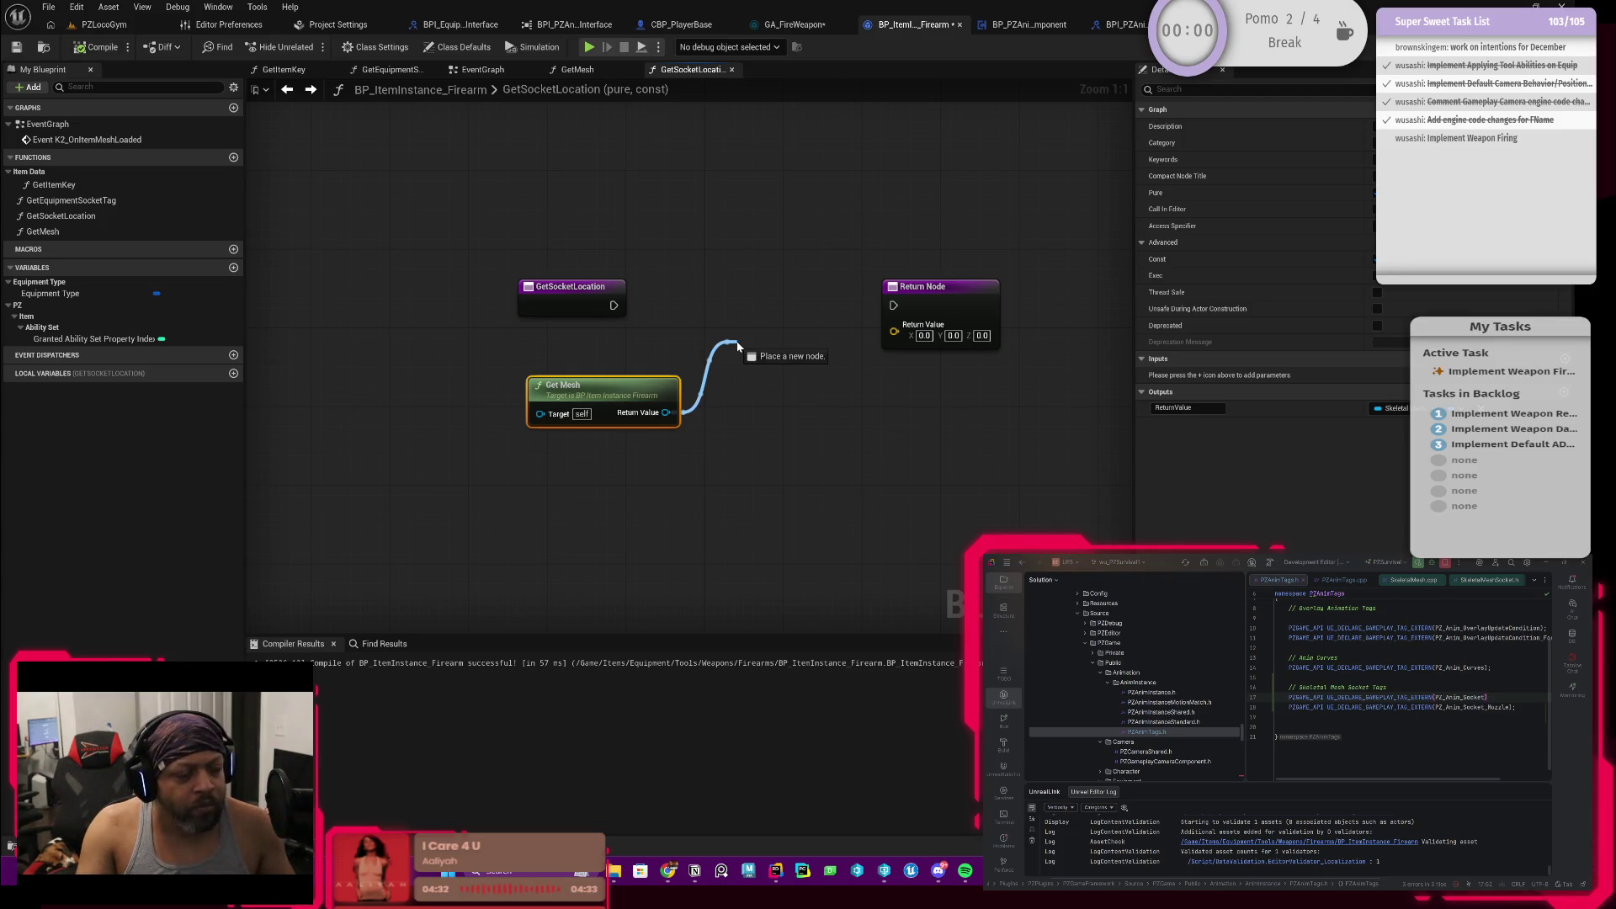
drag(738, 346, 741, 350)
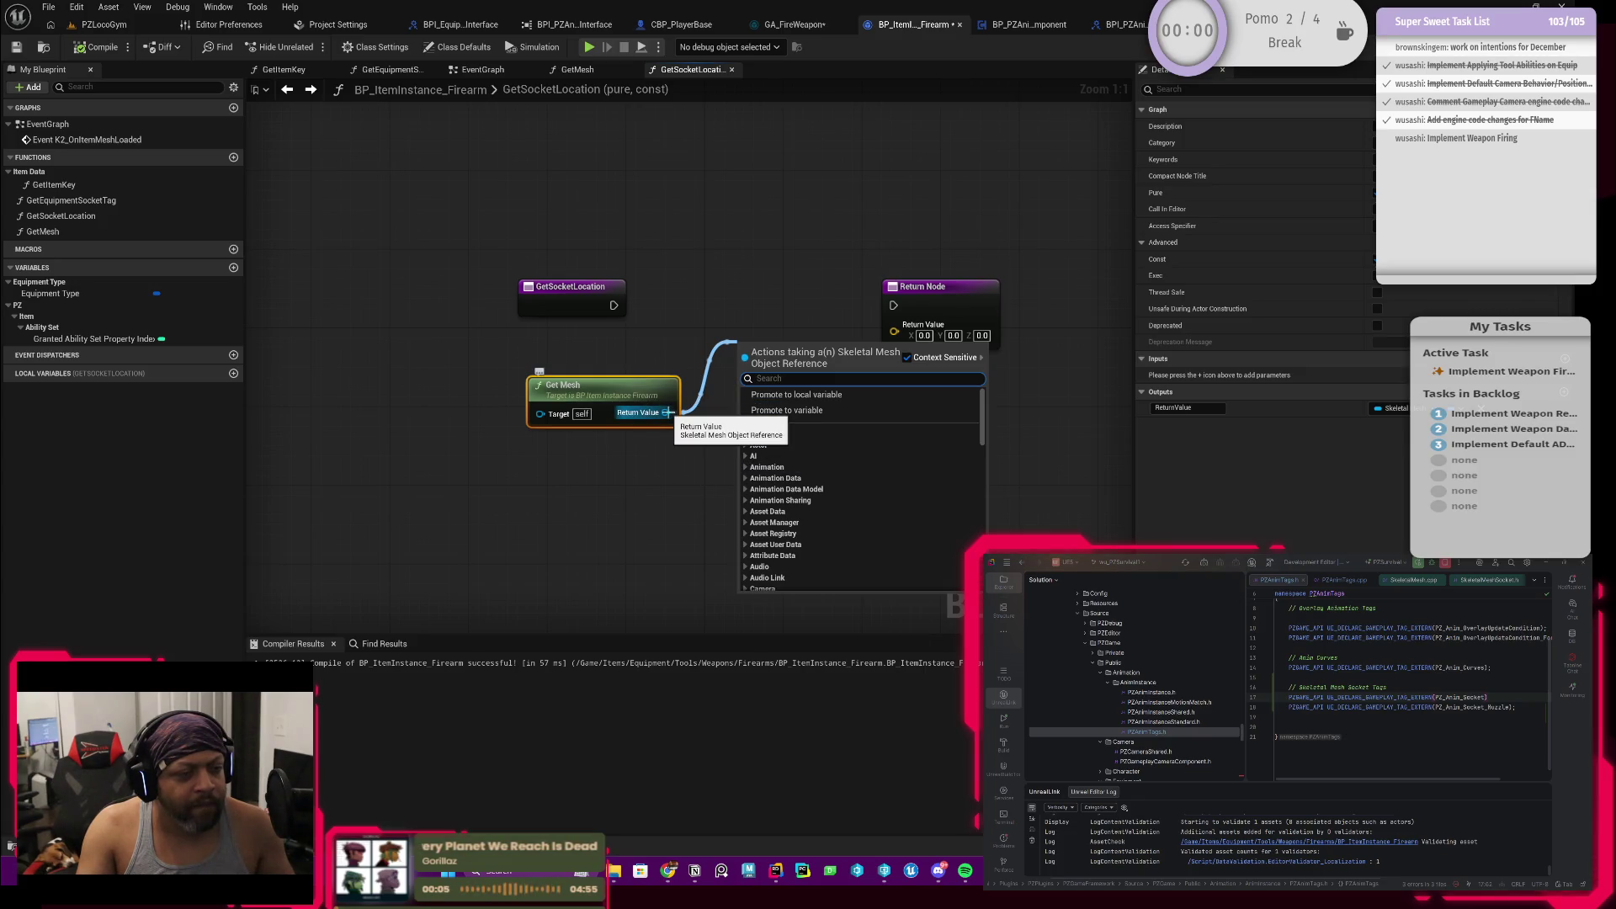
click(658, 420)
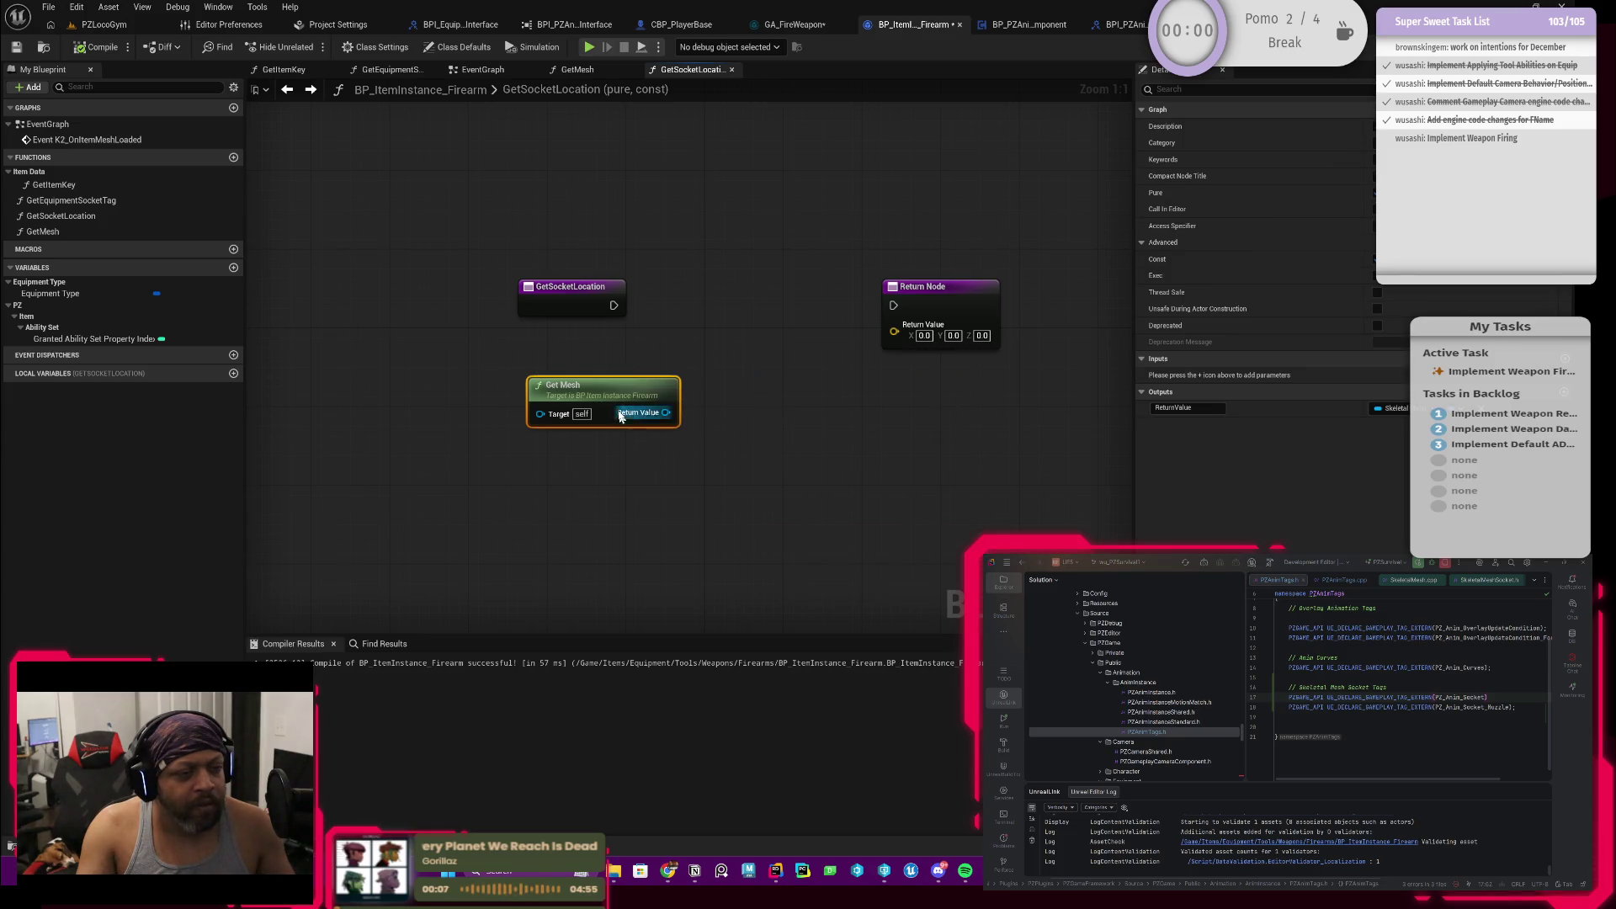
drag(607, 398, 616, 465)
drag(575, 288, 503, 303)
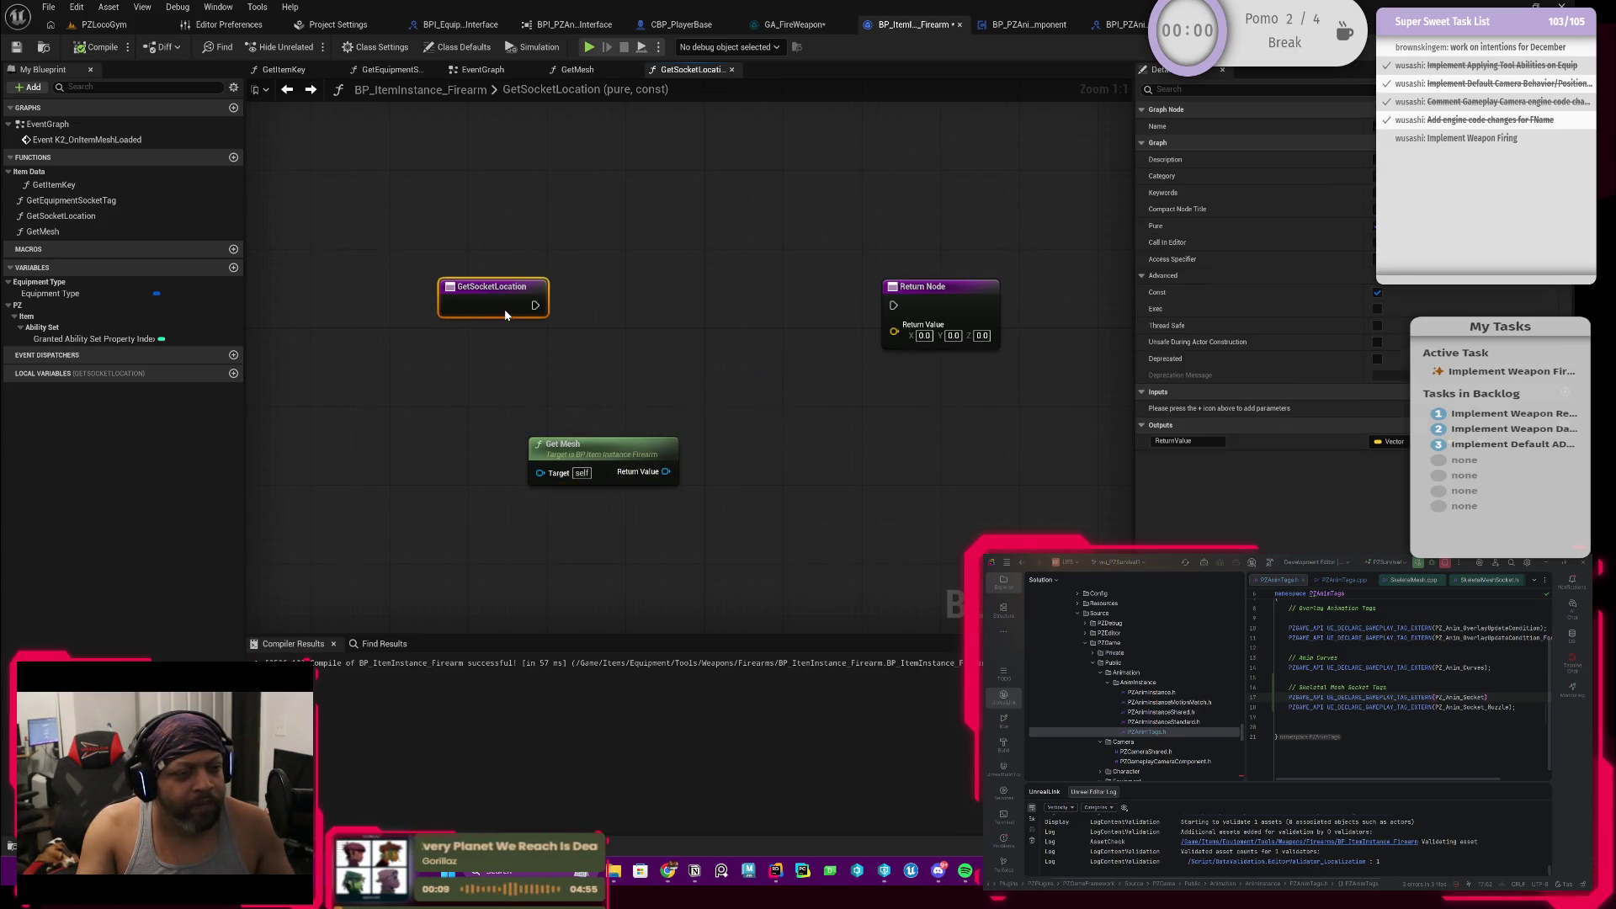
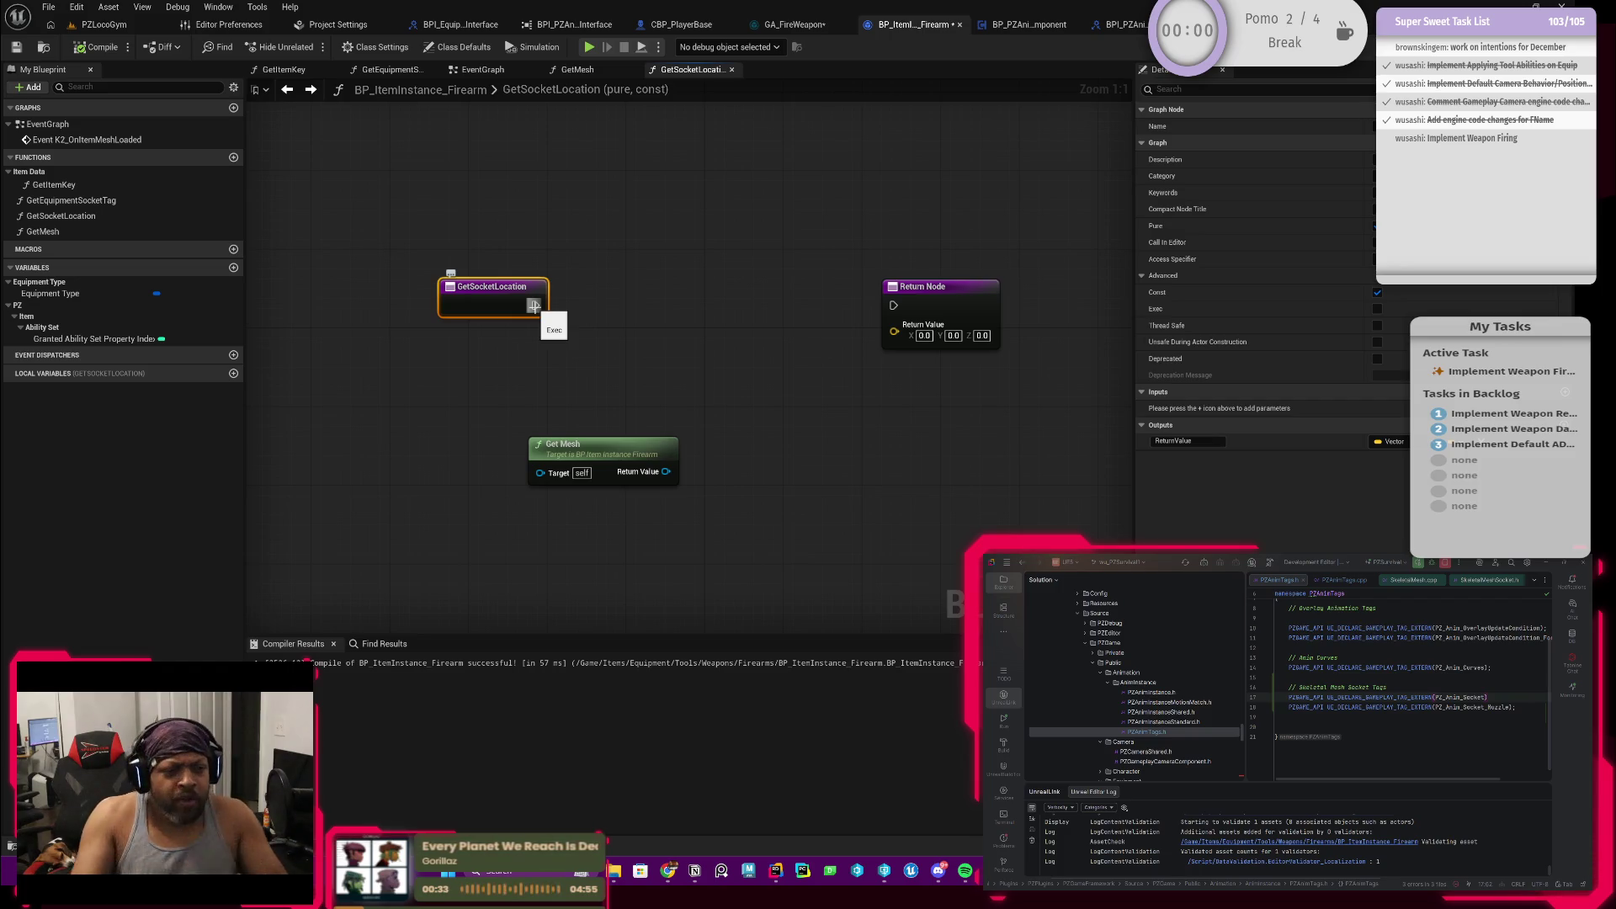
Step: Wire a Find Socket Info node off Get Mesh's Return Value after two abandoned 'socket' searches
drag(666, 471, 718, 446)
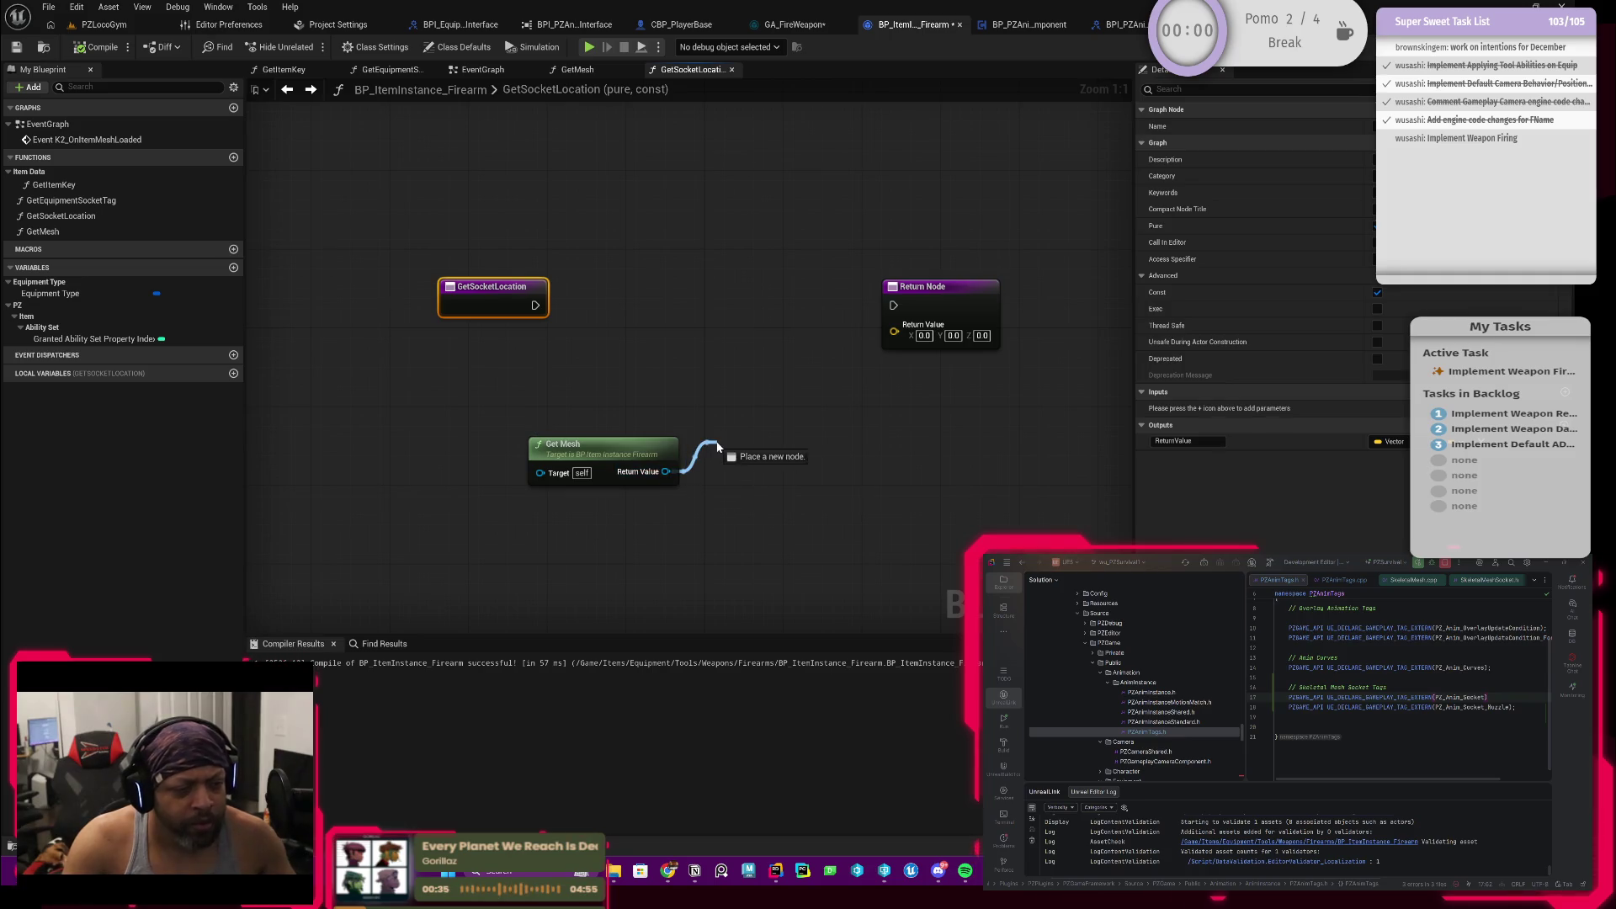
text(get socke)
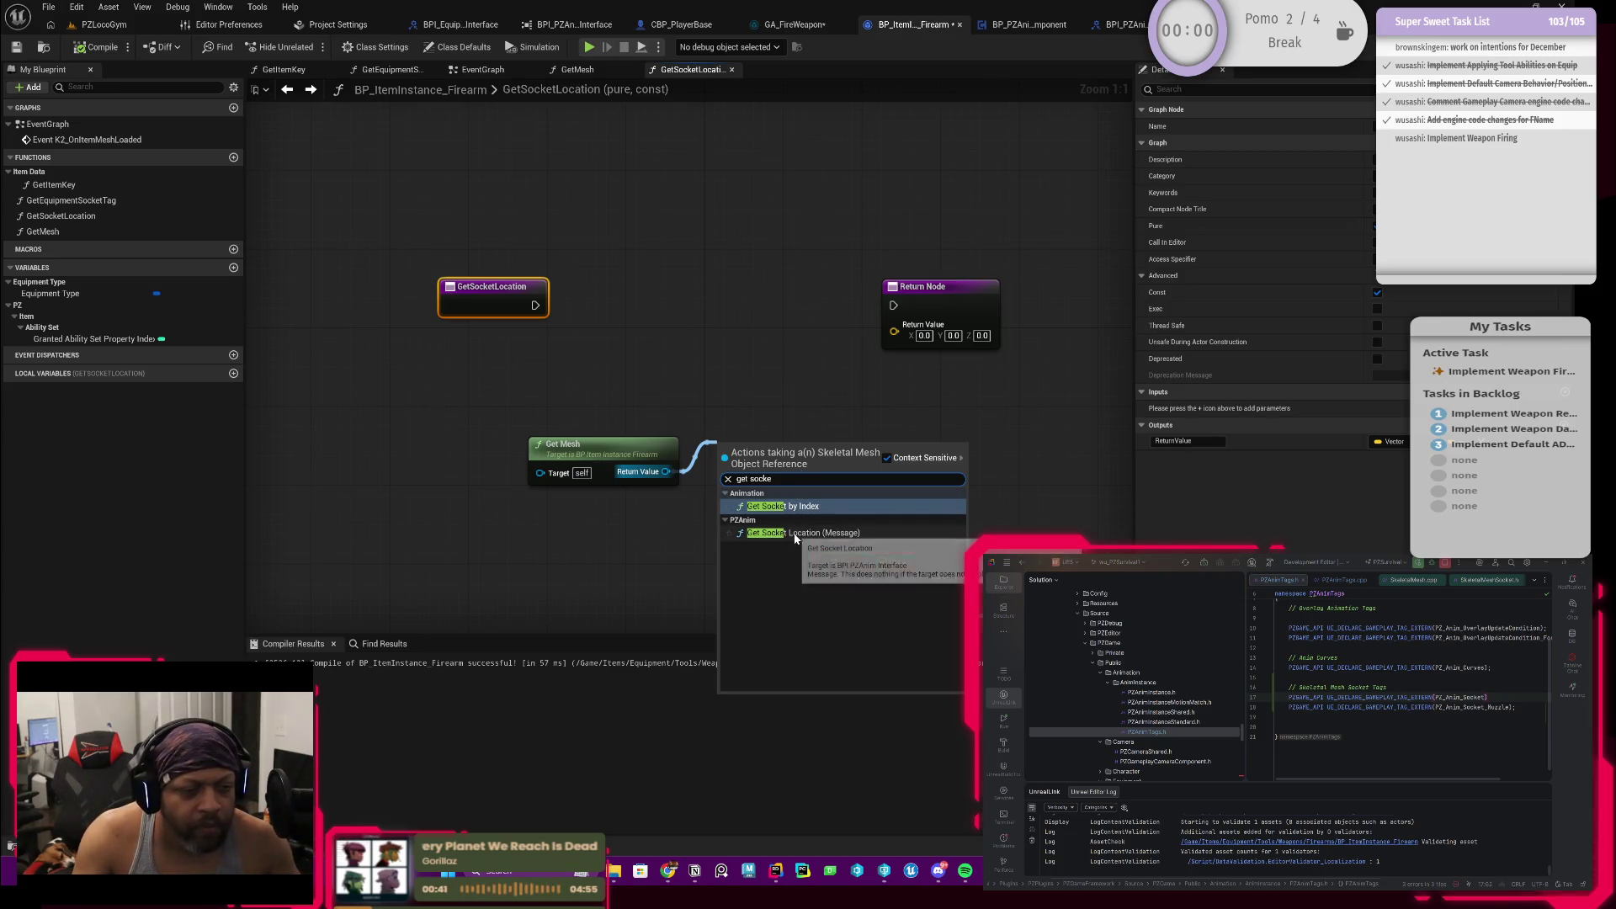
key(Escape)
drag(665, 471, 735, 447)
text(socket loca)
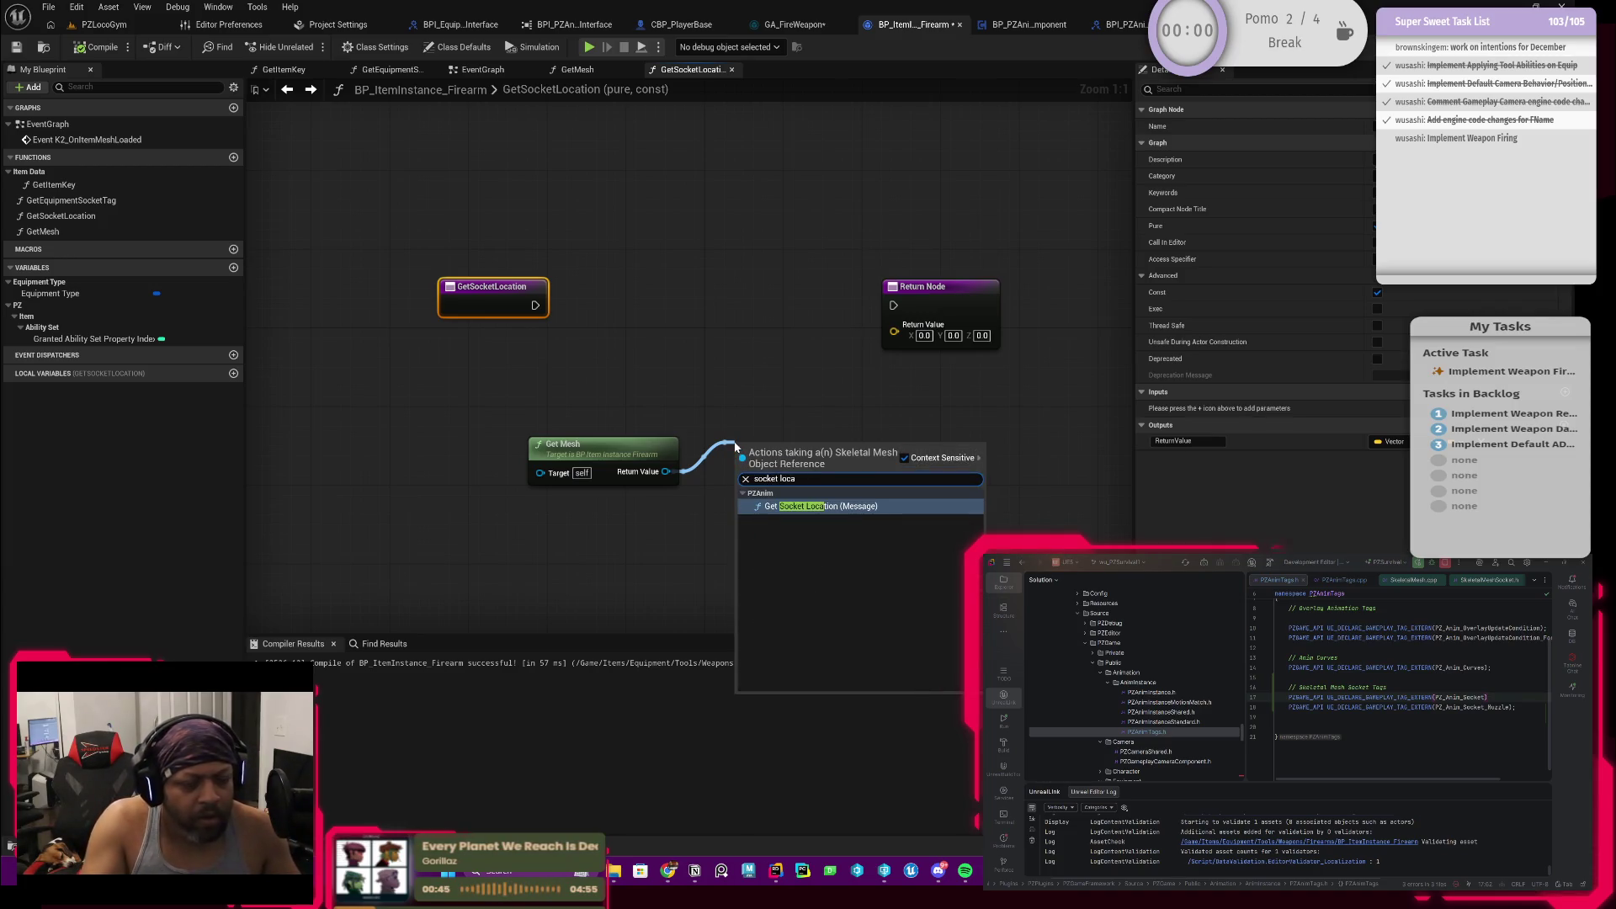
key(Escape)
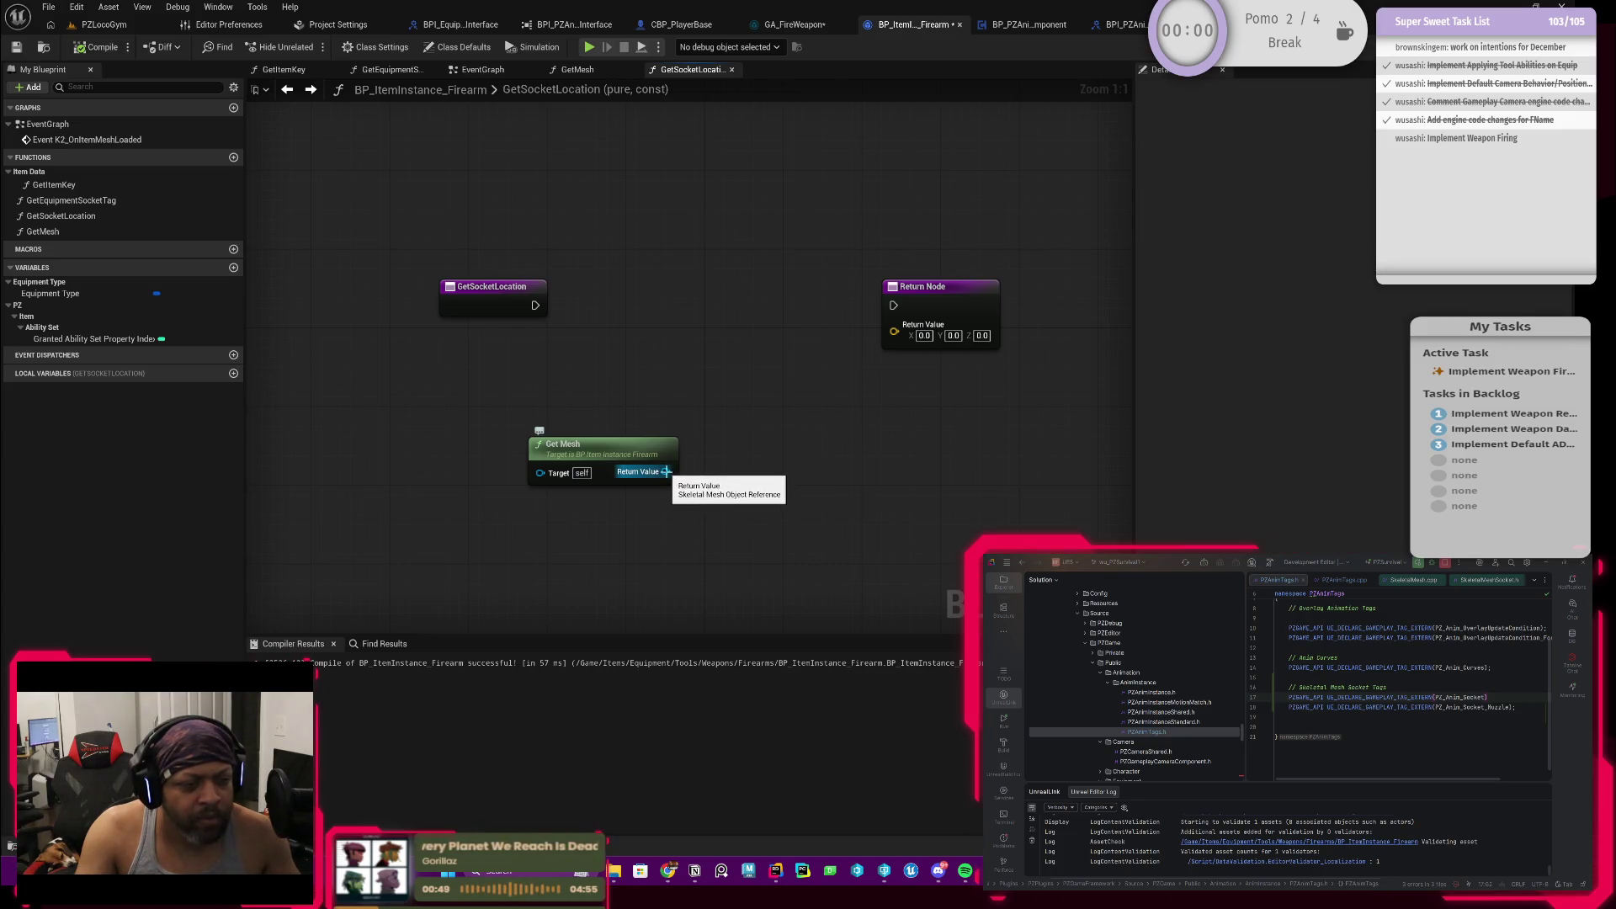
drag(666, 472, 755, 497)
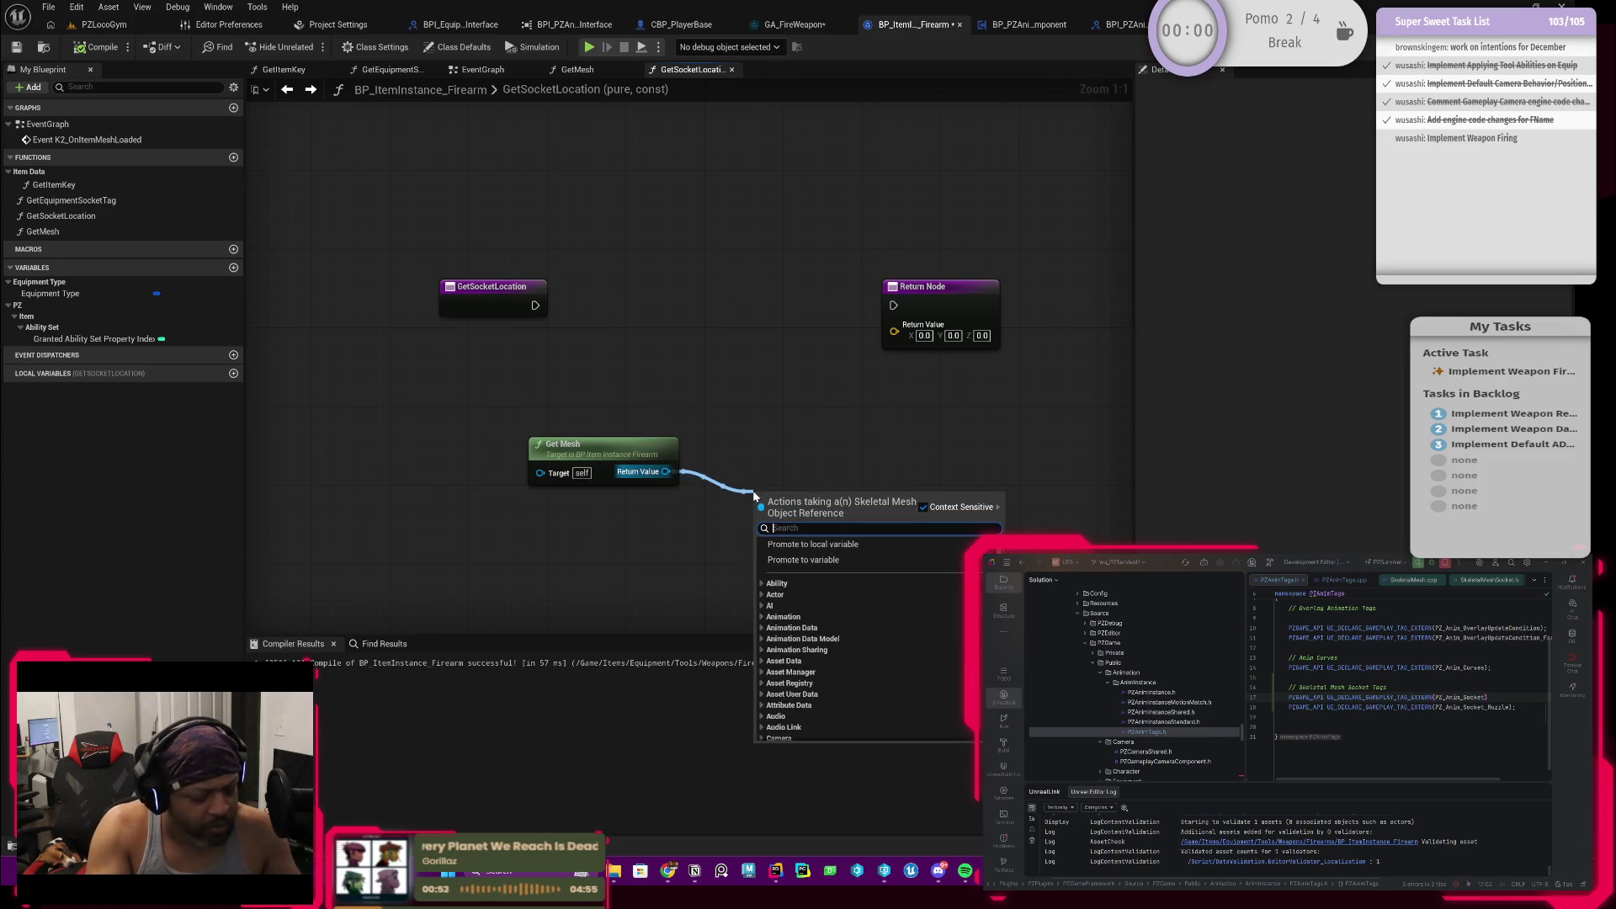
text(slot)
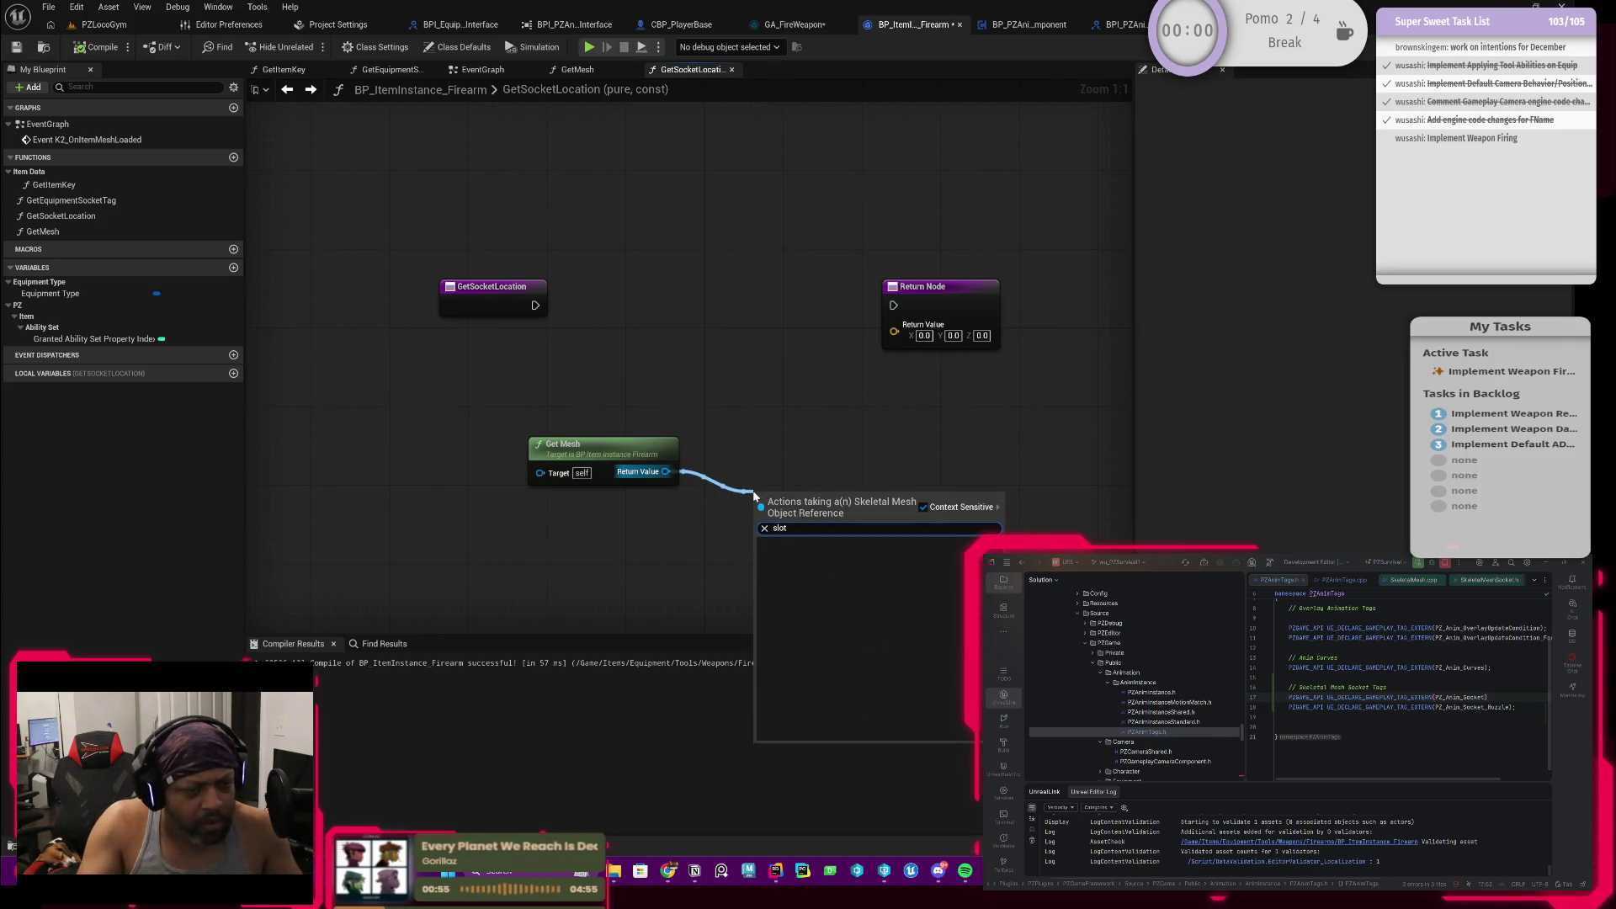
key(BackSpace)
key(BackSpace)
key(BackSpace)
text(ocket)
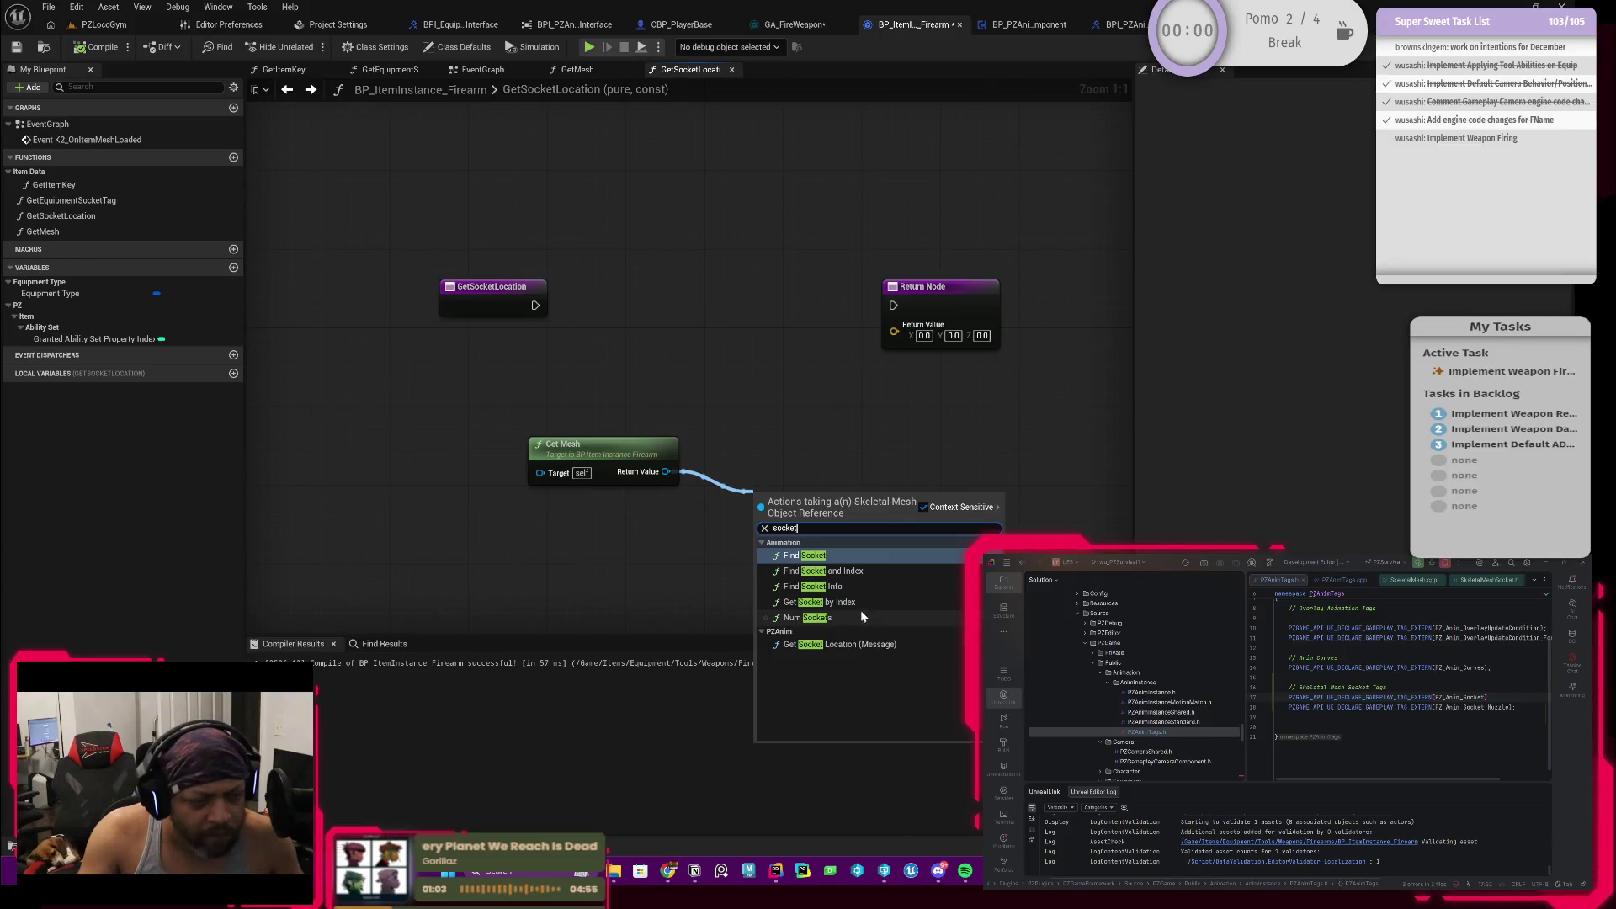
click(833, 589)
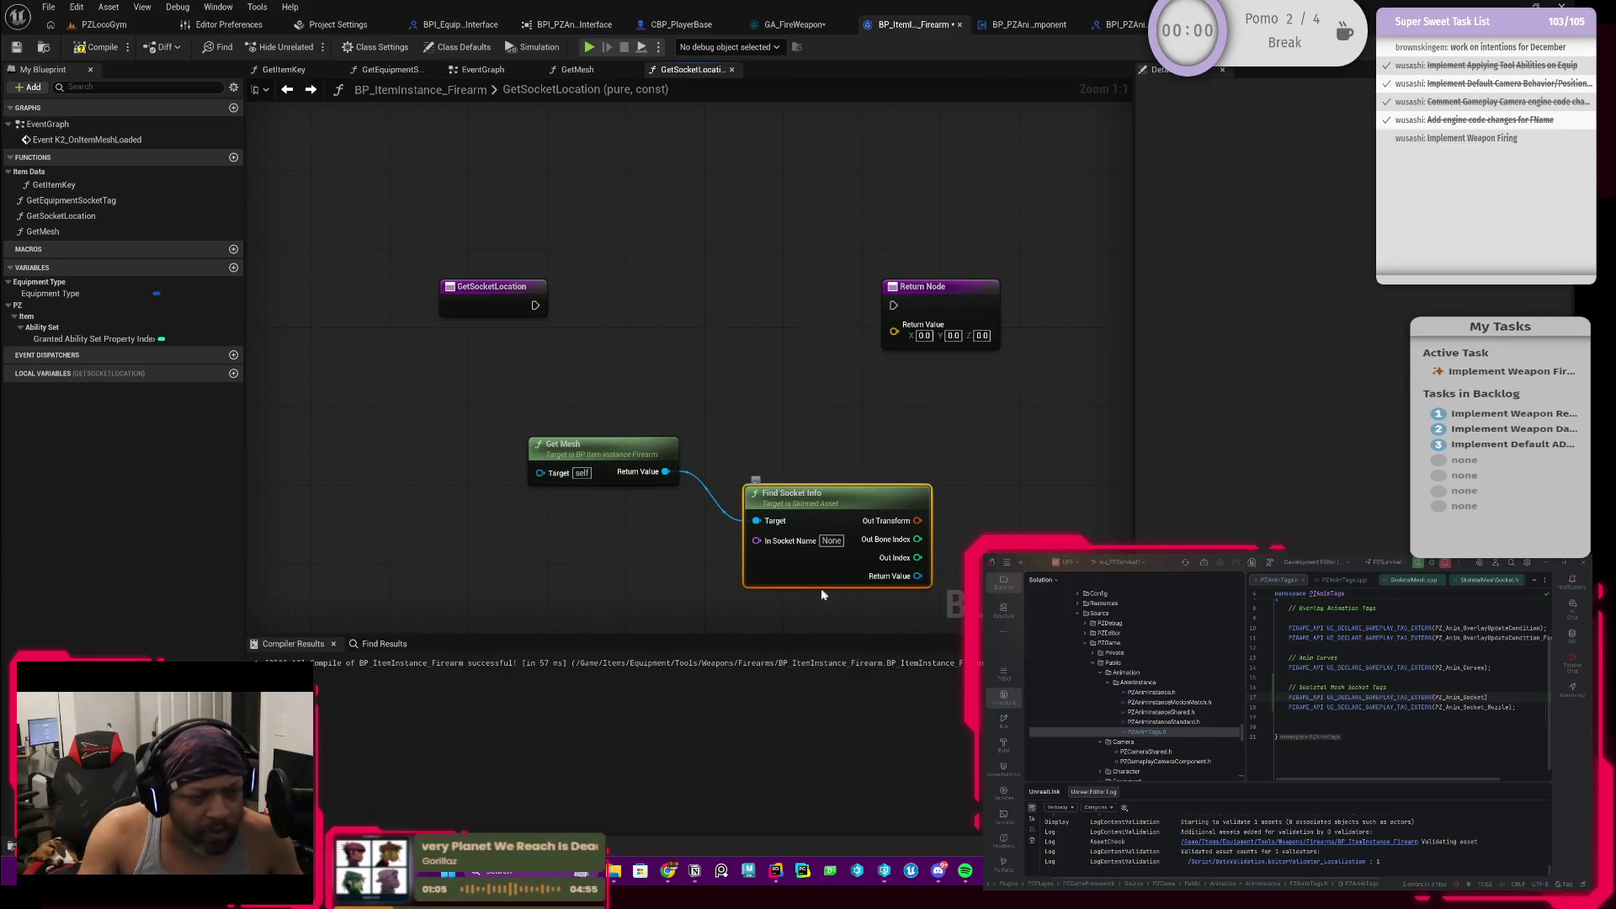
Step: View Find Socket Info's C++ source definition with the log output hidden
drag(871, 544, 793, 520)
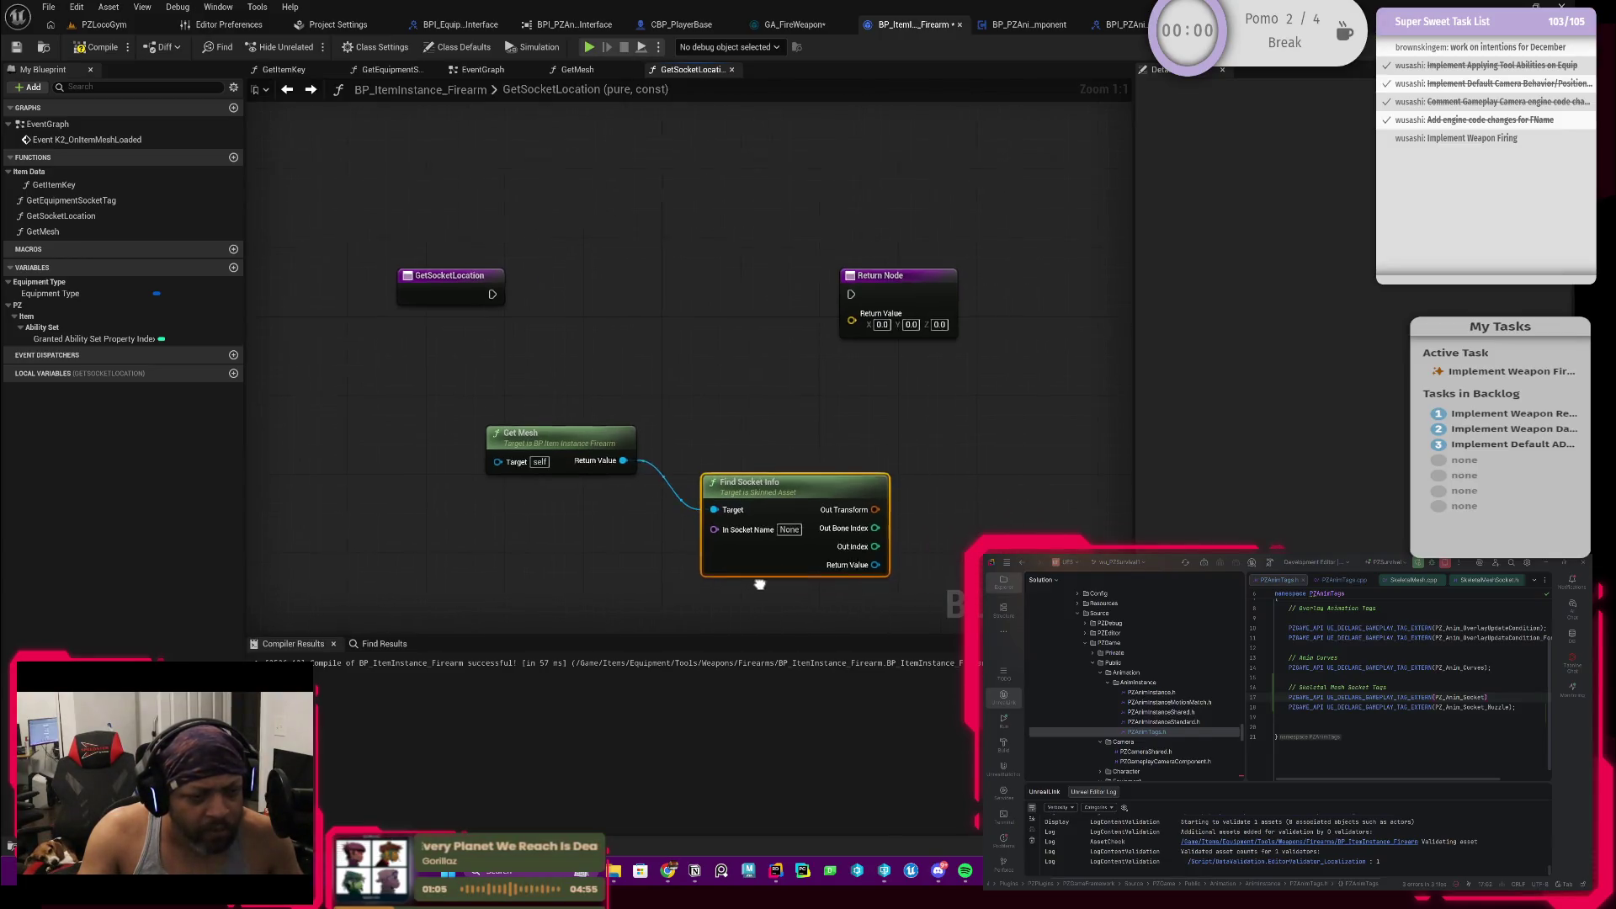
double_click(742, 486)
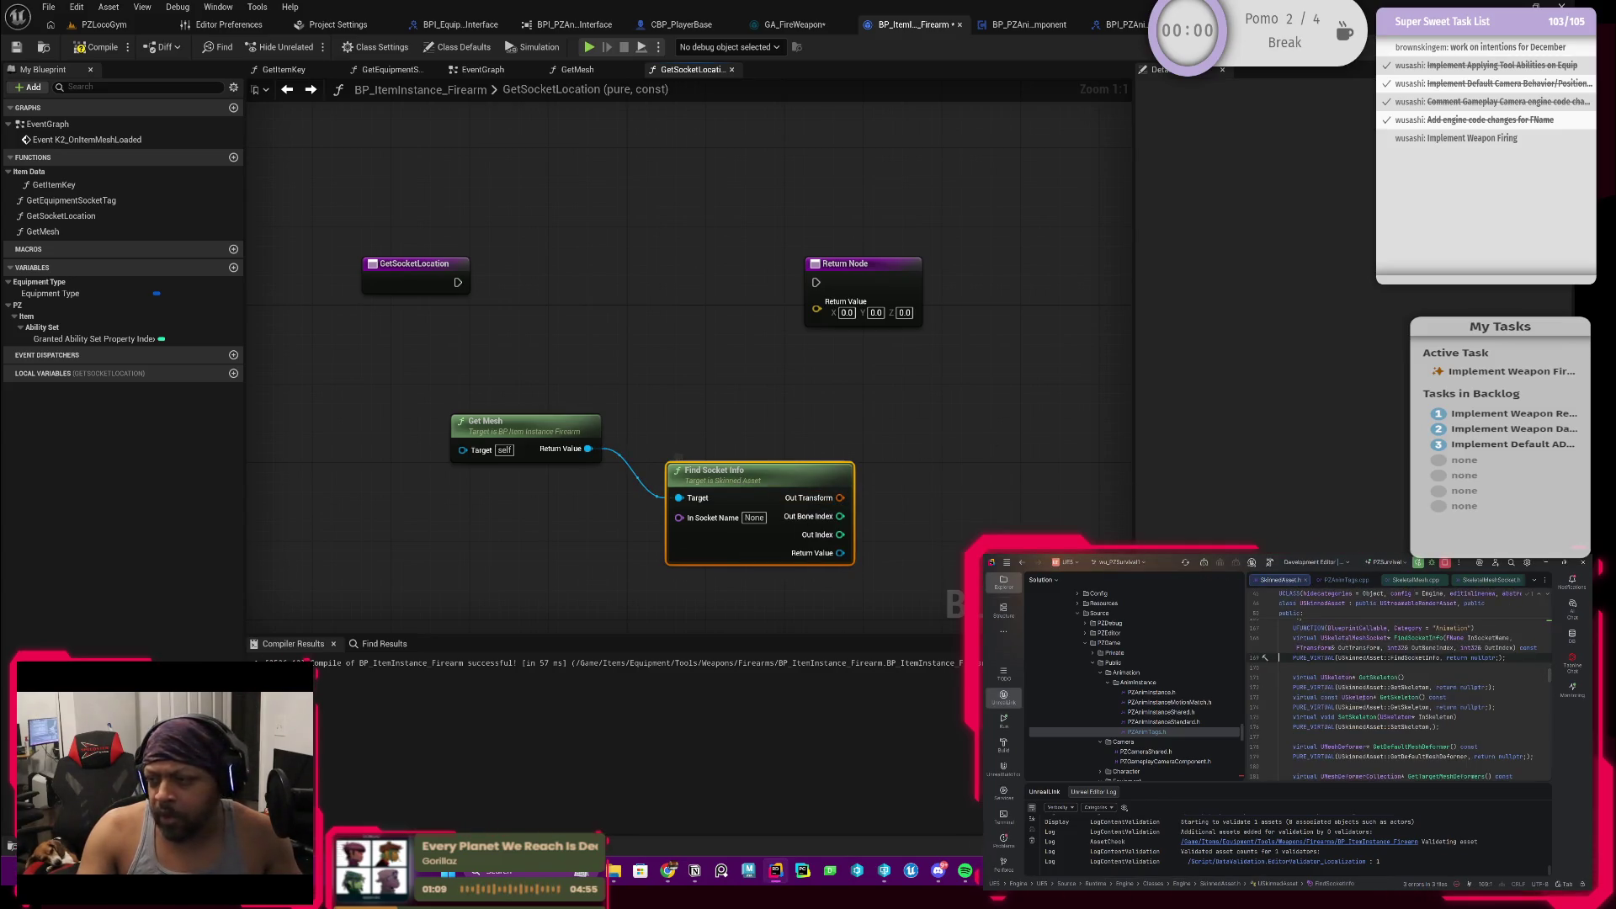
scroll(1415, 695, up, 3)
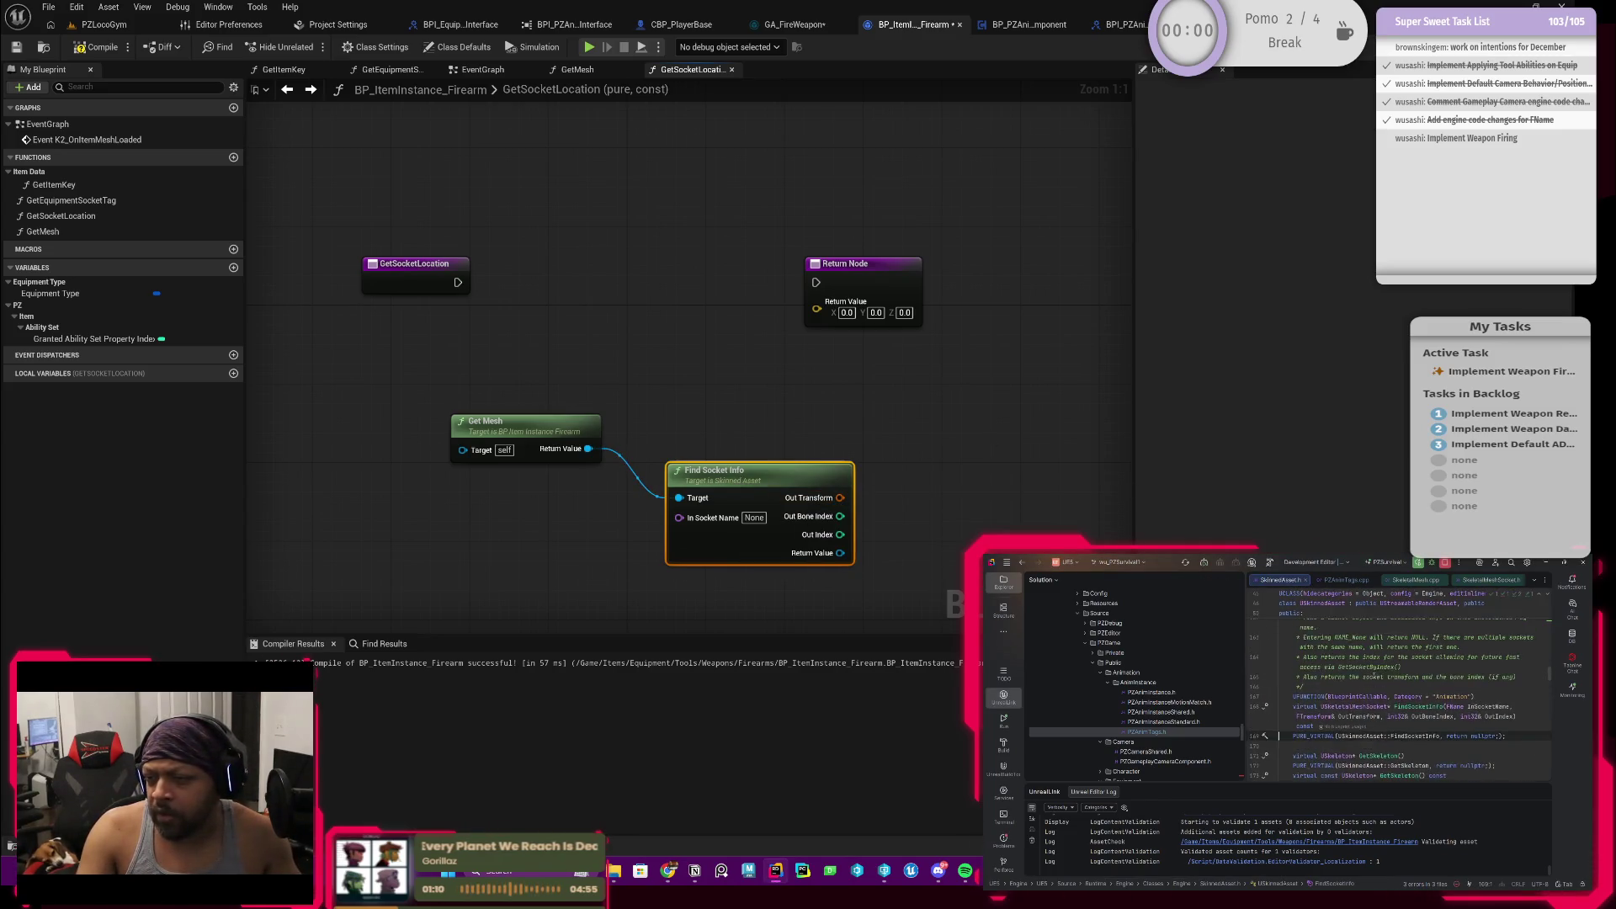
click(1546, 795)
scroll(1450, 749, down, 2)
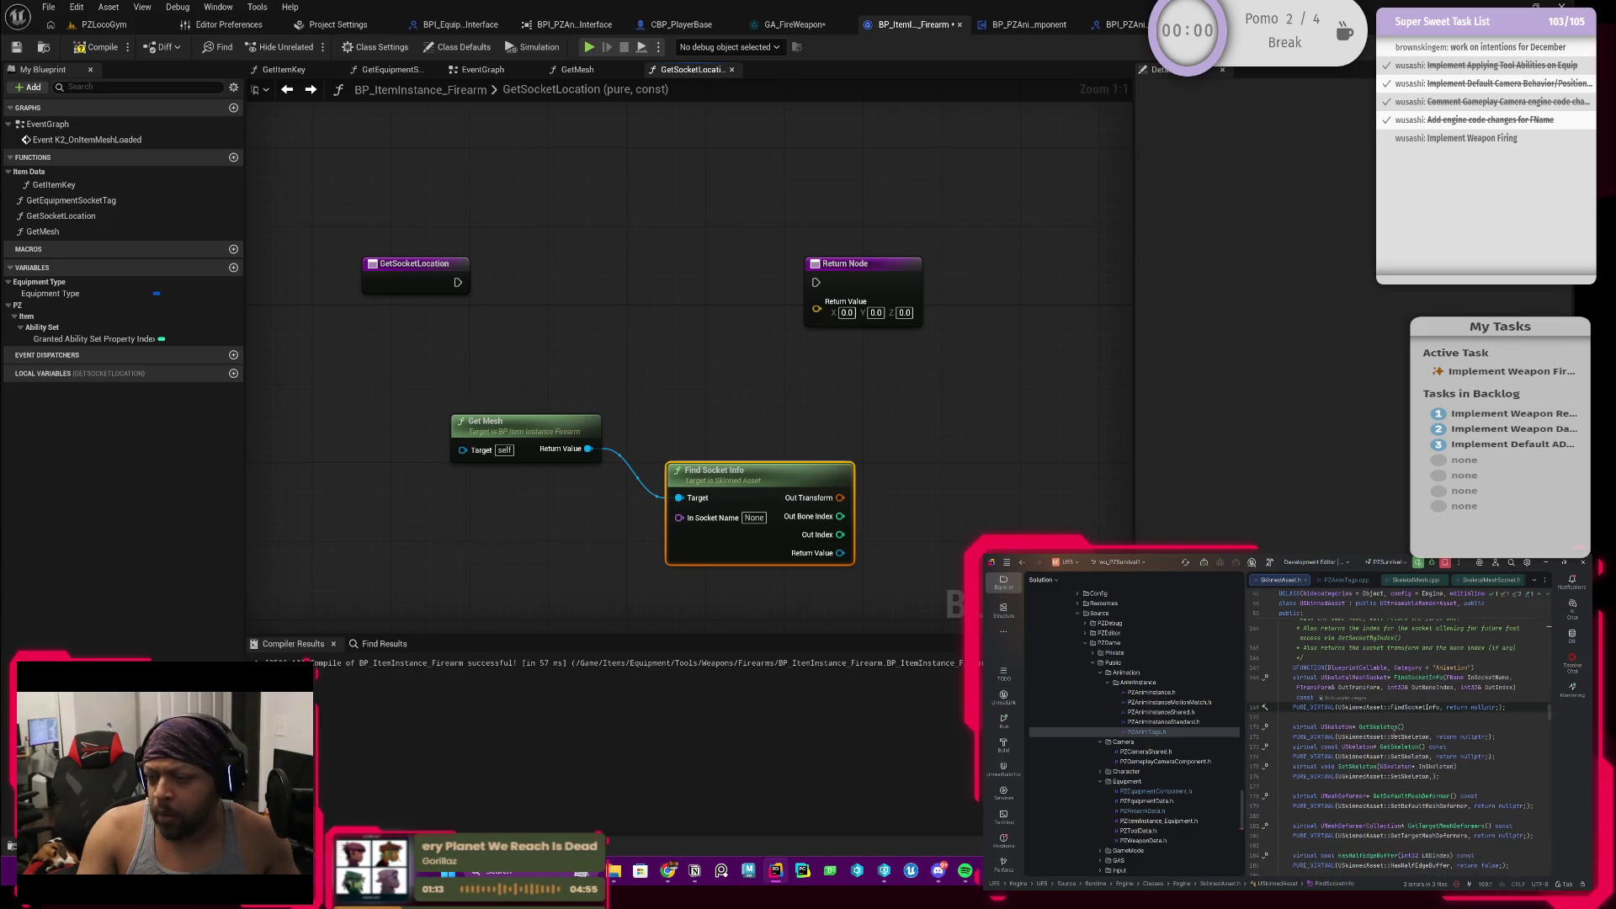
scroll(1371, 717, up, 2)
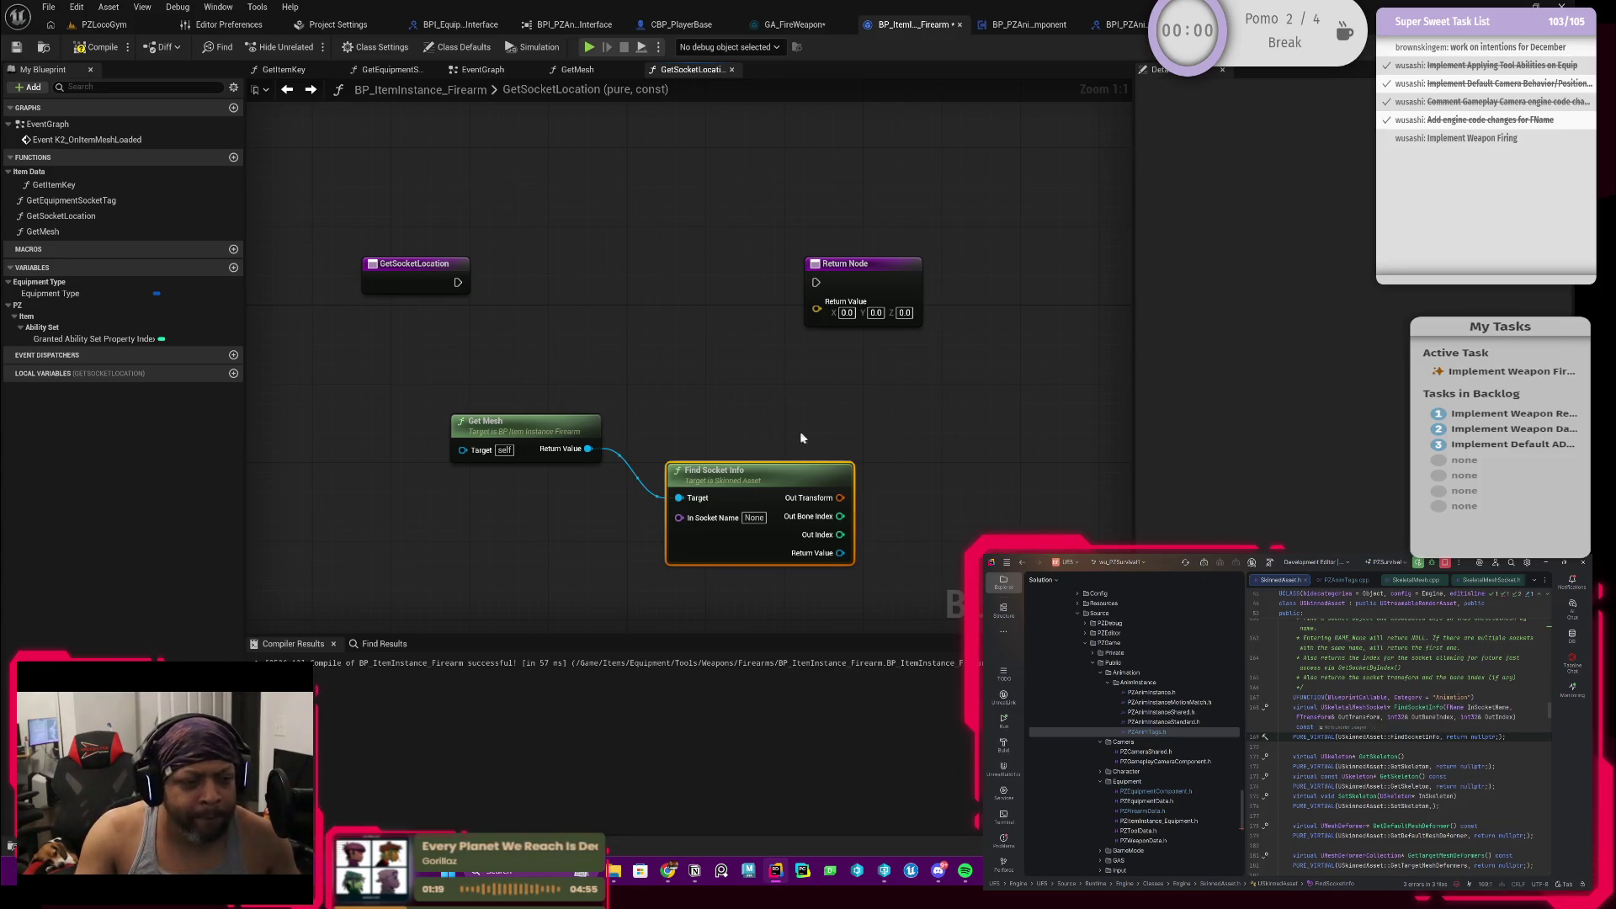
Step: Move Find Socket Info up level with Get Mesh and box-select both nodes
drag(802, 437, 868, 436)
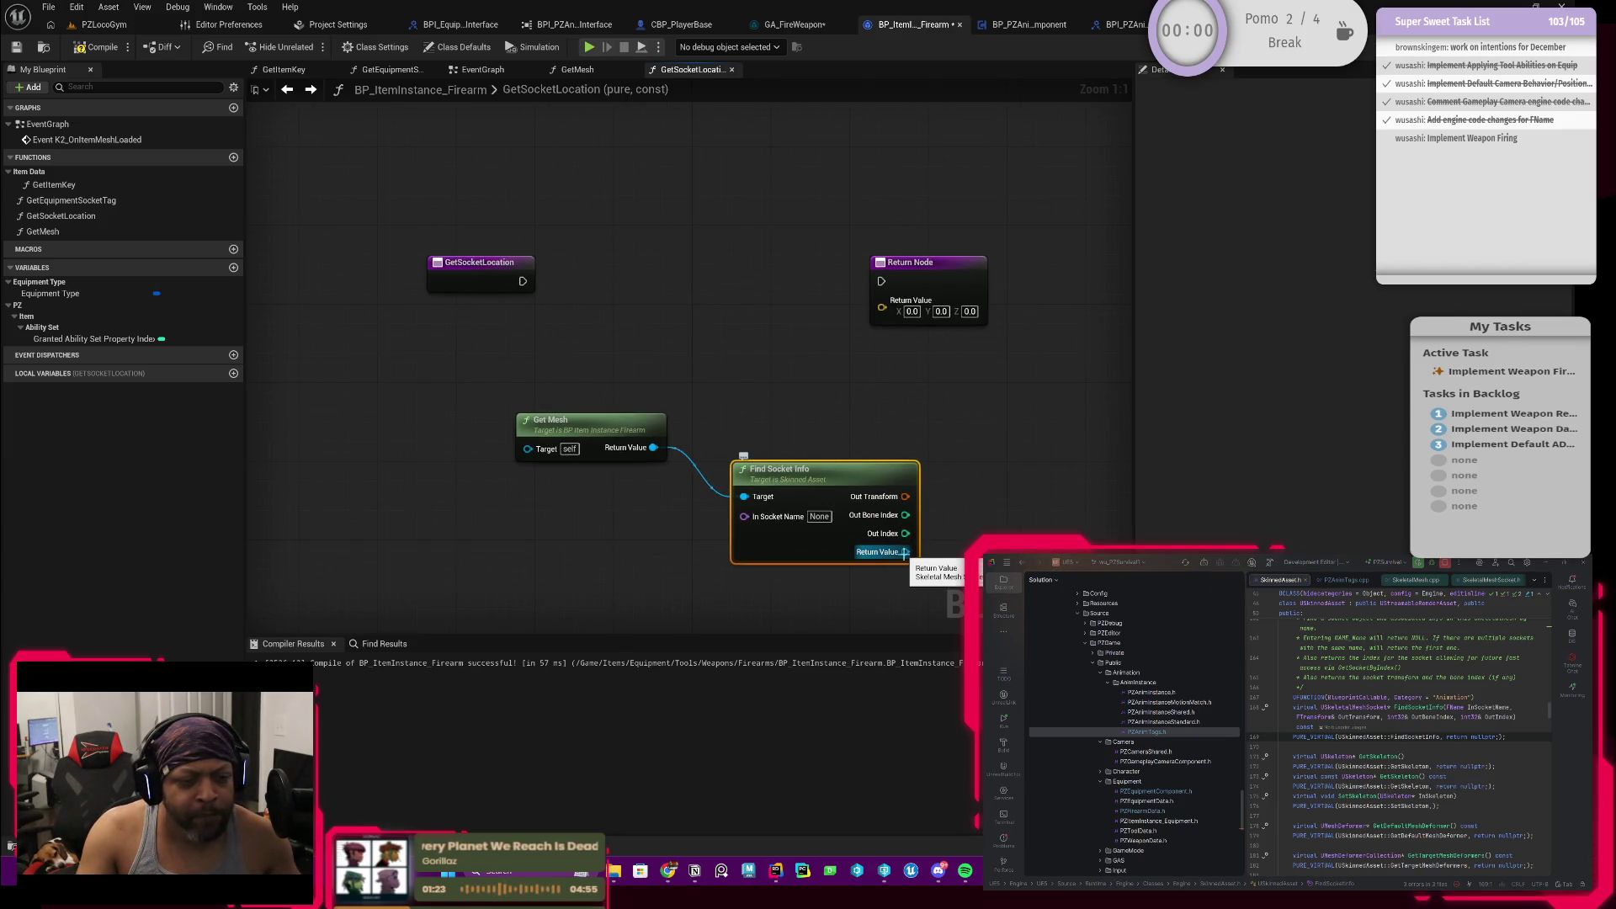
mouse_move(903, 552)
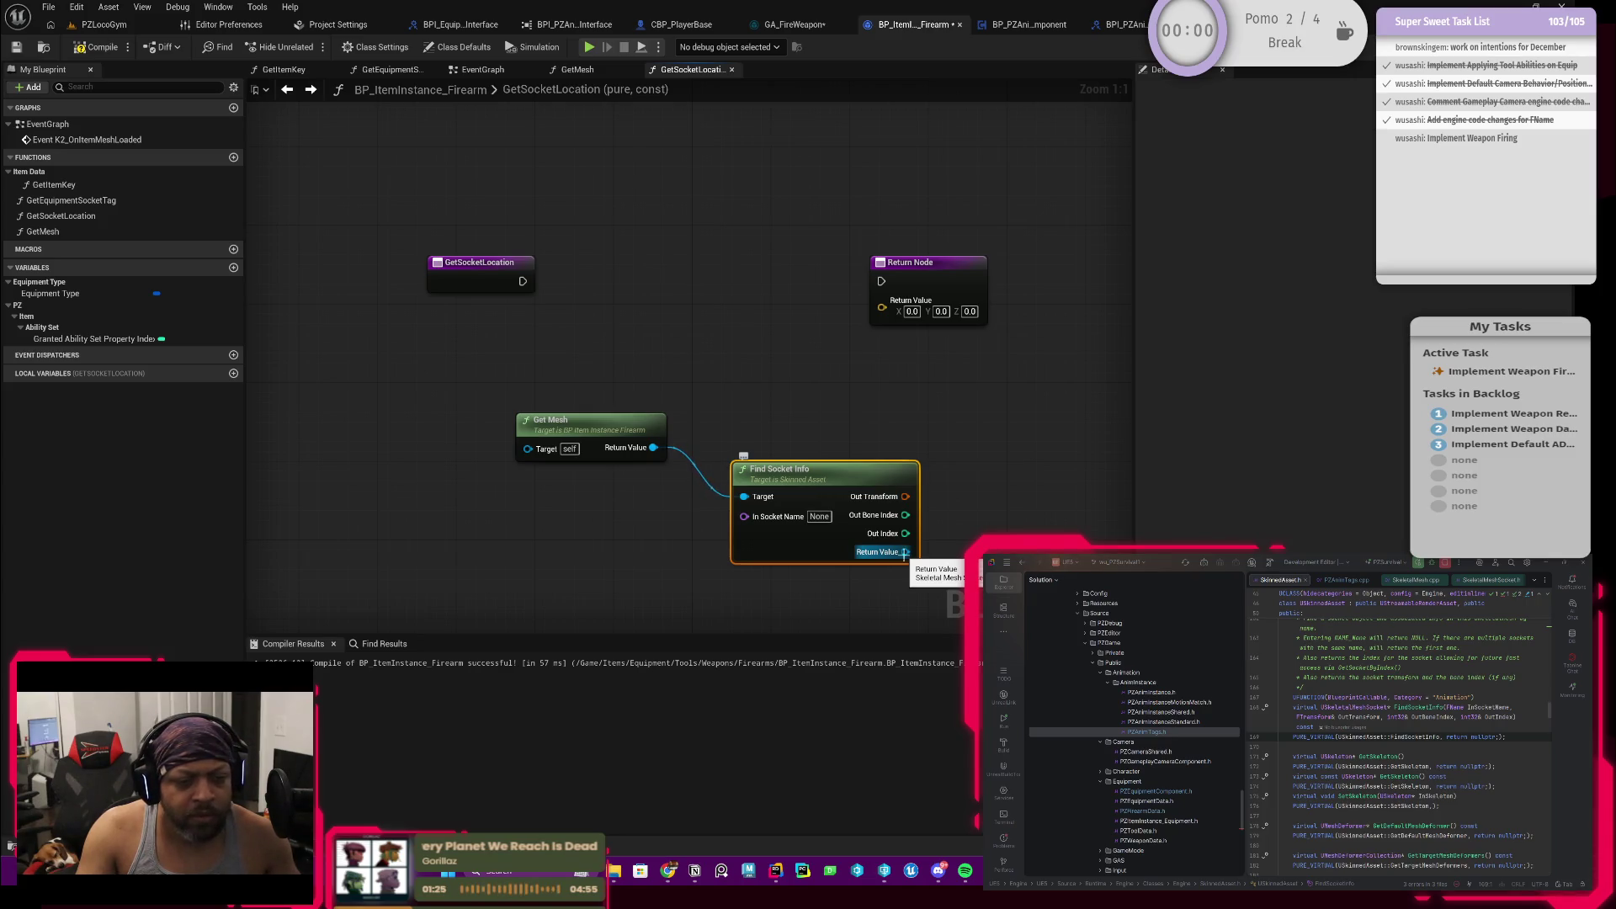
drag(816, 484, 785, 436)
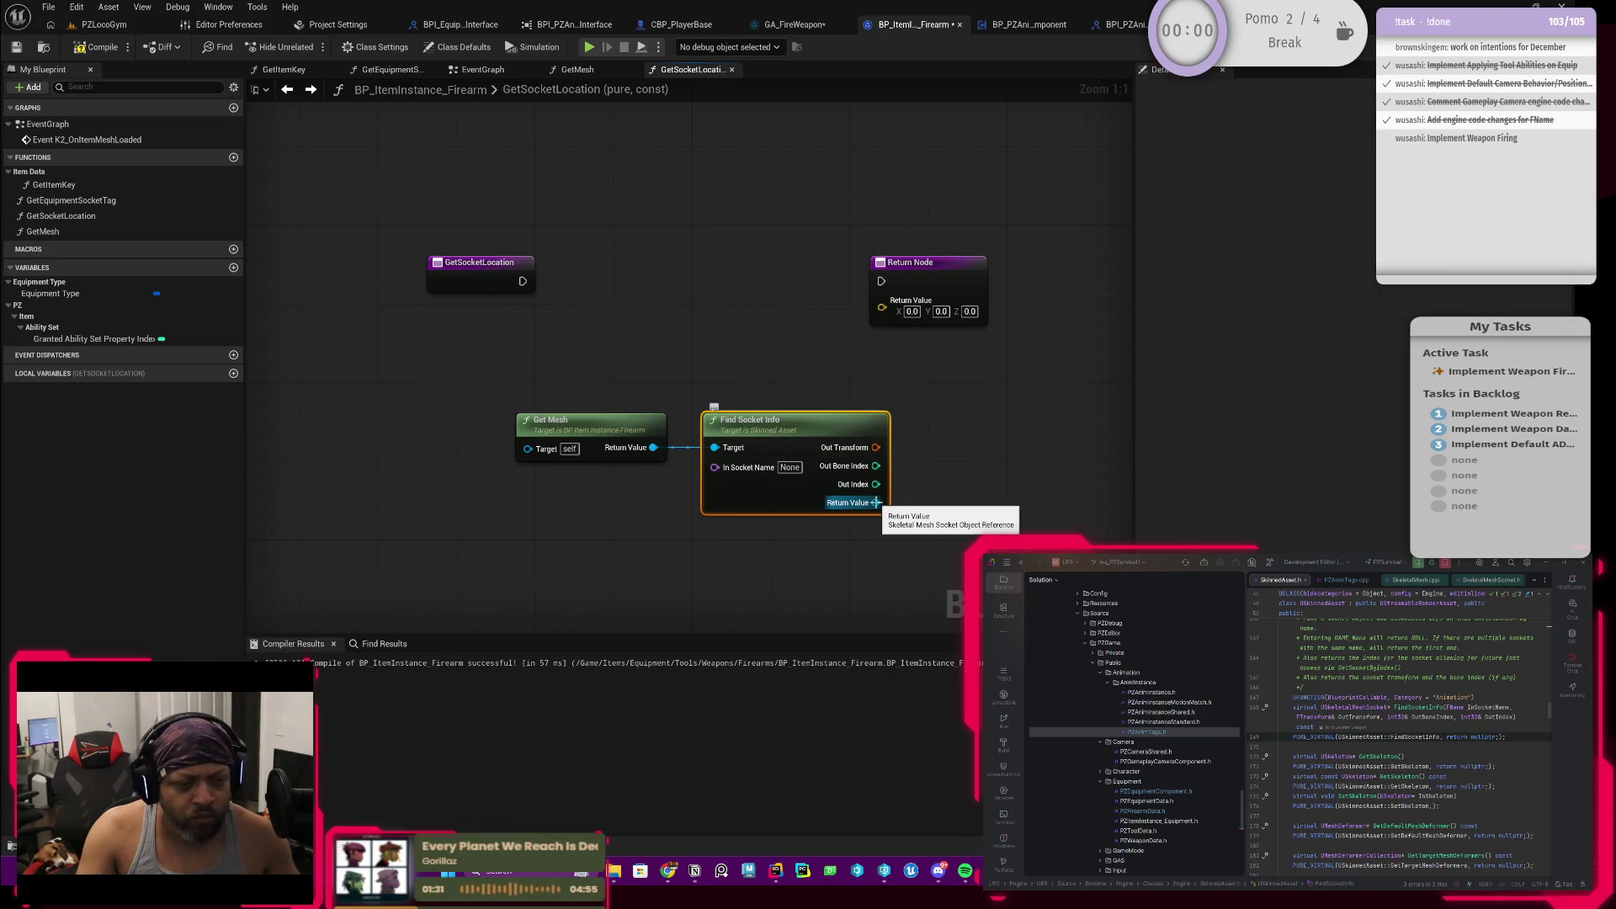
drag(877, 503, 941, 499)
click(884, 531)
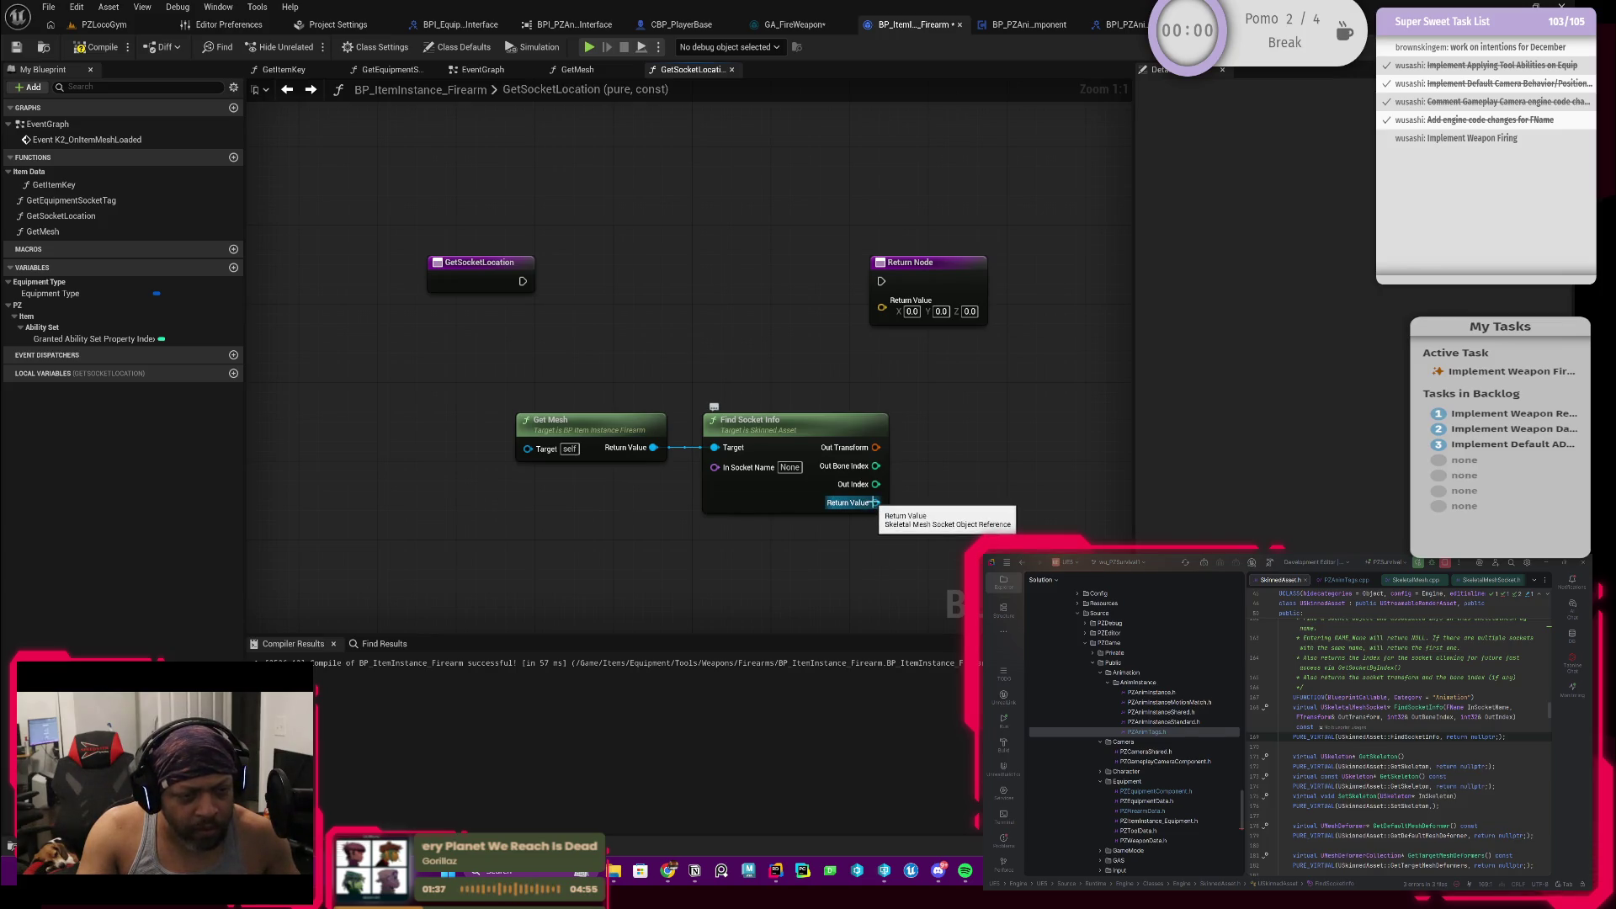
mouse_move(575, 423)
mouse_down()
mouse_move(869, 556)
mouse_move(740, 484)
mouse_up()
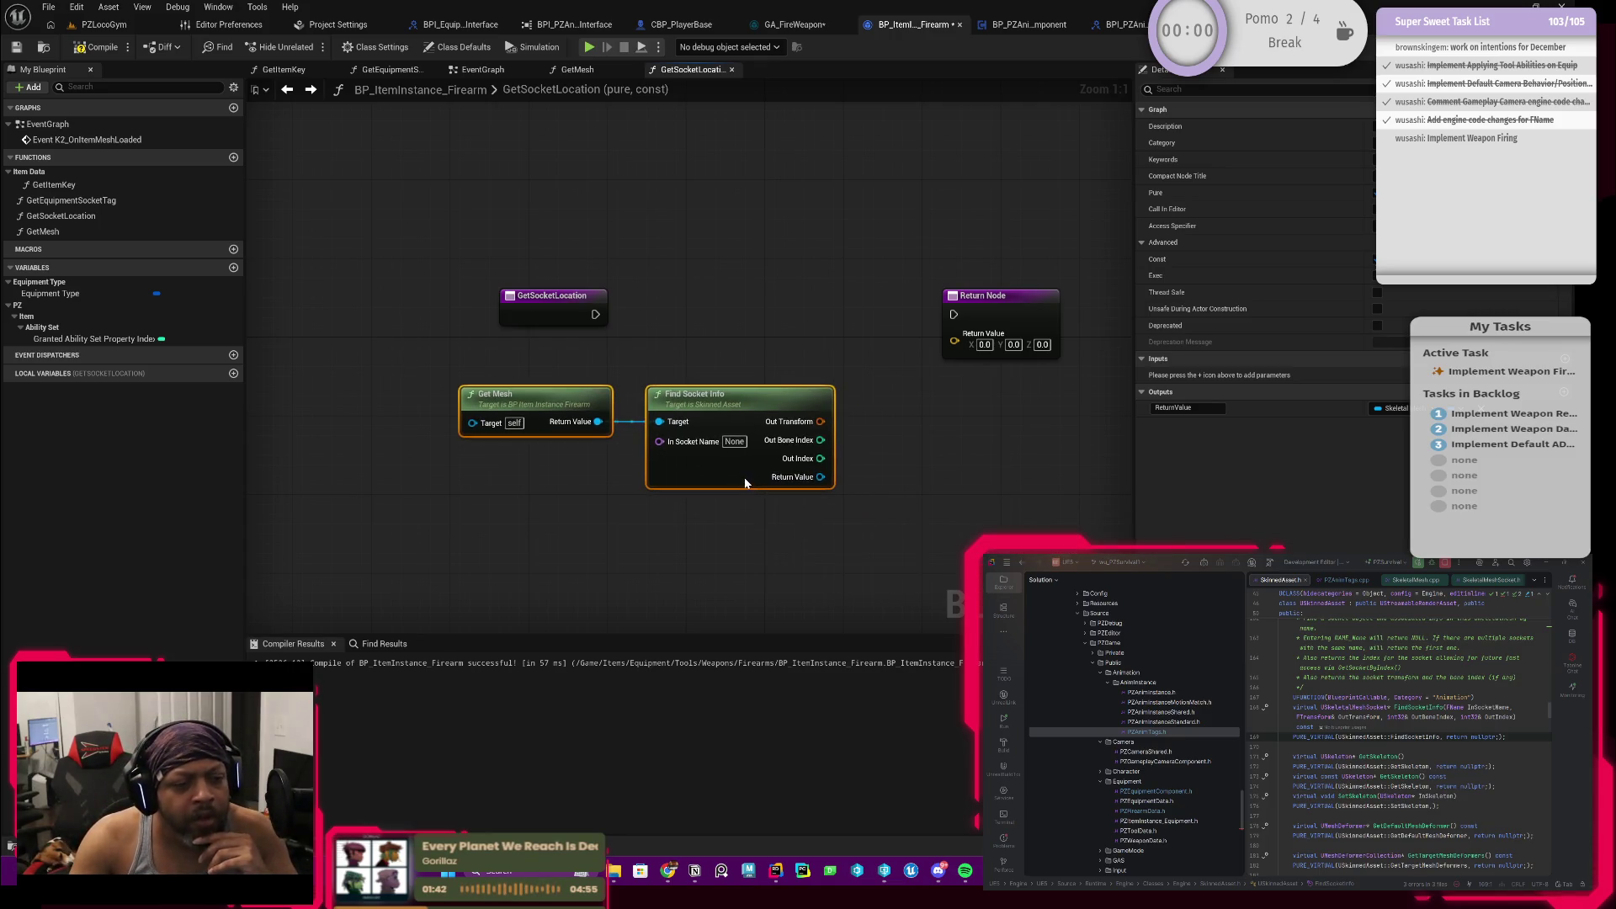
right_click(823, 421)
Step: Shift Get Mesh and Find Socket Info up, split Out Transform into location/rotation/scale, move Return Node right
click(795, 422)
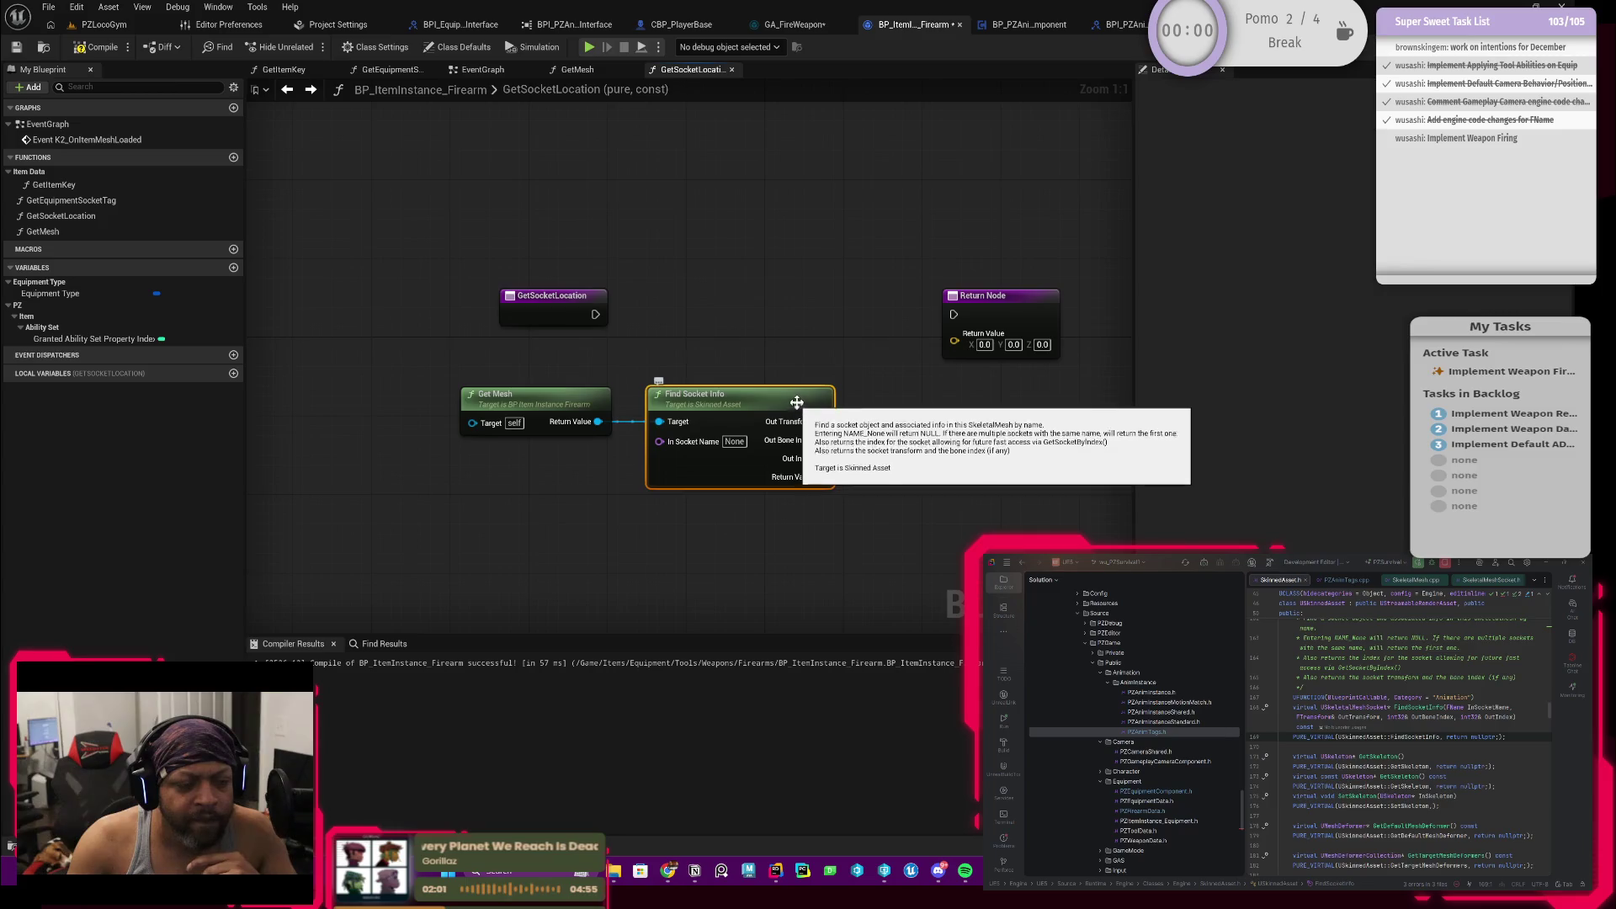
drag(553, 360, 839, 490)
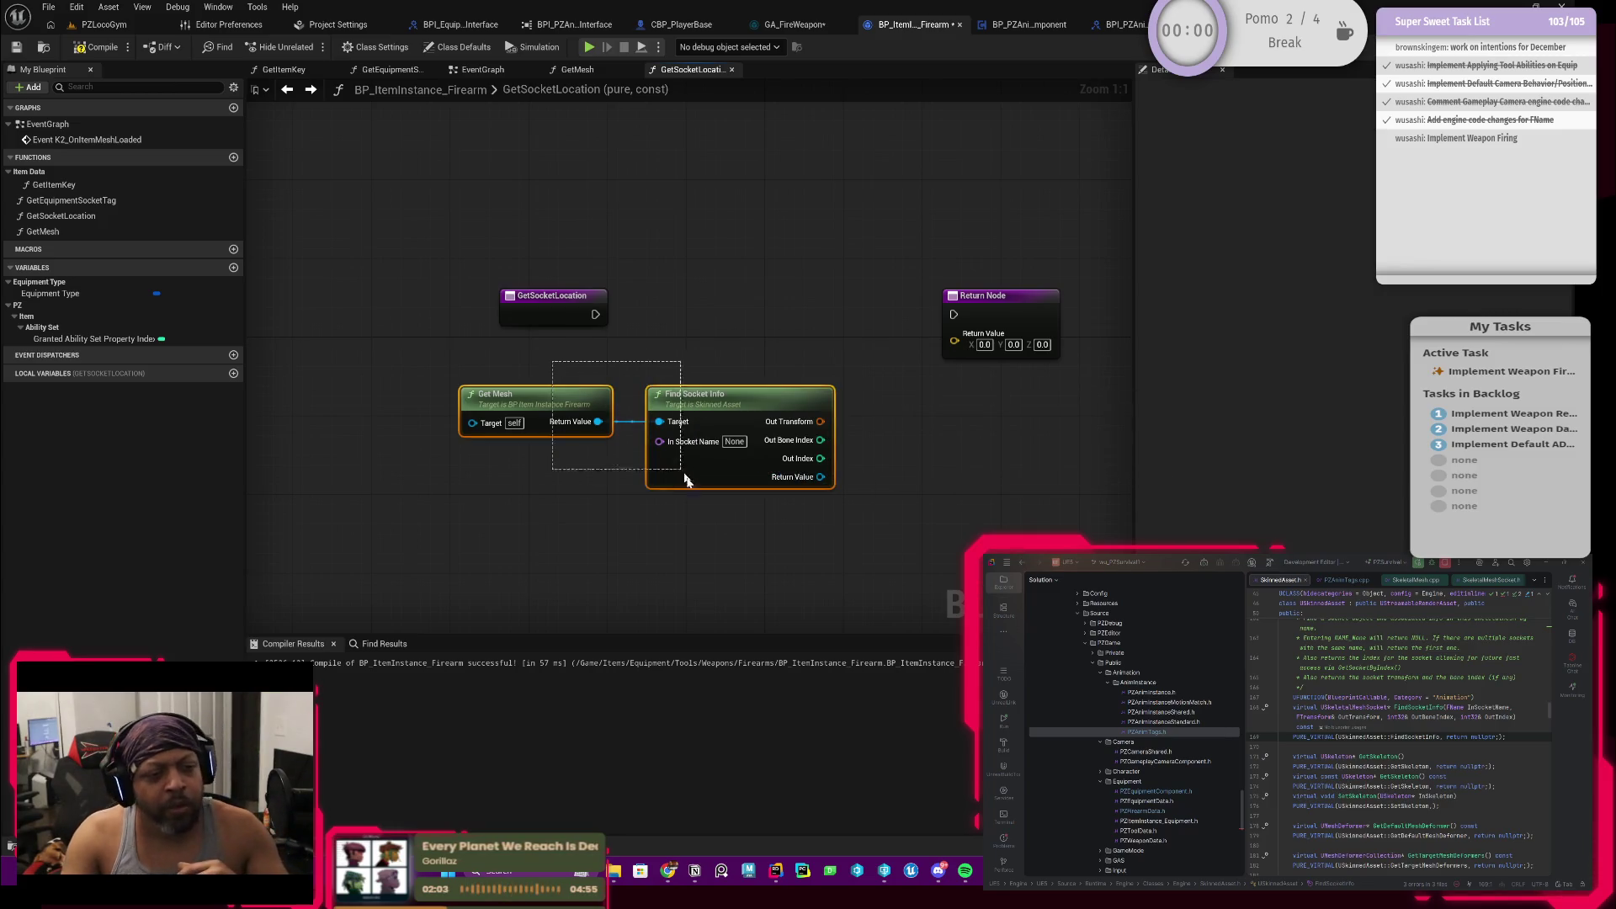
drag(698, 478, 795, 439)
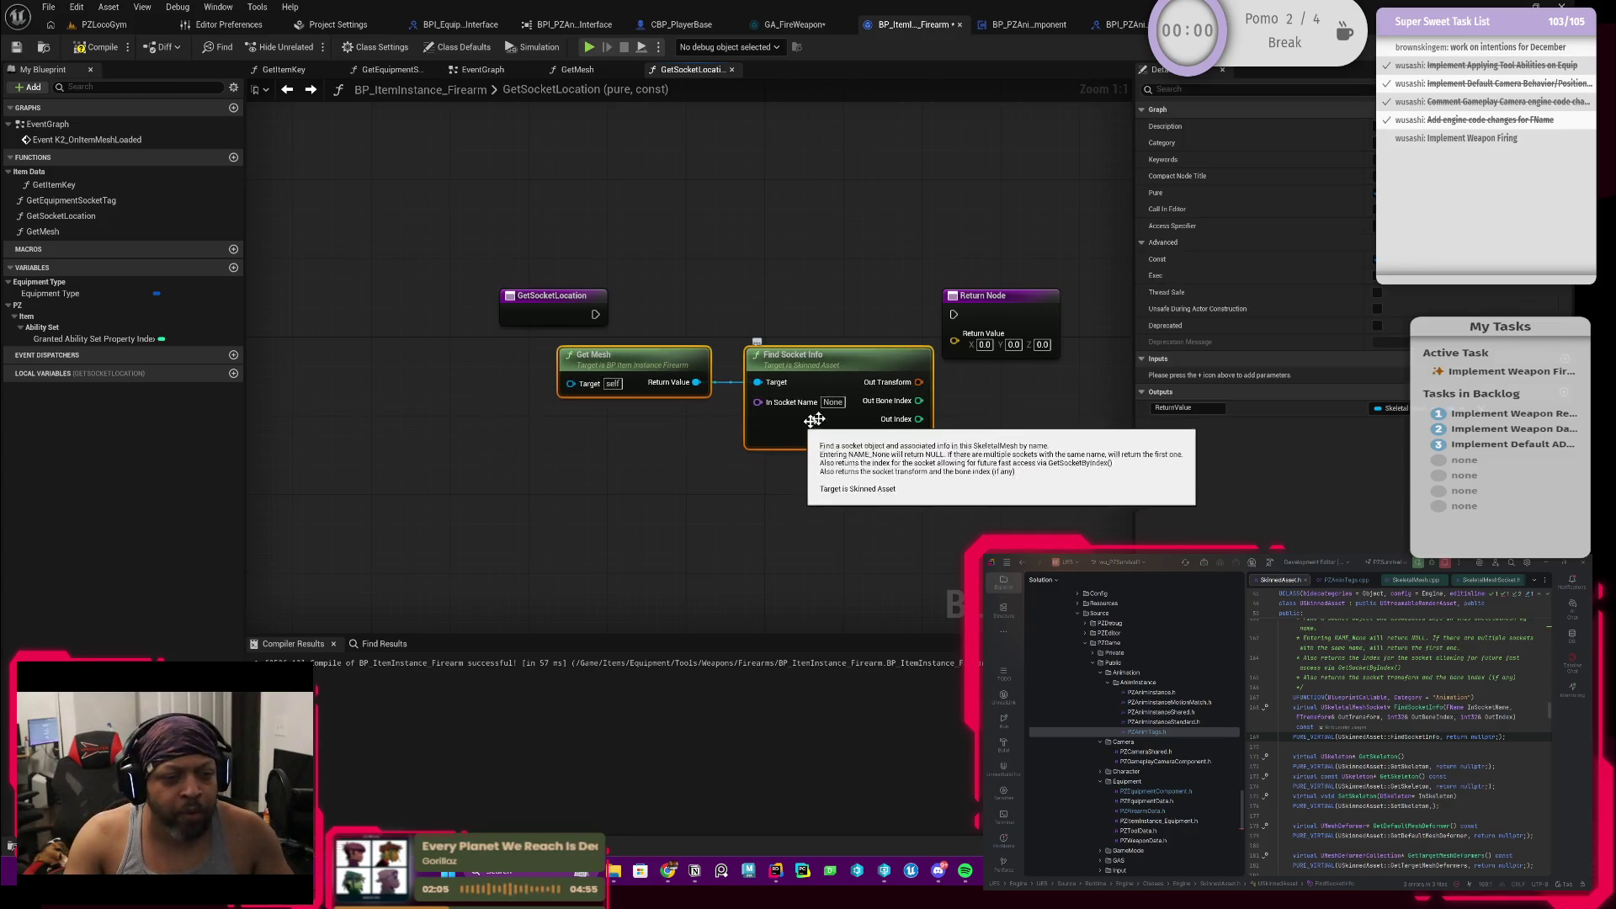
right_click(921, 382)
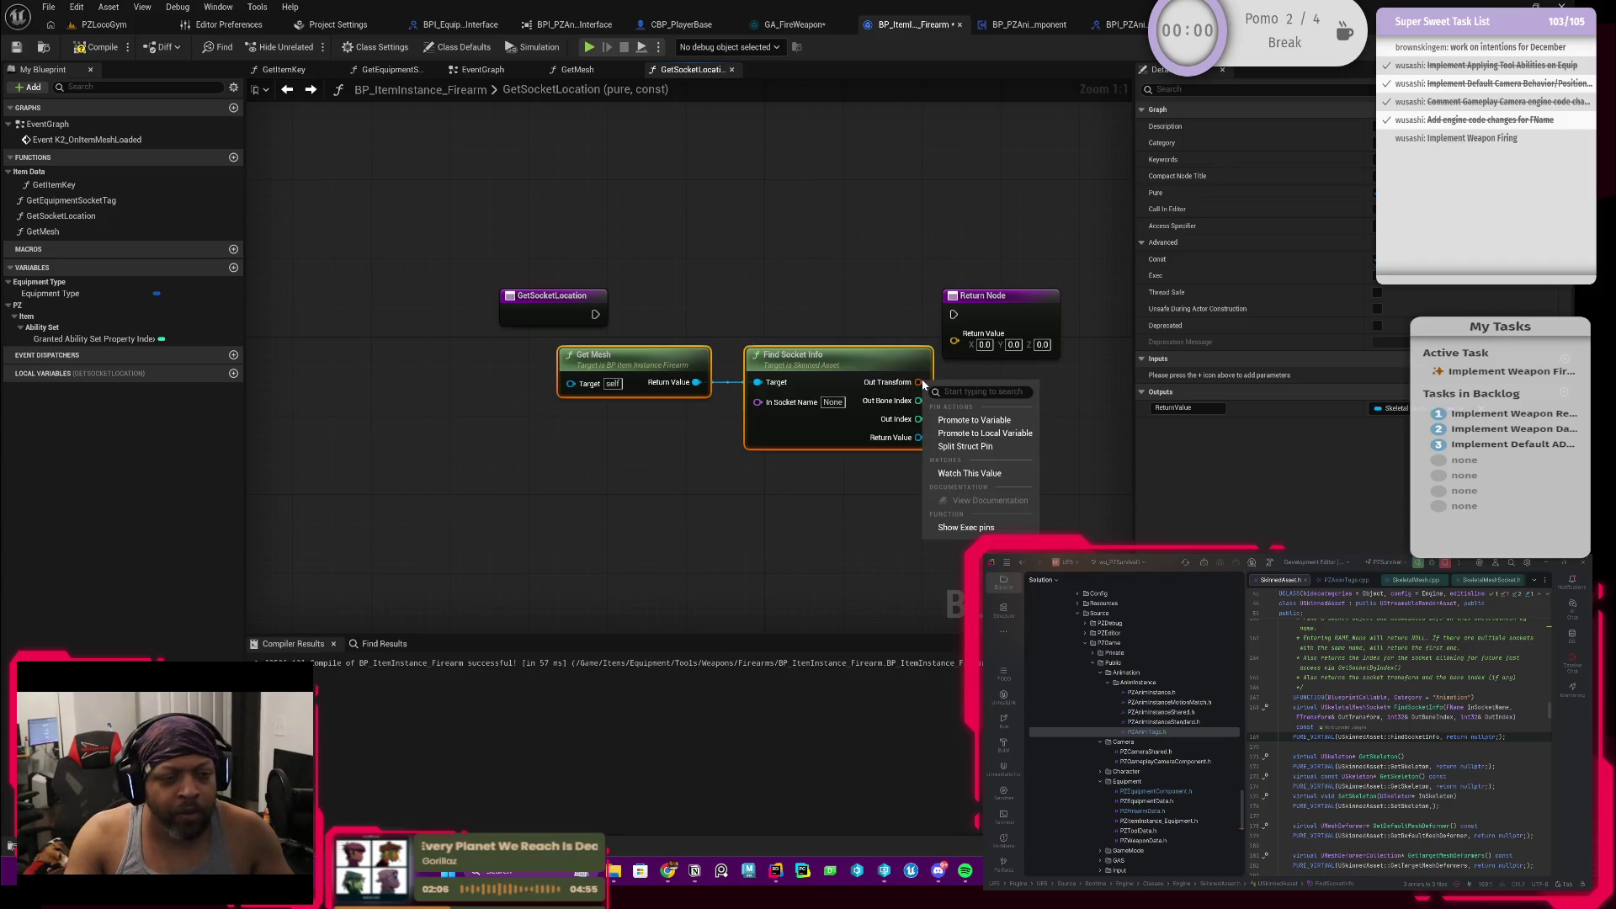
click(965, 445)
drag(996, 419, 919, 438)
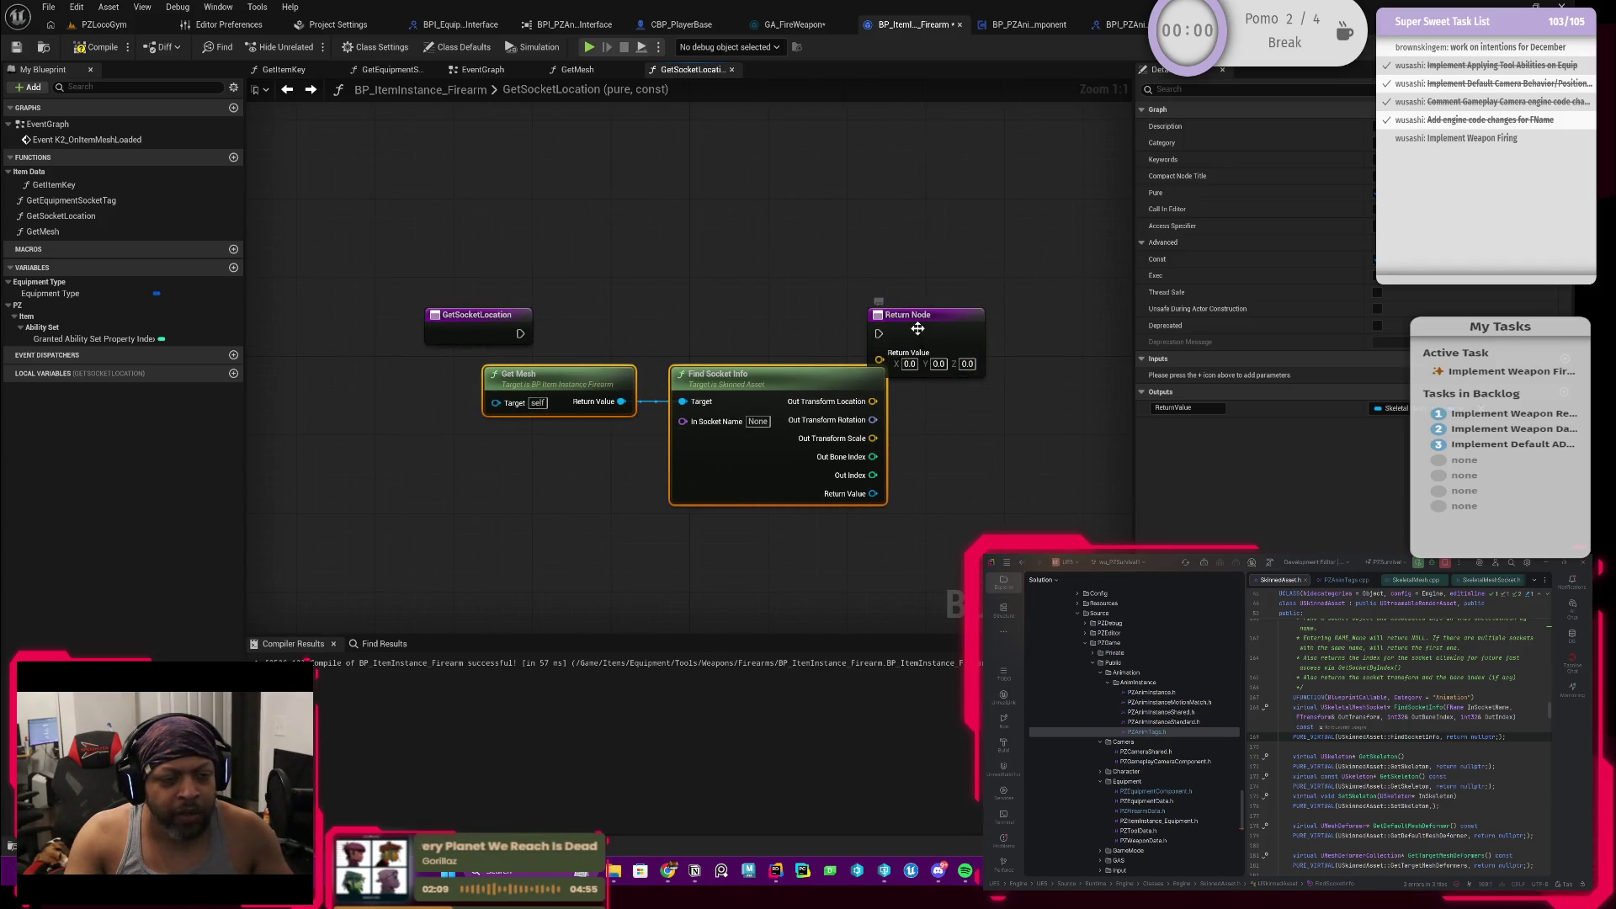
drag(926, 316, 1014, 326)
Step: Wire the function entry exec to the Return Node and Out Transform Location to Return Value
click(729, 385)
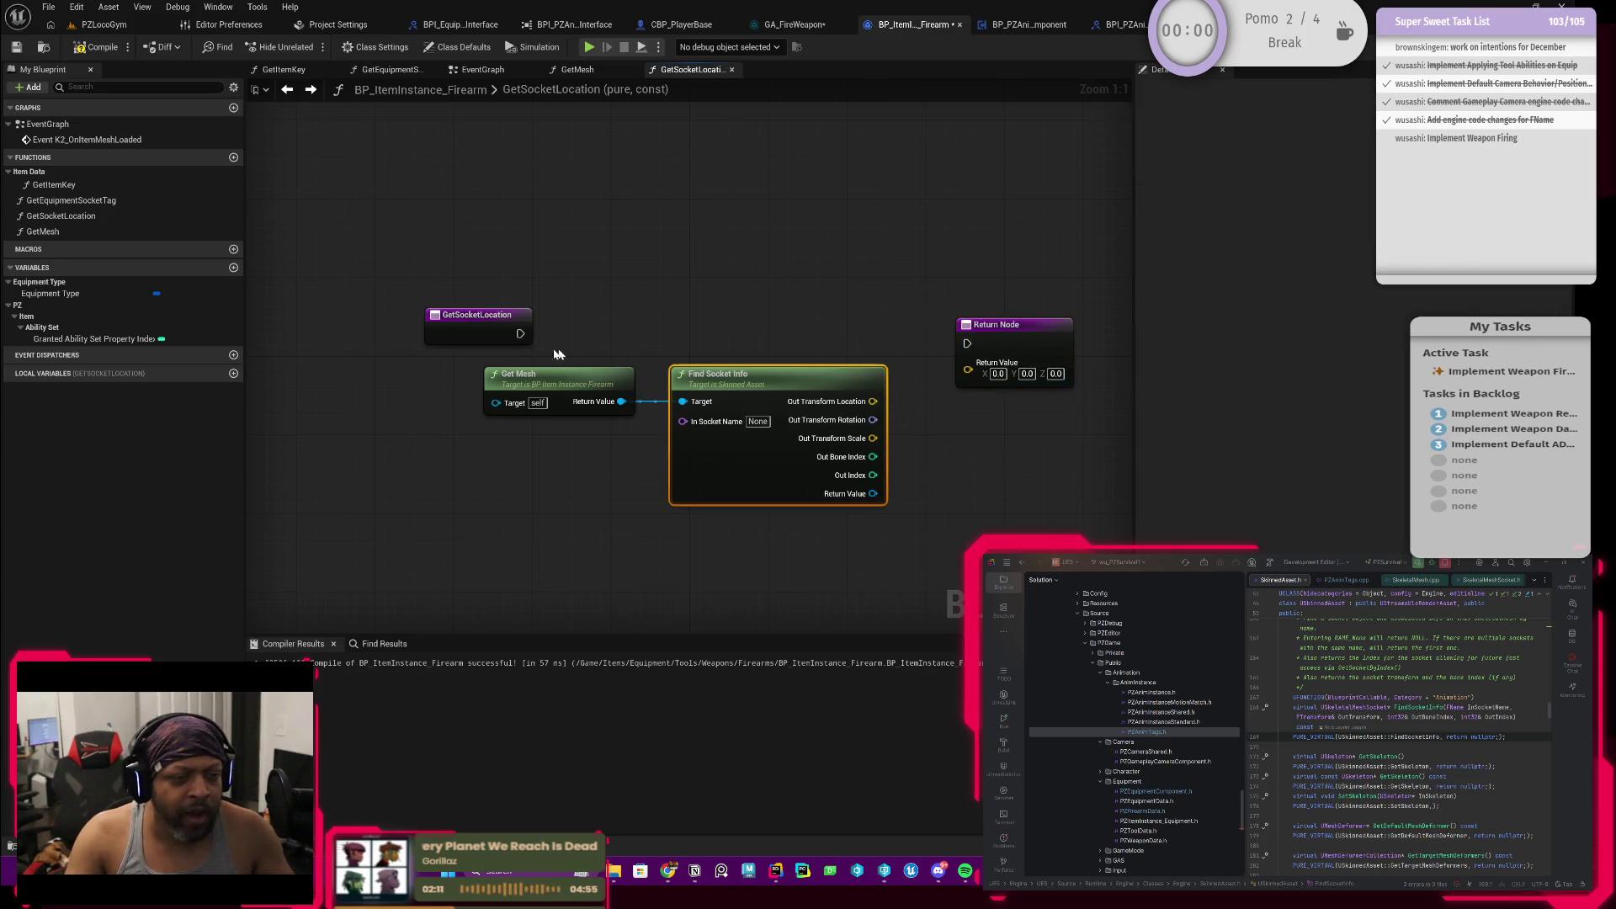
drag(521, 333, 658, 342)
drag(945, 348, 966, 343)
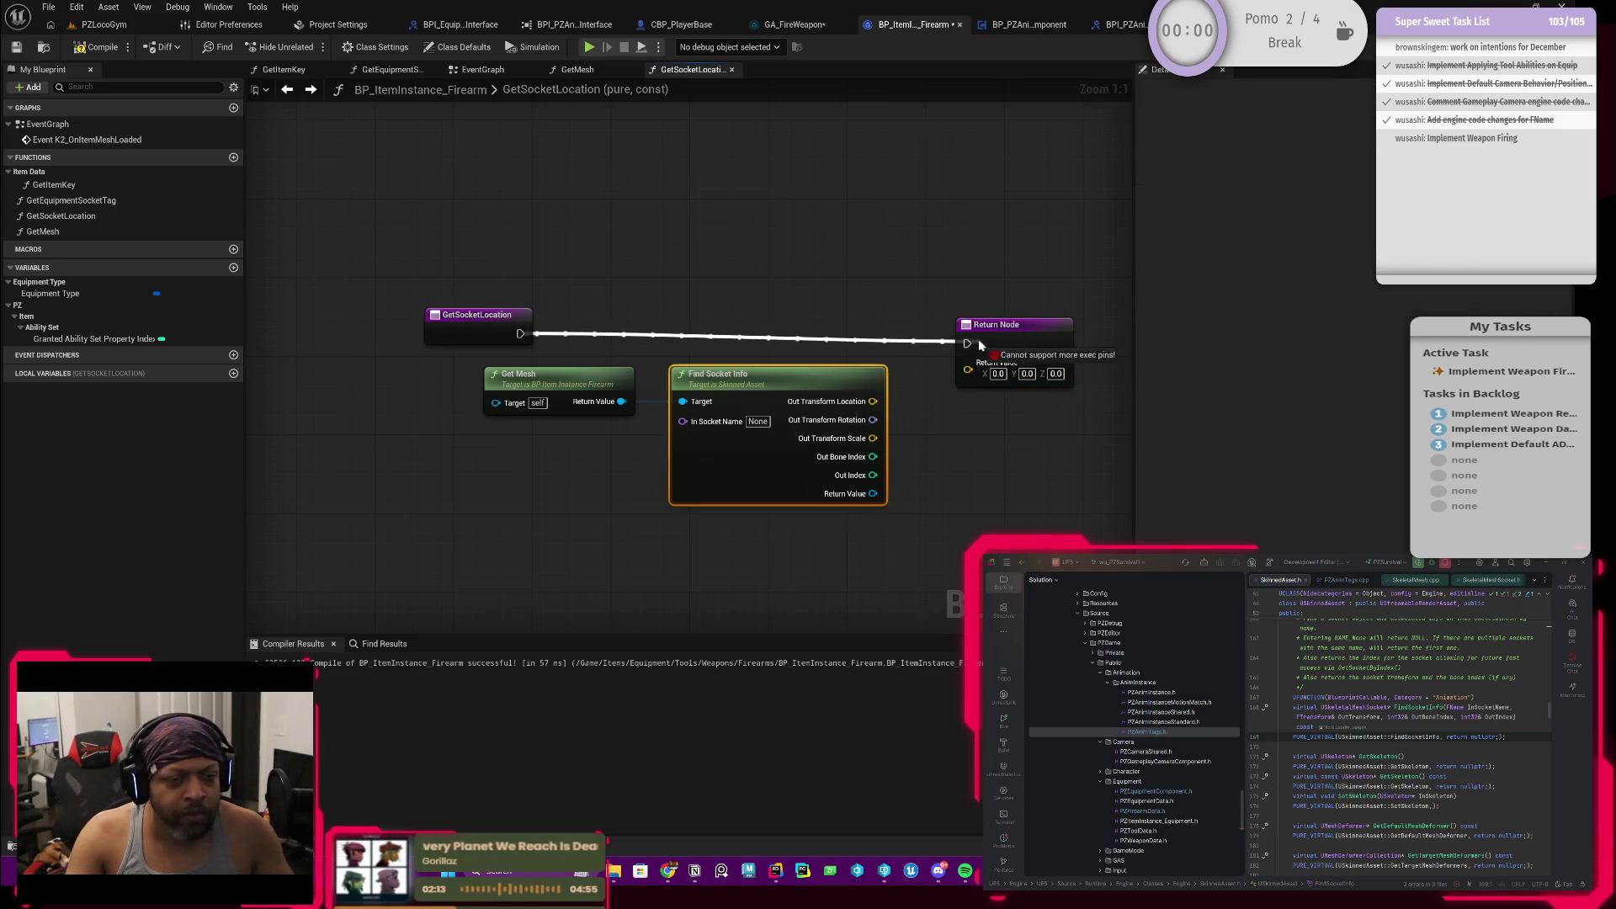
drag(874, 402, 969, 364)
Step: Move the GetSocketLocation entry node left so the execution line runs straight
mouse_move(535, 495)
mouse_down()
mouse_move(682, 392)
mouse_move(762, 387)
mouse_up()
right_click(661, 426)
click(663, 425)
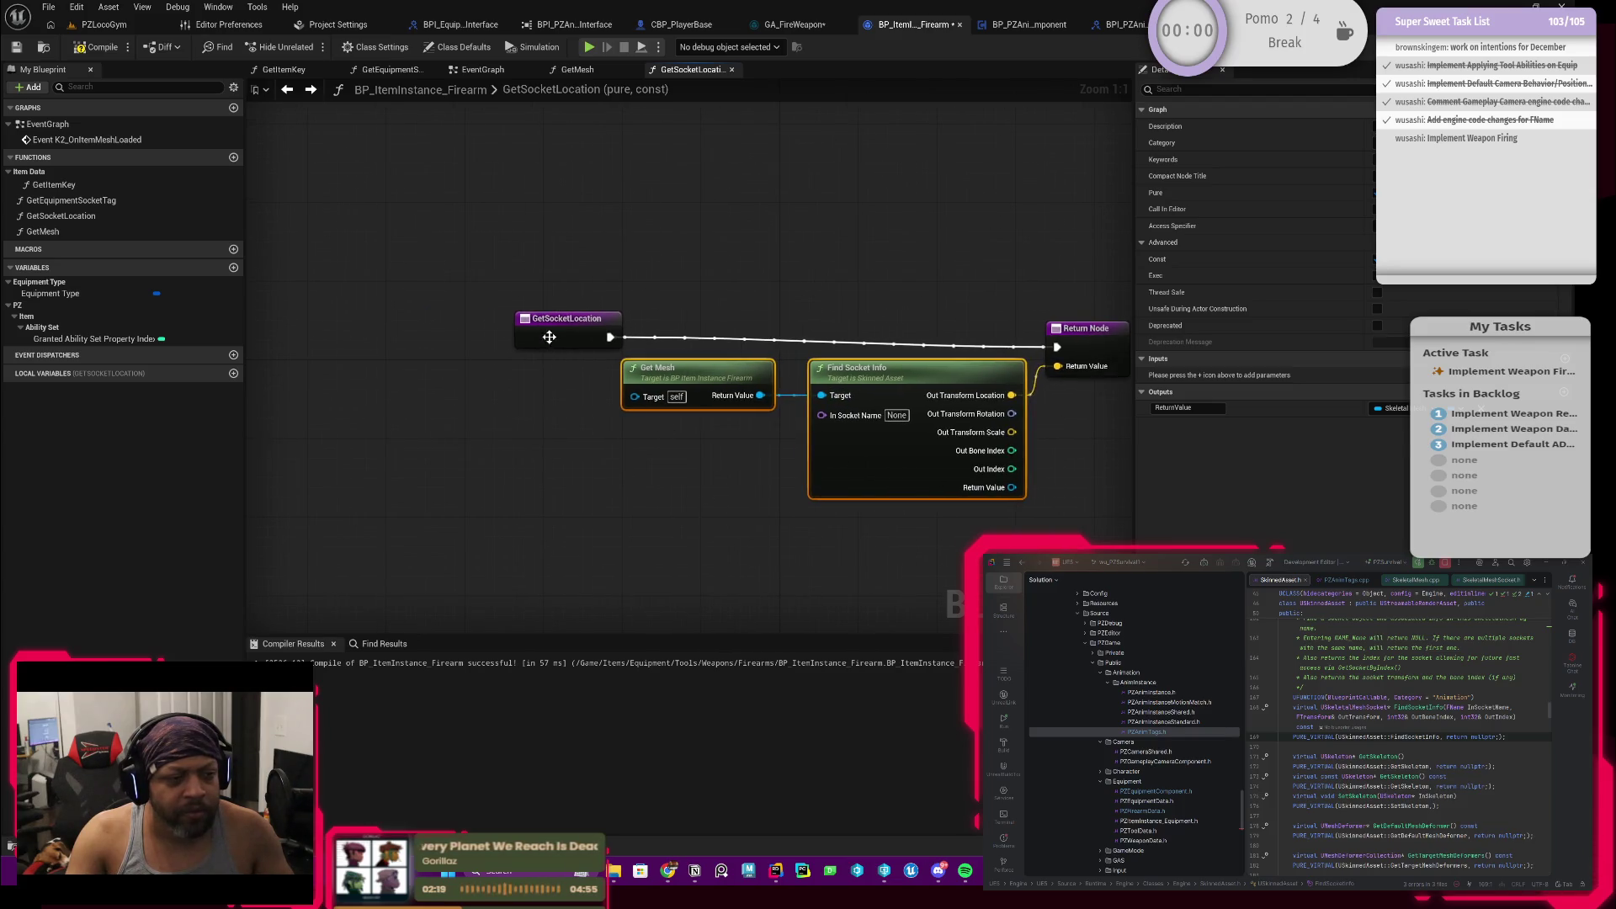
drag(555, 319, 525, 343)
drag(583, 446, 621, 425)
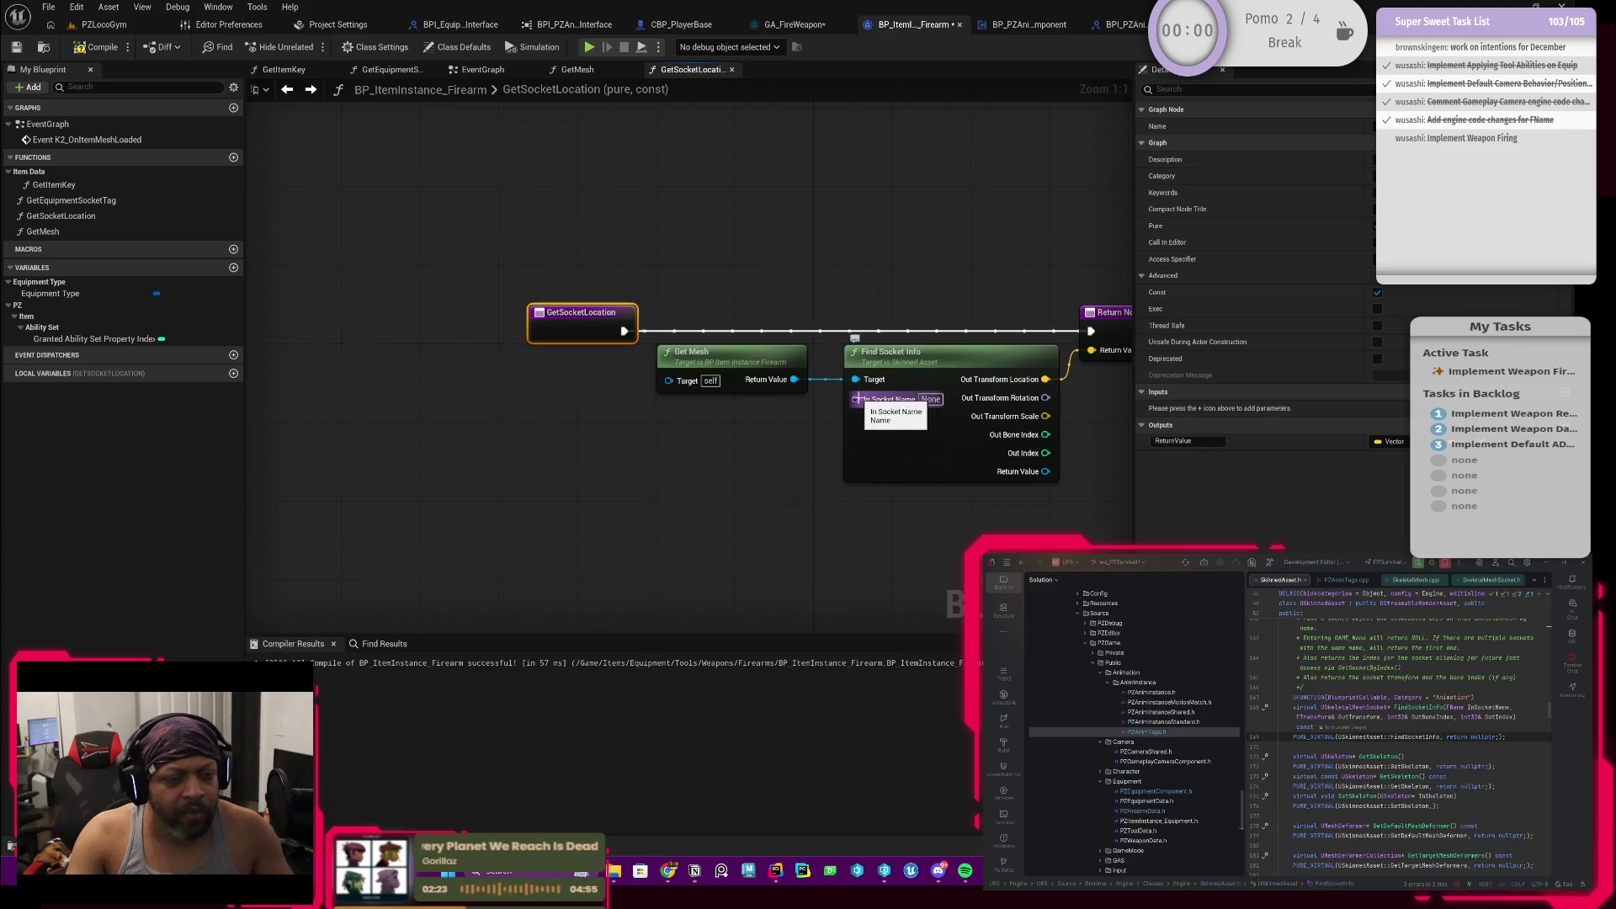
drag(731, 434, 799, 417)
drag(649, 331, 501, 332)
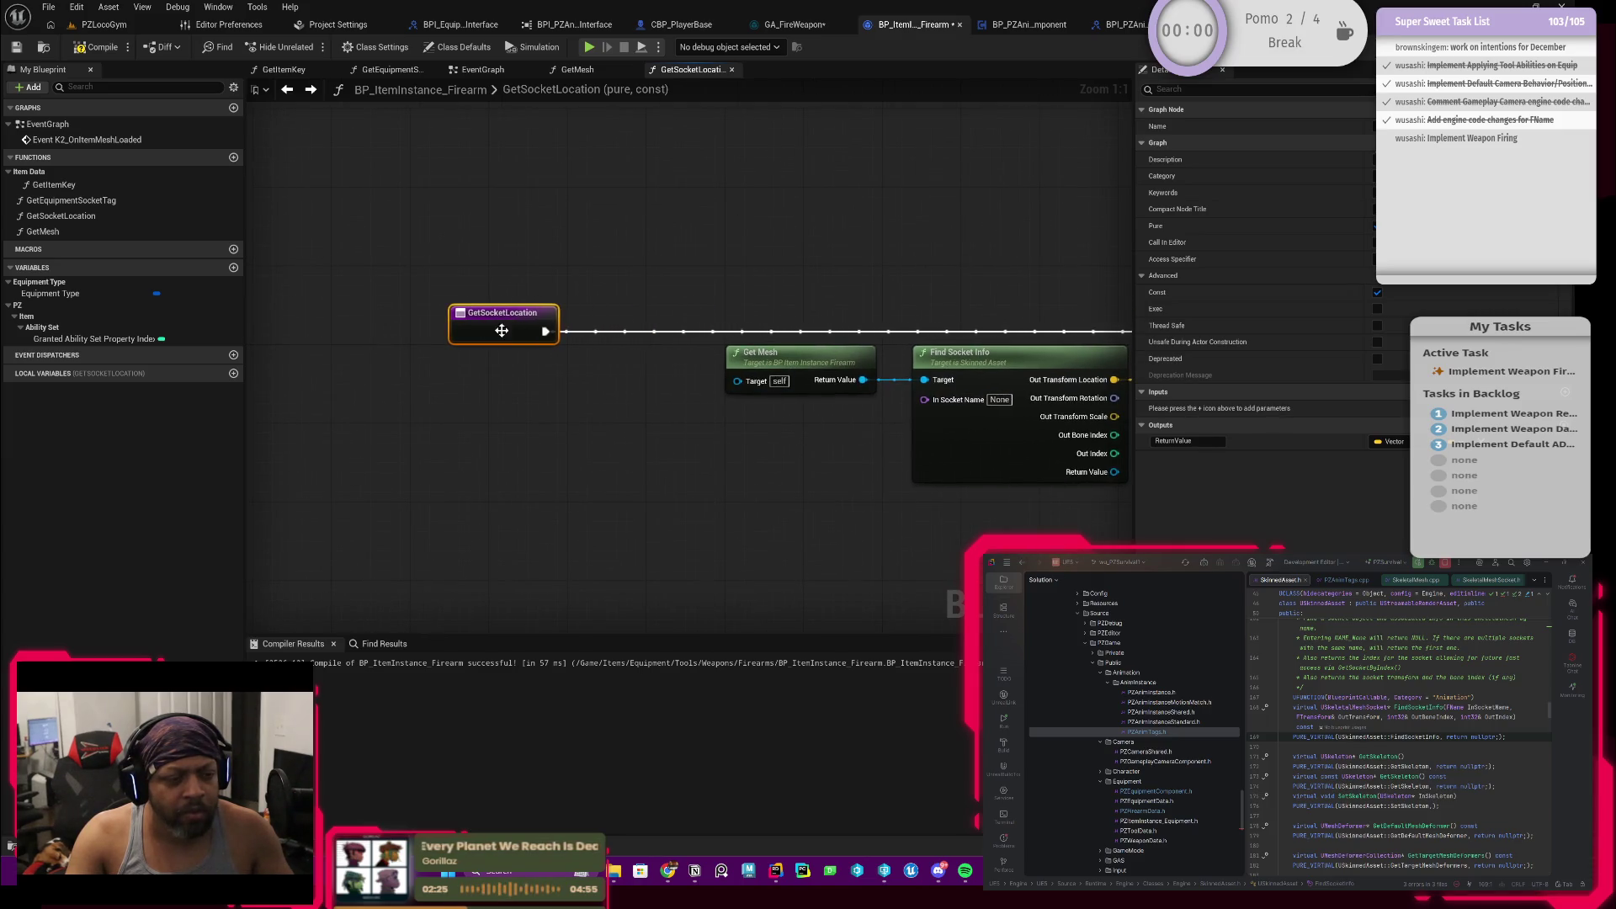
Step: Feed In Socket Name from a Get Tag ID Name set to PZ.Anim.Socket.Muzzle, executed from the entry
drag(924, 399, 792, 435)
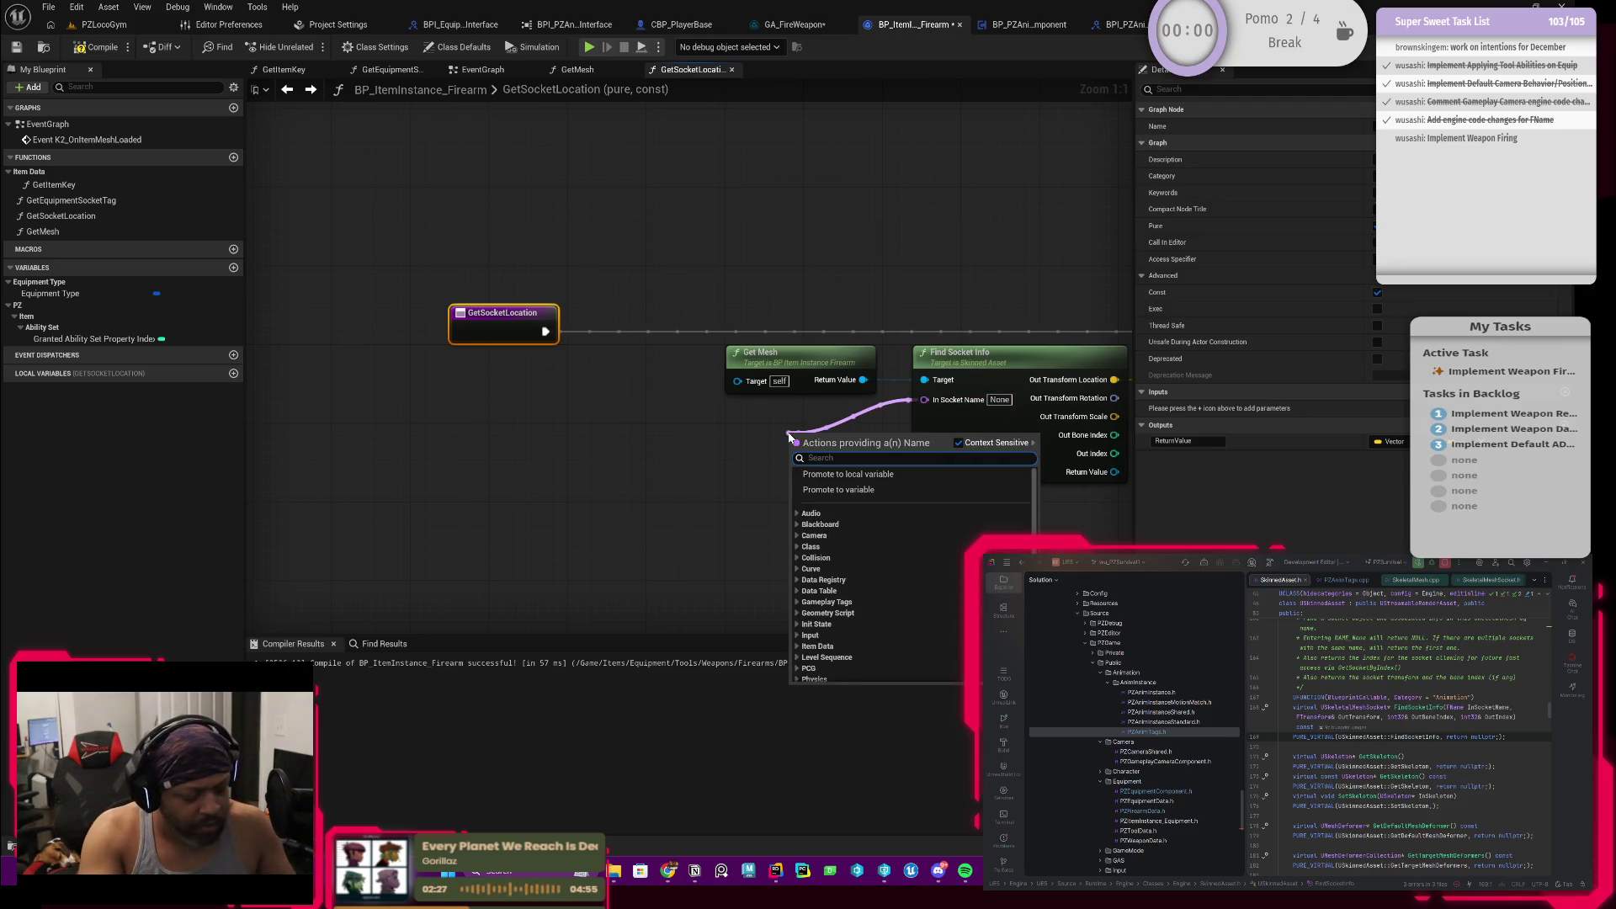
text(tag)
key(BackSpace)
key(BackSpace)
key(BackSpace)
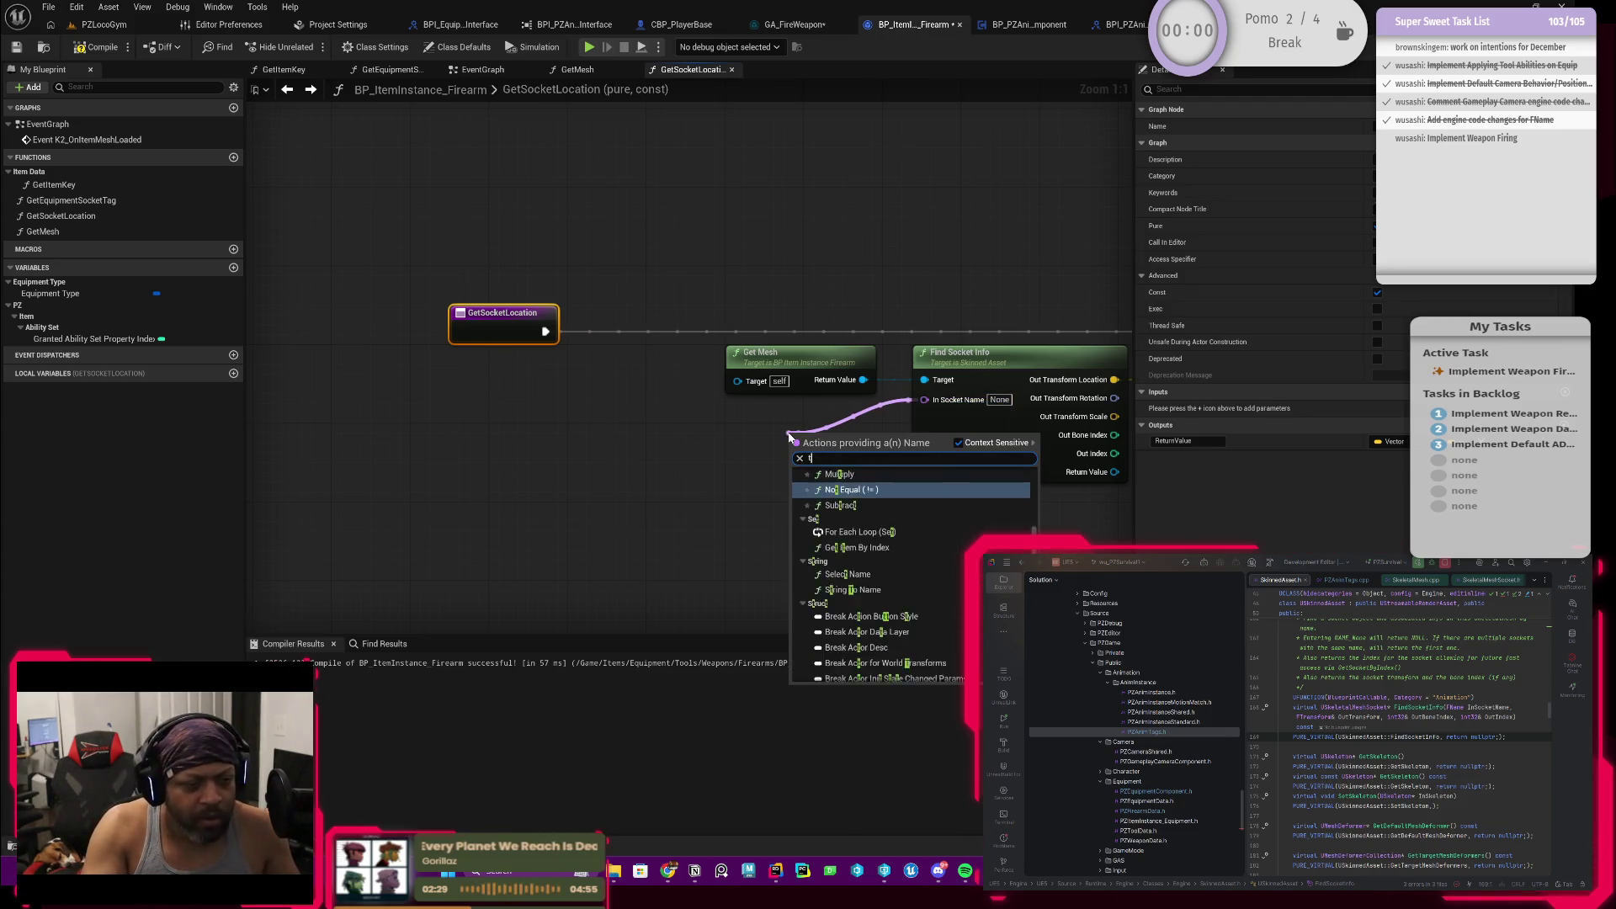
text(get )
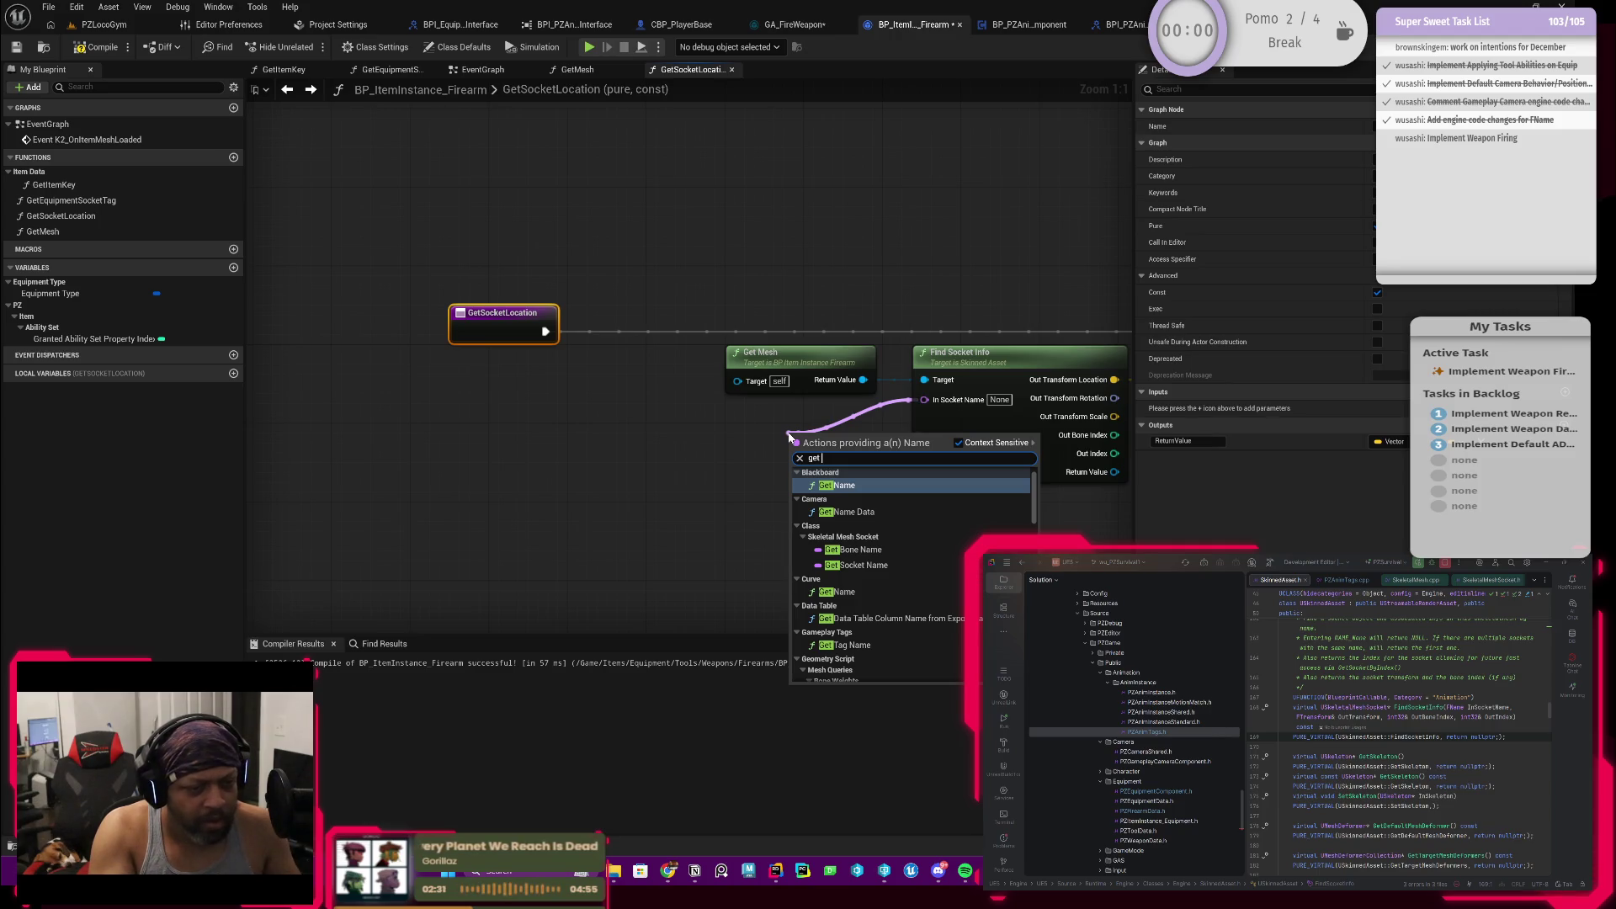
text(tag)
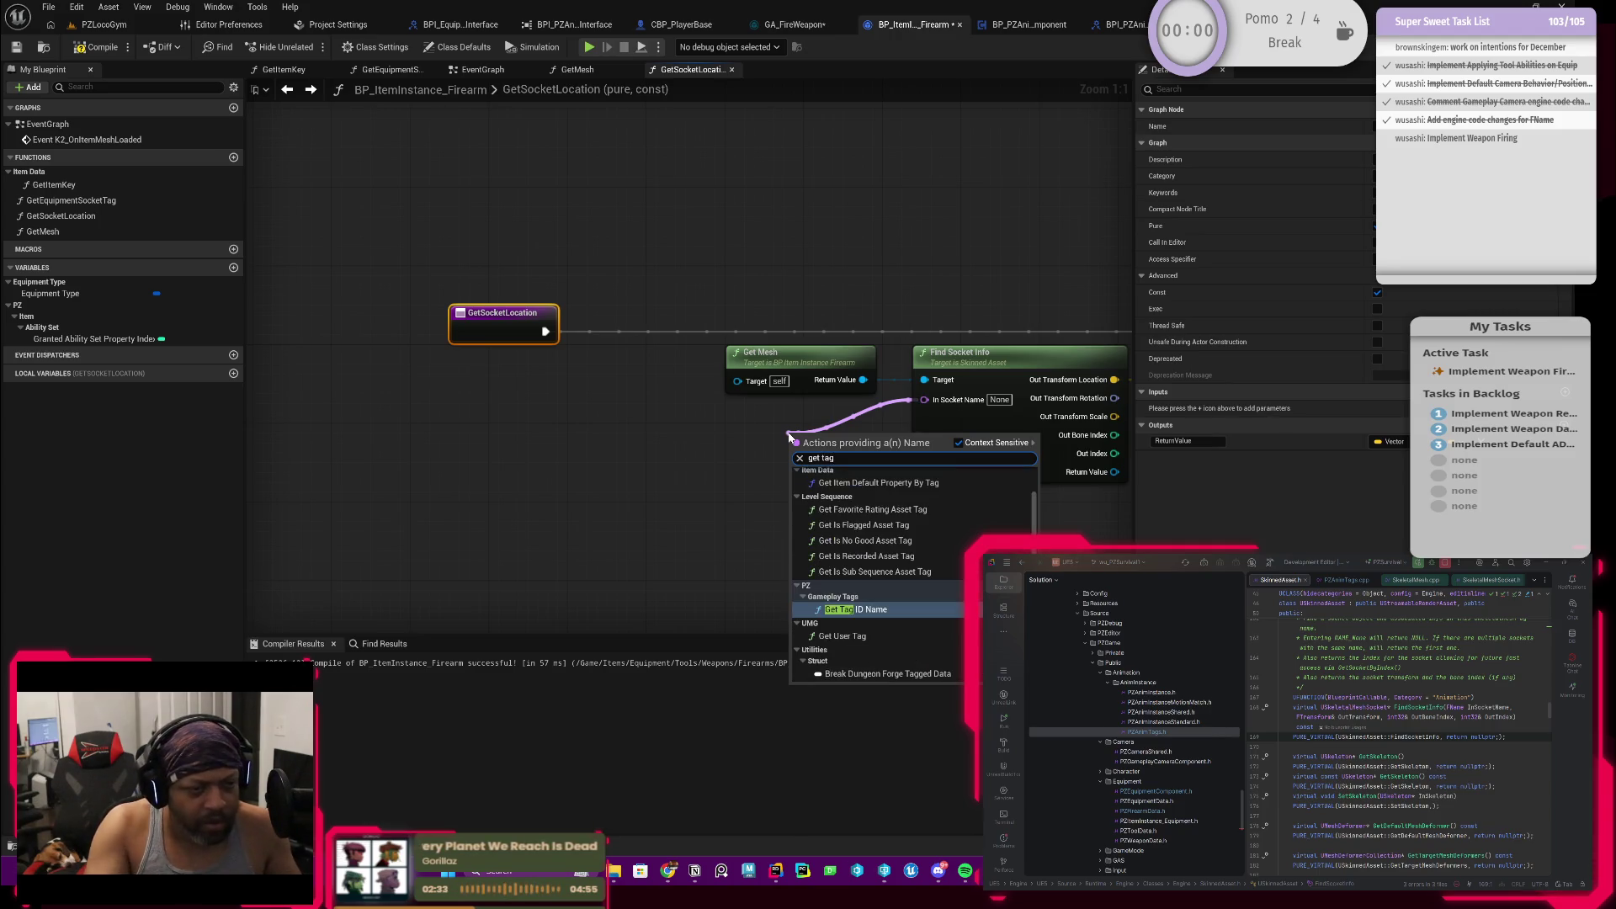
click(871, 623)
drag(834, 432, 716, 432)
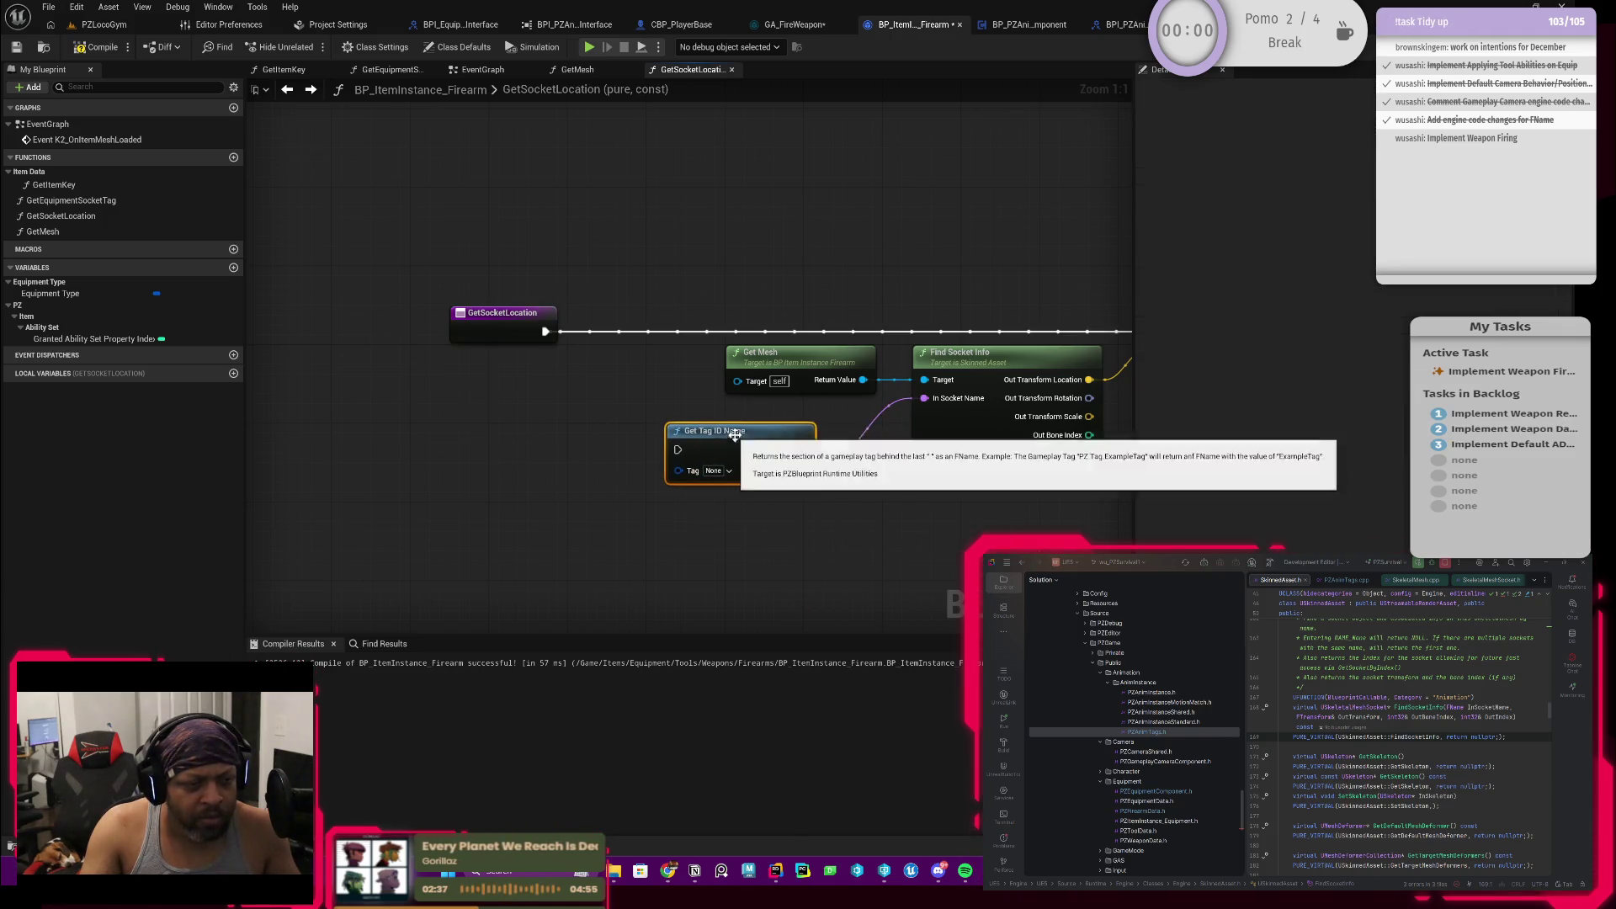
click(729, 470)
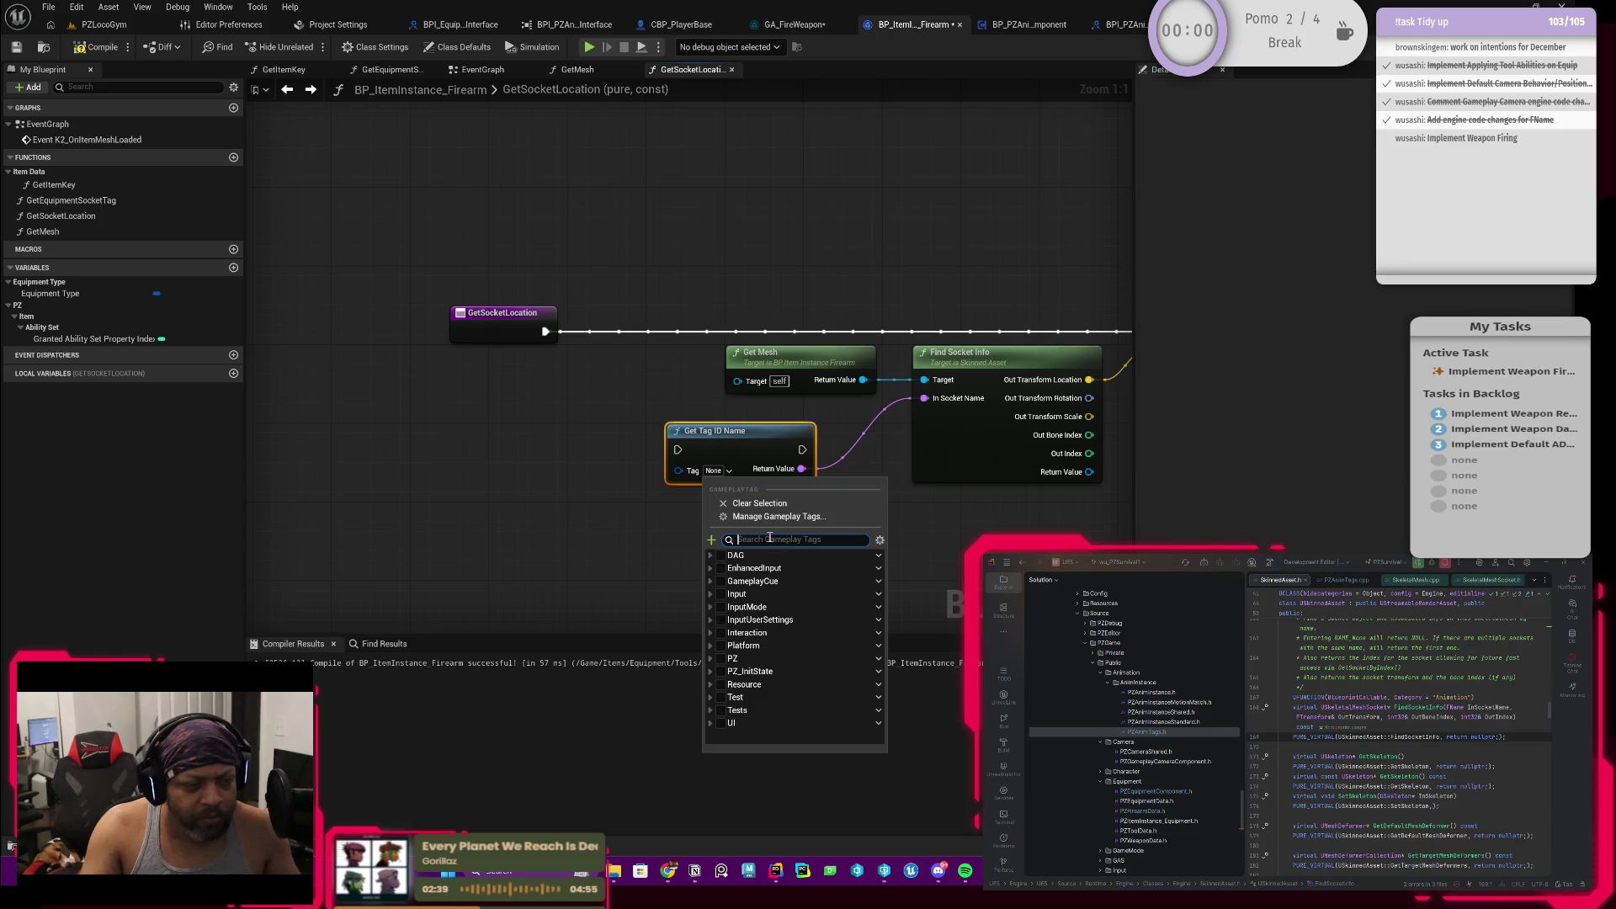
text(muzzle)
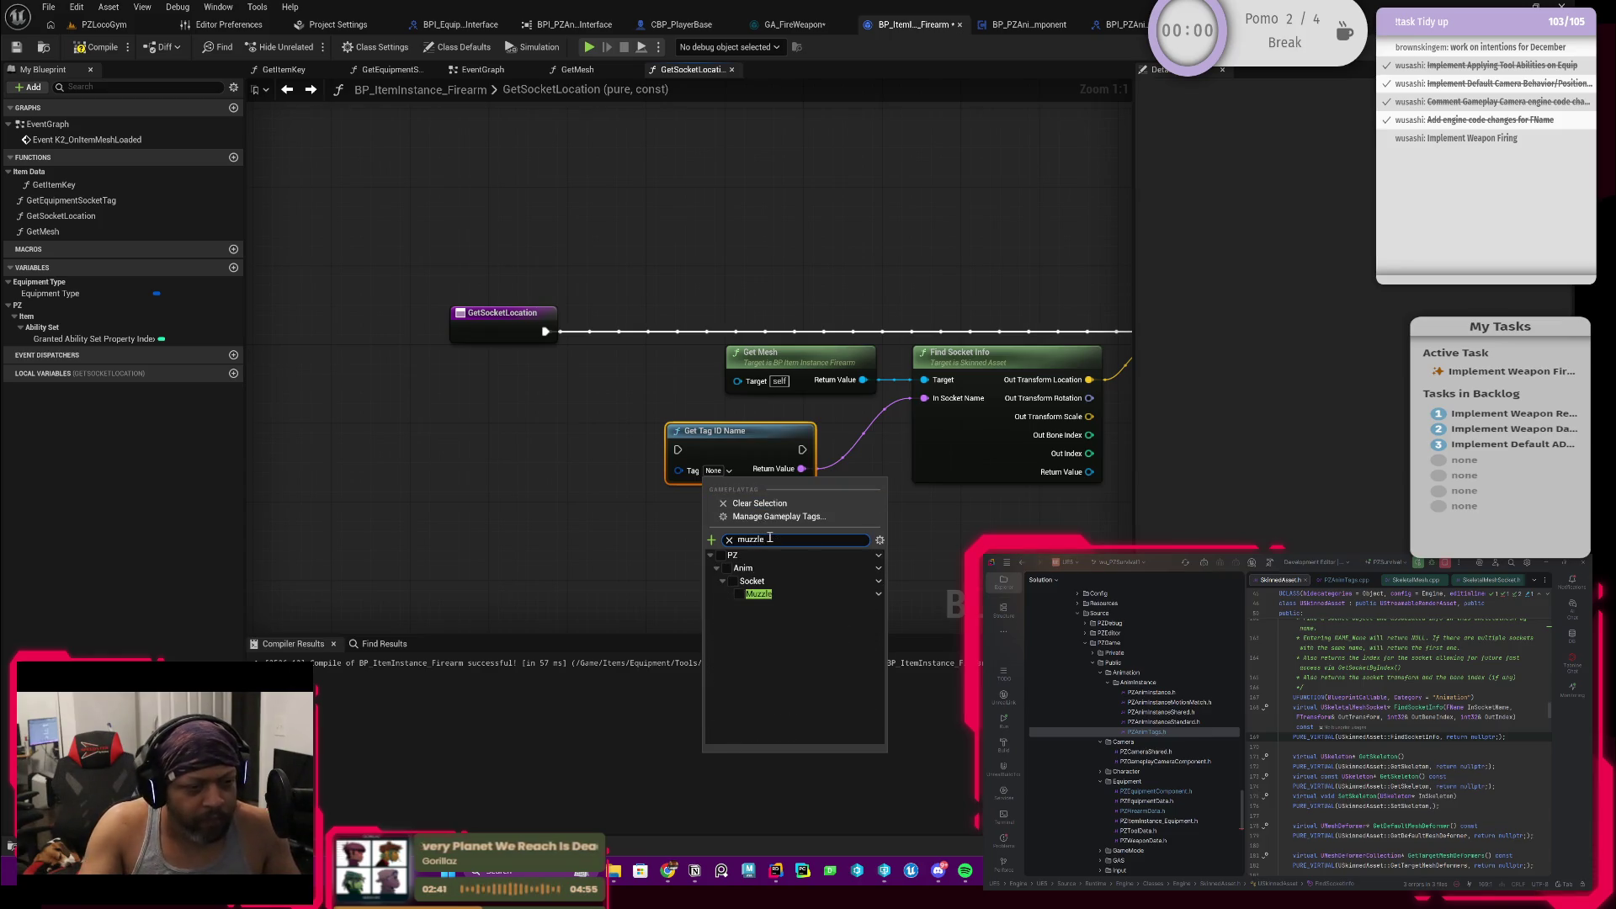
click(745, 593)
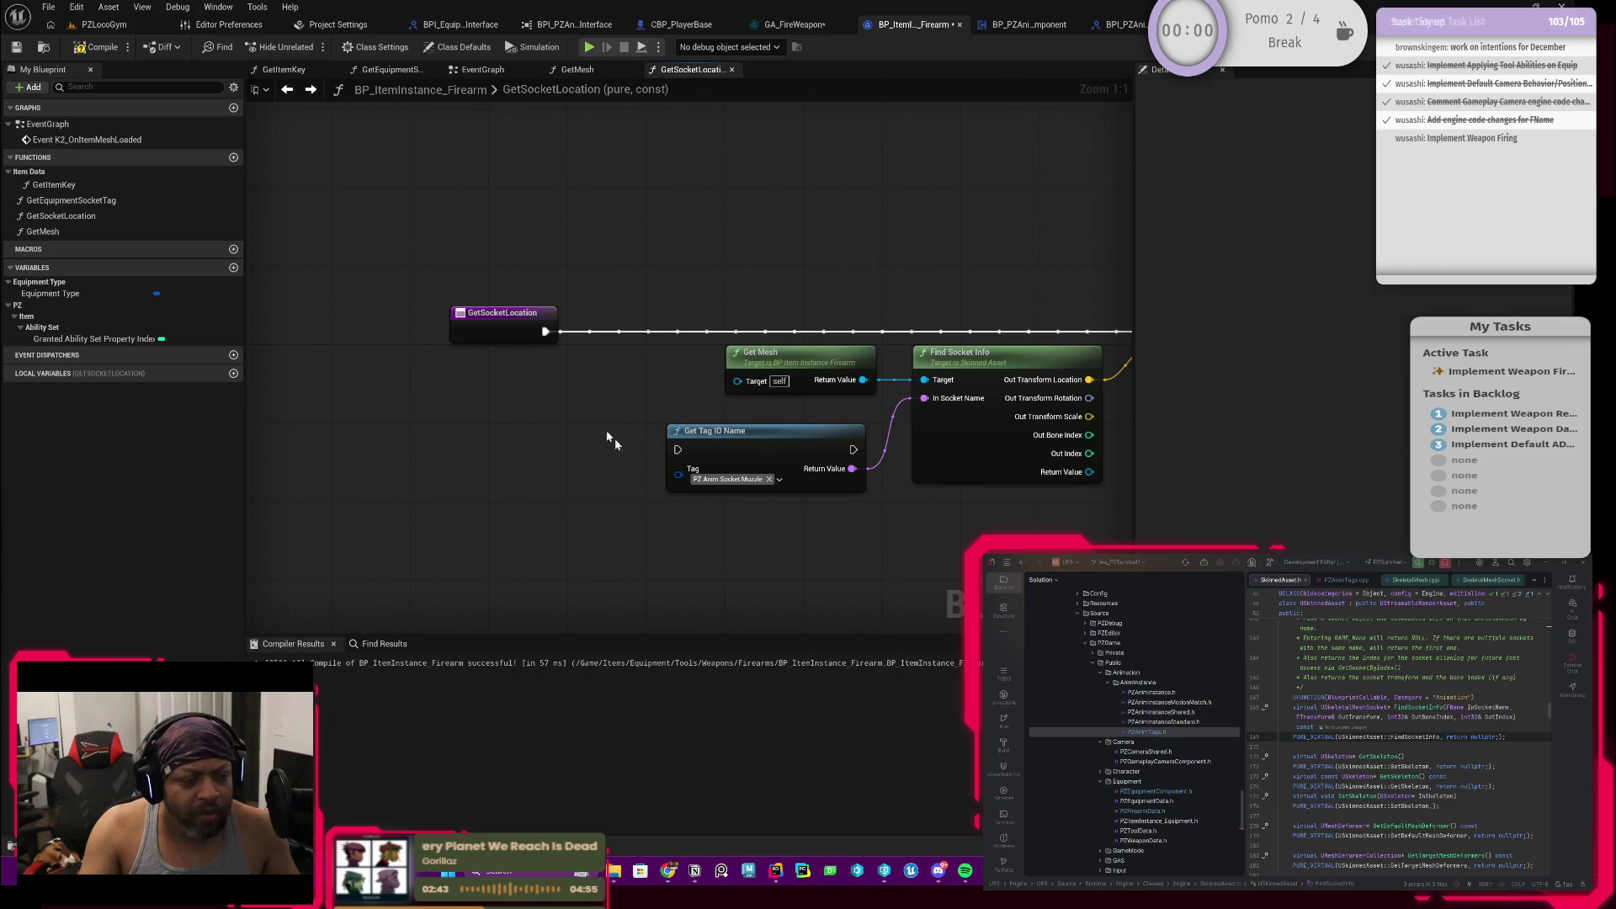
drag(544, 334, 679, 450)
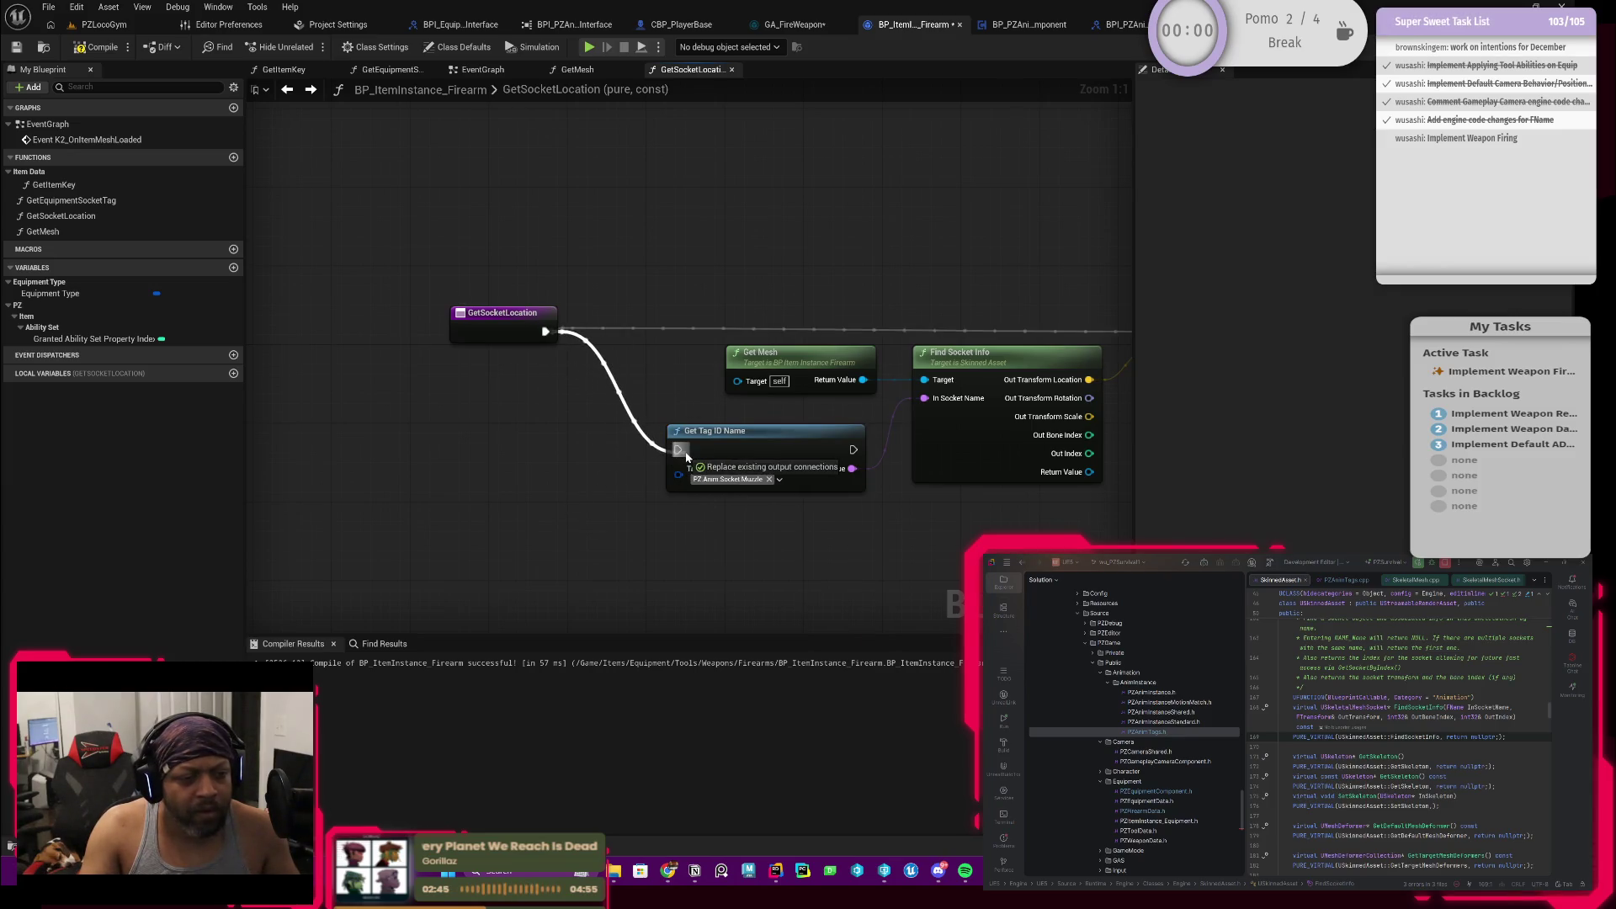
Step: Move Get Tag ID Name above into the execution line and drop Get Mesh down beneath it
click(794, 359)
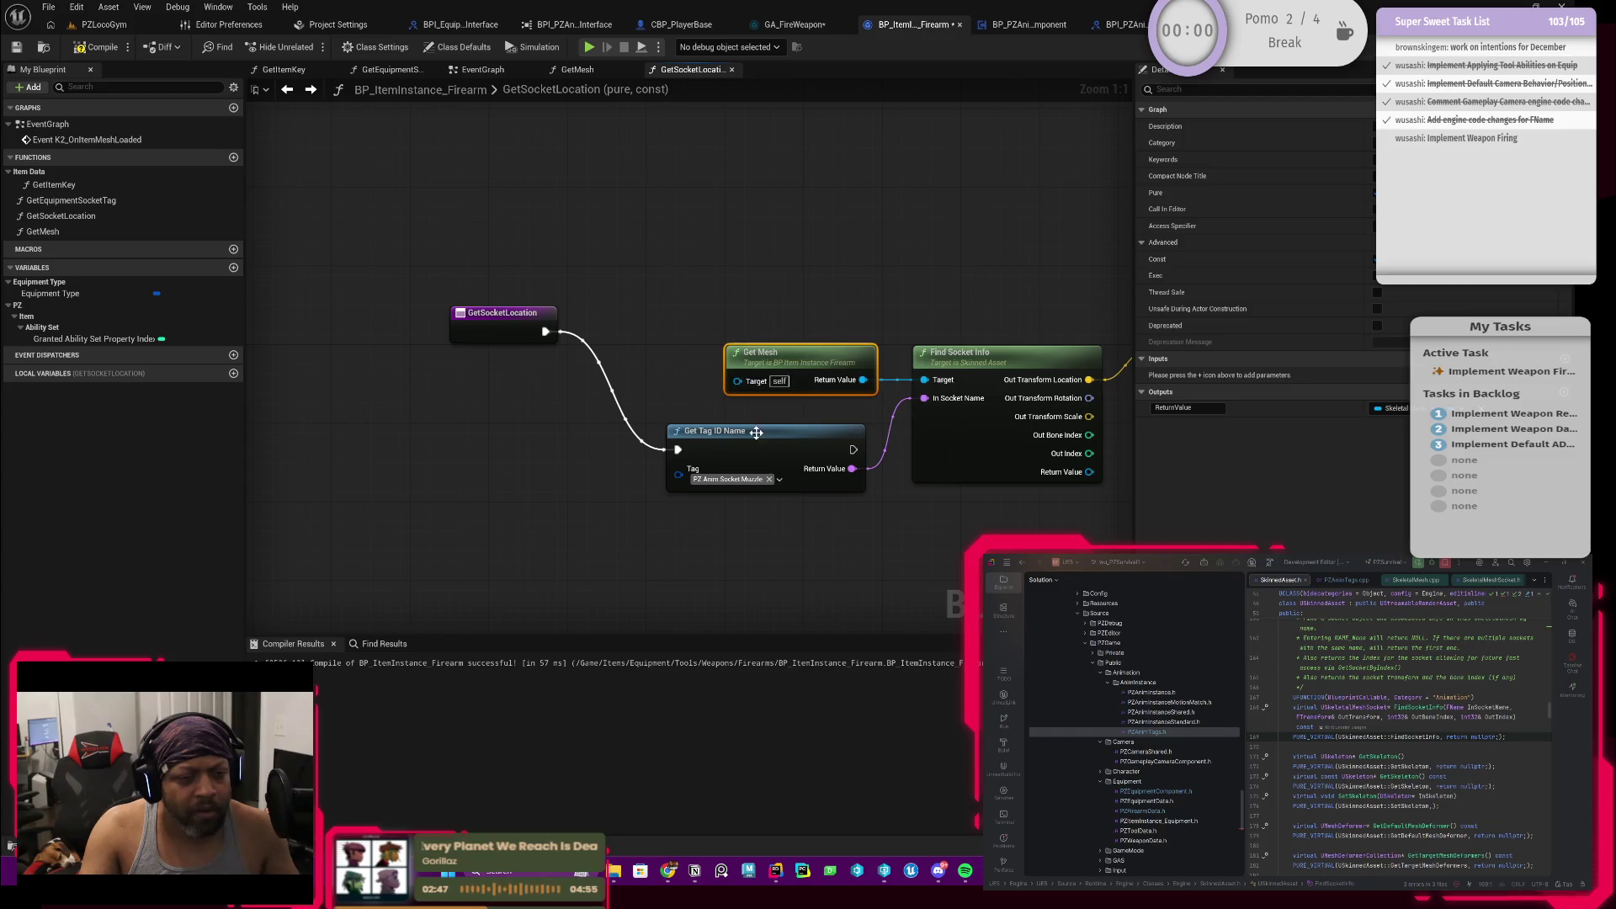
scroll(809, 405, down, 1)
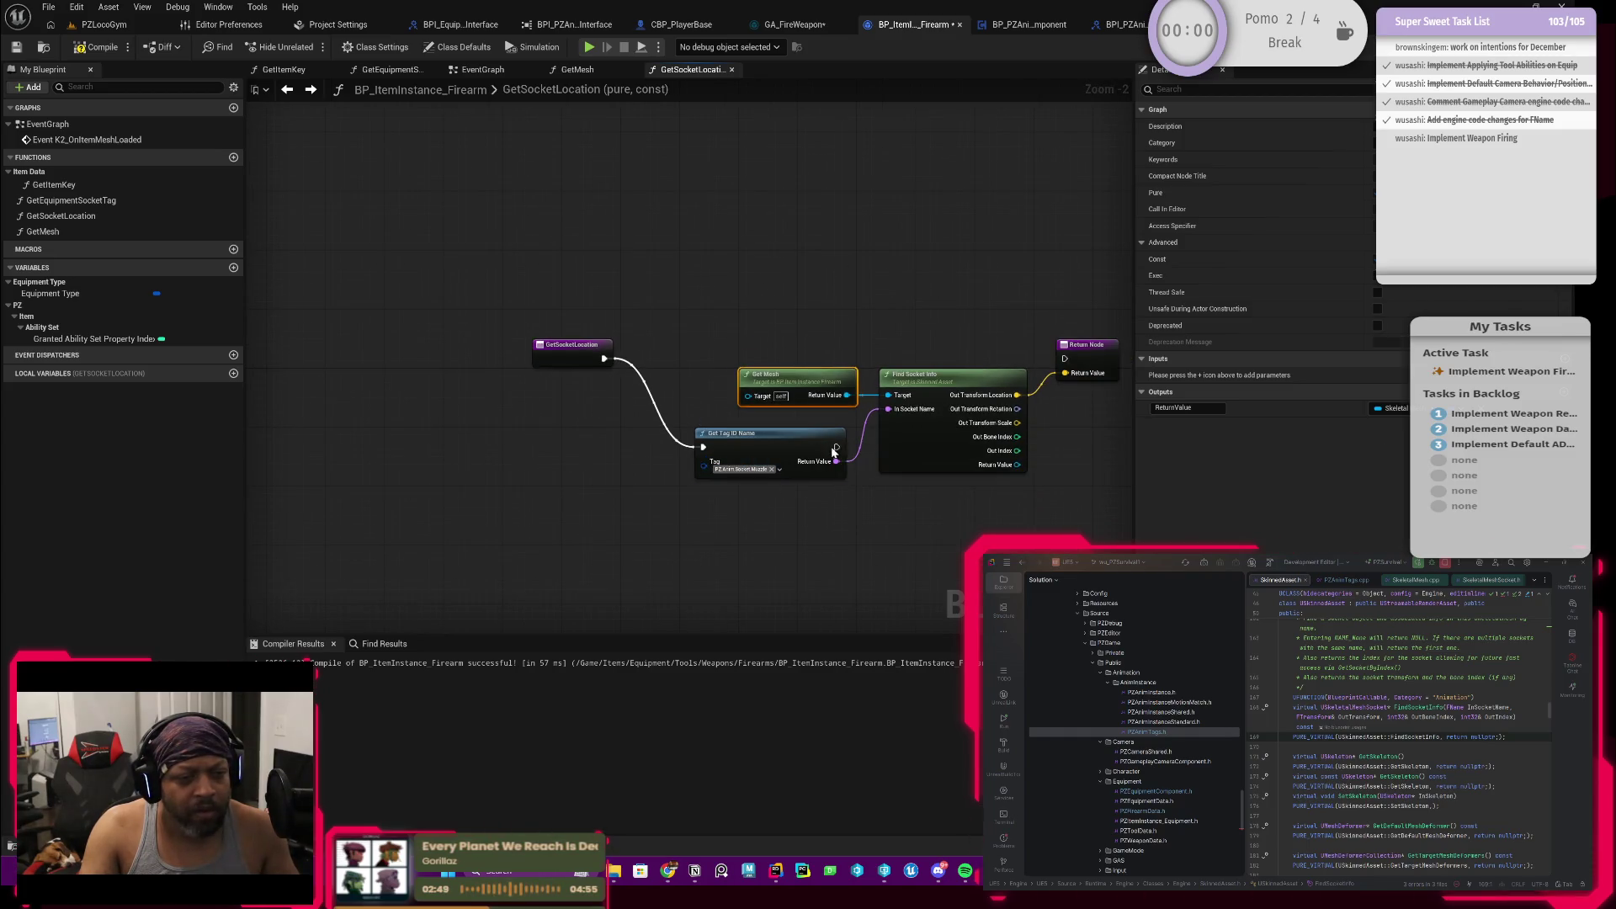
mouse_move(828, 438)
mouse_down()
mouse_move(834, 358)
mouse_move(1065, 359)
mouse_up()
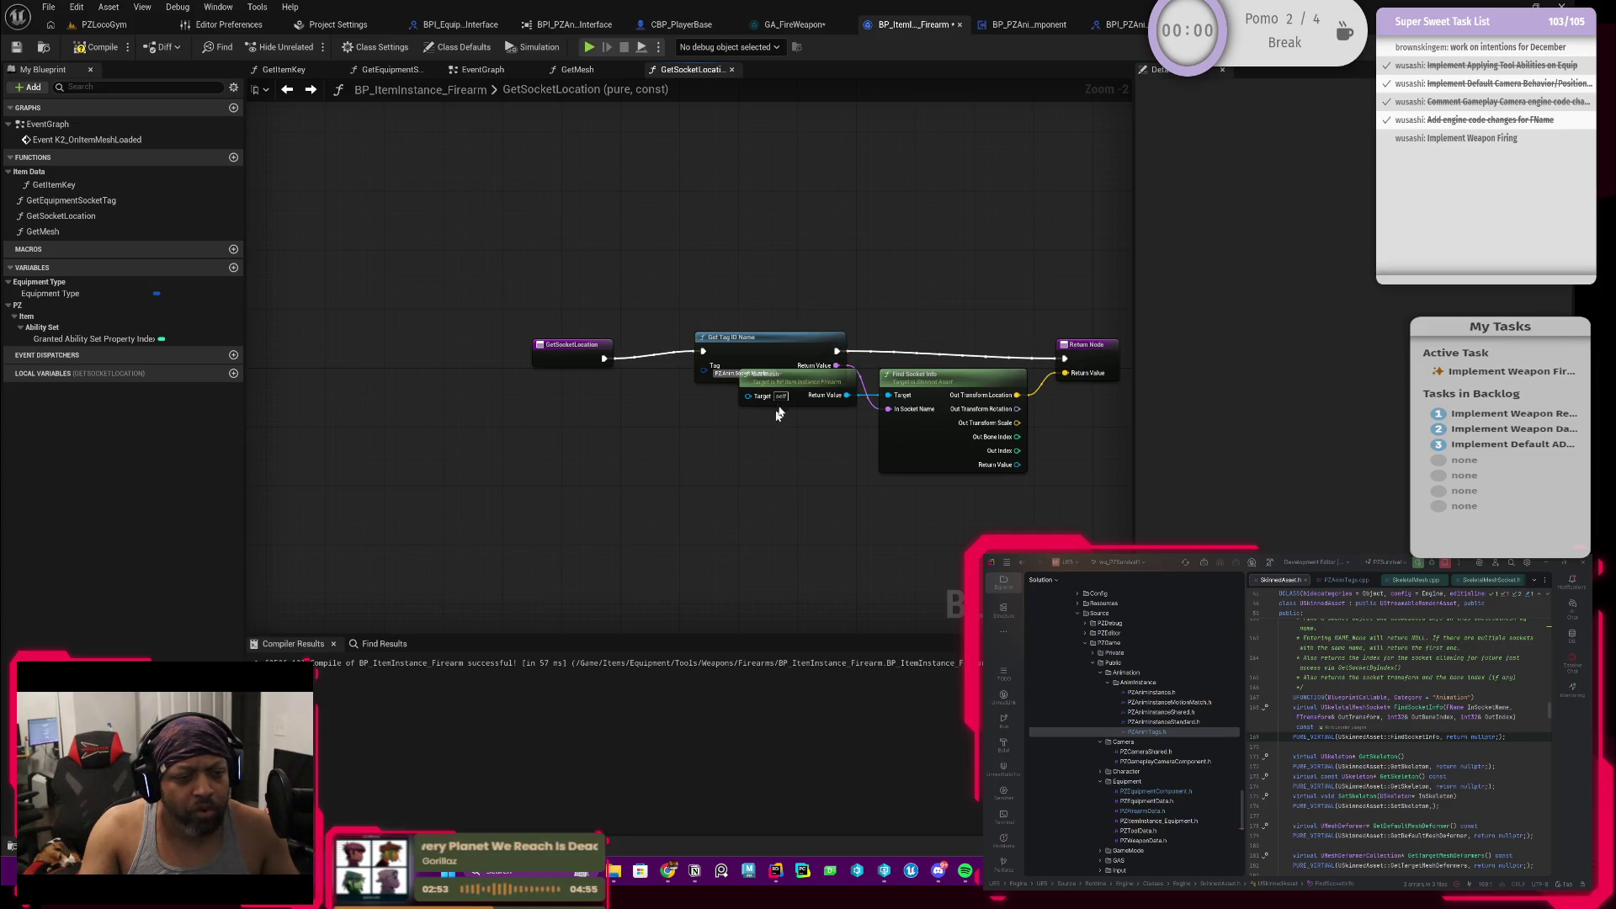
mouse_move(786, 322)
mouse_down()
mouse_move(952, 483)
mouse_move(922, 462)
mouse_up()
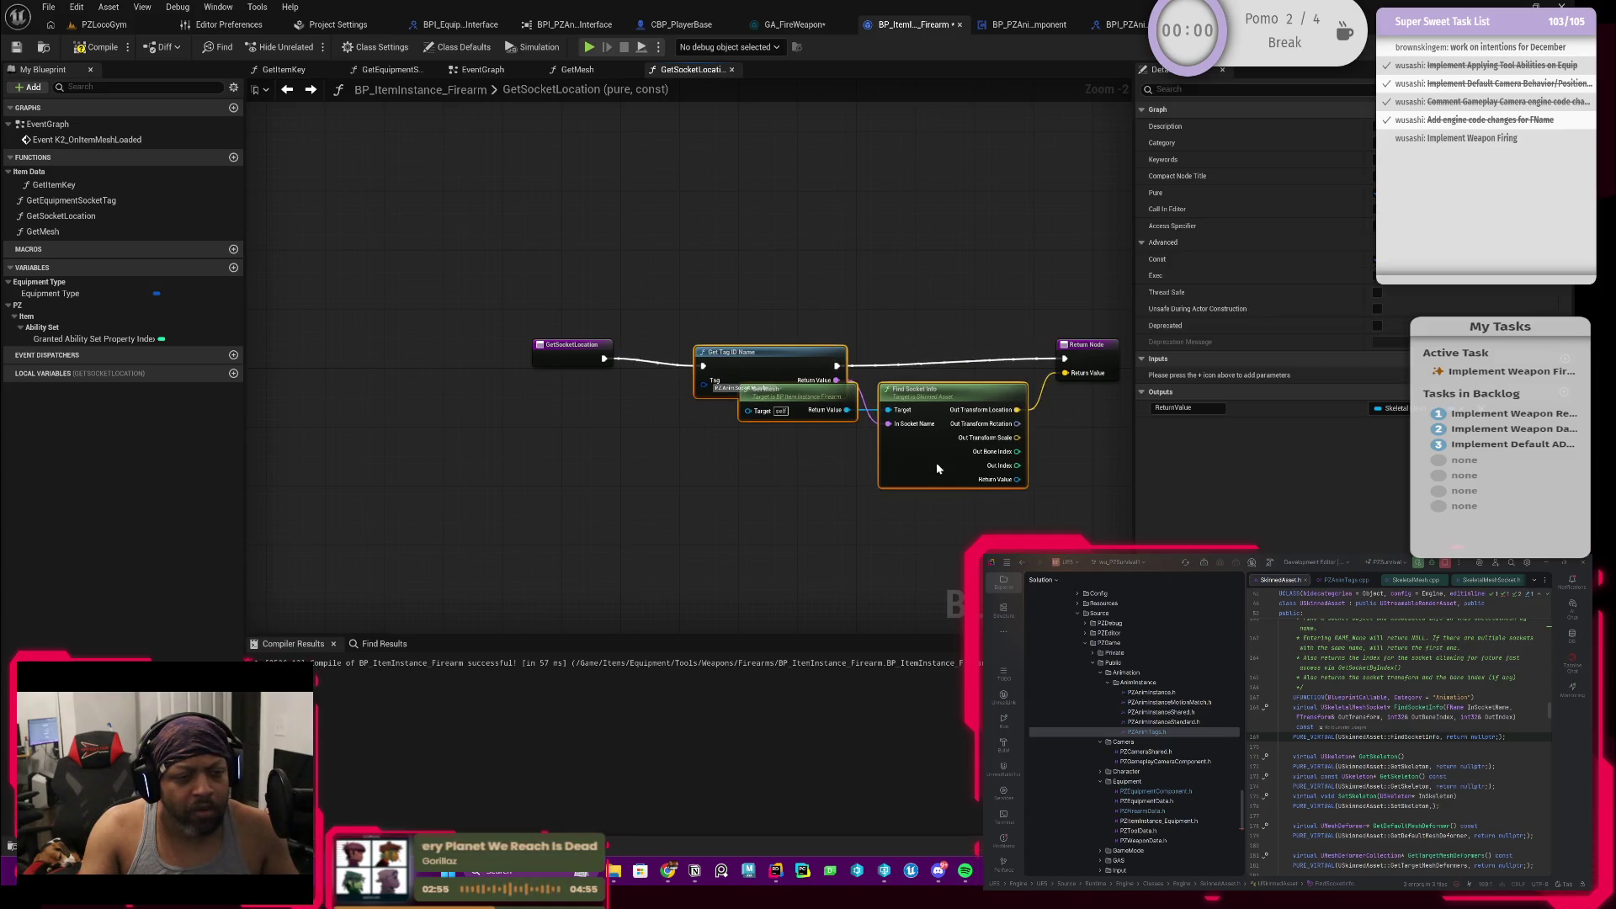
click(796, 395)
mouse_move(797, 394)
mouse_down()
mouse_move(820, 459)
mouse_move(746, 482)
mouse_up()
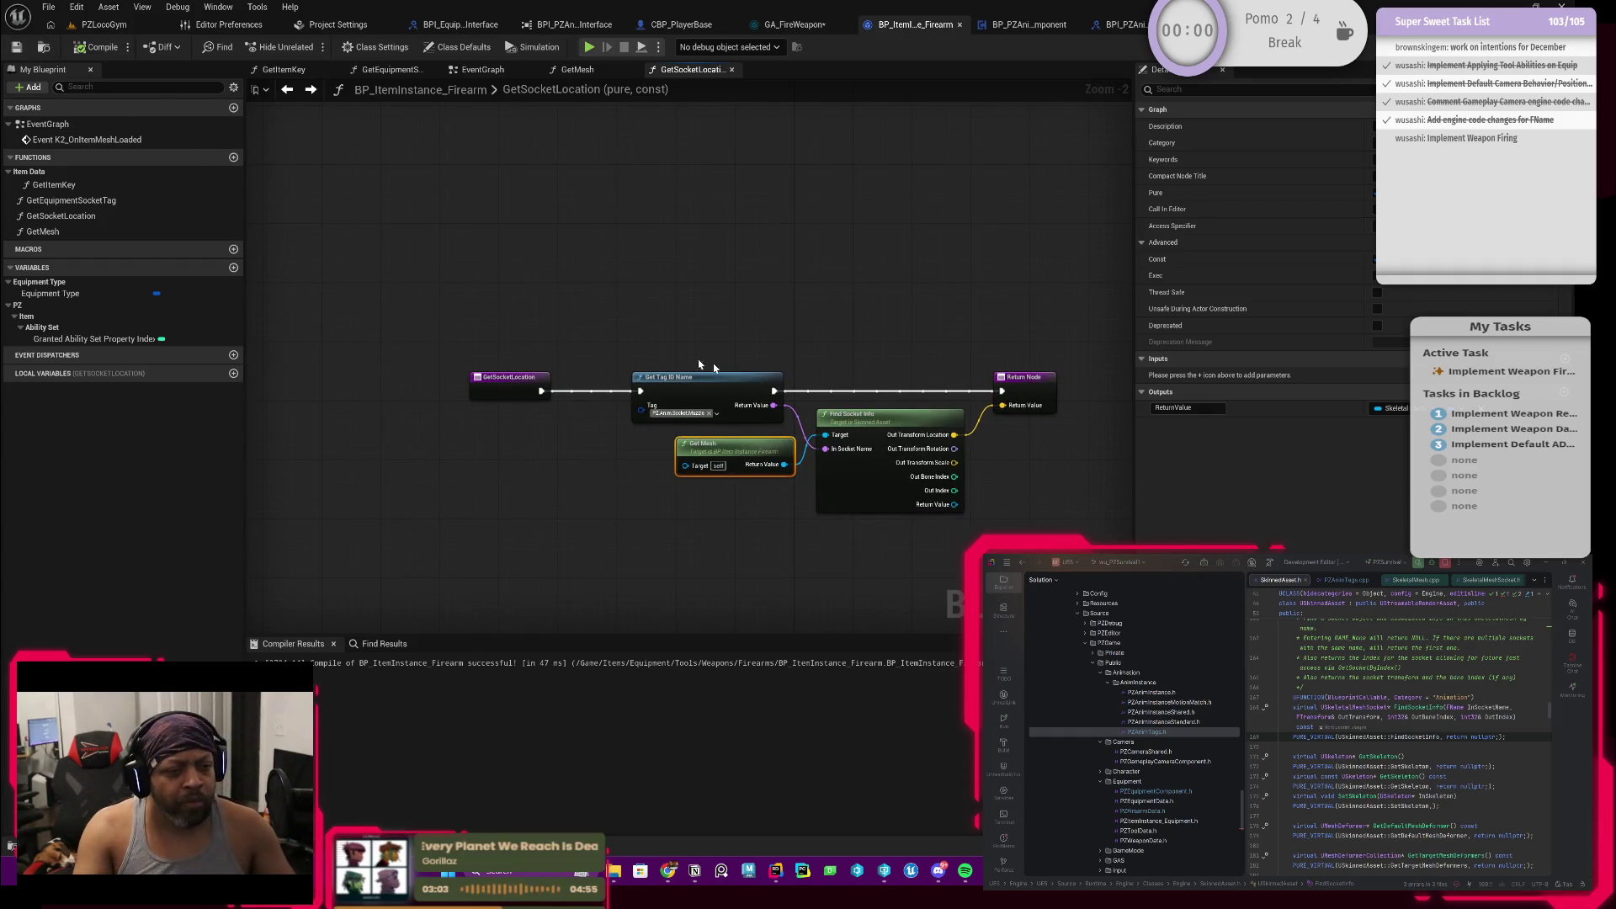
mouse_move(672, 314)
mouse_down()
mouse_move(872, 482)
mouse_move(819, 477)
mouse_up()
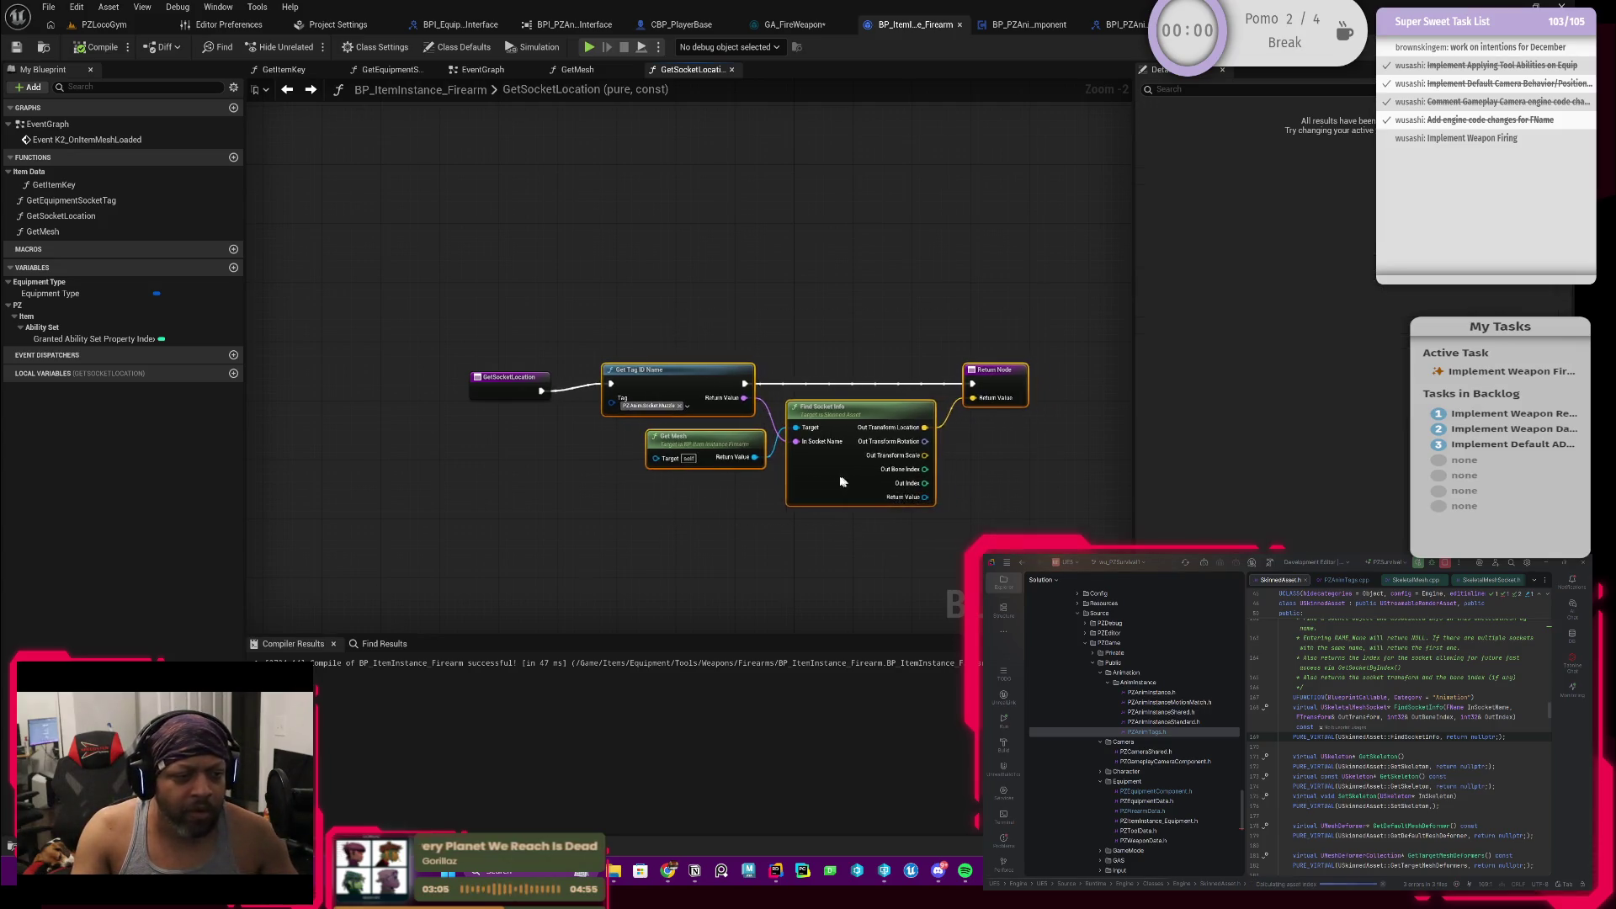
click(815, 478)
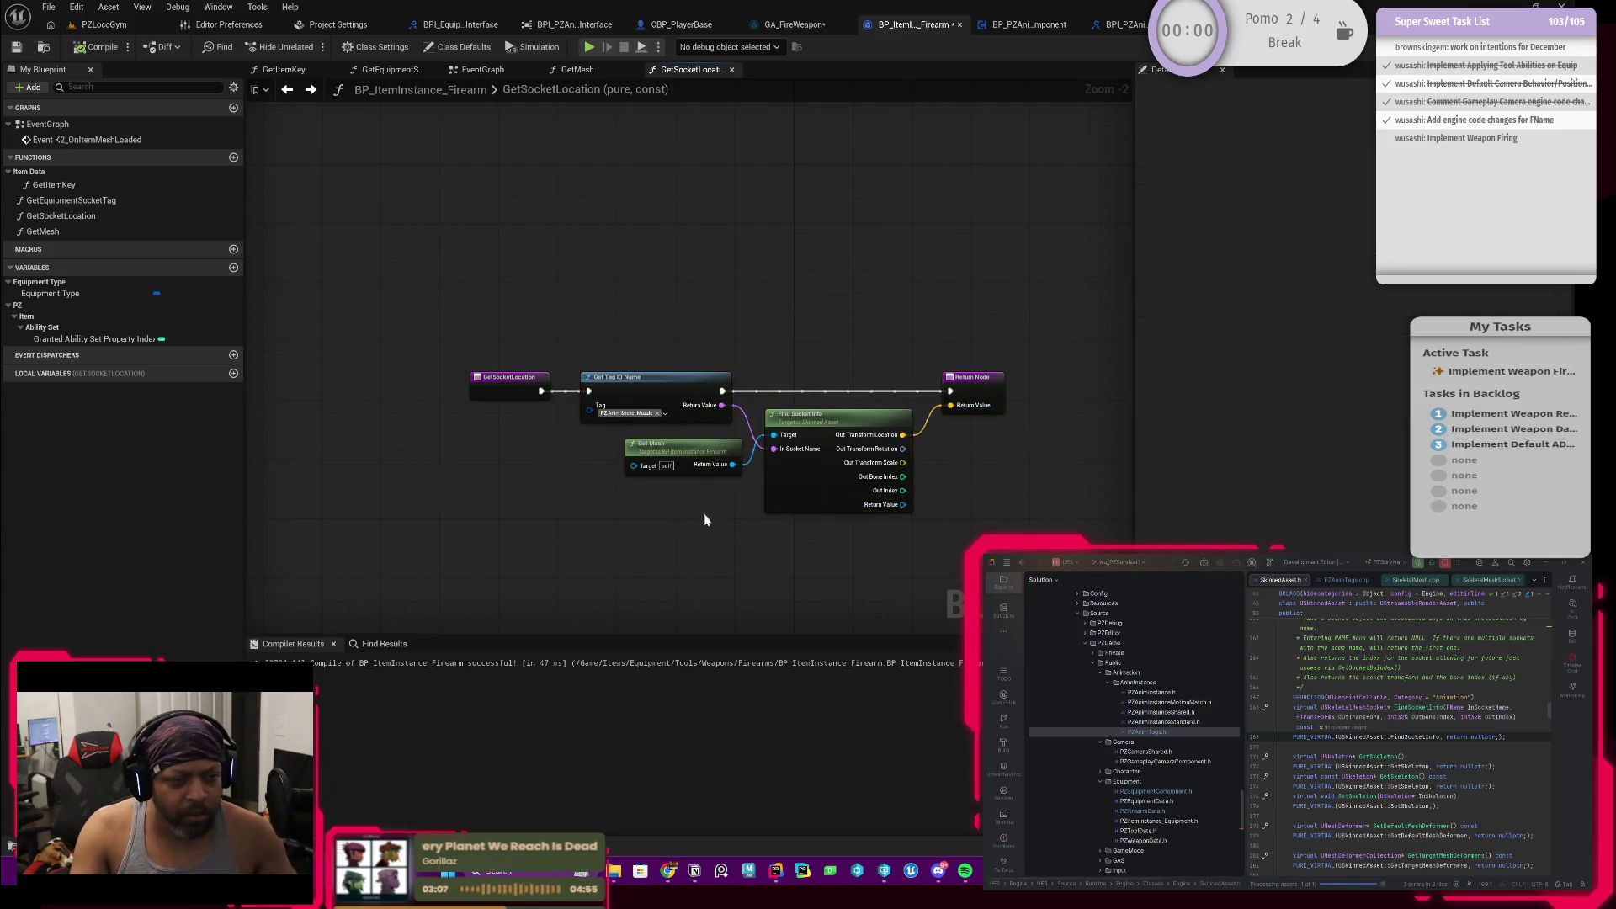
scroll(719, 533, up, 1)
scroll(715, 499, up, 1)
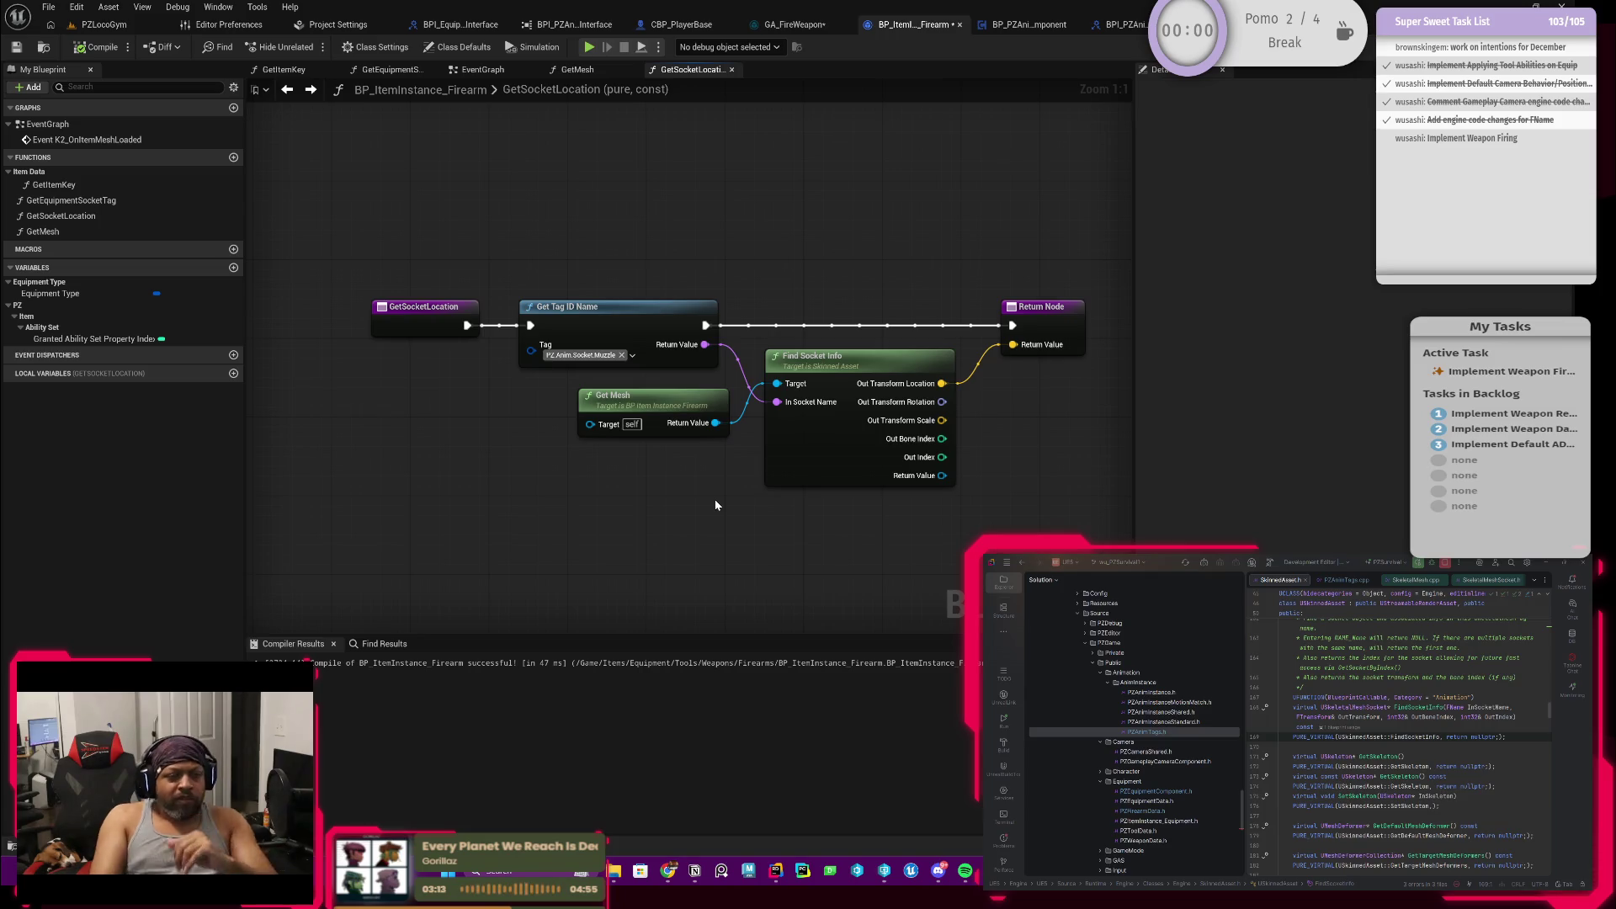
Step: Inspect how GetMesh resolves the item type data's soft mesh reference, nudging the entry node left
double_click(682, 411)
mouse_move(628, 511)
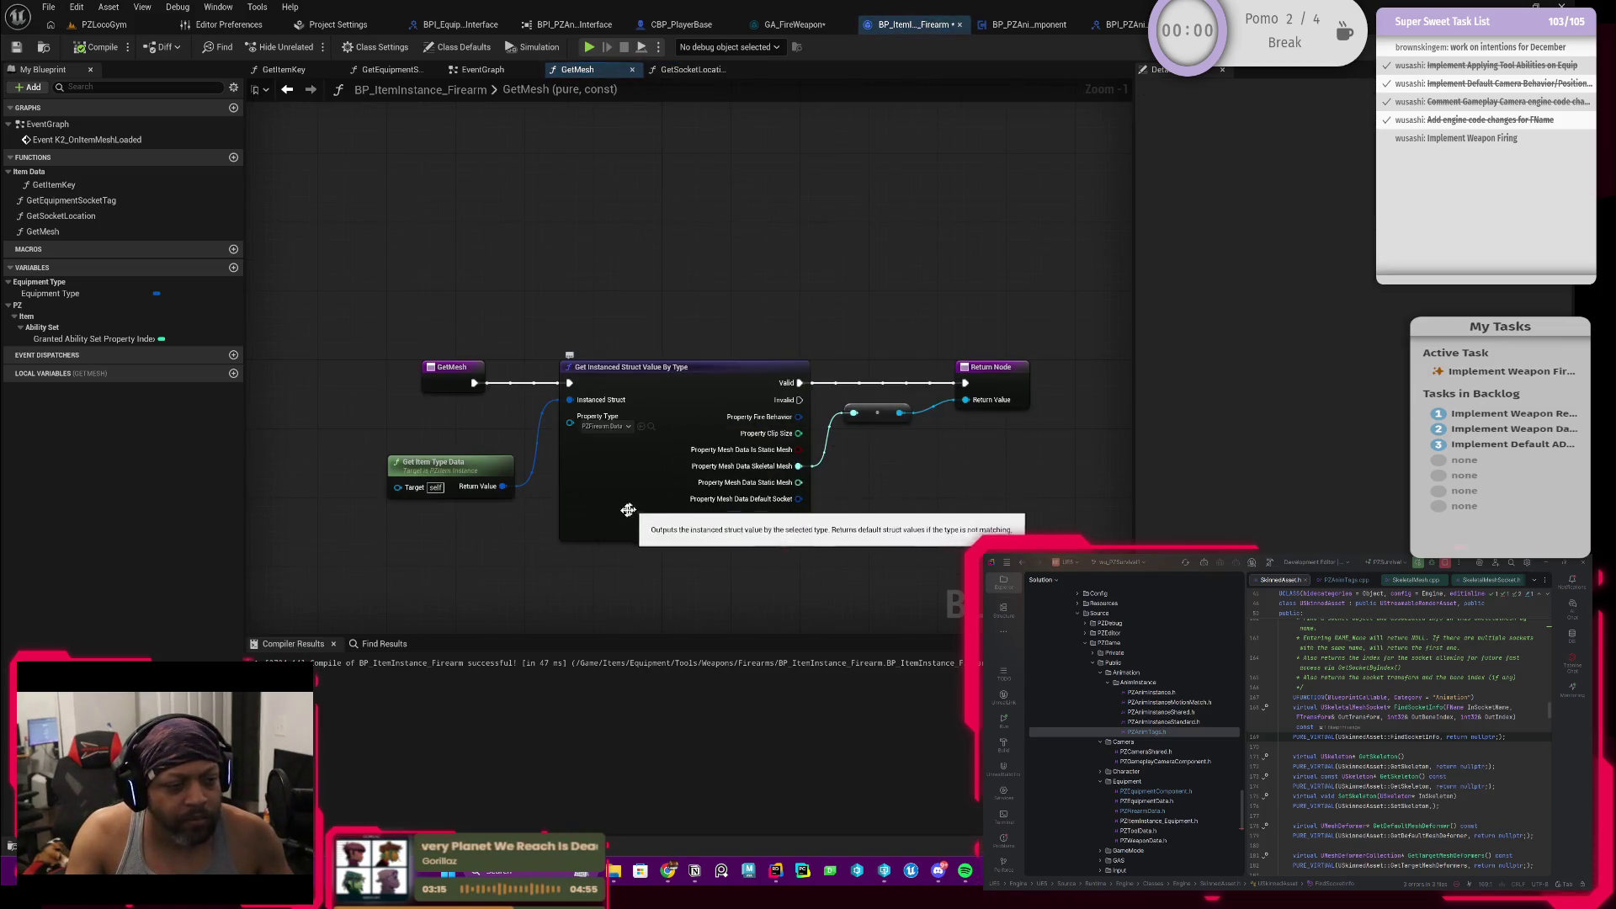
click(469, 475)
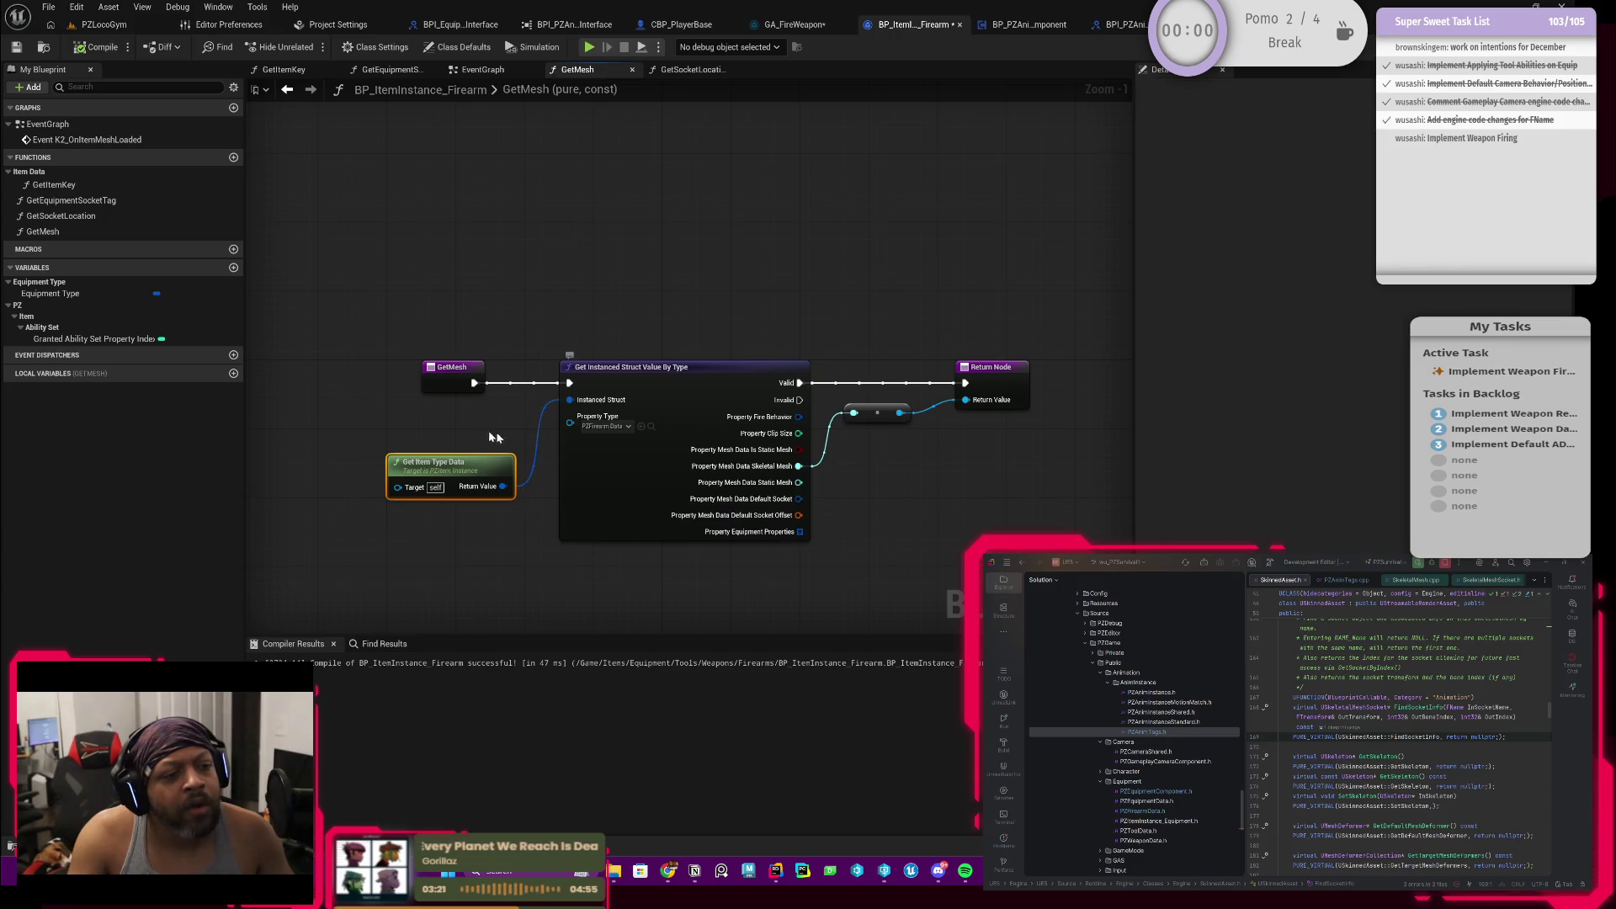
drag(451, 369, 373, 388)
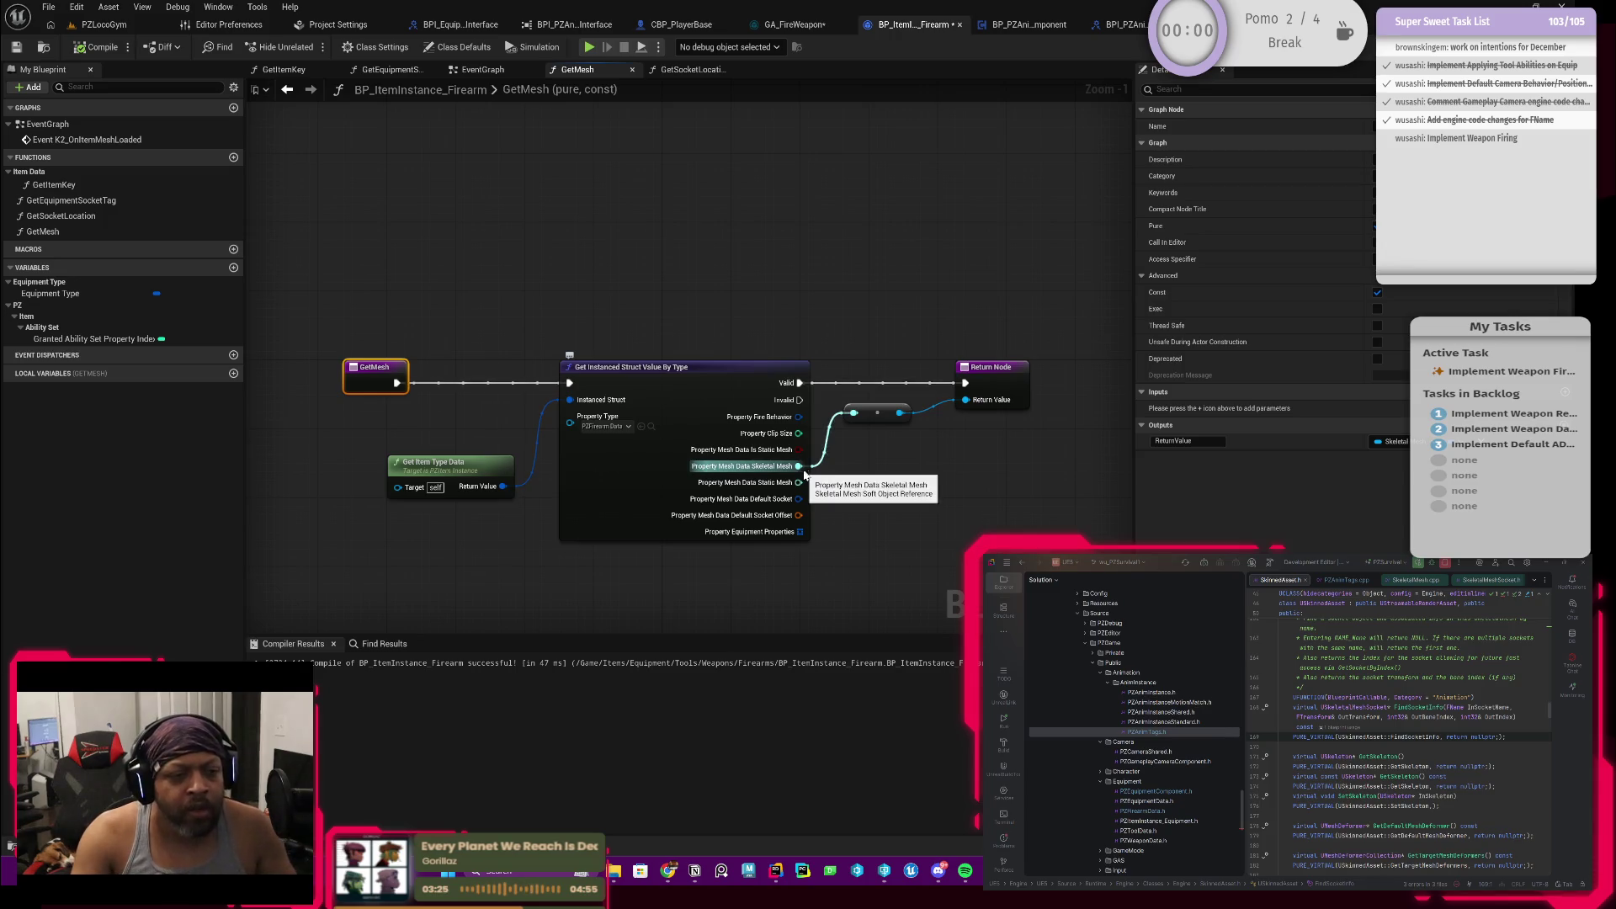
click(876, 415)
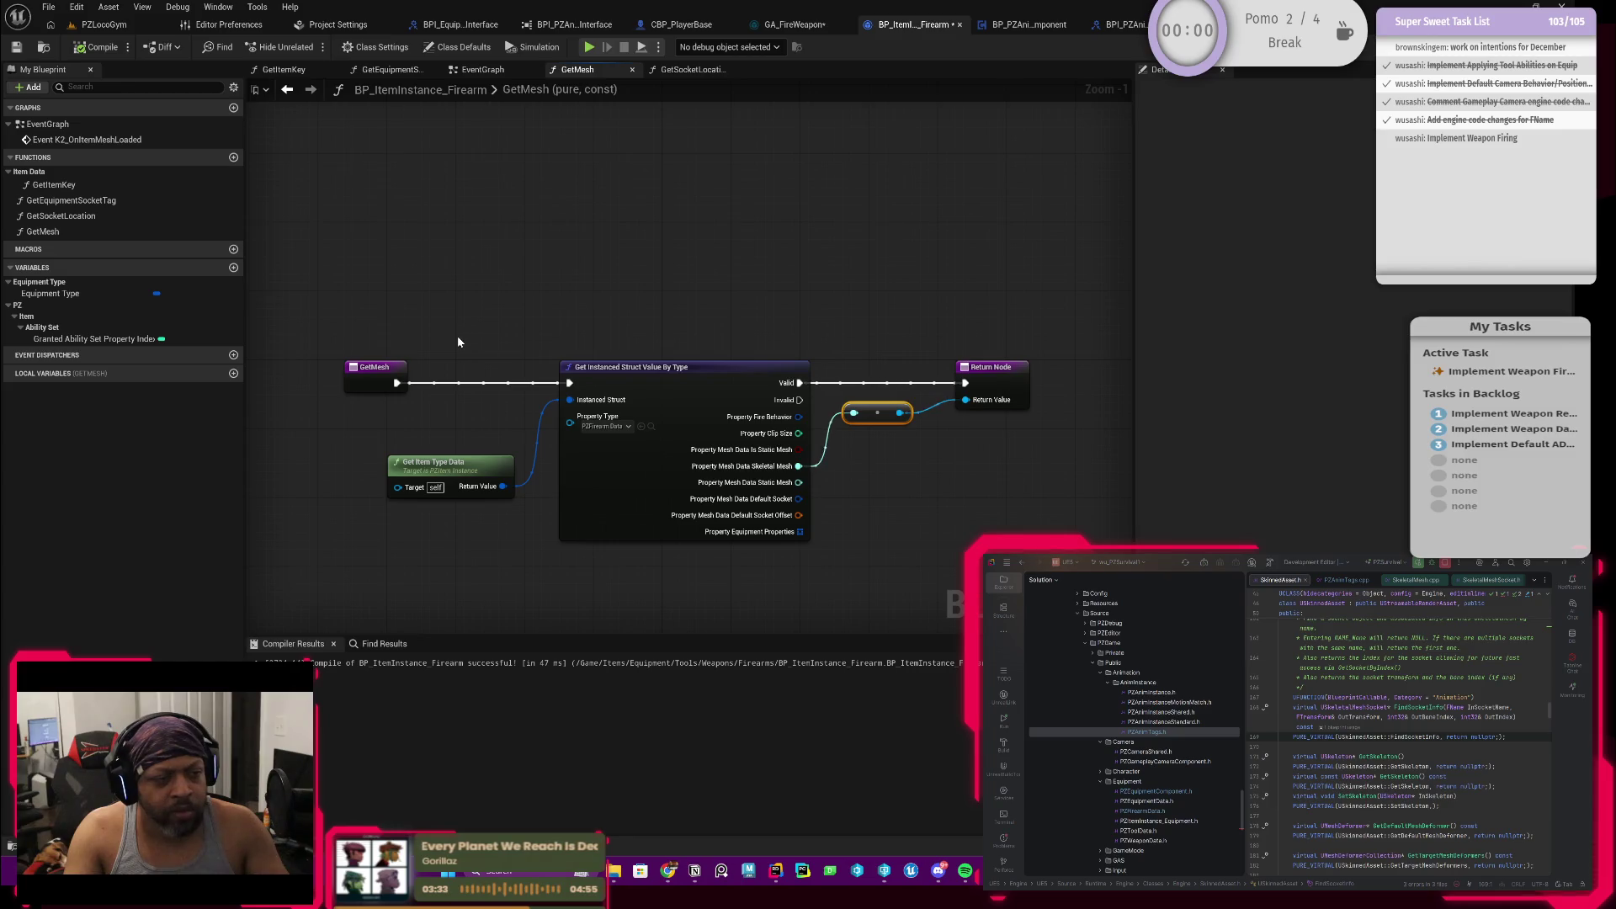
click(876, 413)
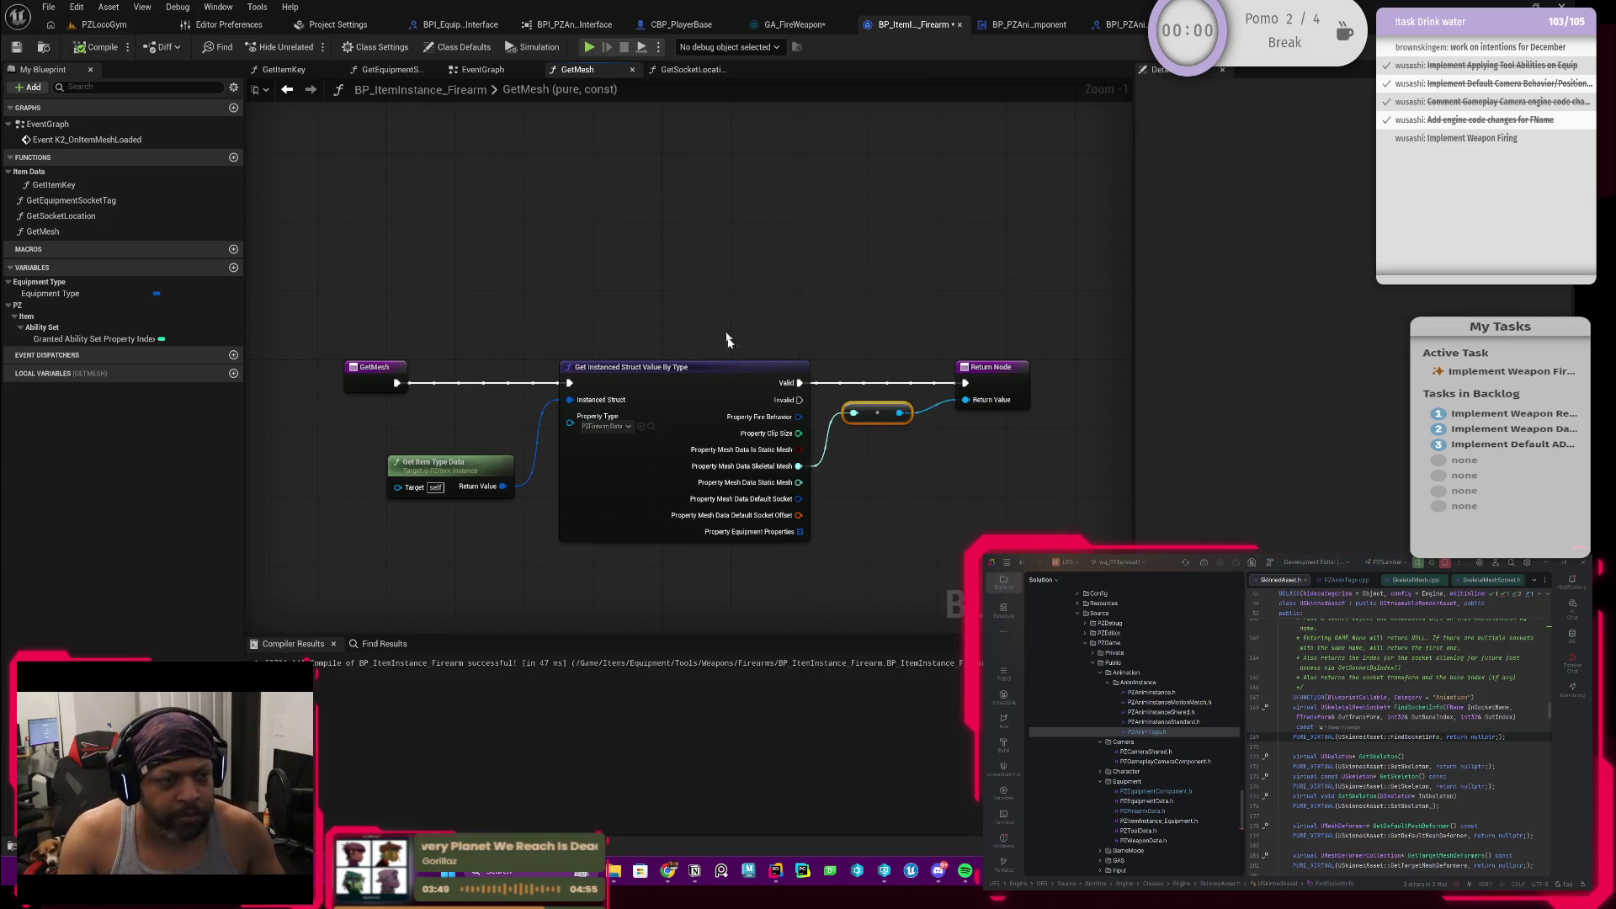
scroll(525, 494, down, 1)
scroll(527, 485, down, 1)
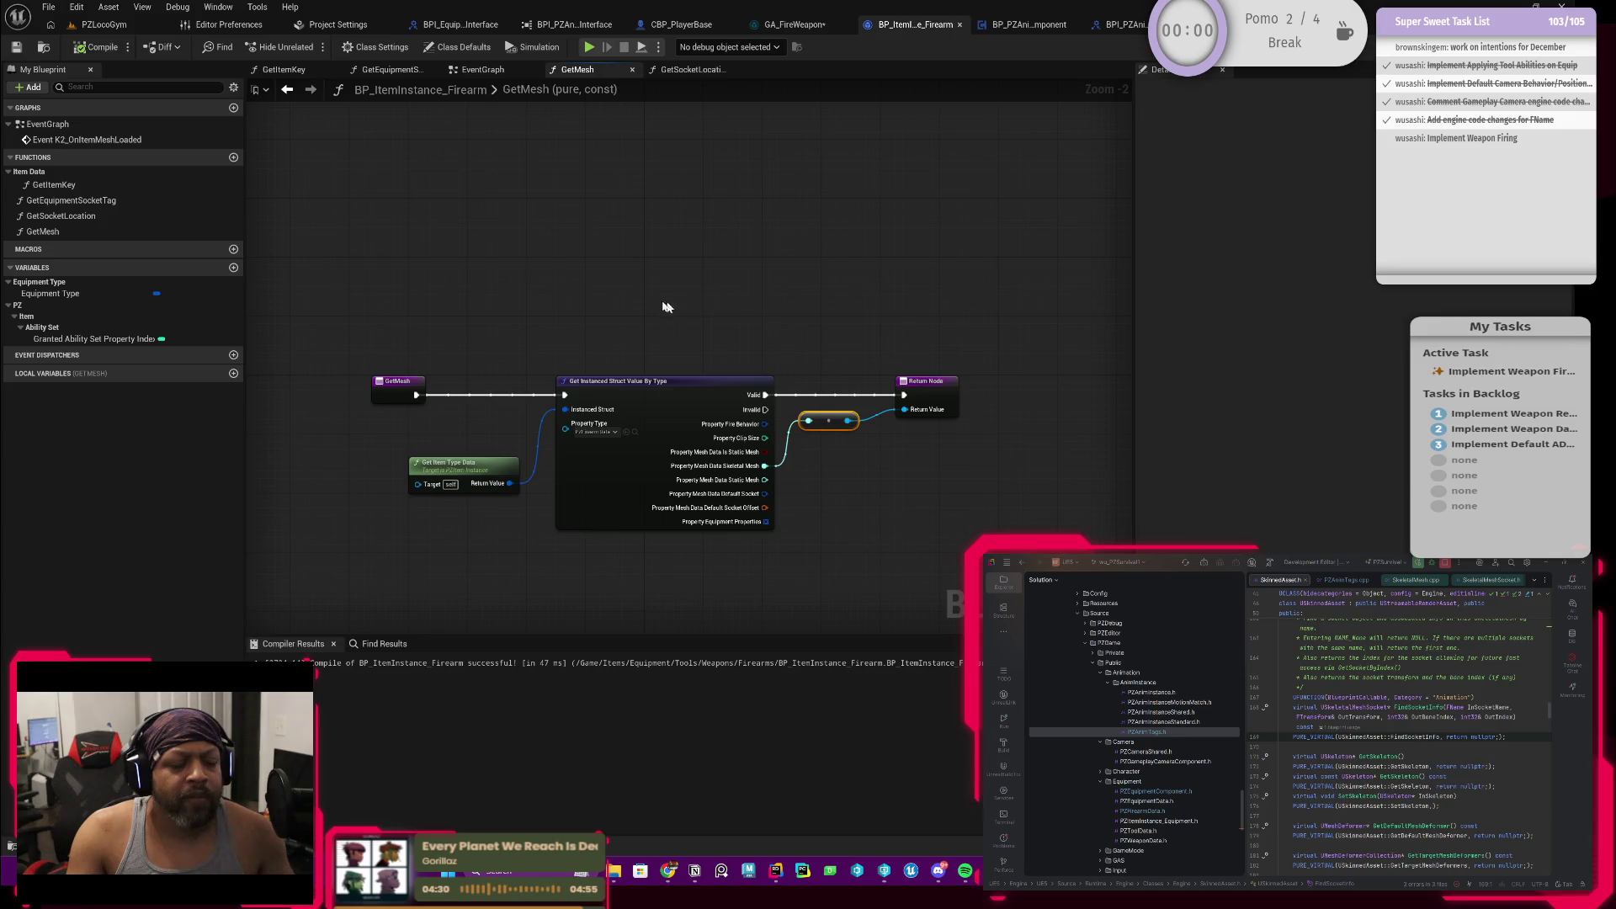
drag(721, 254, 696, 317)
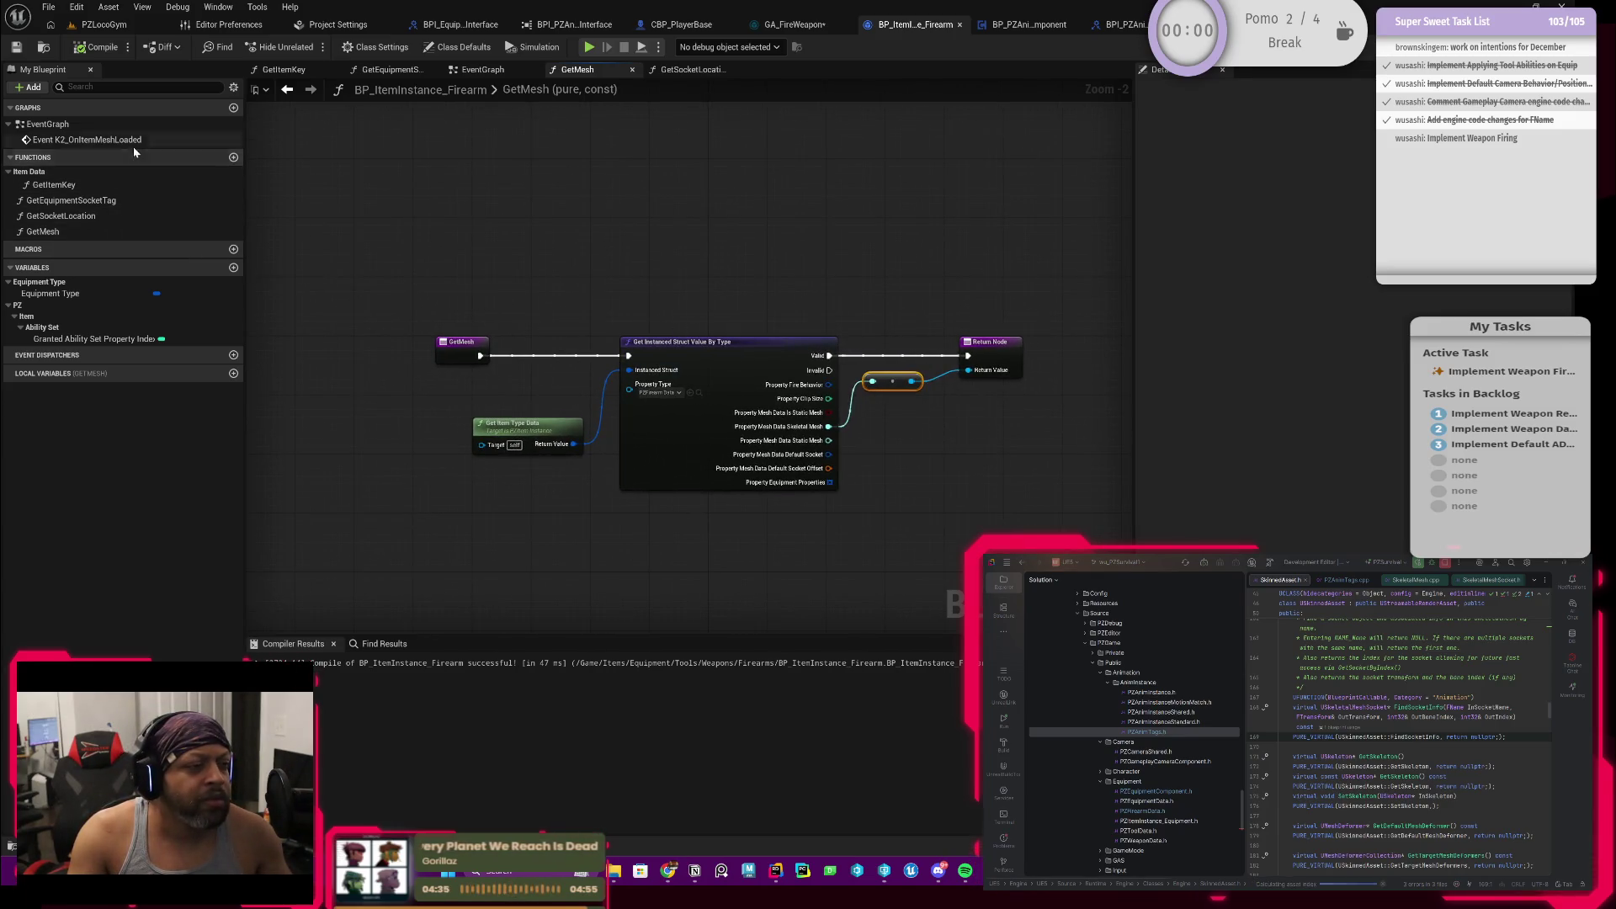
double_click(88, 139)
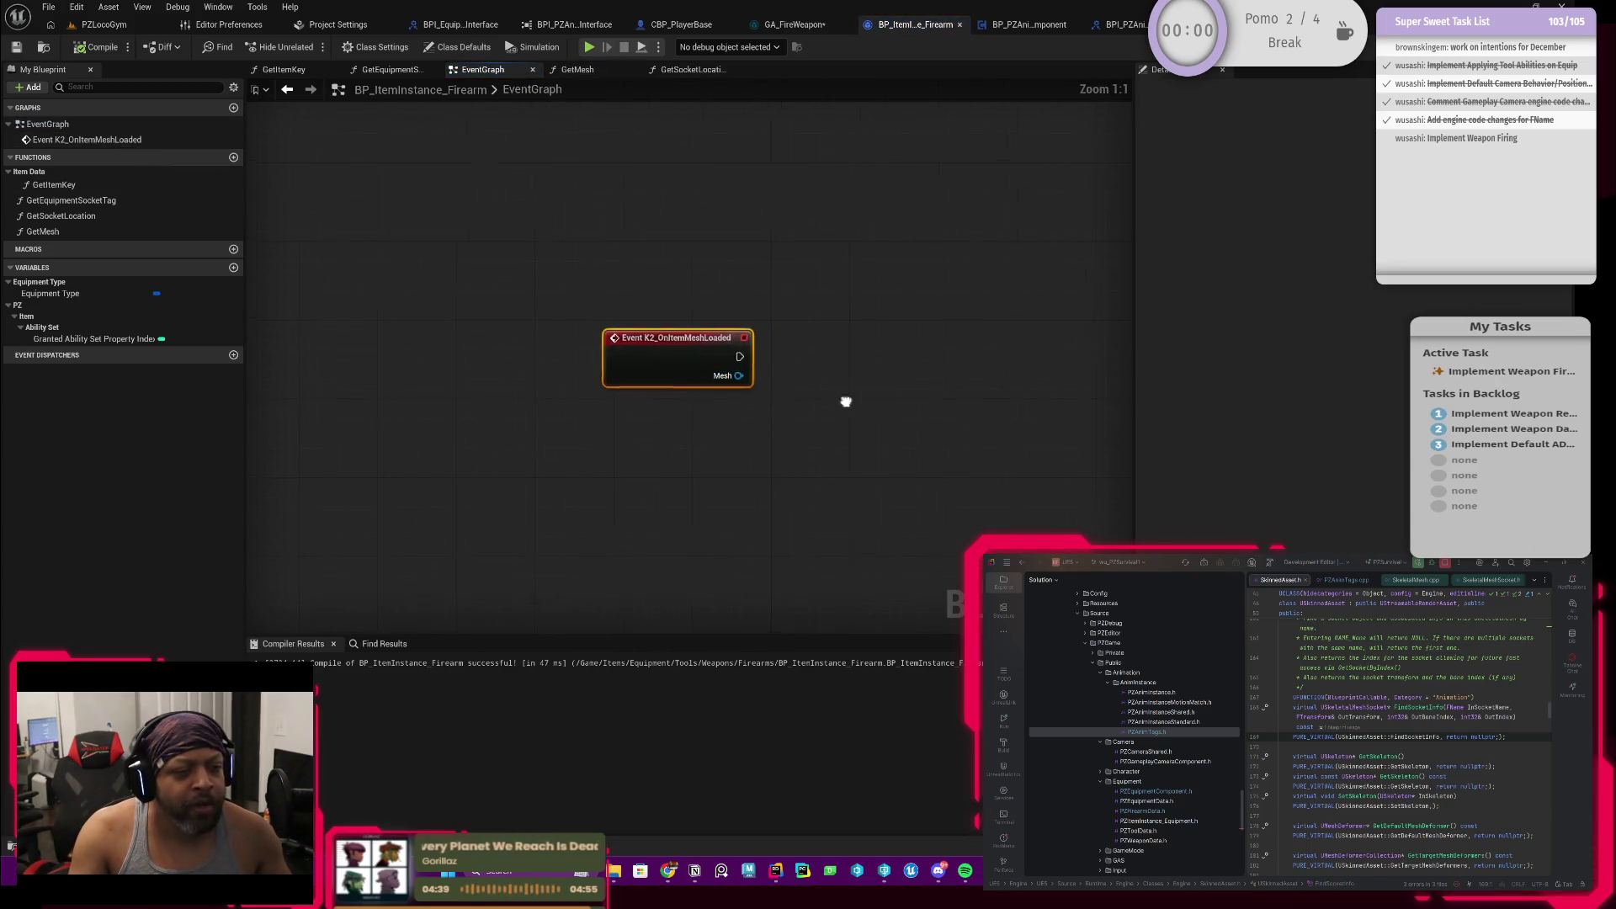
Step: Promote Event K2_OnItemMeshLoaded's Mesh output to a new Mesh variable and compile
drag(748, 372, 514, 395)
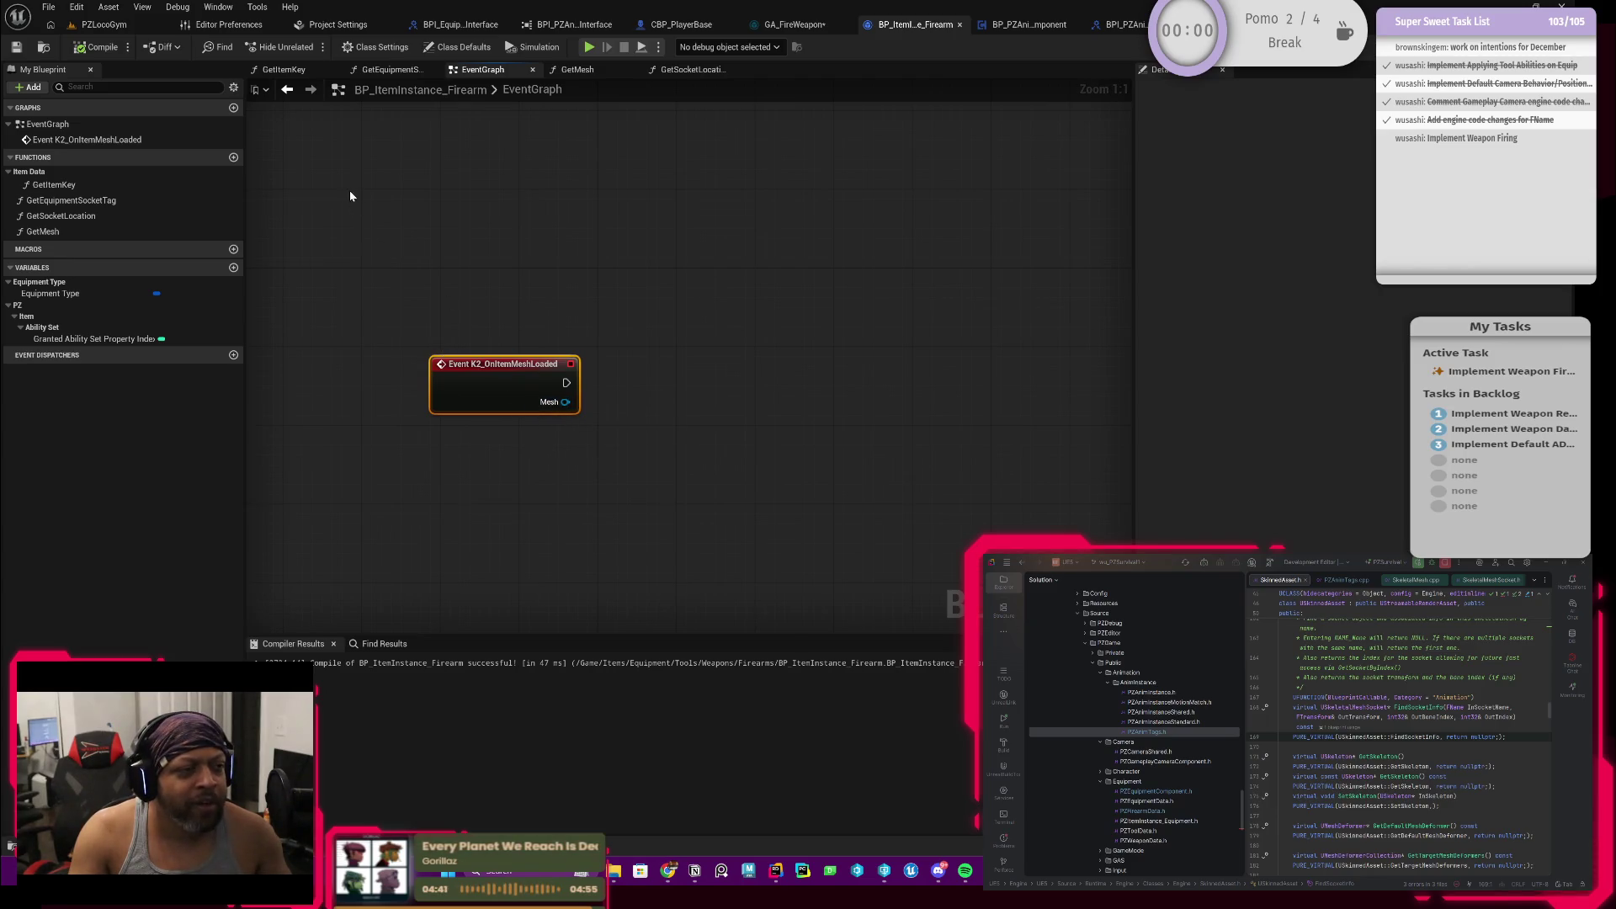
mouse_move(566, 401)
mouse_down()
mouse_move(695, 409)
mouse_move(695, 383)
mouse_up()
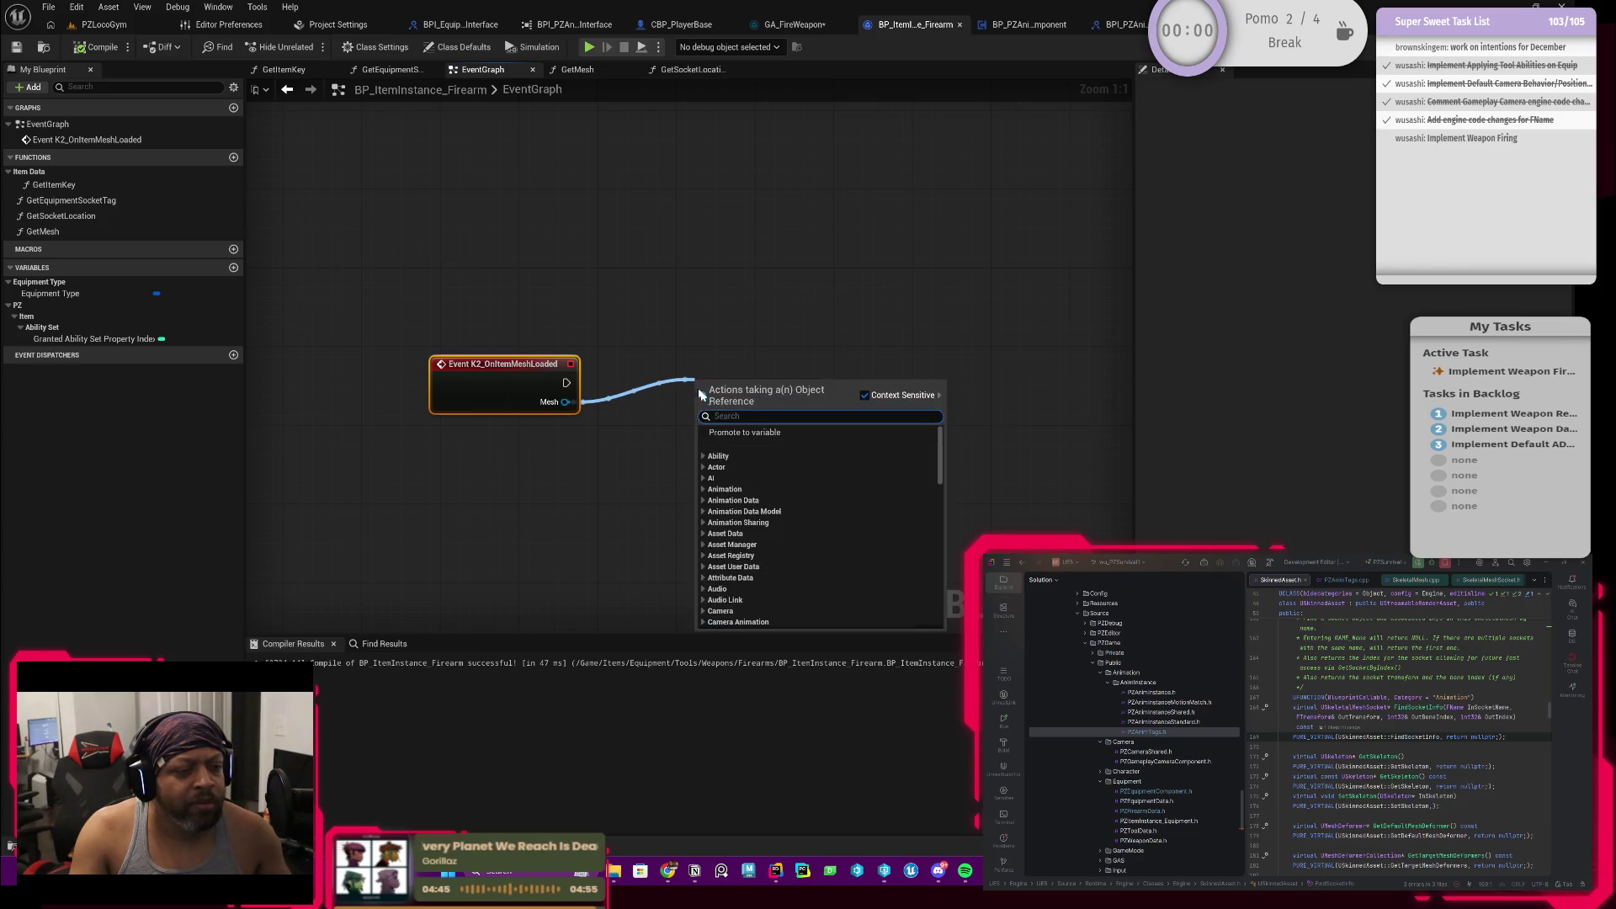
click(746, 432)
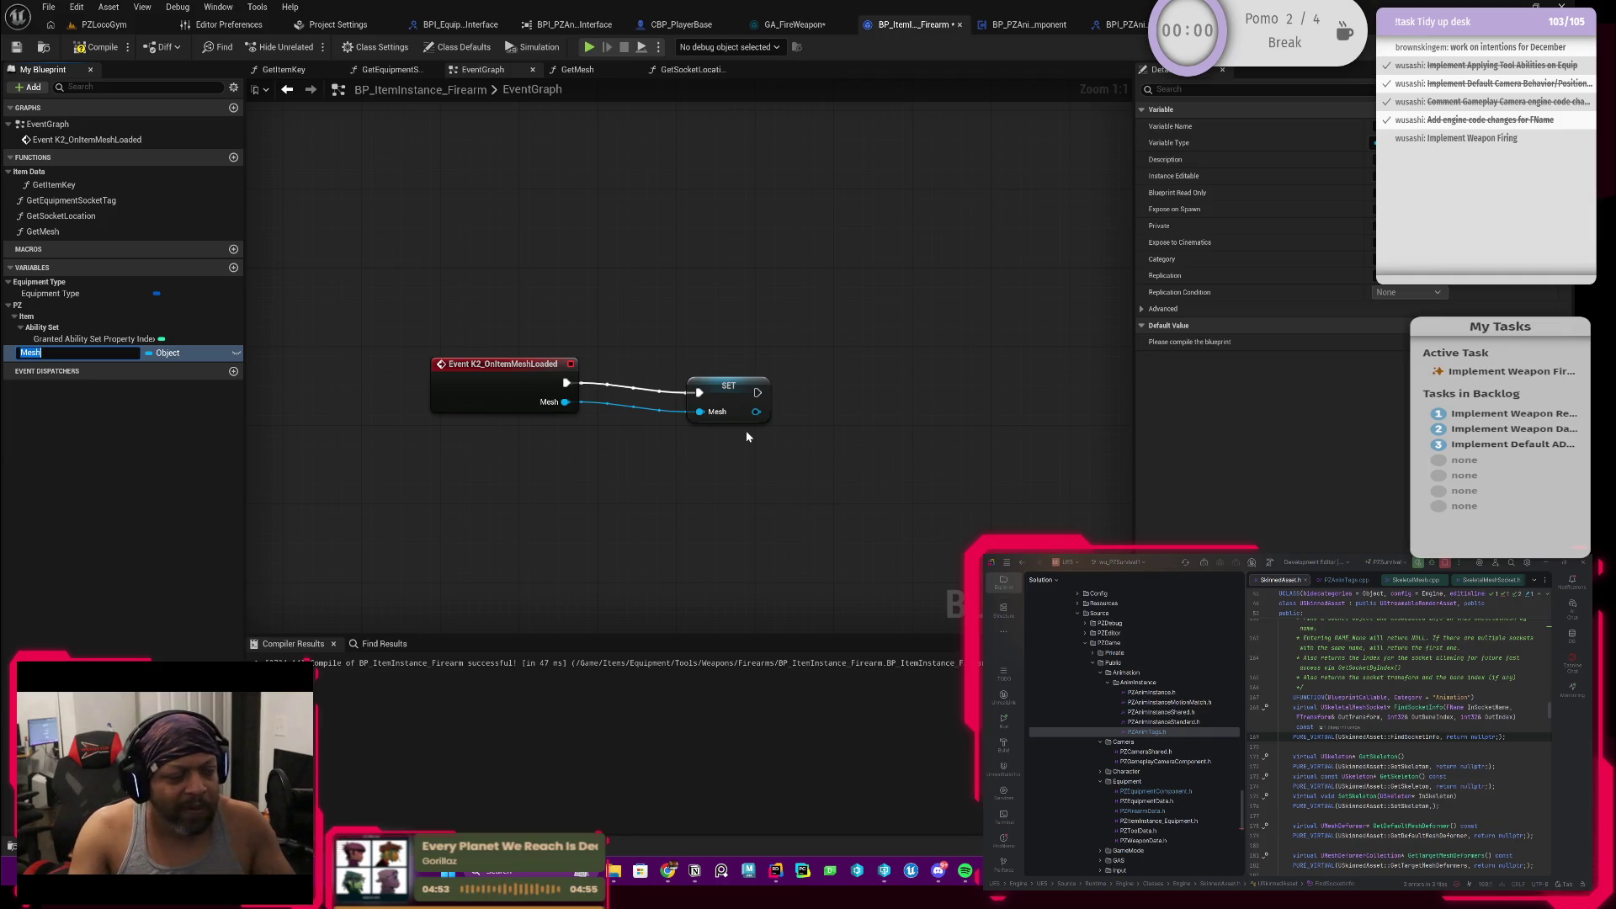
drag(726, 402, 705, 394)
click(95, 47)
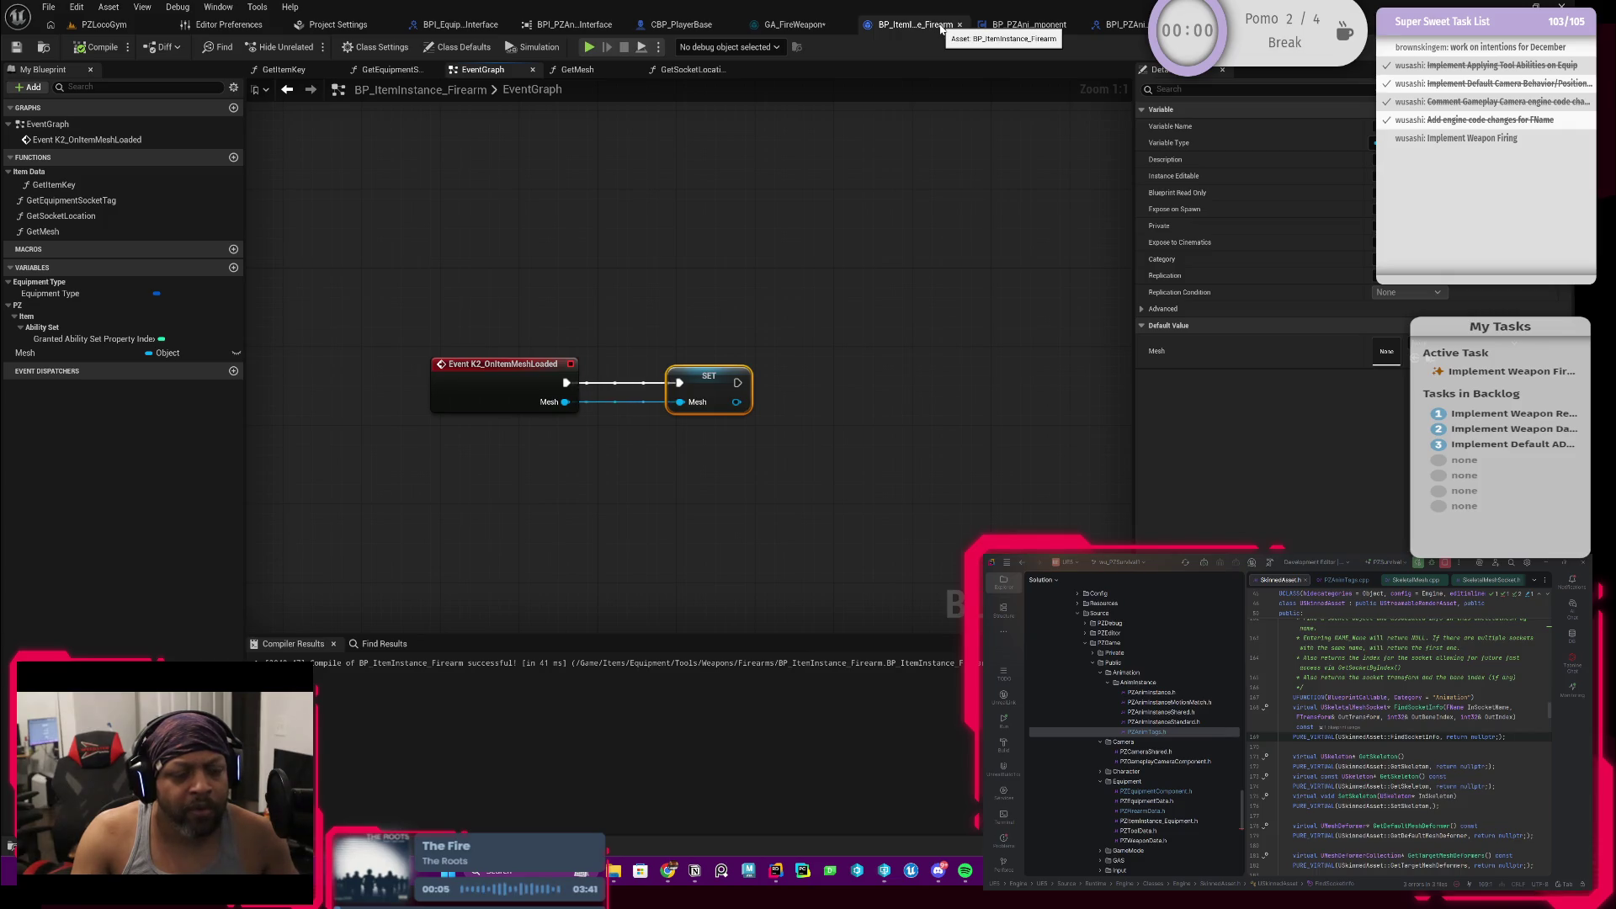
Step: Delete the SET Mesh node, keeping the variable, and recompile the firearm blueprint
drag(717, 384, 657, 385)
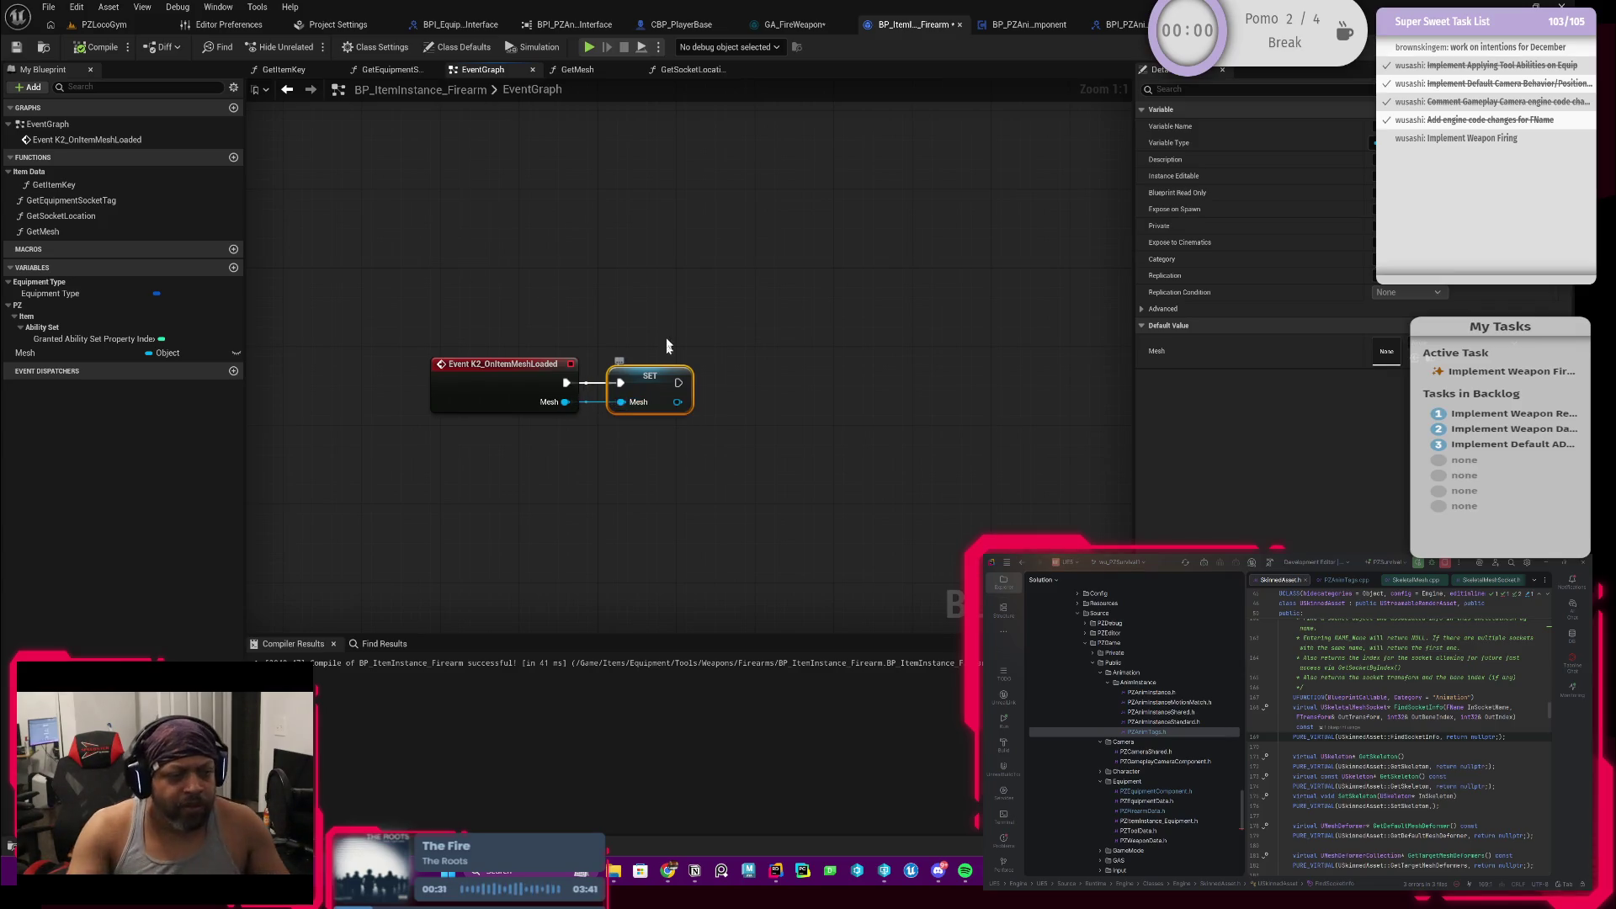
key(Delete)
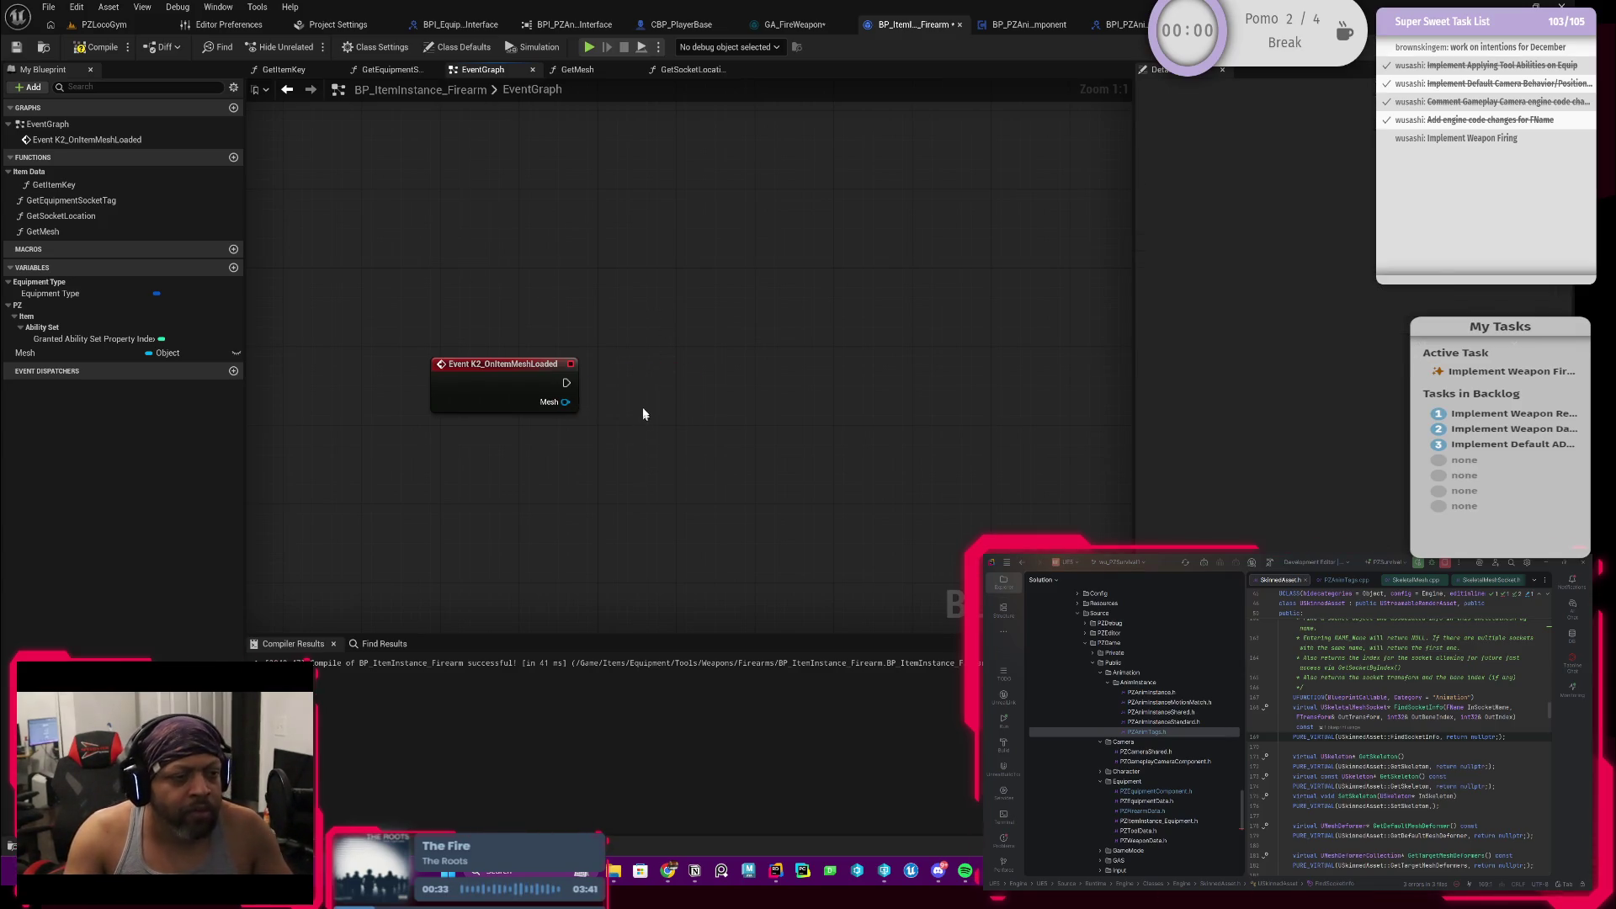
scroll(641, 381, up, 1)
click(95, 47)
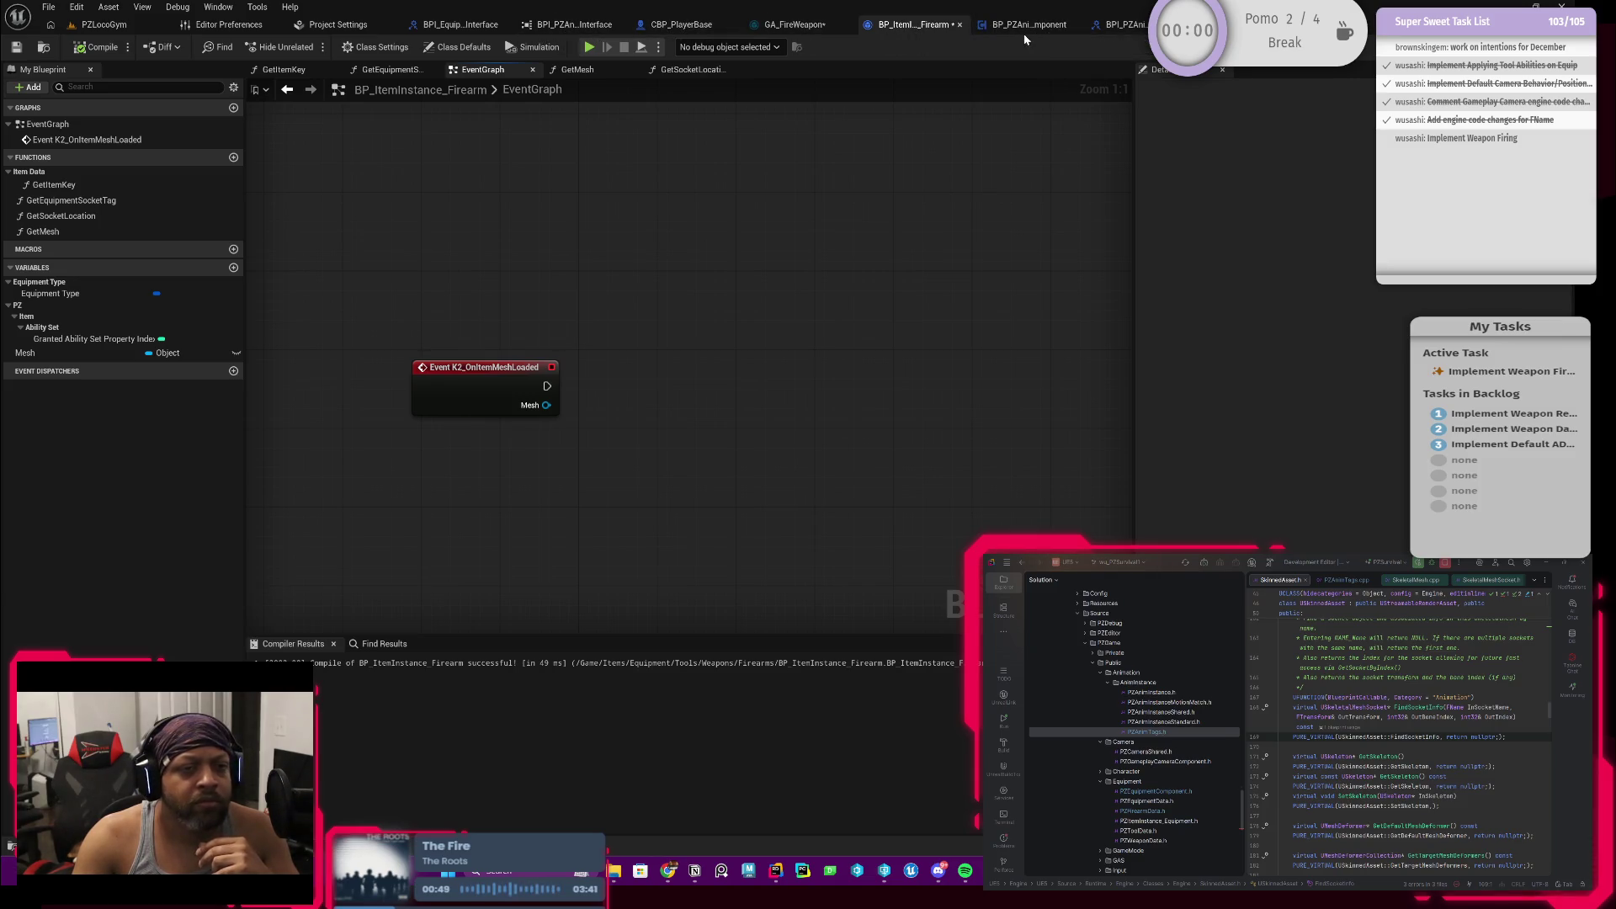
click(1124, 24)
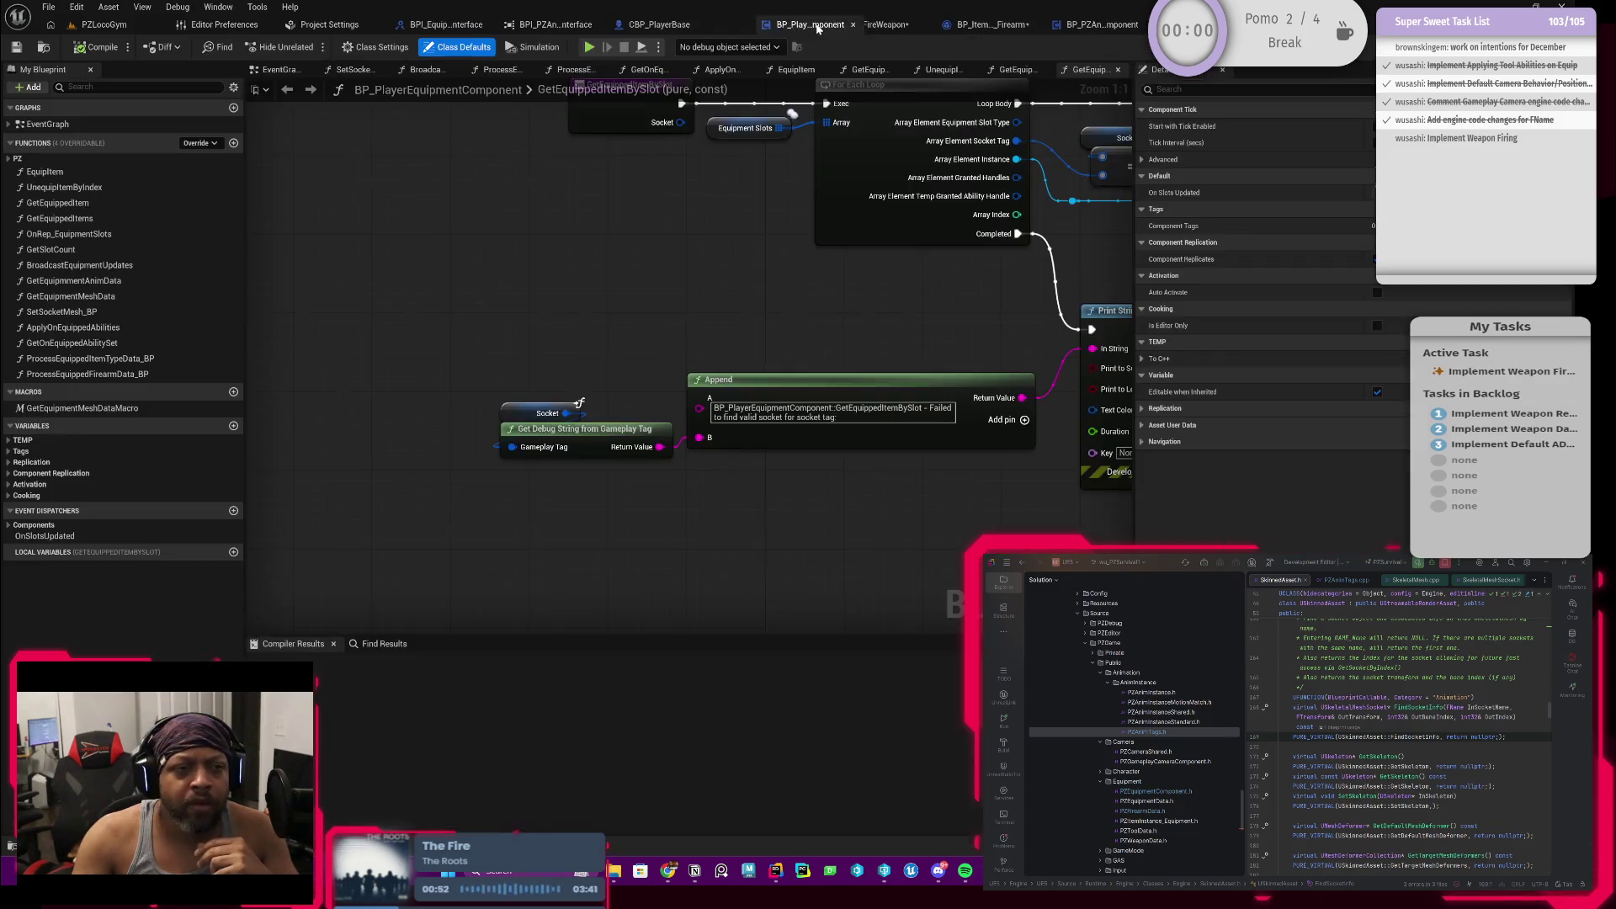
Step: From the equipment component's EquipItem graph, drill into the Set Socket Mesh BP call
click(849, 24)
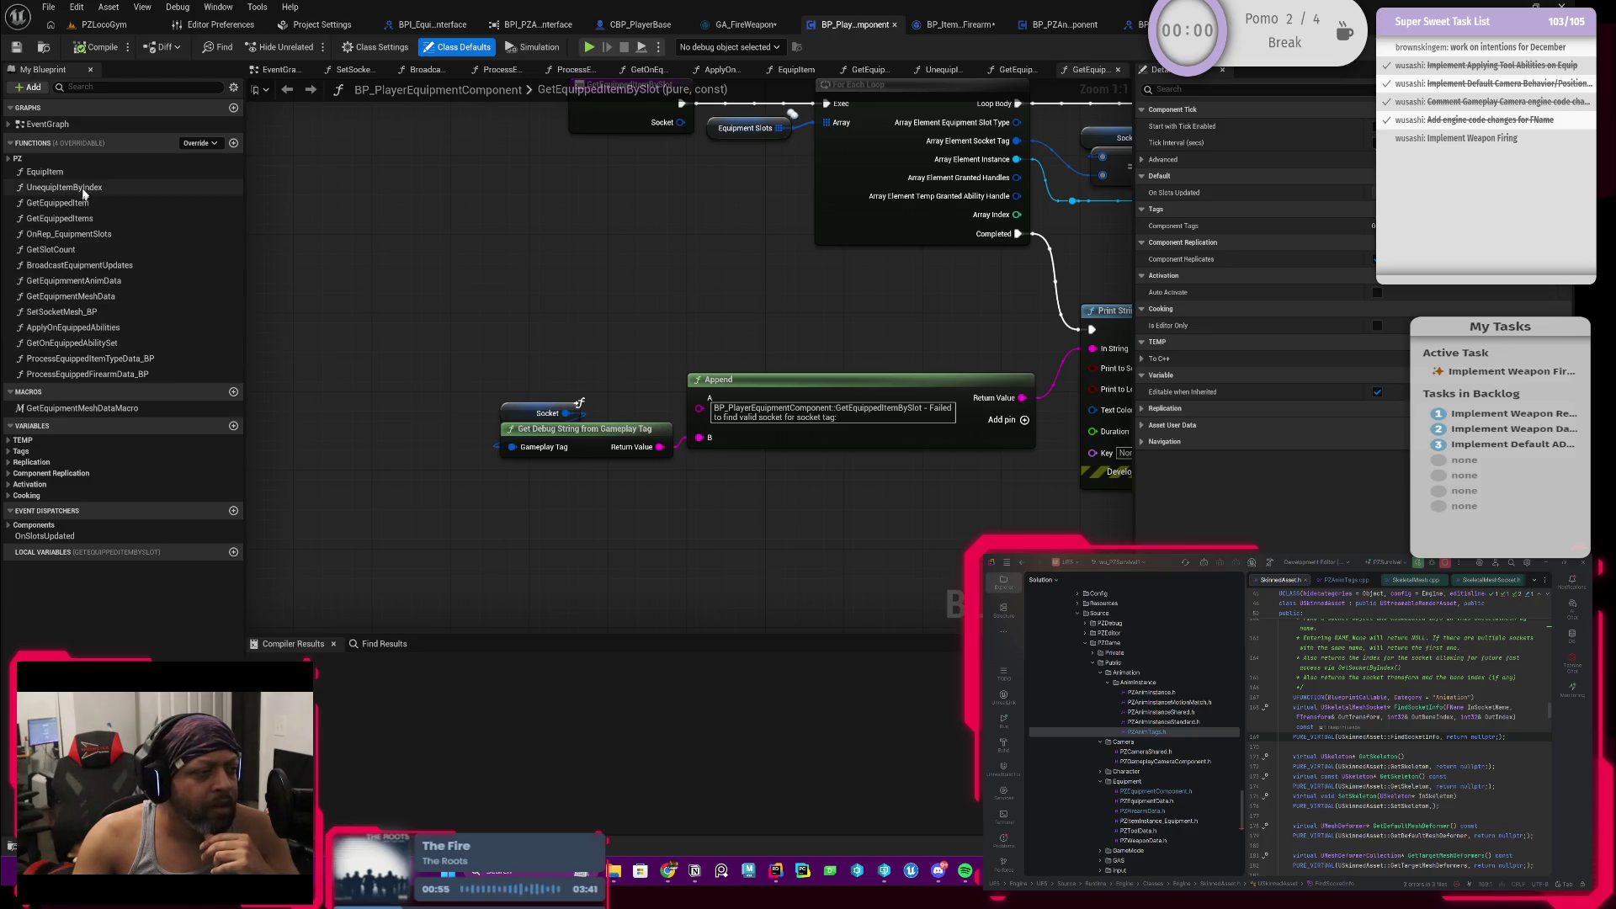
double_click(45, 171)
scroll(725, 402, up, 3)
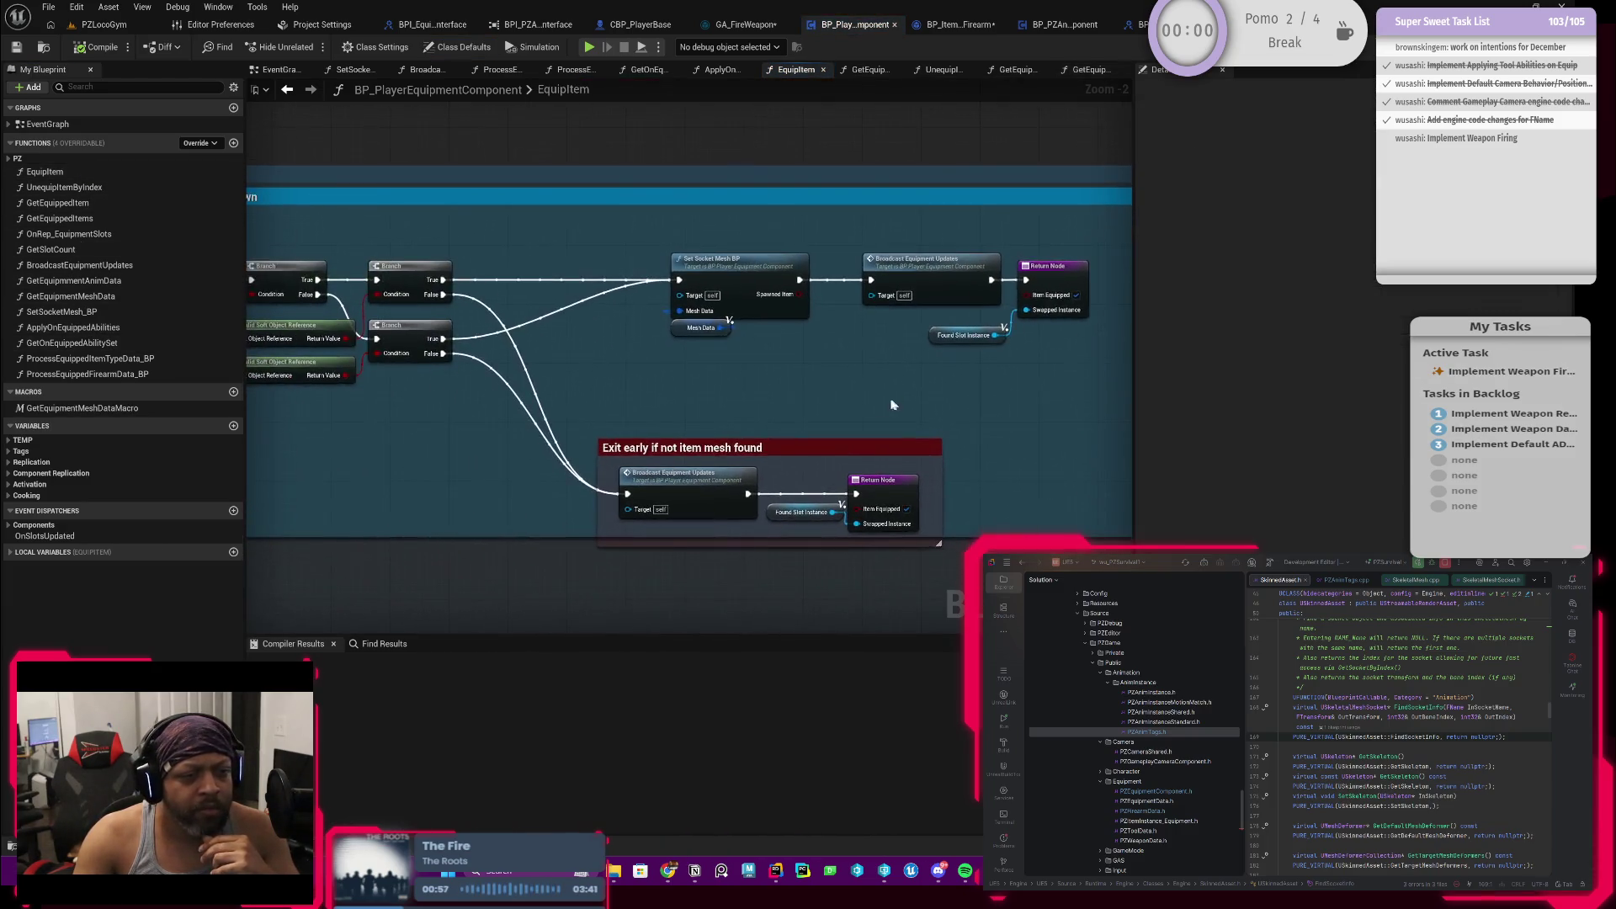
drag(657, 406, 714, 422)
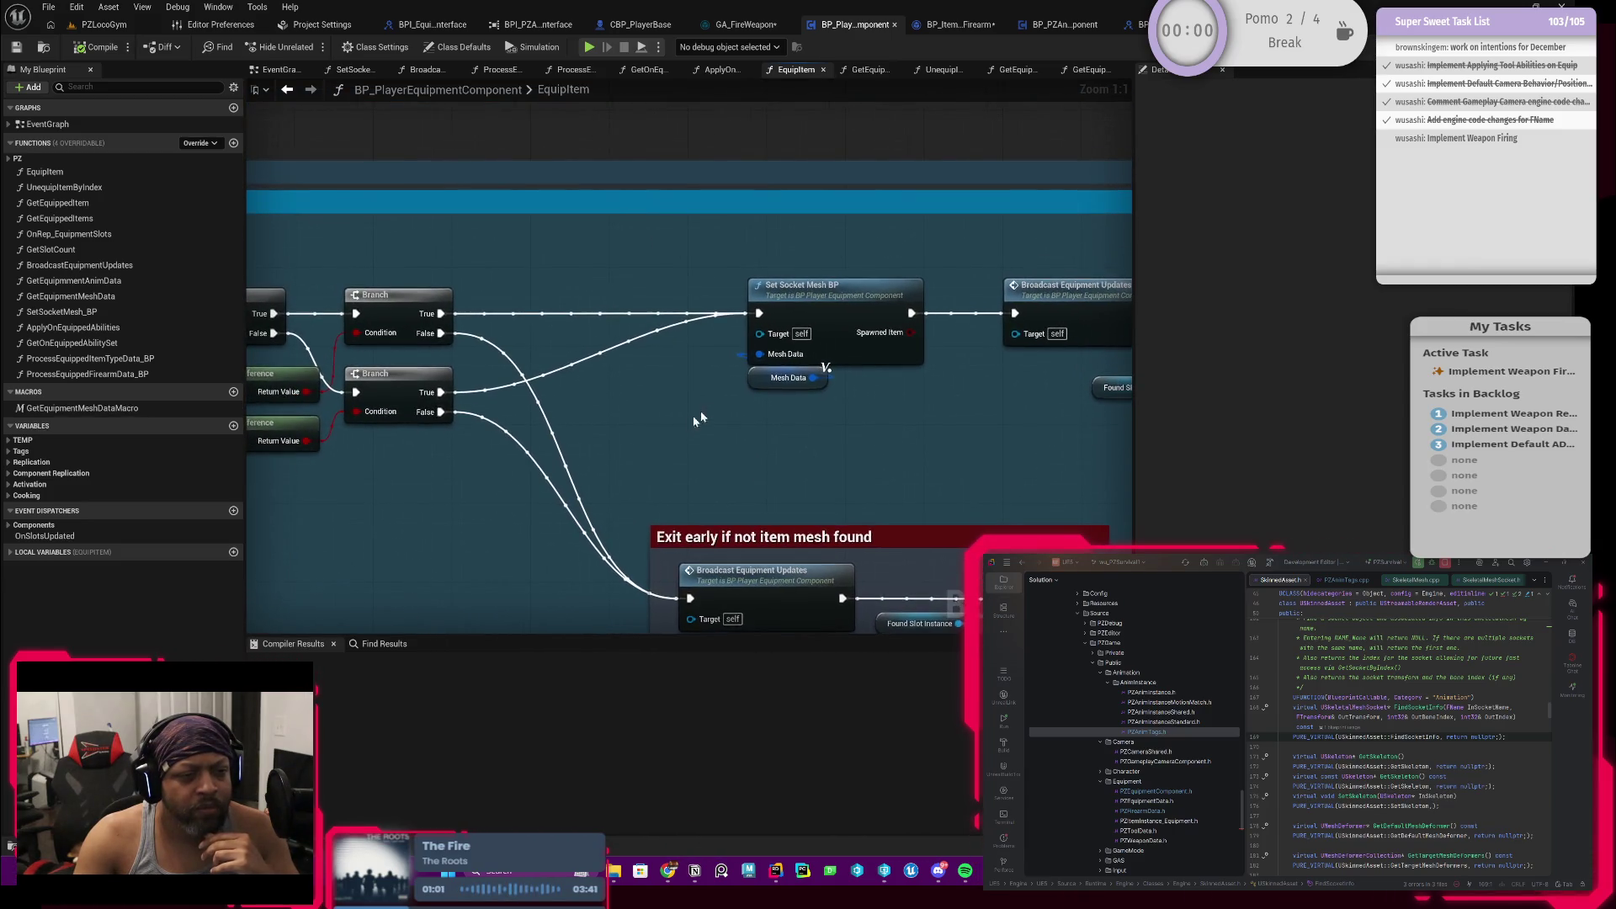
click(848, 318)
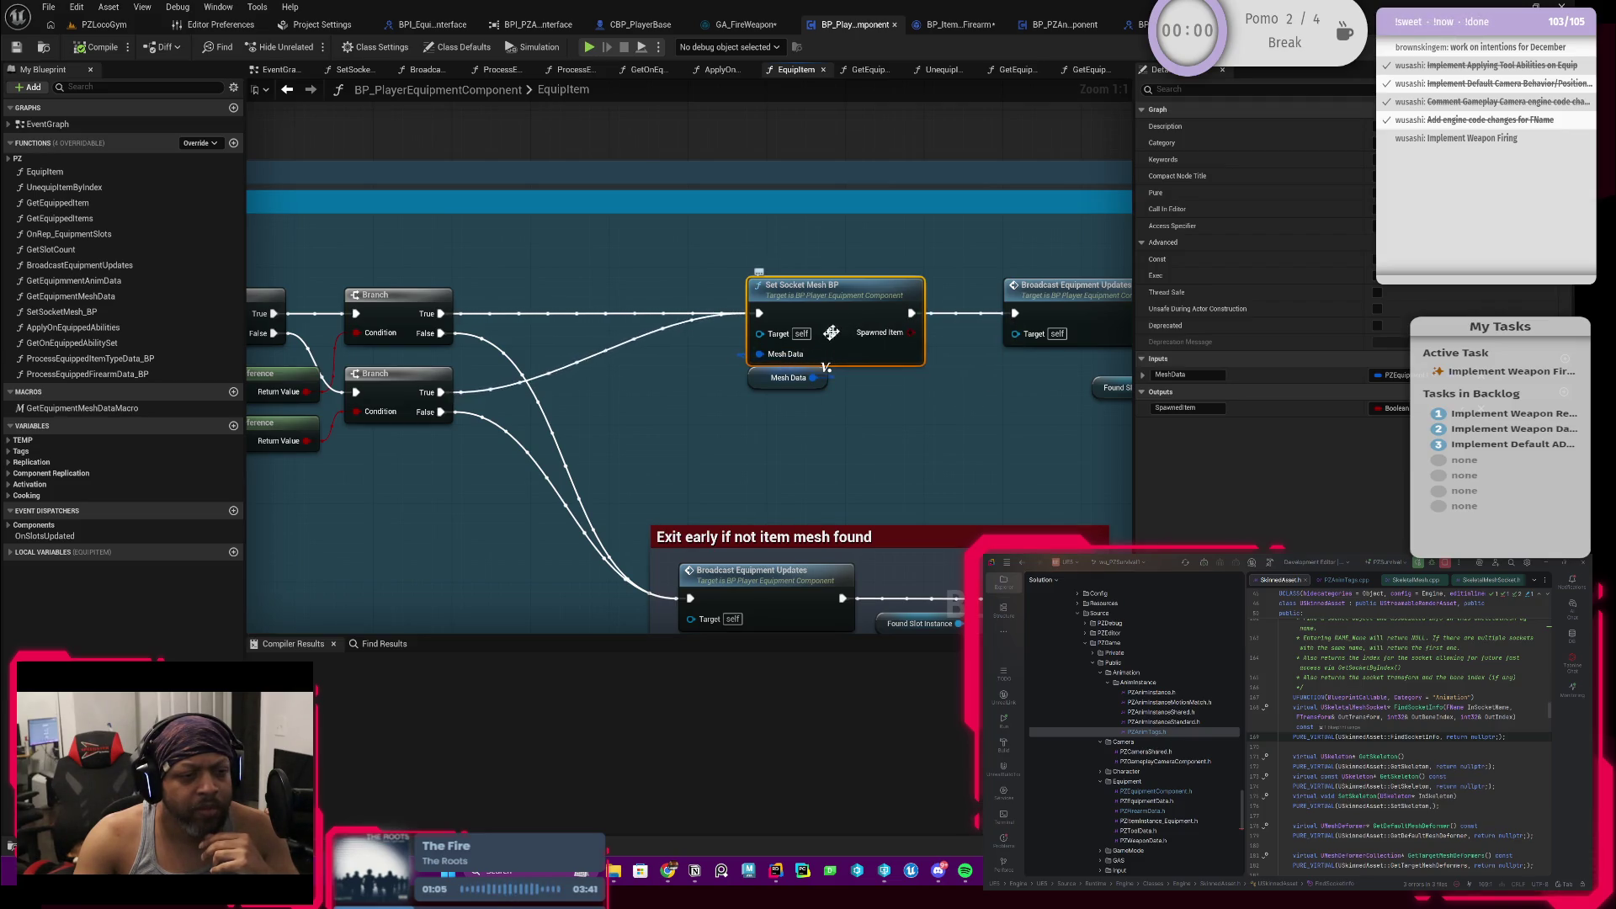
double_click(848, 317)
Step: Inspect SetSocketMesh_BP's Mesh Data variable and bring its BP Spawn Equipment Mesh call into view
drag(611, 439, 657, 438)
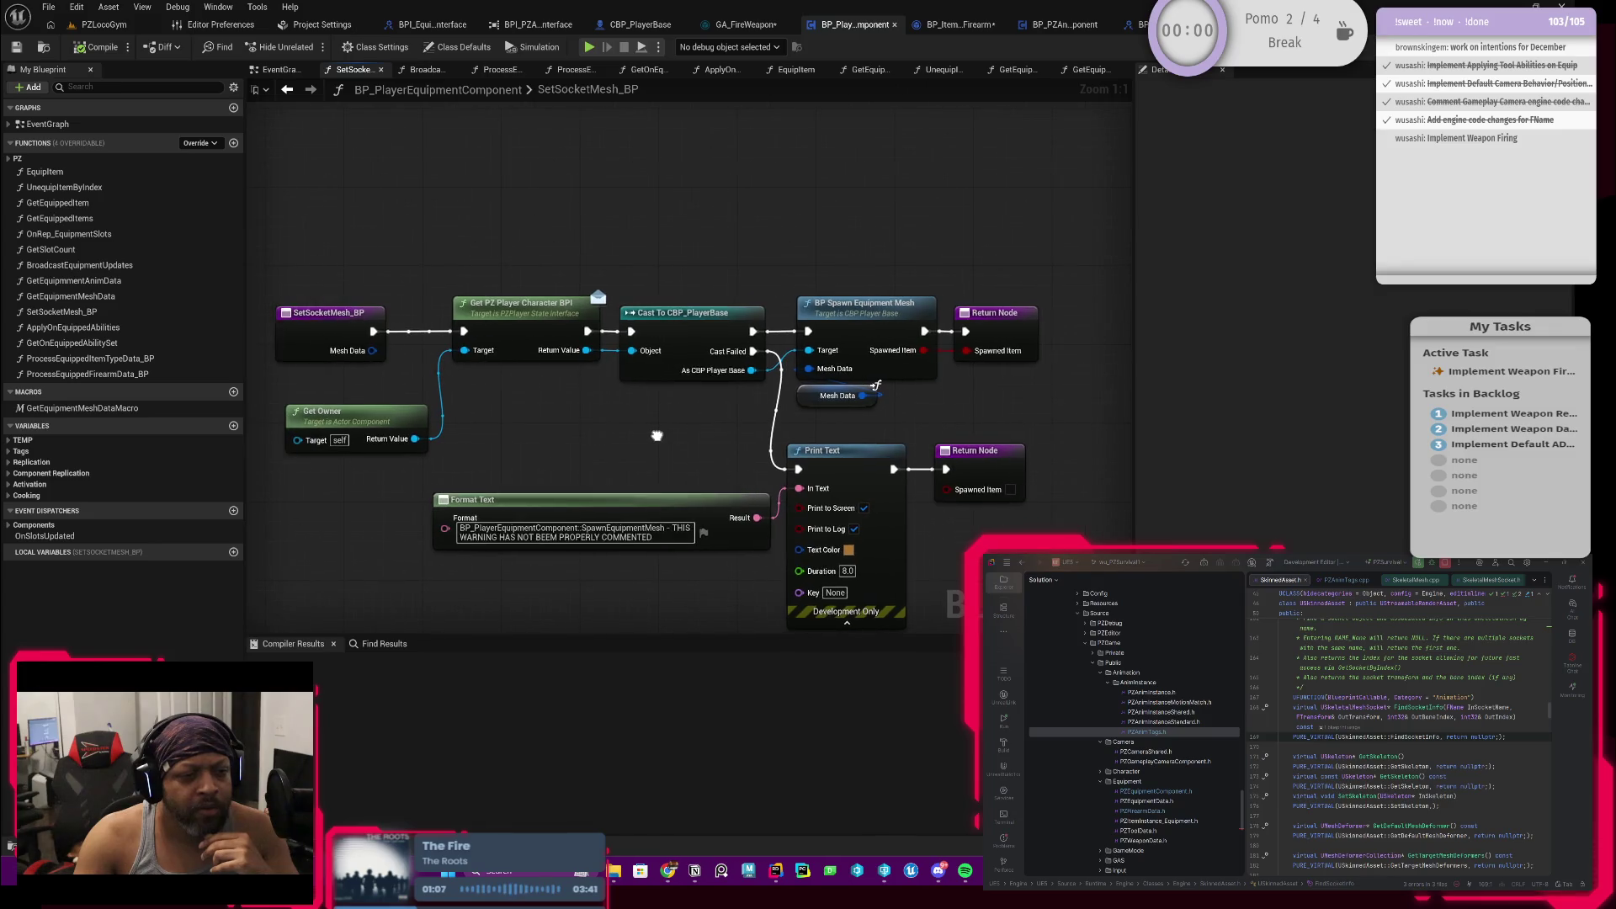
click(837, 395)
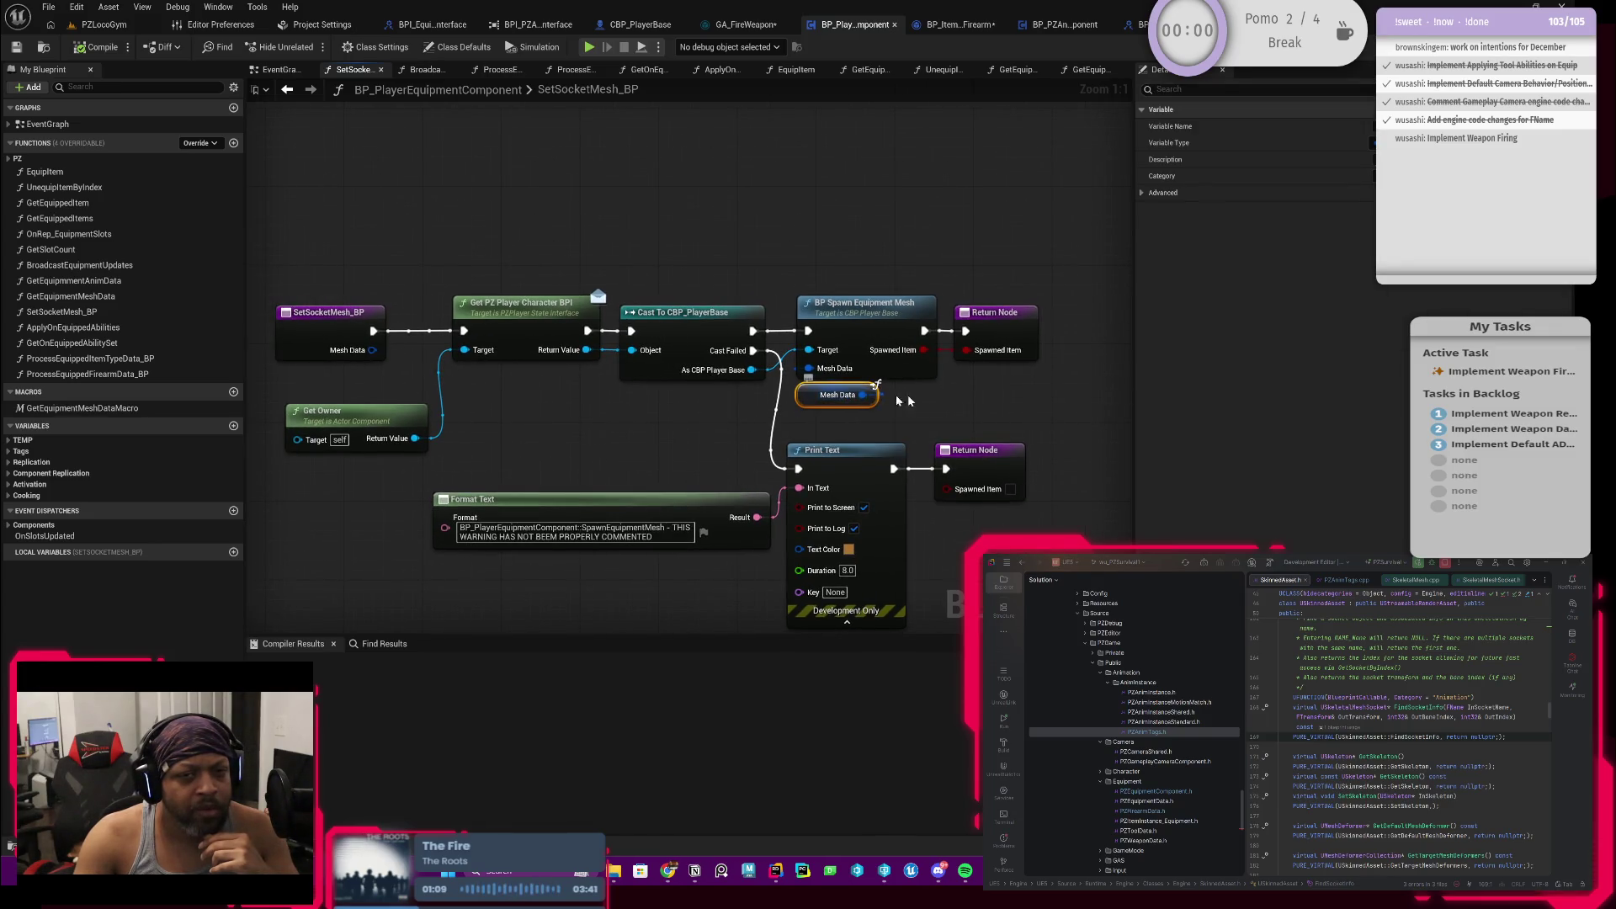
drag(960, 385, 843, 386)
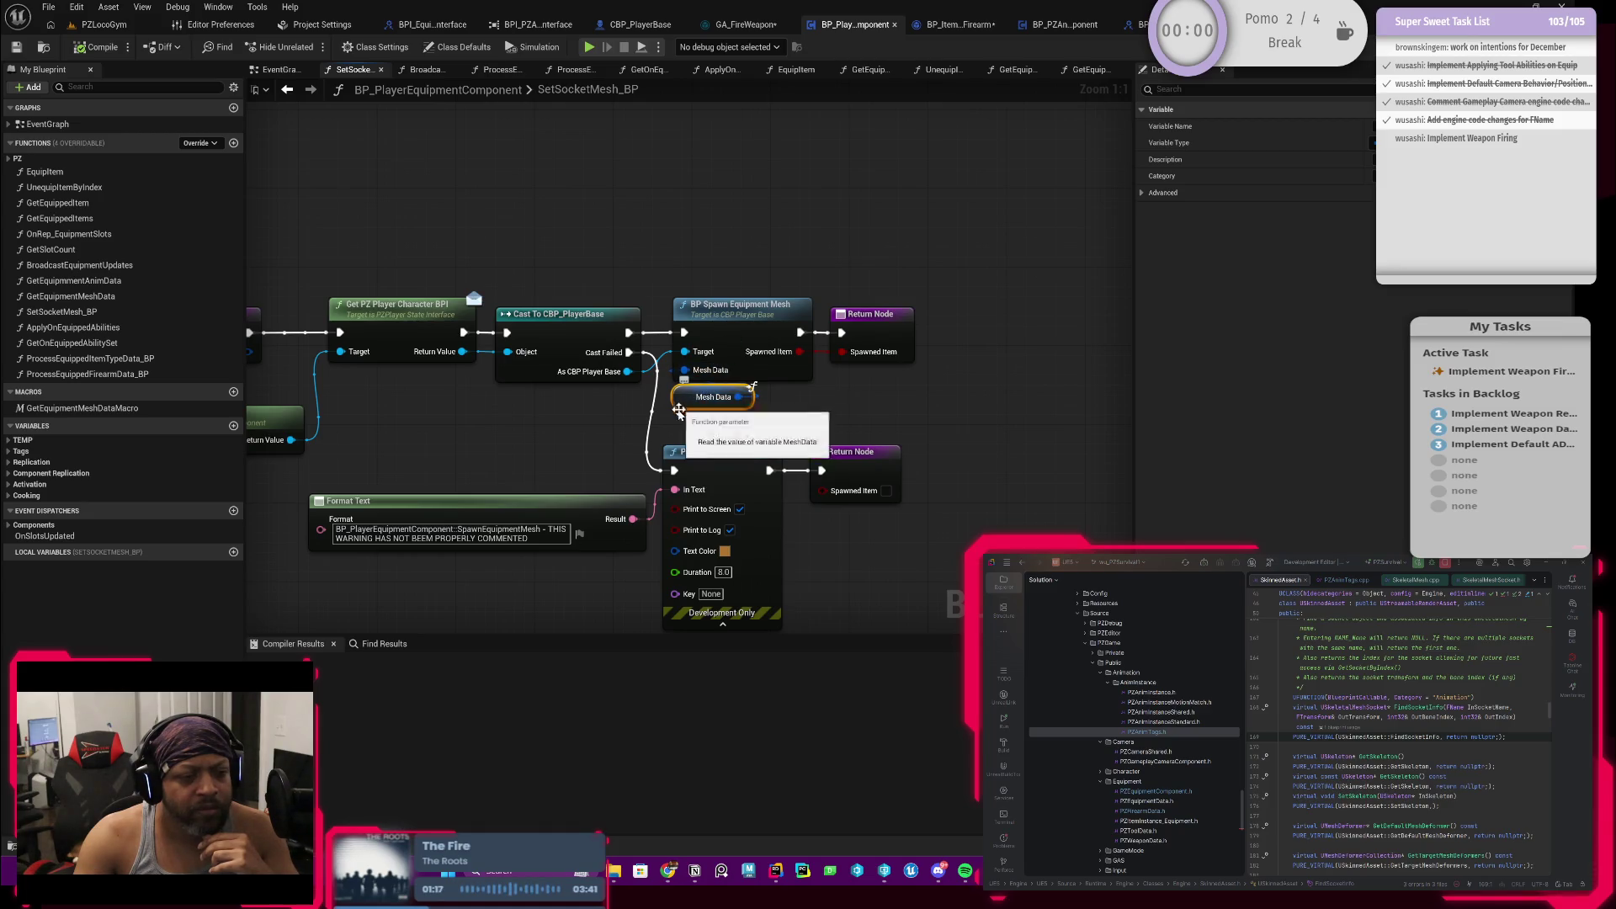
drag(668, 431, 656, 429)
Step: Enter CBP_PlayerBase's BP_SpawnEquipmentMesh function and select its Return Node
double_click(721, 339)
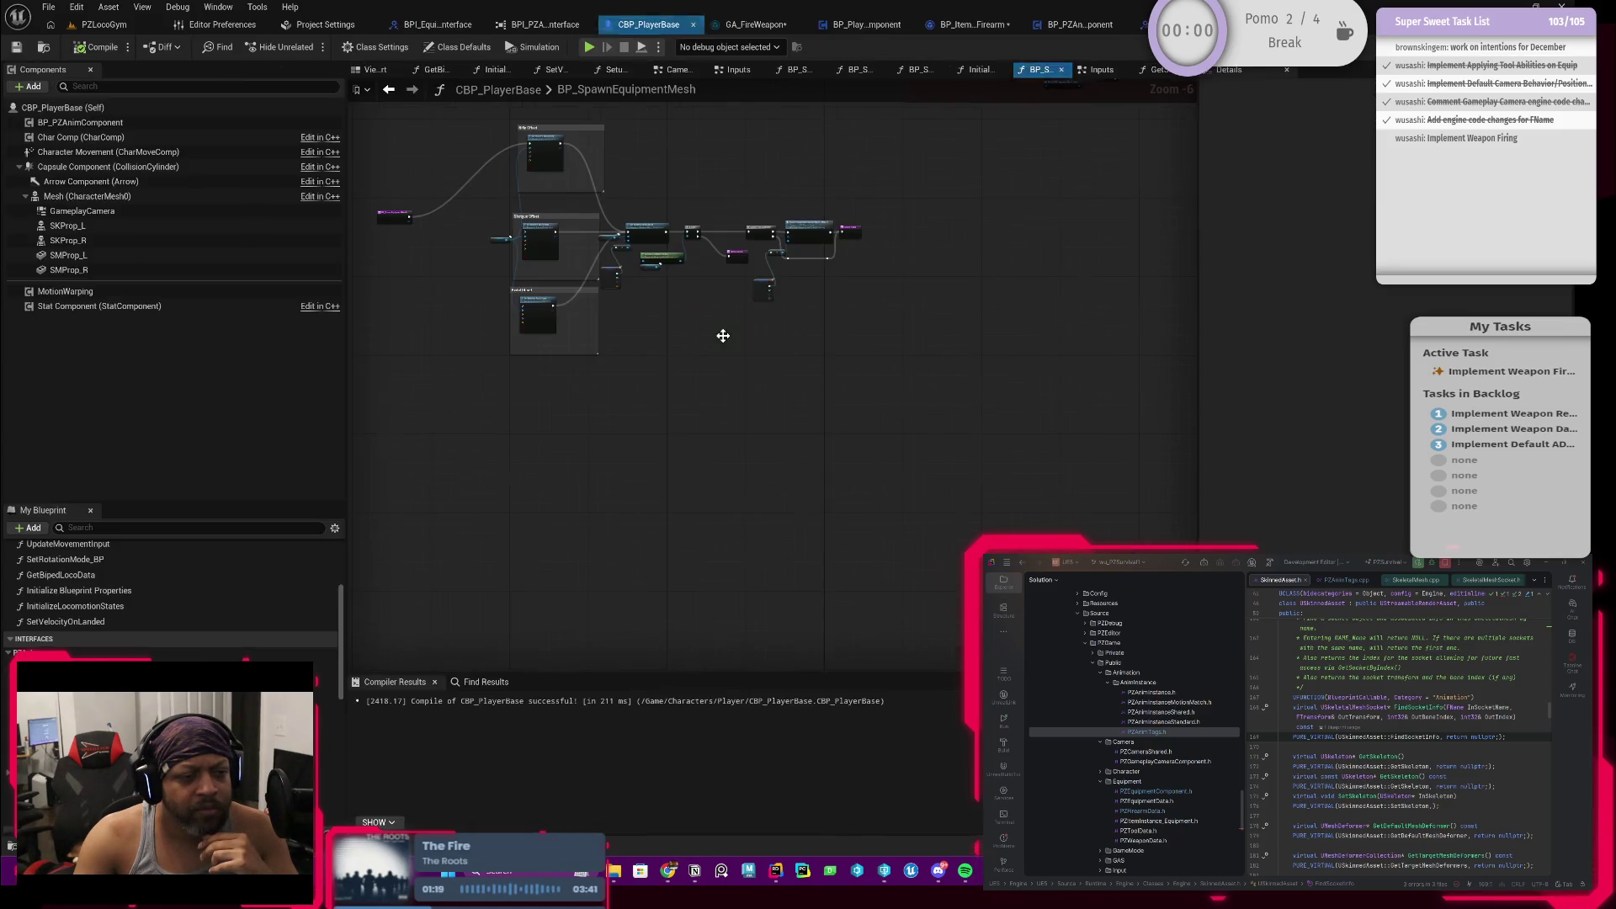
mouse_move(710, 368)
mouse_down()
mouse_move(723, 435)
mouse_move(481, 379)
mouse_up()
scroll(646, 419, up, 4)
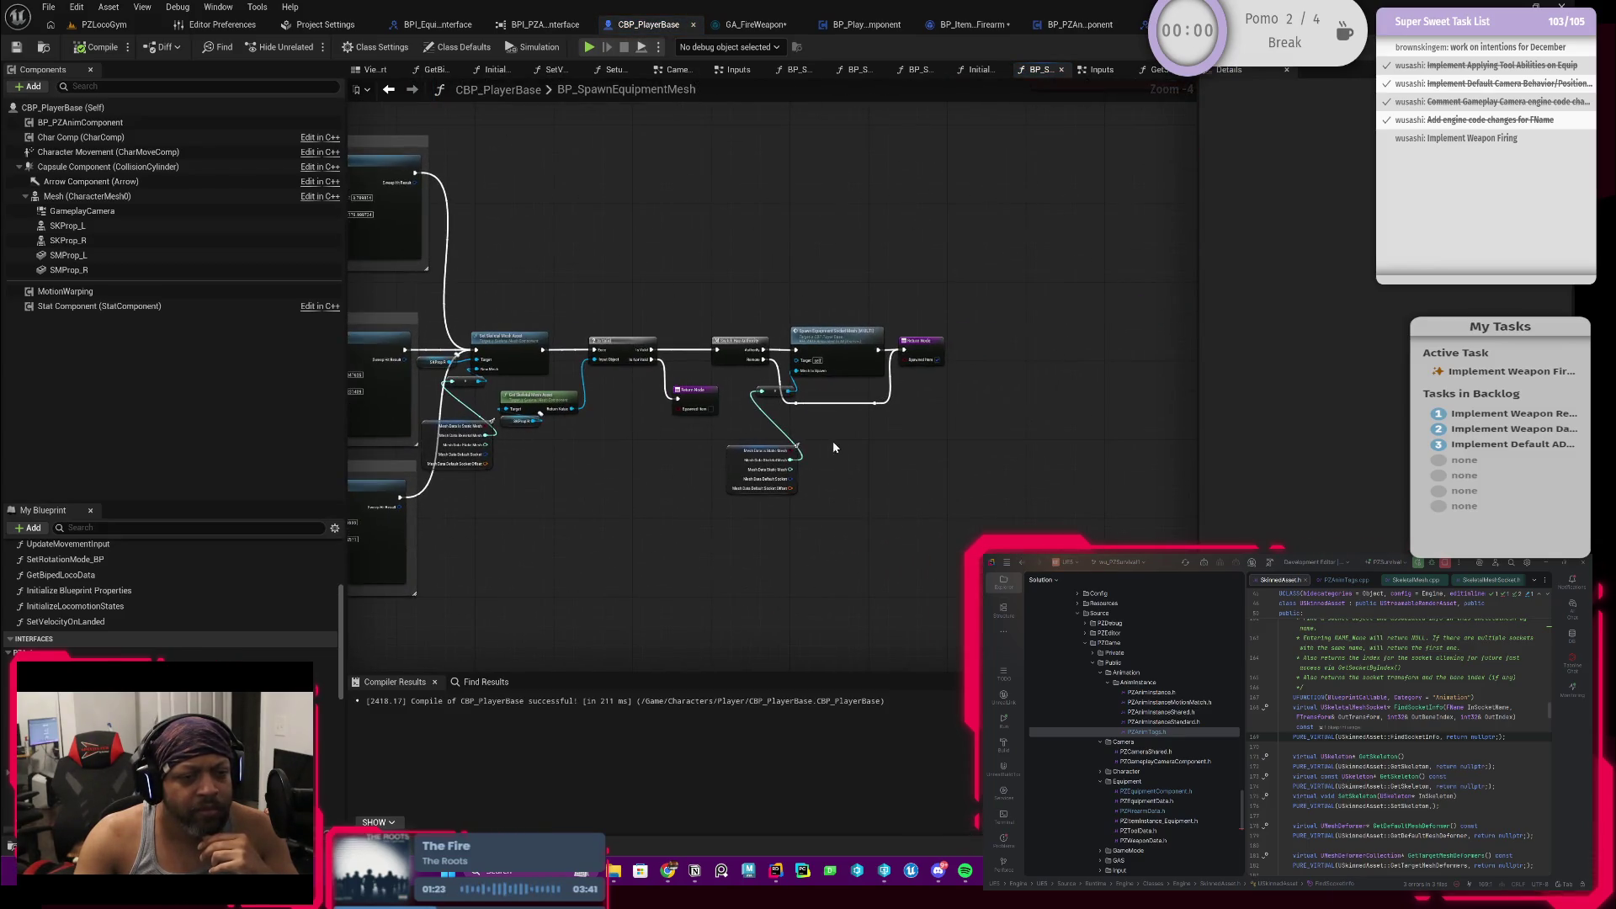
scroll(731, 472, up, 2)
drag(552, 484, 608, 486)
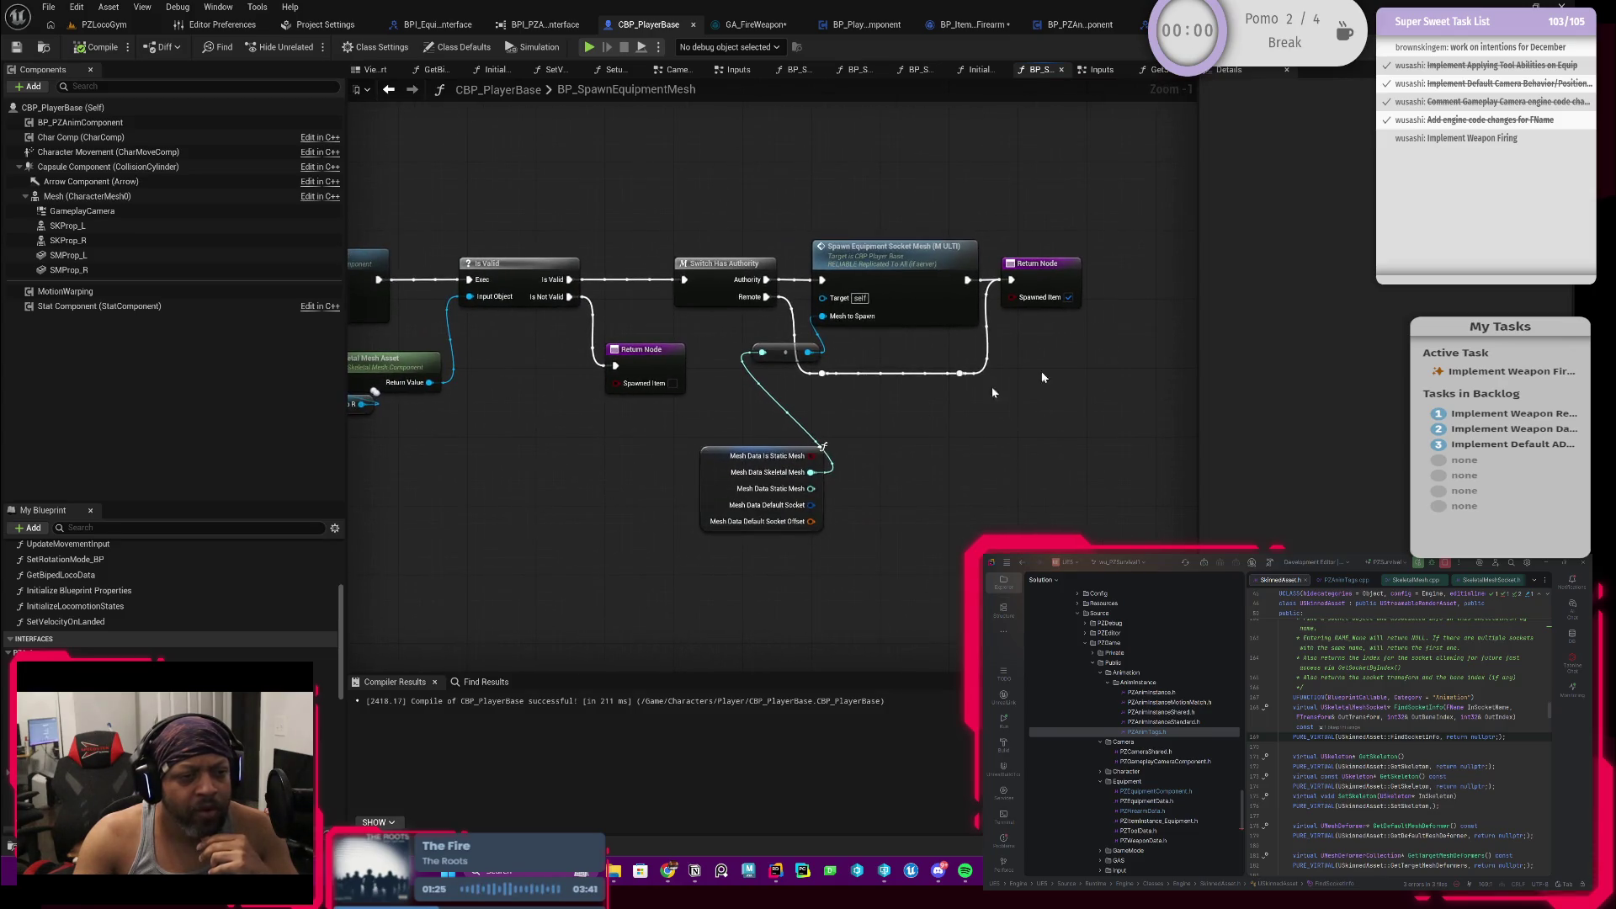
click(1048, 271)
drag(1040, 404, 1006, 441)
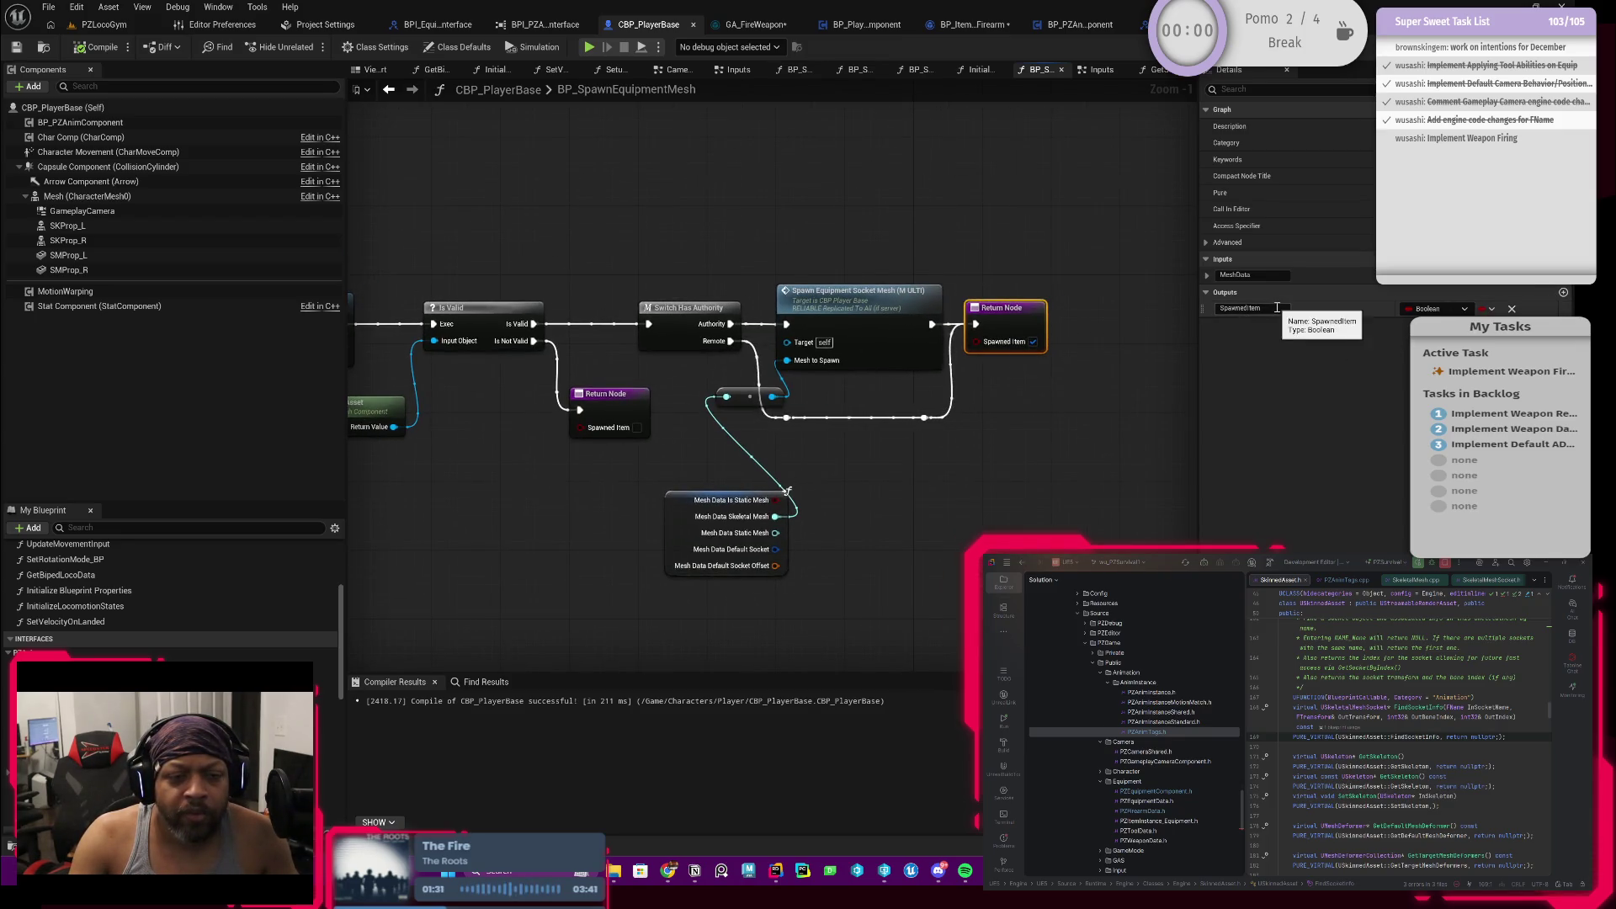
Step: Change the Spawned Item output from Boolean to a PZItem Instance object reference
click(1450, 309)
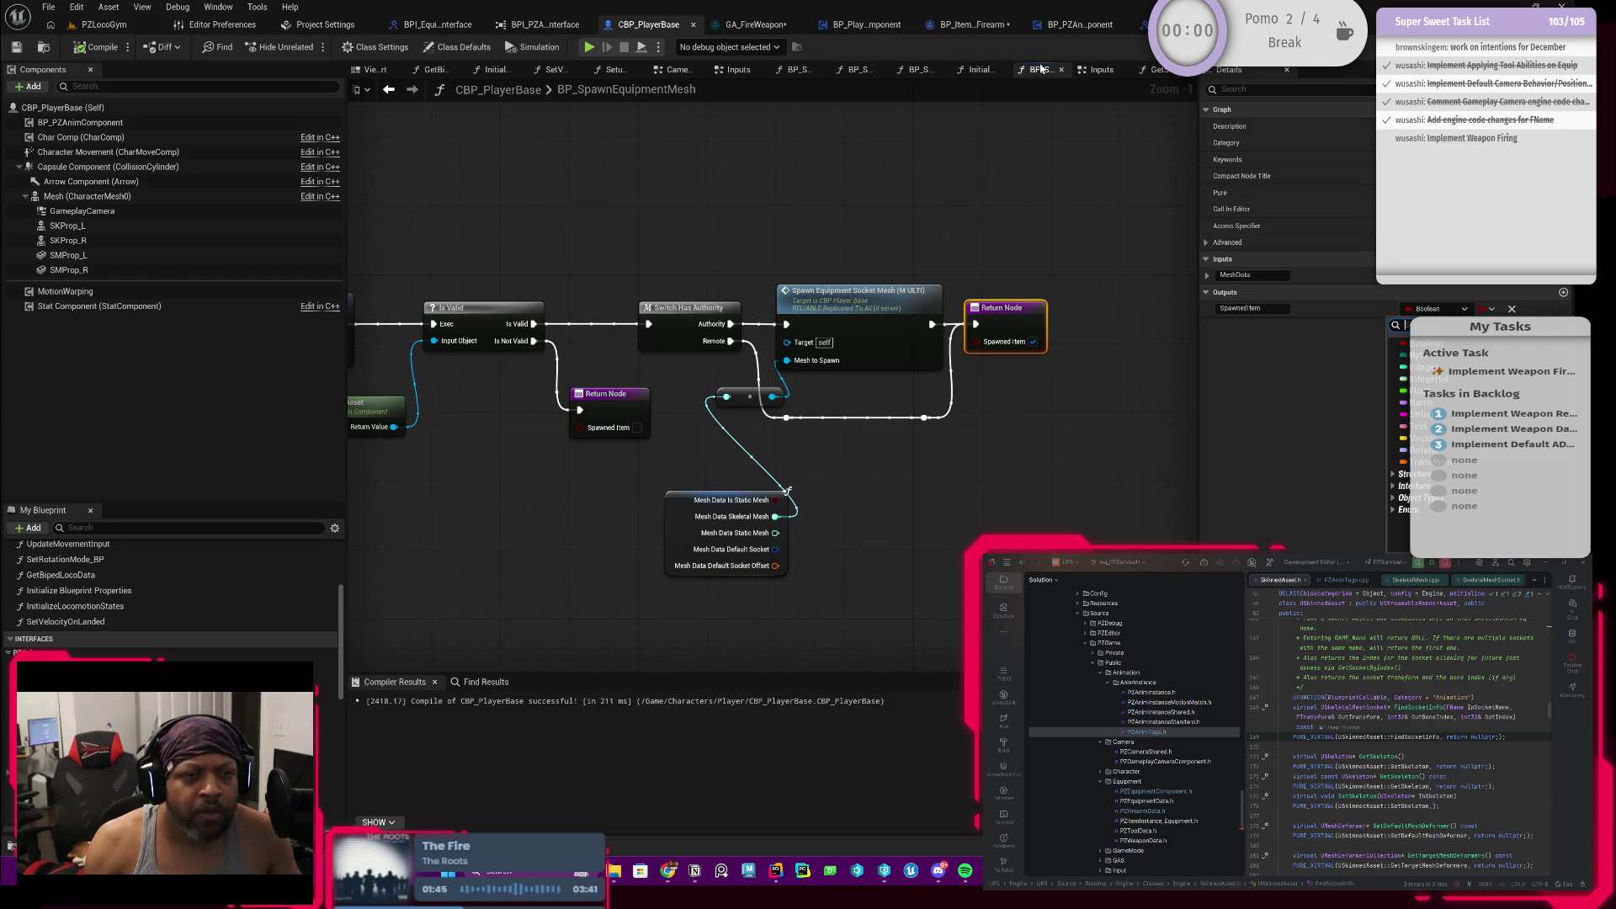
drag(675, 205, 1055, 323)
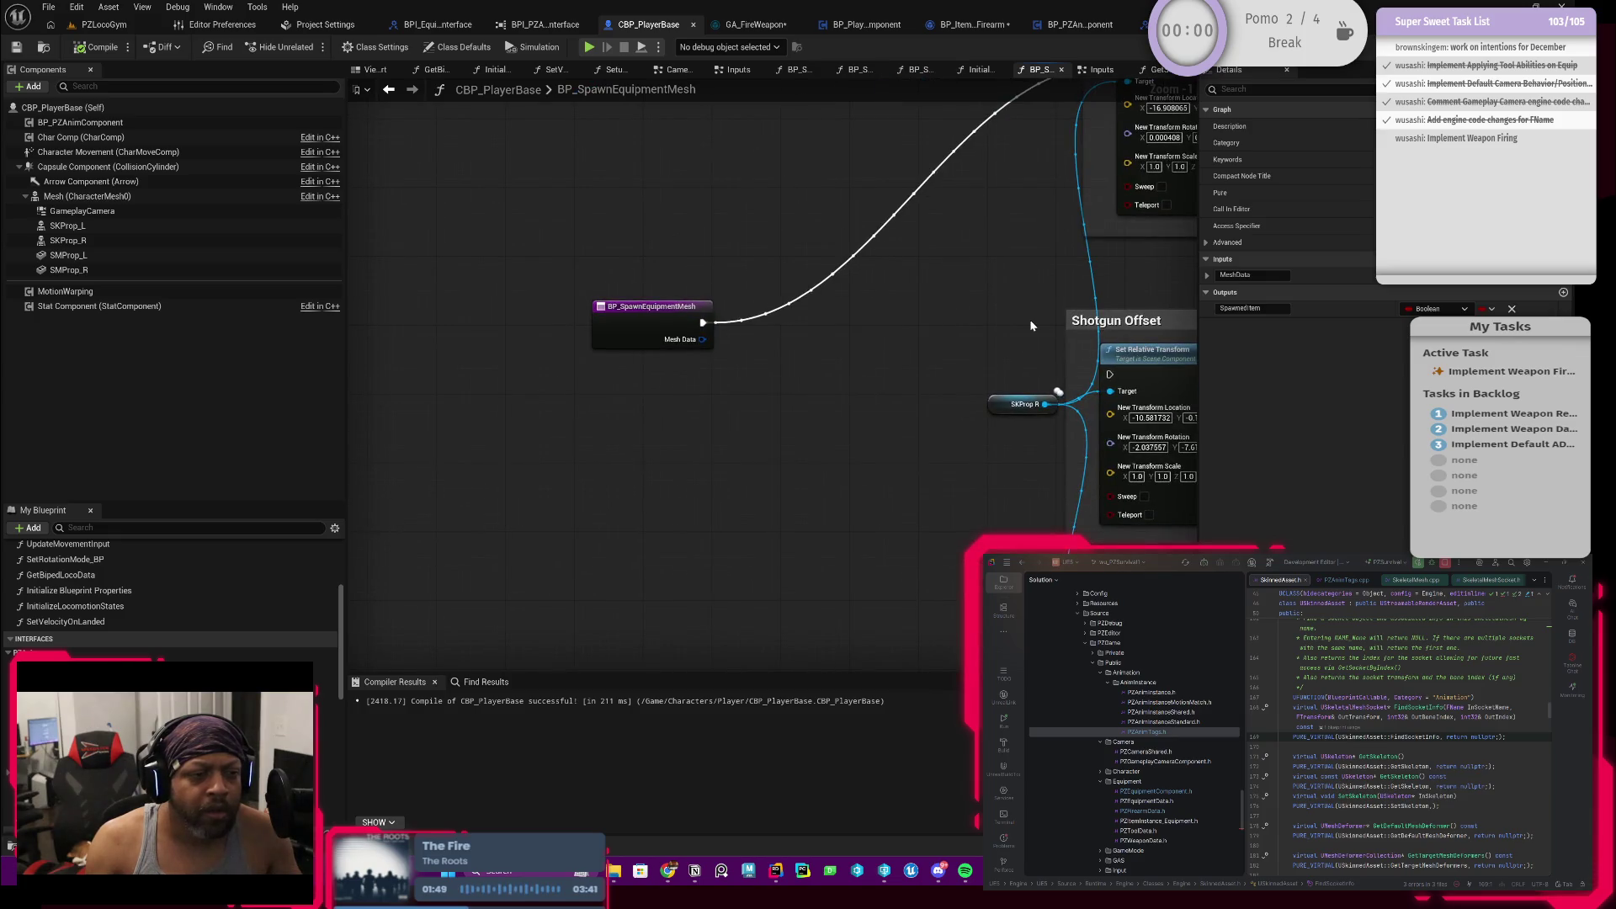
scroll(1037, 324, down, 3)
drag(1038, 324, 809, 299)
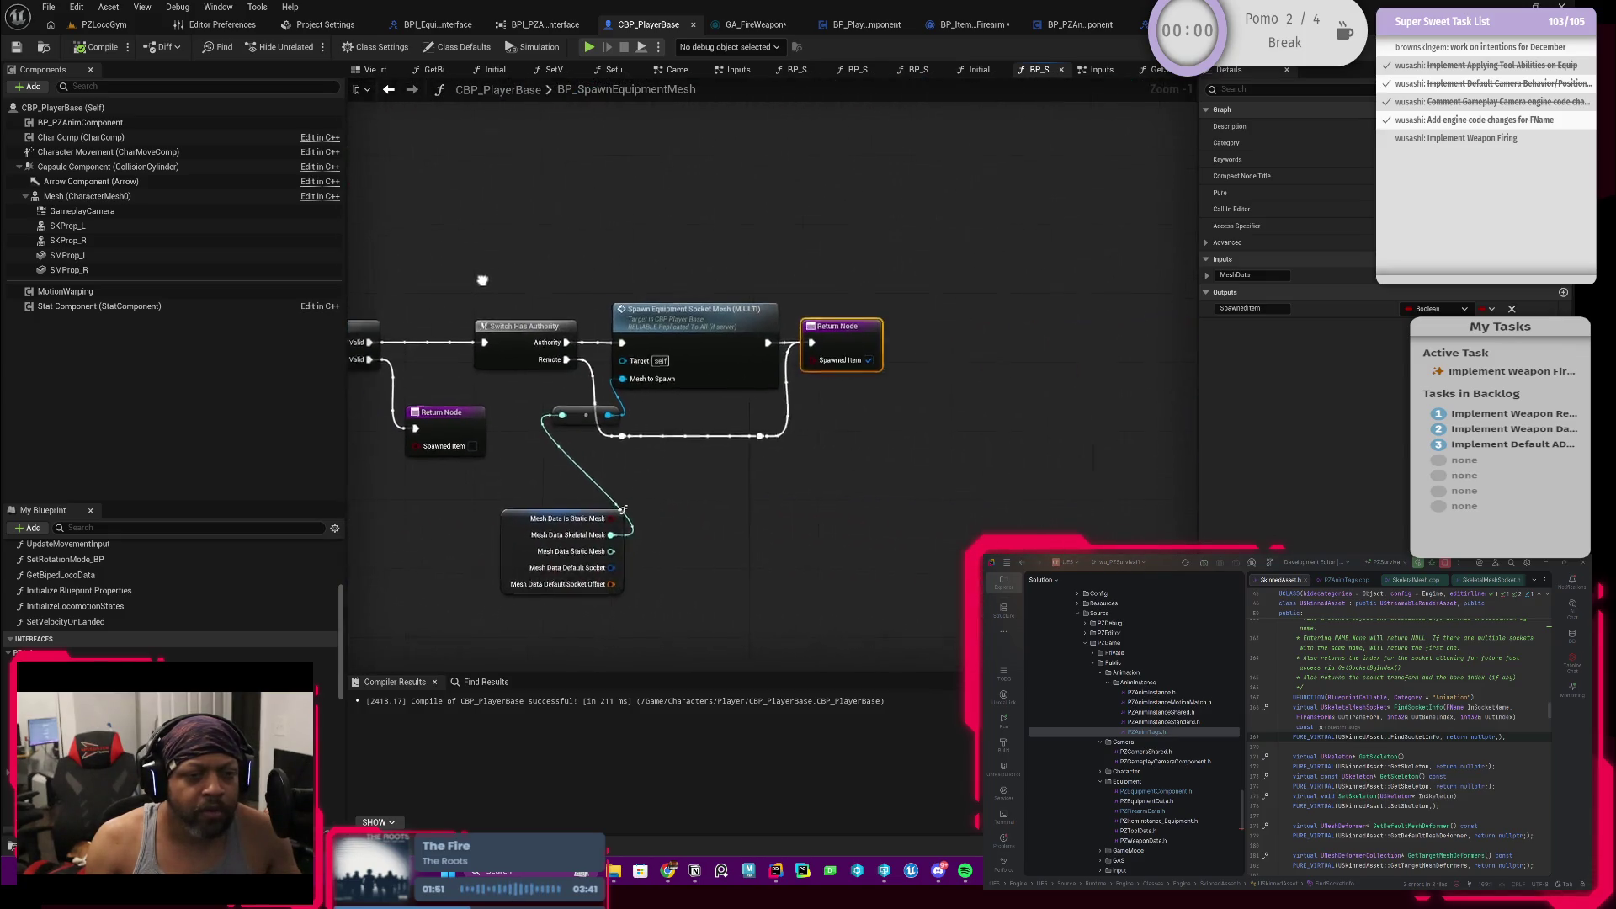
mouse_move(817, 342)
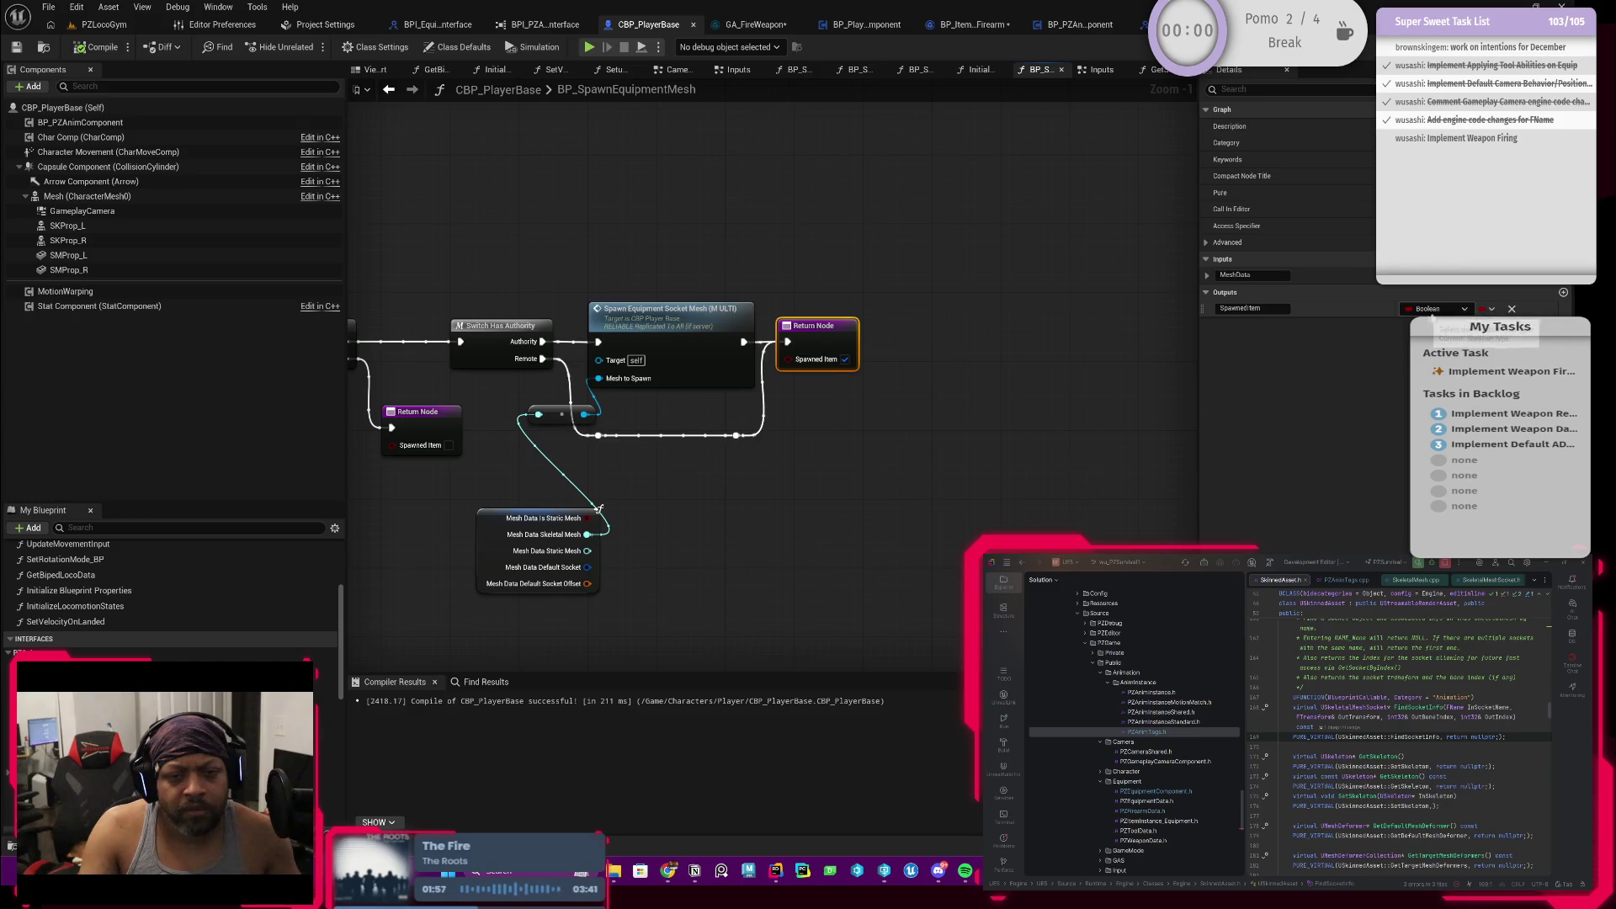
click(1440, 310)
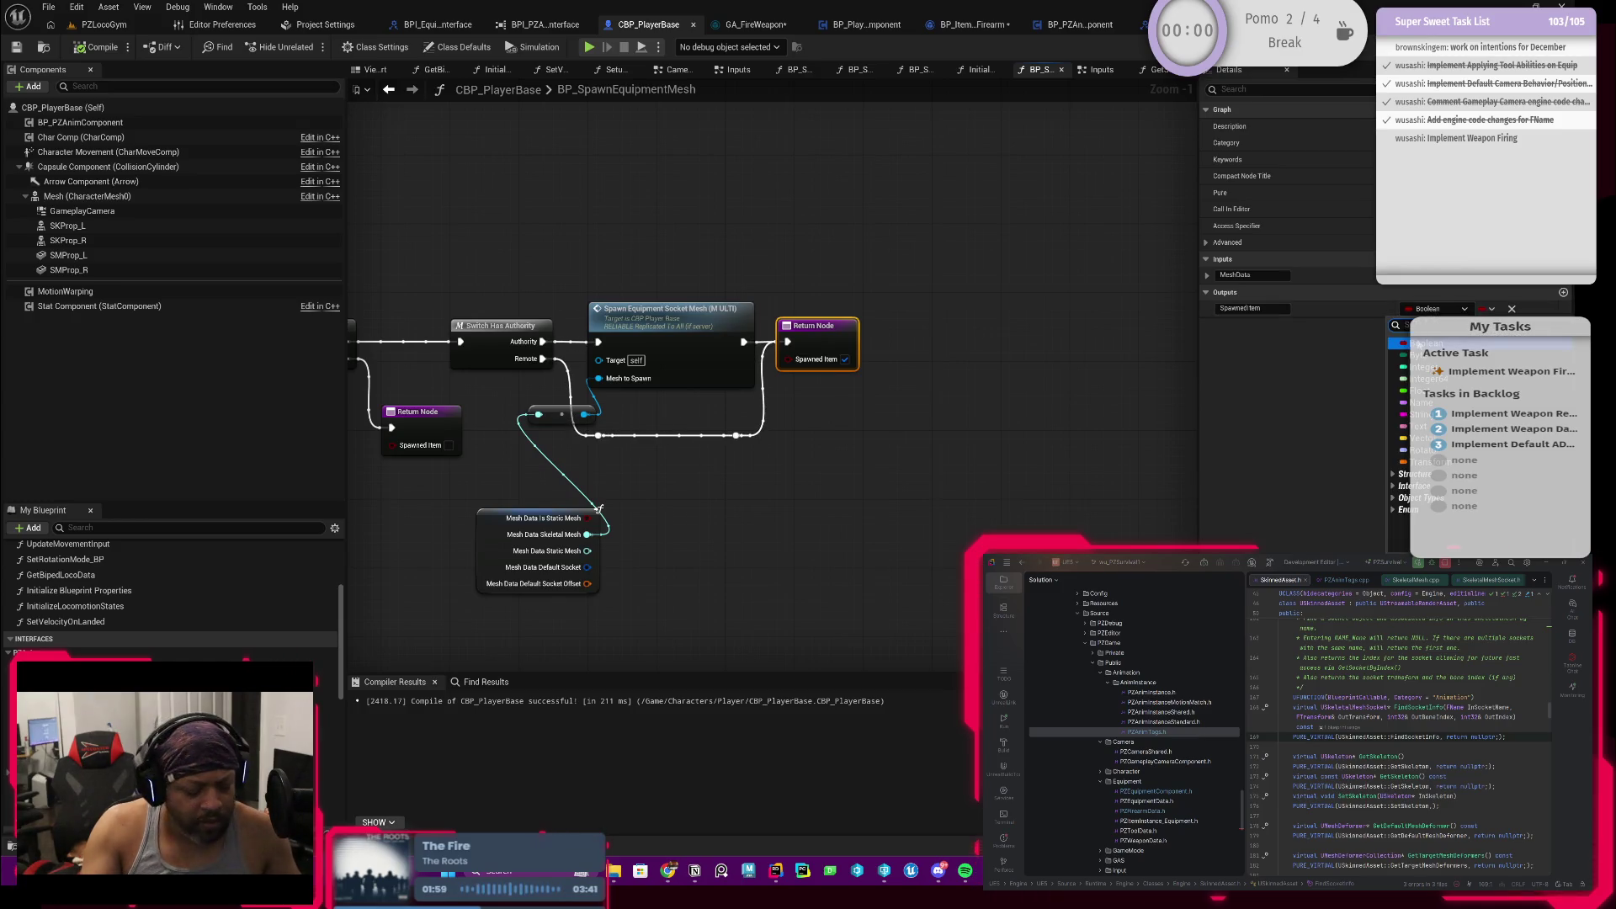
text(P)
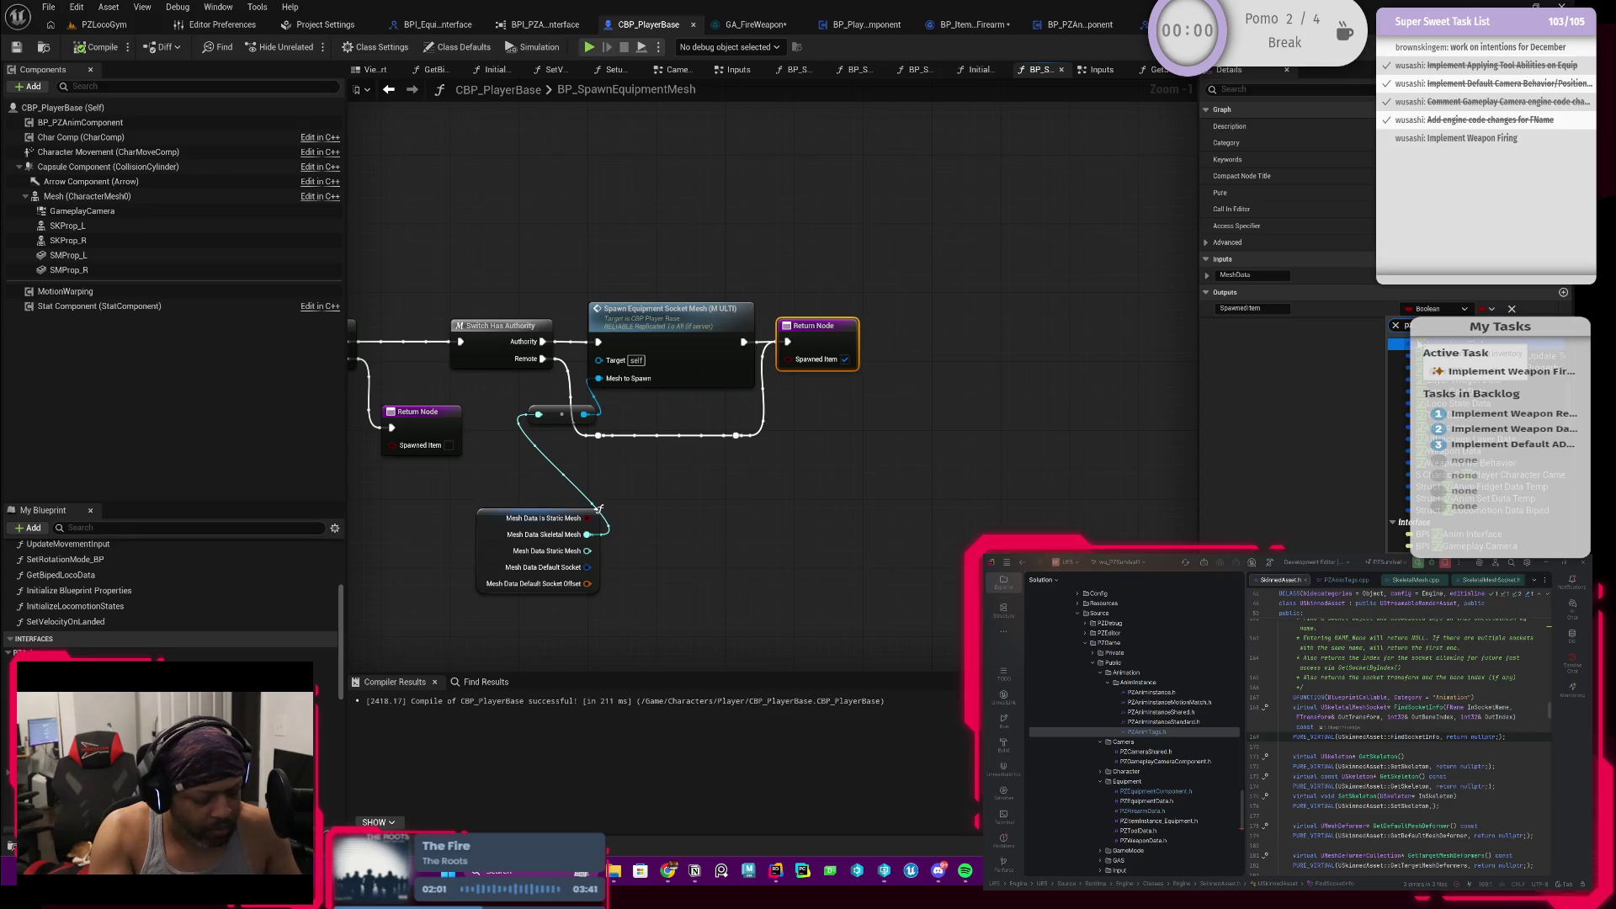
text(zitemsh)
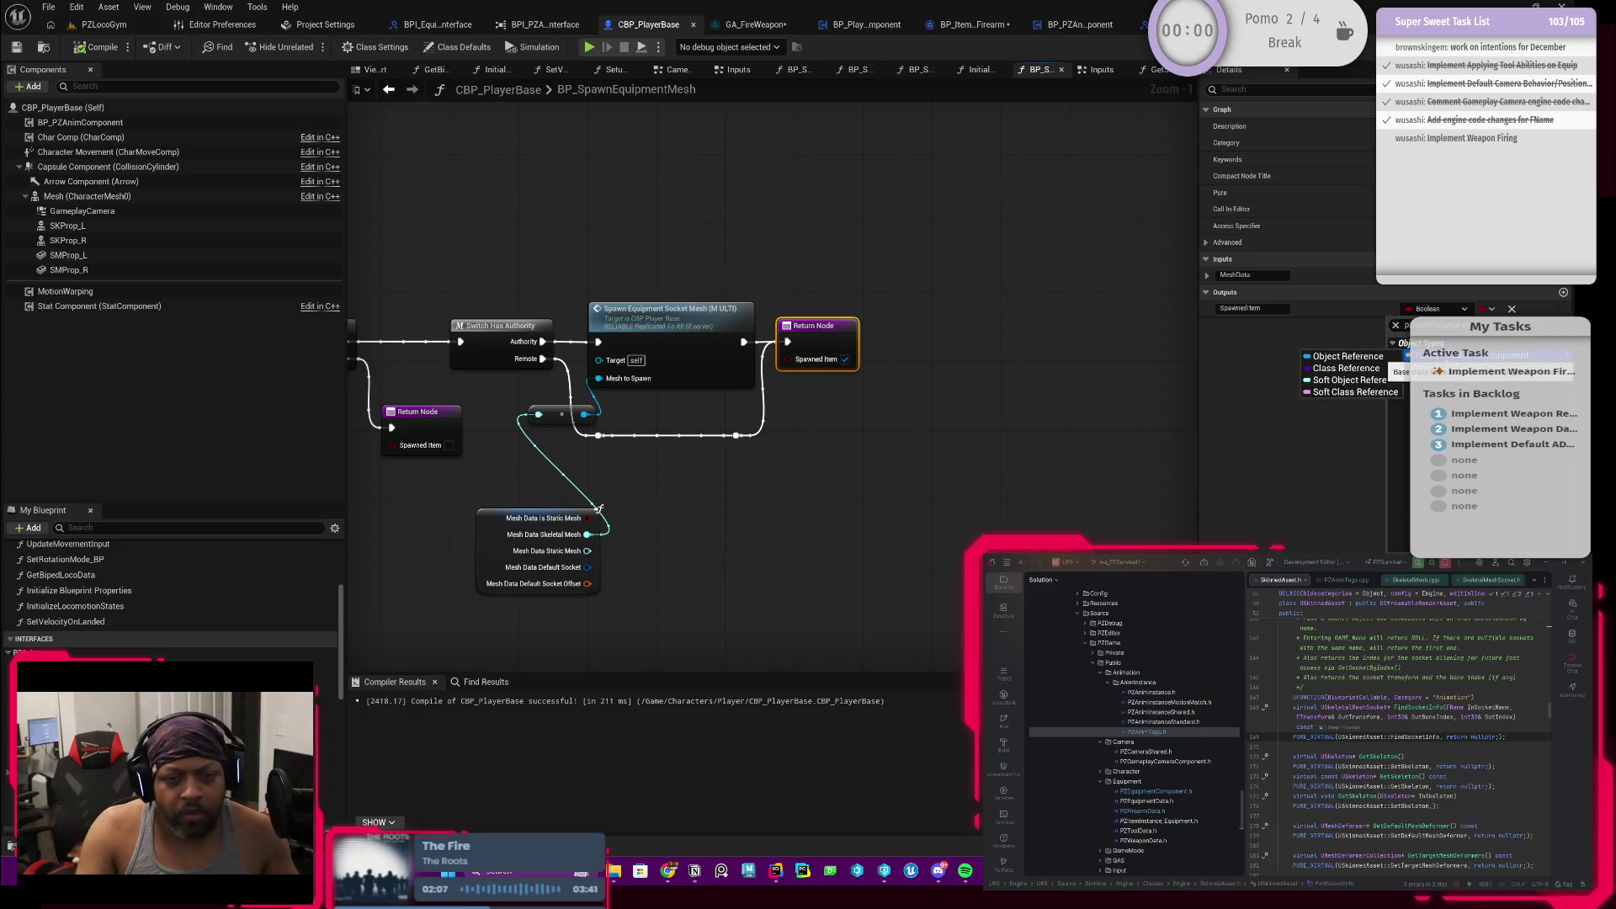
mouse_move(1400, 357)
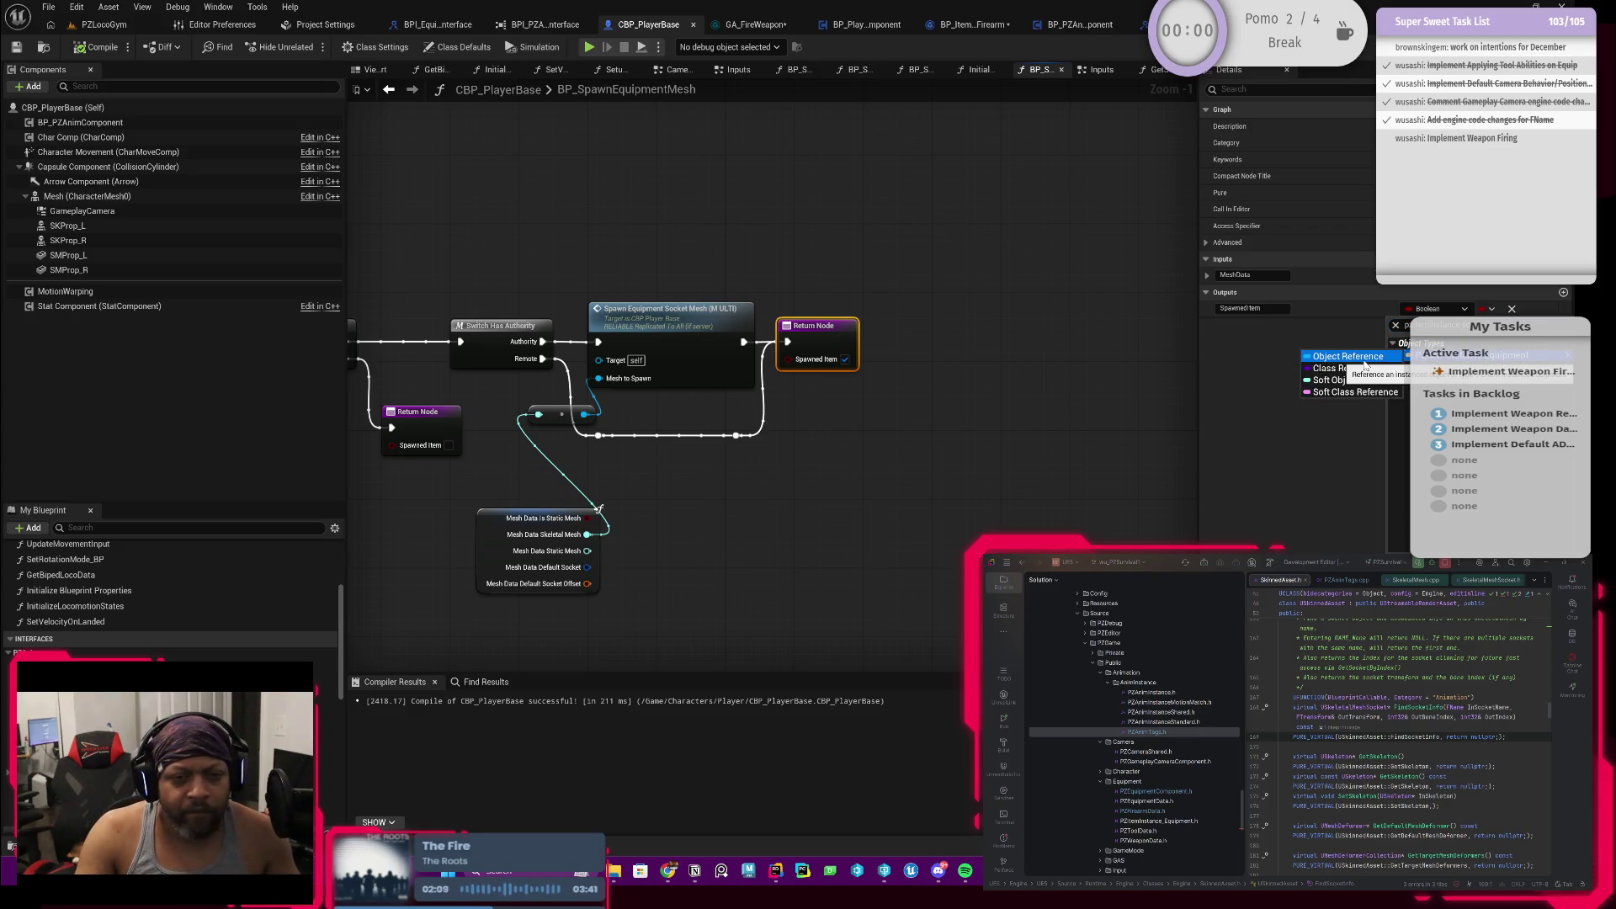
click(1366, 365)
right_click(809, 379)
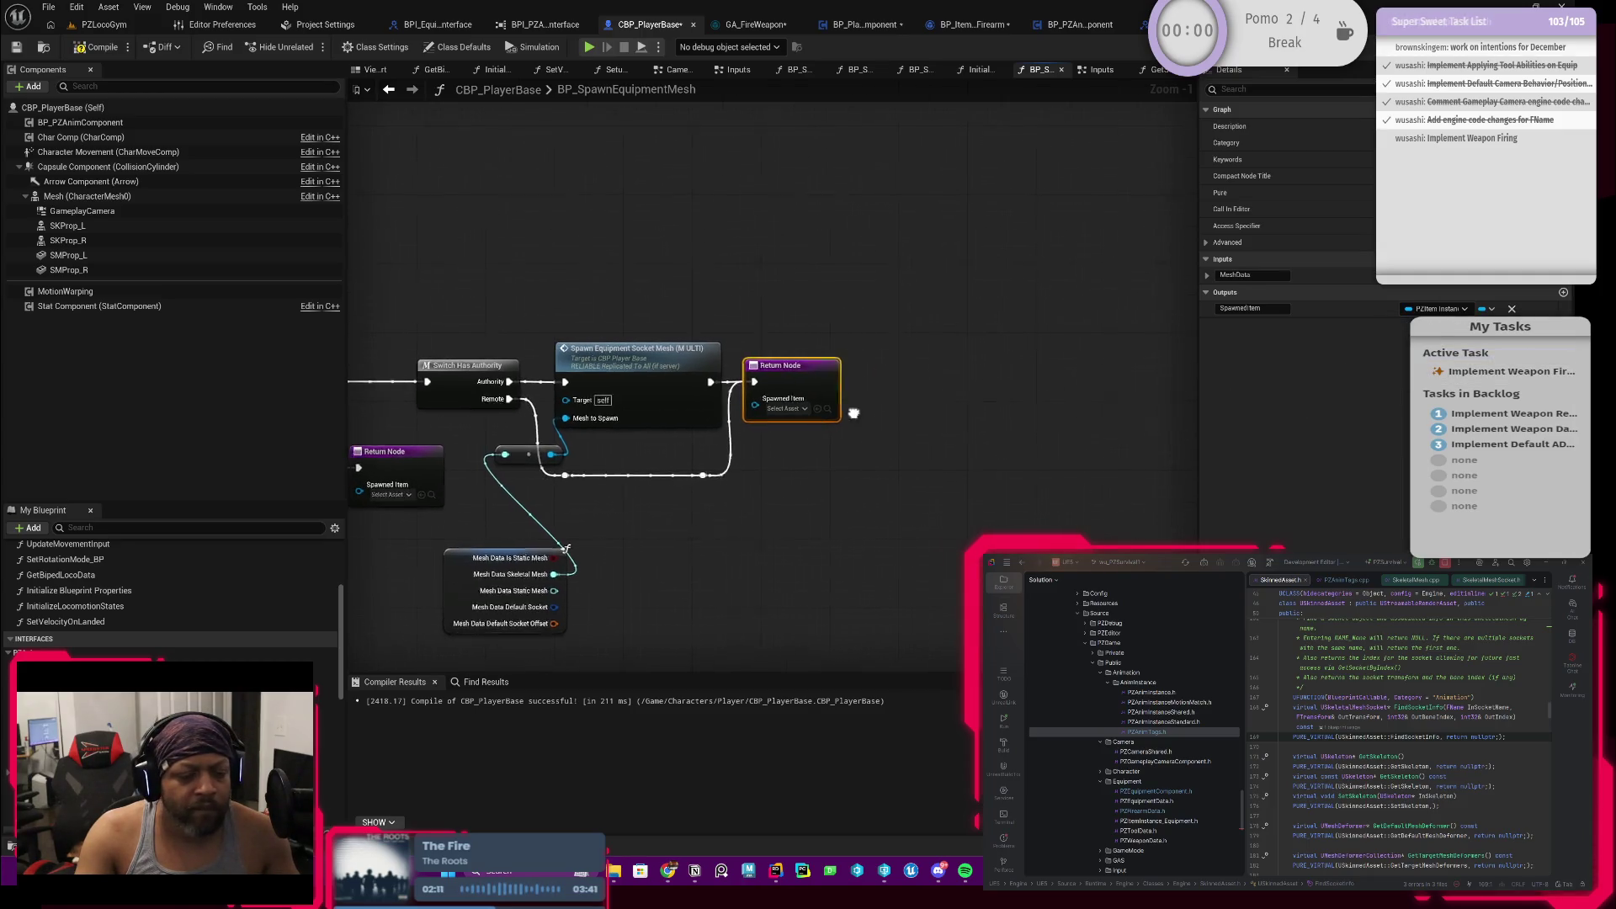
drag(912, 382, 836, 478)
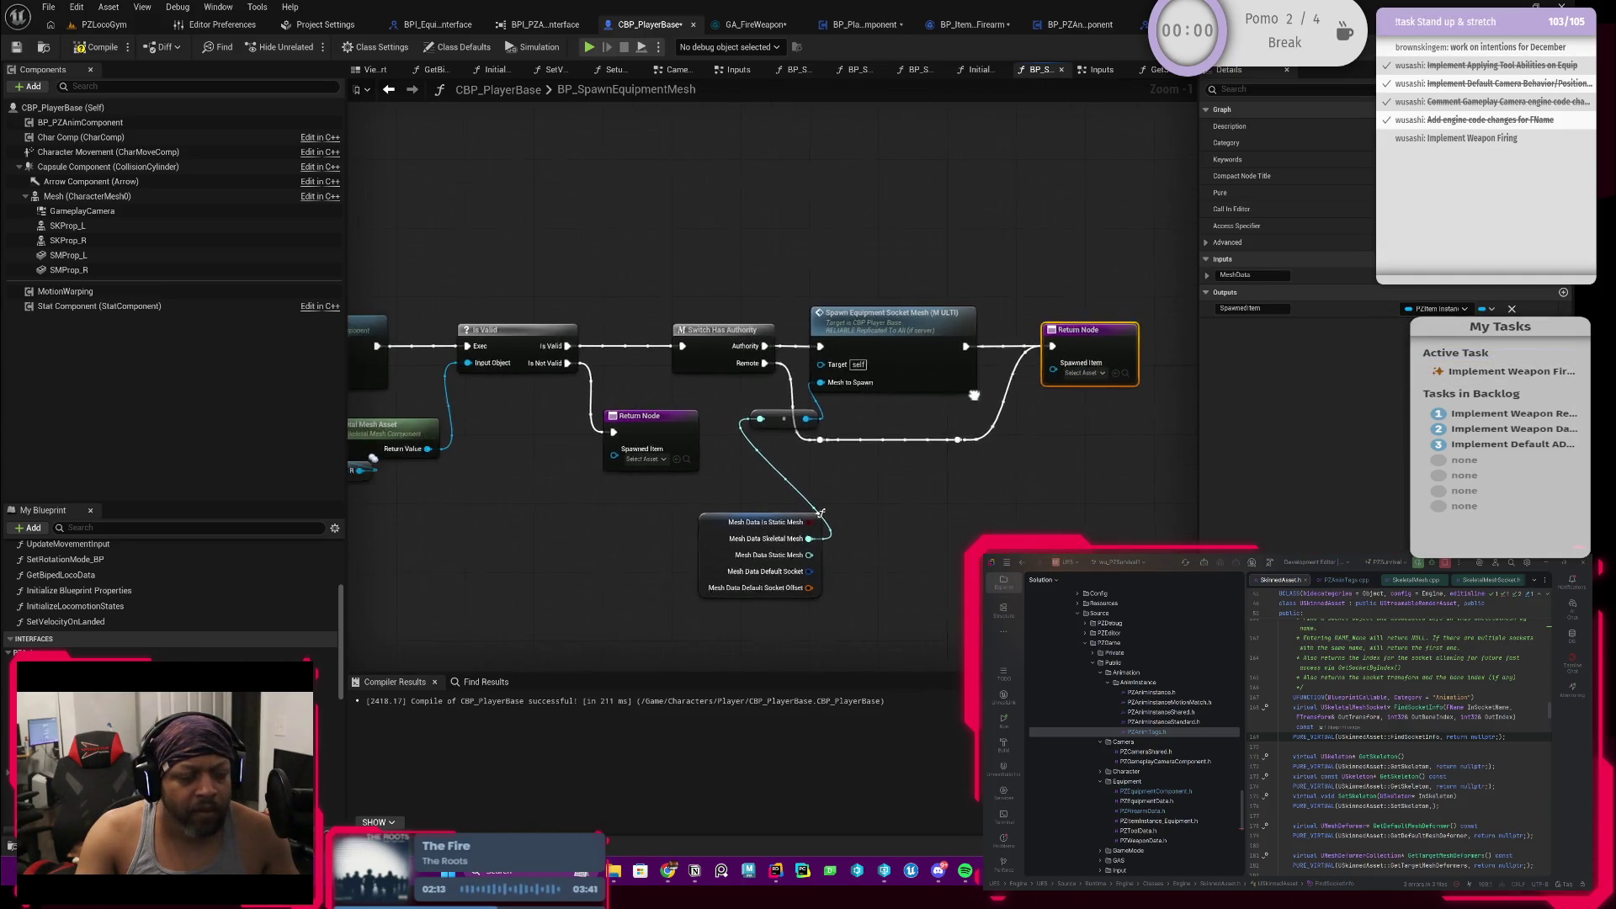
scroll(836, 478, up, 1)
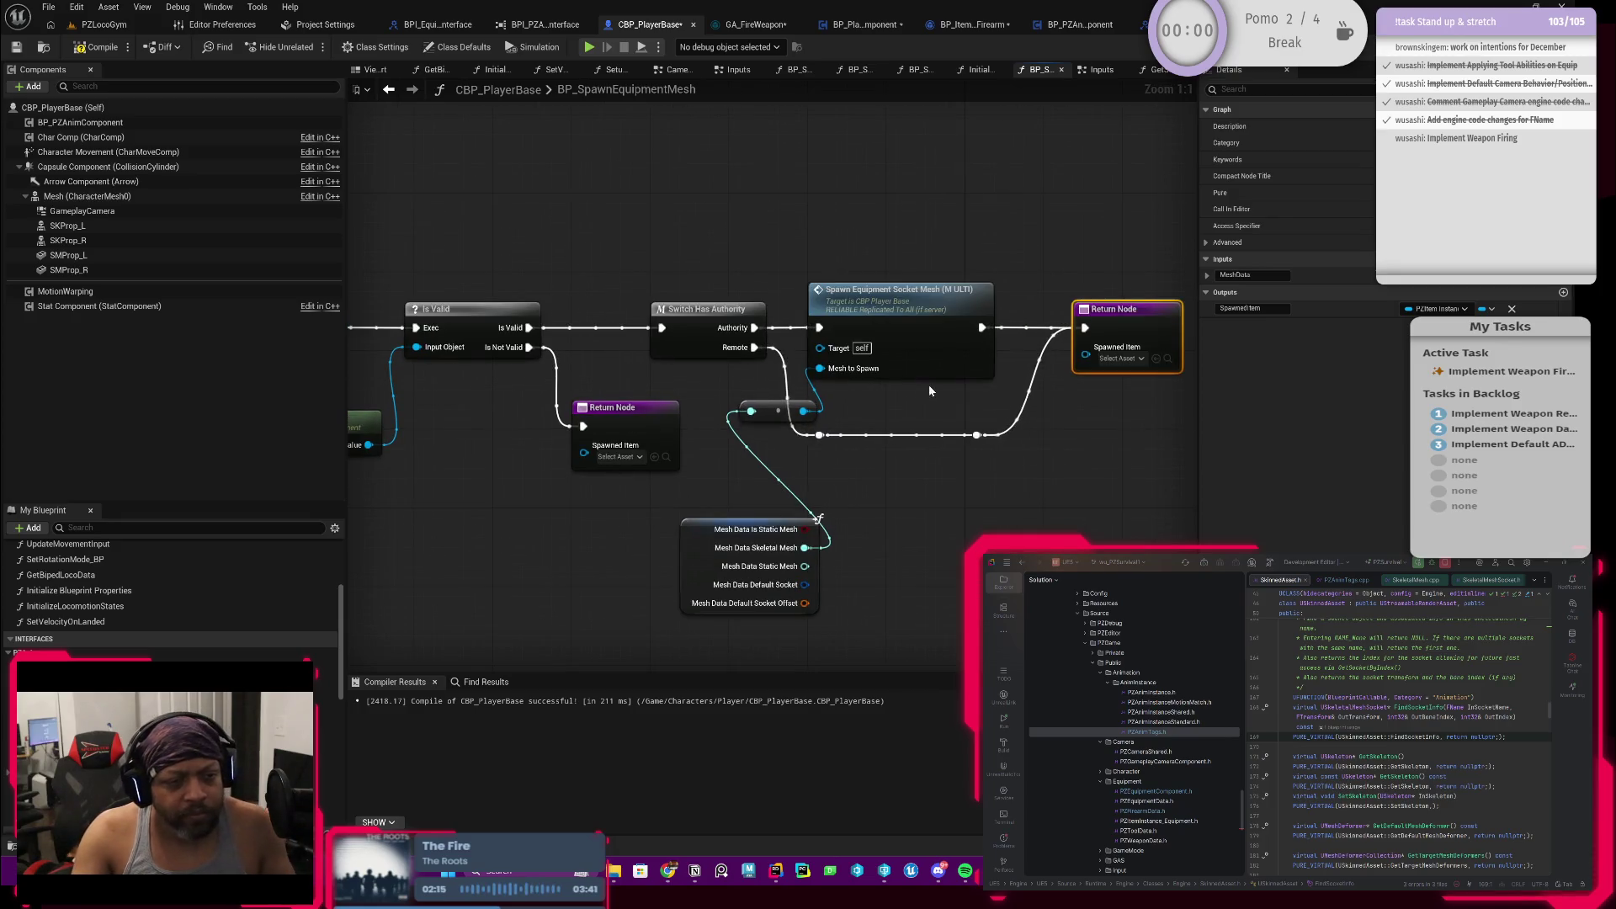
drag(856, 412, 889, 434)
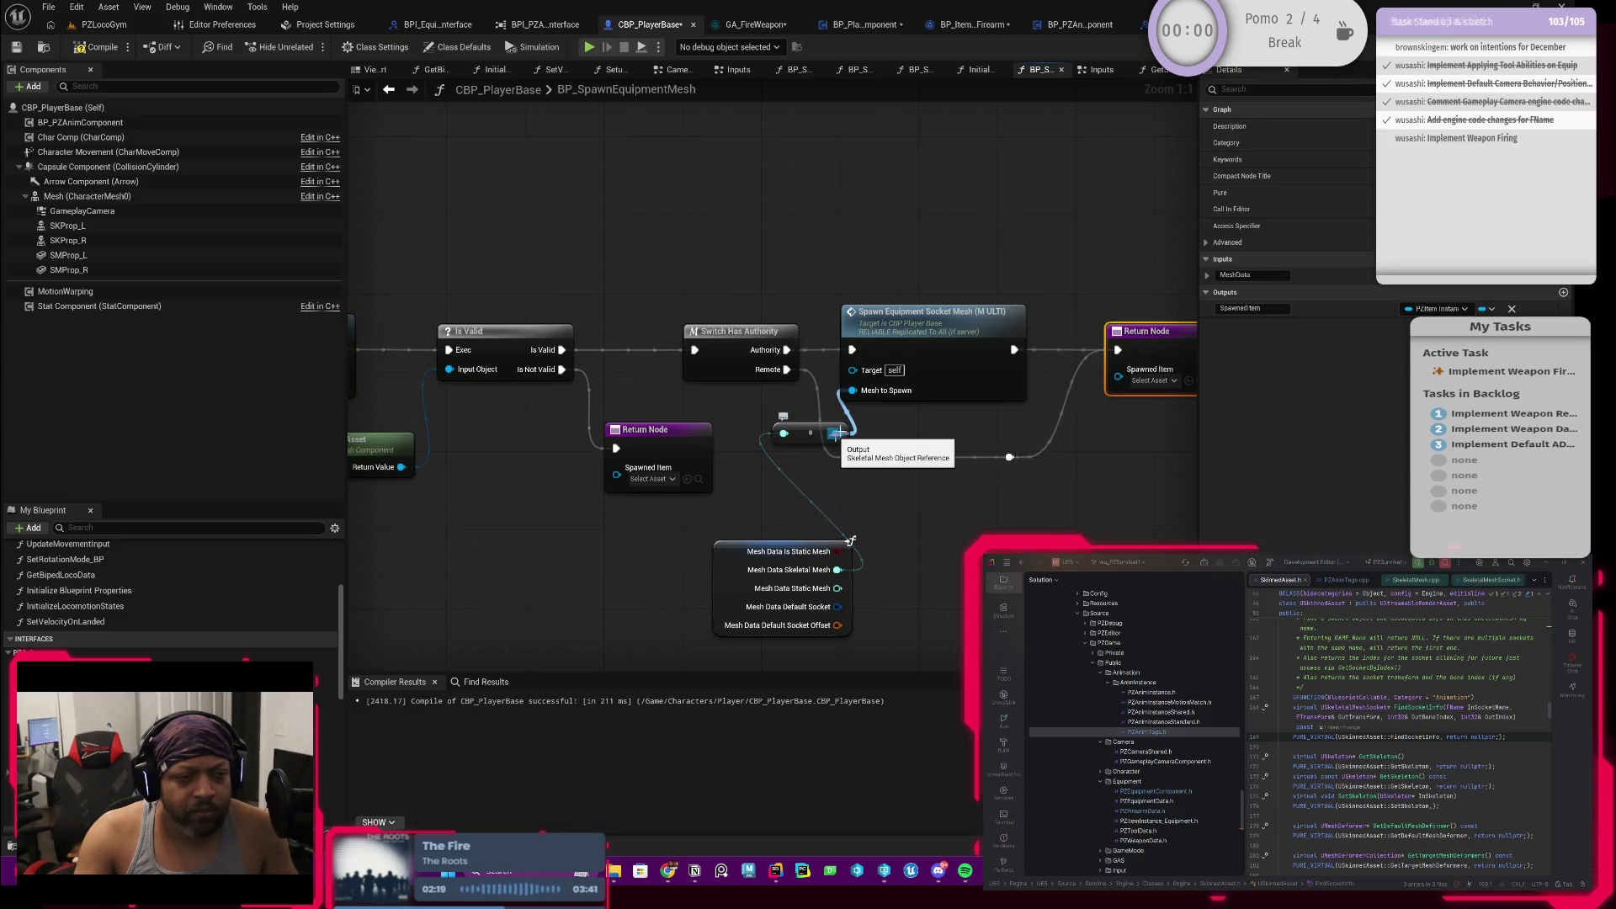
click(934, 311)
drag(755, 499, 966, 470)
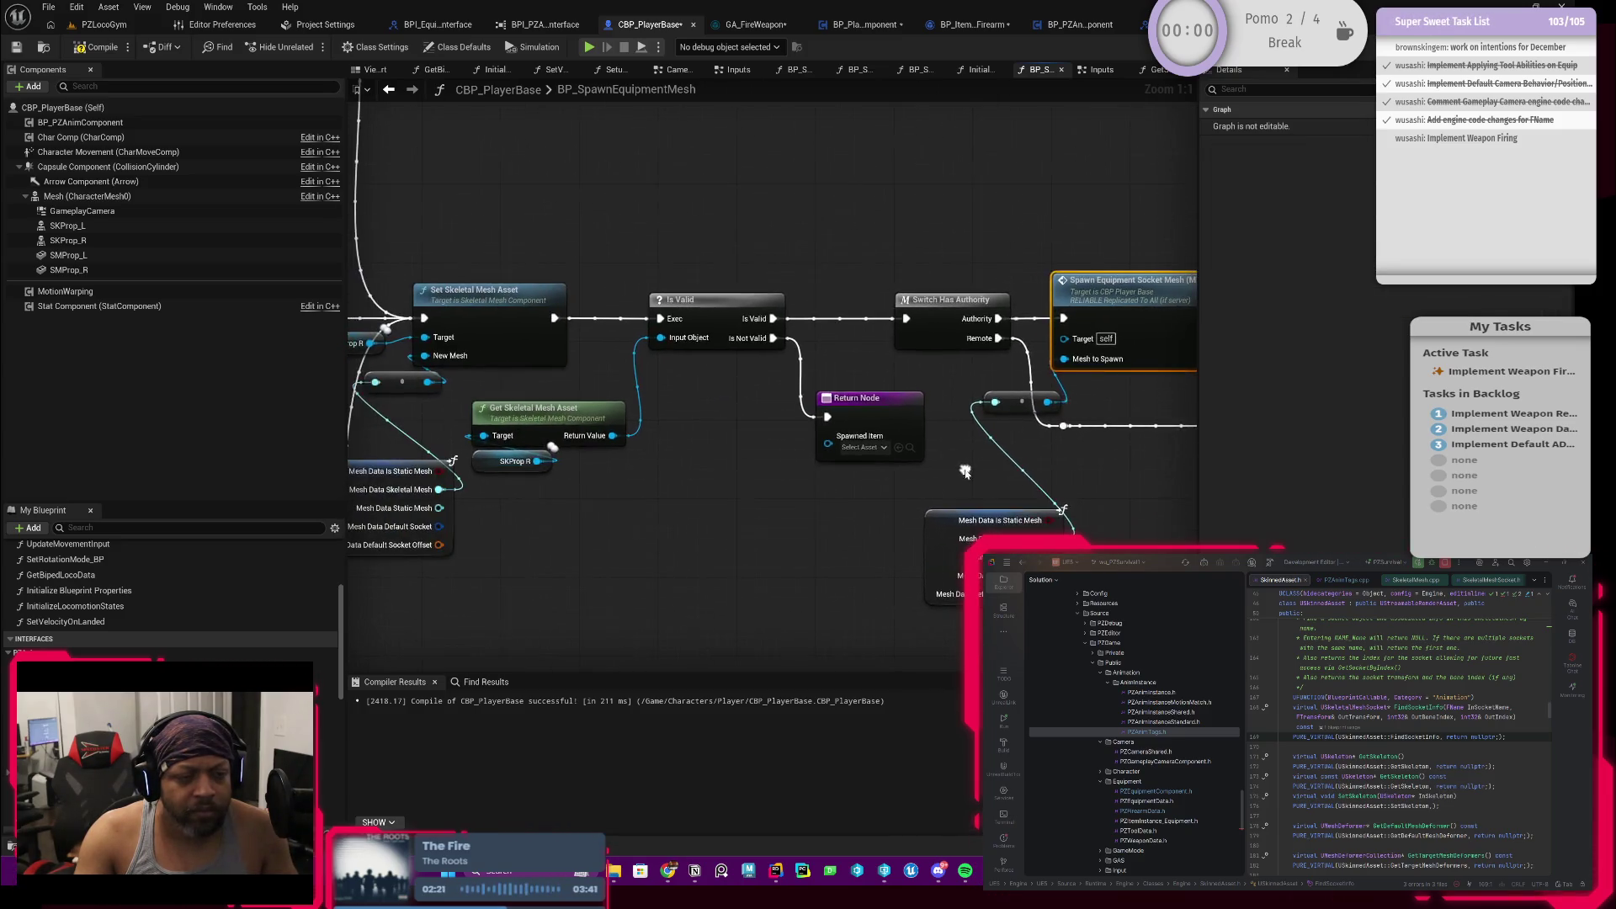
scroll(838, 483, up, 1)
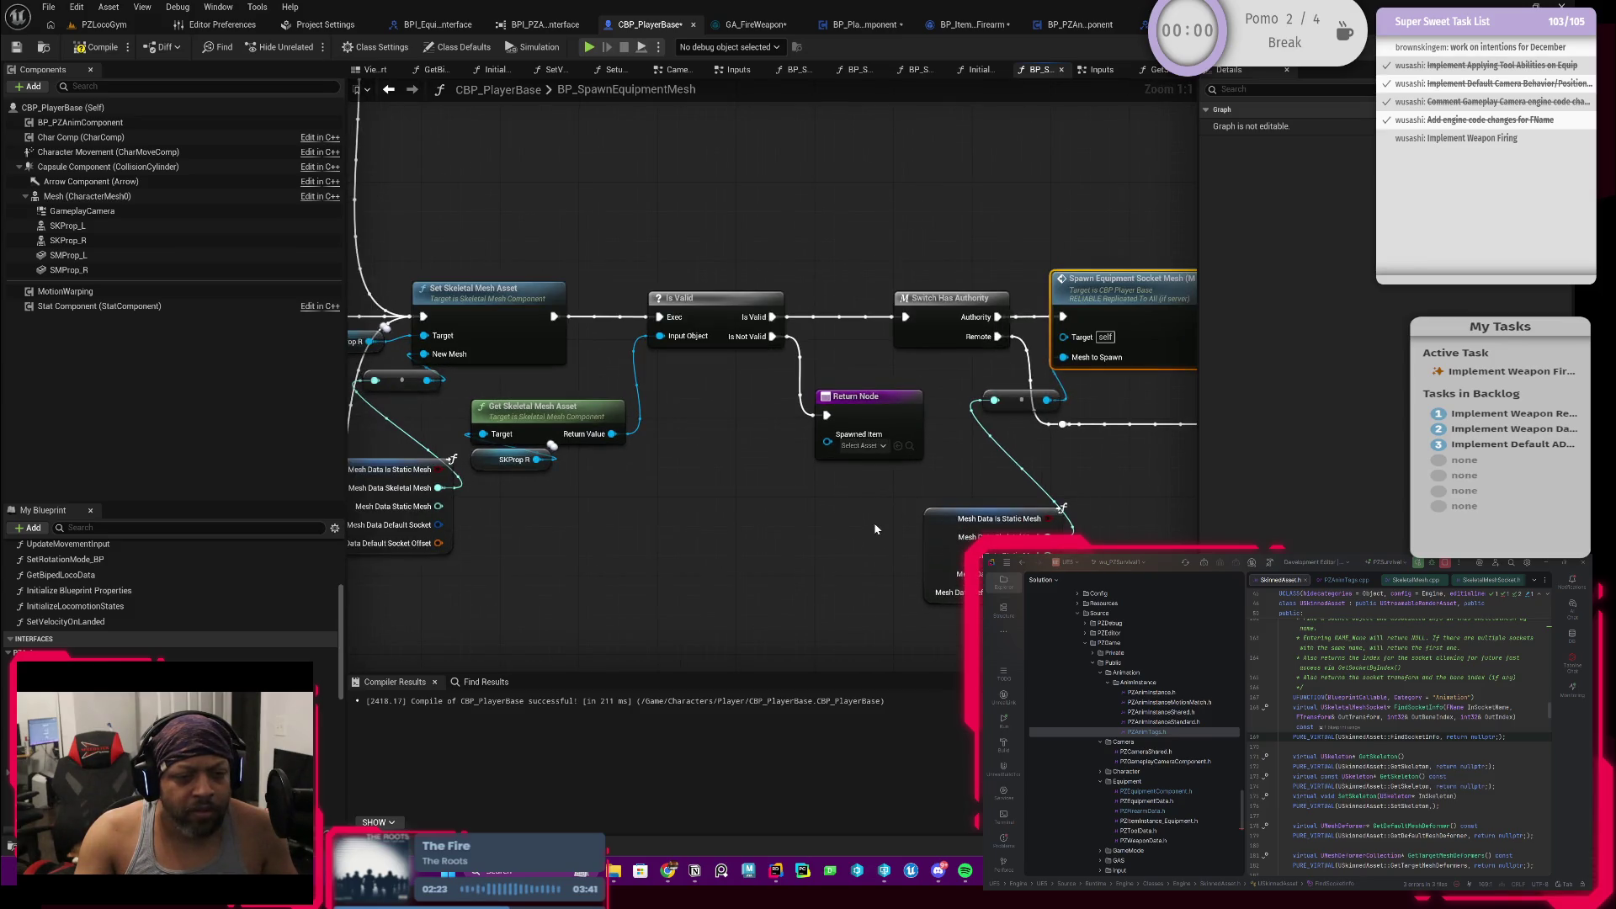
drag(946, 498, 795, 503)
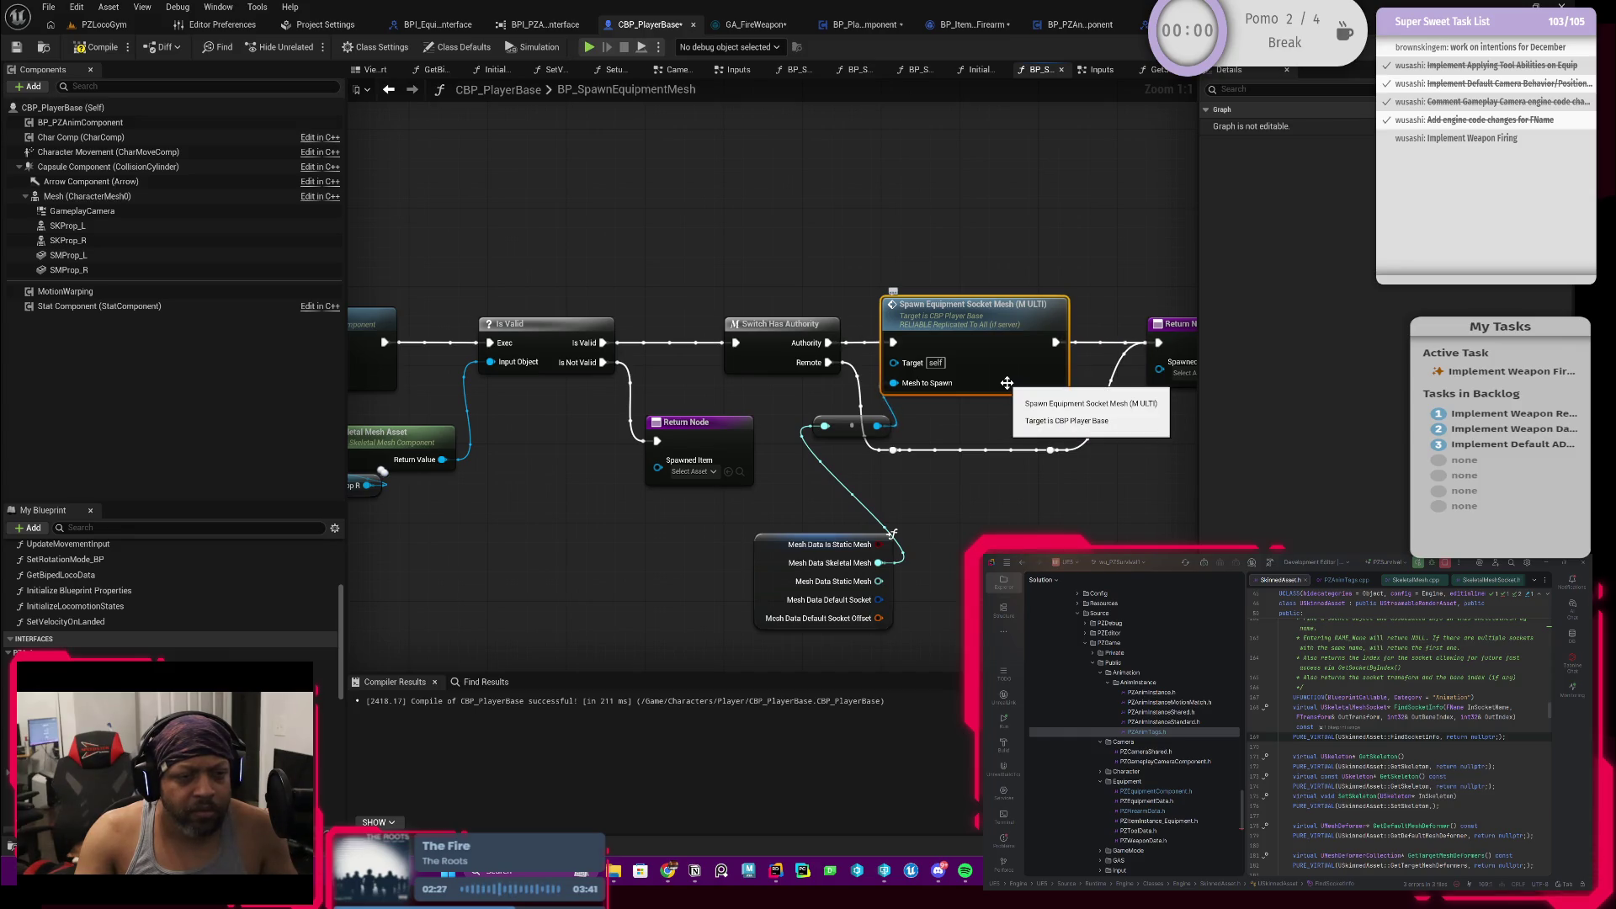
scroll(715, 517, down, 2)
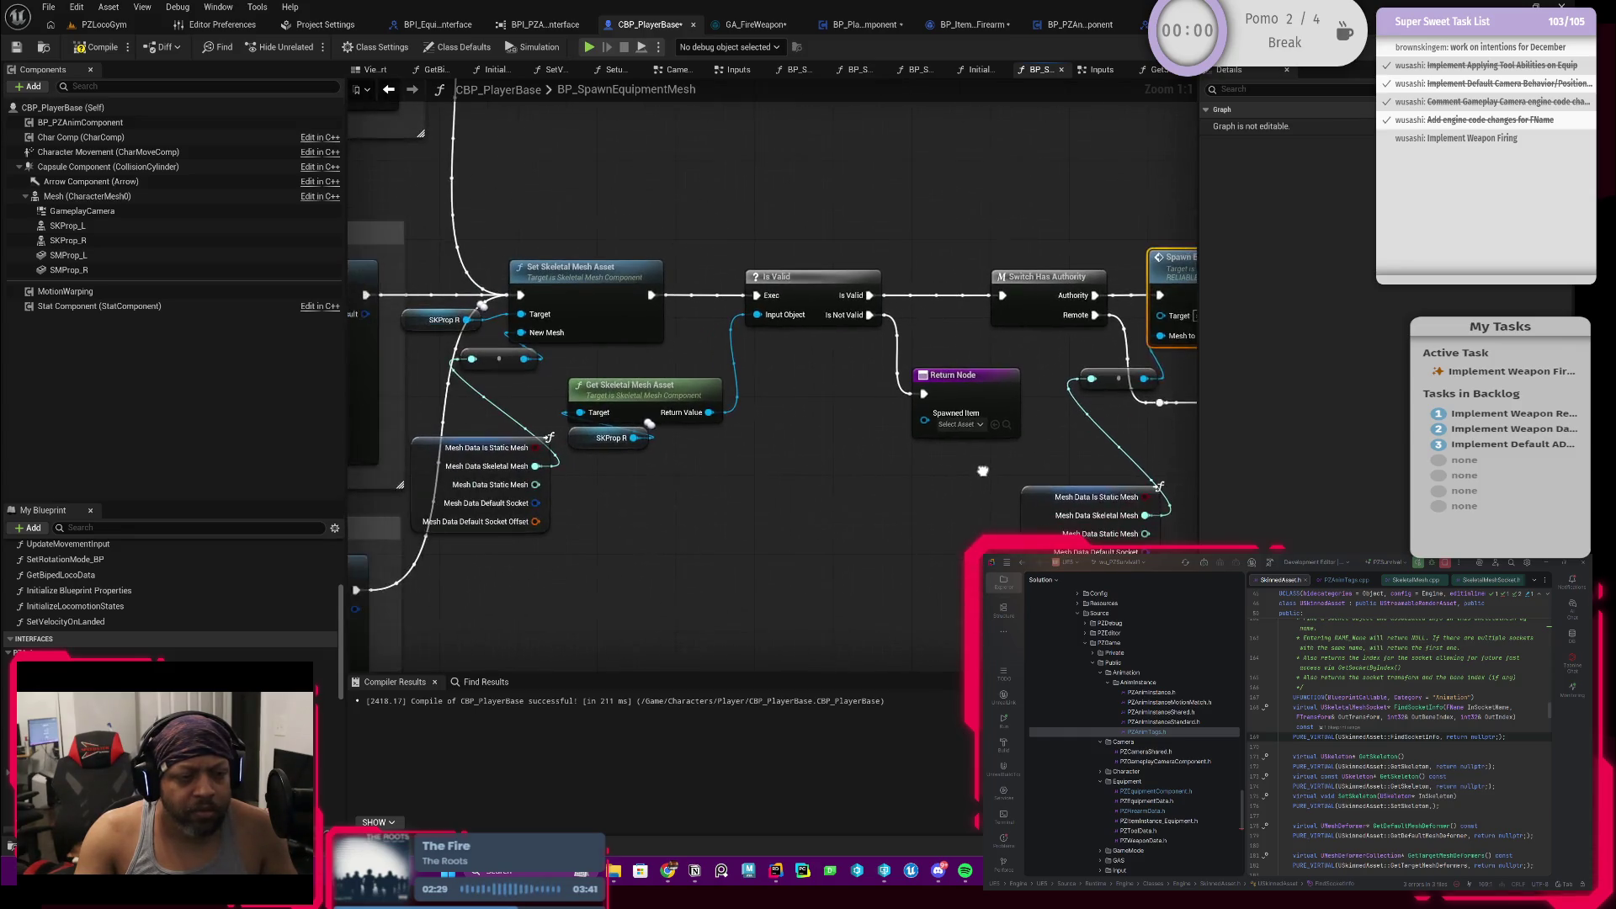
scroll(537, 499, up, 2)
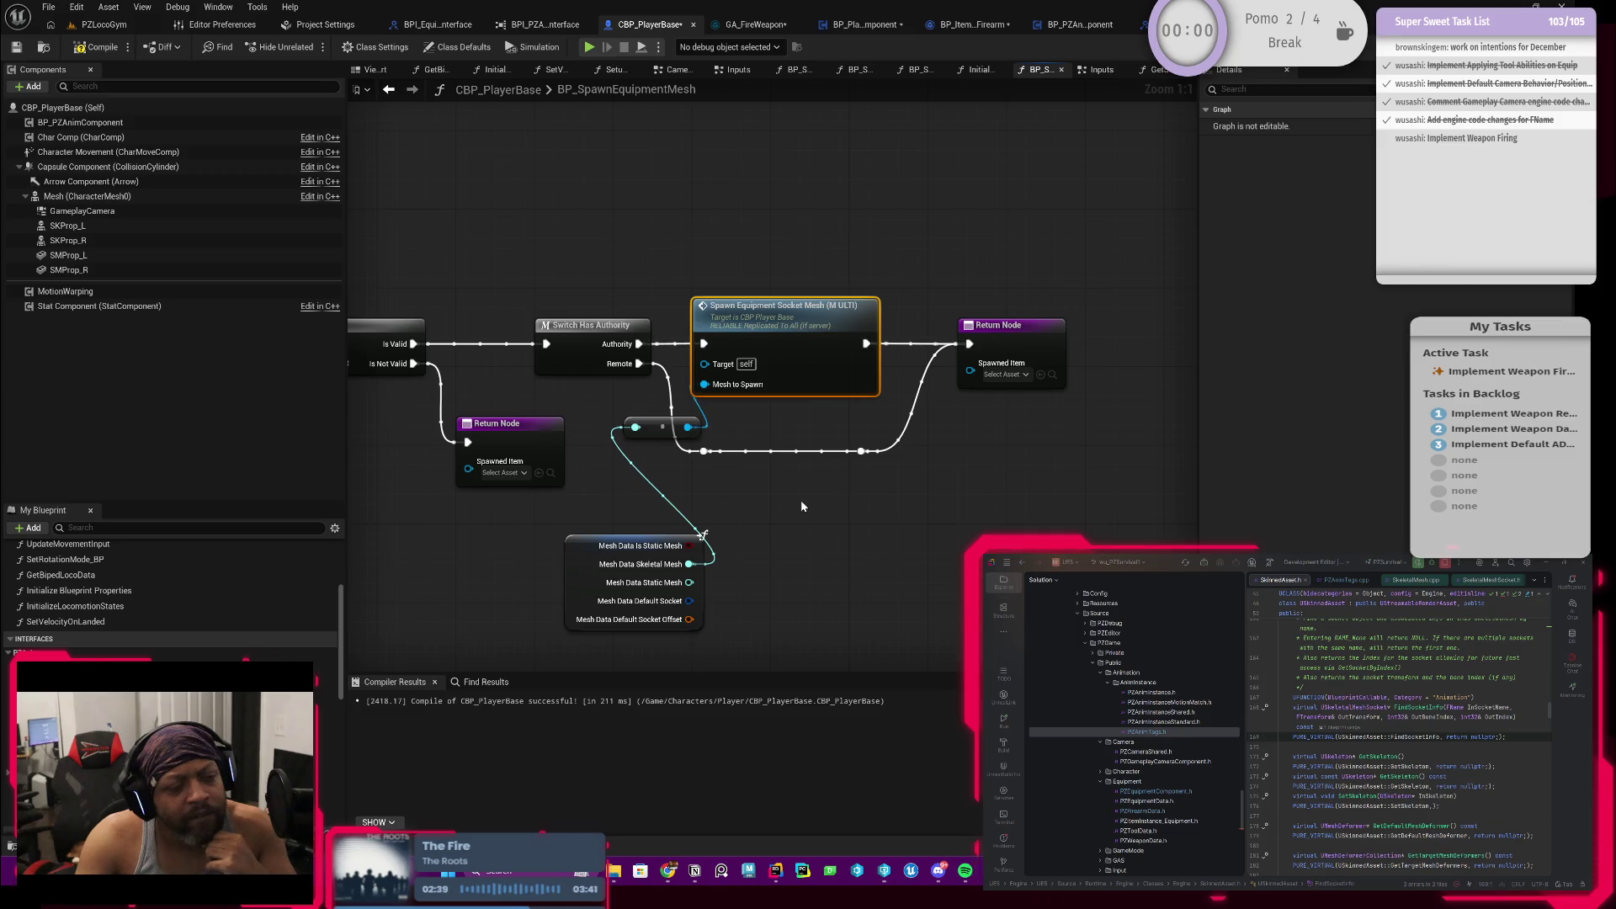
drag(799, 508, 916, 503)
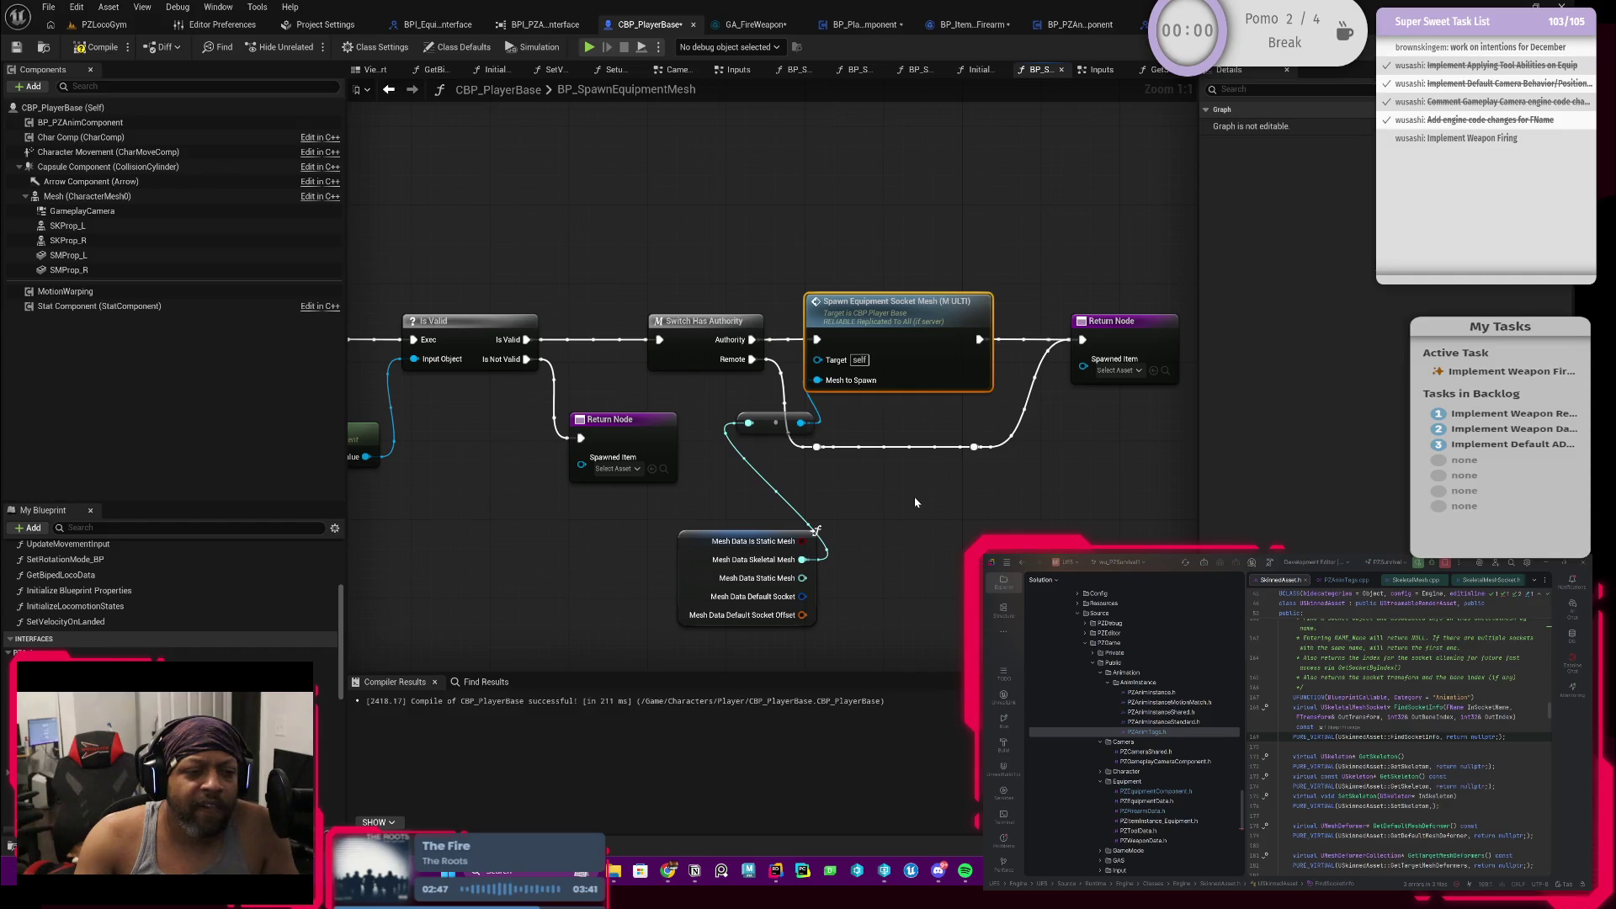
drag(916, 502, 985, 490)
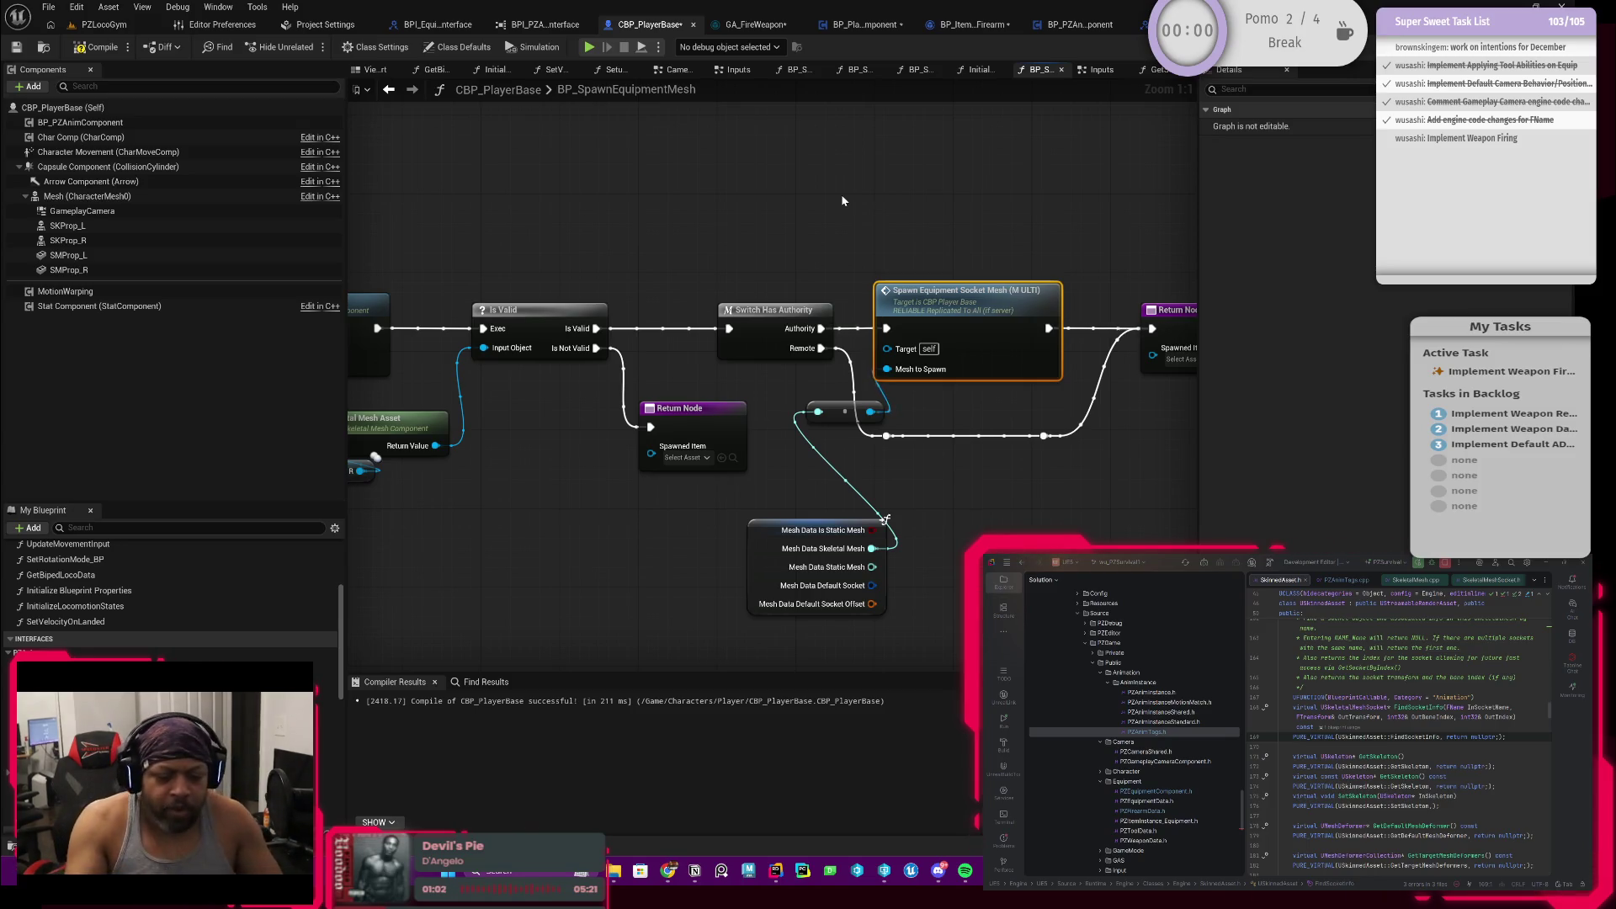
mouse_move(986, 429)
mouse_down()
mouse_move(910, 436)
mouse_move(882, 423)
mouse_move(885, 399)
mouse_move(568, 402)
mouse_up()
scroll(895, 418, down, 1)
scroll(895, 418, down, 1)
scroll(859, 380, up, 1)
scroll(820, 405, up, 1)
scroll(708, 316, up, 1)
Step: Move the Return Node further right of the multicast spawn call
drag(703, 277, 923, 468)
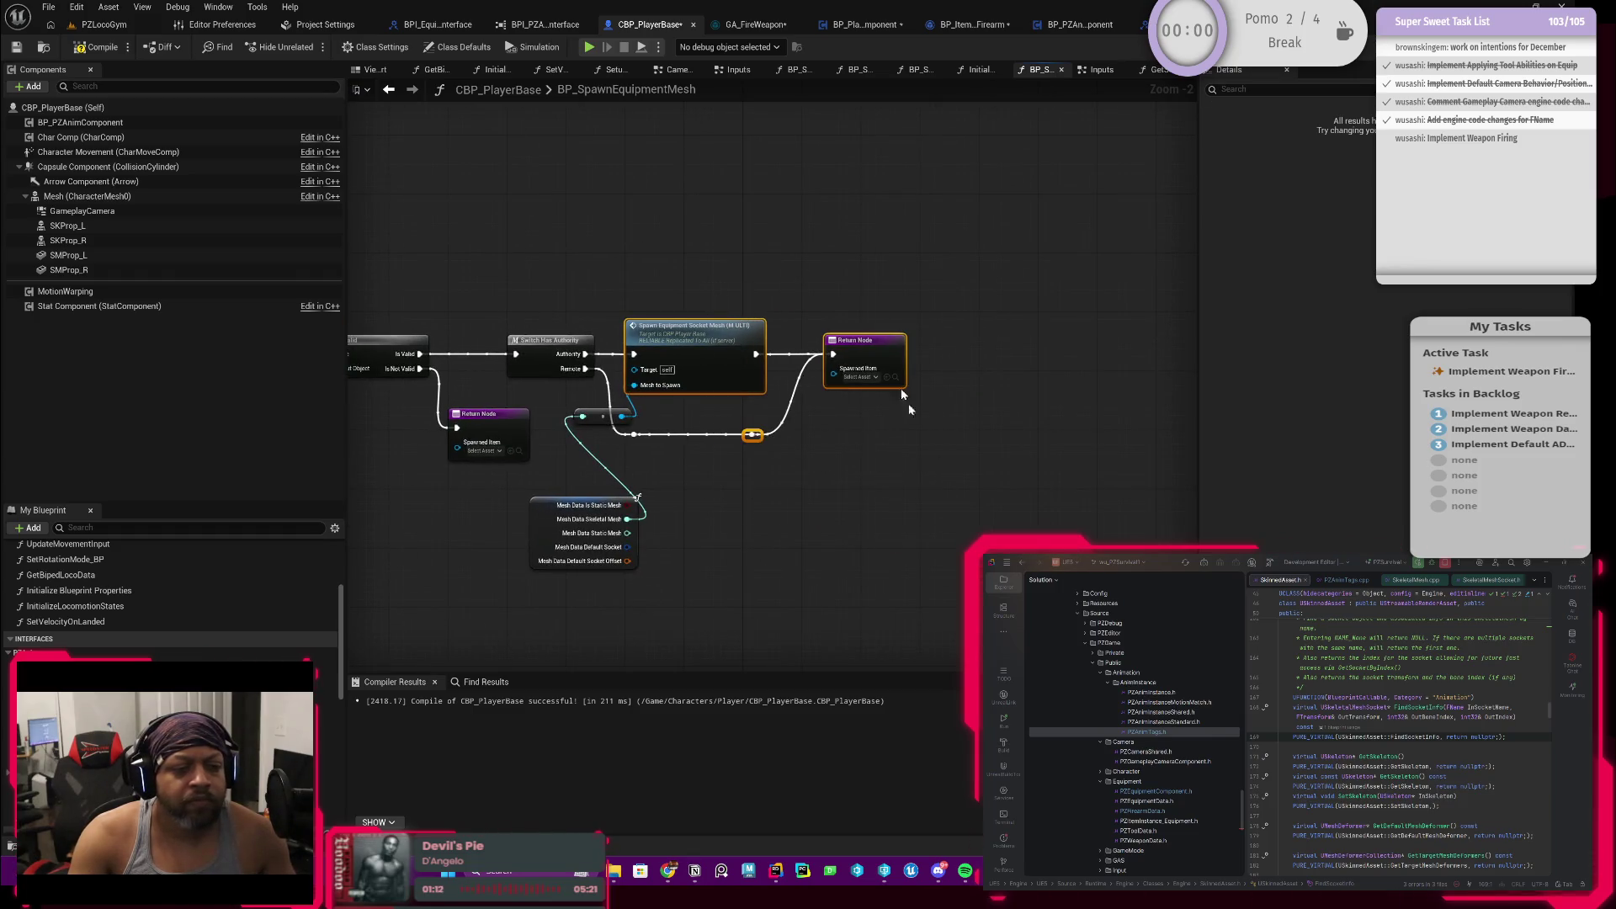
drag(872, 344, 997, 361)
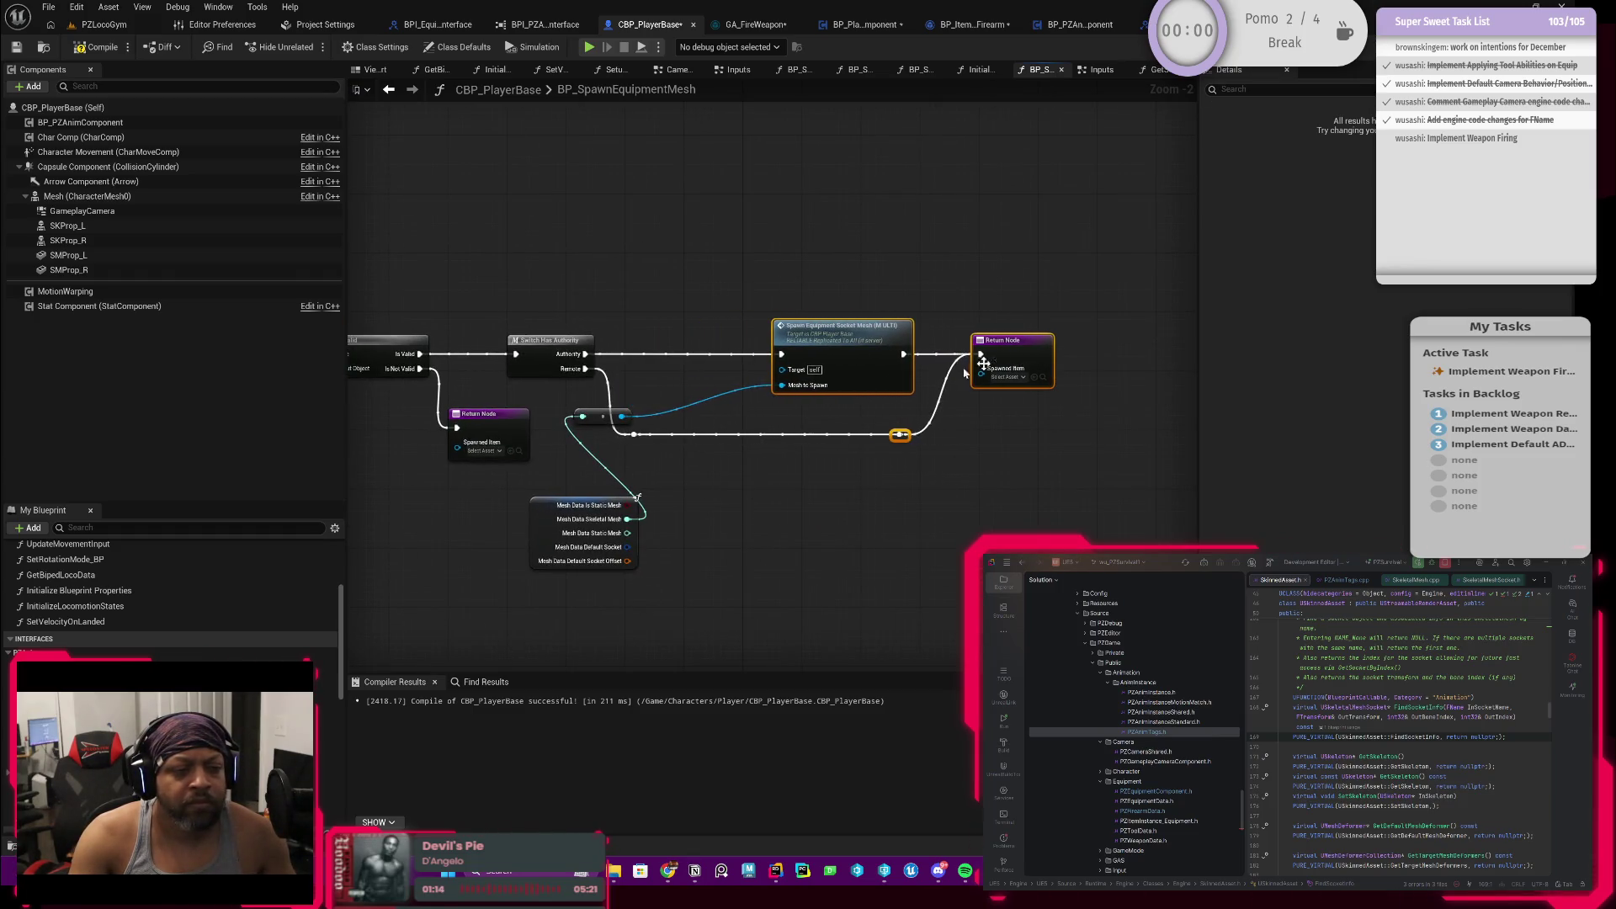
scroll(716, 421, up, 1)
drag(716, 416, 826, 401)
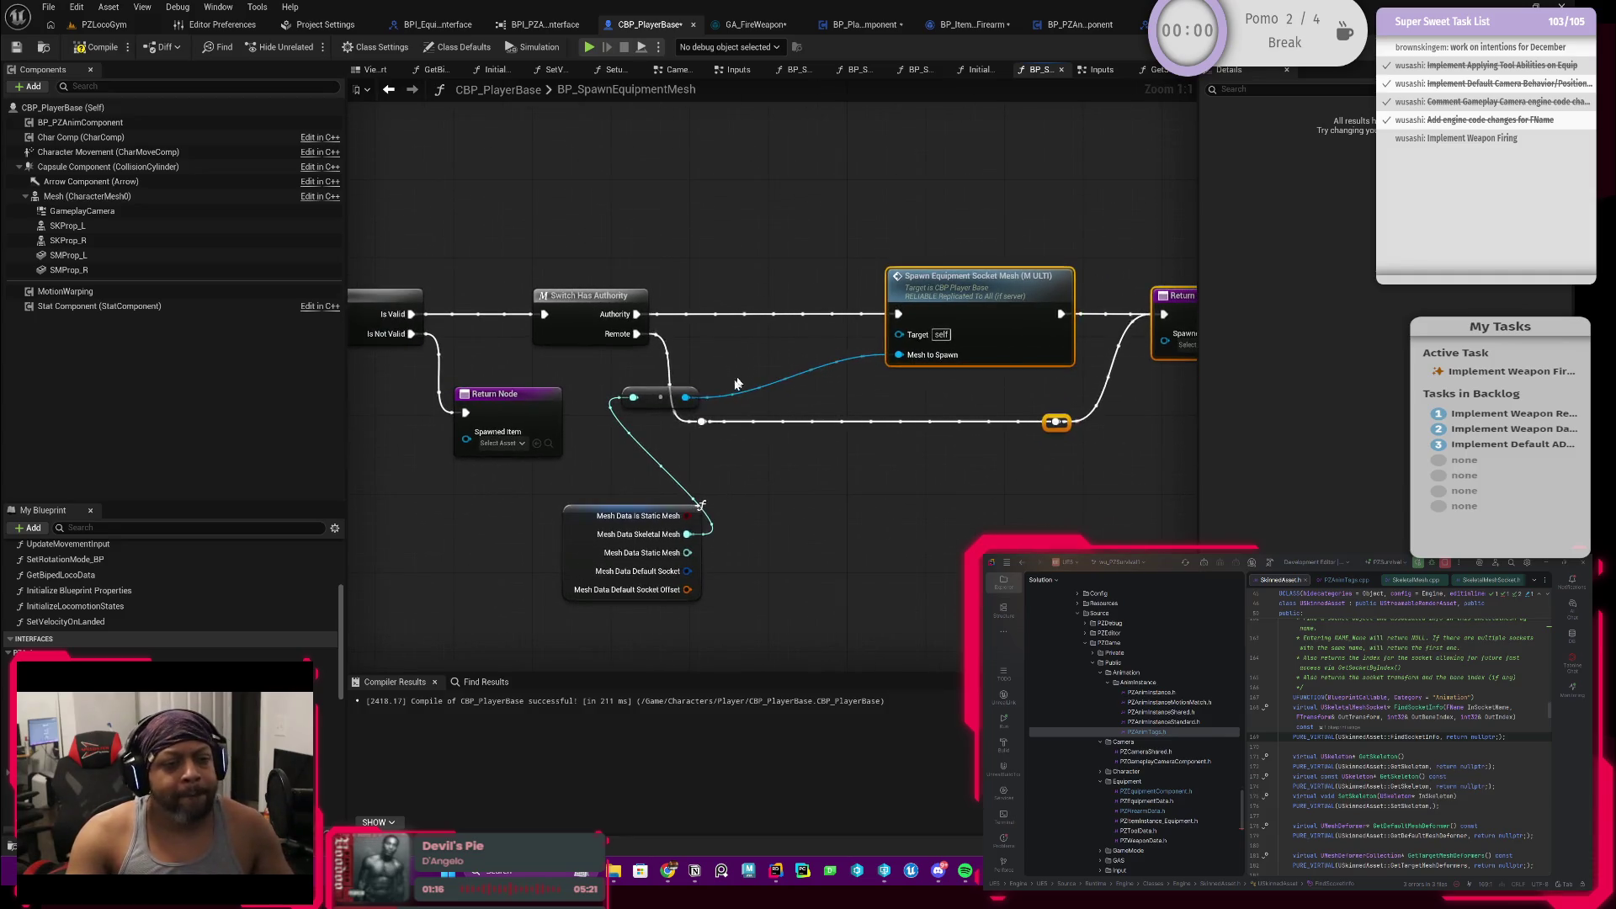
scroll(164, 582, down, 5)
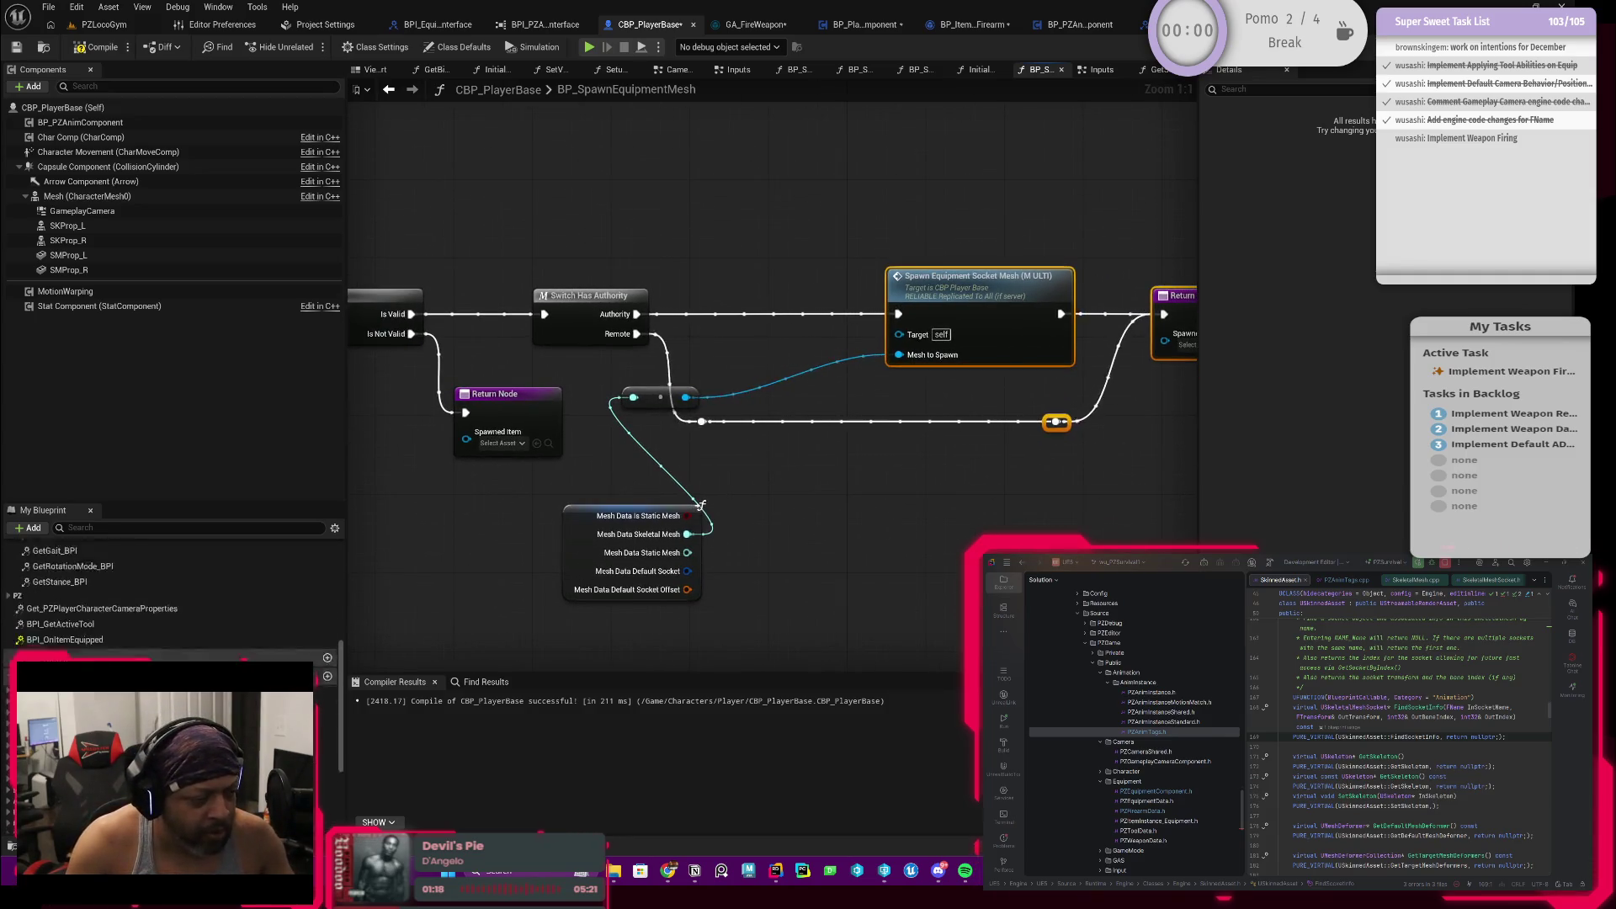
scroll(164, 581, down, 5)
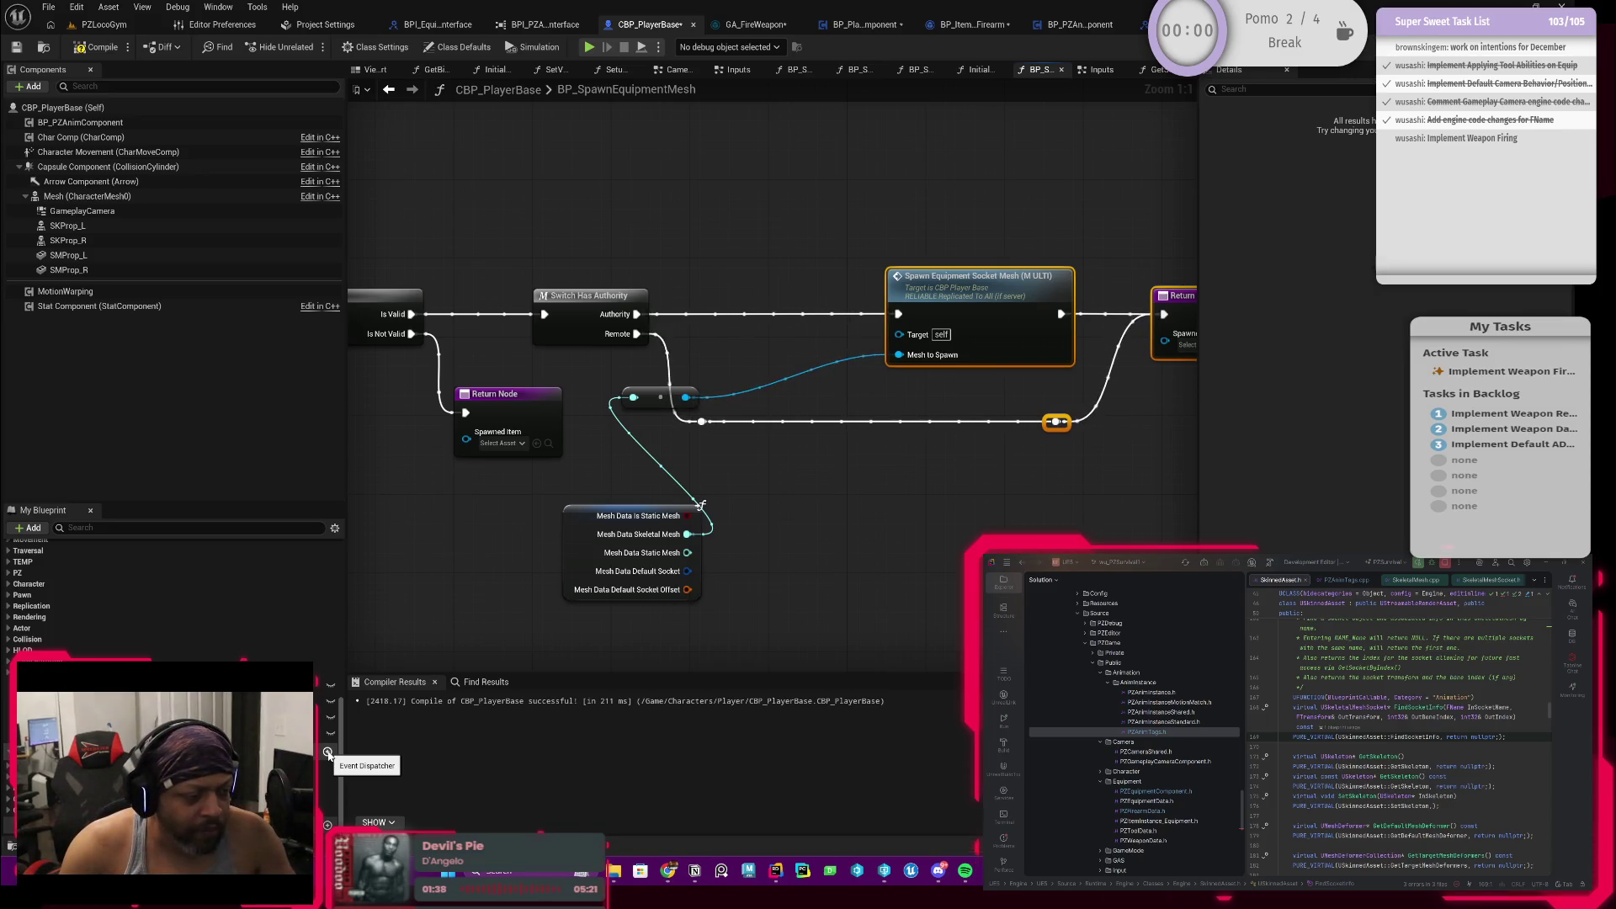
click(327, 740)
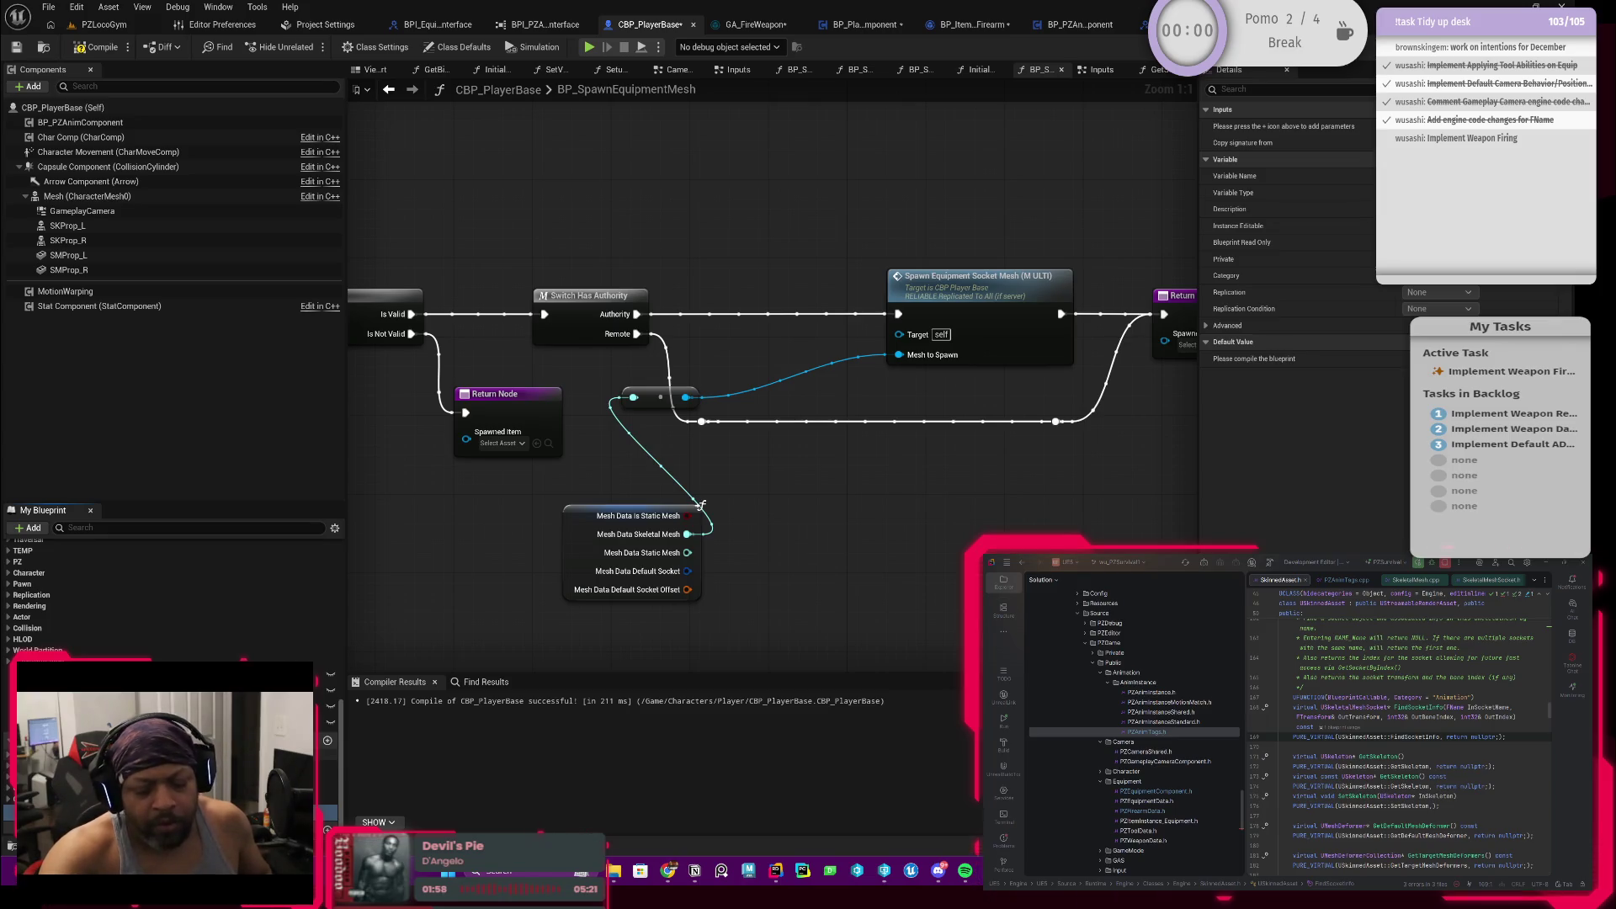
scroll(909, 451, down, 1)
scroll(909, 451, up, 1)
Step: Raise the reroute points and Mesh Data node into neater lines, then recompile with F7
mouse_move(655, 404)
mouse_down()
mouse_move(816, 354)
mouse_move(828, 366)
mouse_up()
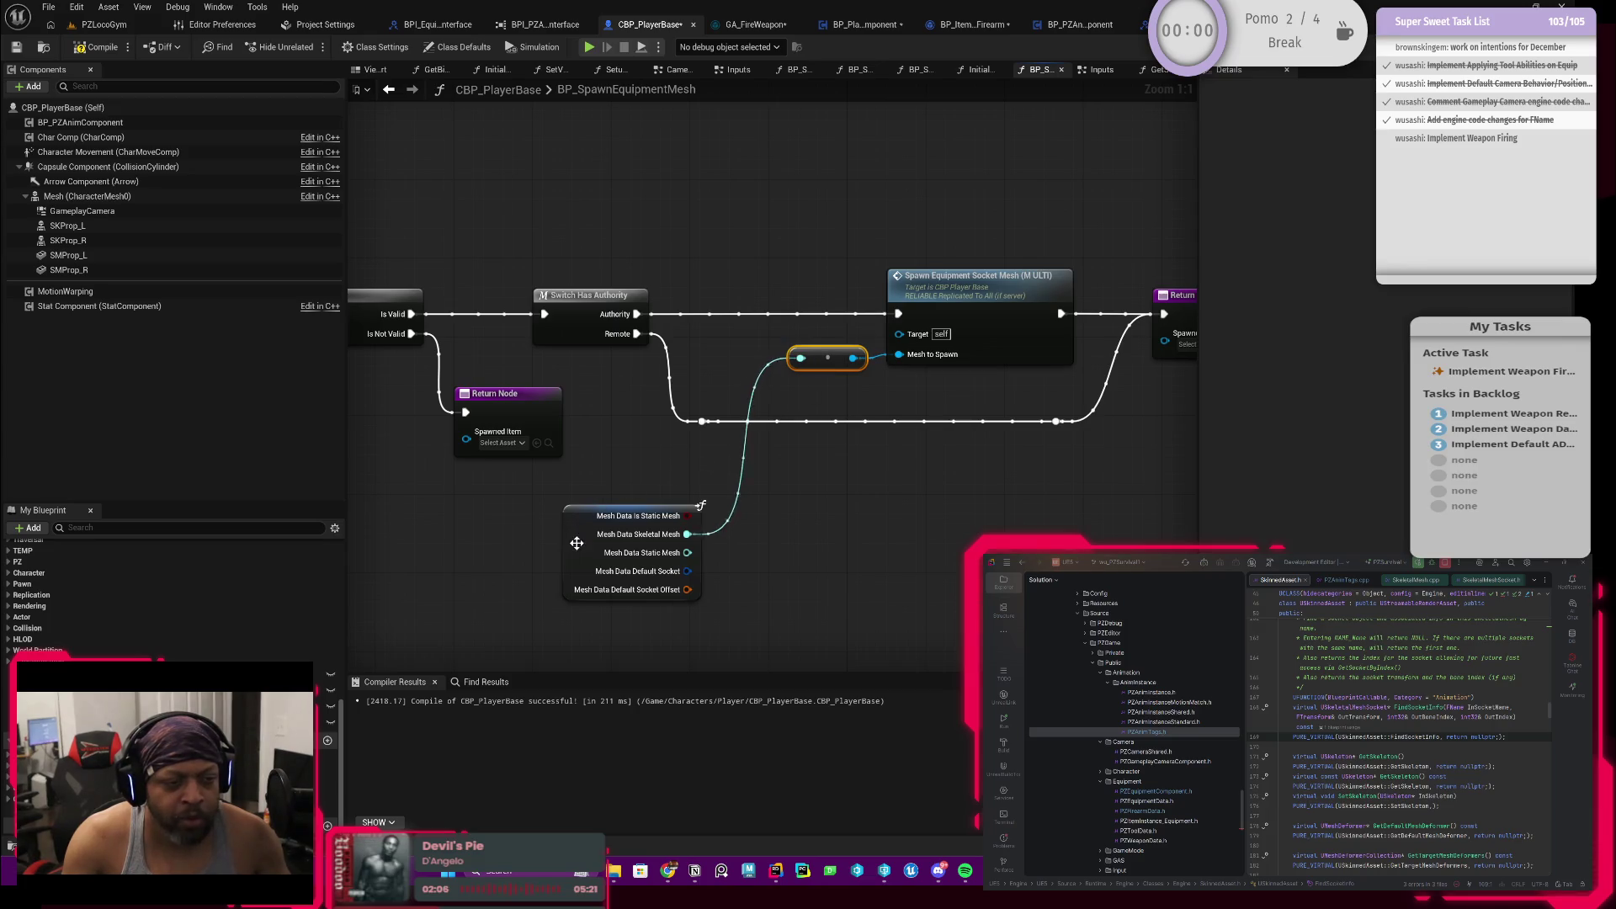
drag(576, 543, 607, 478)
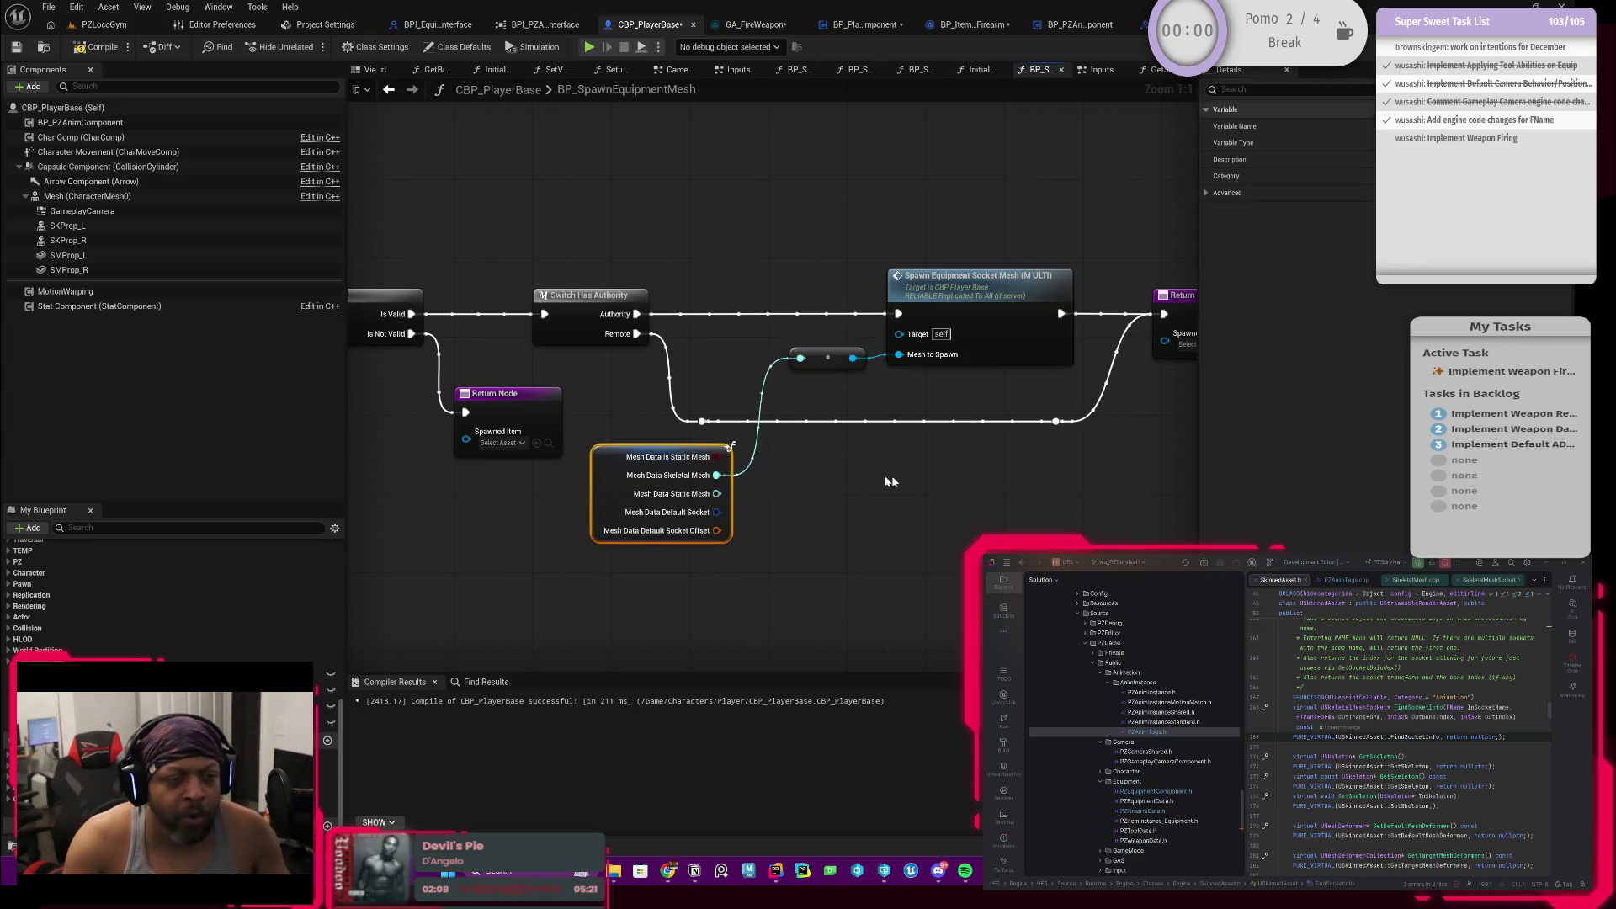
mouse_move(1016, 414)
mouse_down()
mouse_move(654, 415)
mouse_move(557, 436)
mouse_move(572, 398)
mouse_up()
drag(693, 498, 805, 482)
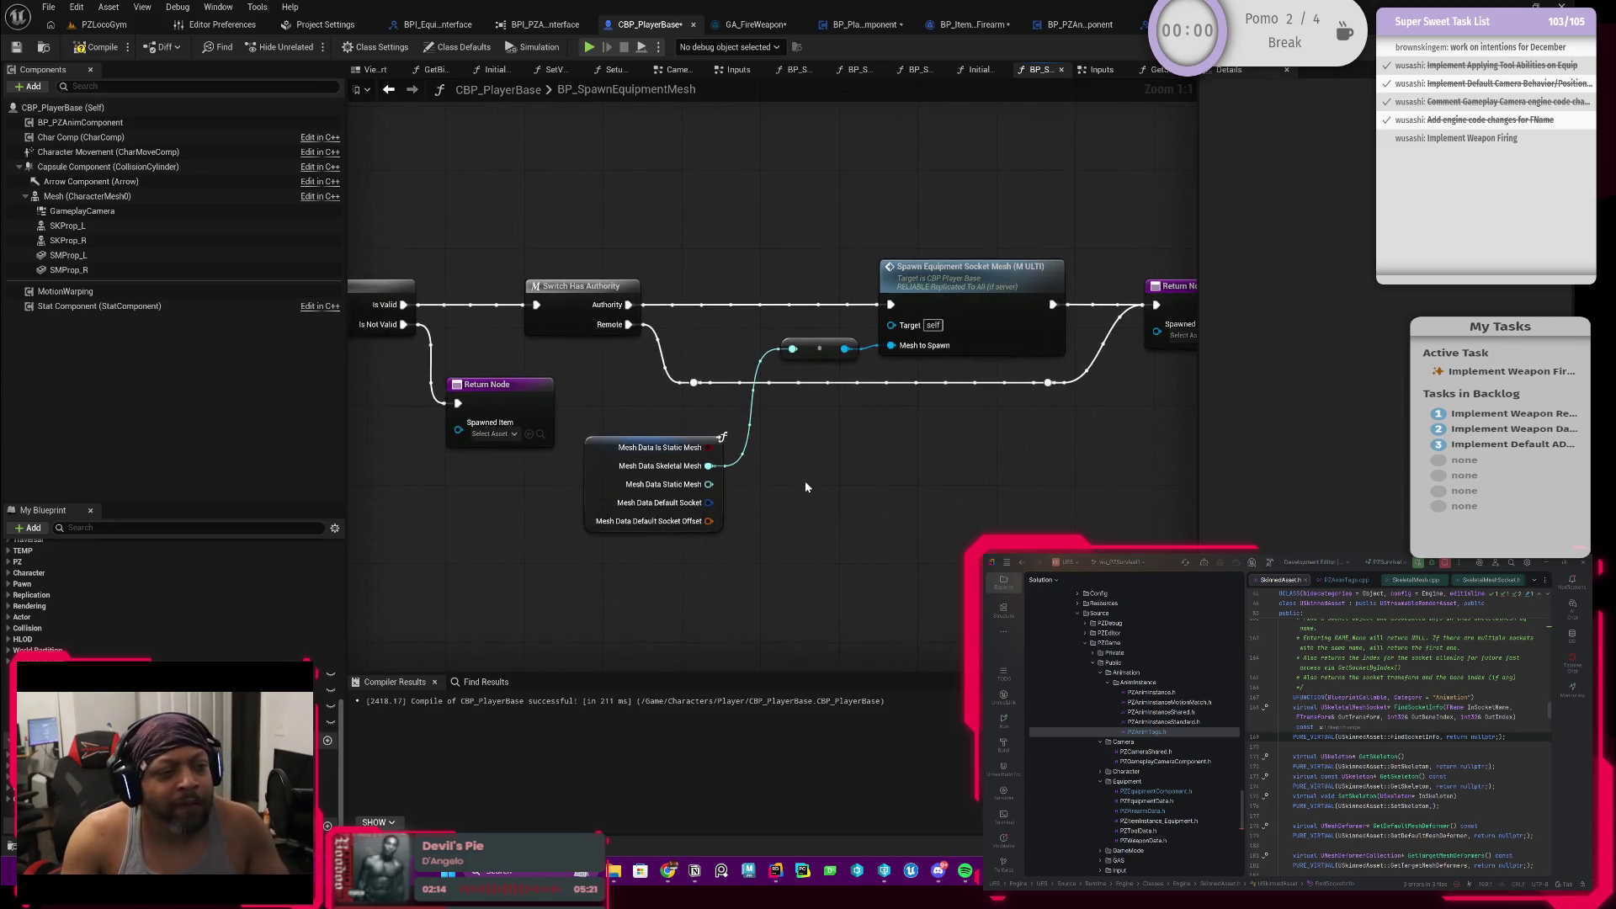
scroll(711, 409, down, 1)
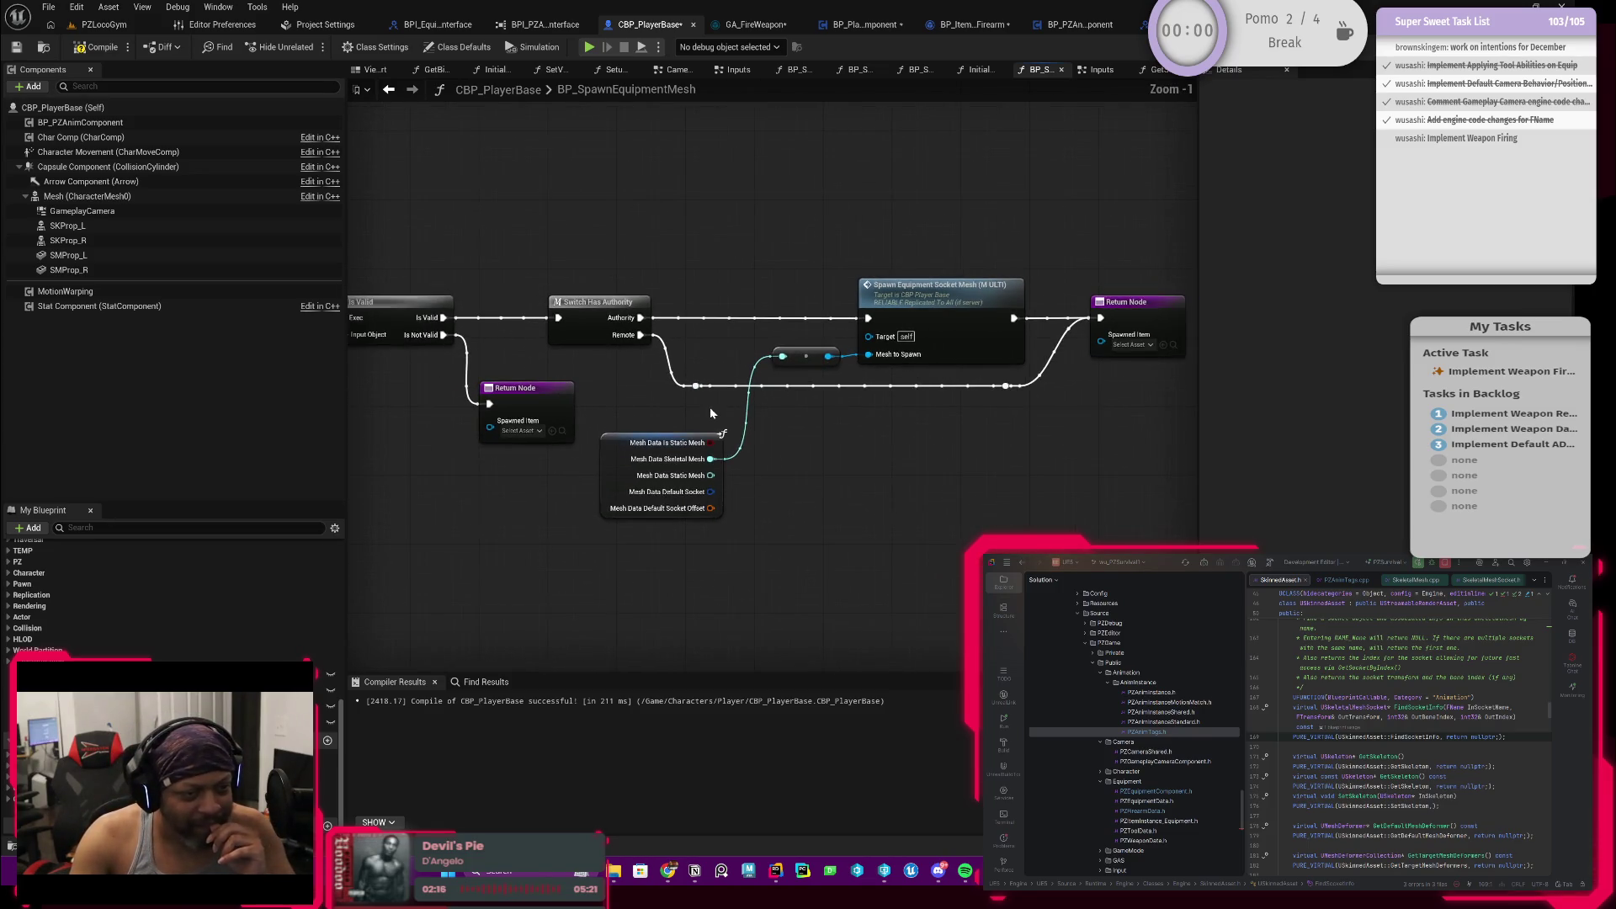
drag(711, 408, 645, 448)
key(F7)
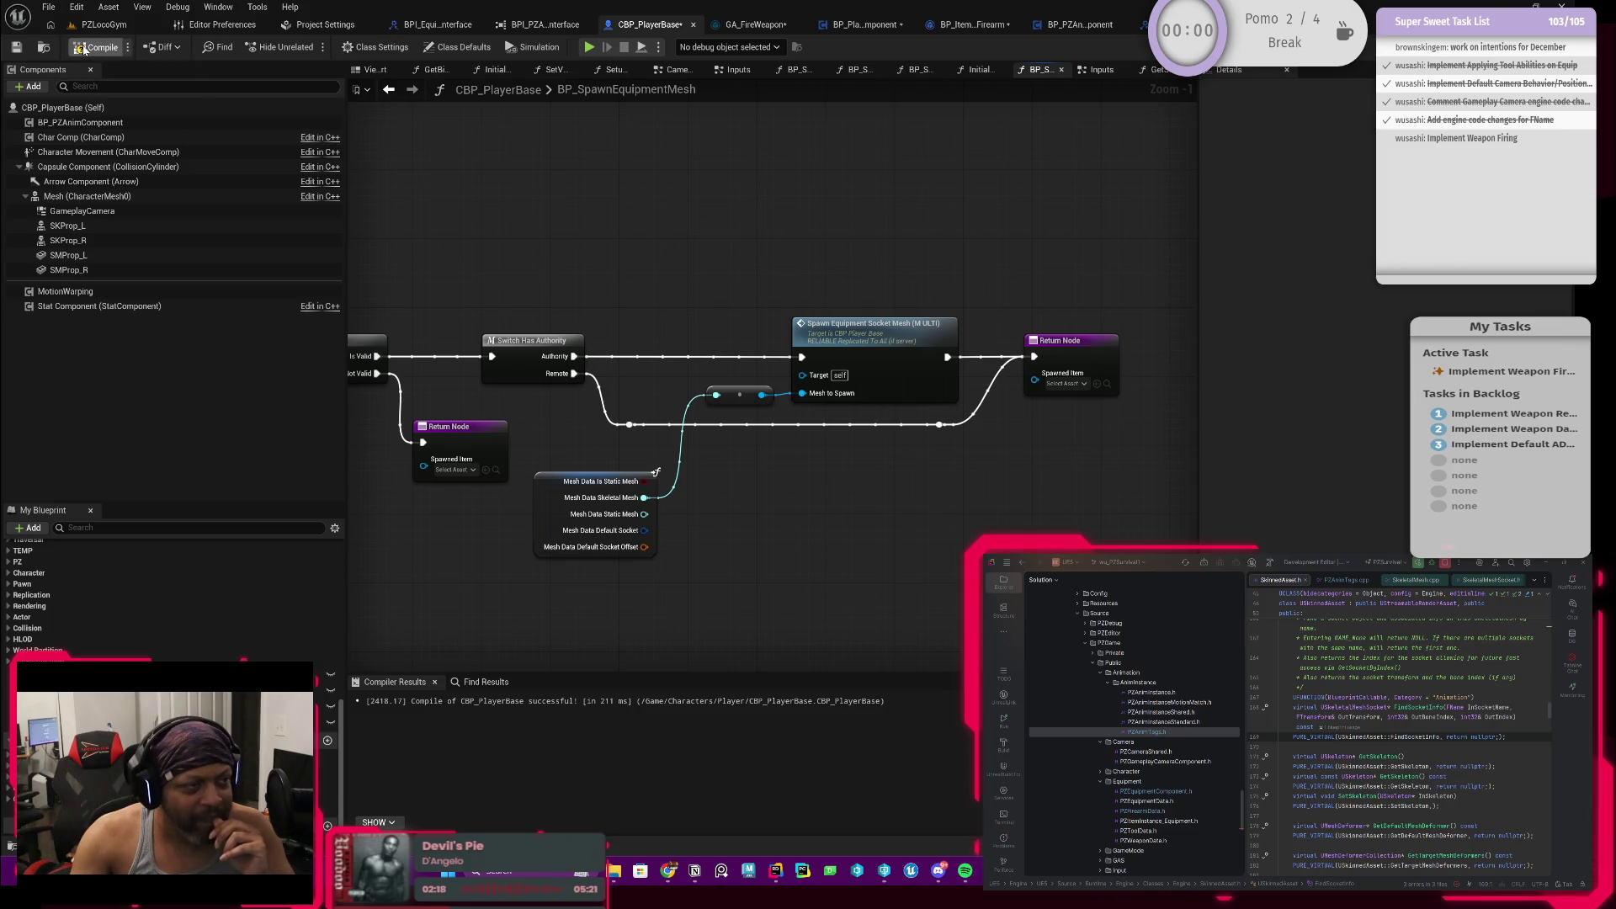
mouse_move(801, 459)
mouse_down()
mouse_move(827, 438)
mouse_move(706, 454)
mouse_up()
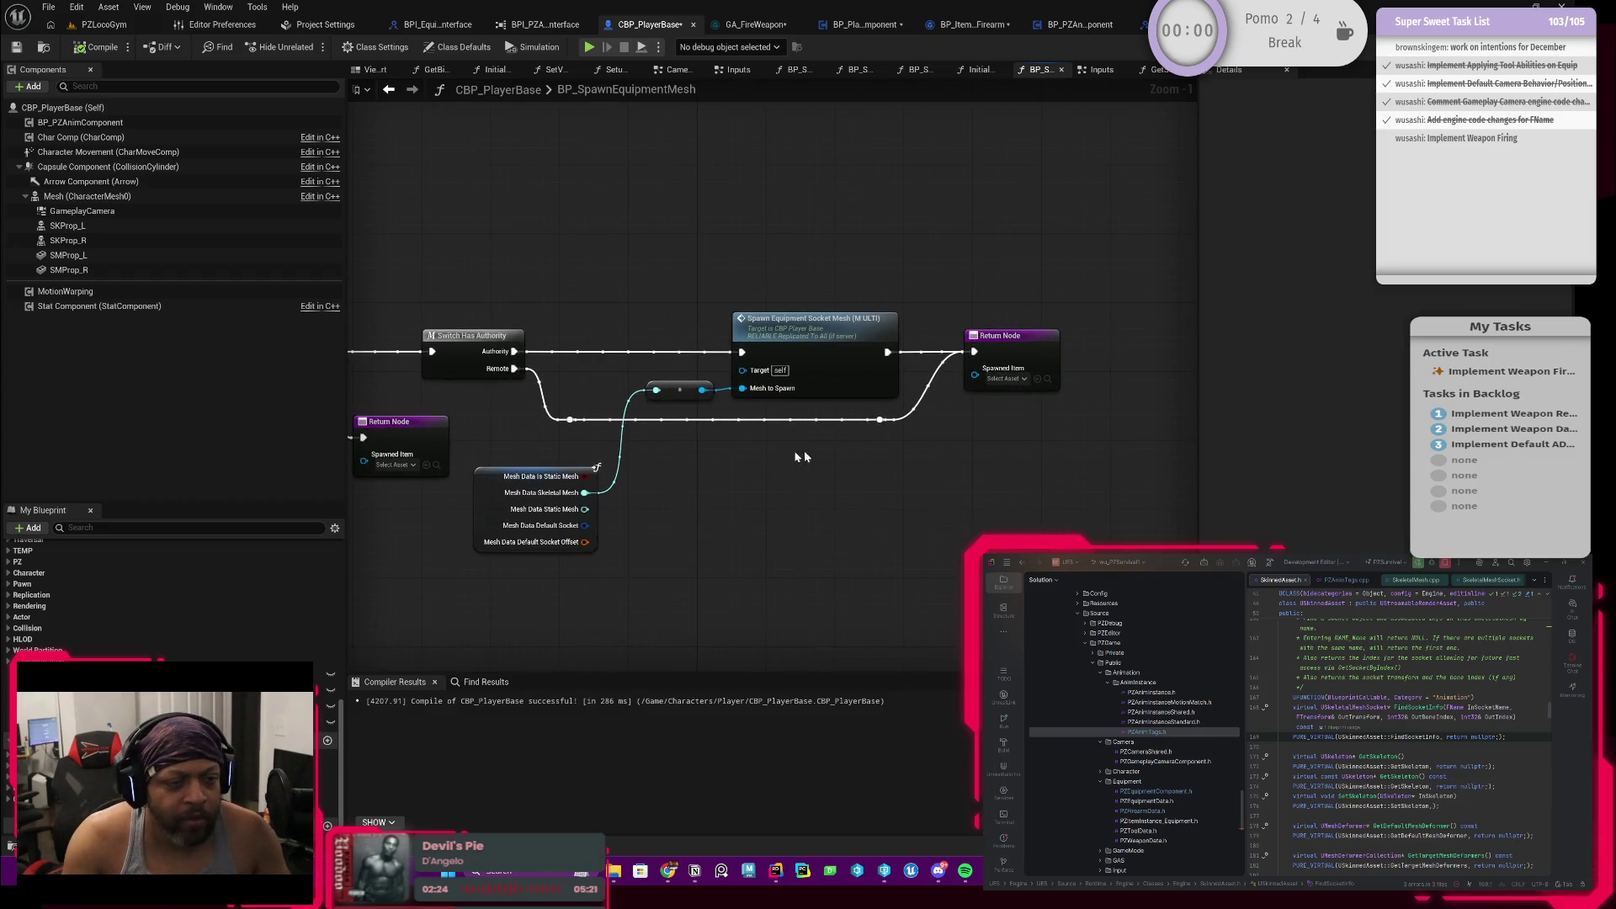
mouse_move(929, 446)
mouse_down()
mouse_move(529, 412)
mouse_move(562, 434)
mouse_up()
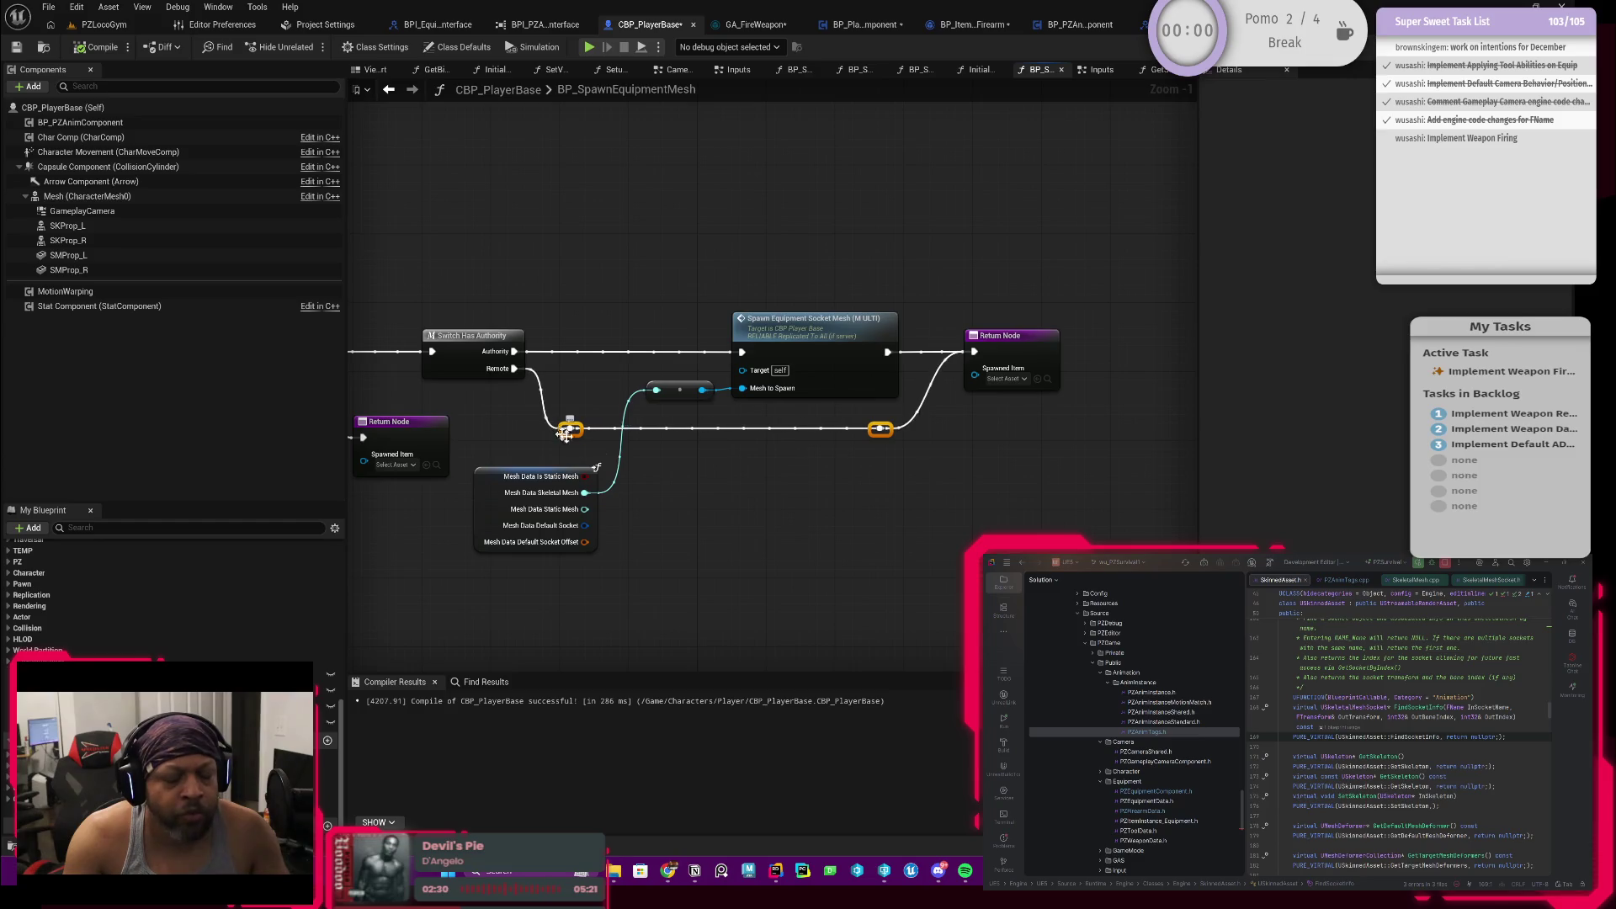
click(770, 465)
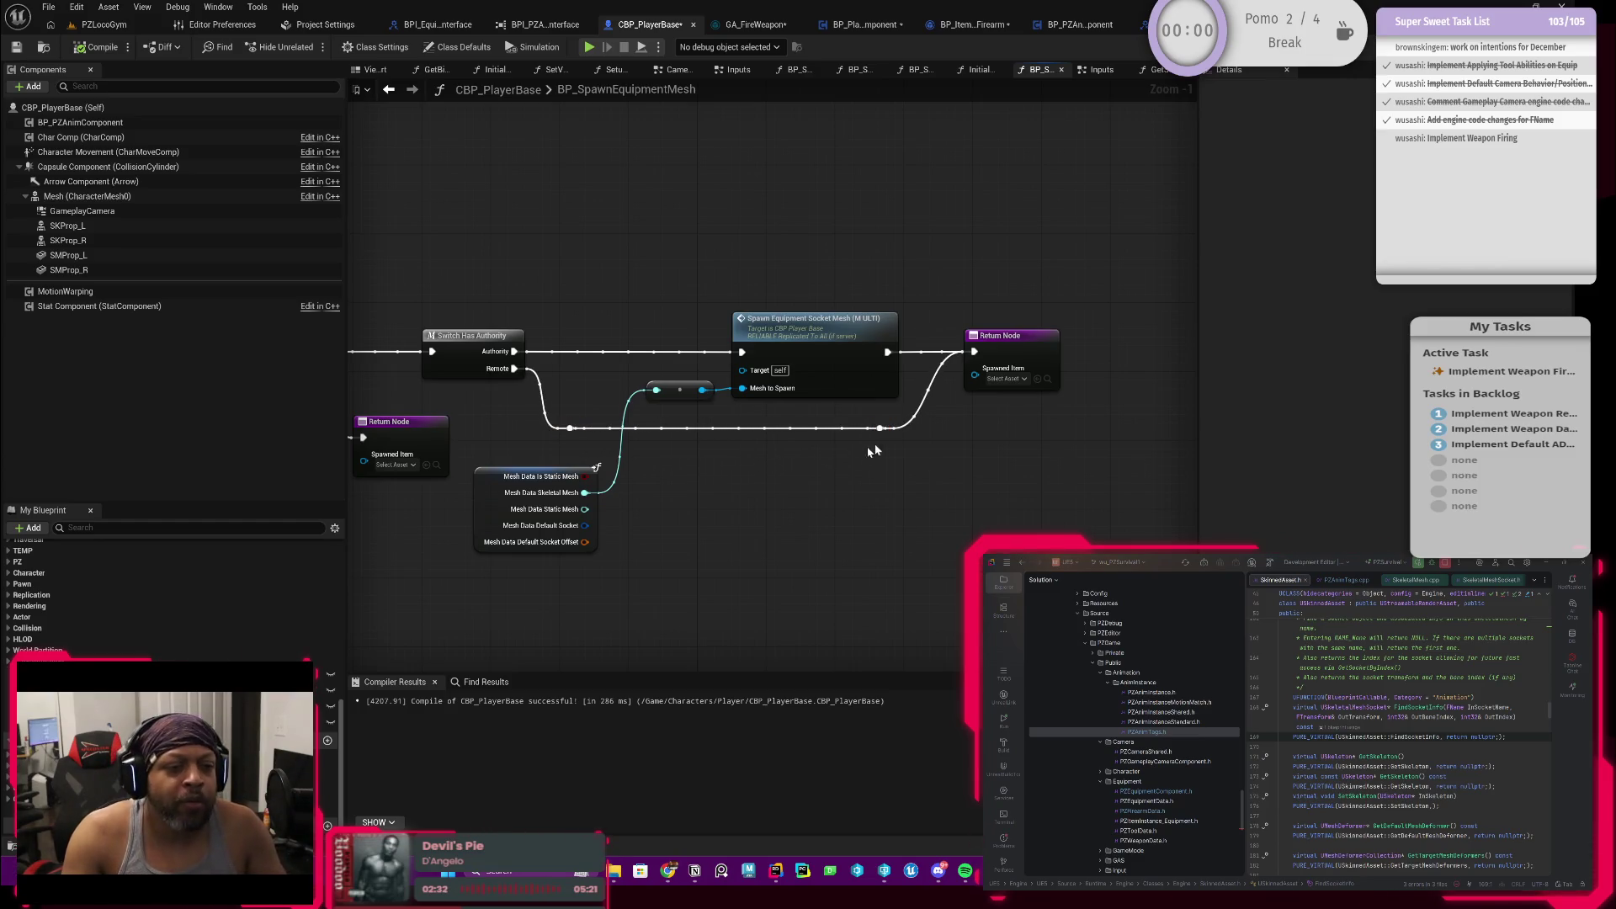
drag(929, 415, 531, 418)
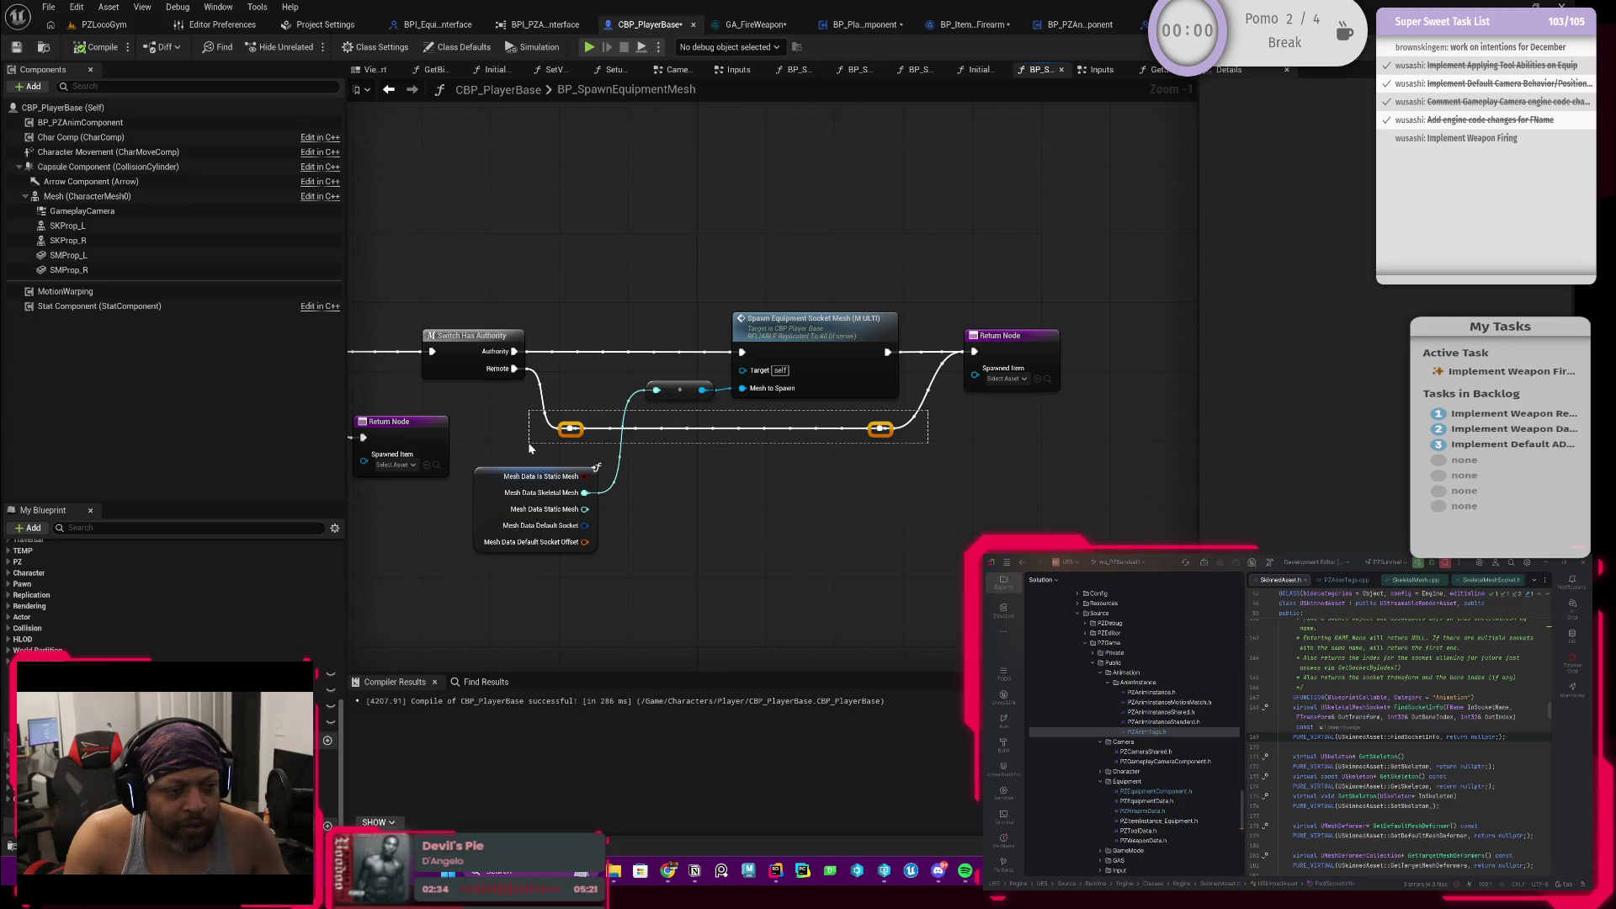
click(818, 470)
scroll(817, 470, down, 1)
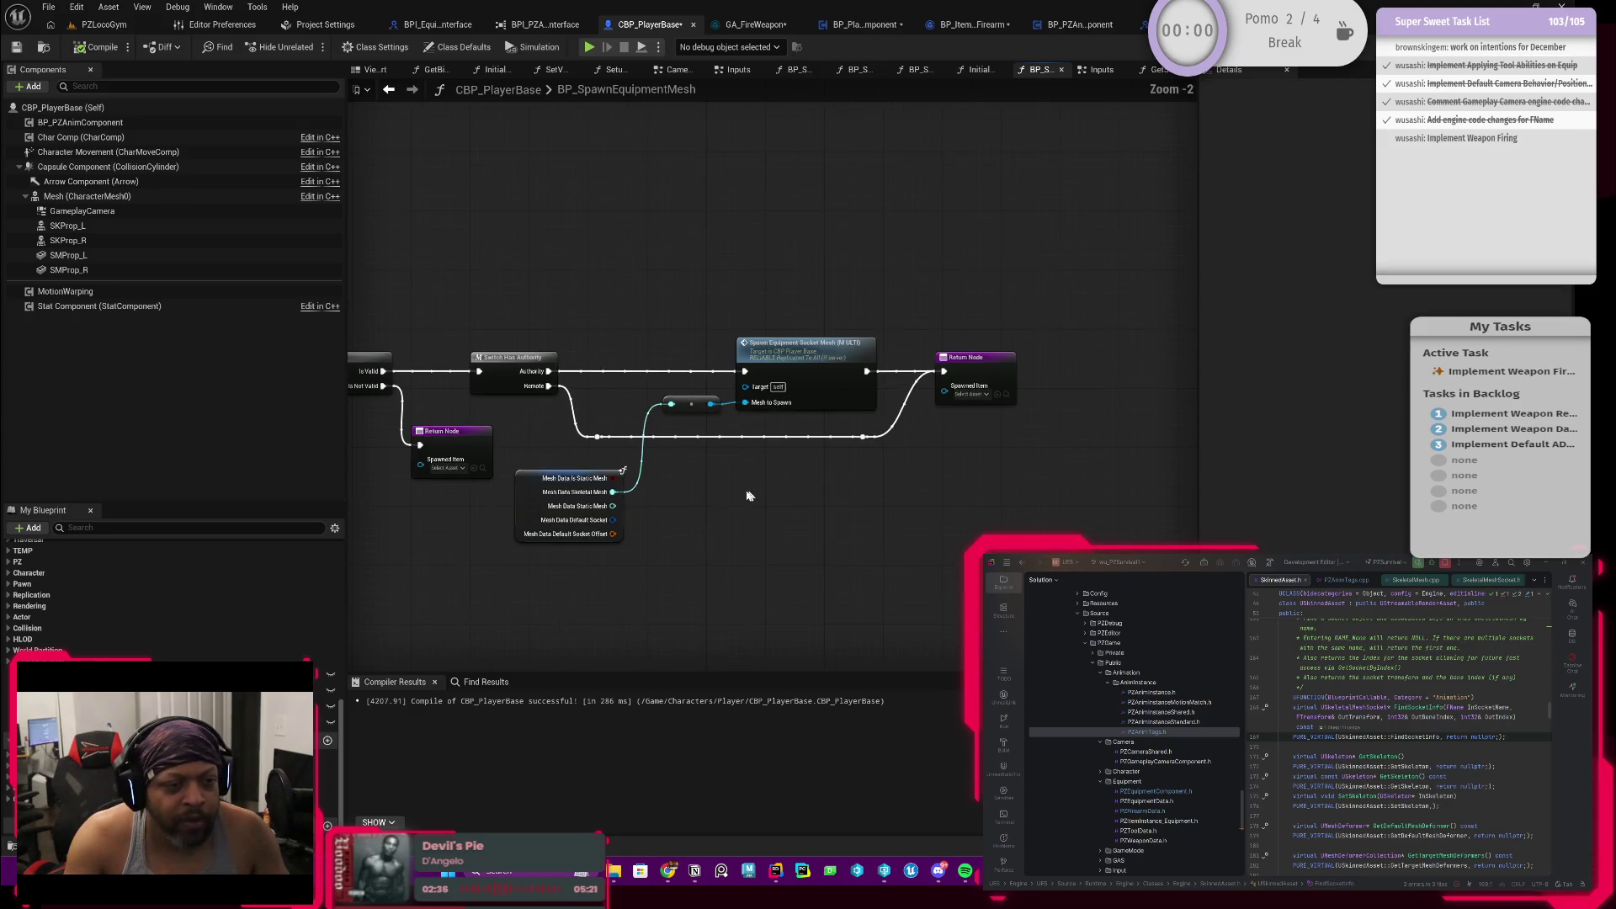
mouse_move(697, 481)
mouse_down()
mouse_move(664, 504)
mouse_move(738, 498)
mouse_up()
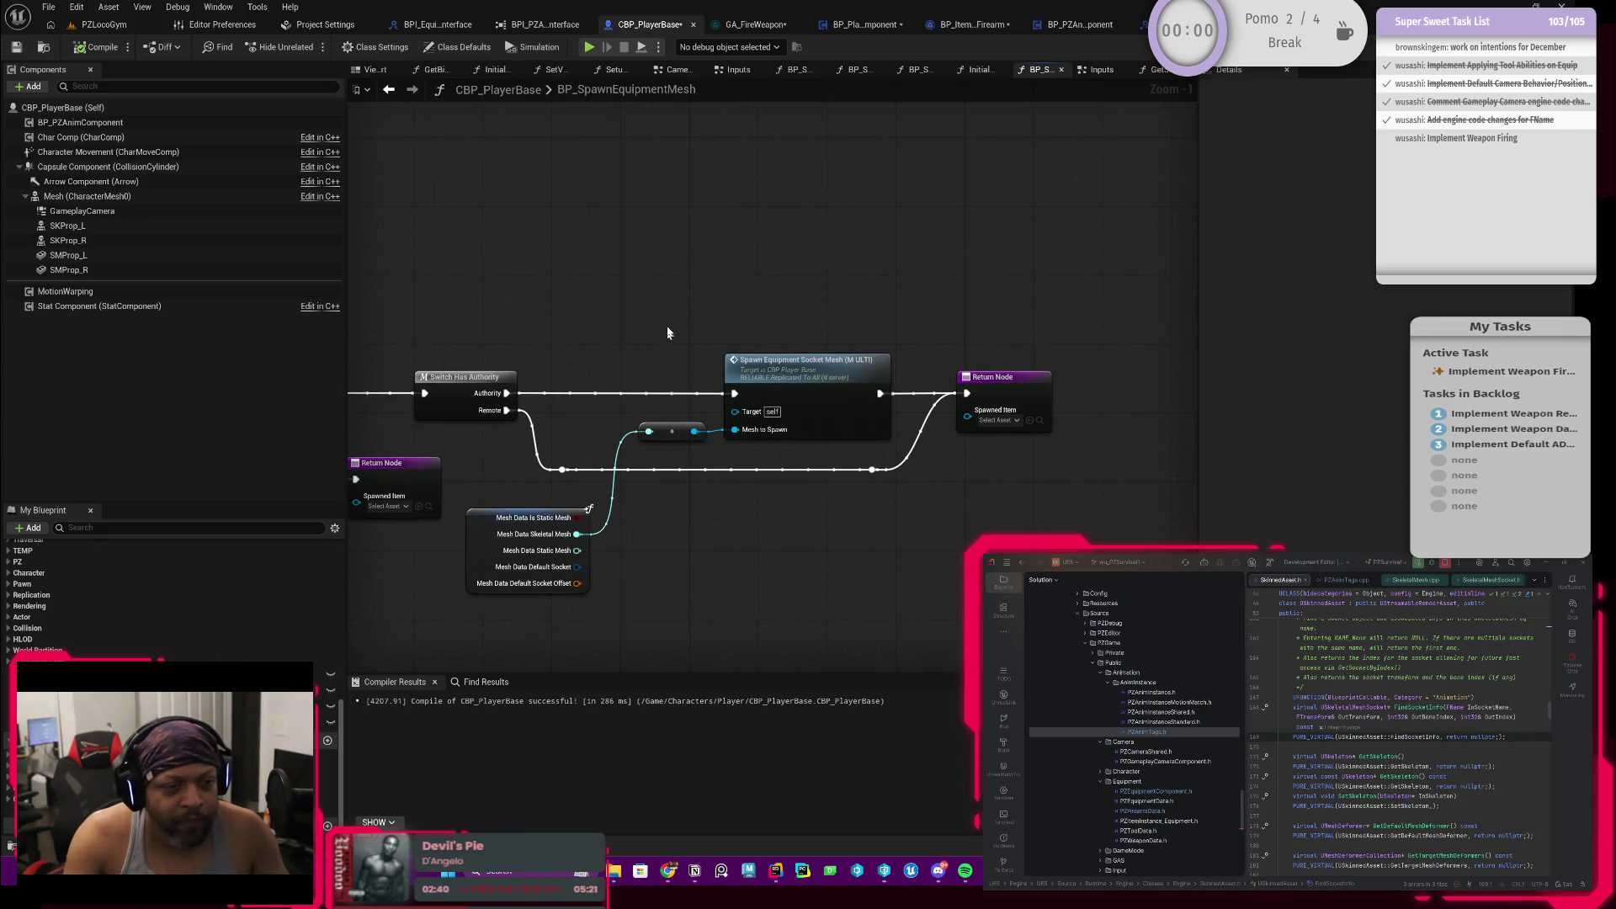
scroll(853, 475, down, 1)
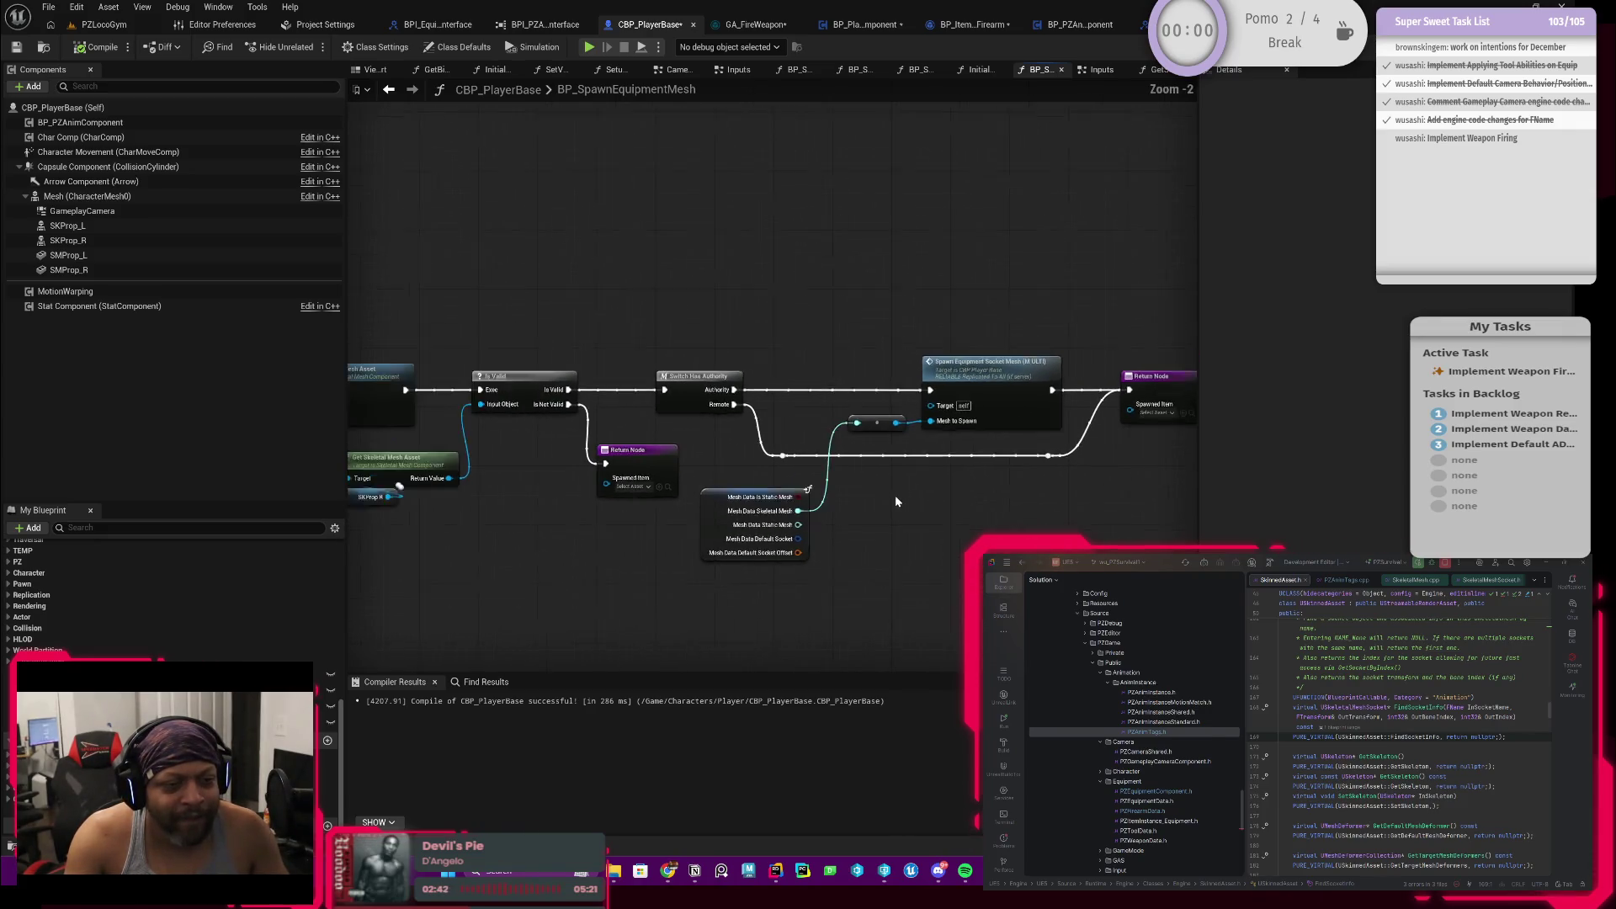
scroll(896, 496, down, 2)
scroll(887, 506, up, 2)
scroll(888, 507, up, 1)
mouse_move(783, 468)
mouse_down()
mouse_move(925, 446)
mouse_move(802, 445)
mouse_move(794, 467)
mouse_up()
scroll(925, 446, up, 2)
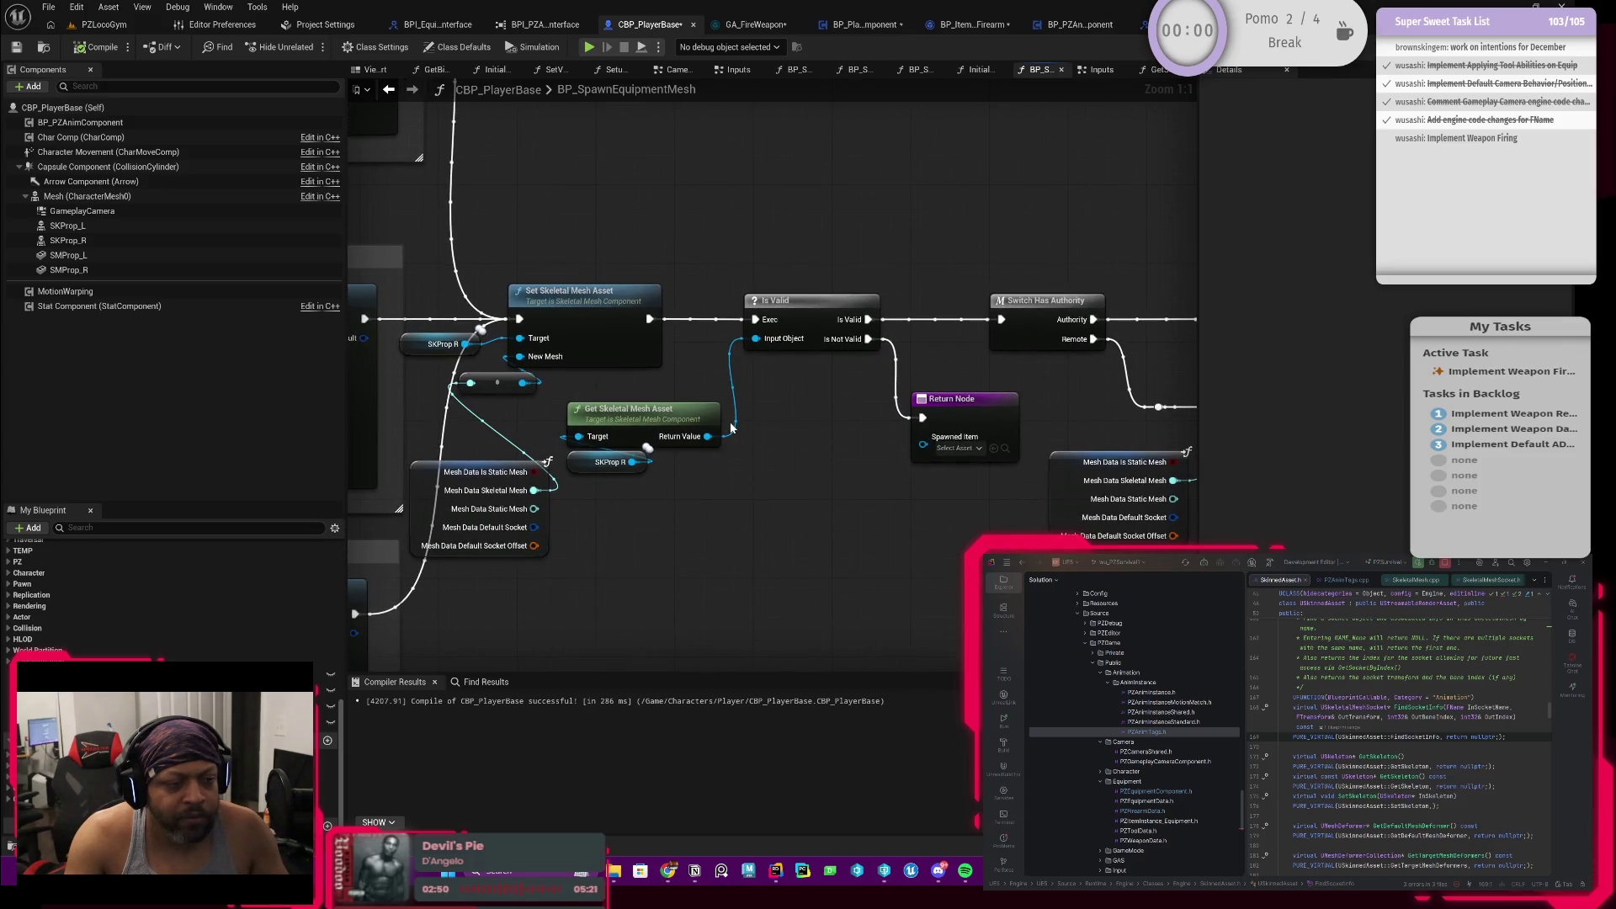
click(701, 417)
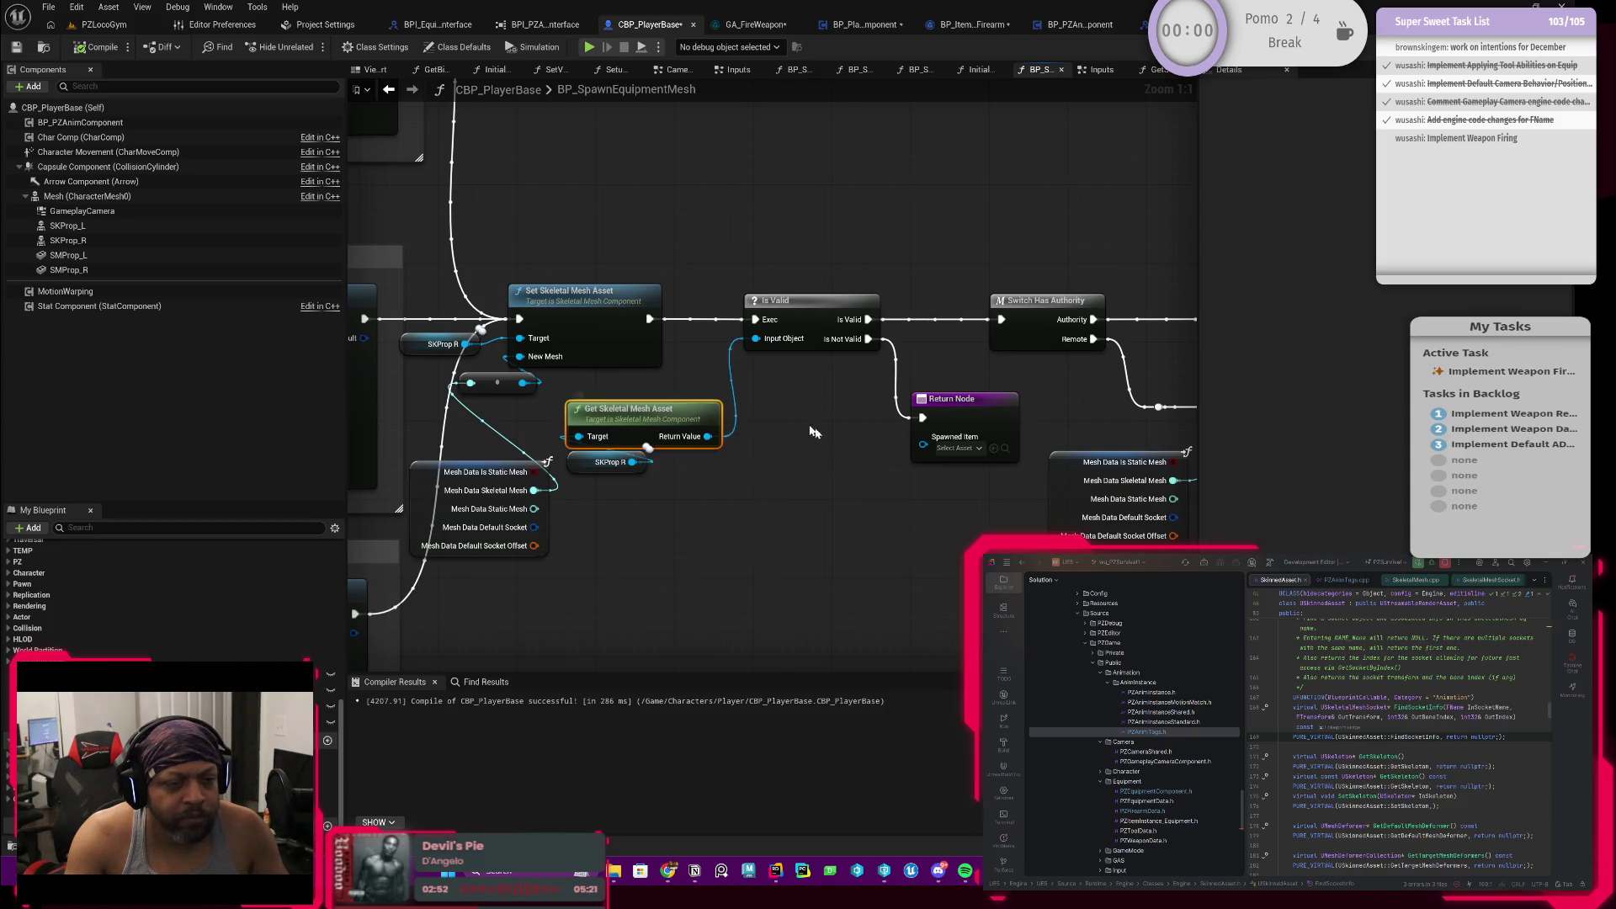
drag(820, 462, 633, 465)
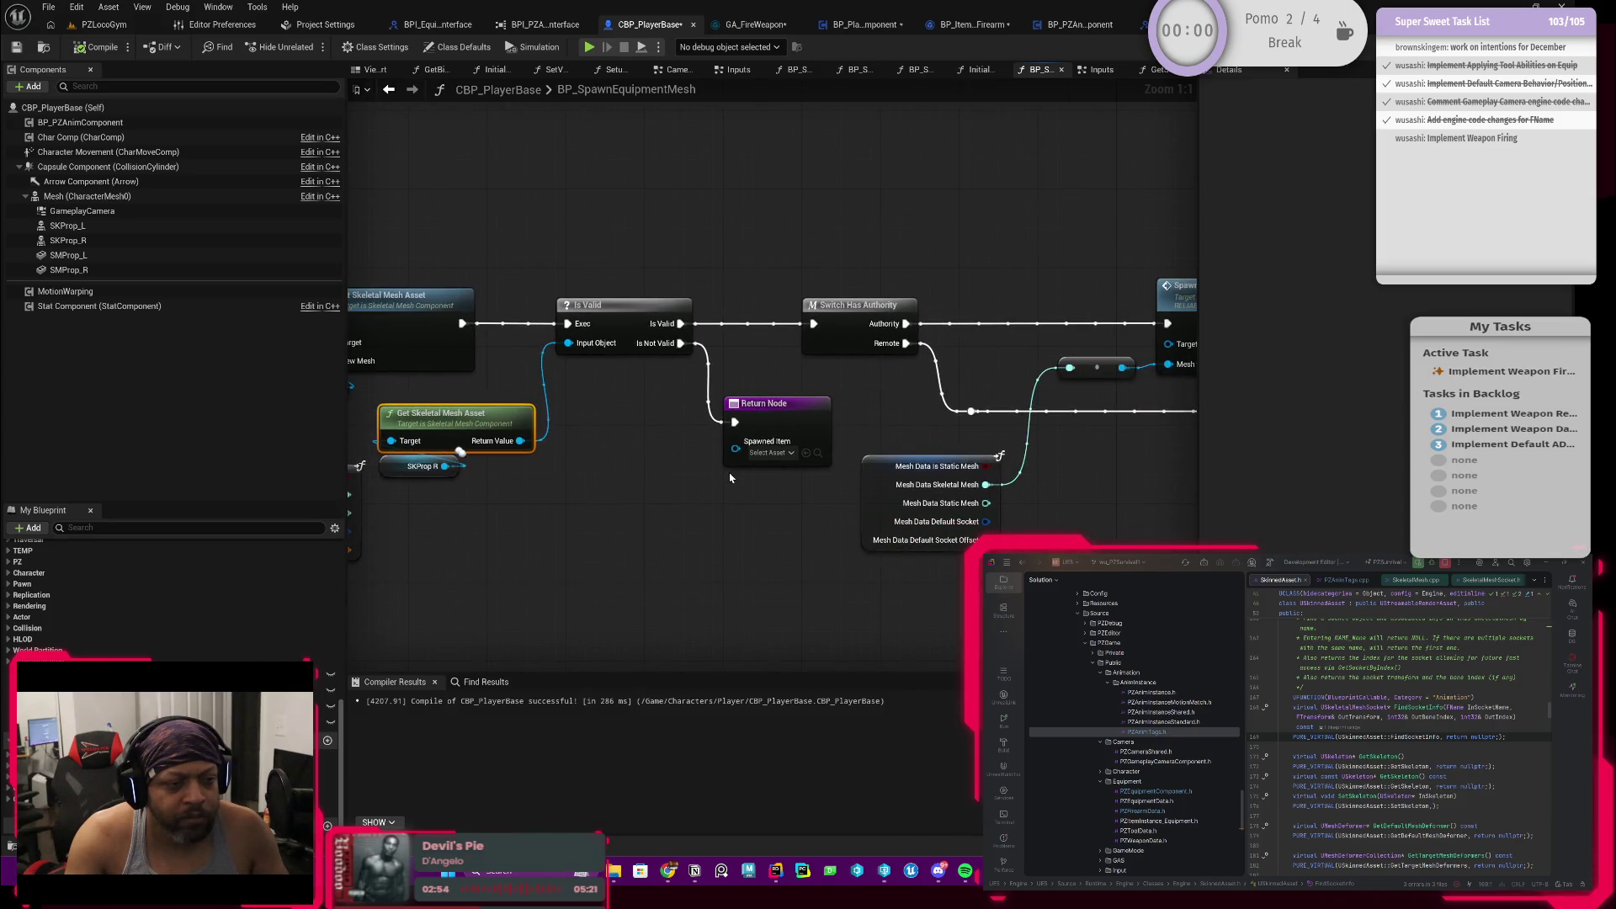
scroll(671, 453, down, 2)
scroll(671, 454, up, 1)
scroll(671, 454, down, 1)
right_click(670, 462)
mouse_move(671, 462)
mouse_down()
mouse_move(643, 505)
mouse_move(498, 504)
mouse_up()
scroll(505, 506, up, 1)
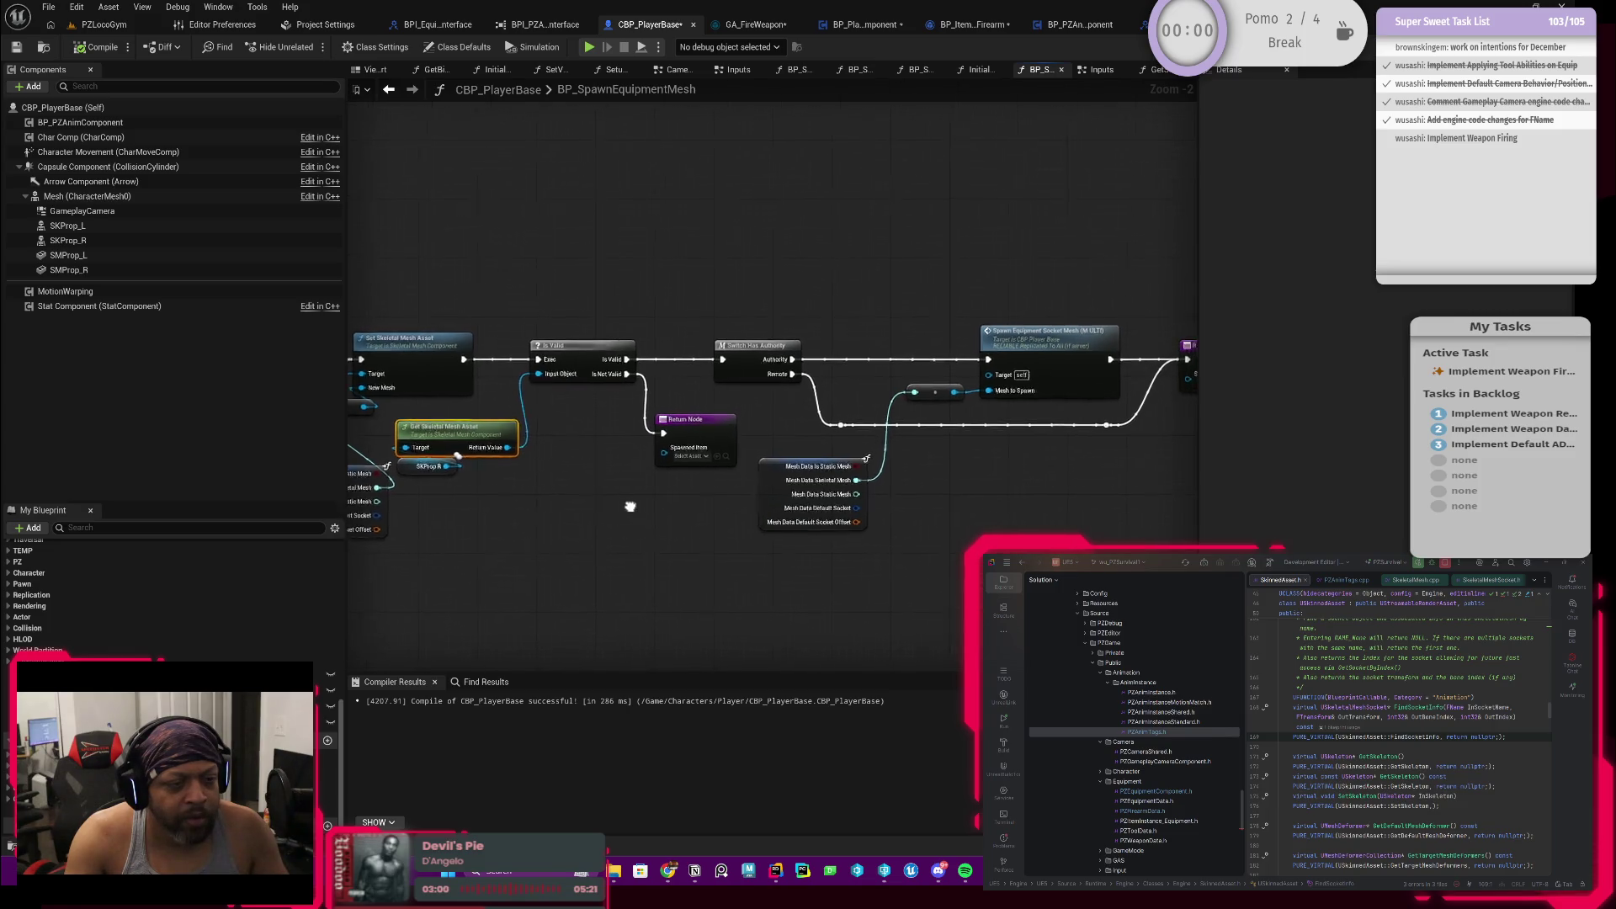
scroll(763, 502, up, 1)
mouse_move(763, 501)
mouse_down()
mouse_move(683, 480)
mouse_move(661, 436)
mouse_up()
scroll(662, 435, down, 1)
scroll(765, 446, up, 1)
drag(744, 462, 653, 504)
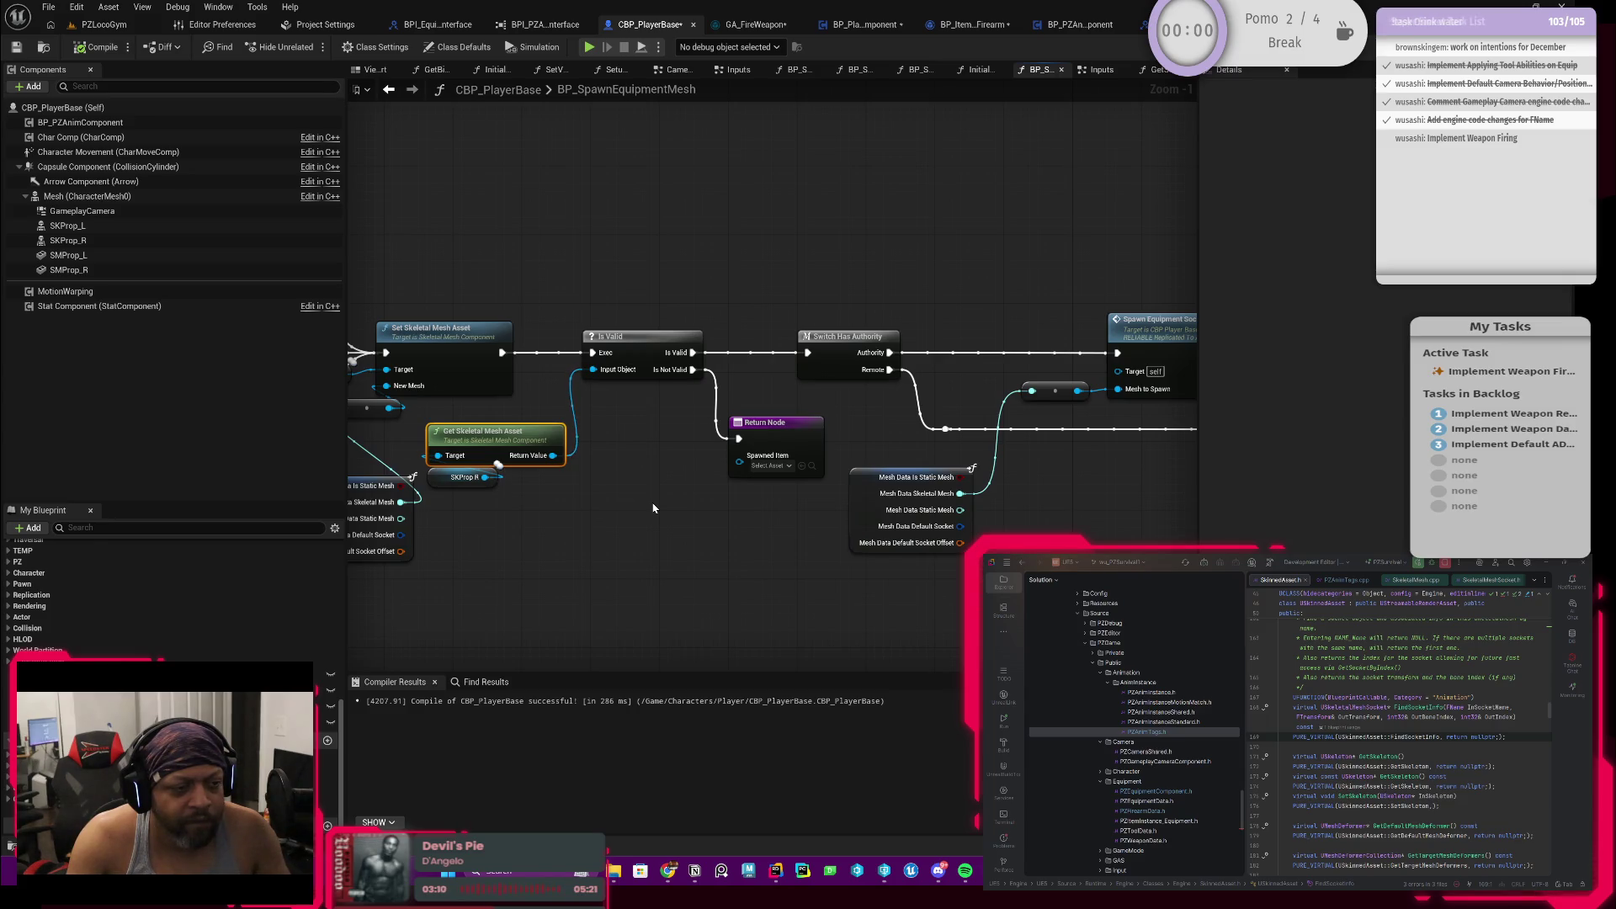
drag(631, 497, 730, 500)
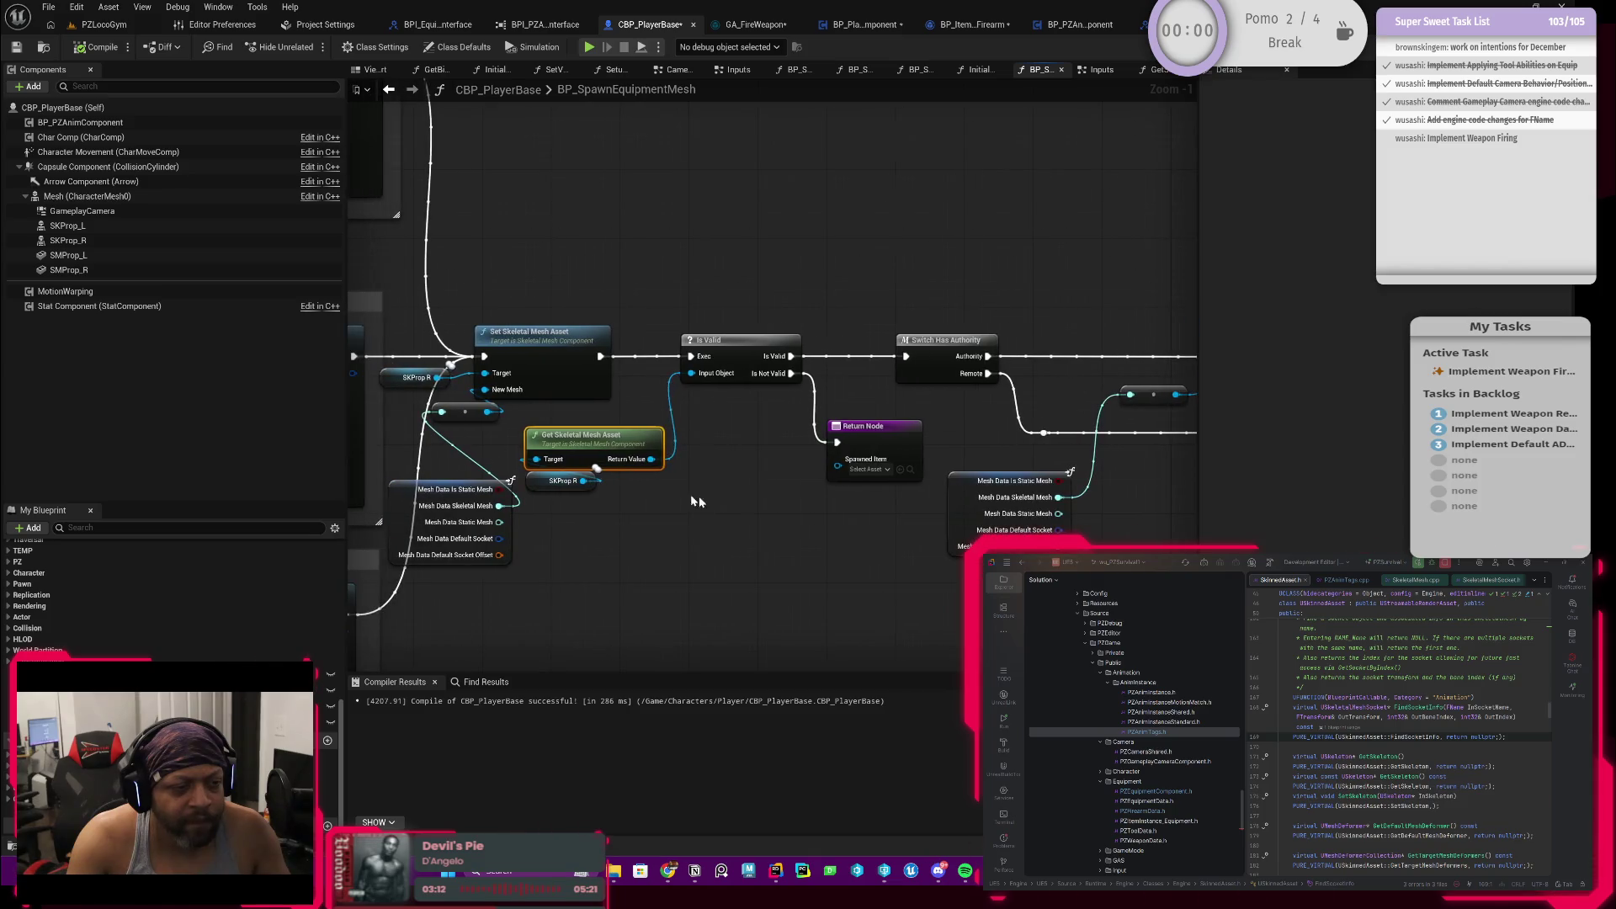
scroll(621, 446, up, 1)
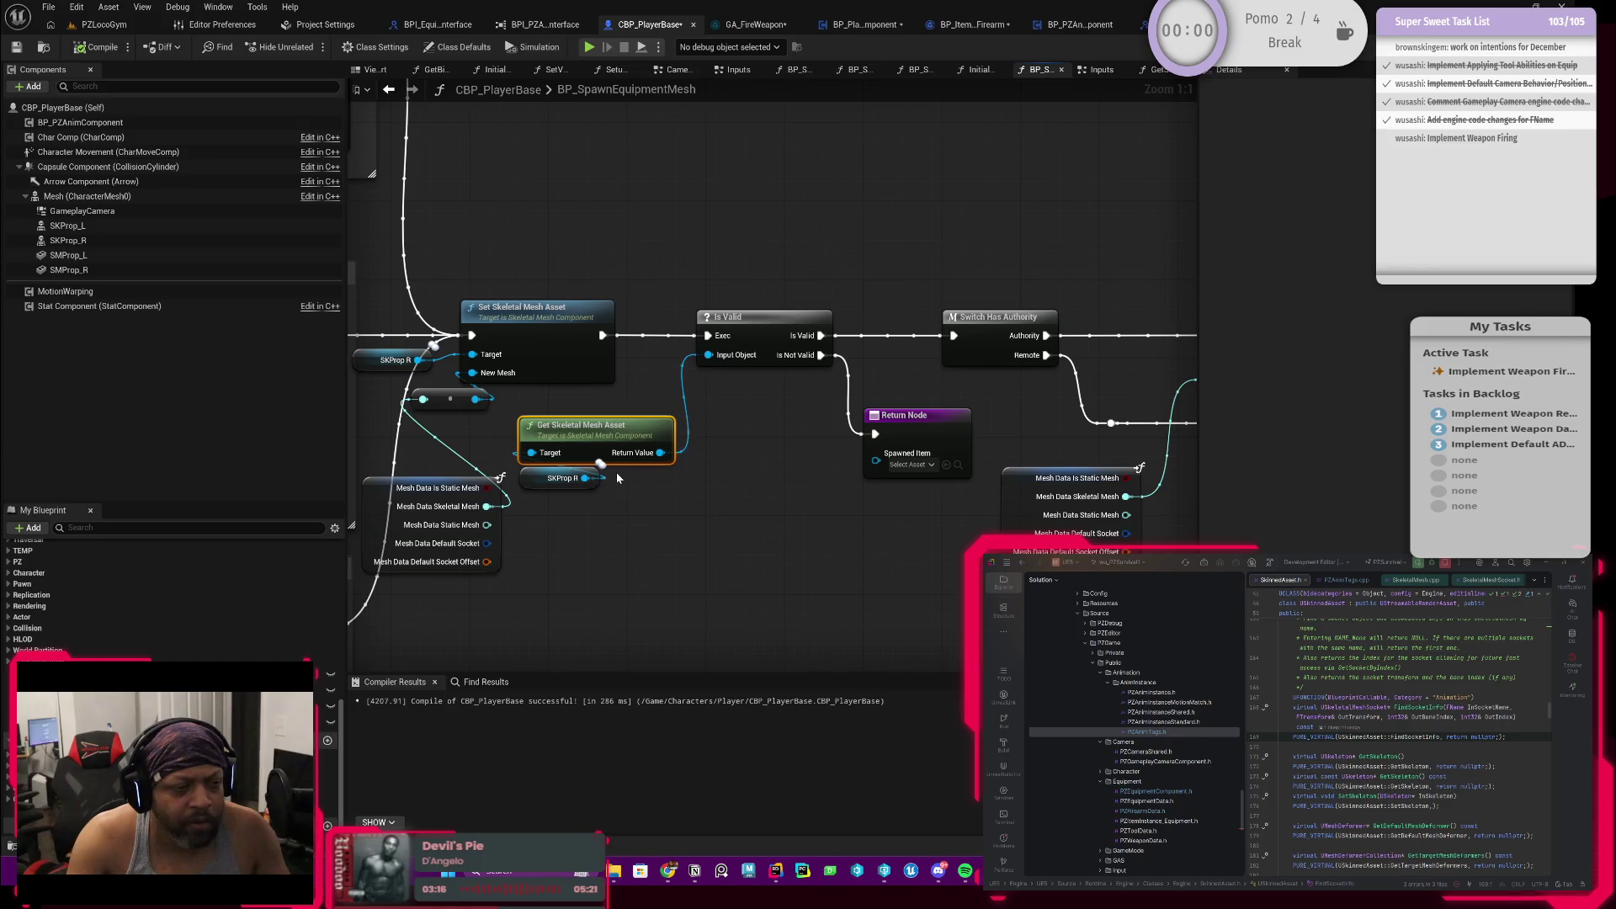
click(537, 479)
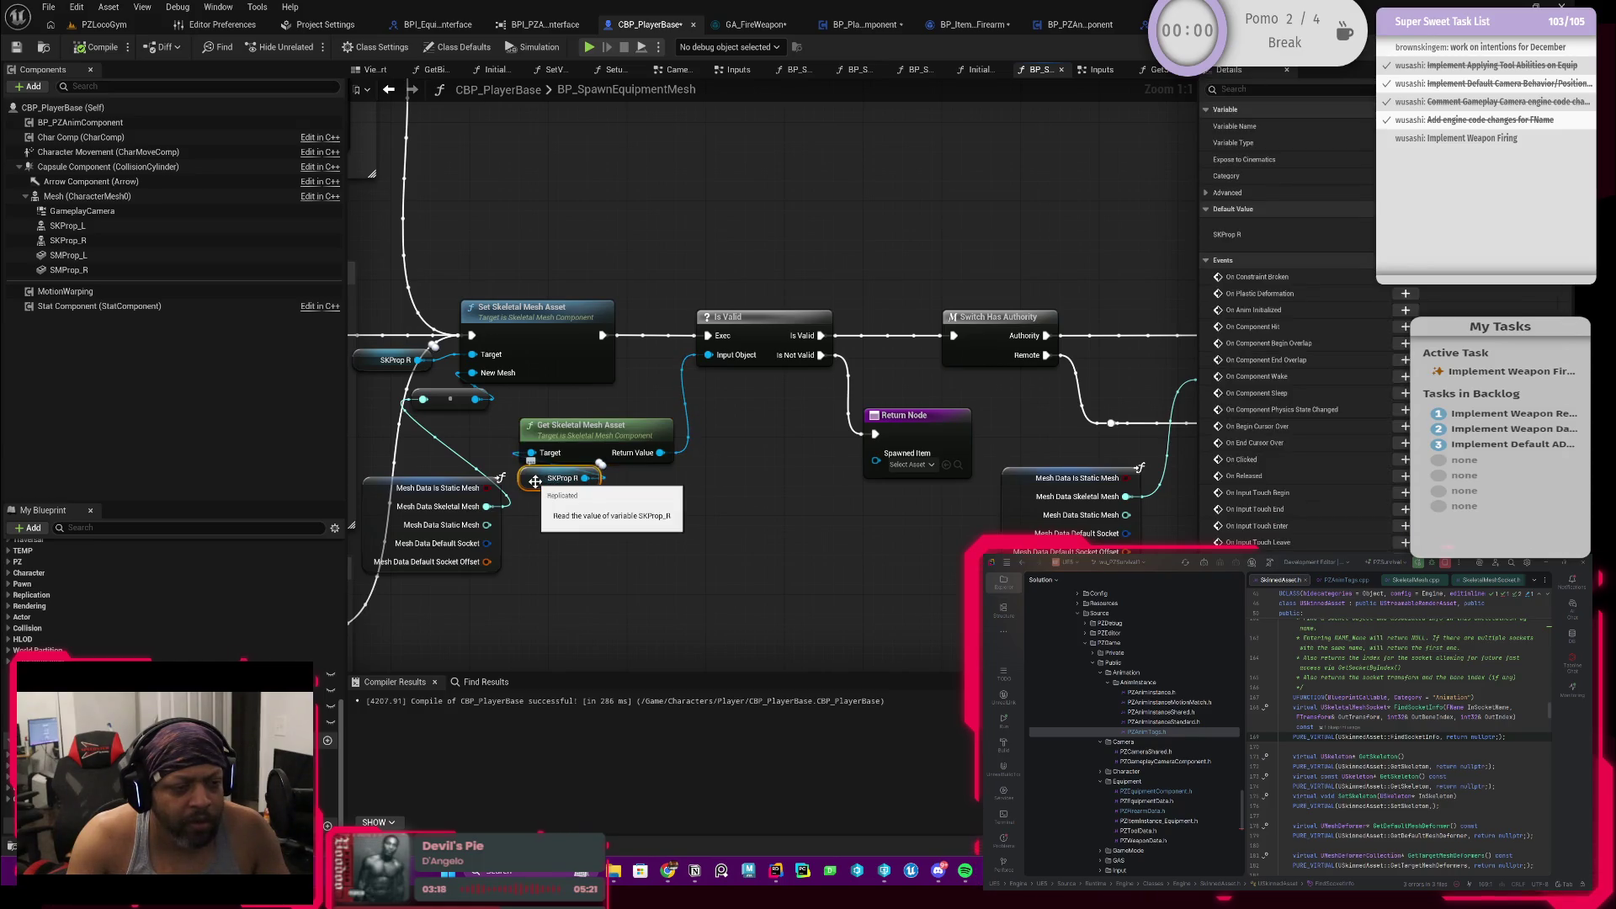
click(614, 437)
scroll(723, 491, down, 2)
scroll(569, 498, down, 2)
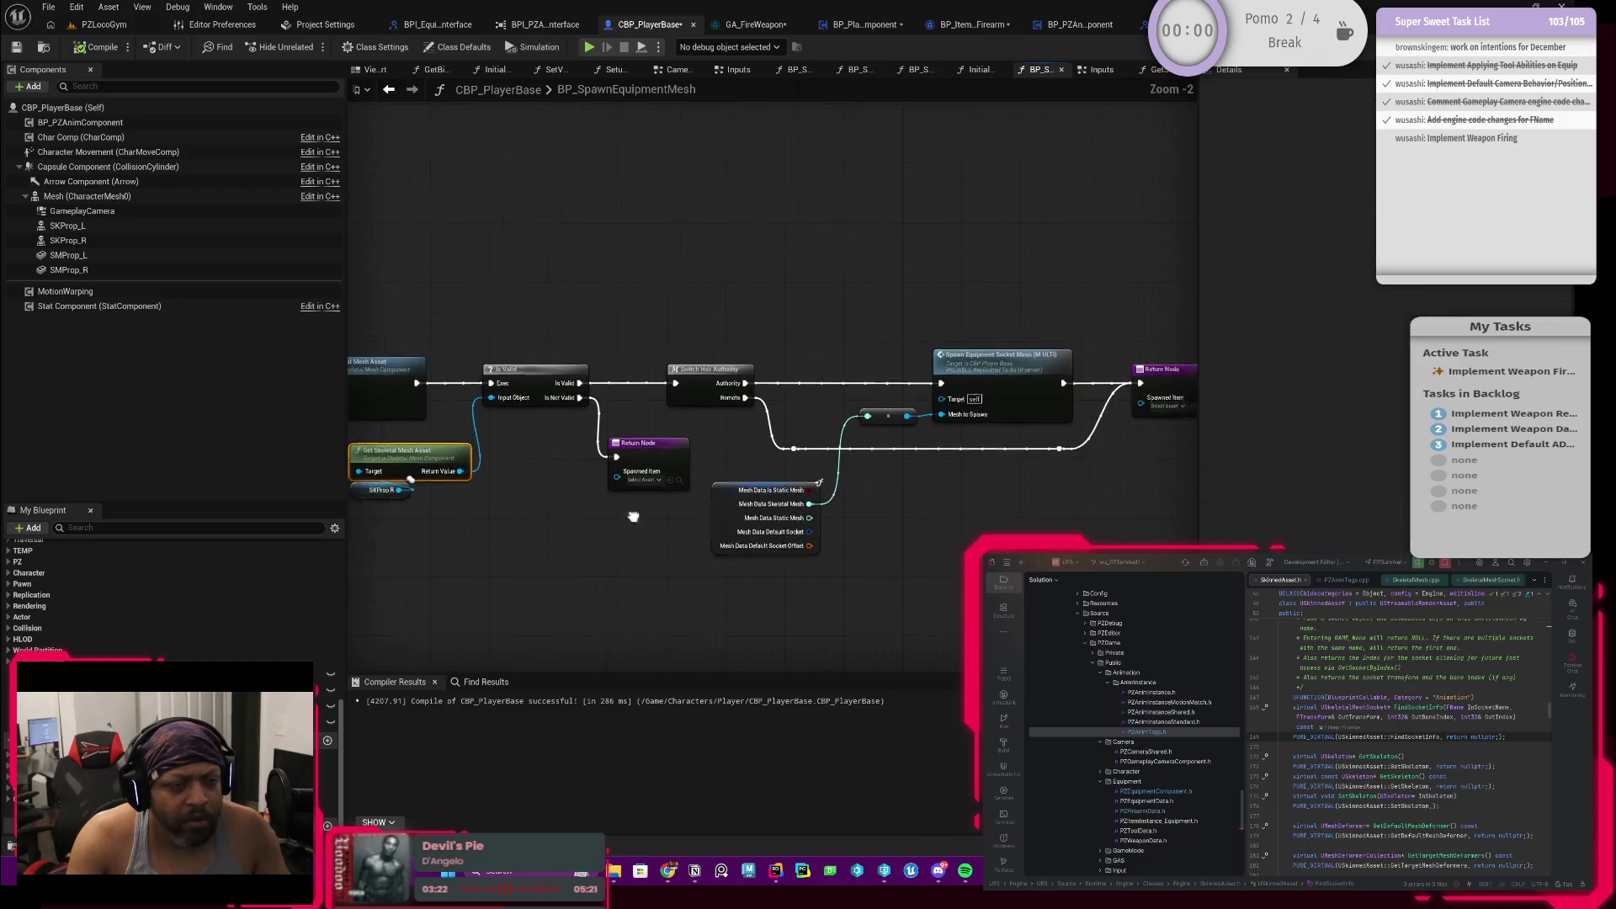
scroll(569, 499, up, 2)
scroll(928, 496, up, 2)
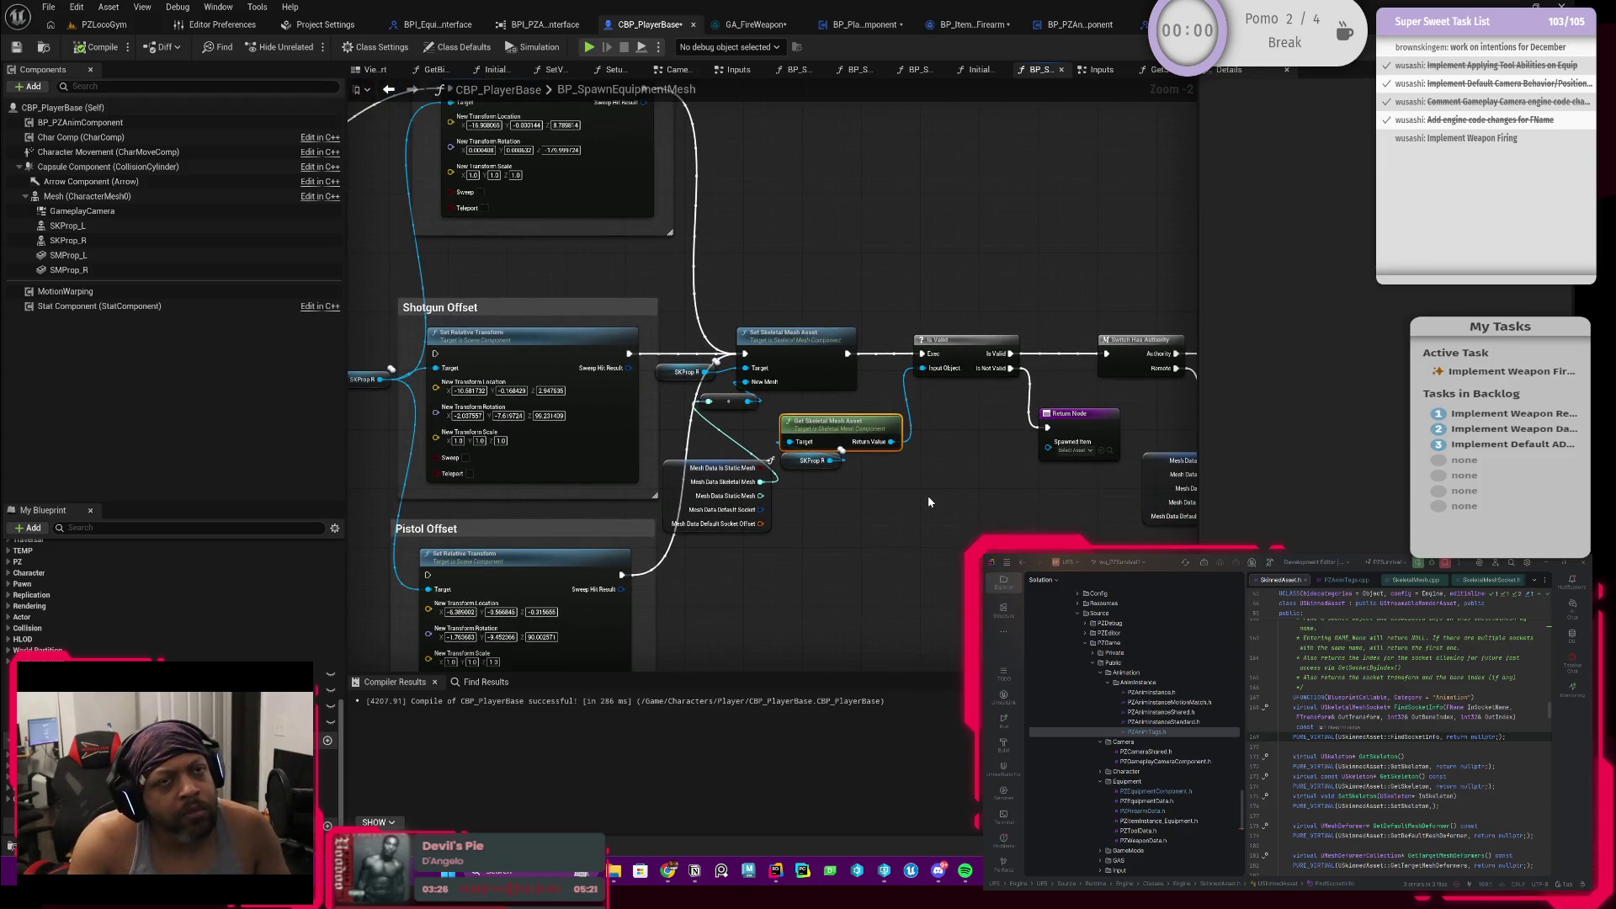
drag(928, 496, 784, 496)
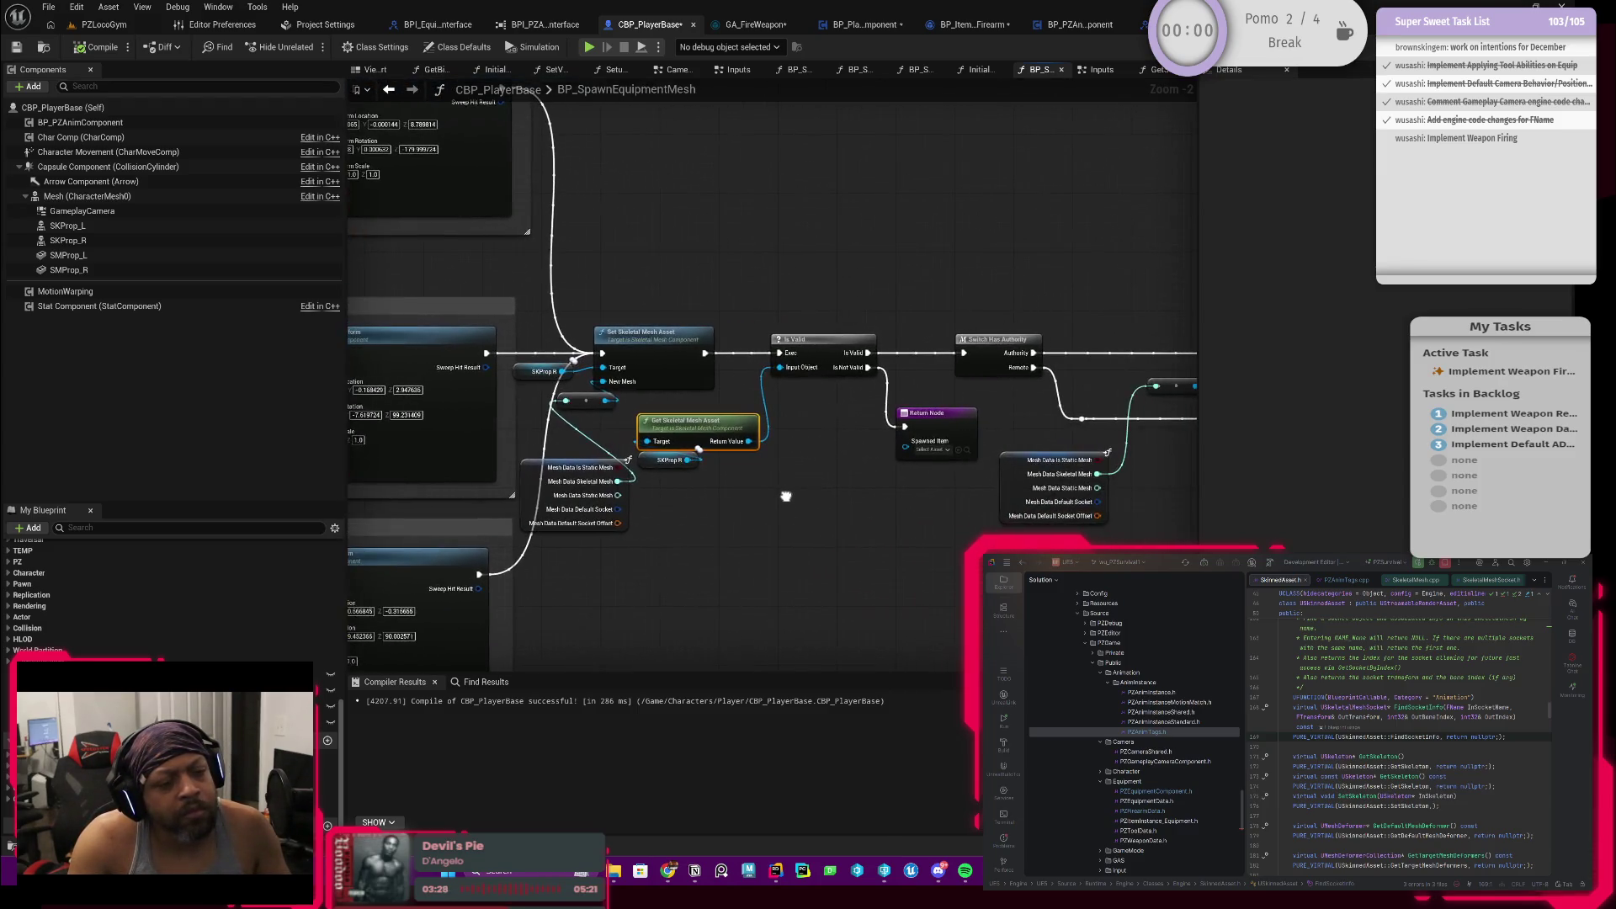
scroll(785, 494, up, 1)
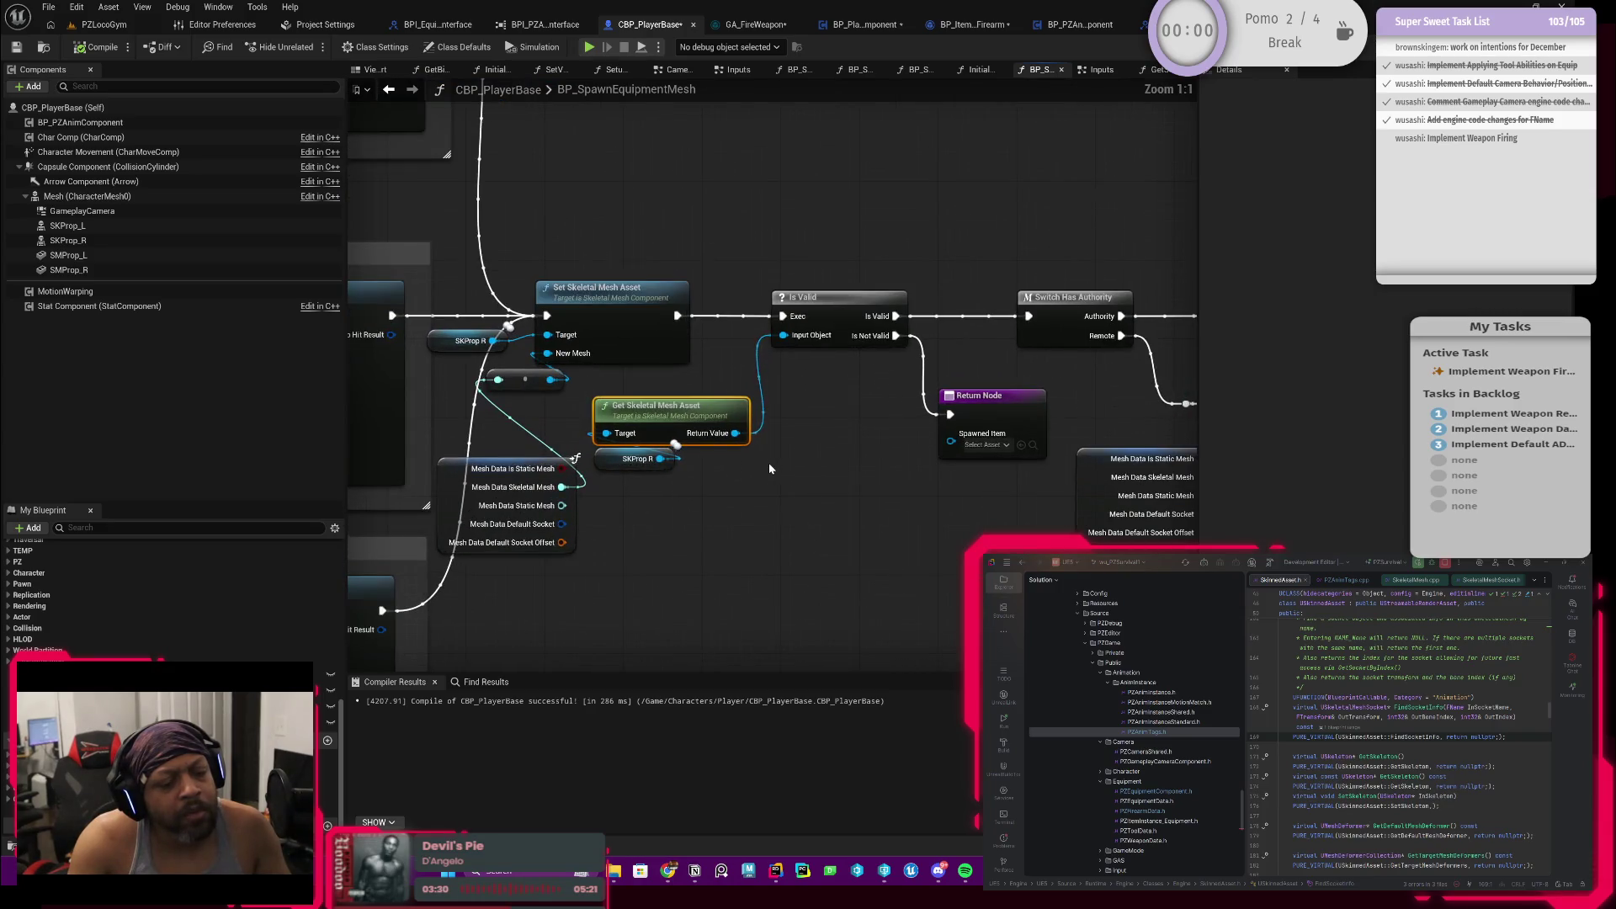
scroll(770, 462, down, 1)
drag(770, 463, 622, 497)
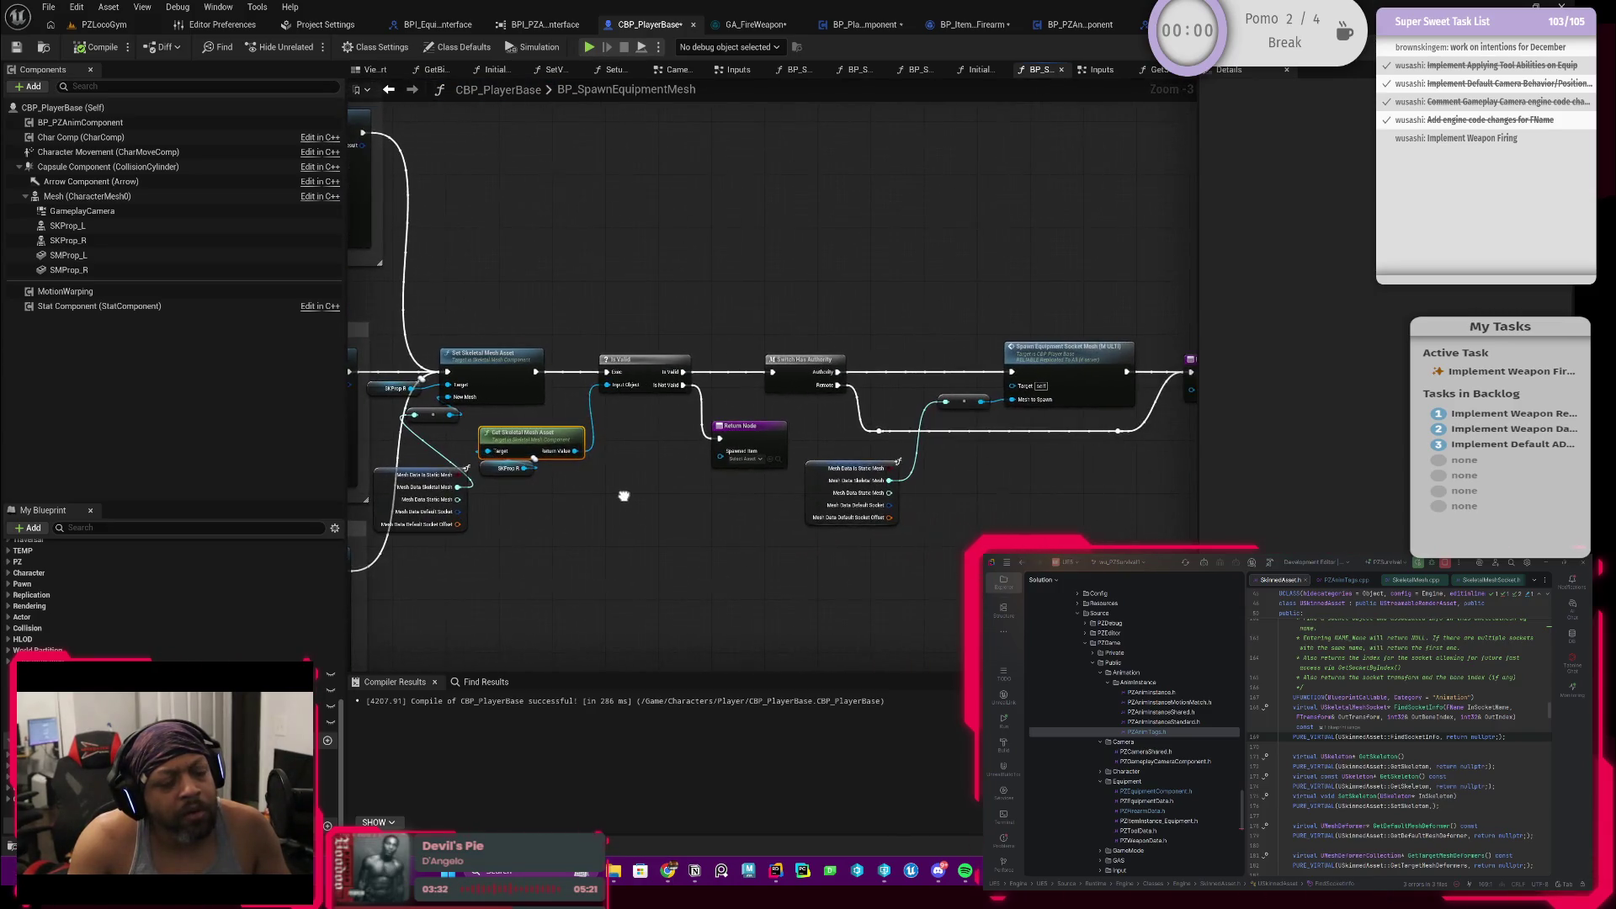
scroll(607, 504, up, 2)
click(495, 470)
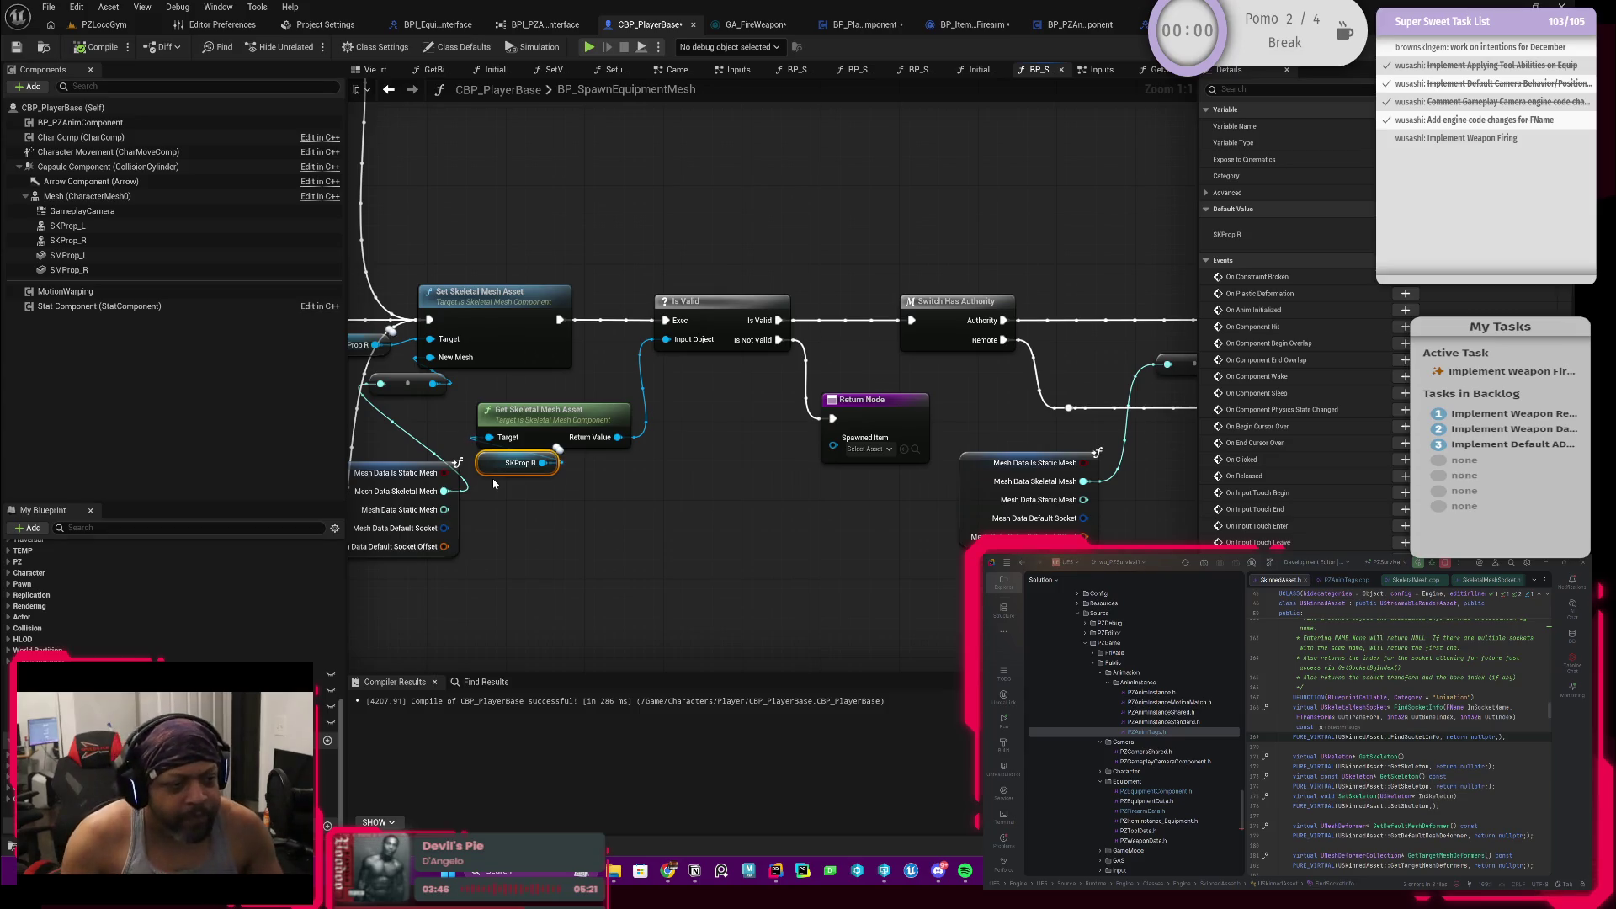
drag(512, 379, 523, 506)
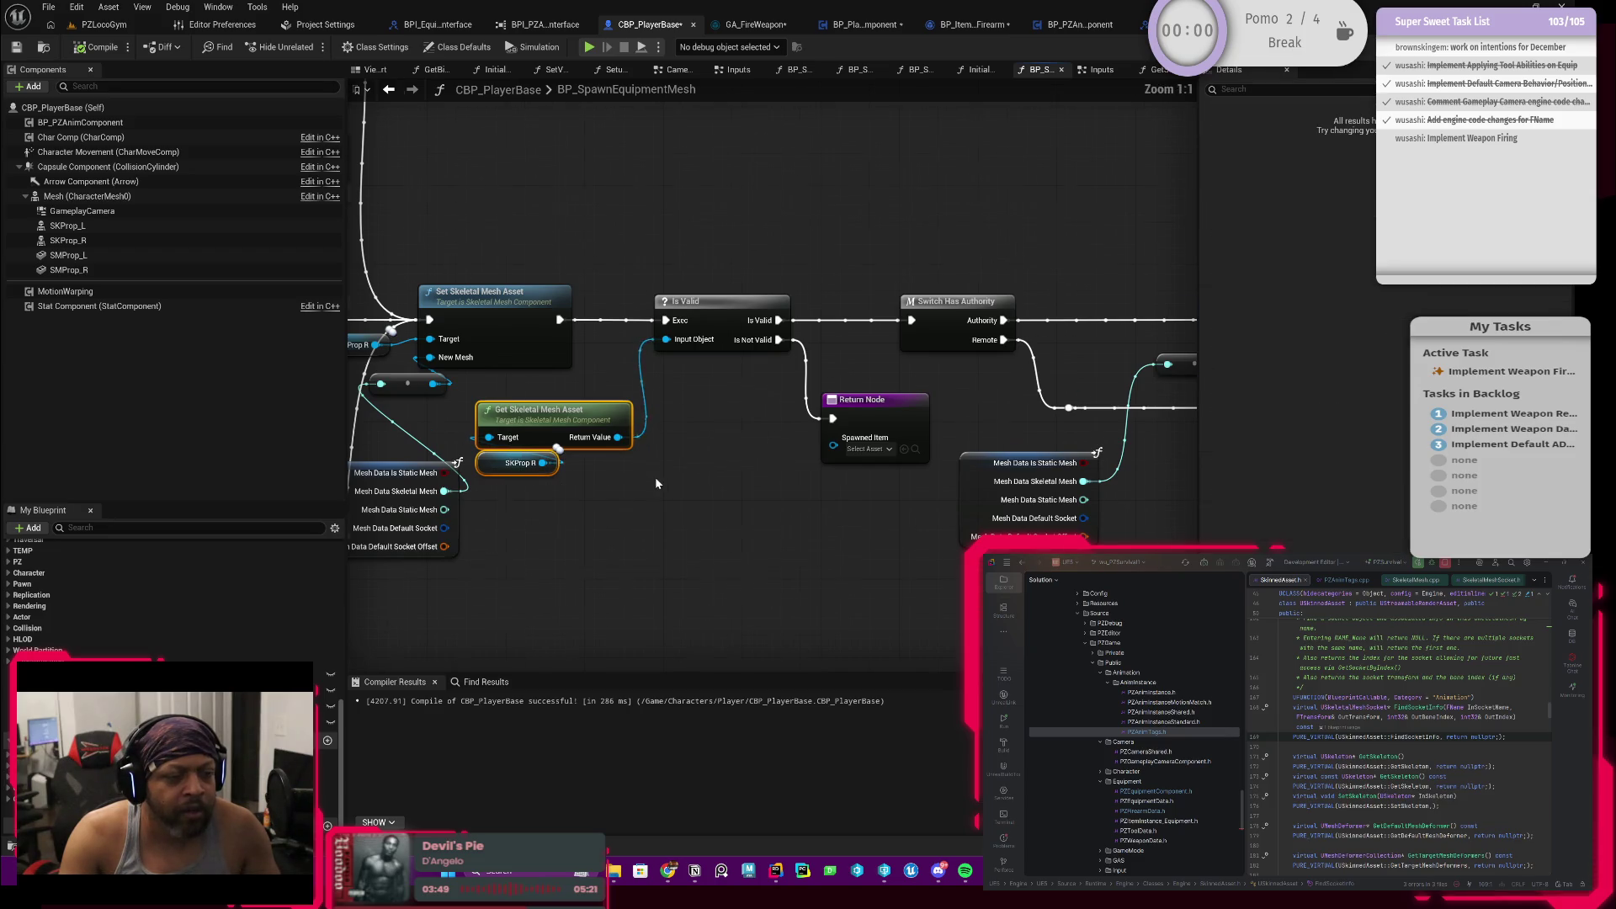
scroll(655, 480, down, 1)
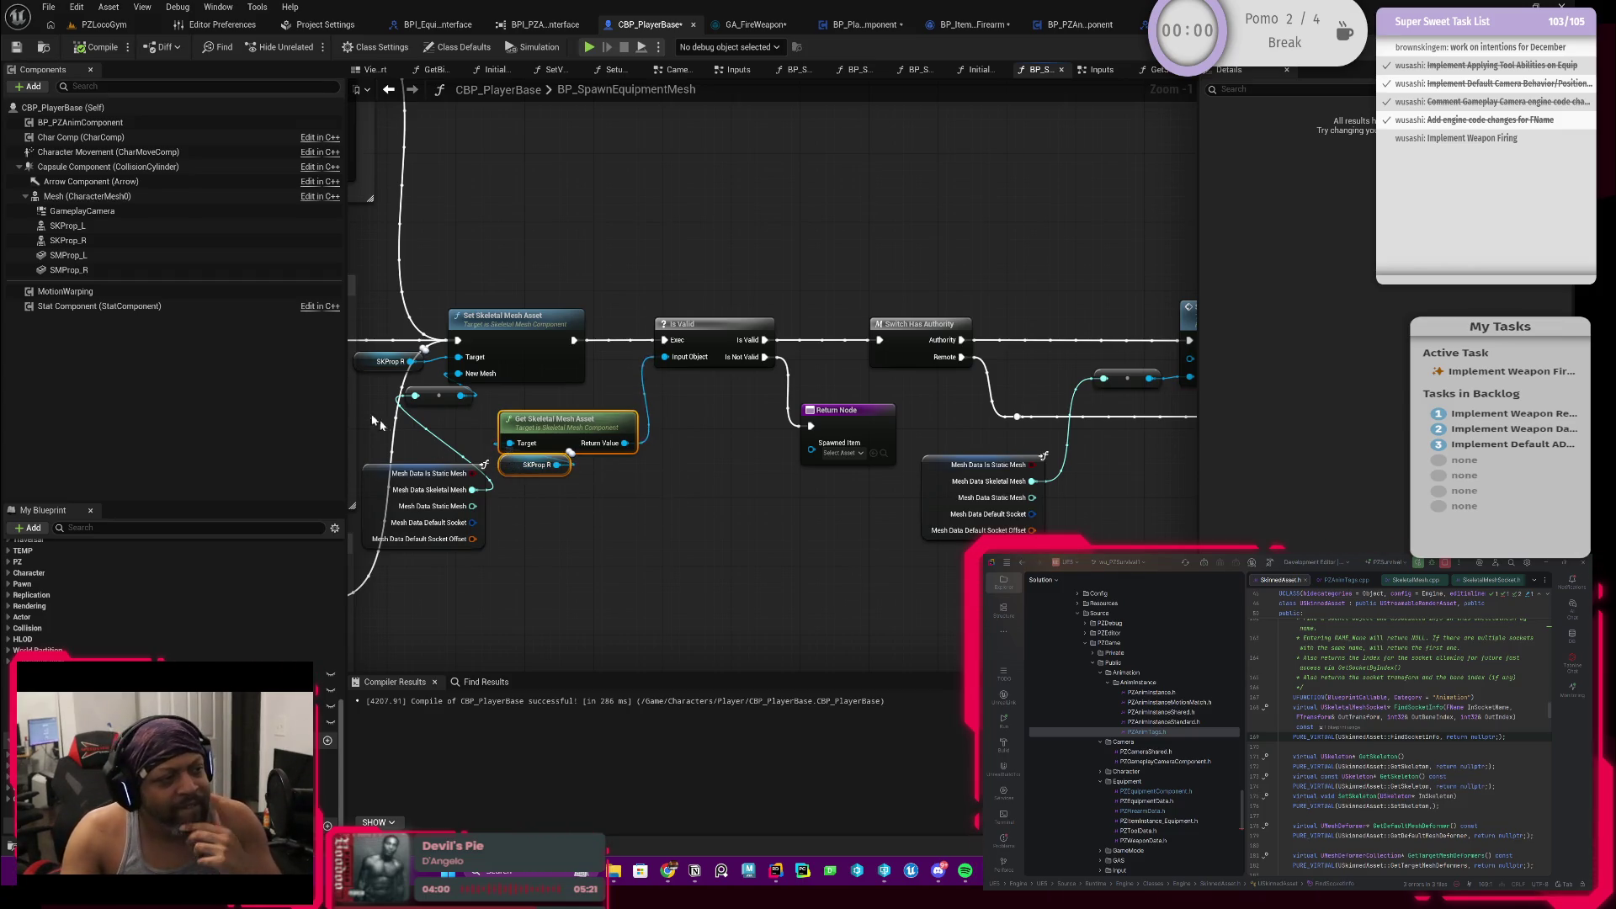
Step: Filter My Blueprint members for 'socket' and jump to the SetSocketMesh multicast event
click(95, 242)
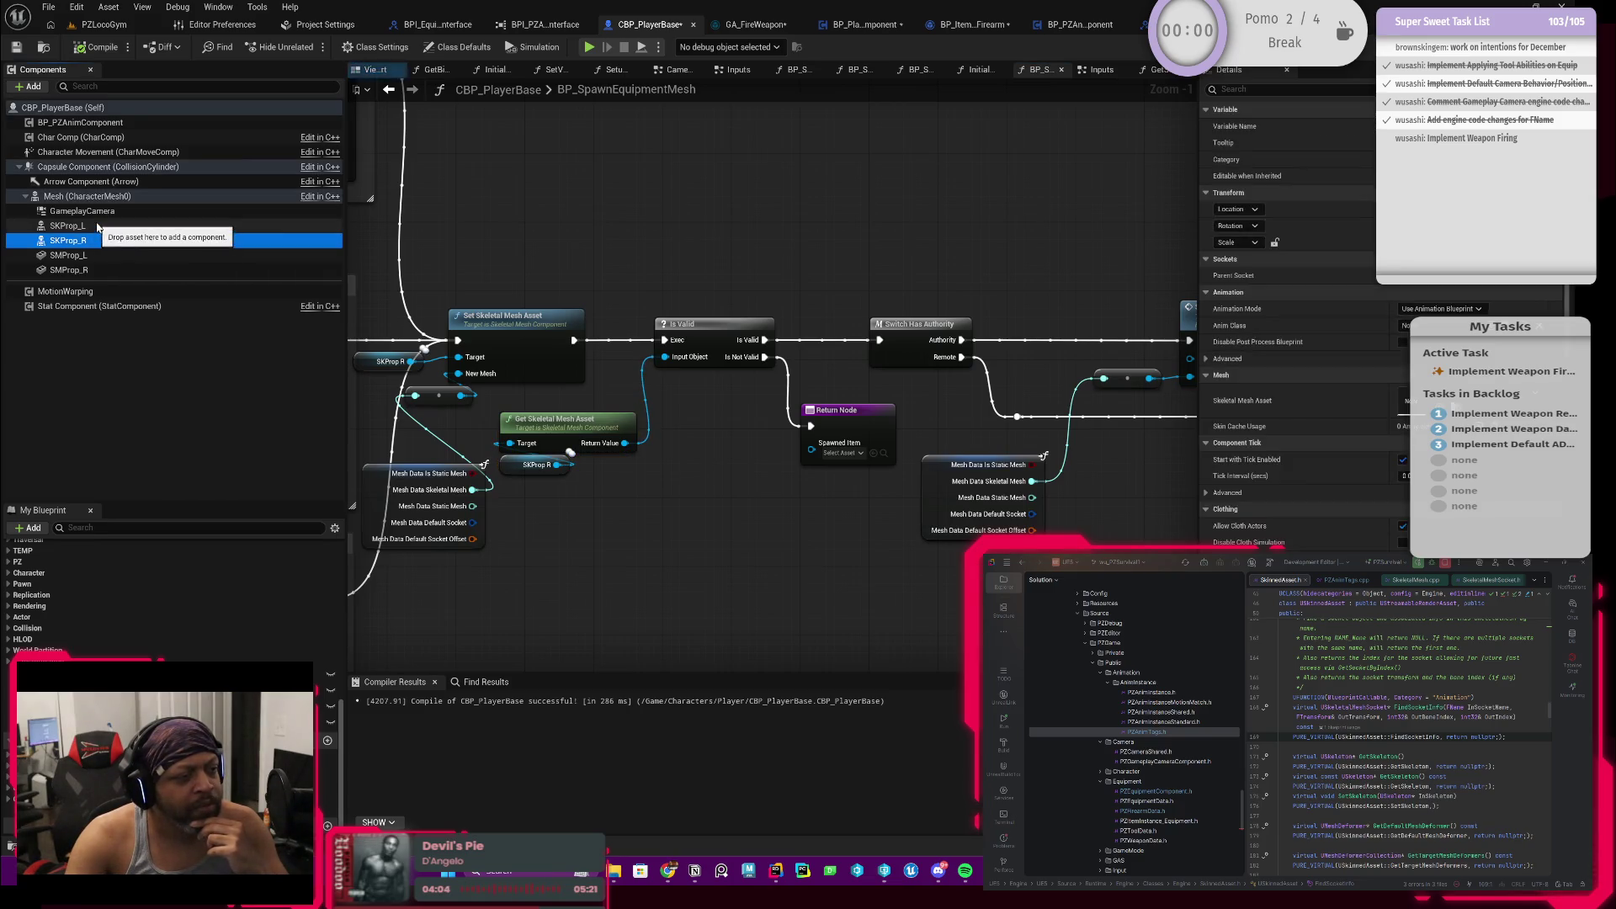
scroll(608, 535, down, 1)
scroll(607, 533, up, 1)
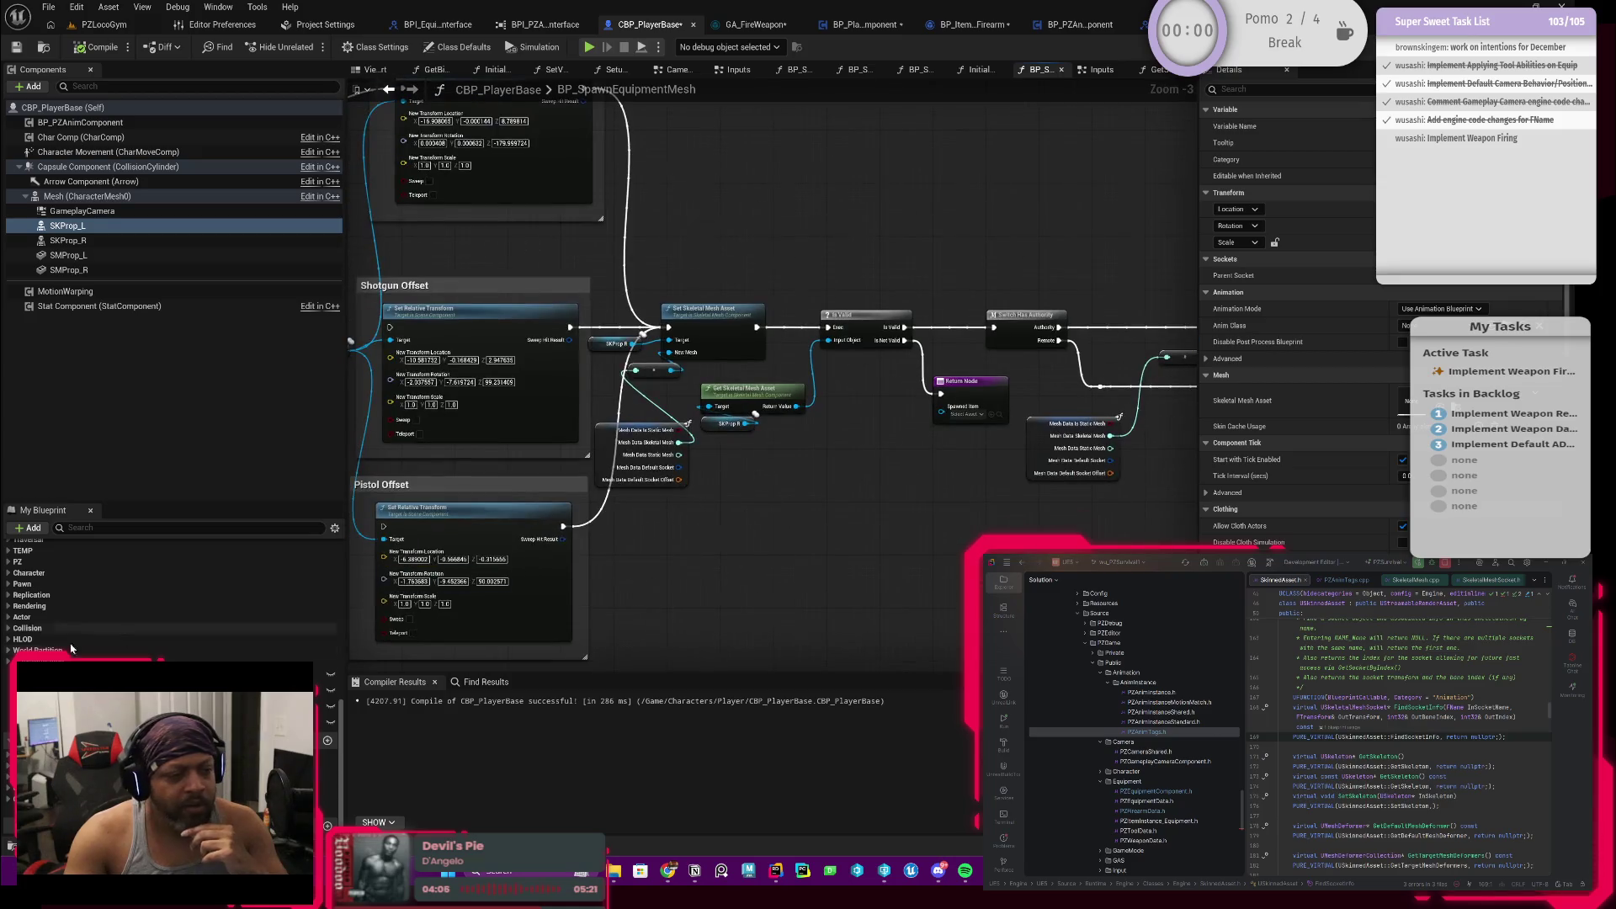
click(39, 638)
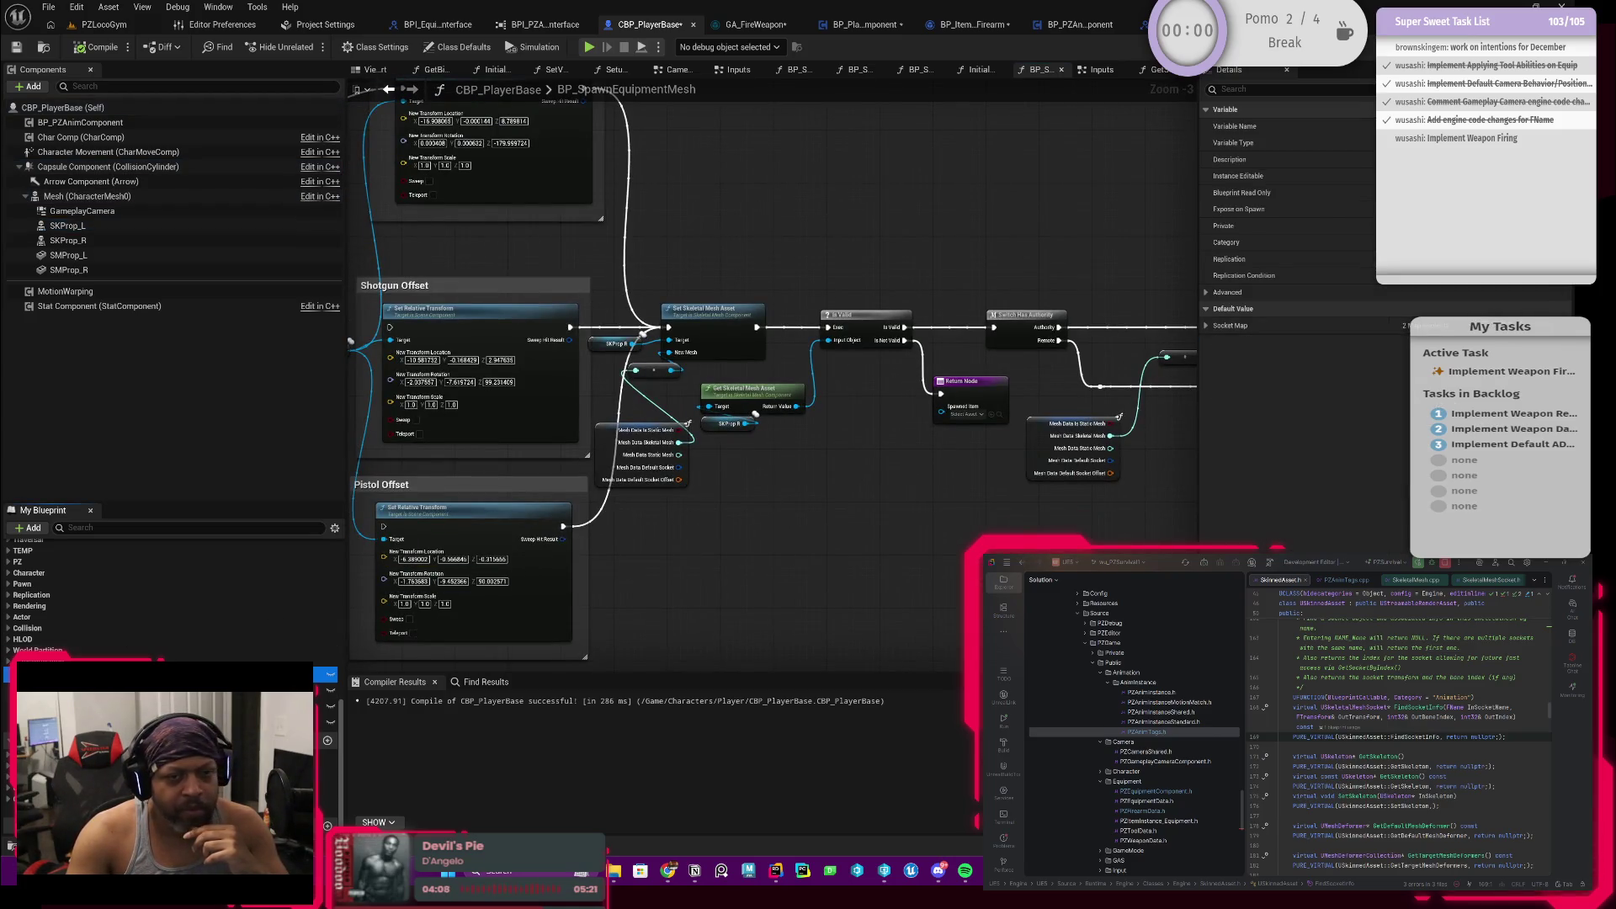
scroll(165, 593, down, 5)
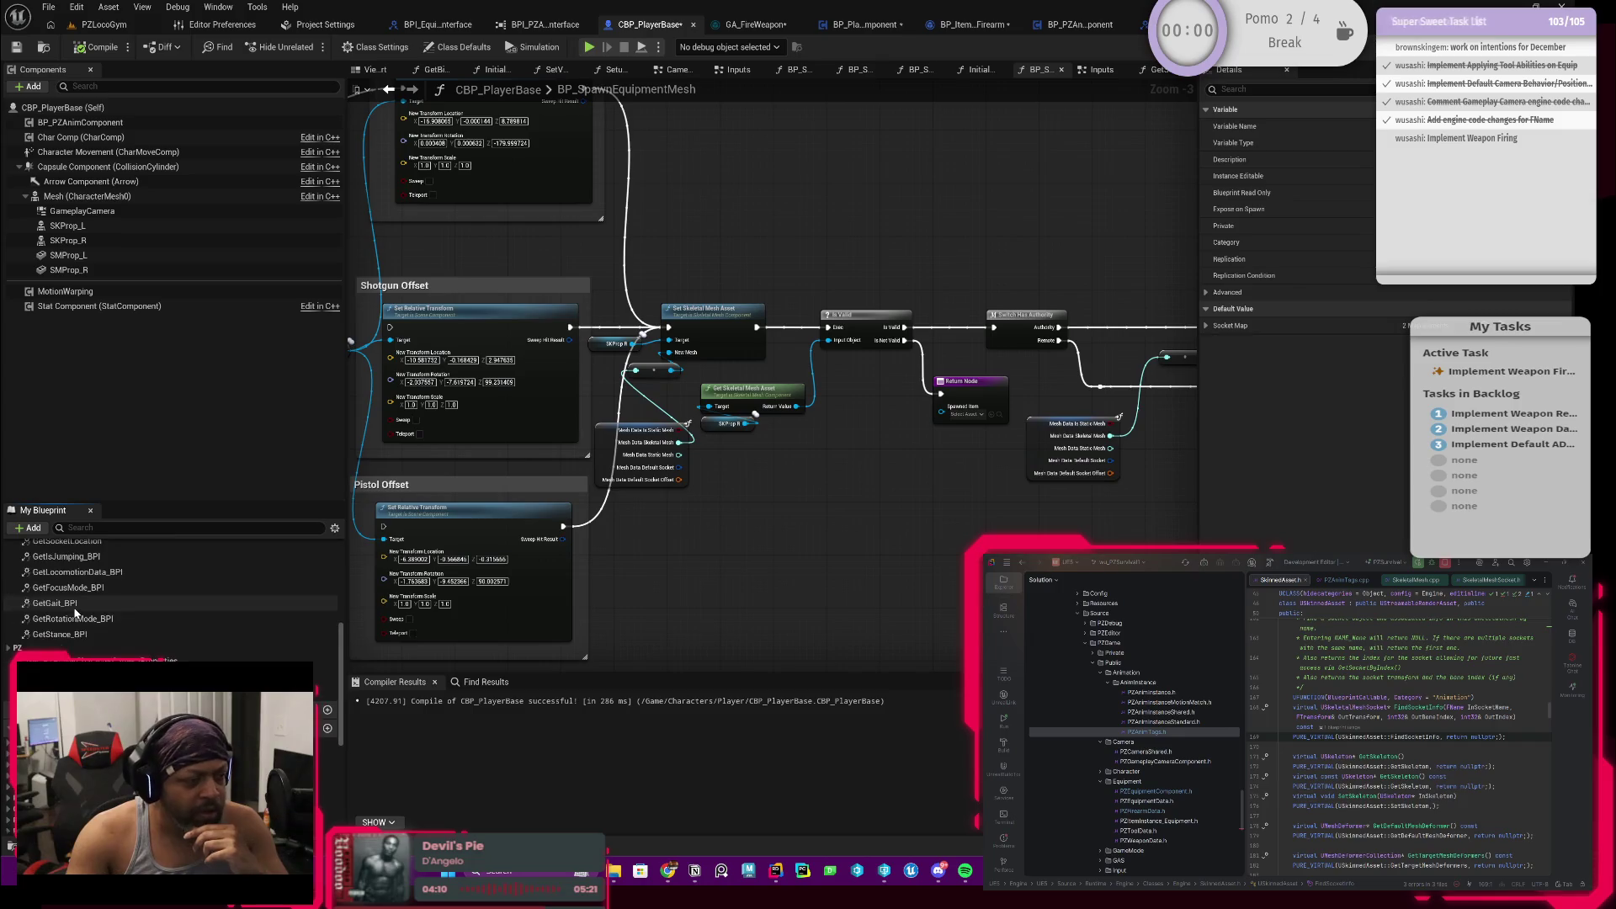
scroll(99, 606, down, 3)
scroll(99, 632, down, 3)
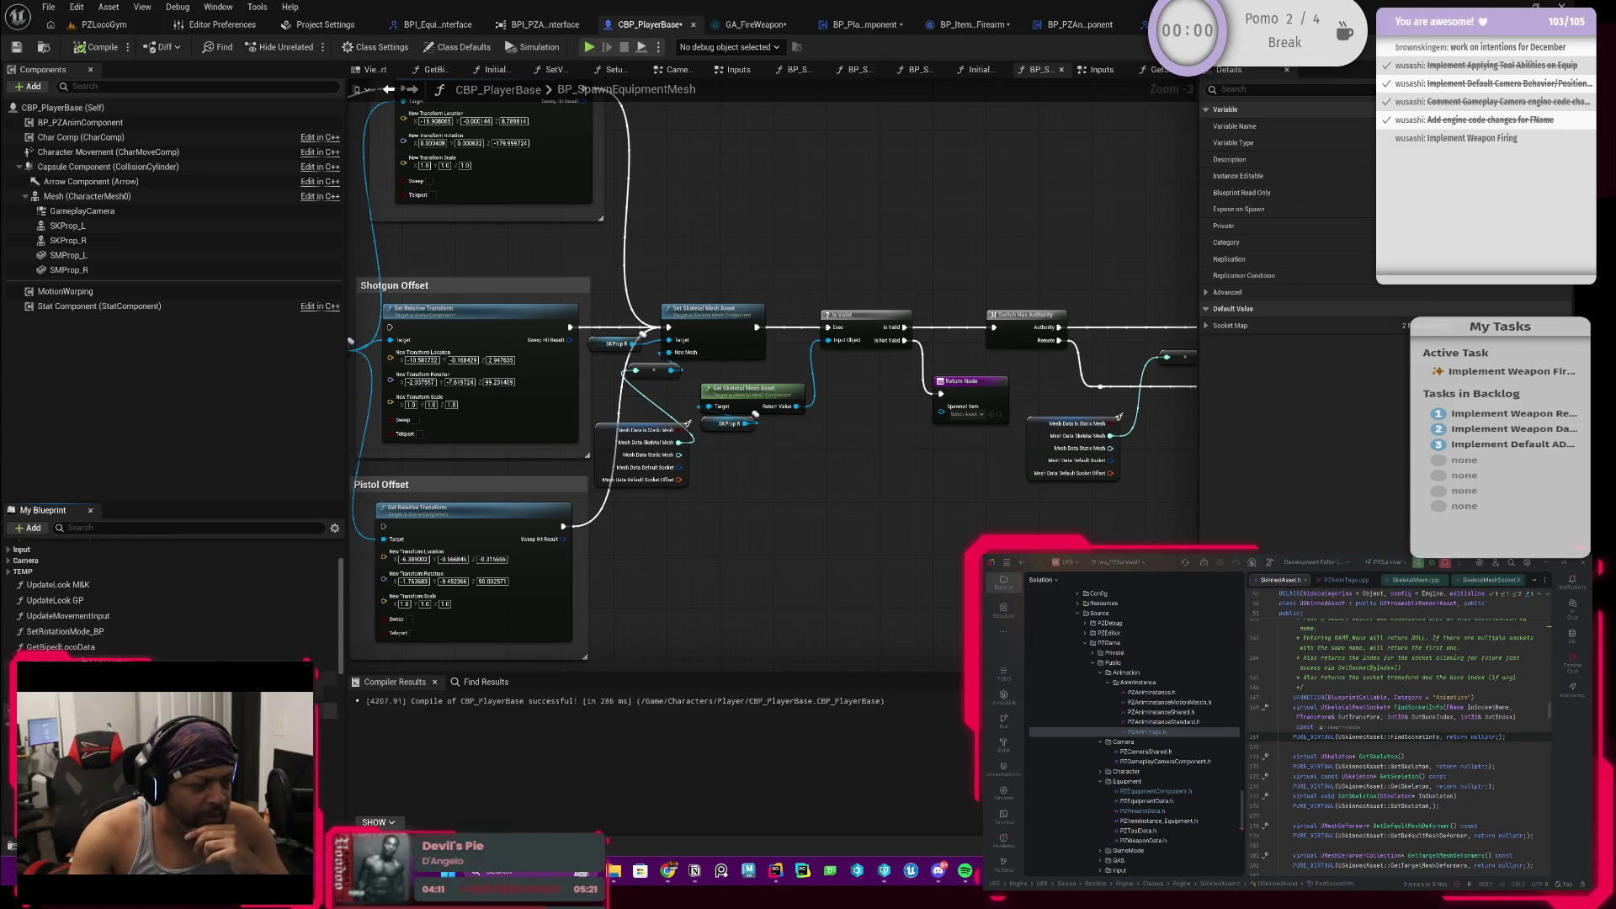
scroll(98, 631, down, 2)
scroll(127, 619, down, 2)
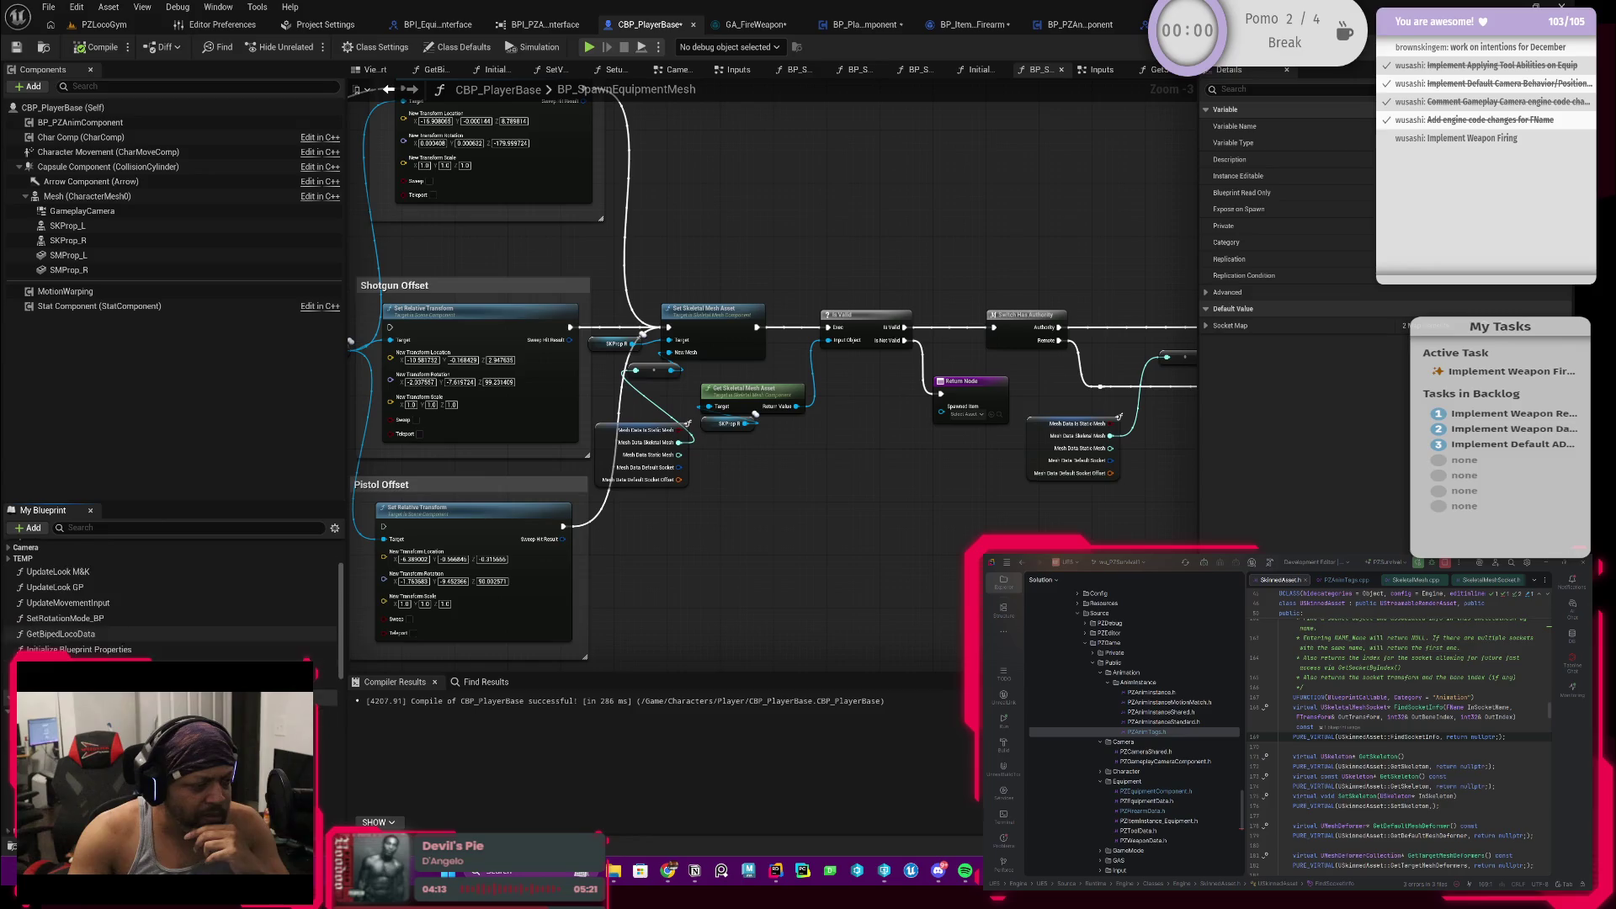
click(115, 529)
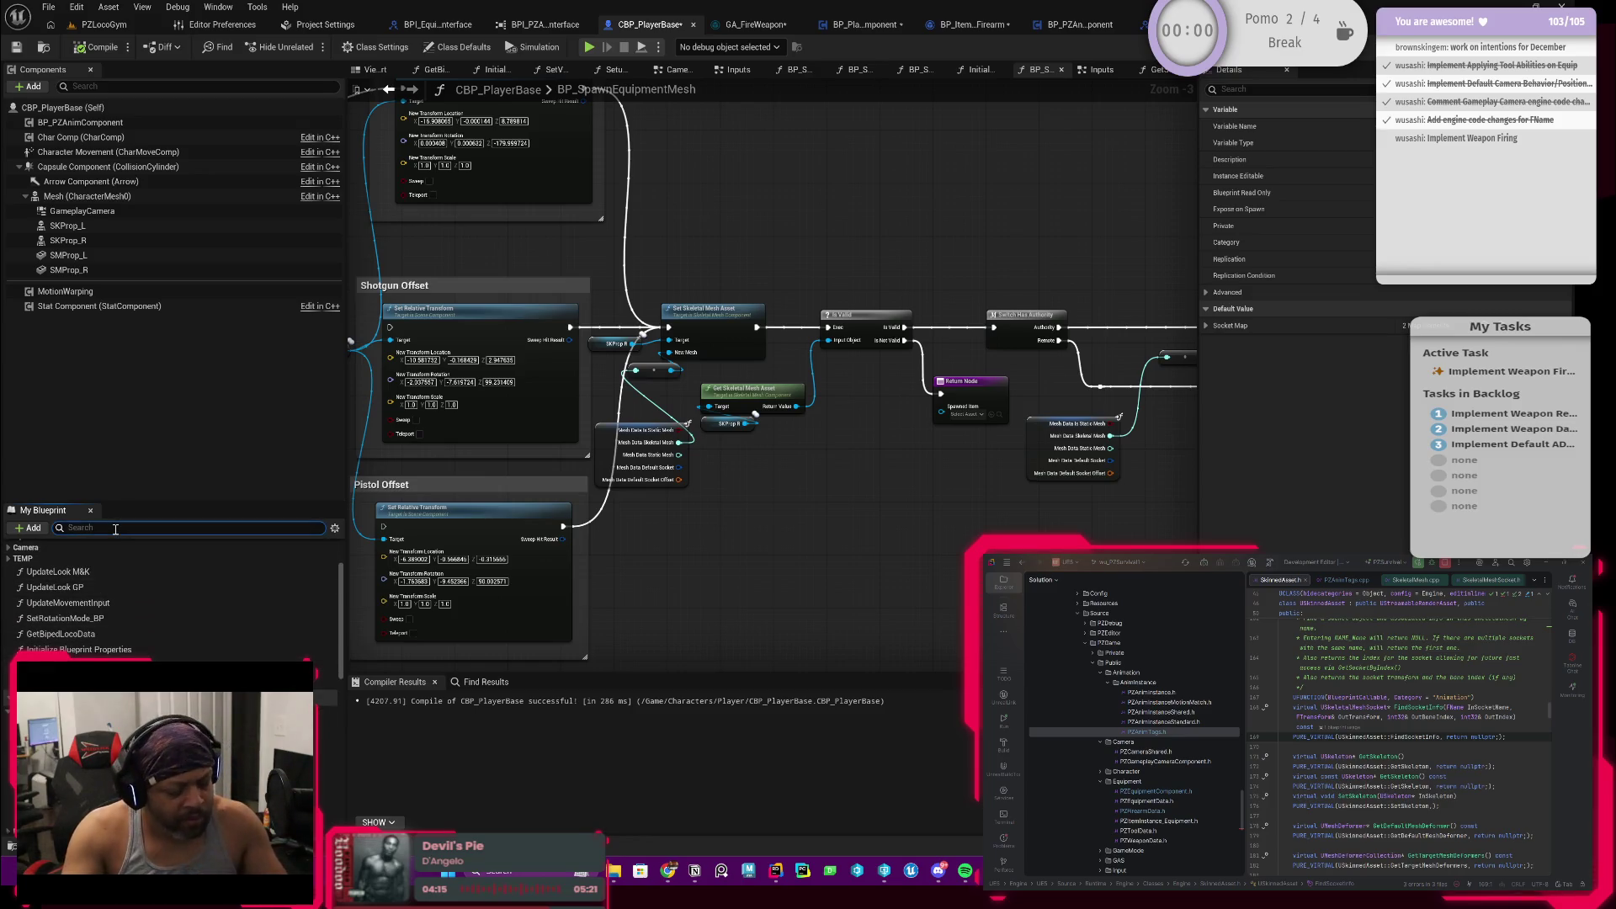
text(socket)
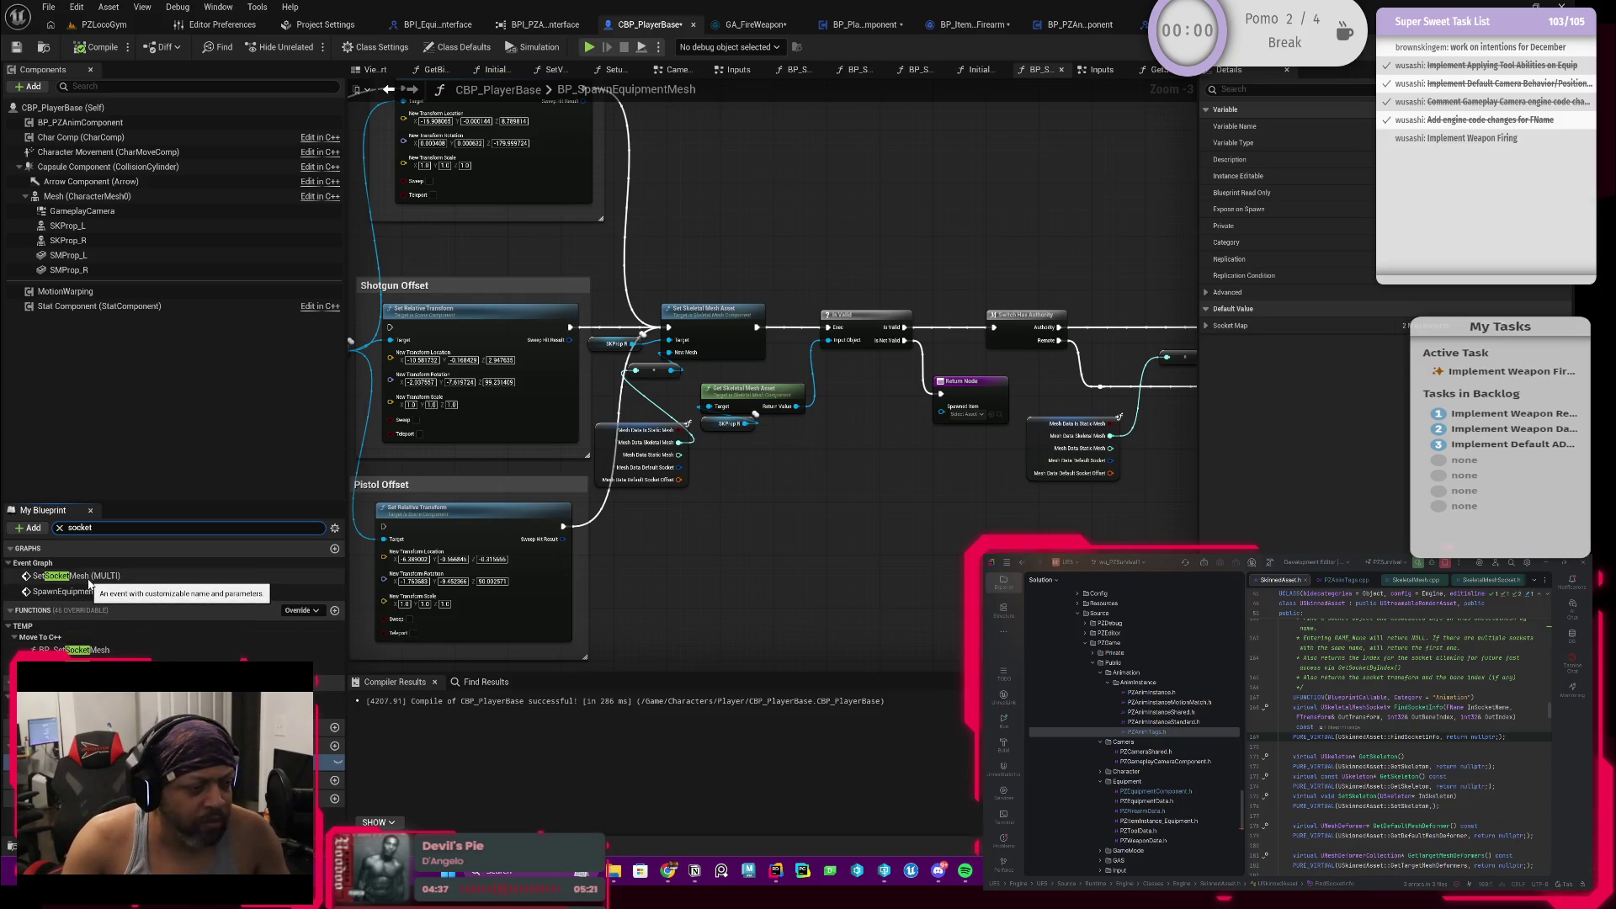
double_click(70, 576)
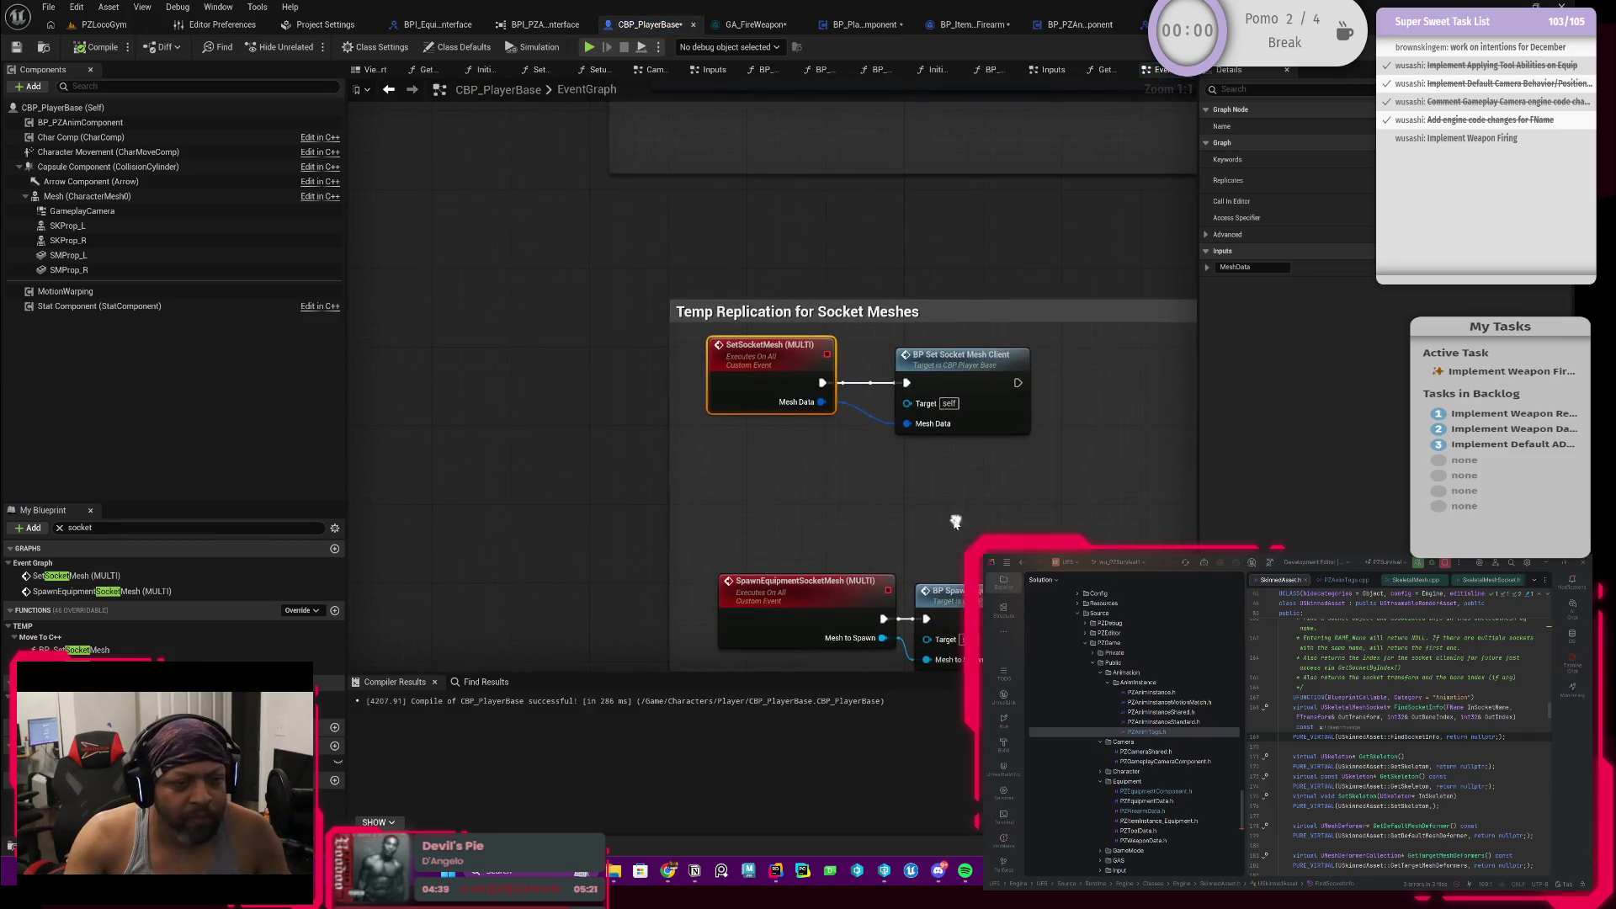
Step: Review BP_SetSocketMeshClient's entry, Skeletal Mesh and Static Mesh sections
double_click(934, 386)
scroll(714, 396, up, 3)
drag(708, 476, 605, 463)
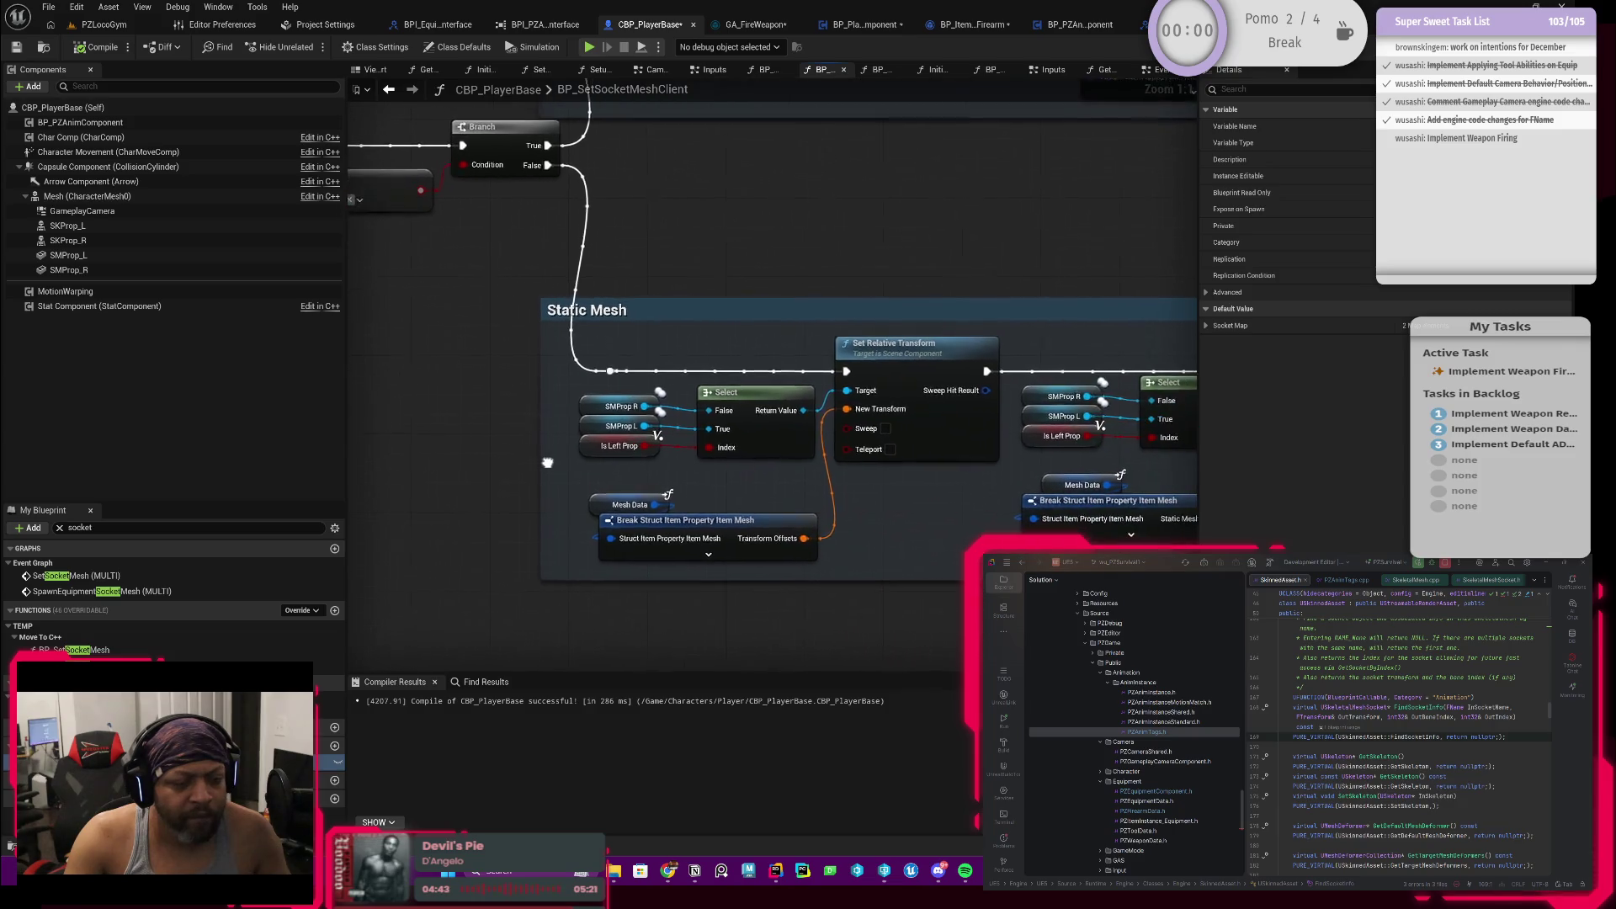
mouse_move(822, 468)
mouse_down()
mouse_move(705, 448)
mouse_move(884, 530)
mouse_up()
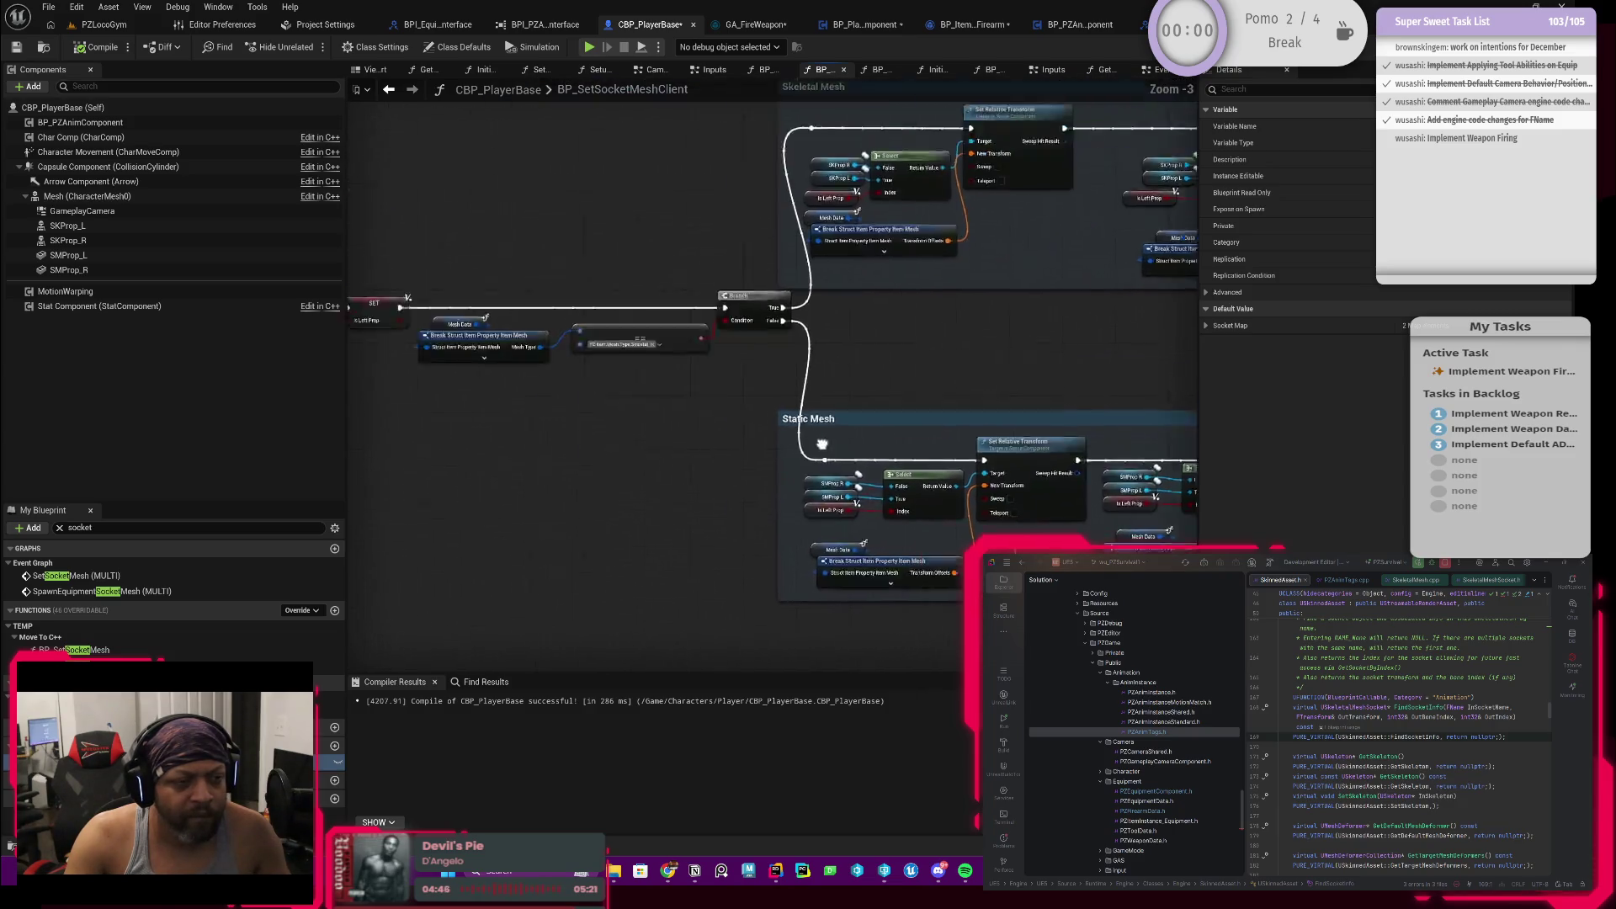
mouse_move(724, 463)
mouse_down()
mouse_move(911, 434)
mouse_move(784, 505)
mouse_move(770, 537)
mouse_move(731, 543)
mouse_move(850, 524)
mouse_move(744, 524)
mouse_move(820, 525)
mouse_up()
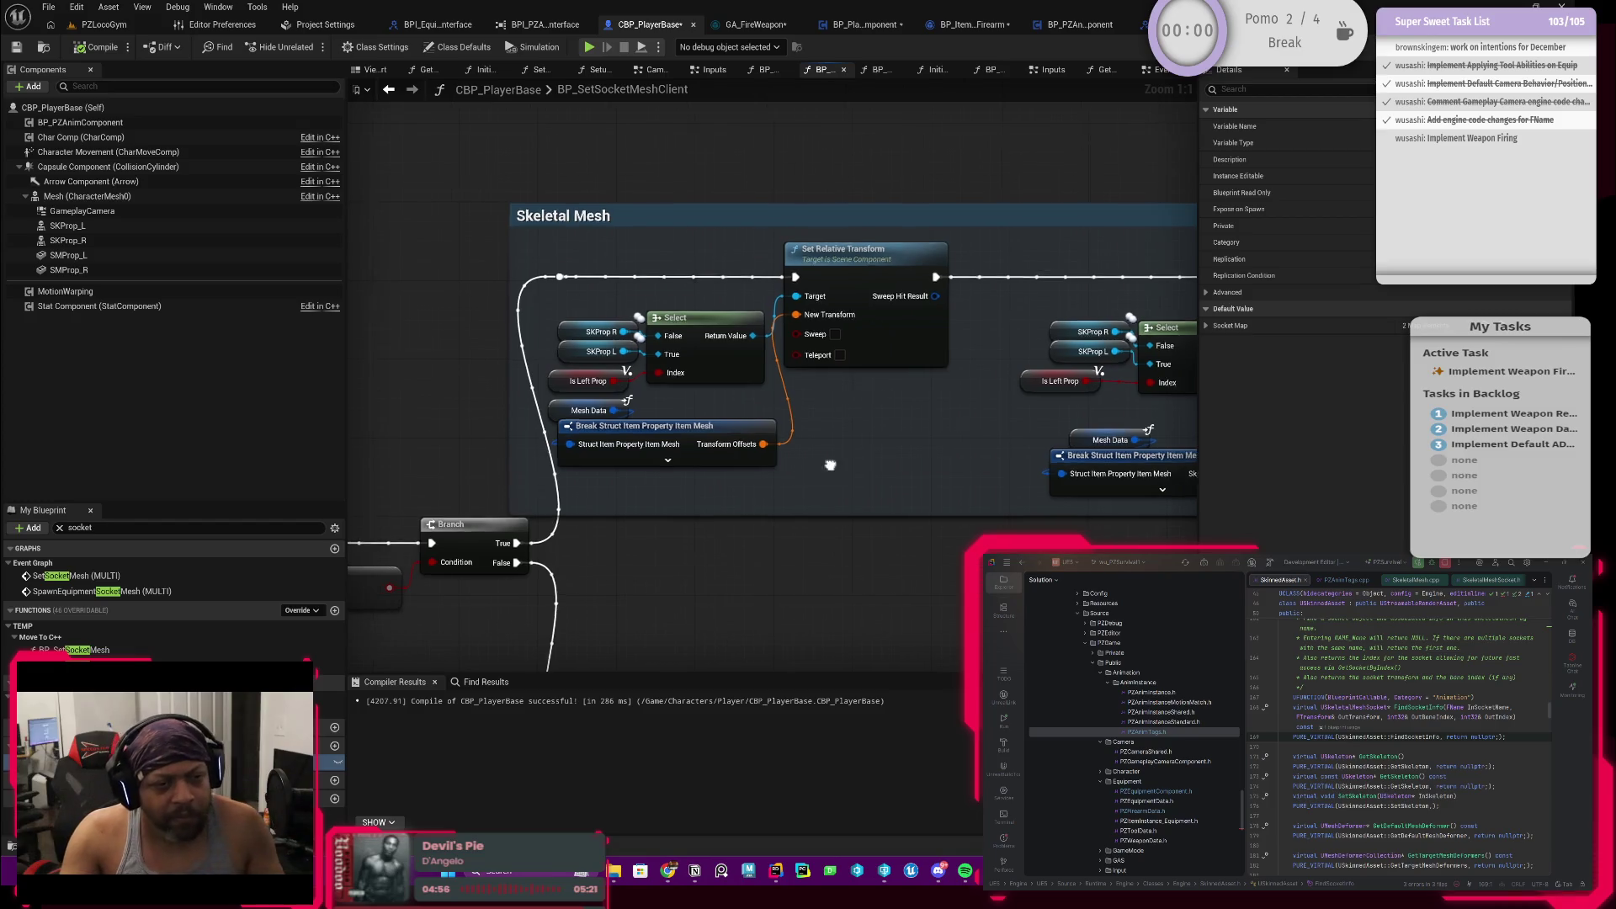
scroll(822, 525, down, 3)
drag(821, 524, 875, 477)
scroll(875, 477, up, 2)
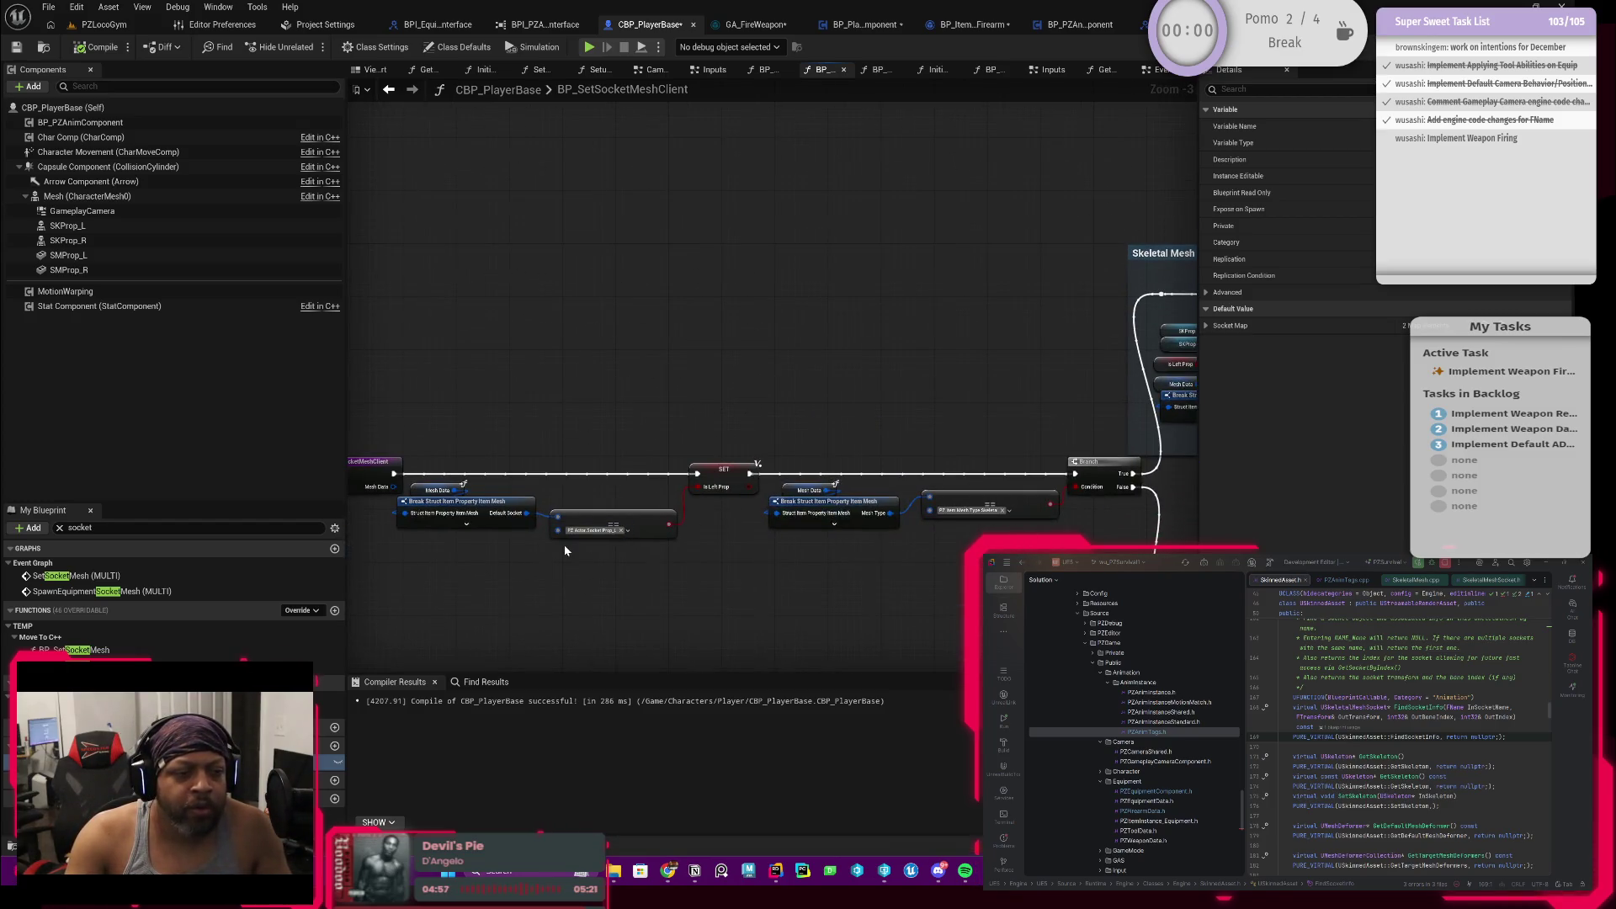
mouse_move(808, 525)
mouse_down()
mouse_move(920, 578)
mouse_move(758, 606)
mouse_up()
scroll(920, 579, up, 1)
drag(884, 531, 808, 581)
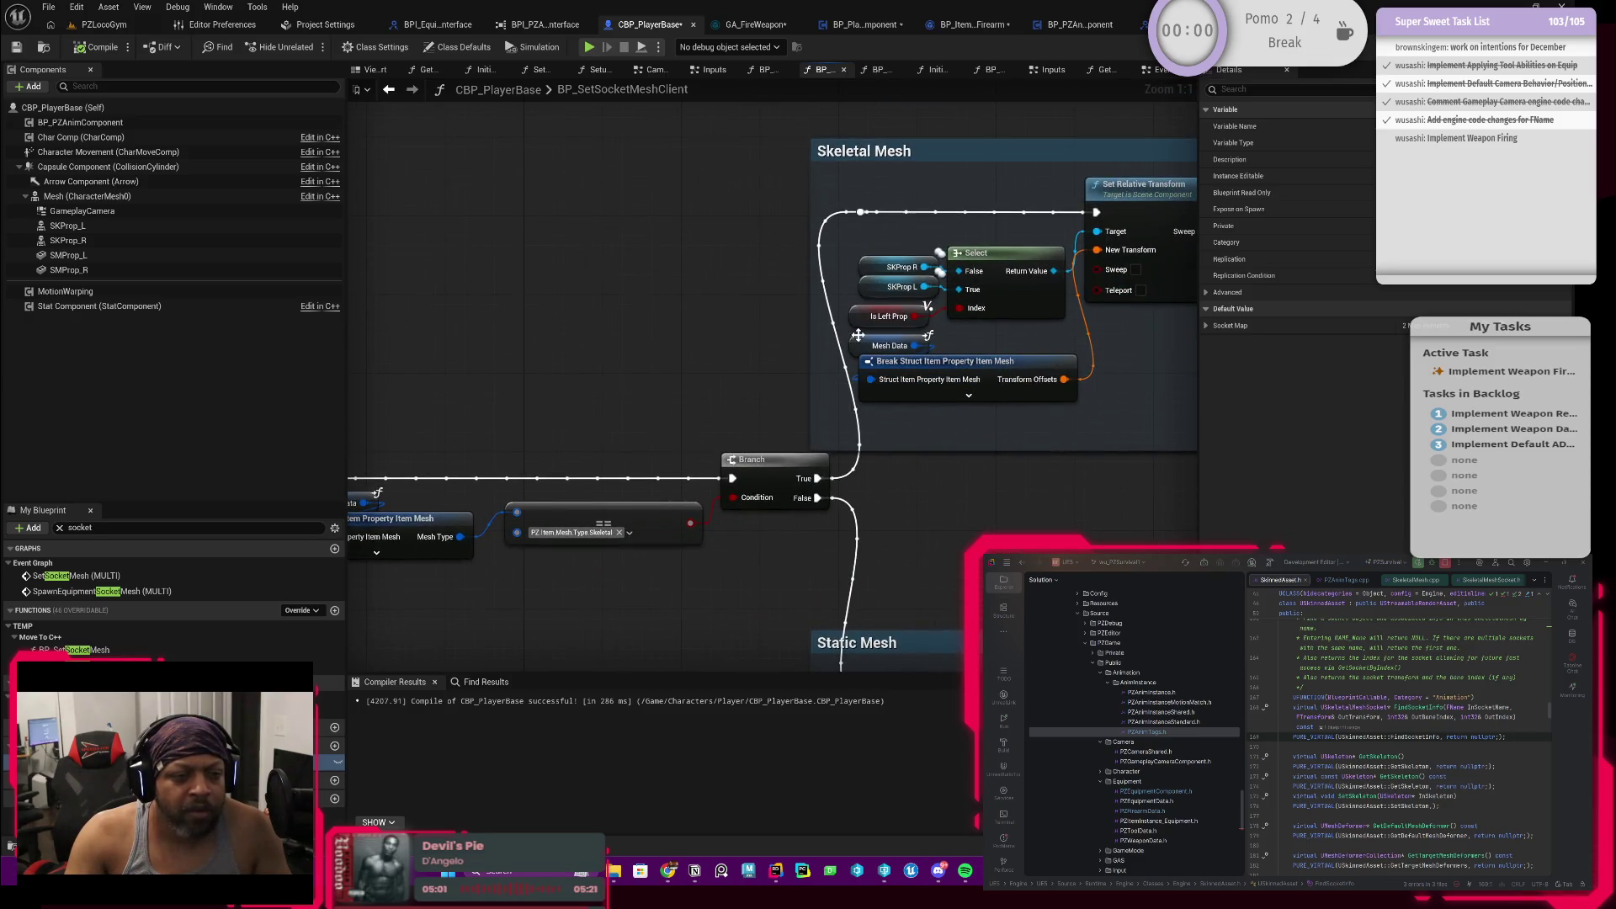
drag(558, 487, 884, 480)
drag(506, 480, 707, 480)
click(670, 434)
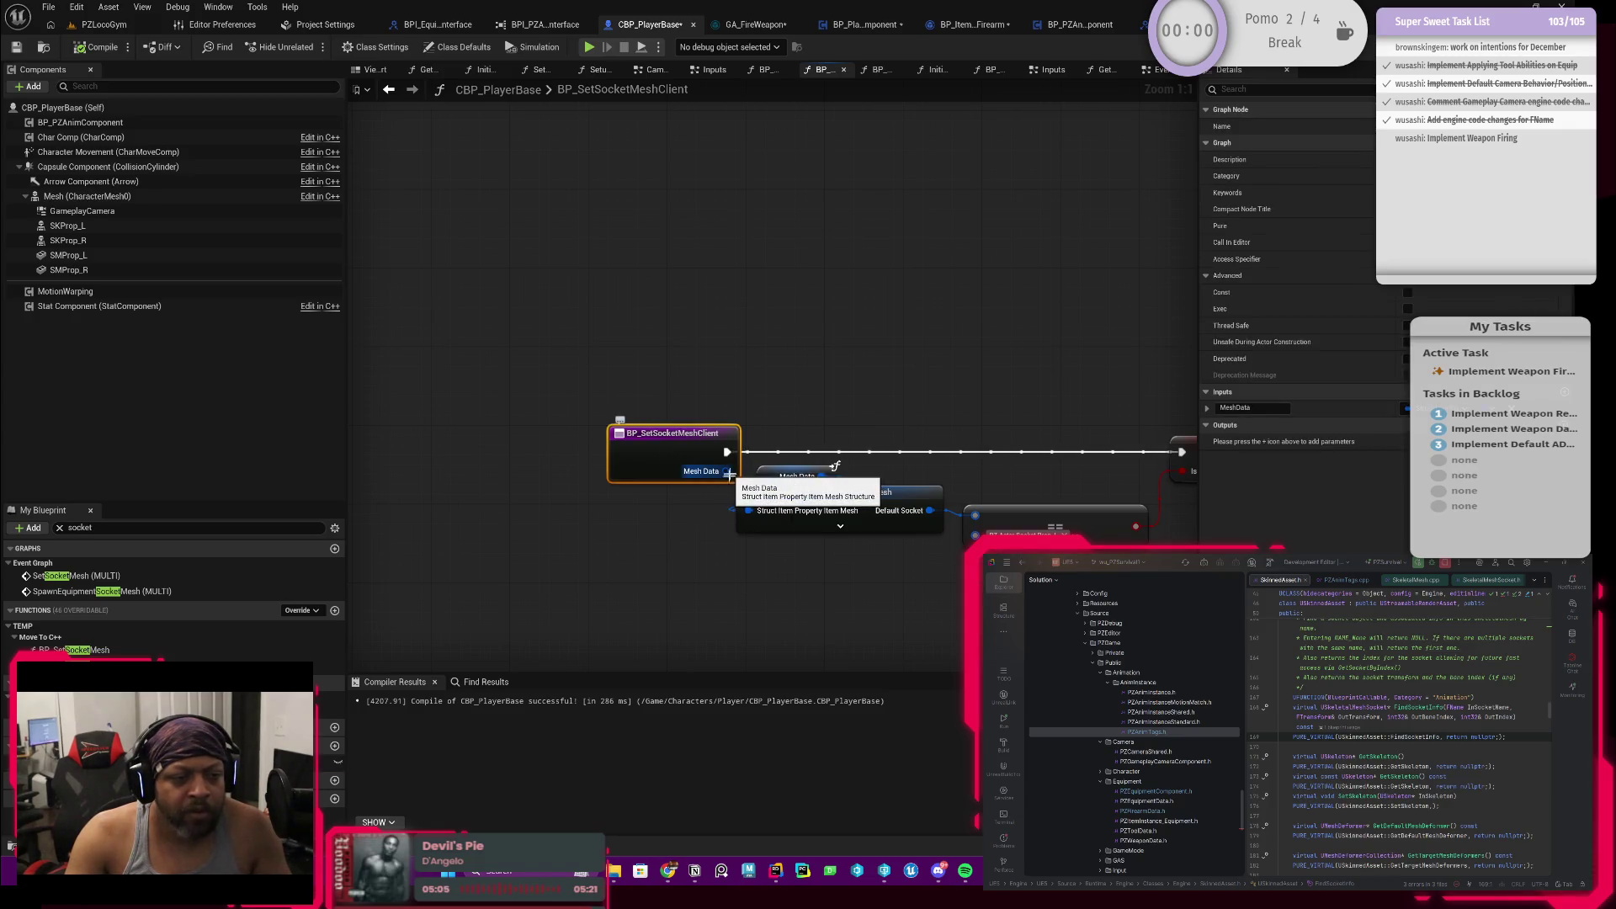
Step: Follow the Is Left Prop branch through both mesh sections to the end of the function
drag(808, 505, 582, 417)
mouse_move(900, 503)
mouse_down()
mouse_move(675, 534)
mouse_move(909, 513)
mouse_move(885, 522)
mouse_up()
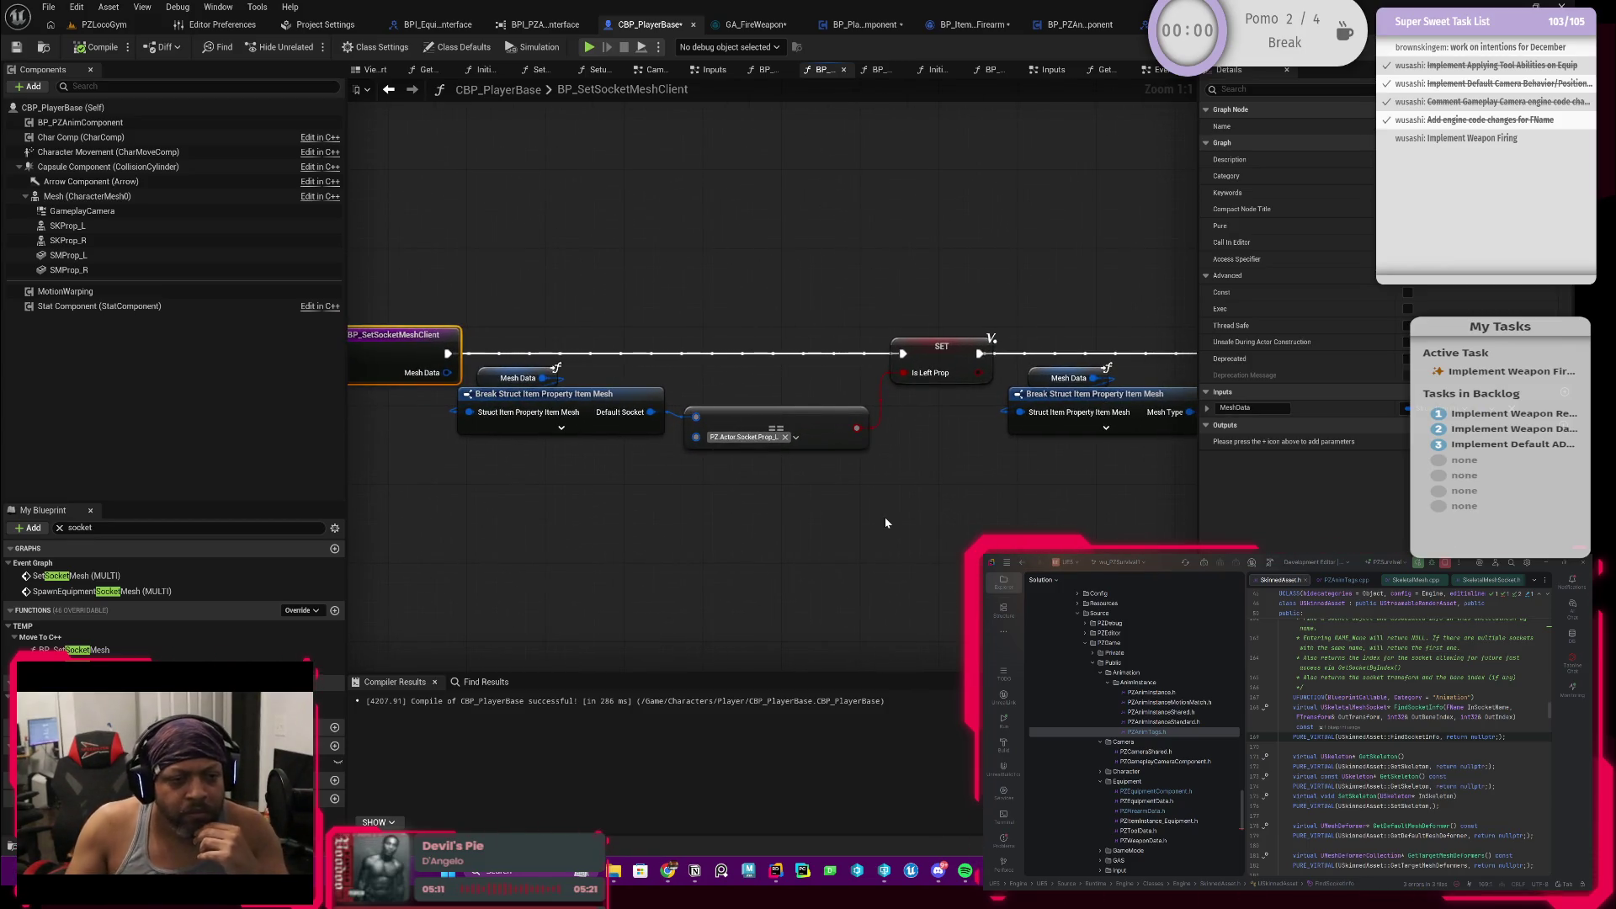
drag(886, 516, 808, 487)
mouse_move(986, 493)
mouse_down()
mouse_move(899, 510)
mouse_move(685, 487)
mouse_move(586, 502)
mouse_up()
mouse_move(910, 402)
mouse_down()
mouse_move(555, 502)
mouse_move(499, 485)
mouse_move(632, 463)
mouse_up()
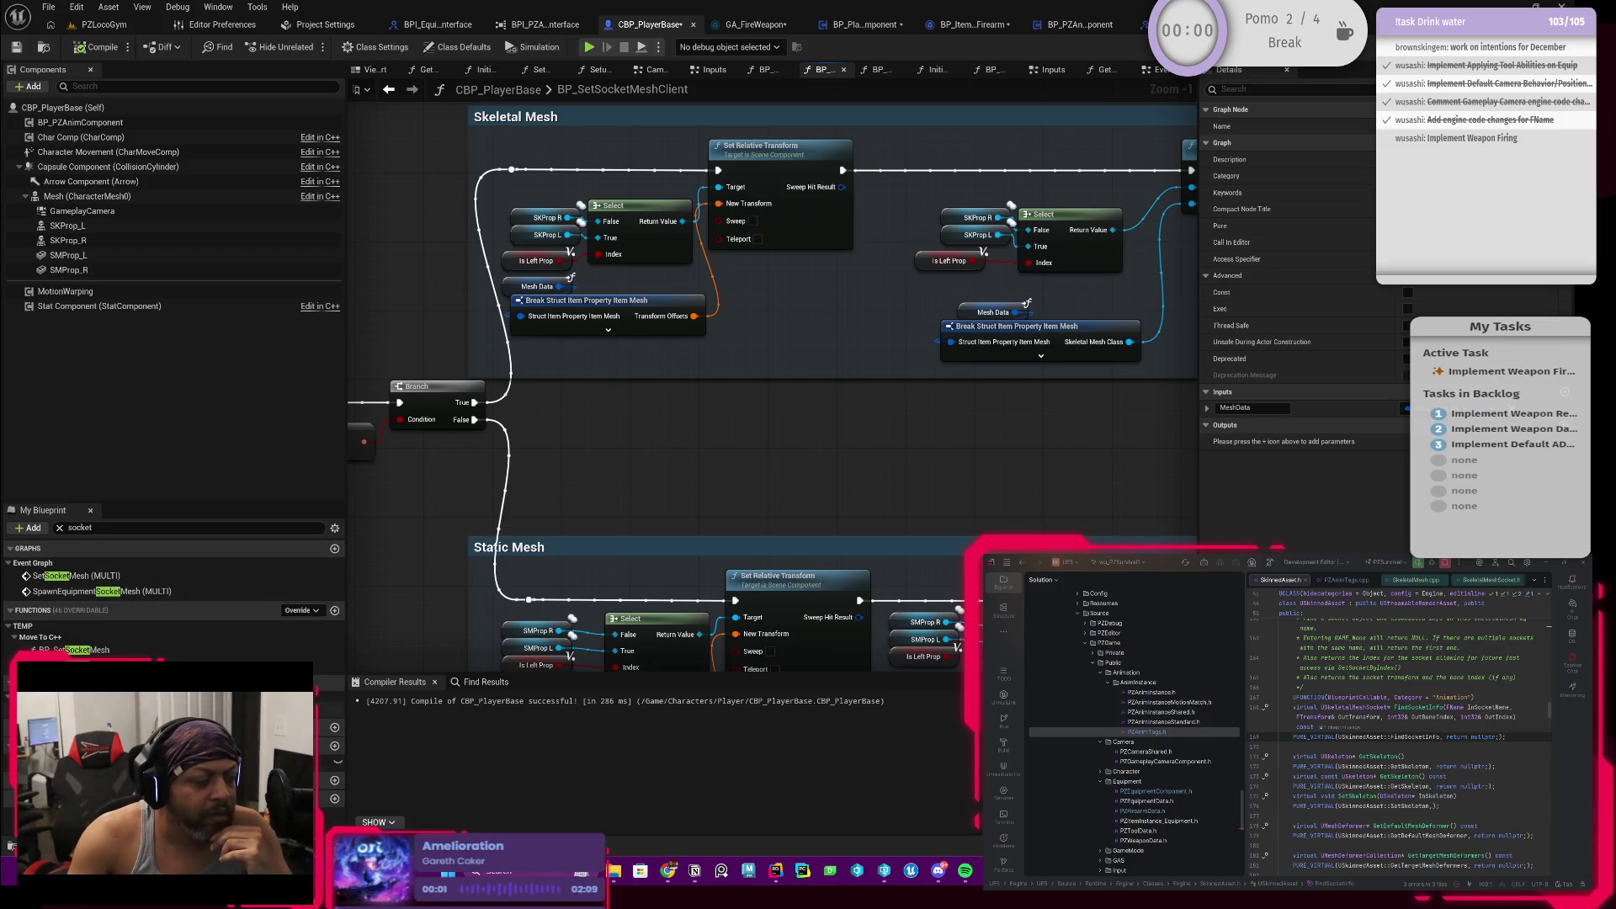
Step: Switch to the GetSocketLocation function graph and centre its nodes
click(165, 707)
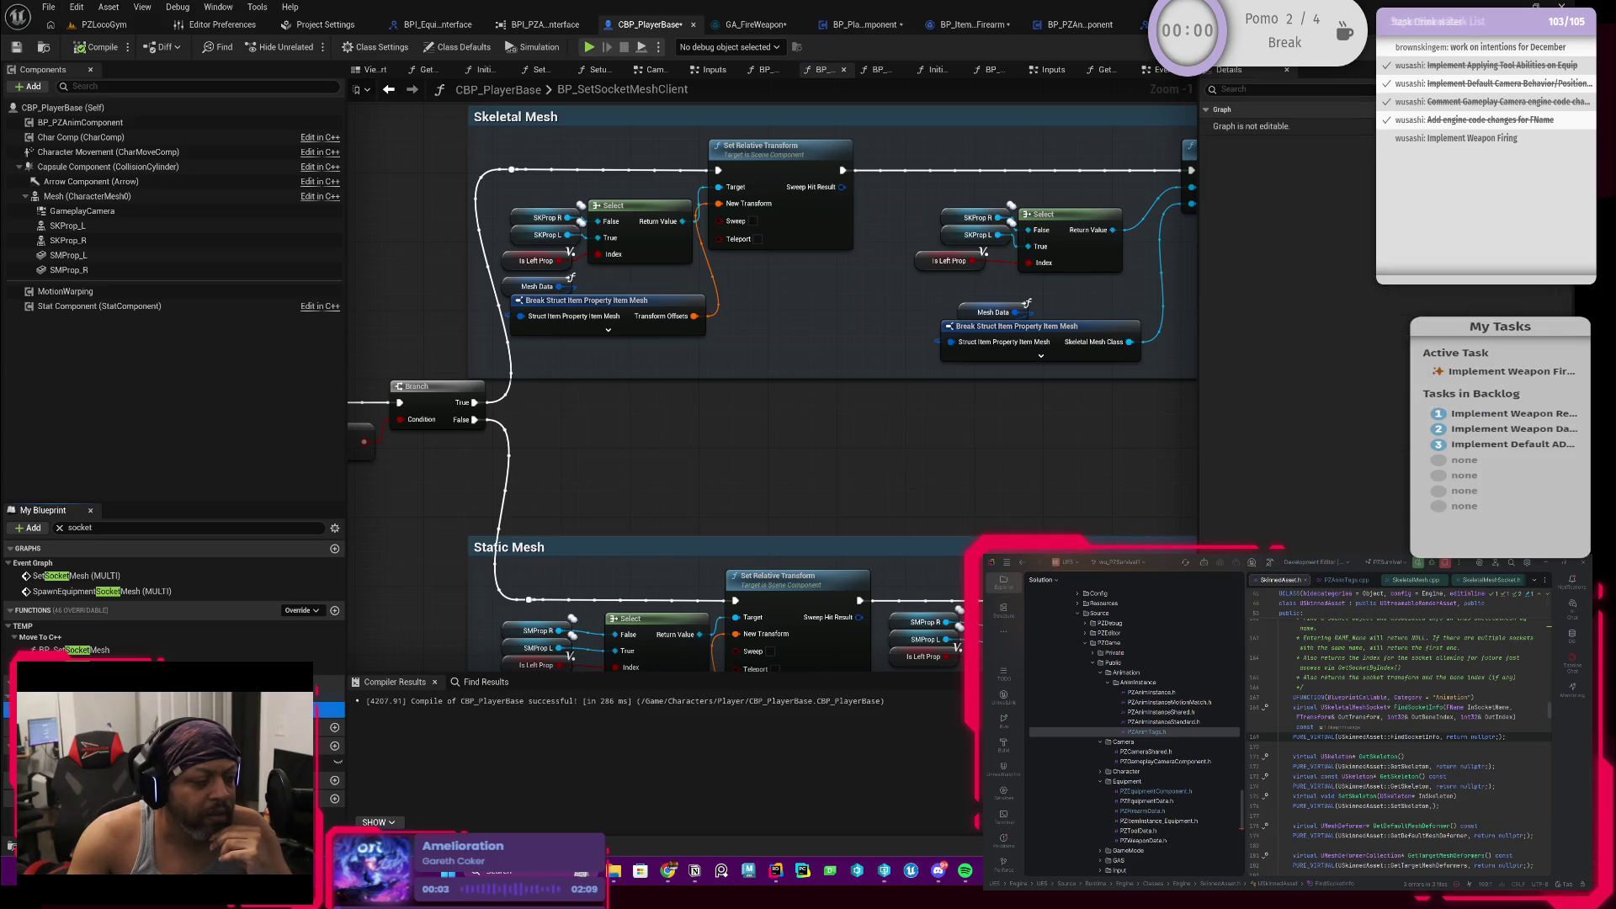
double_click(77, 649)
drag(660, 536, 758, 538)
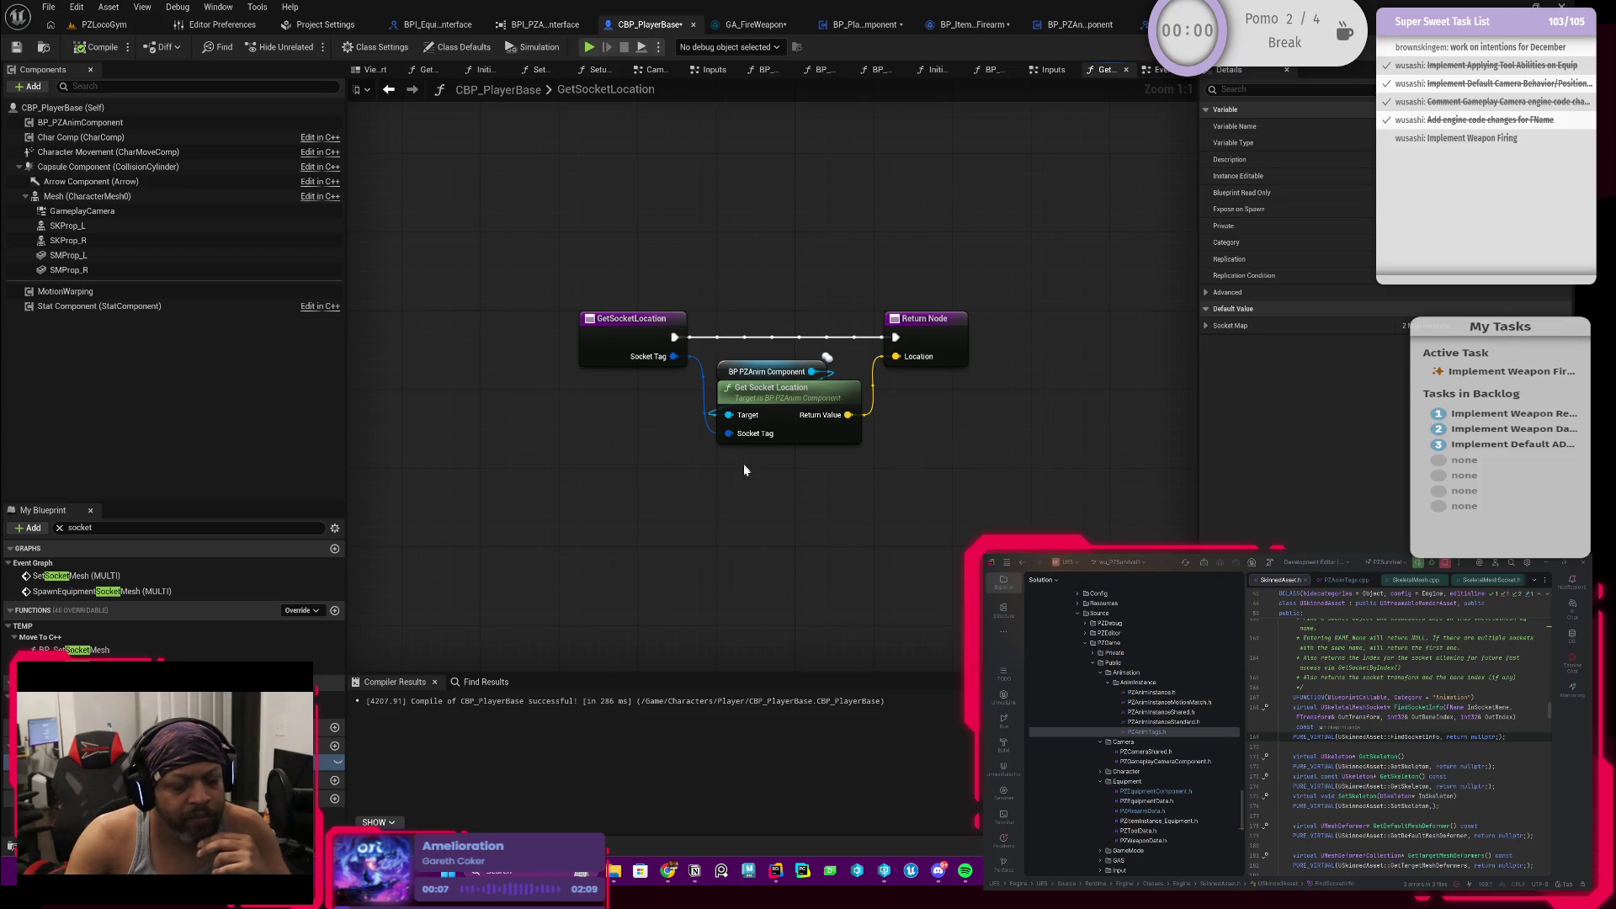
Step: Replace the old socket lookup with a Socket Map Find keyed by Socket Tag
drag(749, 478, 783, 364)
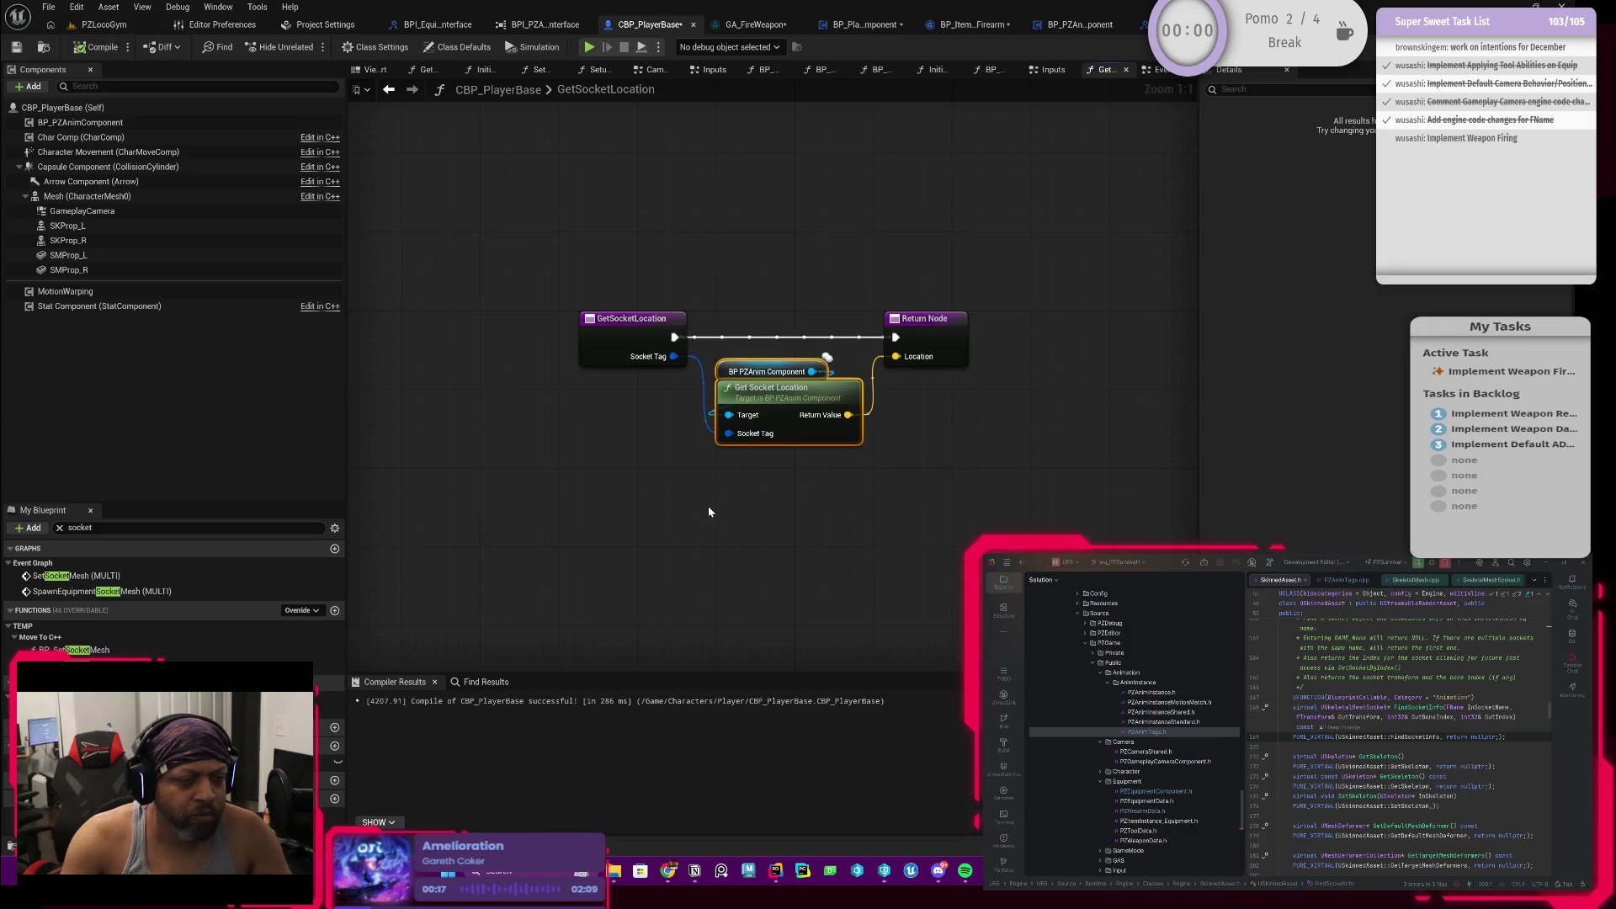
key(Delete)
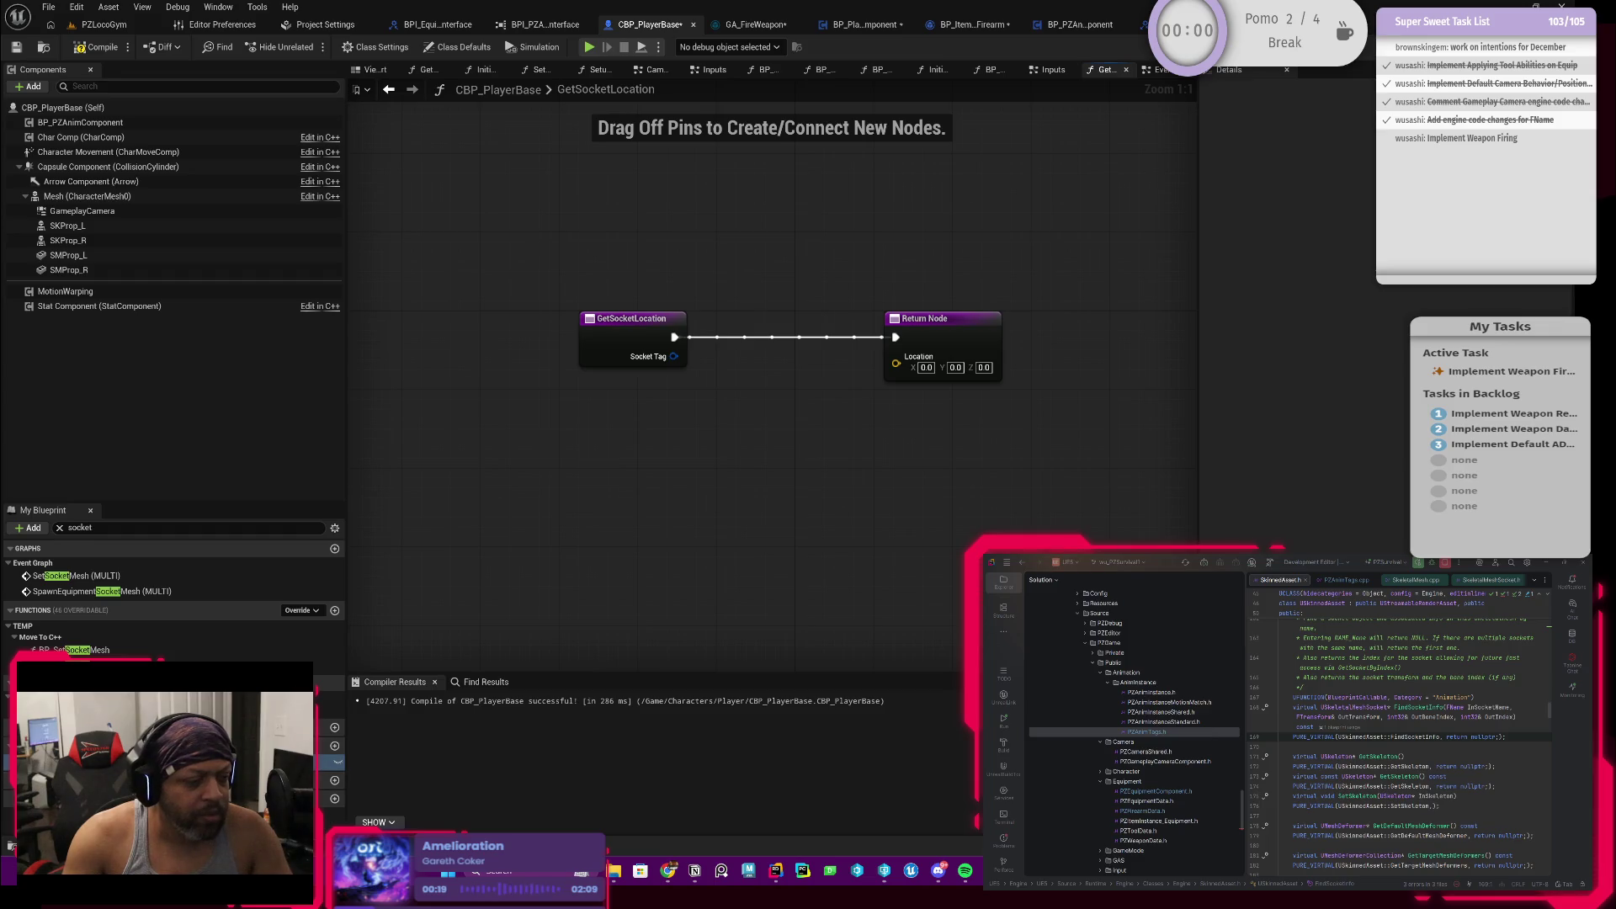
drag(69, 649, 789, 412)
click(708, 454)
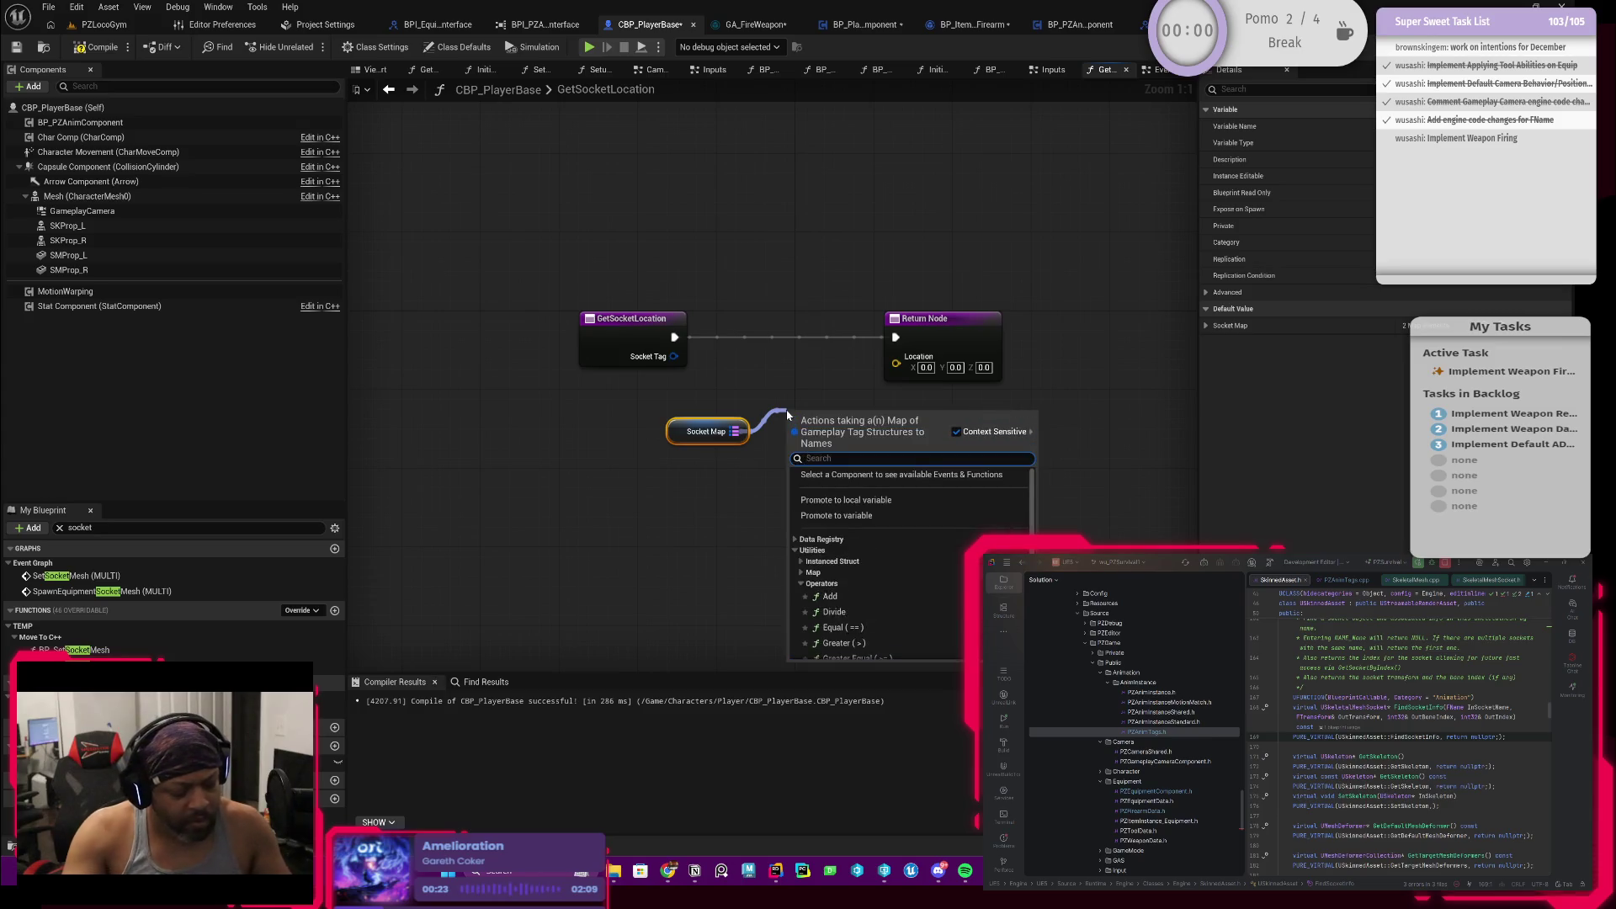
text(find)
key(Return)
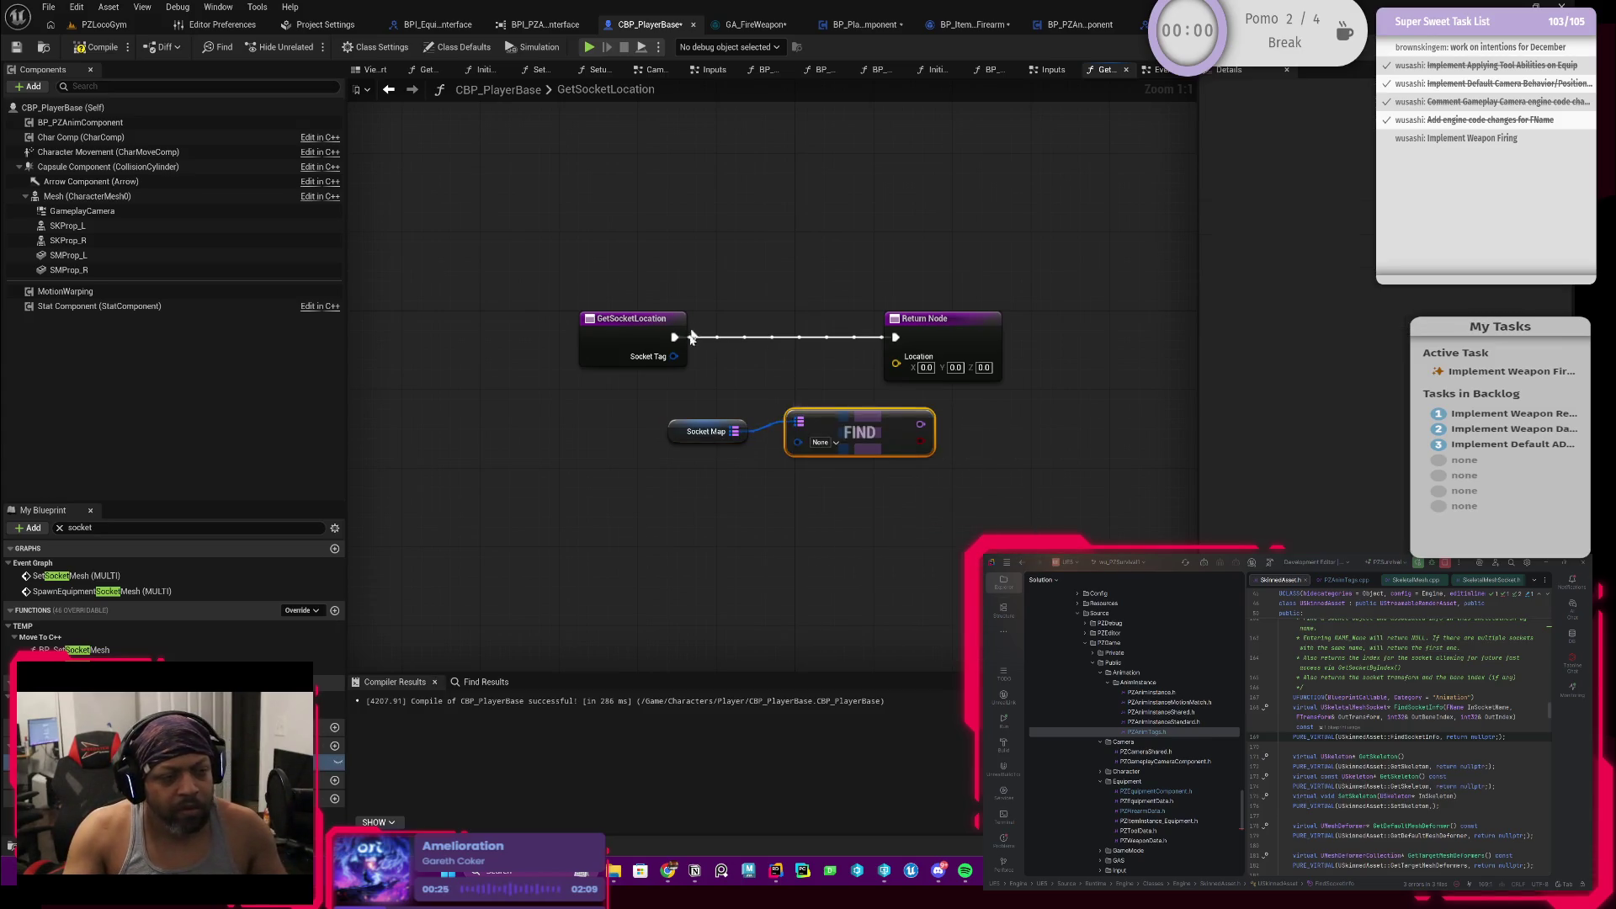
drag(674, 357, 798, 445)
Step: Tidy the nodes and compare Socket Map's default entries with the SKProp_L and SKProp_R components
drag(673, 437, 695, 411)
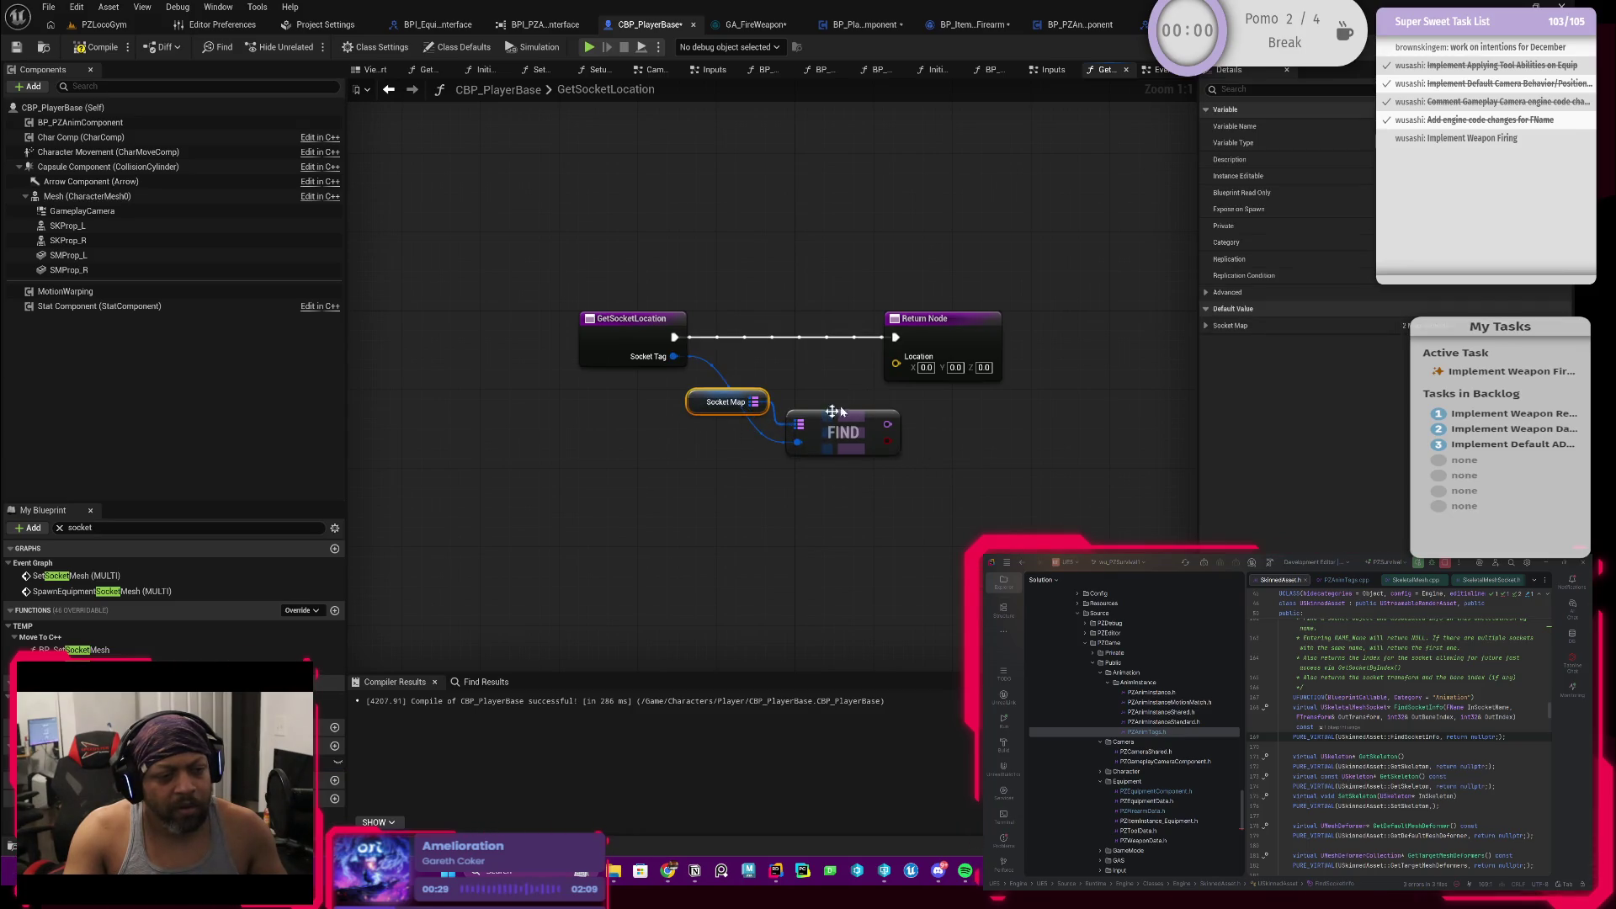
drag(957, 337, 1047, 338)
mouse_move(826, 441)
mouse_down()
mouse_move(845, 410)
mouse_move(871, 422)
mouse_up()
click(707, 402)
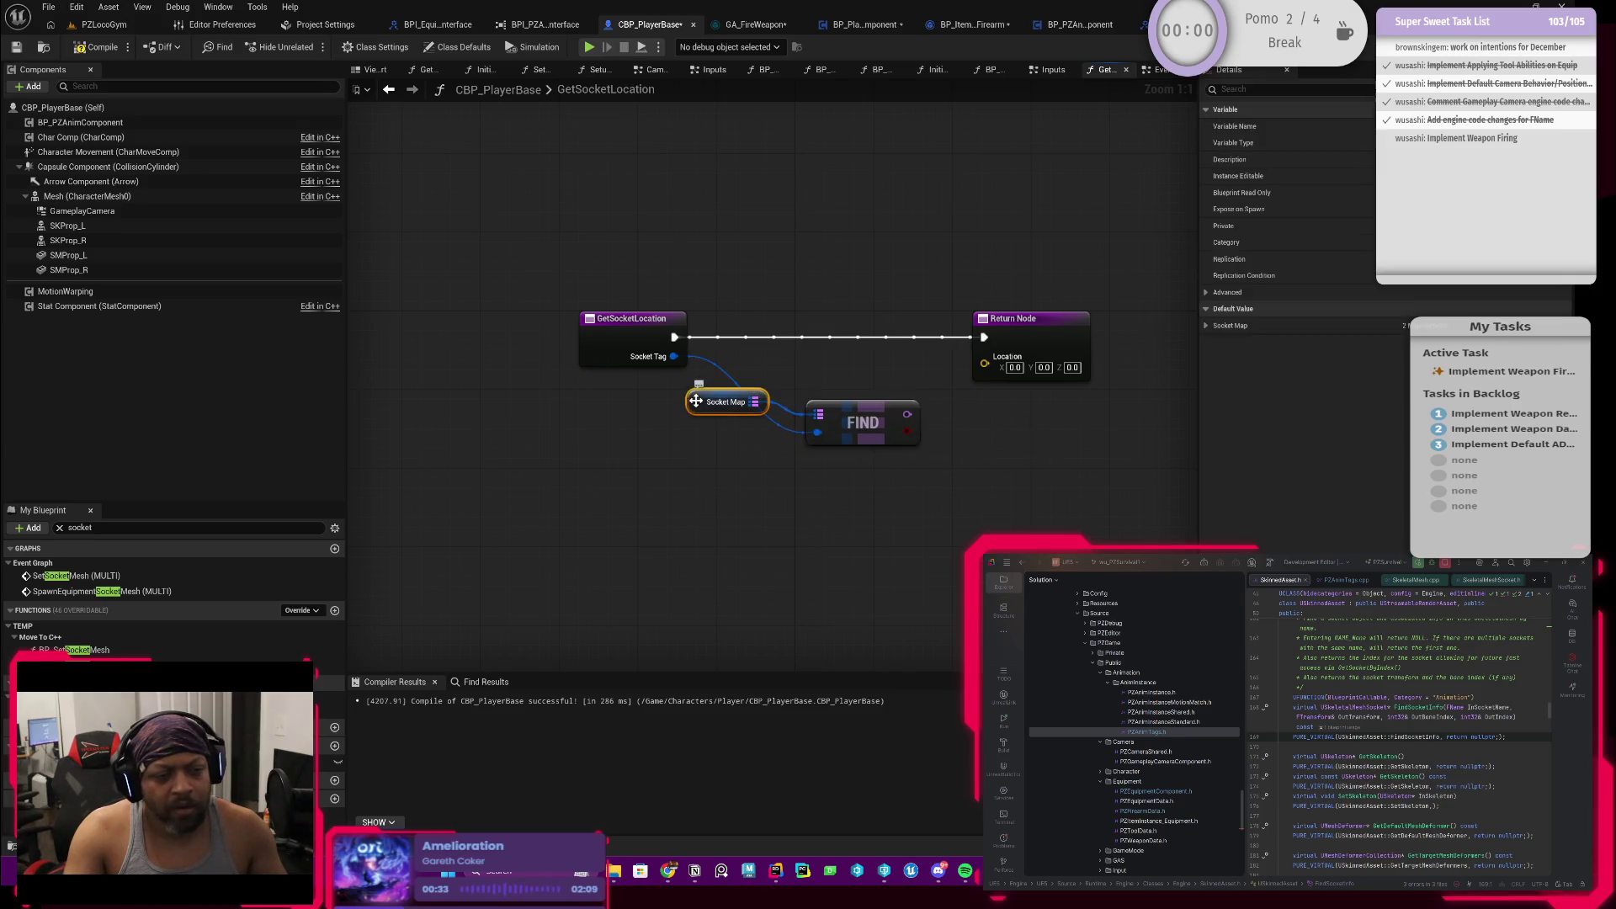
click(1207, 309)
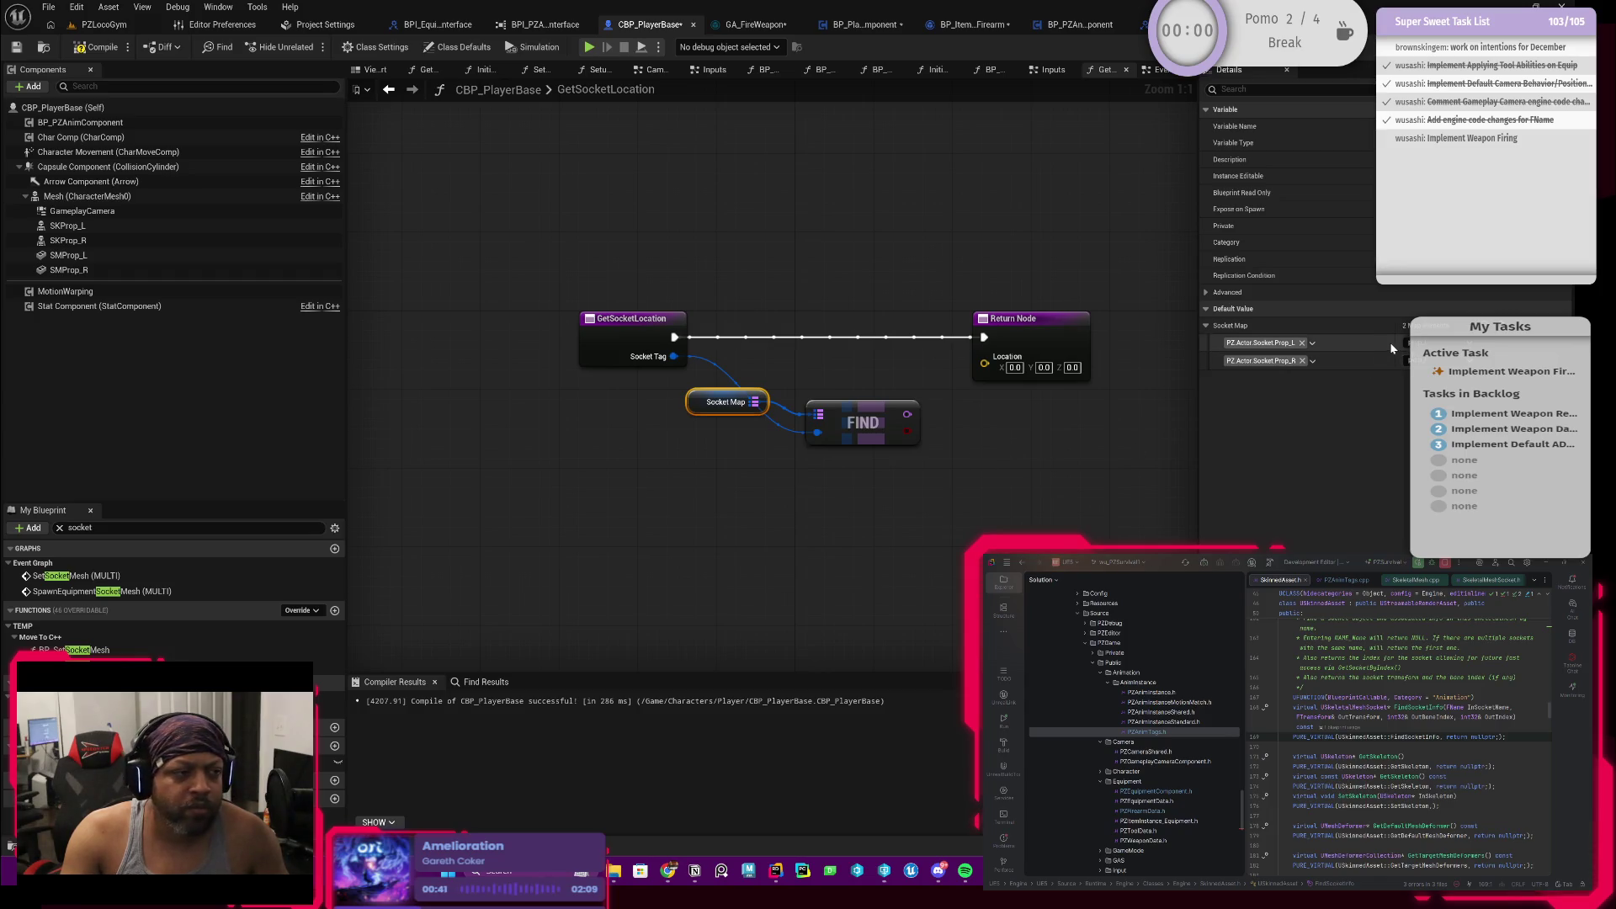
drag(864, 464, 783, 503)
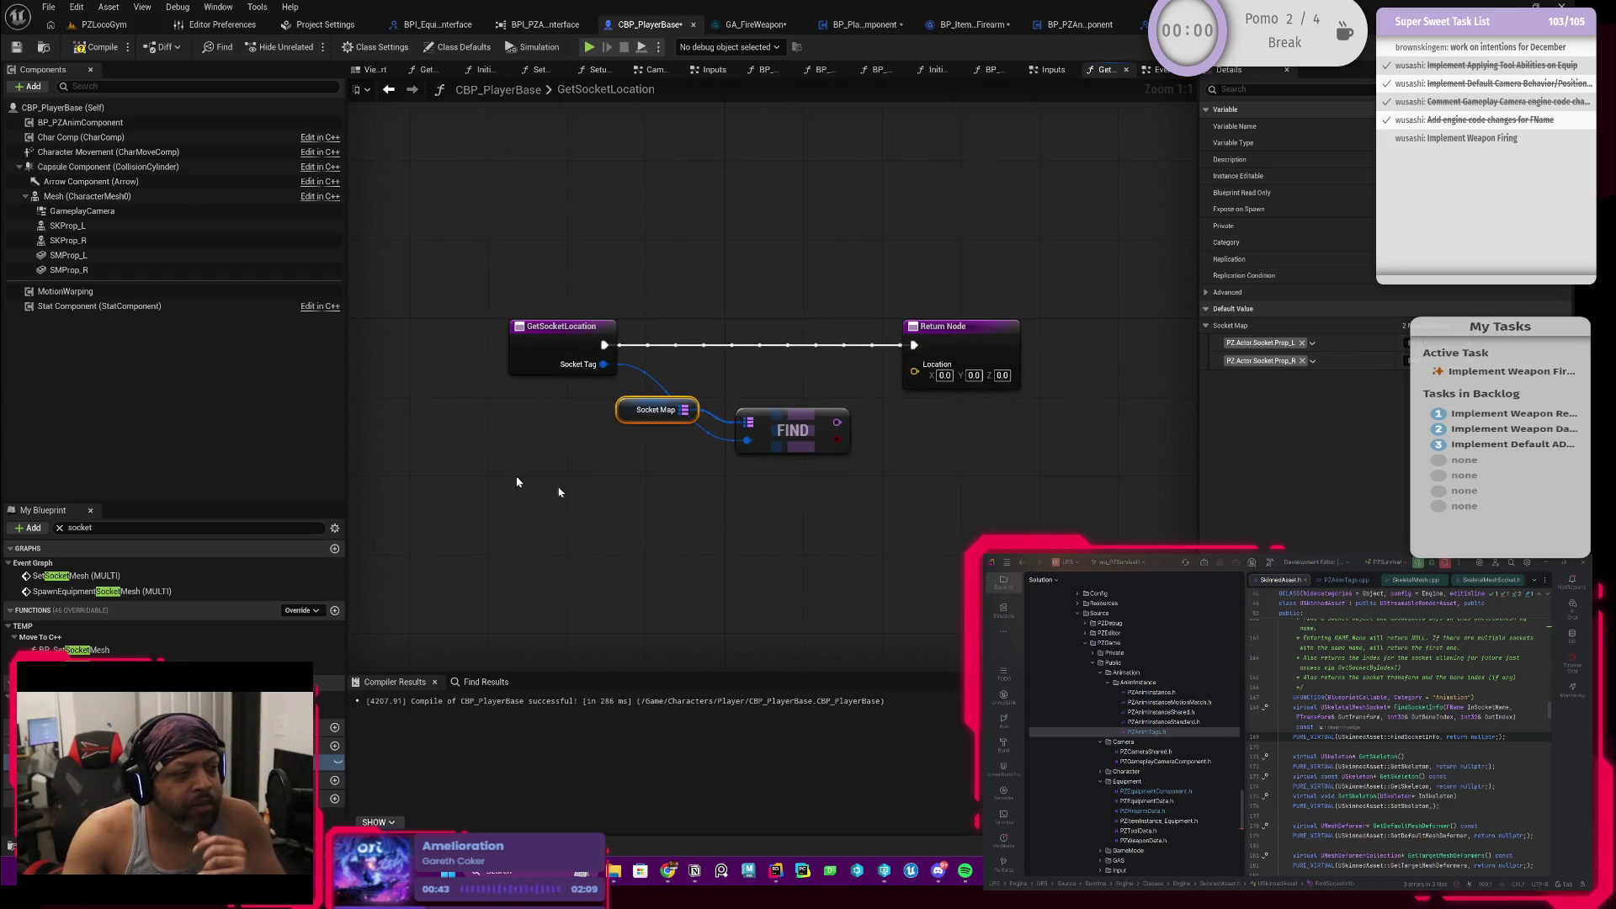
click(66, 225)
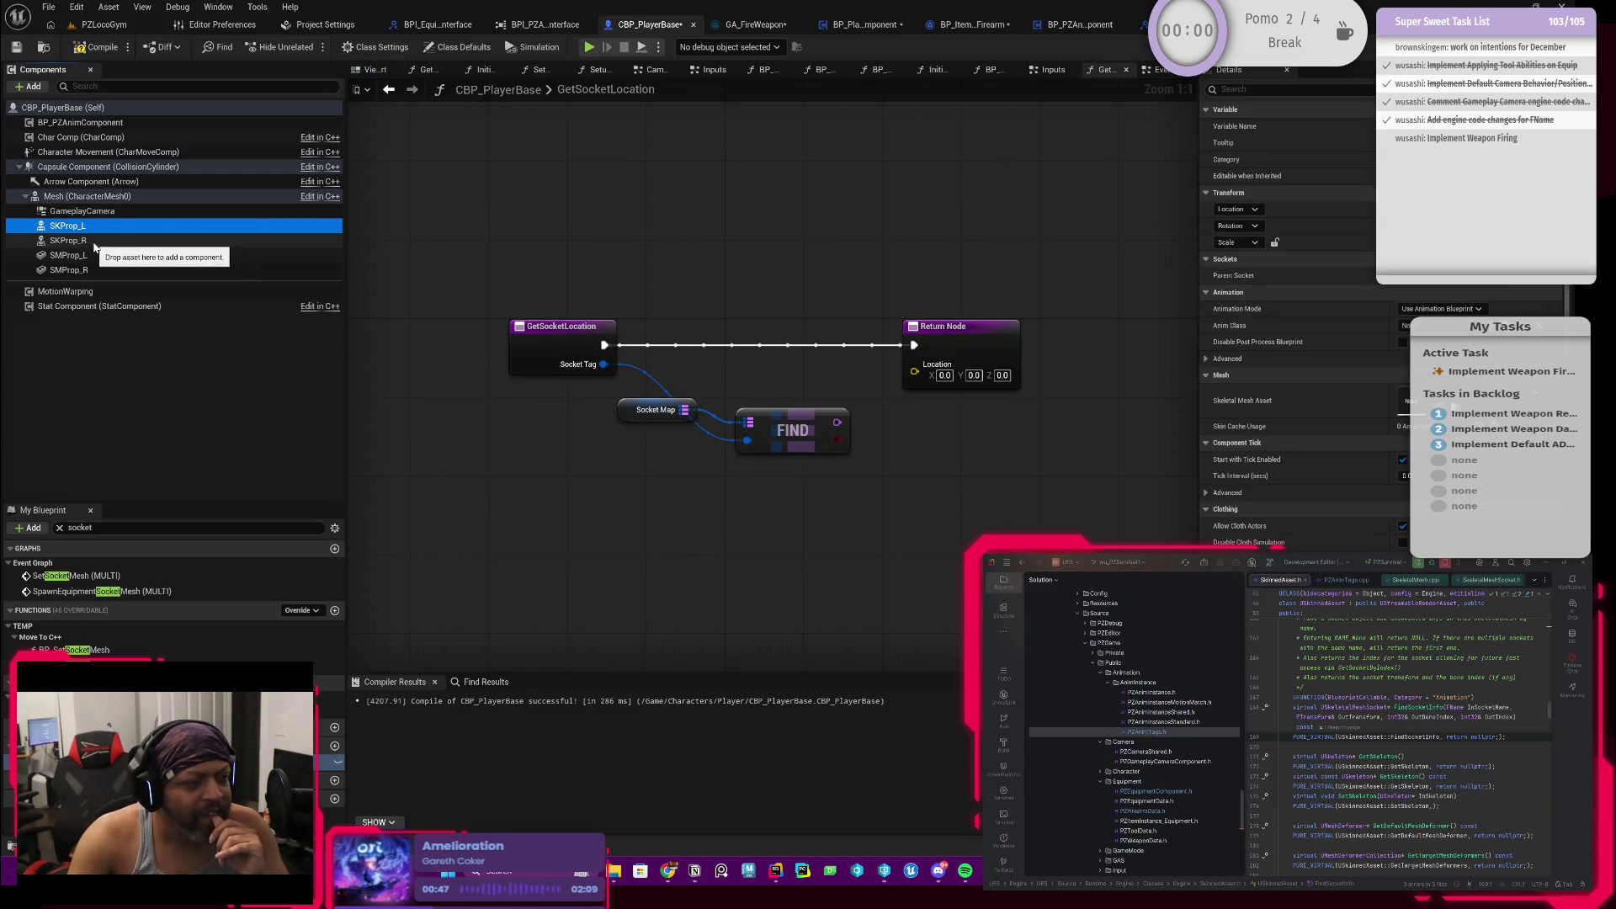
click(70, 240)
click(655, 409)
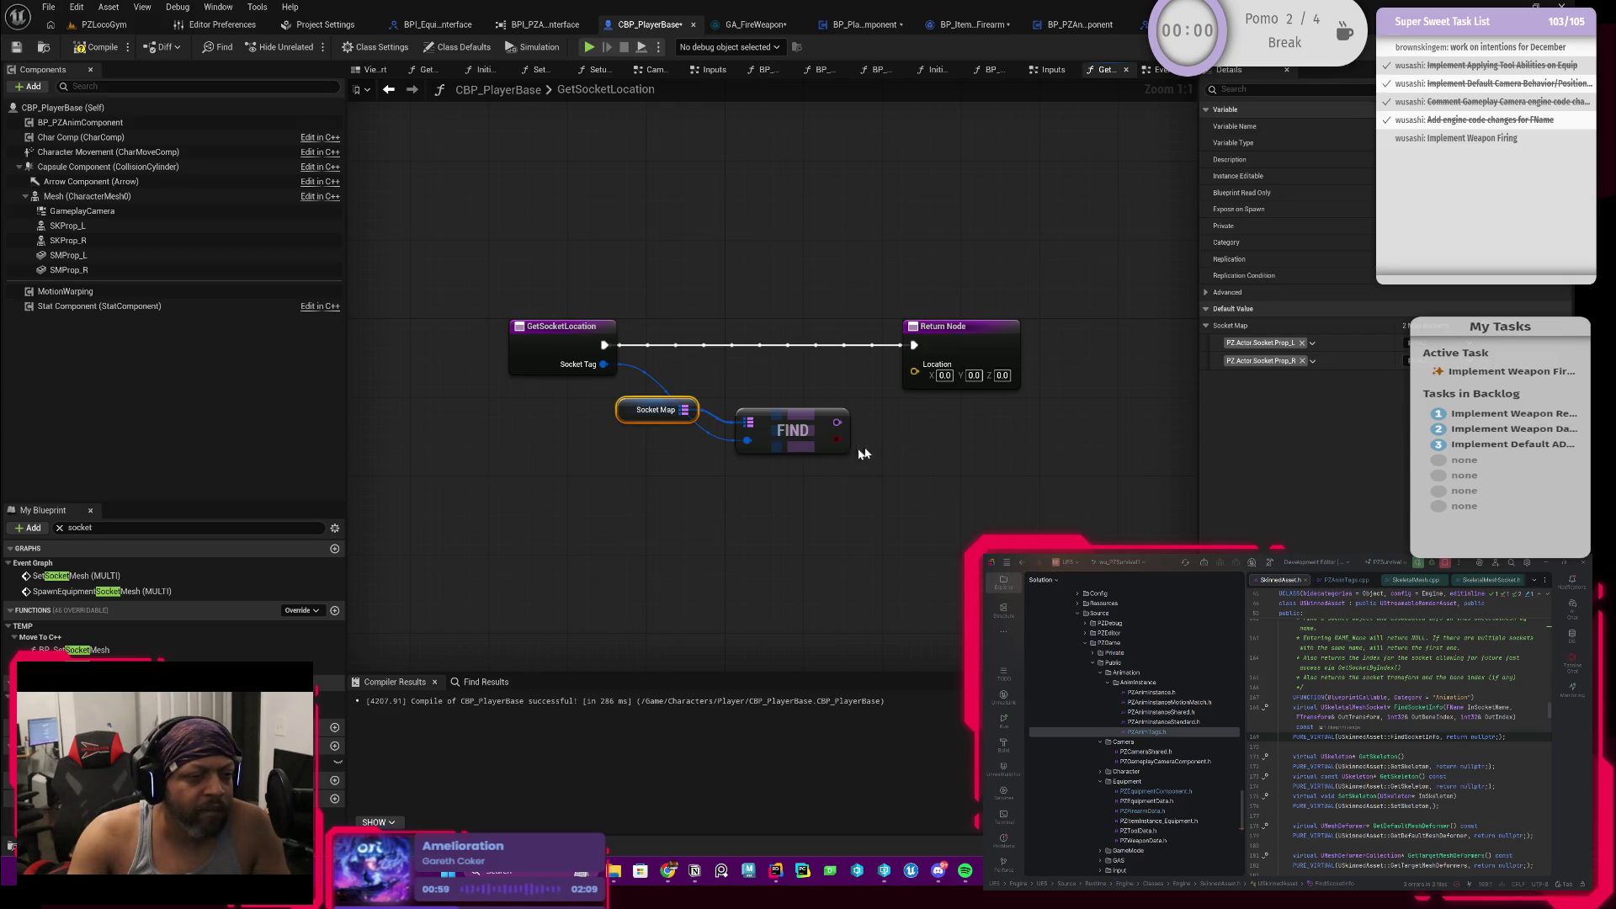
Step: Rearrange the lookup nodes and add an Equal (==) check fed by the Find result
drag(644, 469, 721, 461)
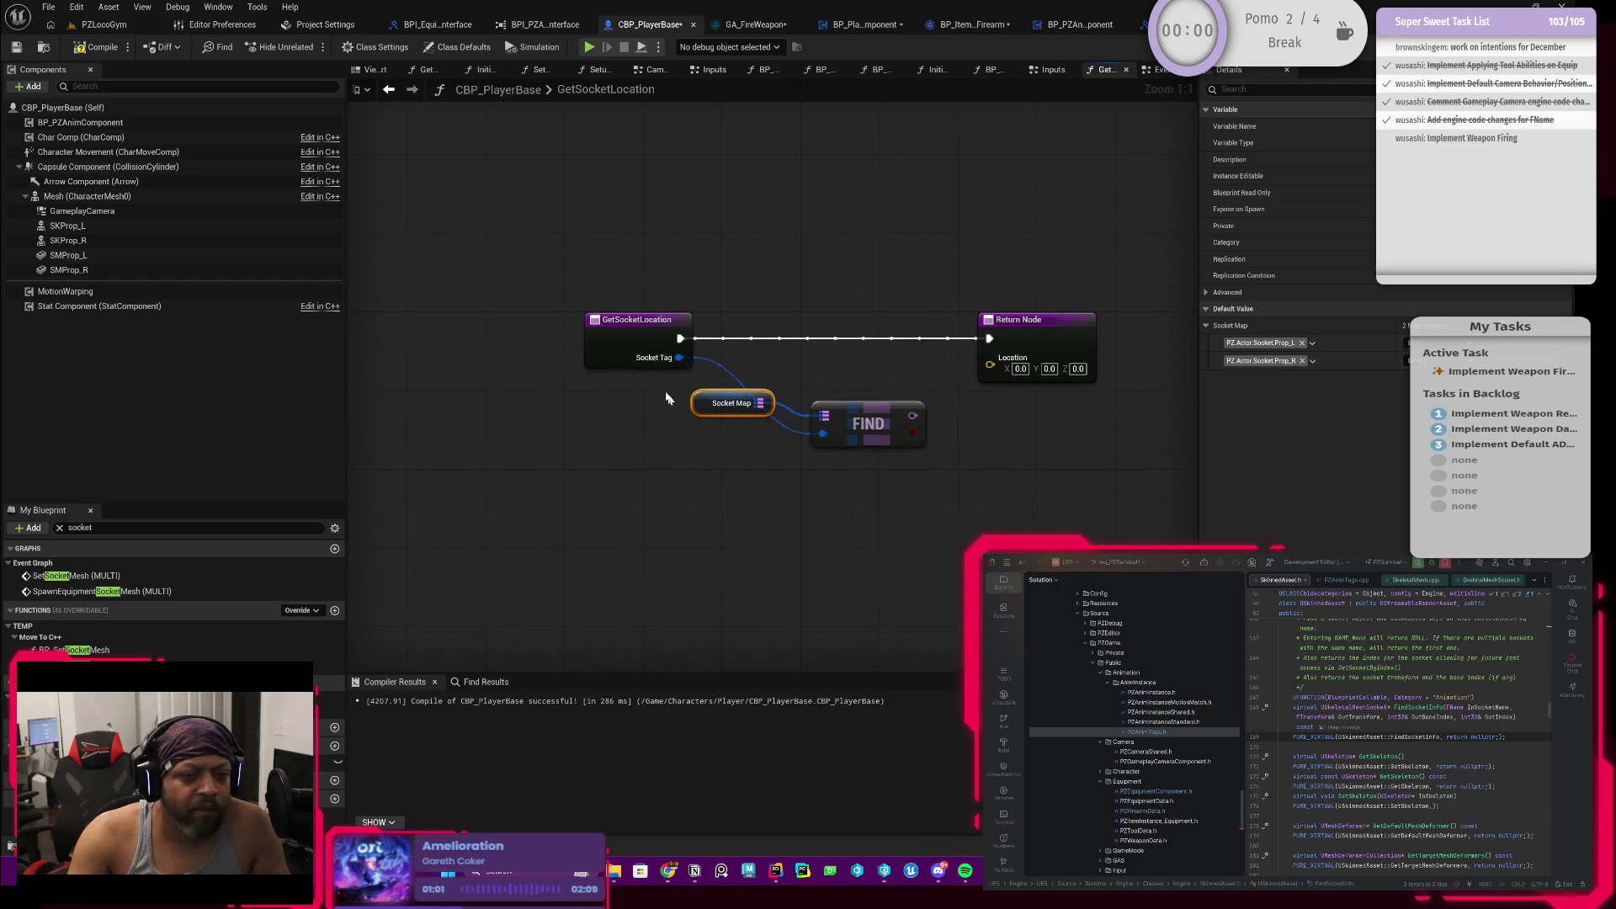
drag(628, 354, 499, 360)
drag(712, 494, 934, 391)
drag(843, 432, 676, 471)
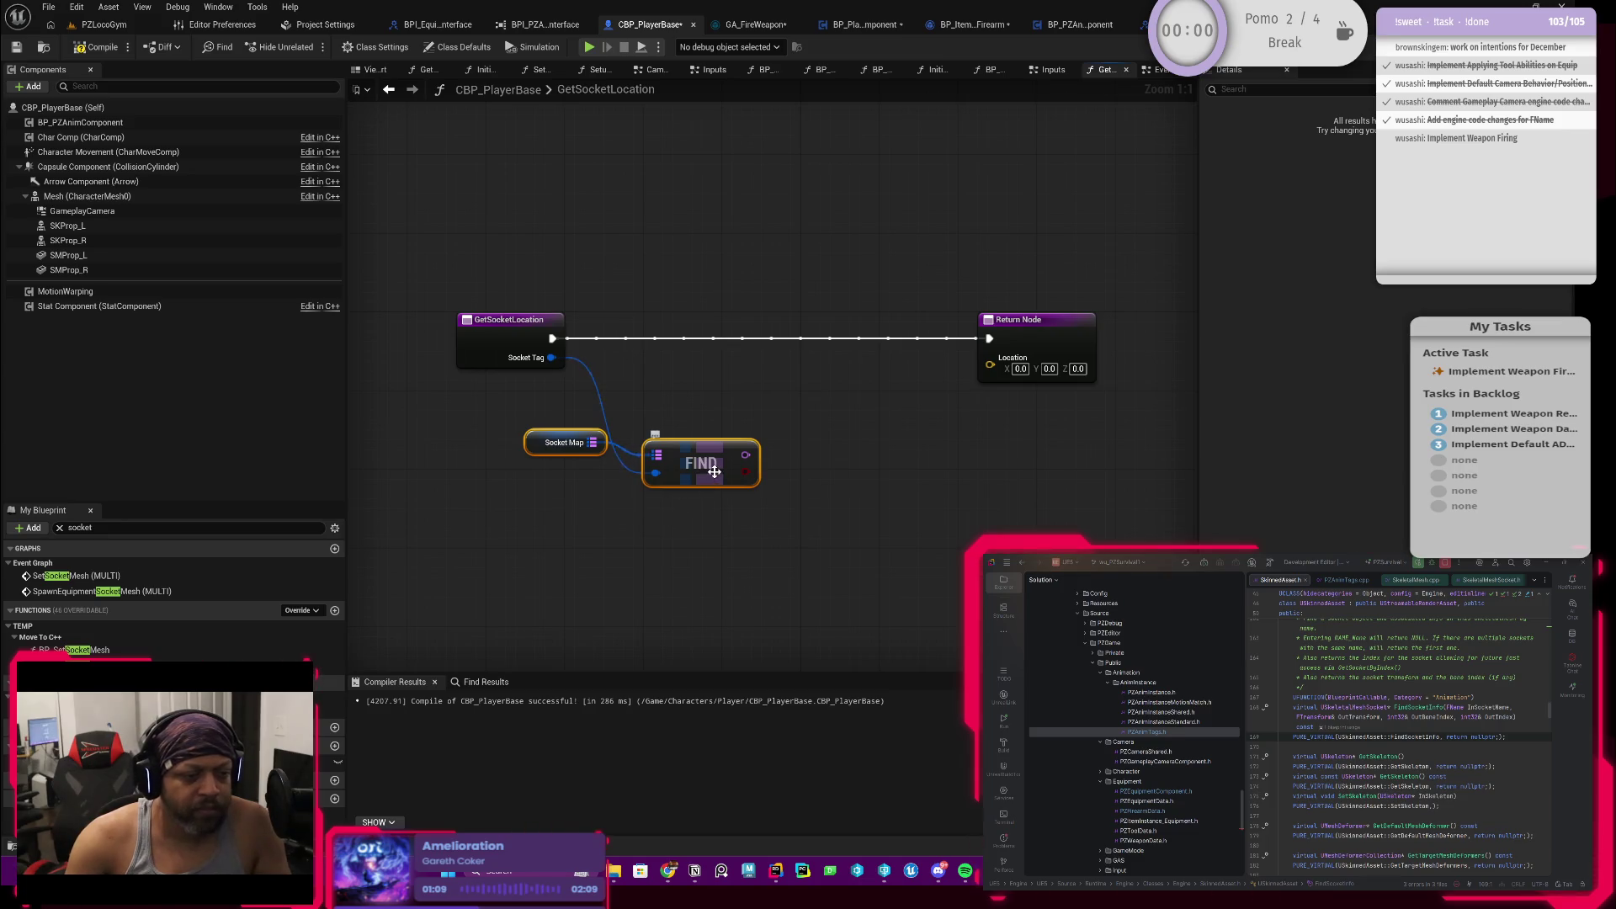
drag(715, 470, 715, 430)
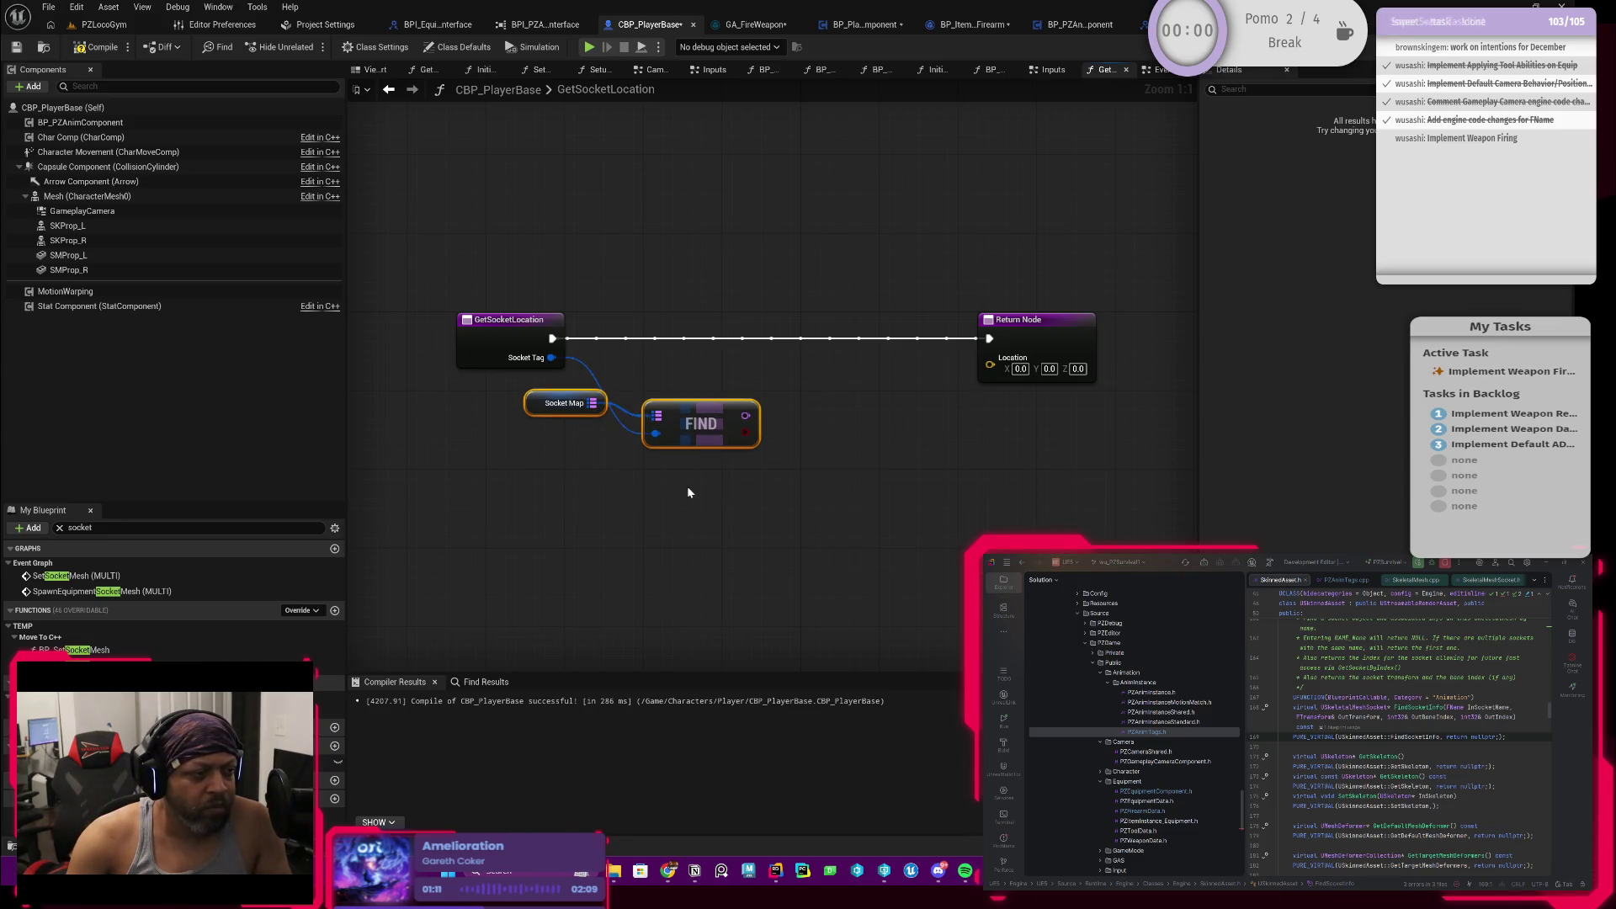
mouse_move(745, 415)
mouse_down()
mouse_move(798, 395)
mouse_move(794, 421)
mouse_up()
text(==)
key(Return)
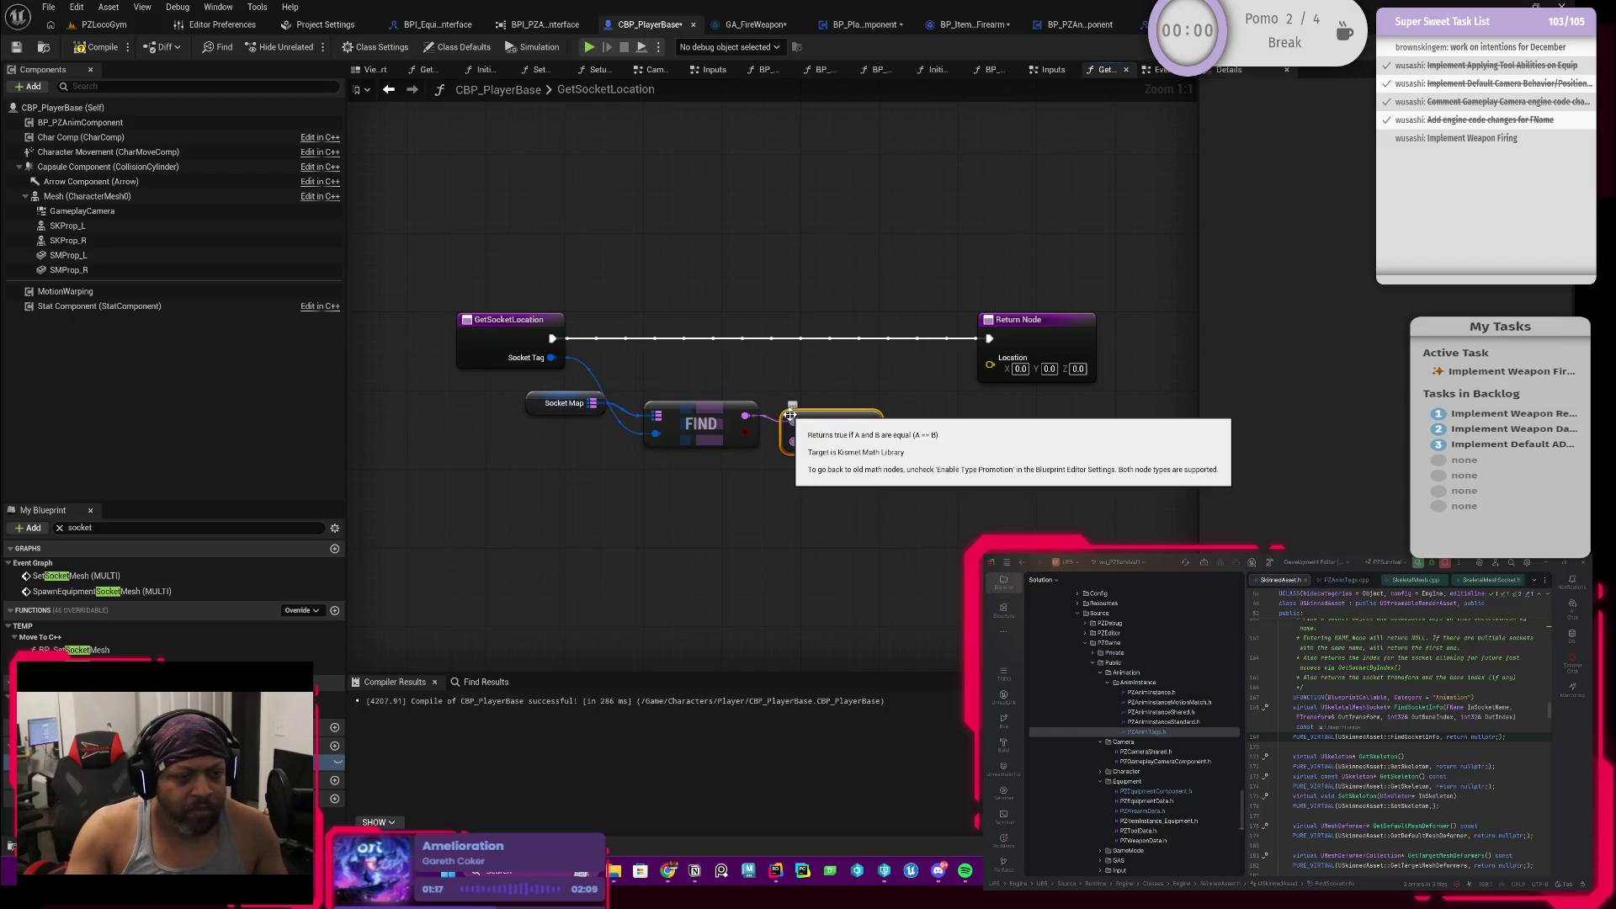
click(565, 403)
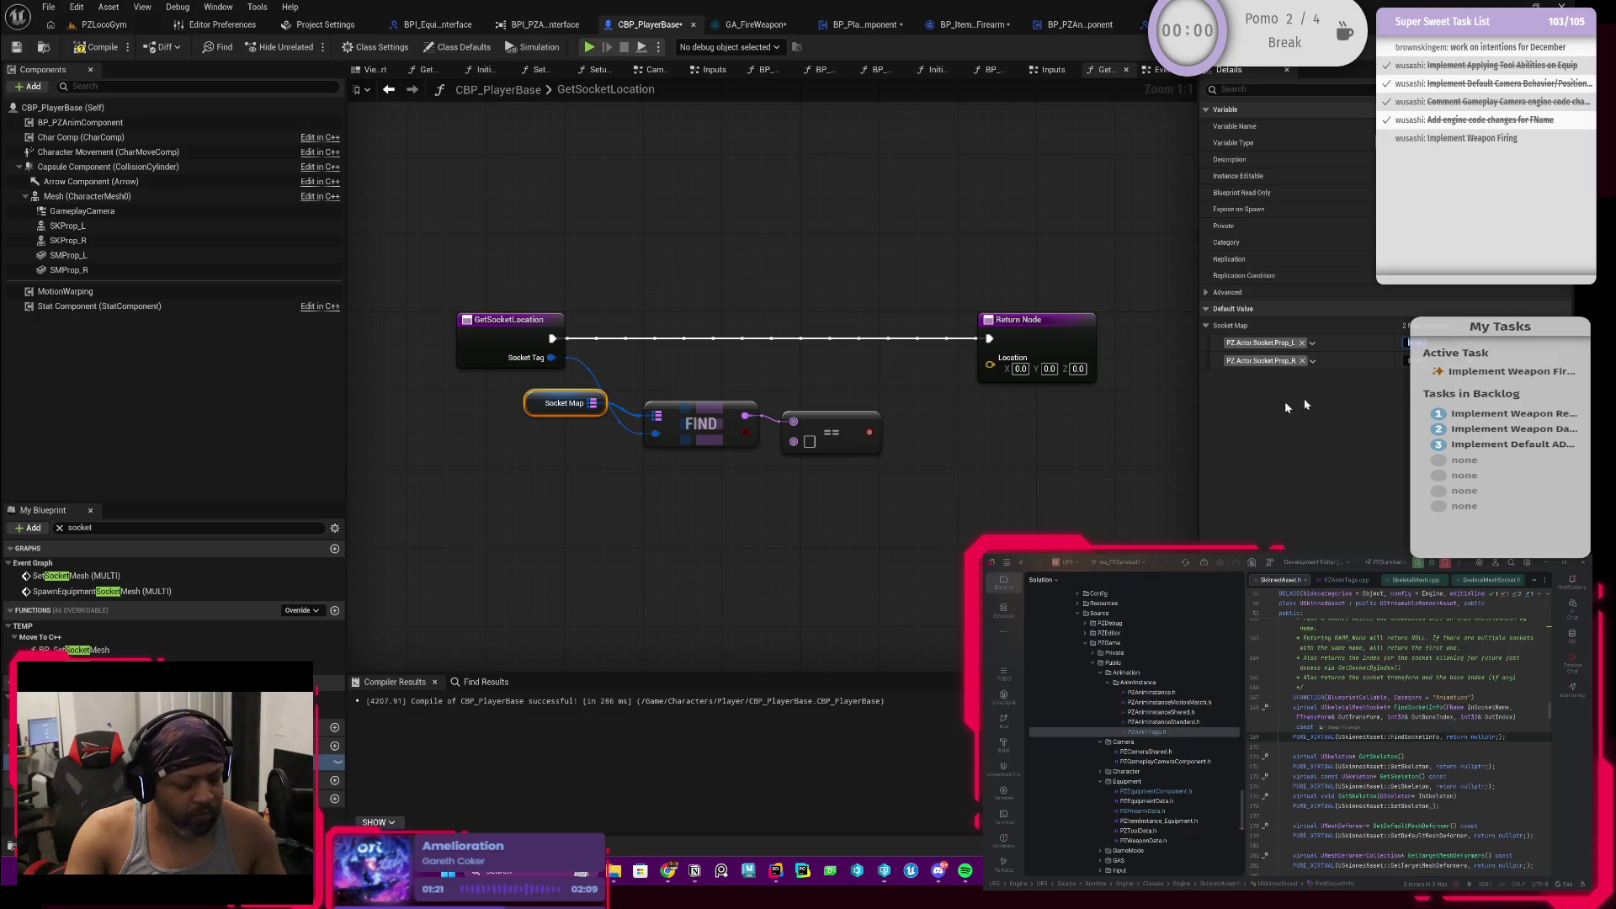
click(829, 474)
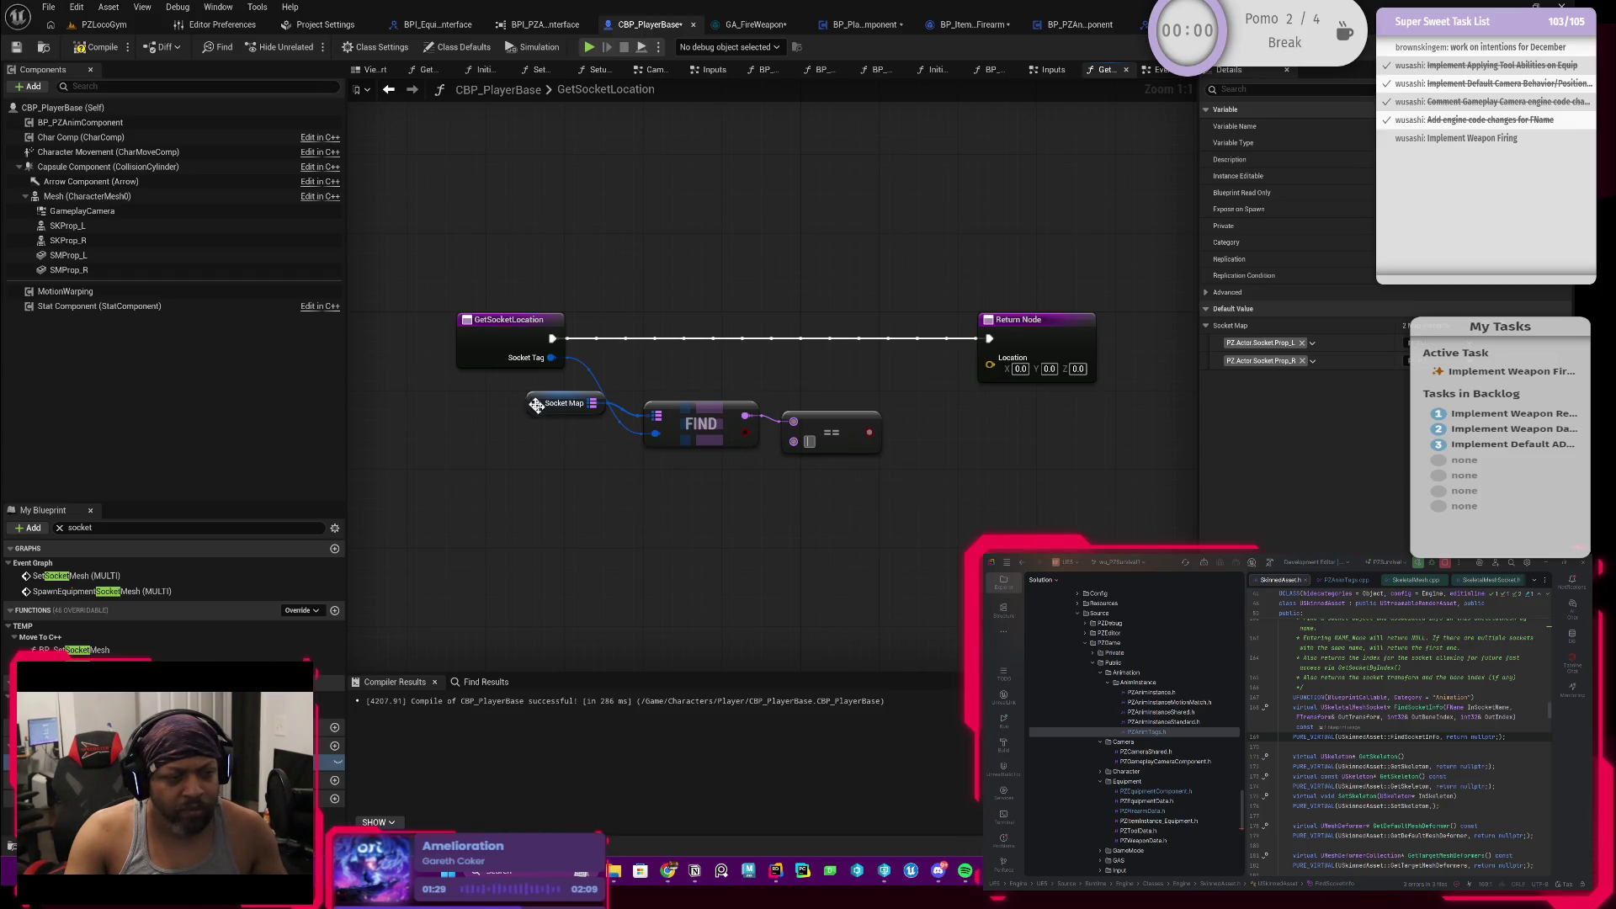
mouse_move(503, 349)
mouse_down()
mouse_move(426, 350)
mouse_move(564, 338)
mouse_up()
text(switch)
Step: Add a Switch on Gameplay Tag on Socket Tag with execution wired in and a first case pin
key(Return)
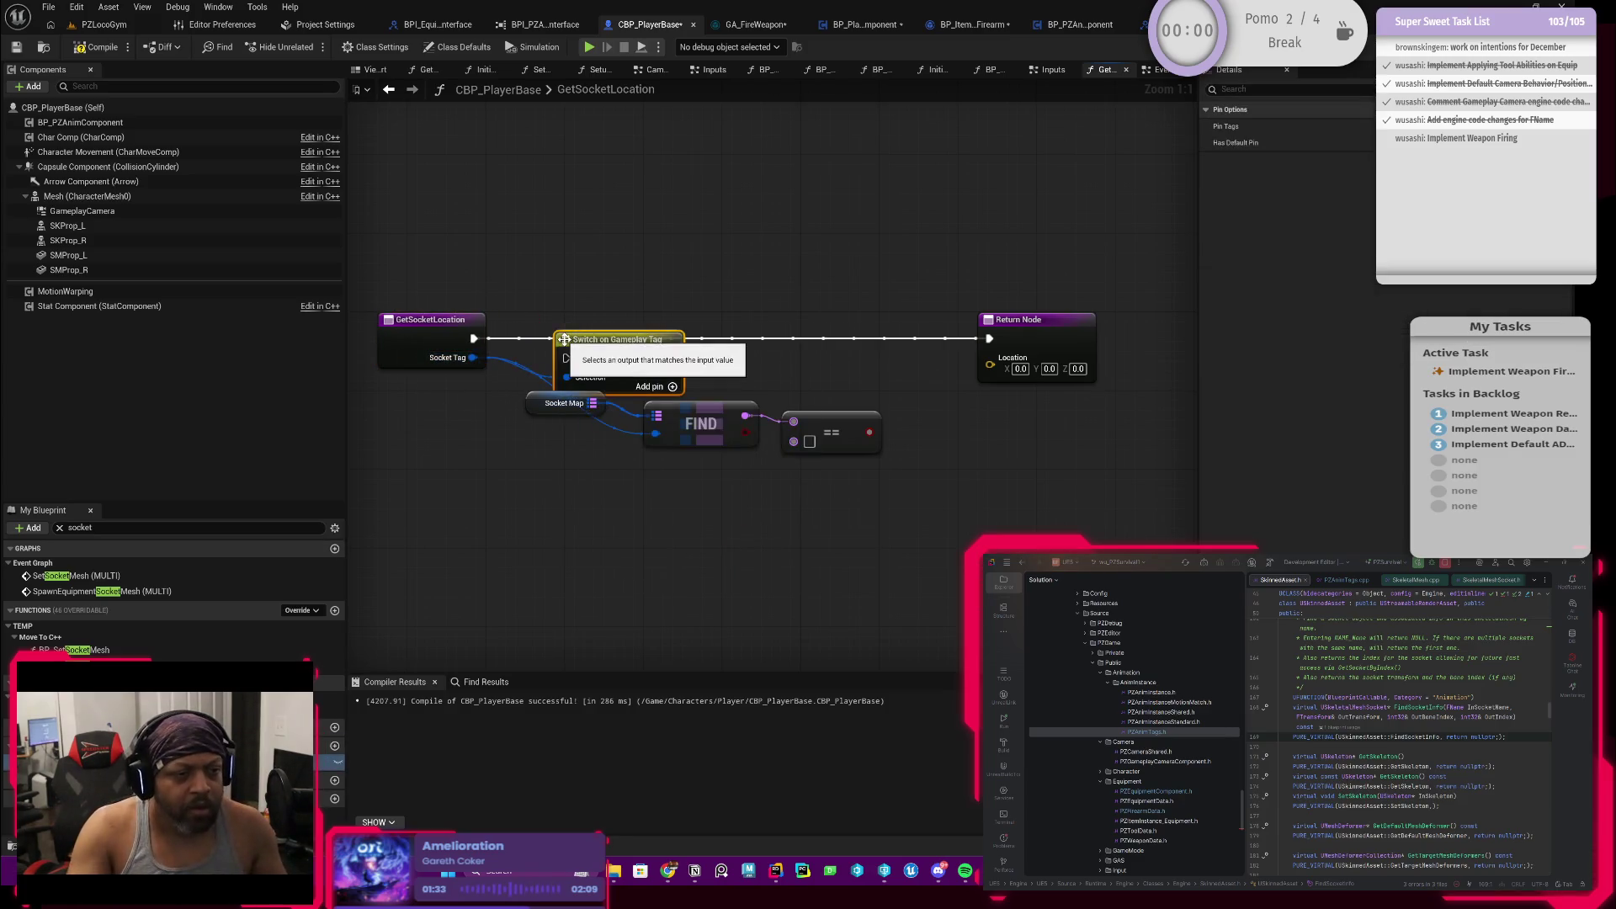
drag(594, 345, 588, 318)
drag(476, 339, 604, 341)
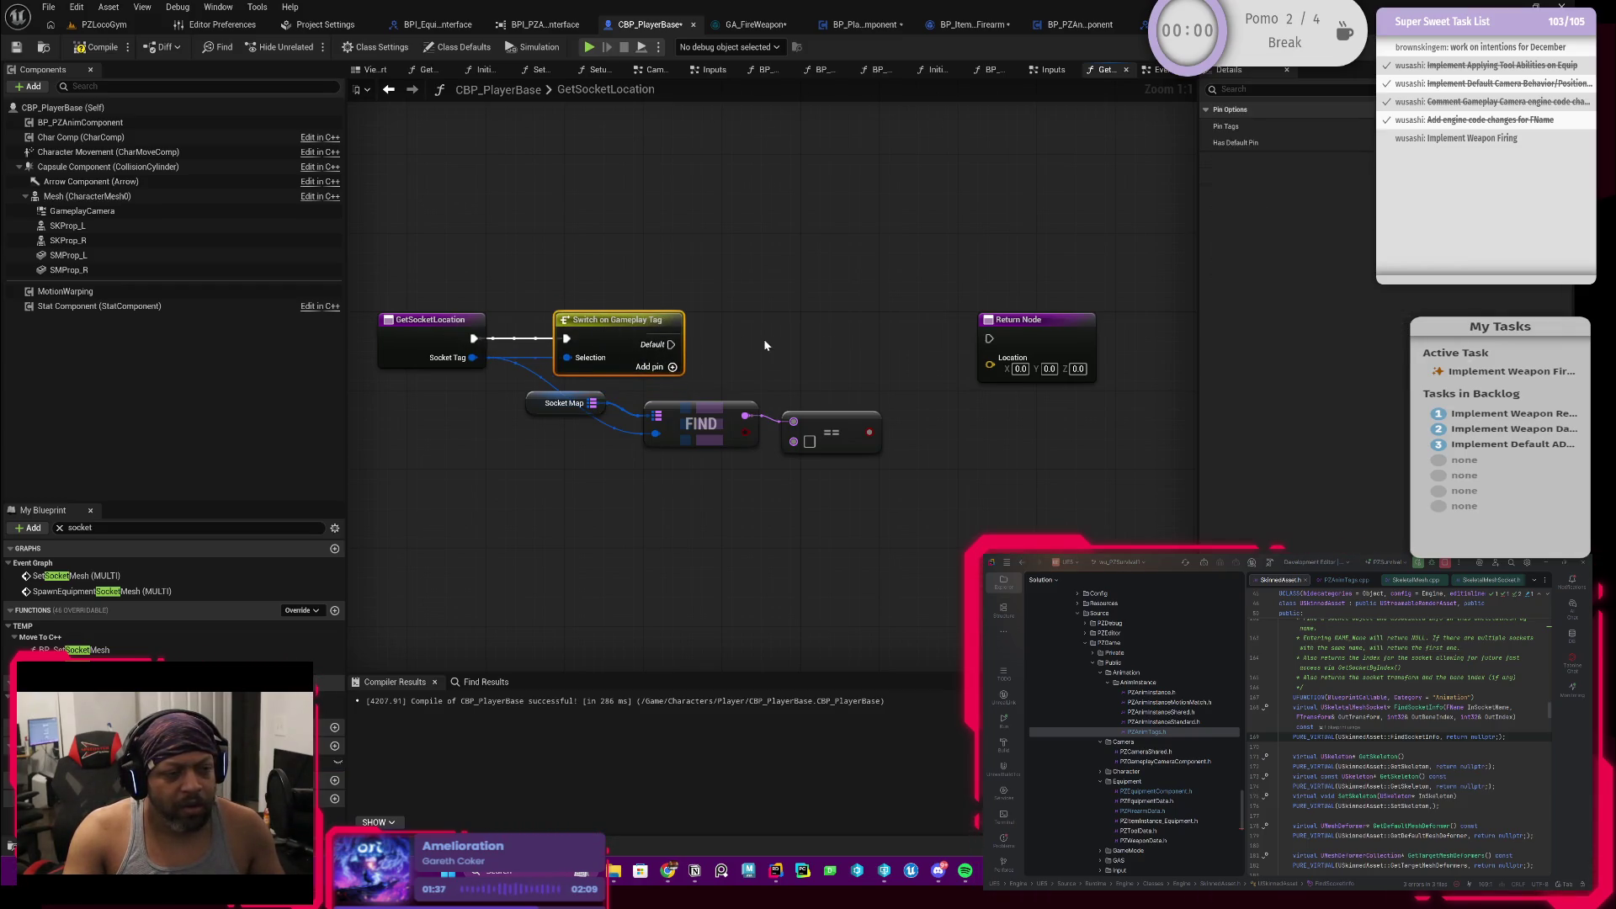
drag(764, 338, 697, 310)
click(605, 338)
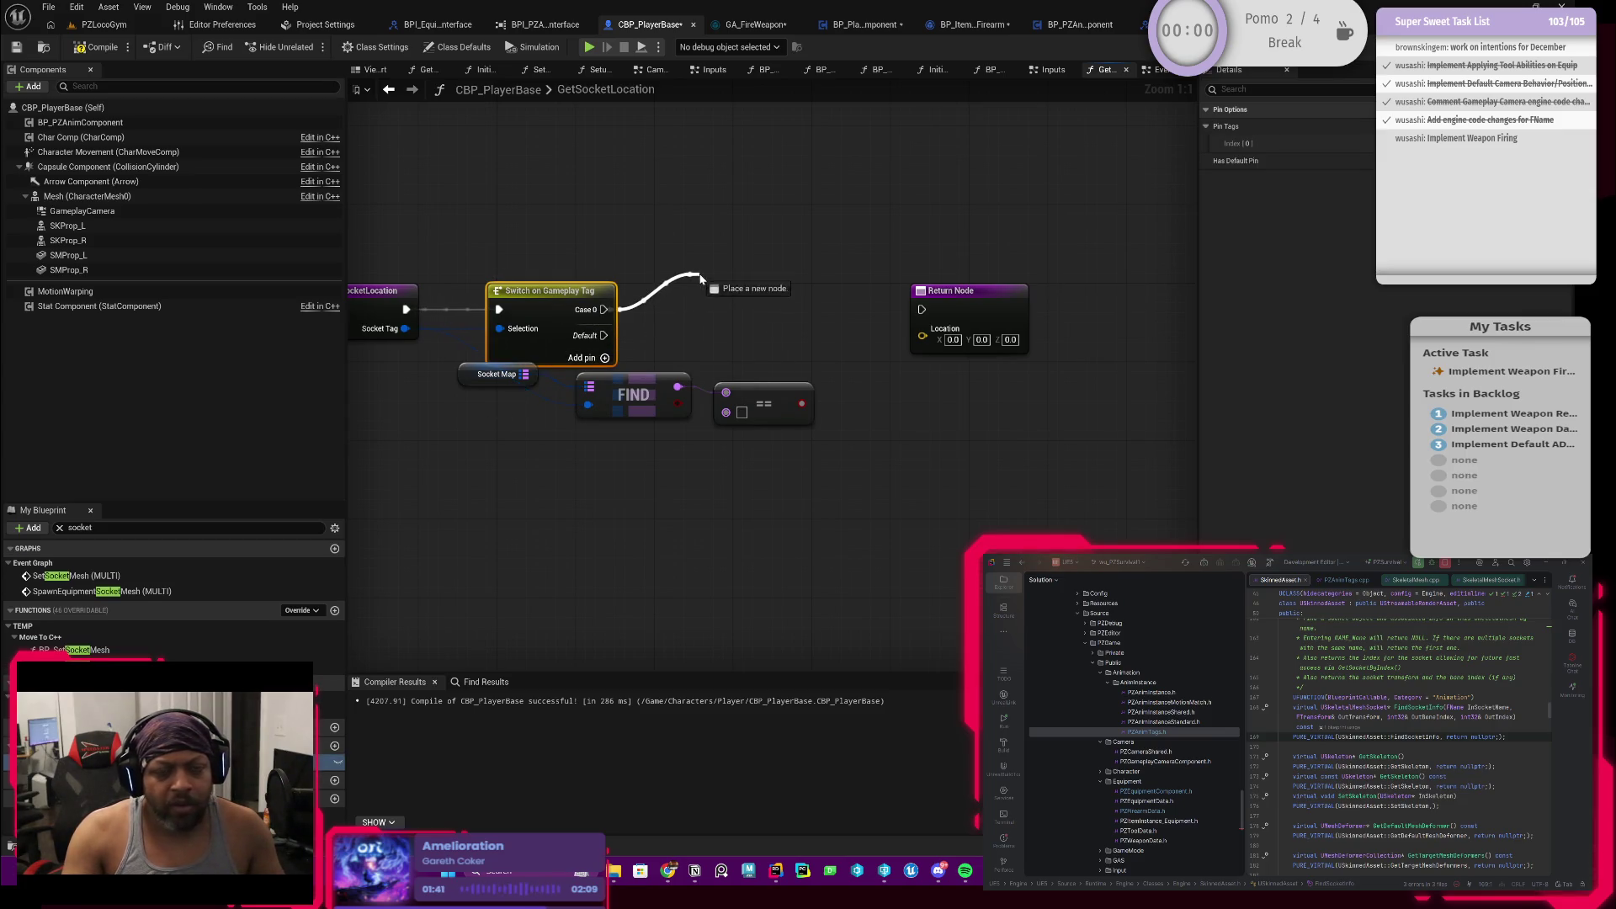
drag(604, 310, 702, 273)
key(Escape)
click(1566, 293)
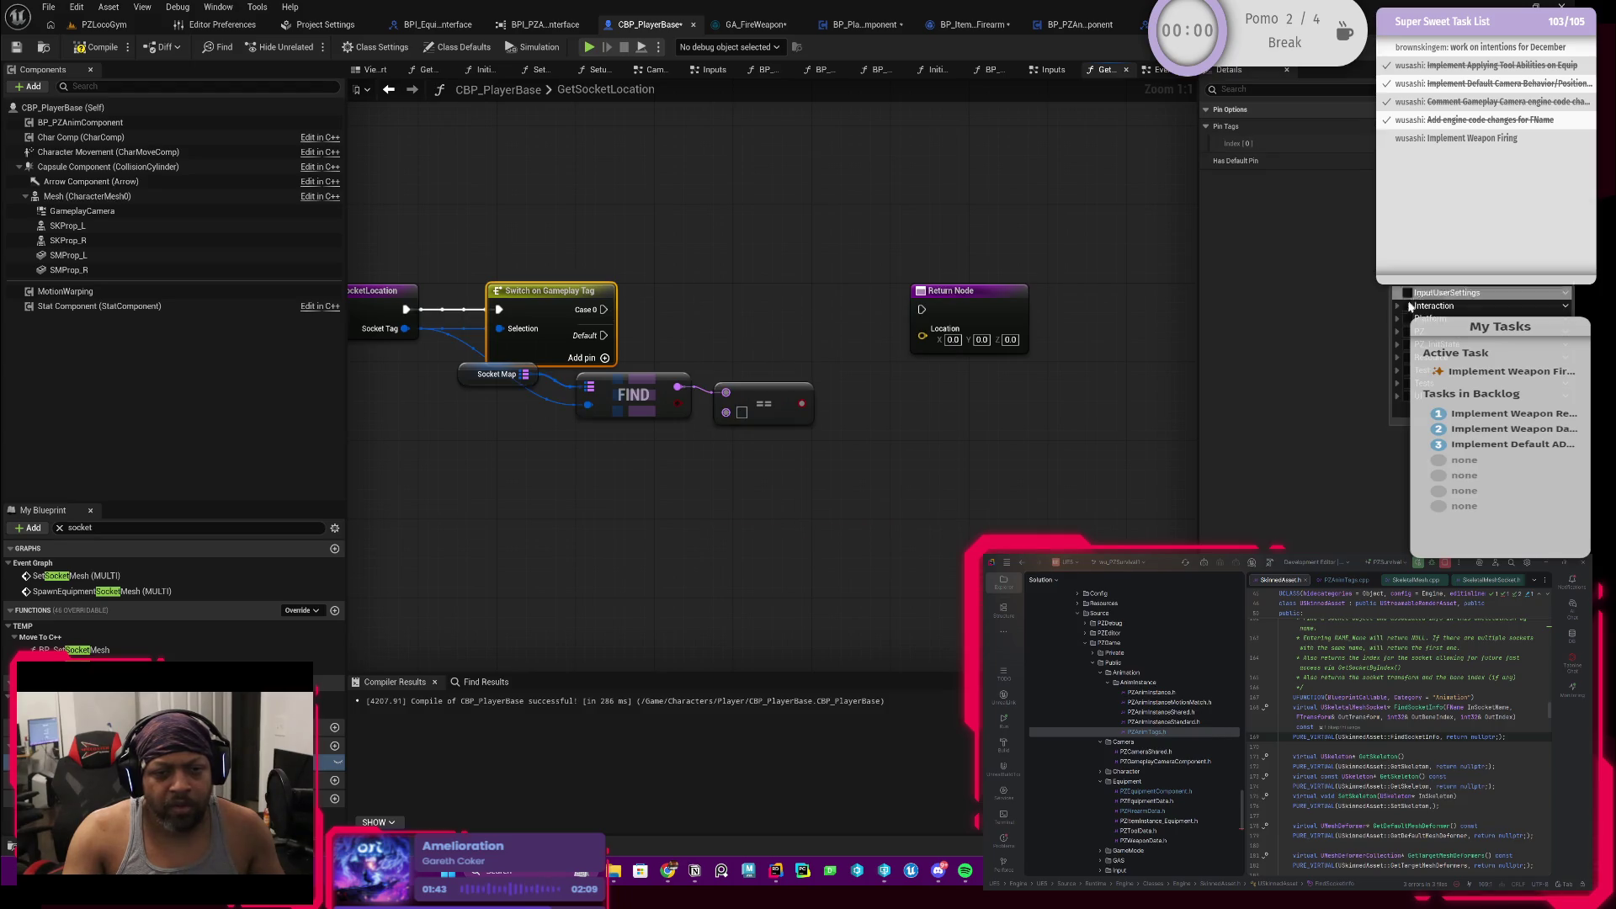
Step: Set the switch's first case to the left prop socket tag
click(1399, 332)
click(497, 375)
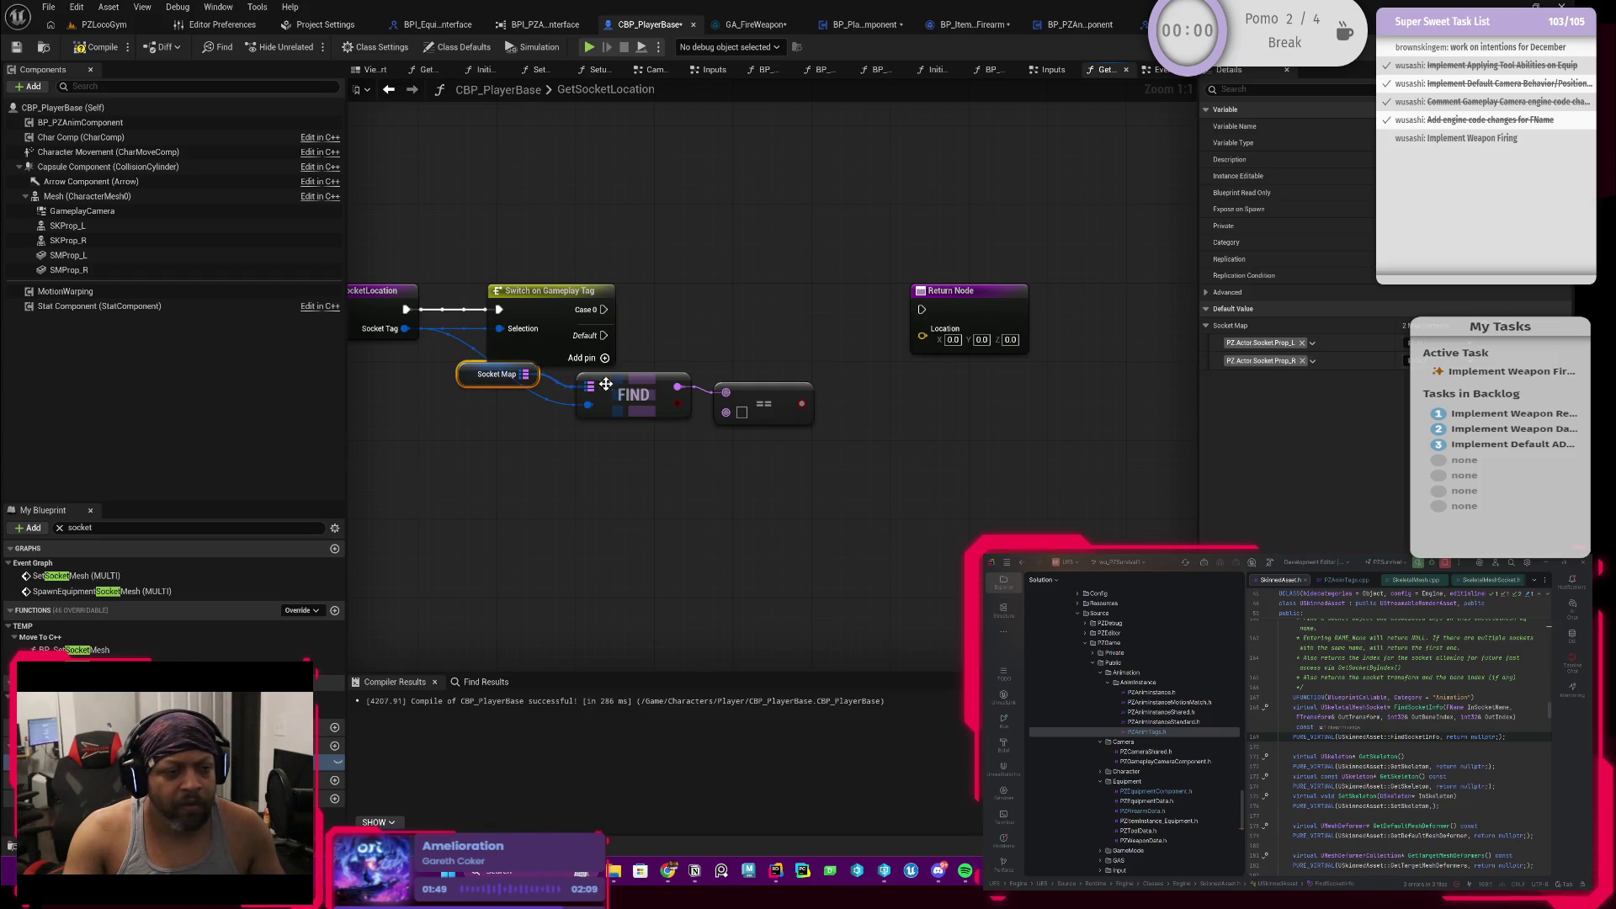
click(525, 333)
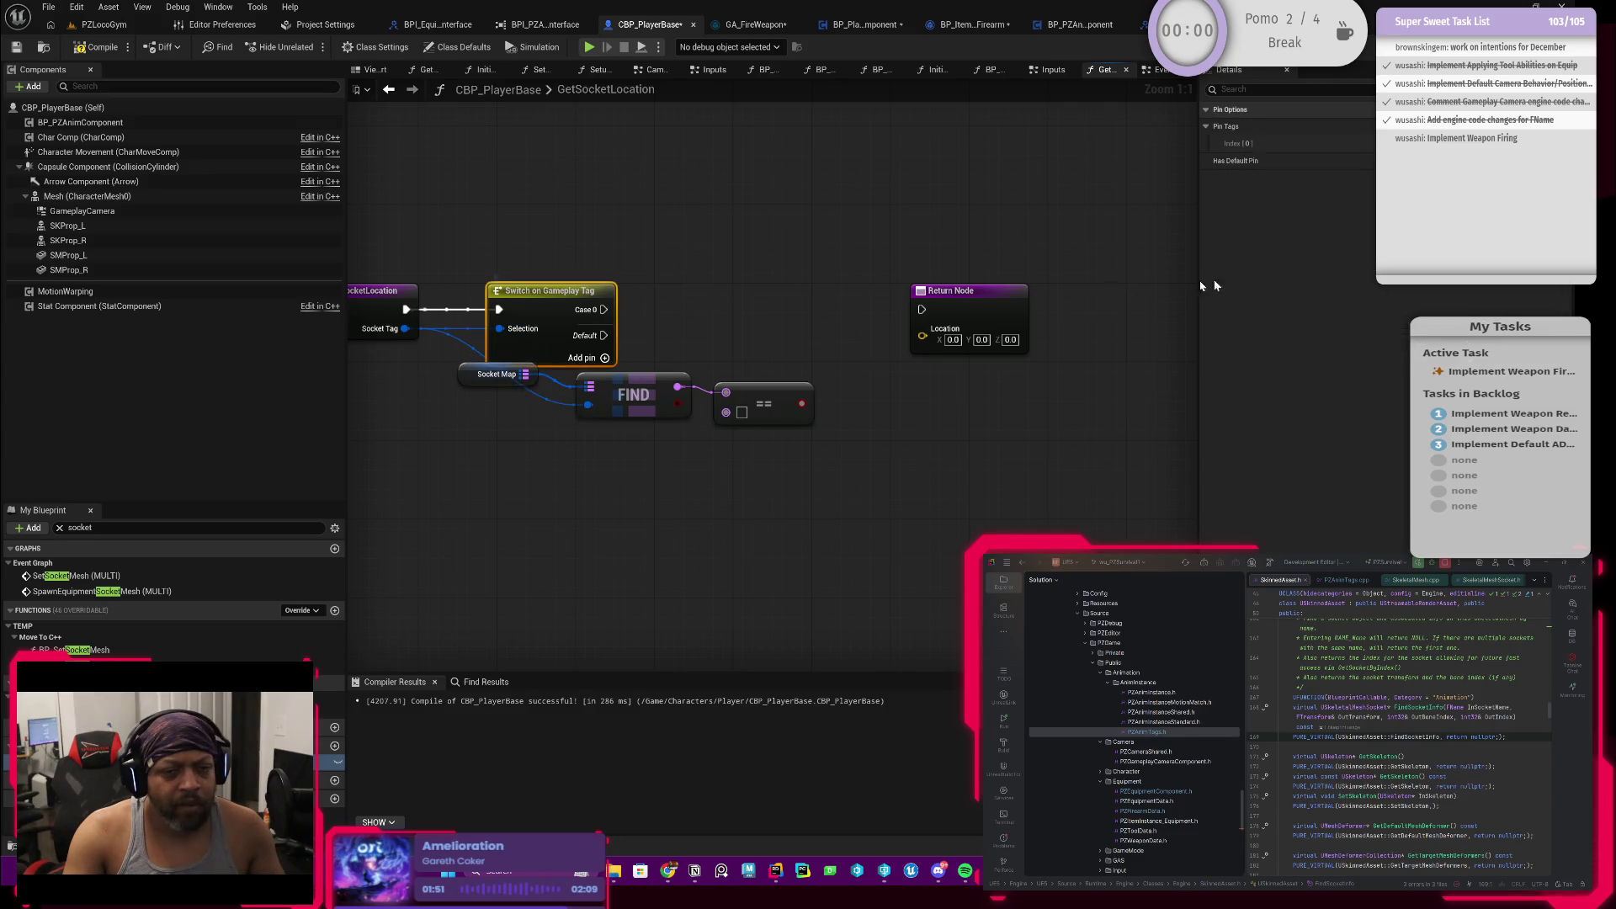
click(1423, 303)
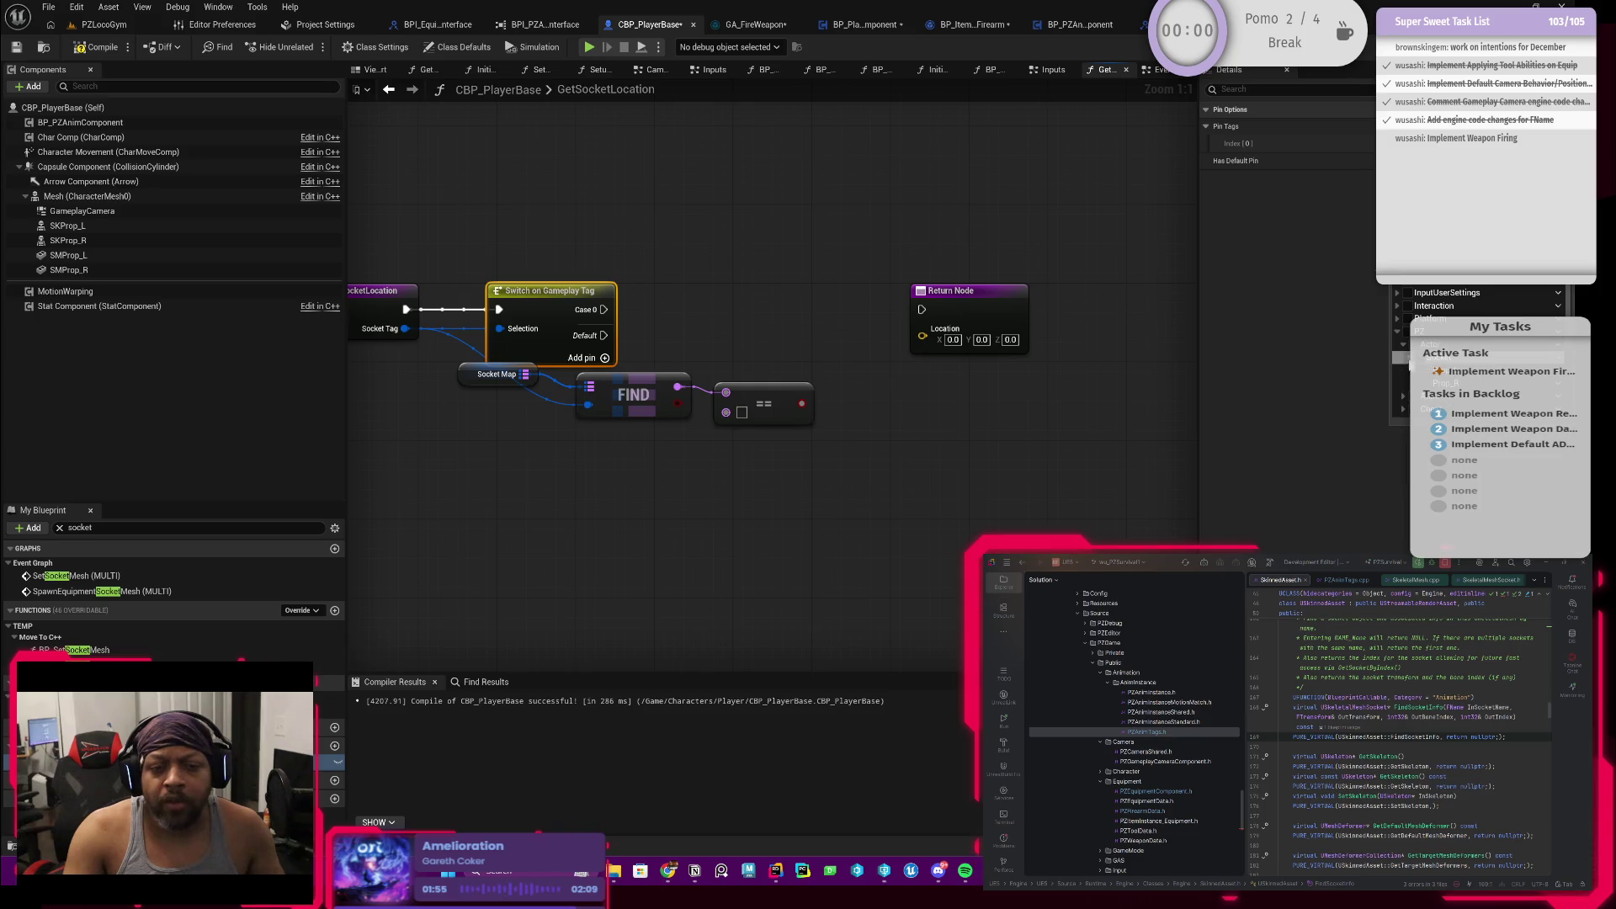
click(1465, 380)
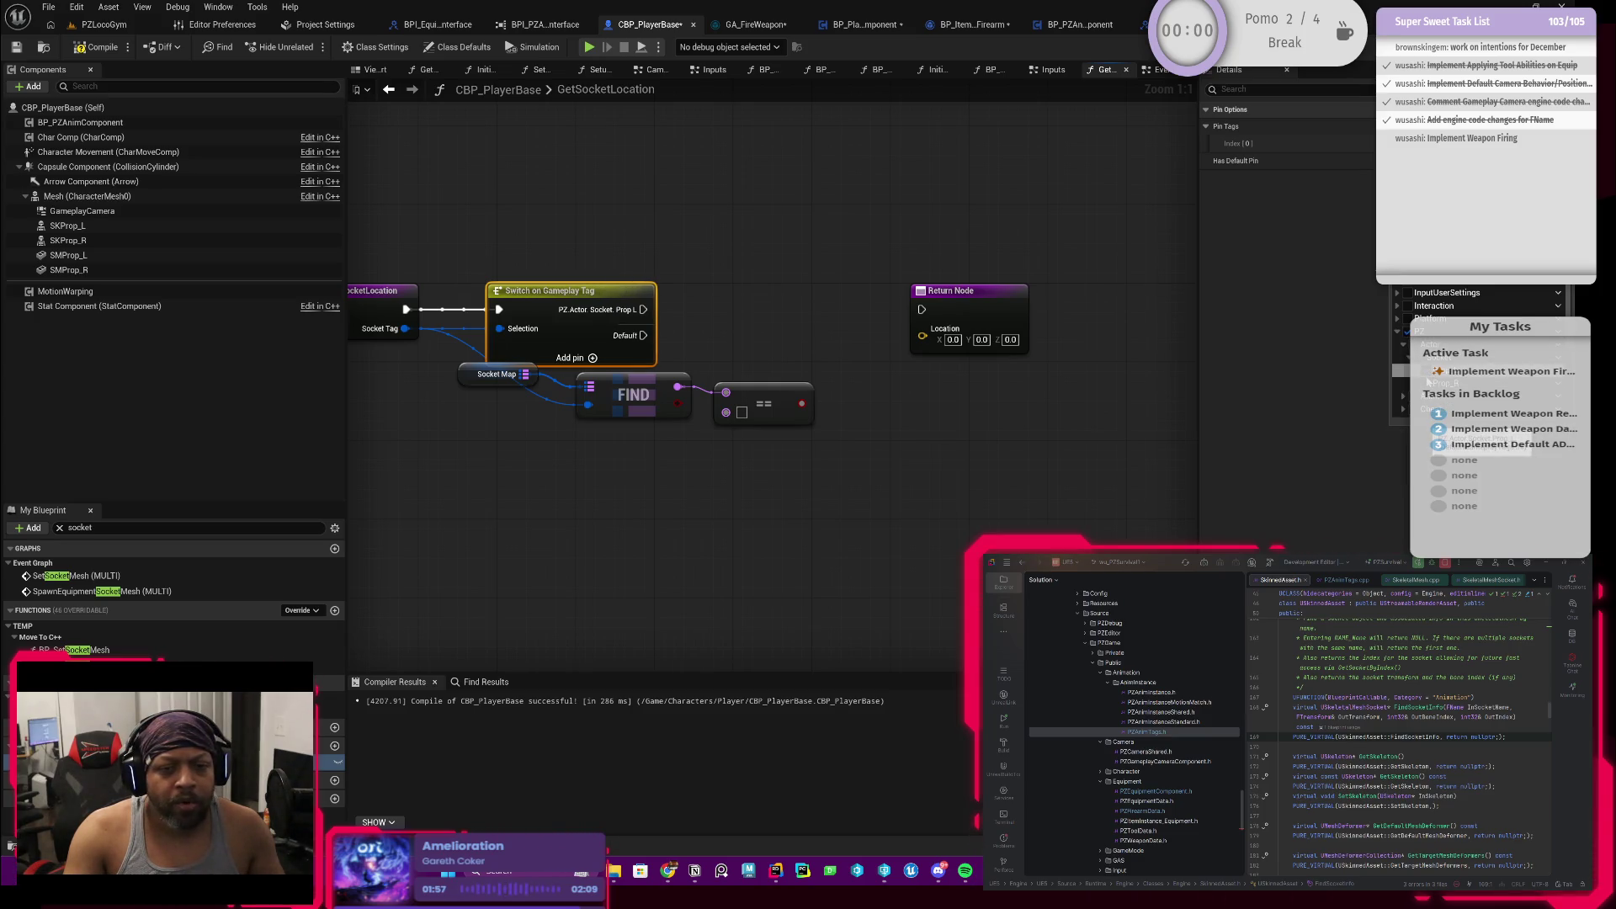
Step: Add a second case and set it to the right prop socket tag
click(593, 357)
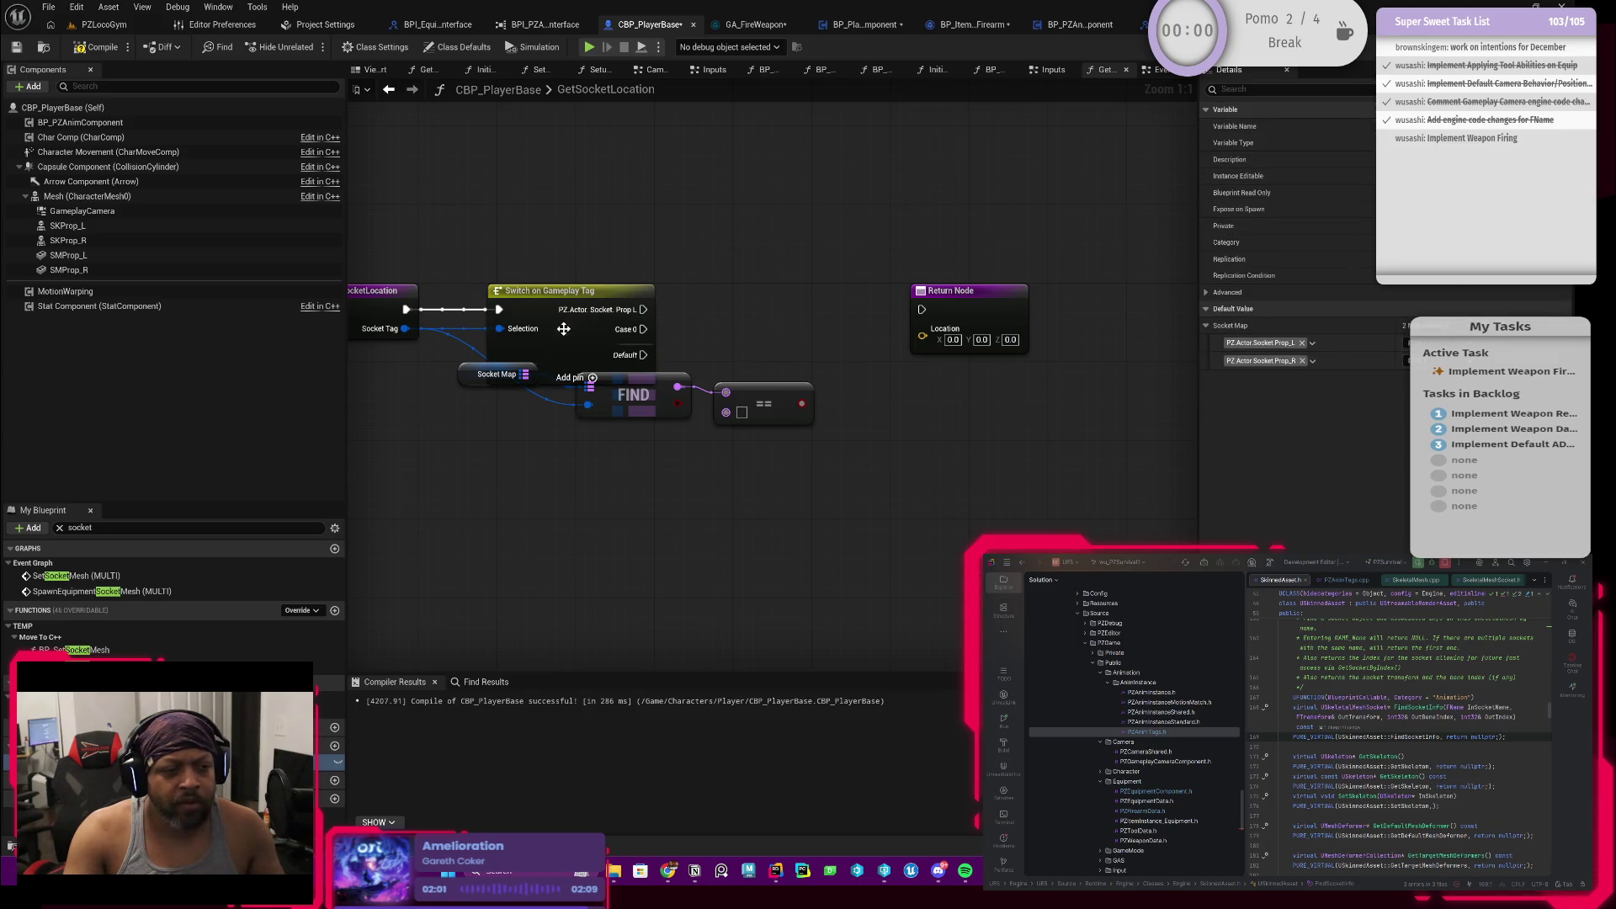
click(564, 328)
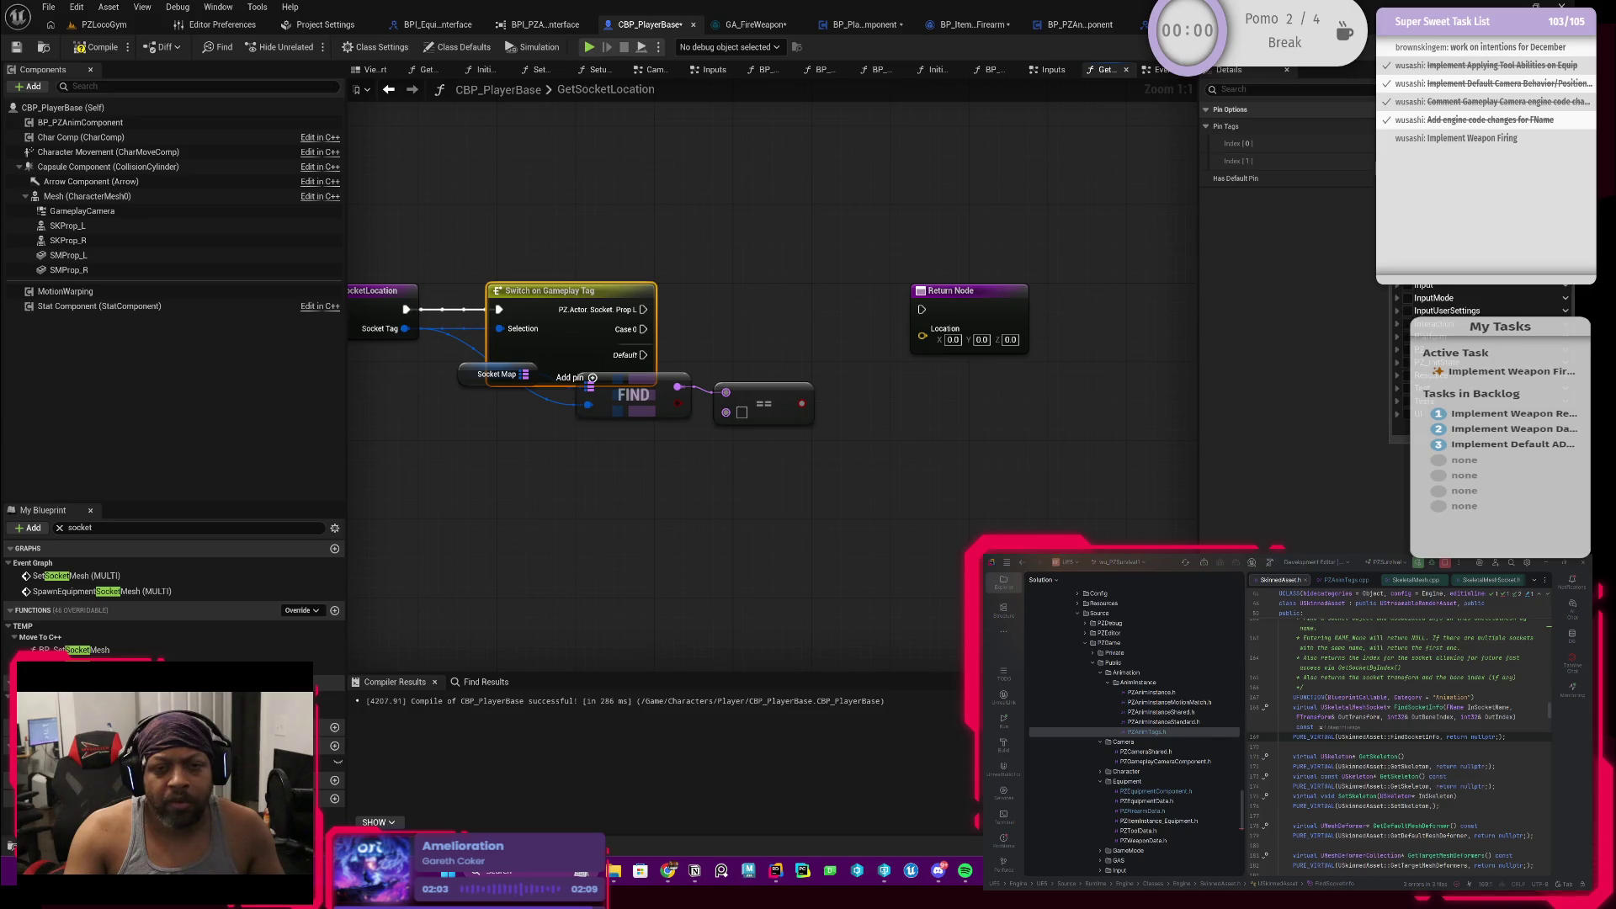
click(1397, 354)
click(1401, 365)
click(1401, 373)
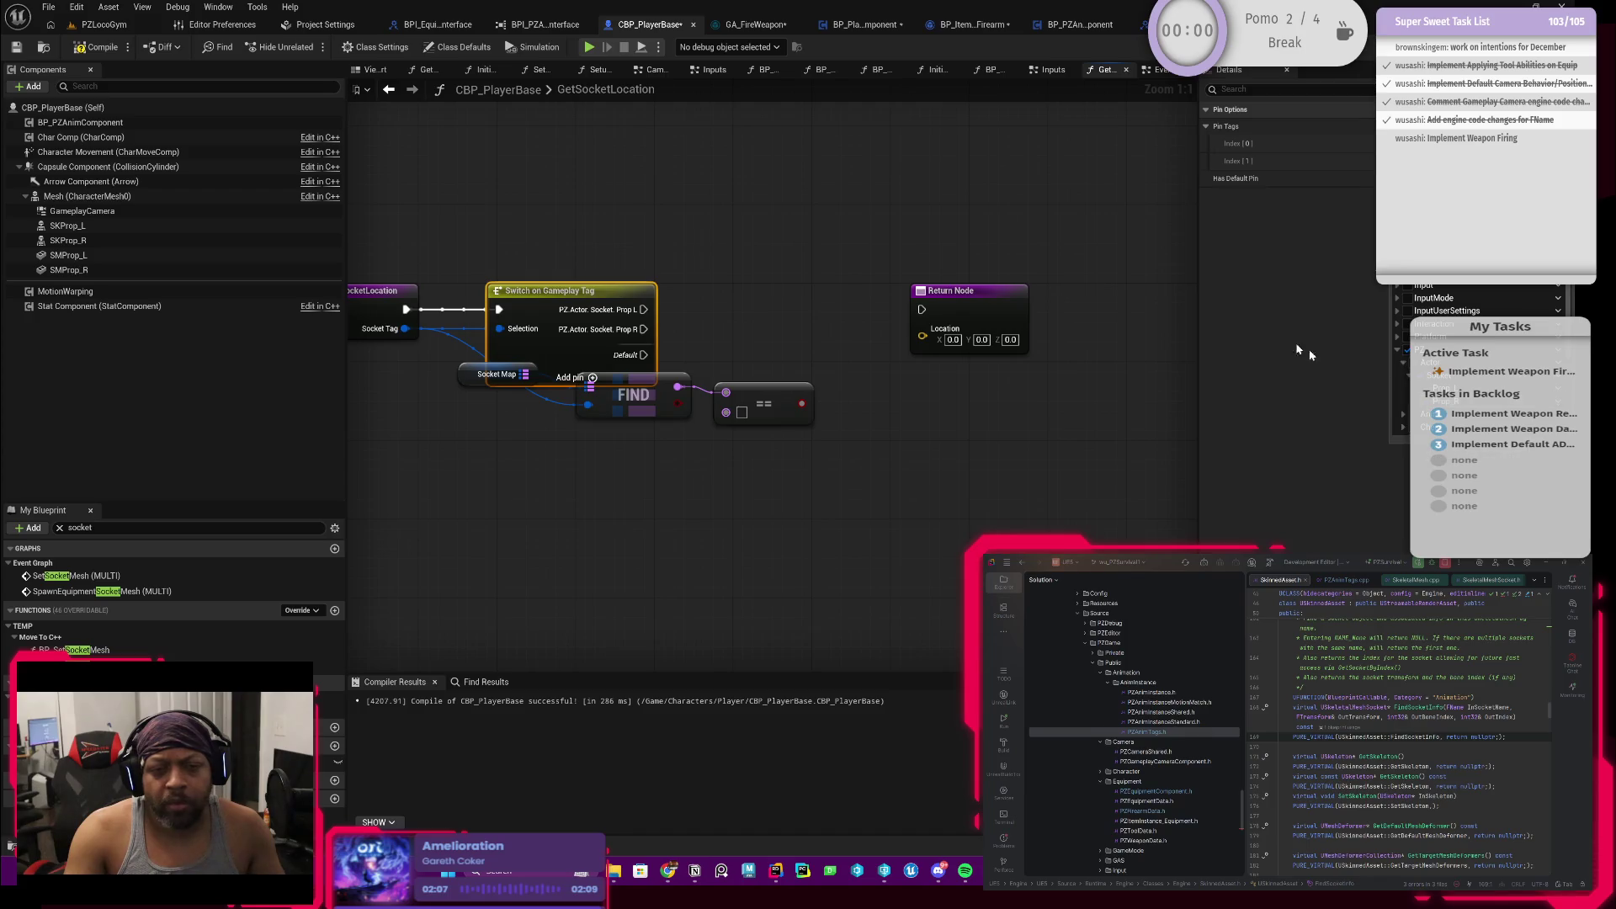
click(708, 505)
Step: Delete the Find, Socket Map and == nodes, leaving only the tag switch
mouse_move(431, 458)
mouse_down()
mouse_move(623, 395)
mouse_move(481, 391)
mouse_up()
key(Delete)
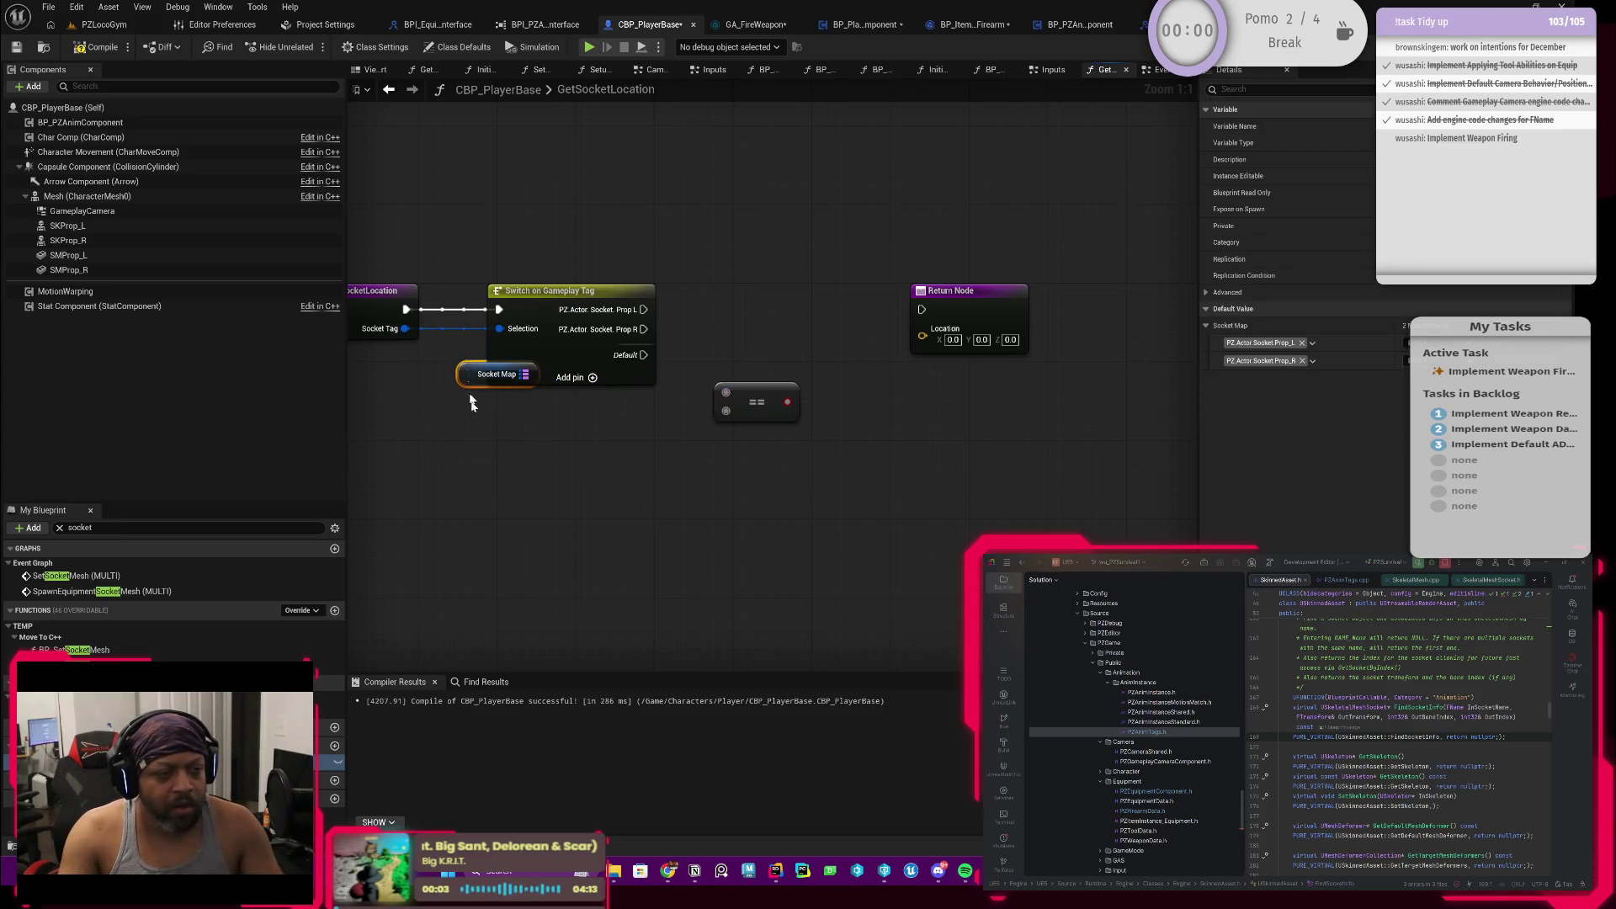
key(Delete)
click(758, 405)
key(Delete)
drag(758, 404, 884, 443)
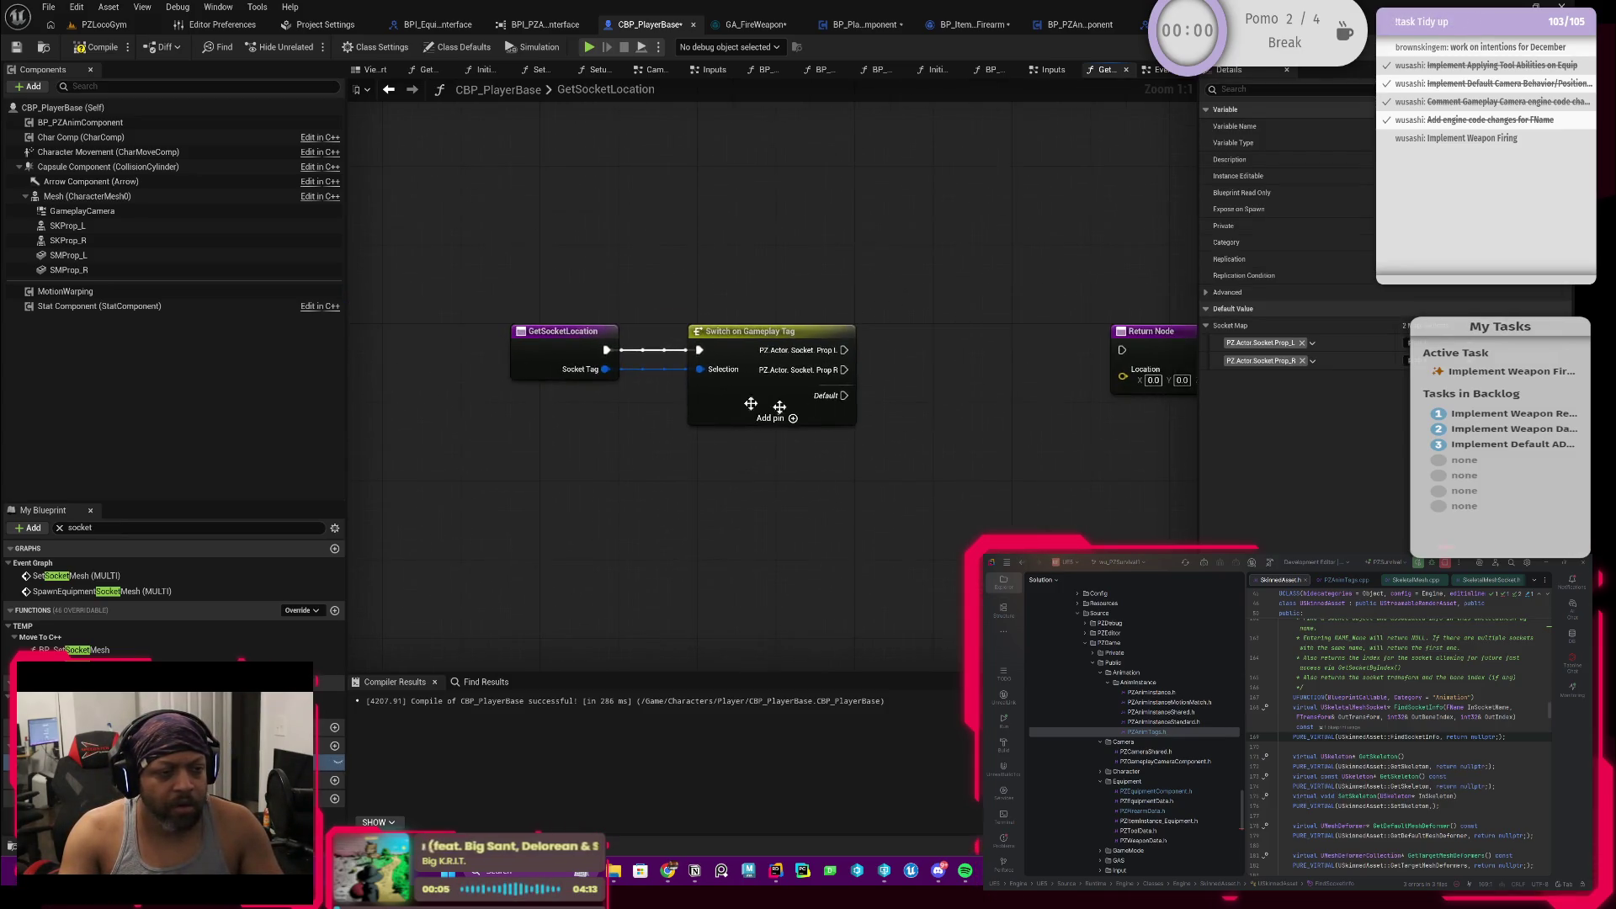
Step: Compile the blueprint and pull a wire from the switch's Default case
click(665, 394)
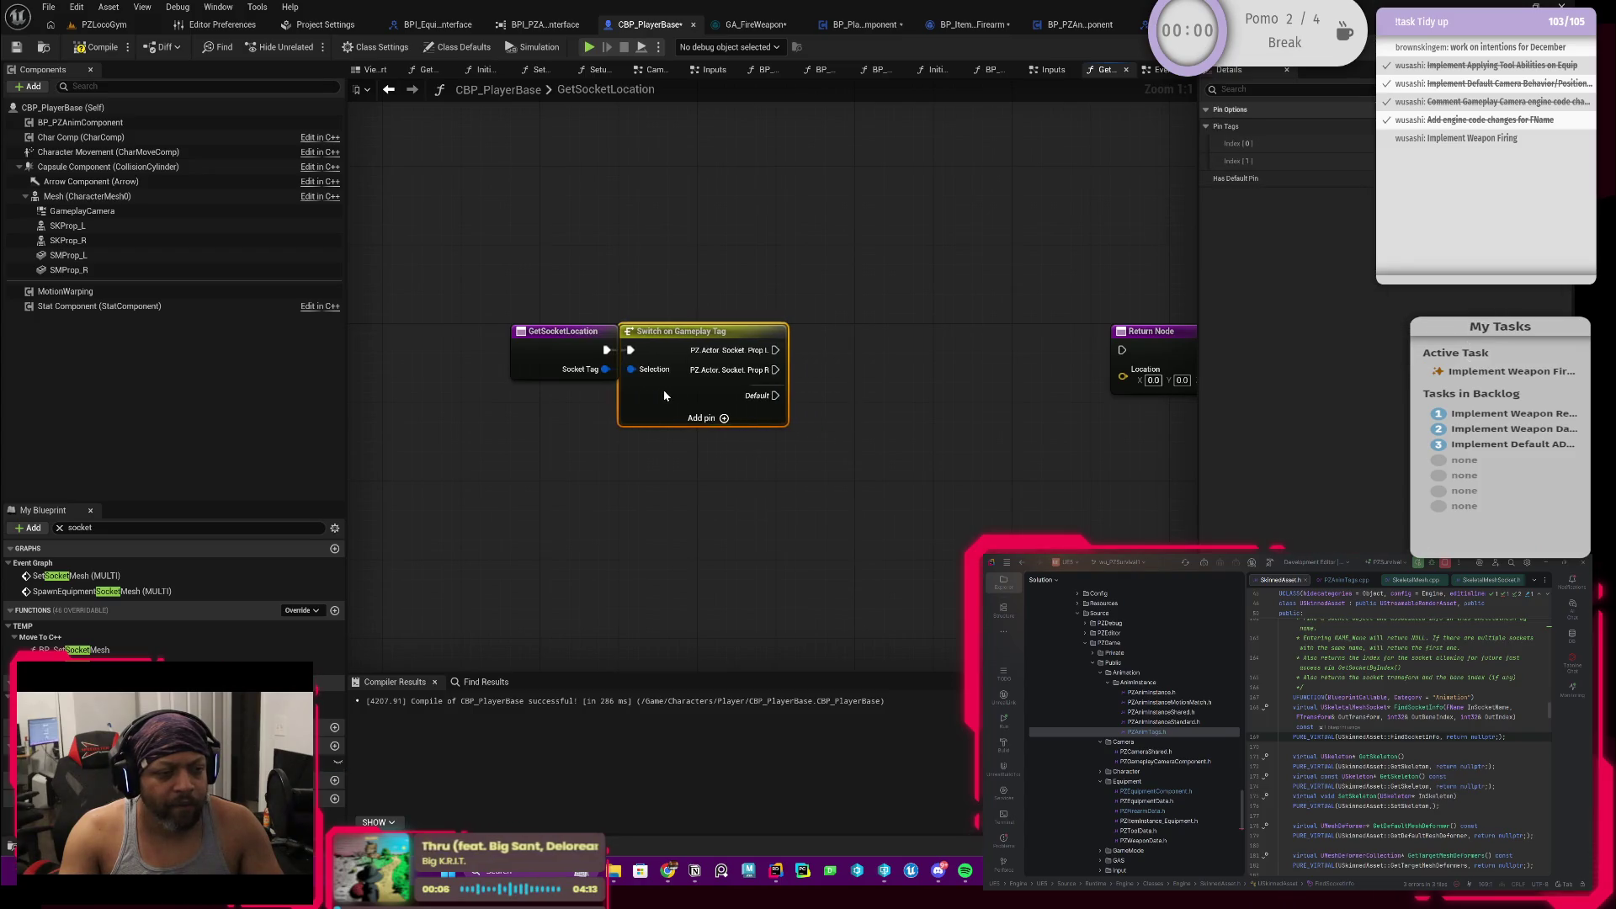
right_click(859, 316)
key(F7)
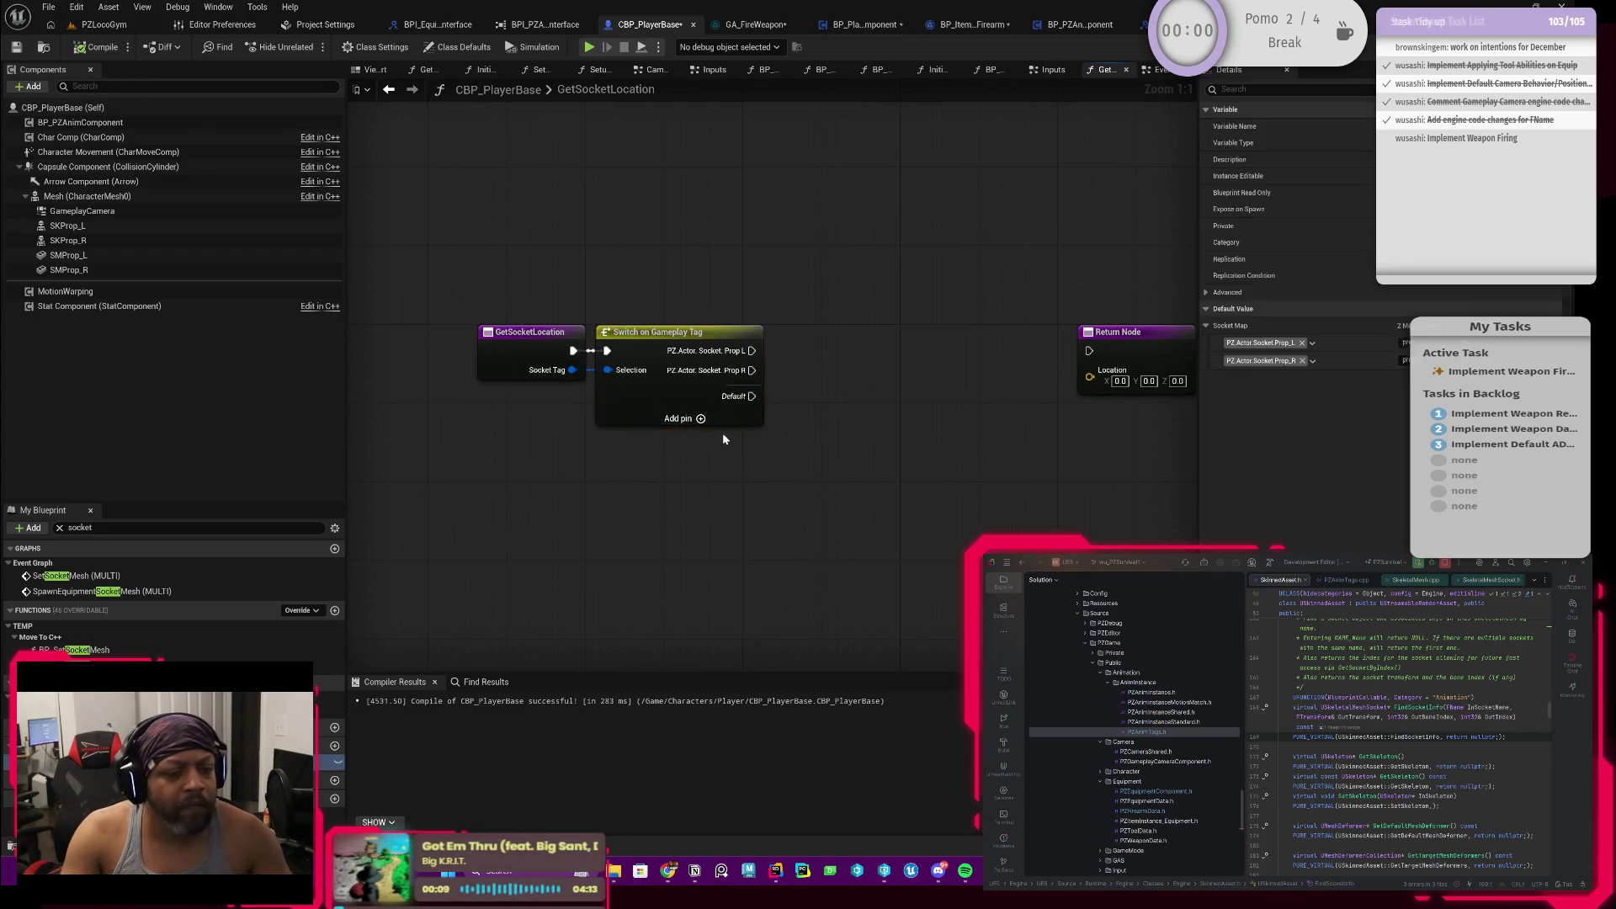
drag(752, 395, 844, 528)
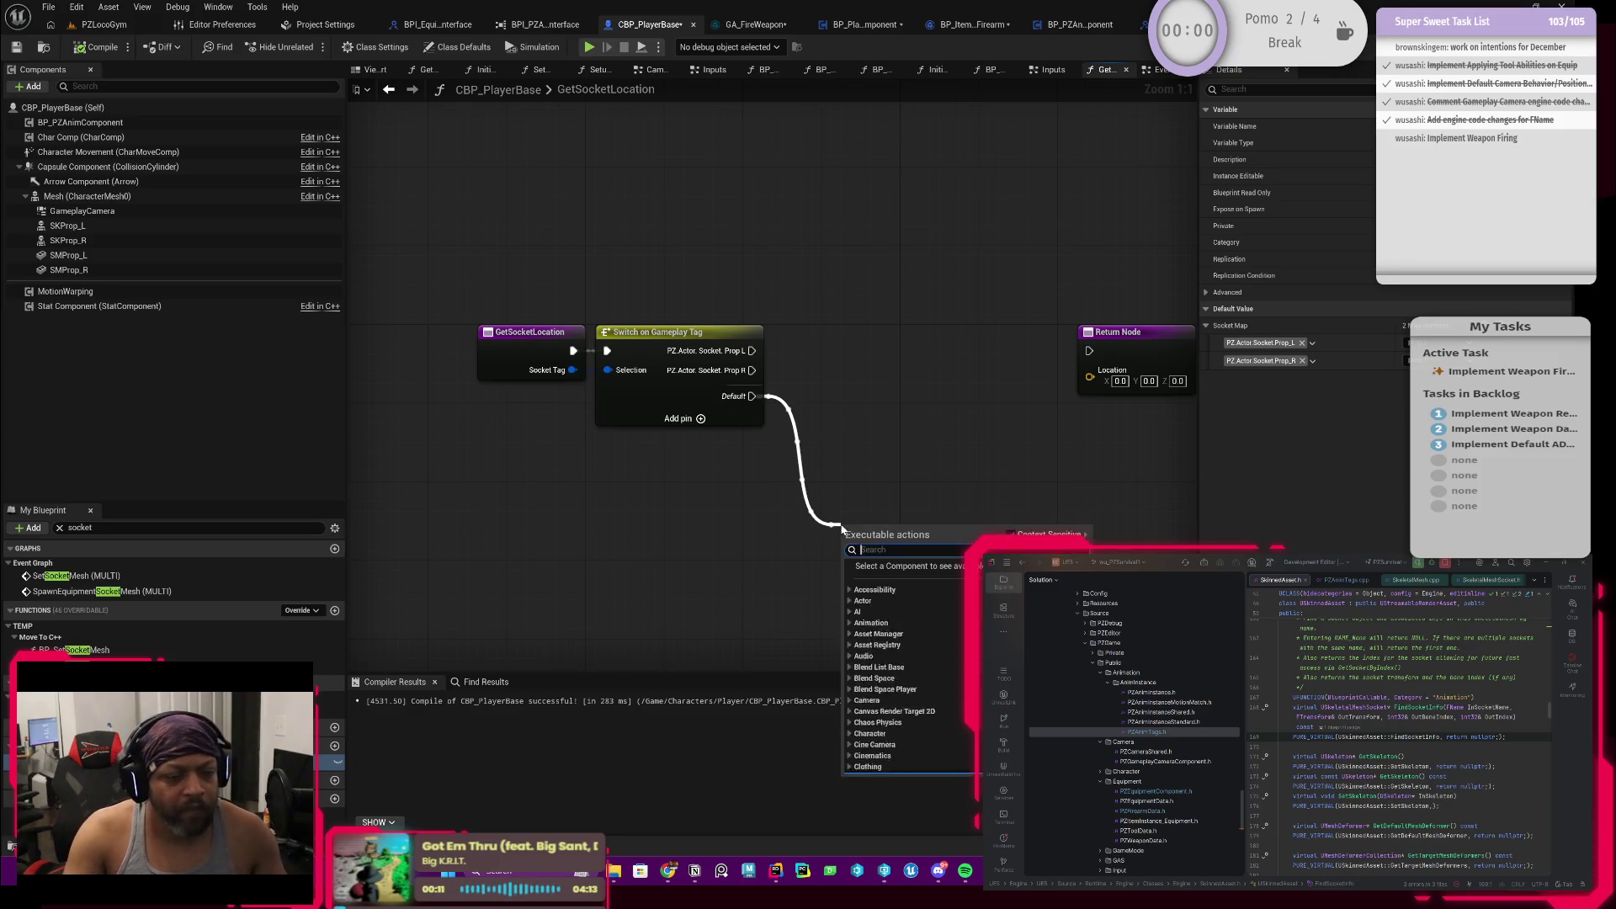
text(print)
Step: Add a Print String on Default reading 'GetSocketLocation failed to find a valid socket tag'
click(886, 578)
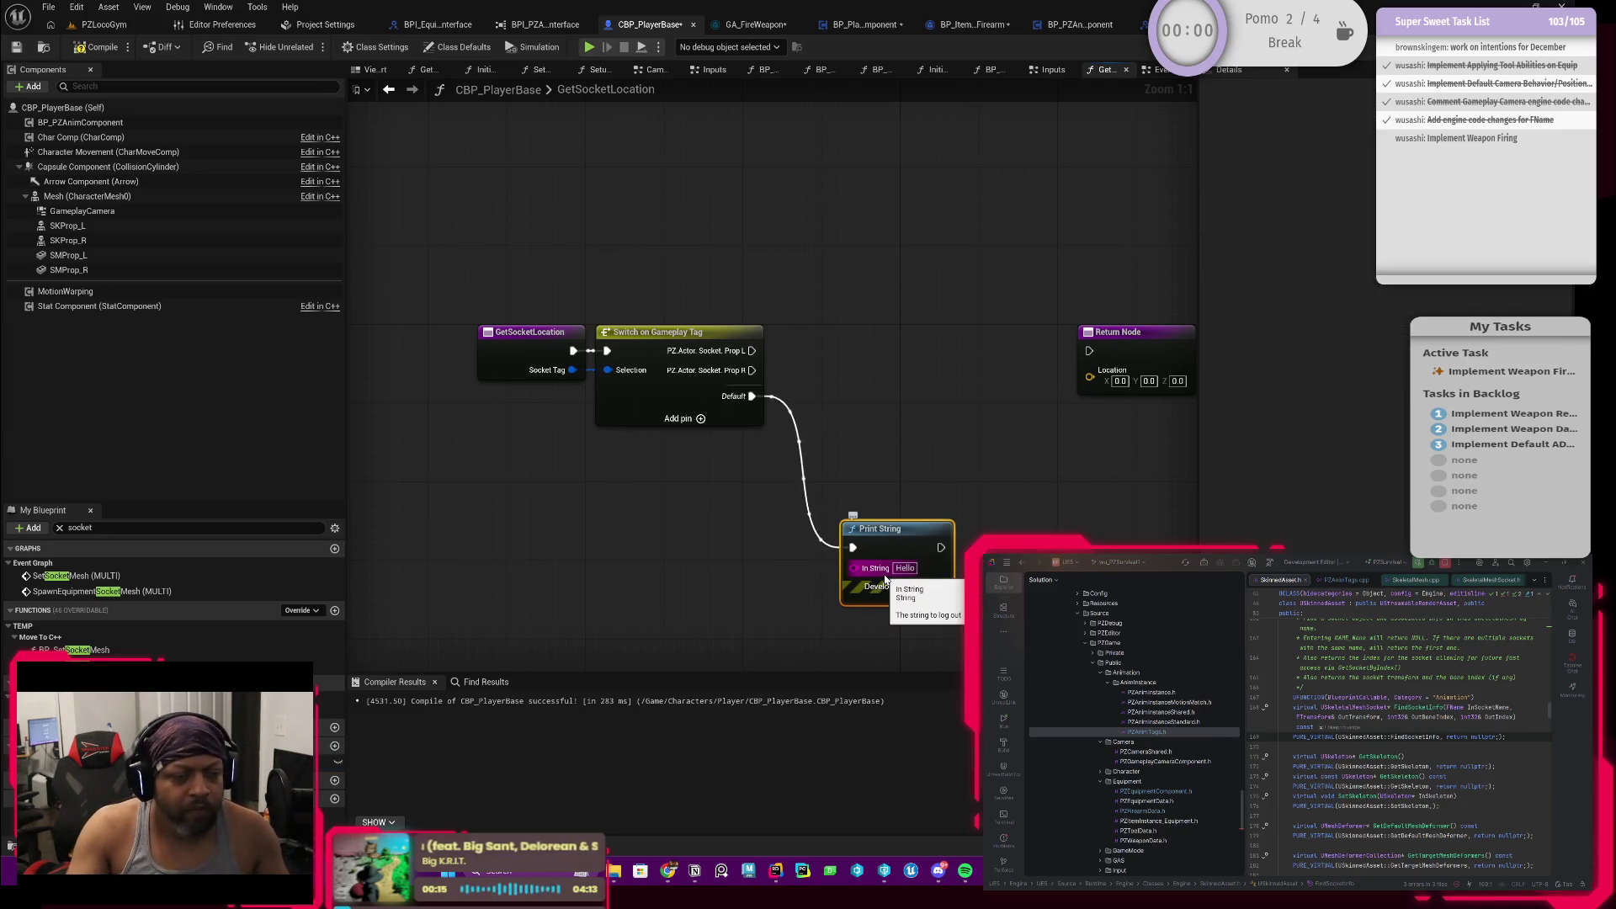
click(908, 567)
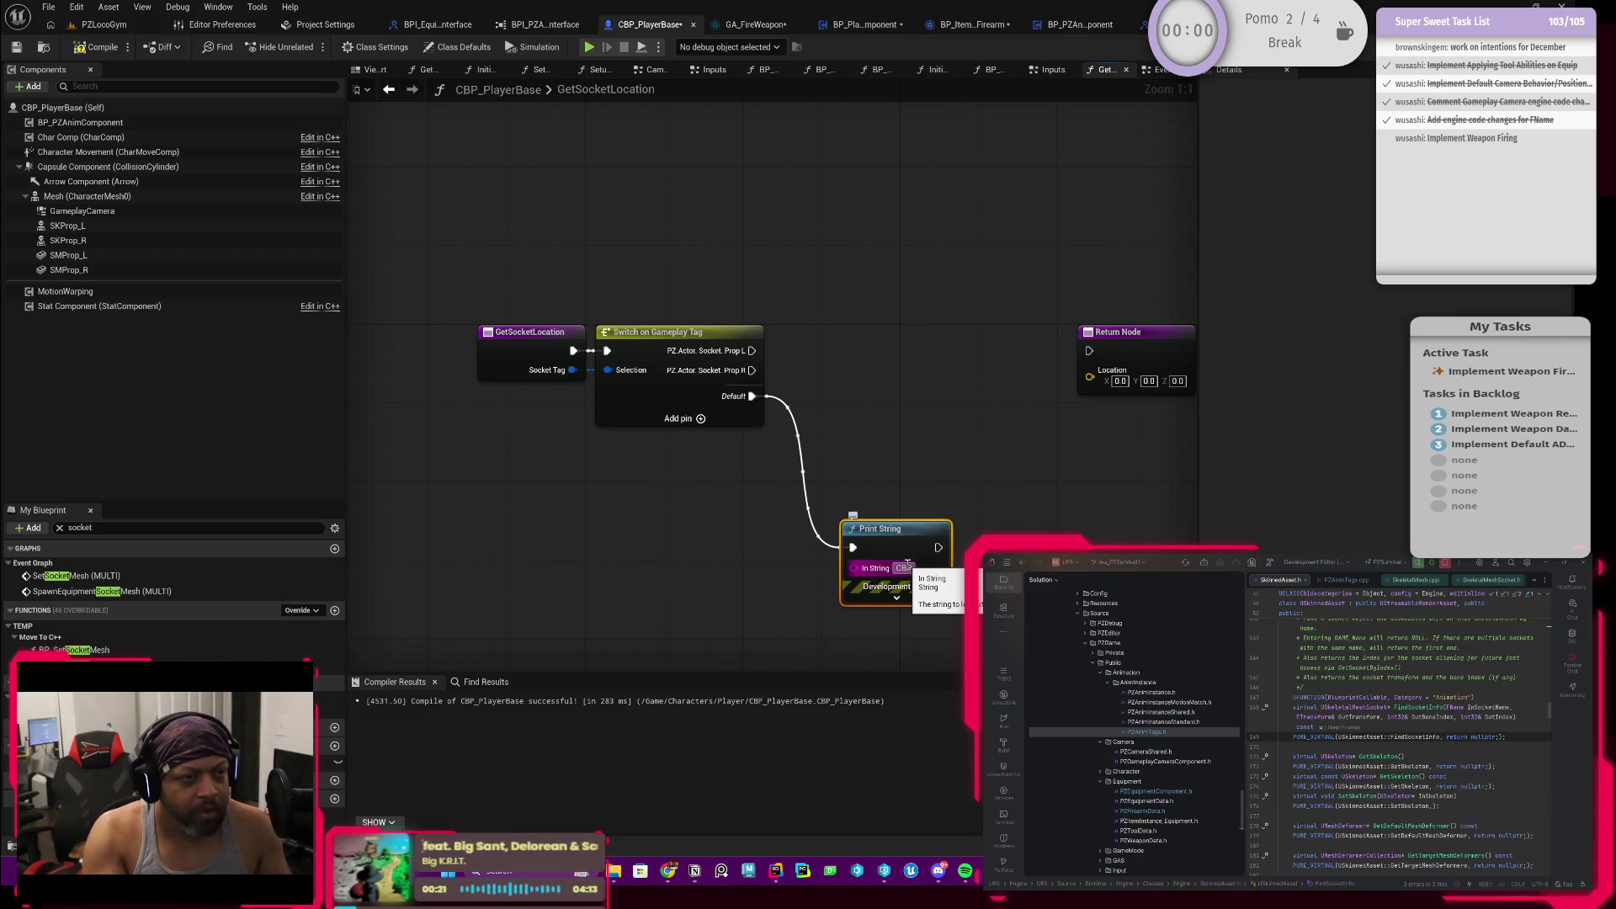
text(Socket)
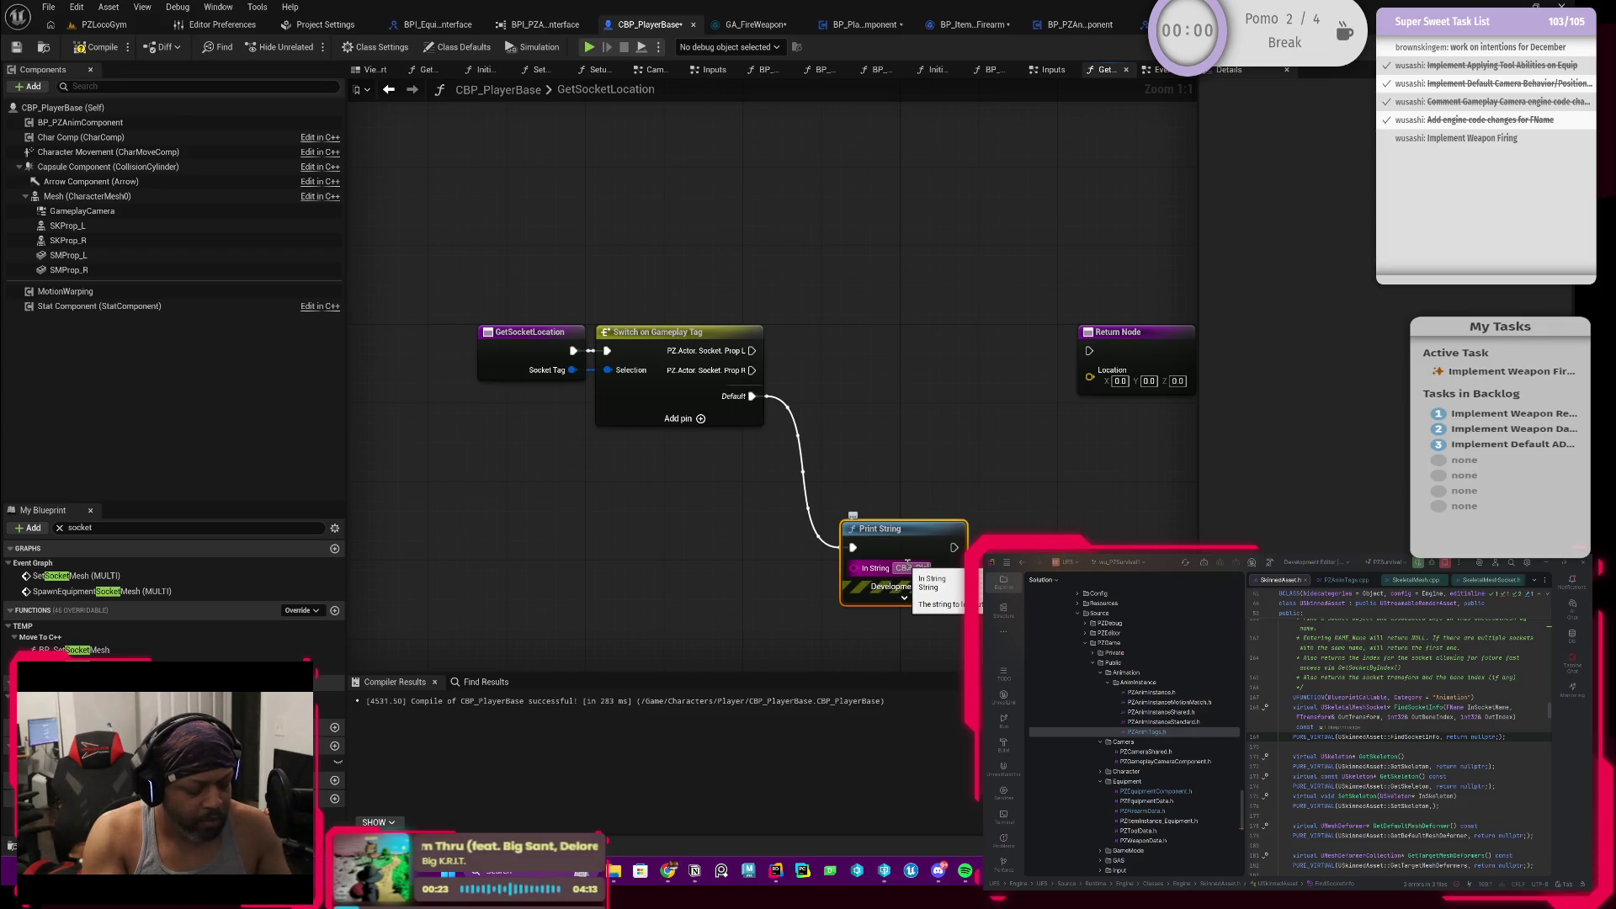
key(Return)
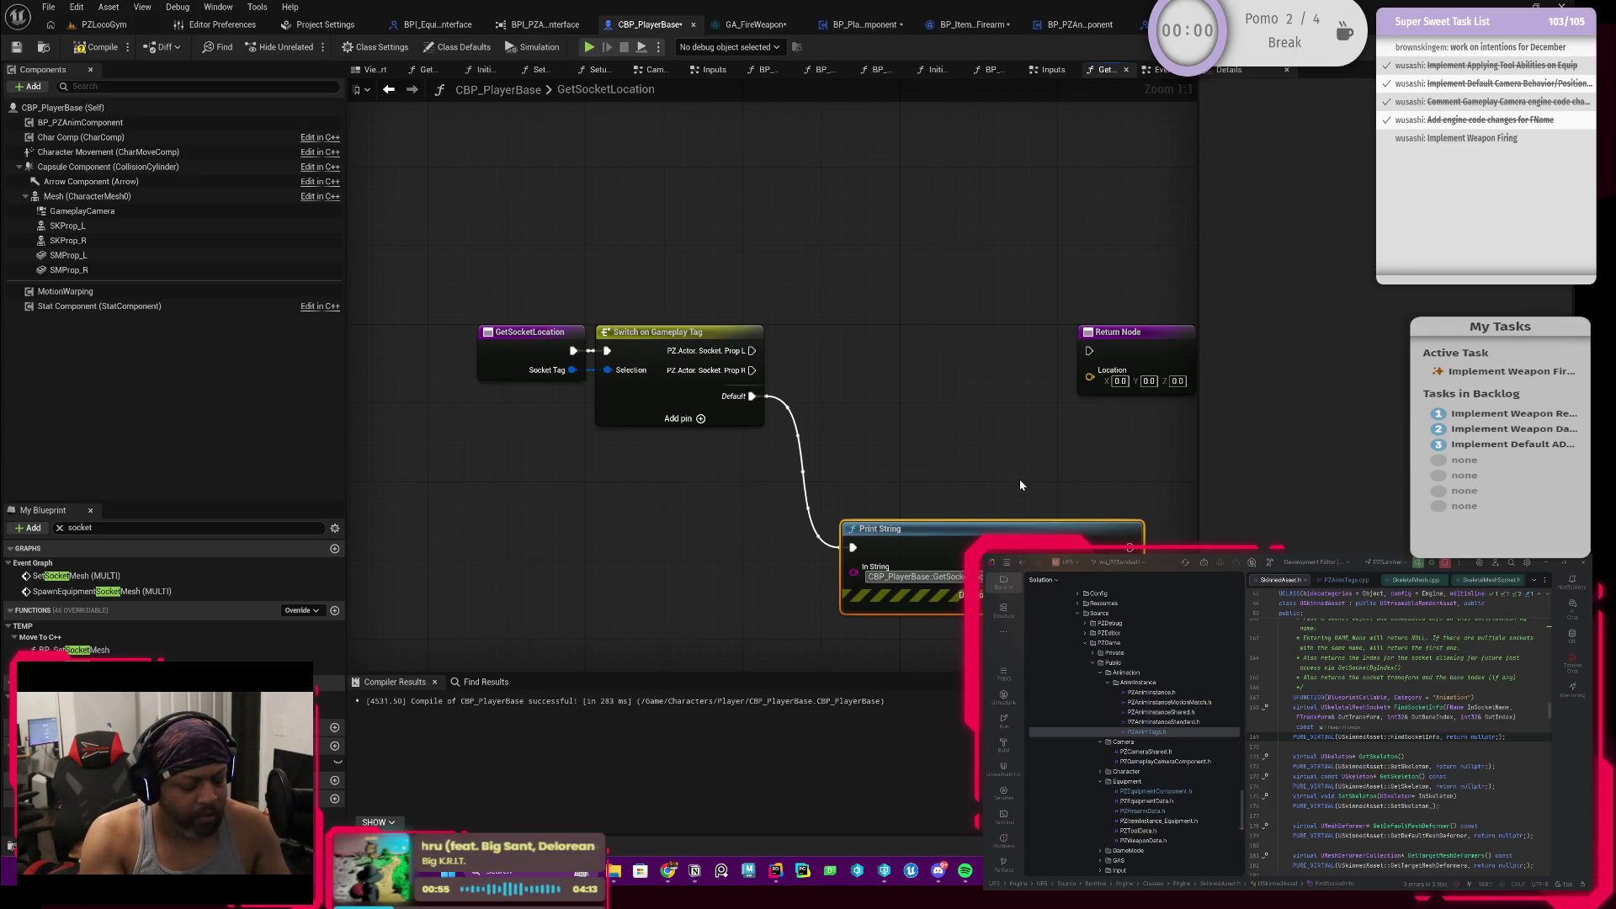
text(tag)
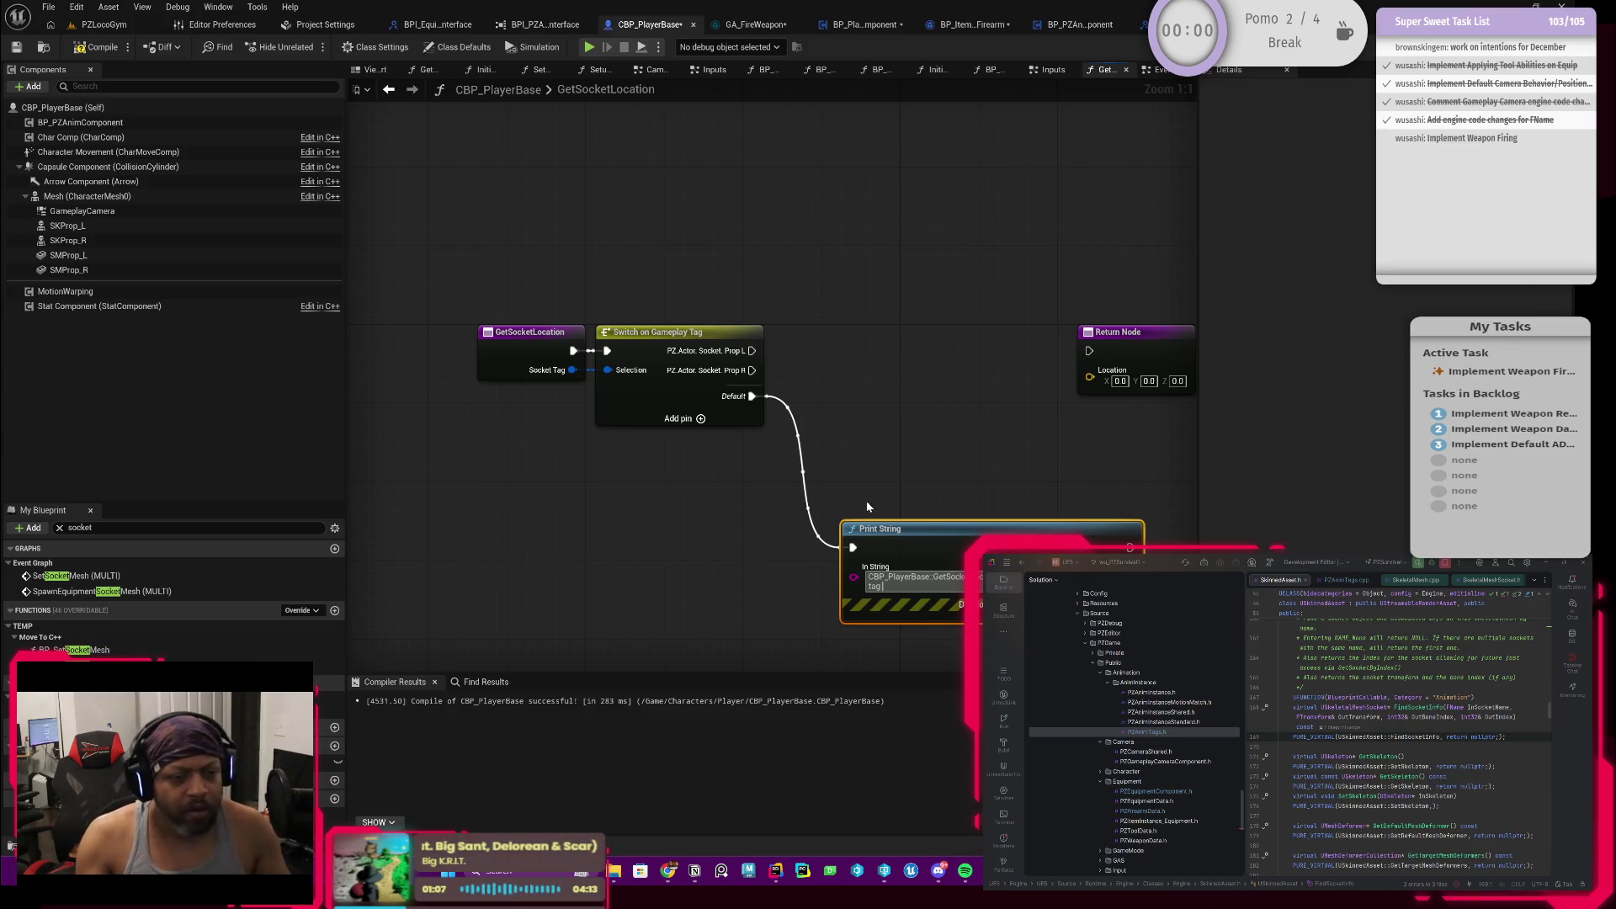
drag(1019, 478, 1058, 355)
click(960, 458)
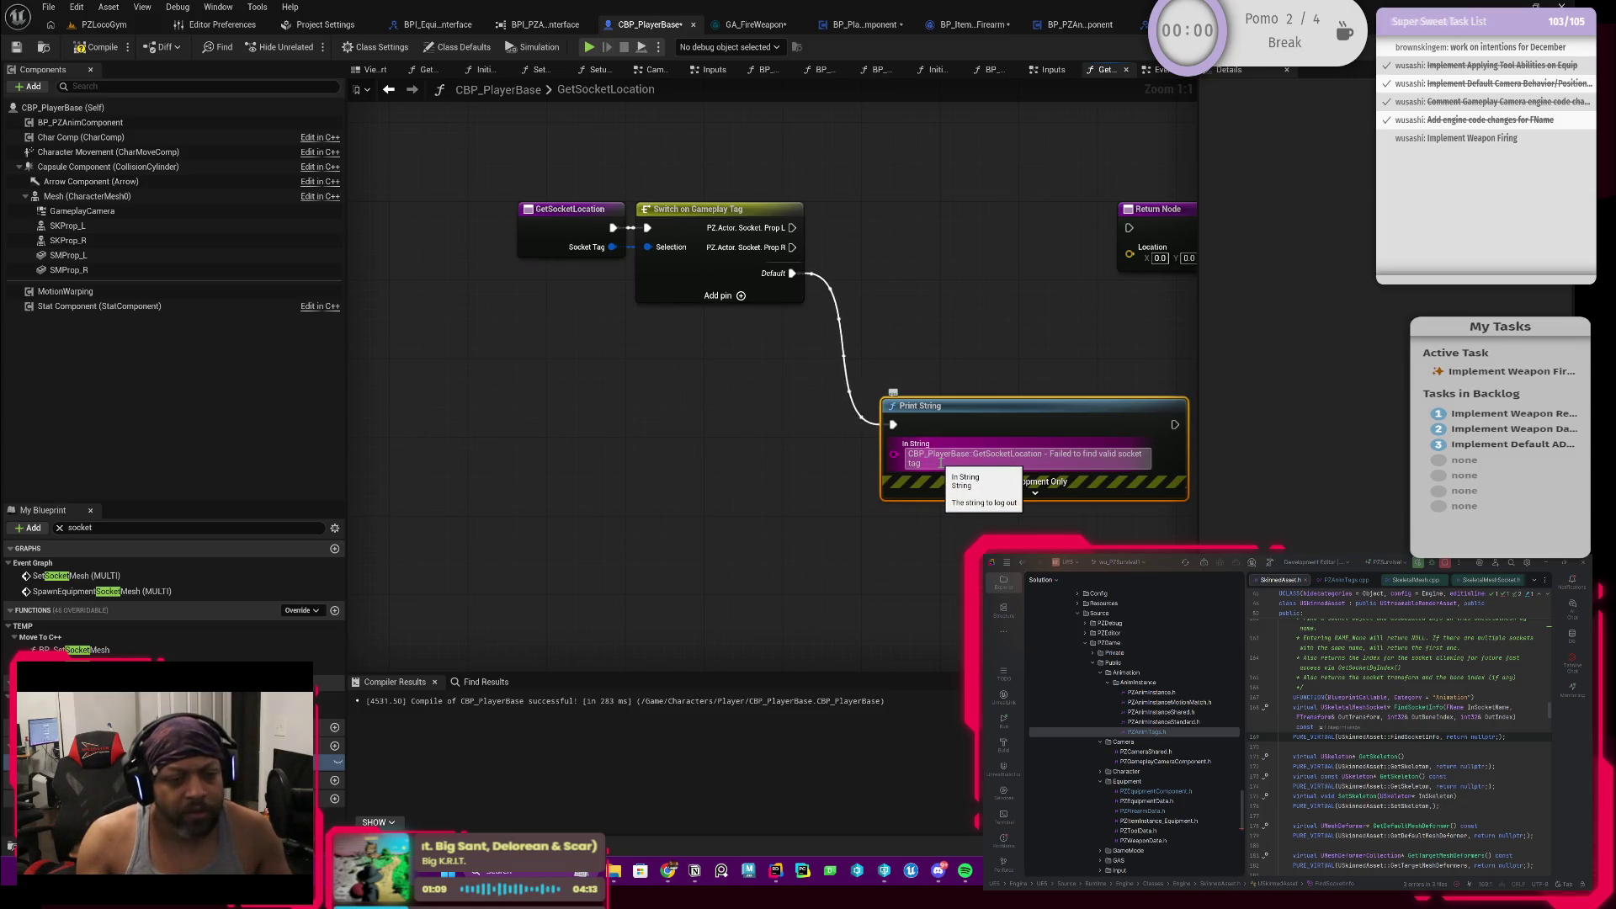
key(ctrl+a)
click(940, 493)
Step: Try feeding the Print String's In String from a new node, then cancel and retry the wire
drag(894, 455, 794, 453)
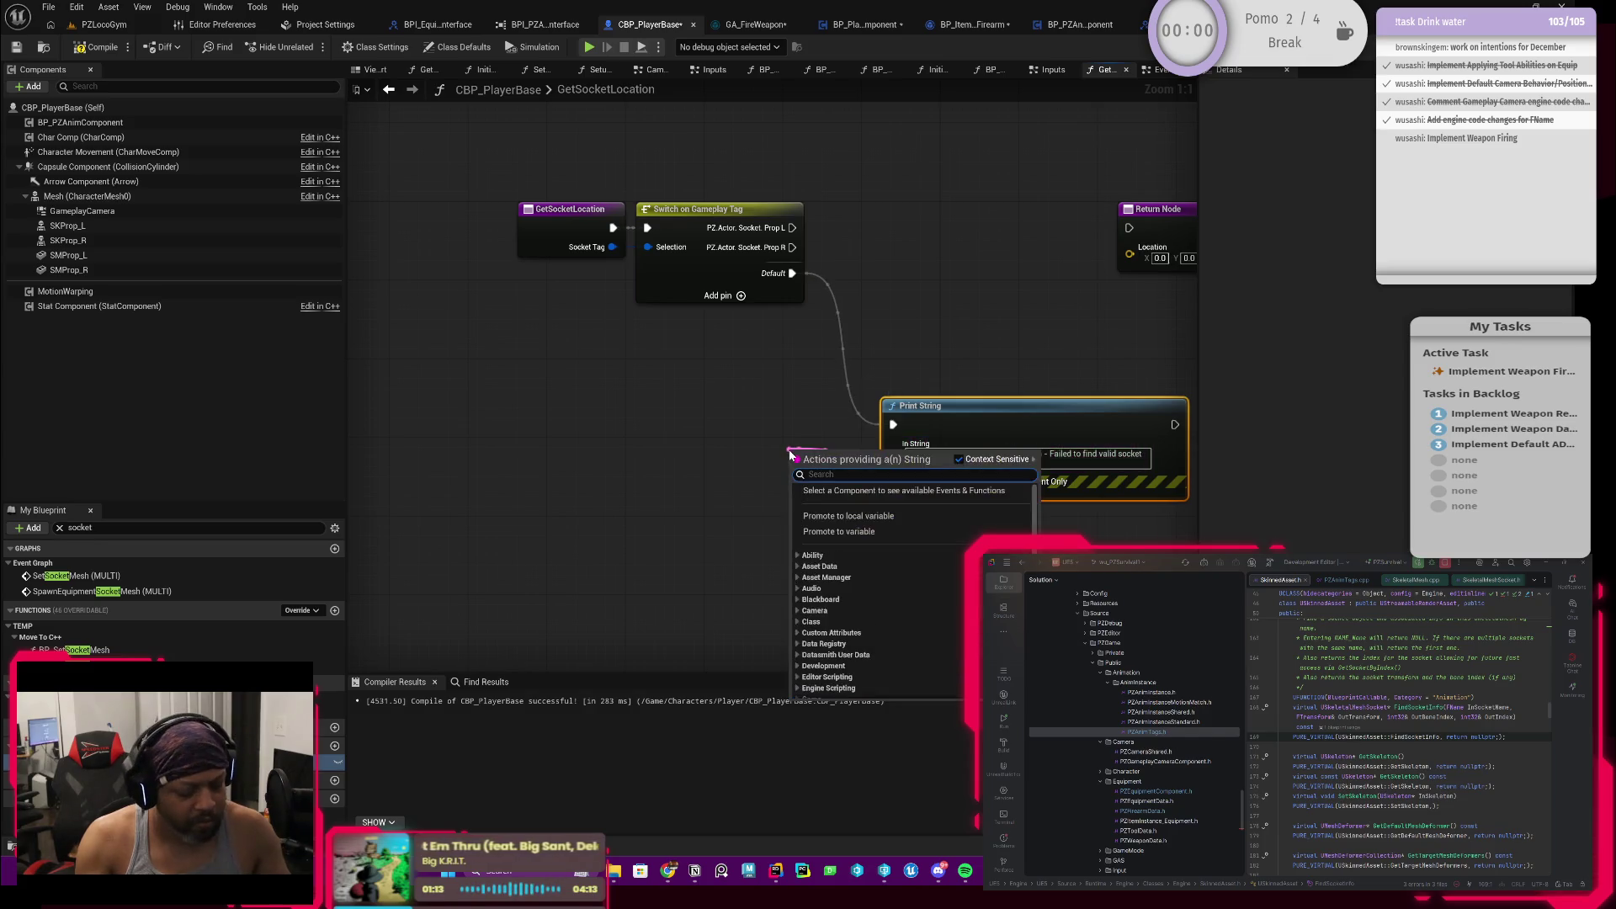
text(format)
key(ctrl+a)
key(BackSpace)
key(Escape)
click(1024, 455)
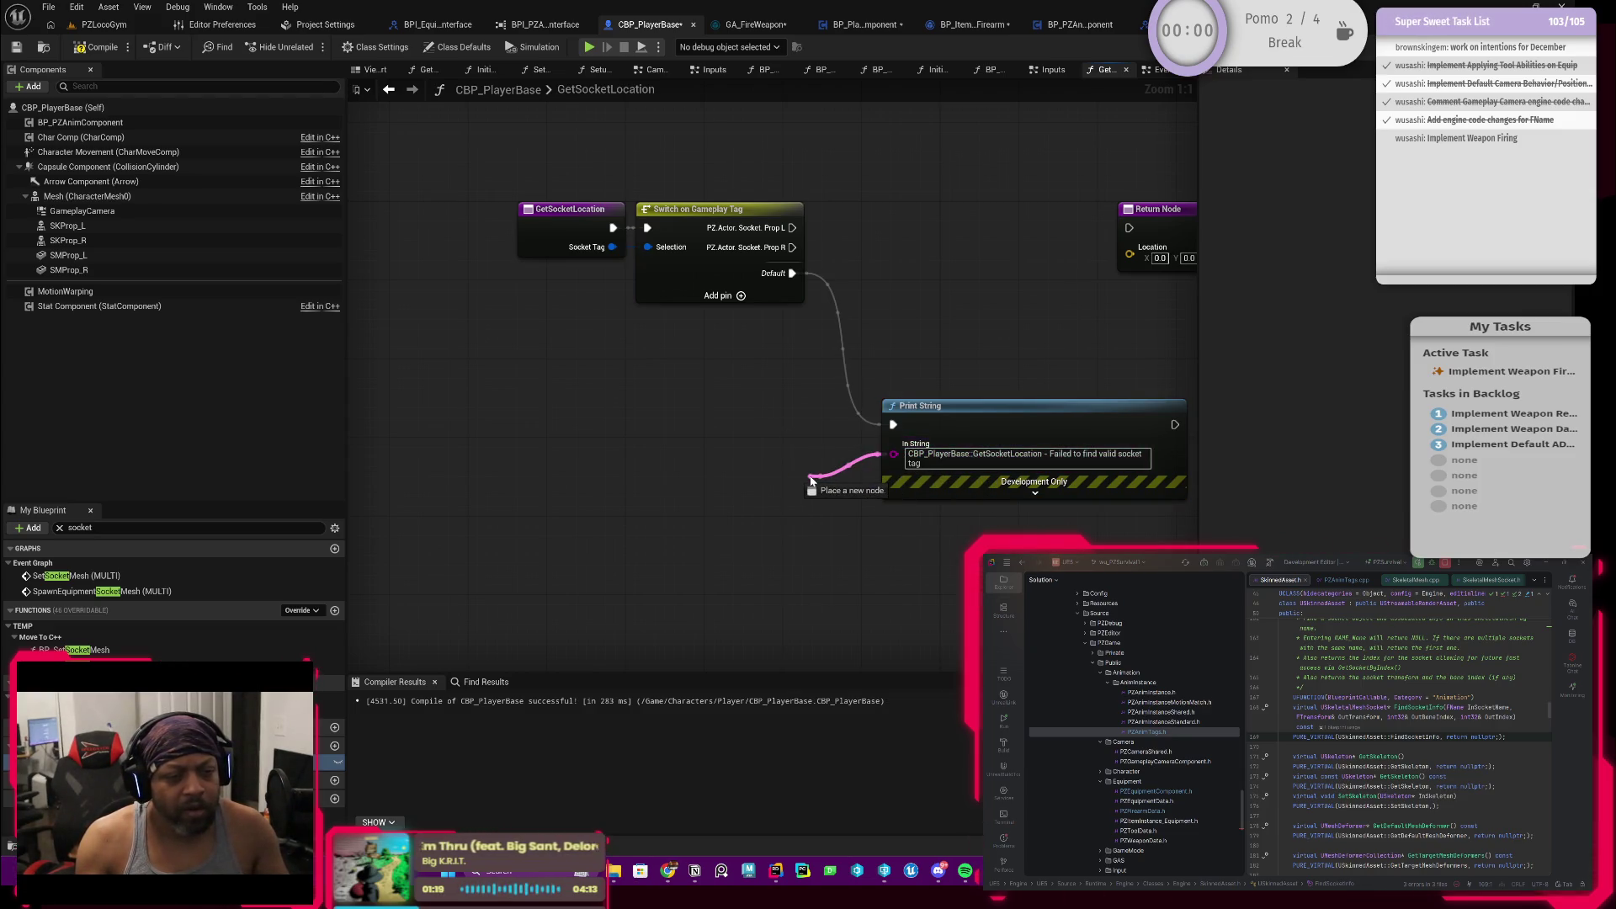
drag(895, 453, 811, 478)
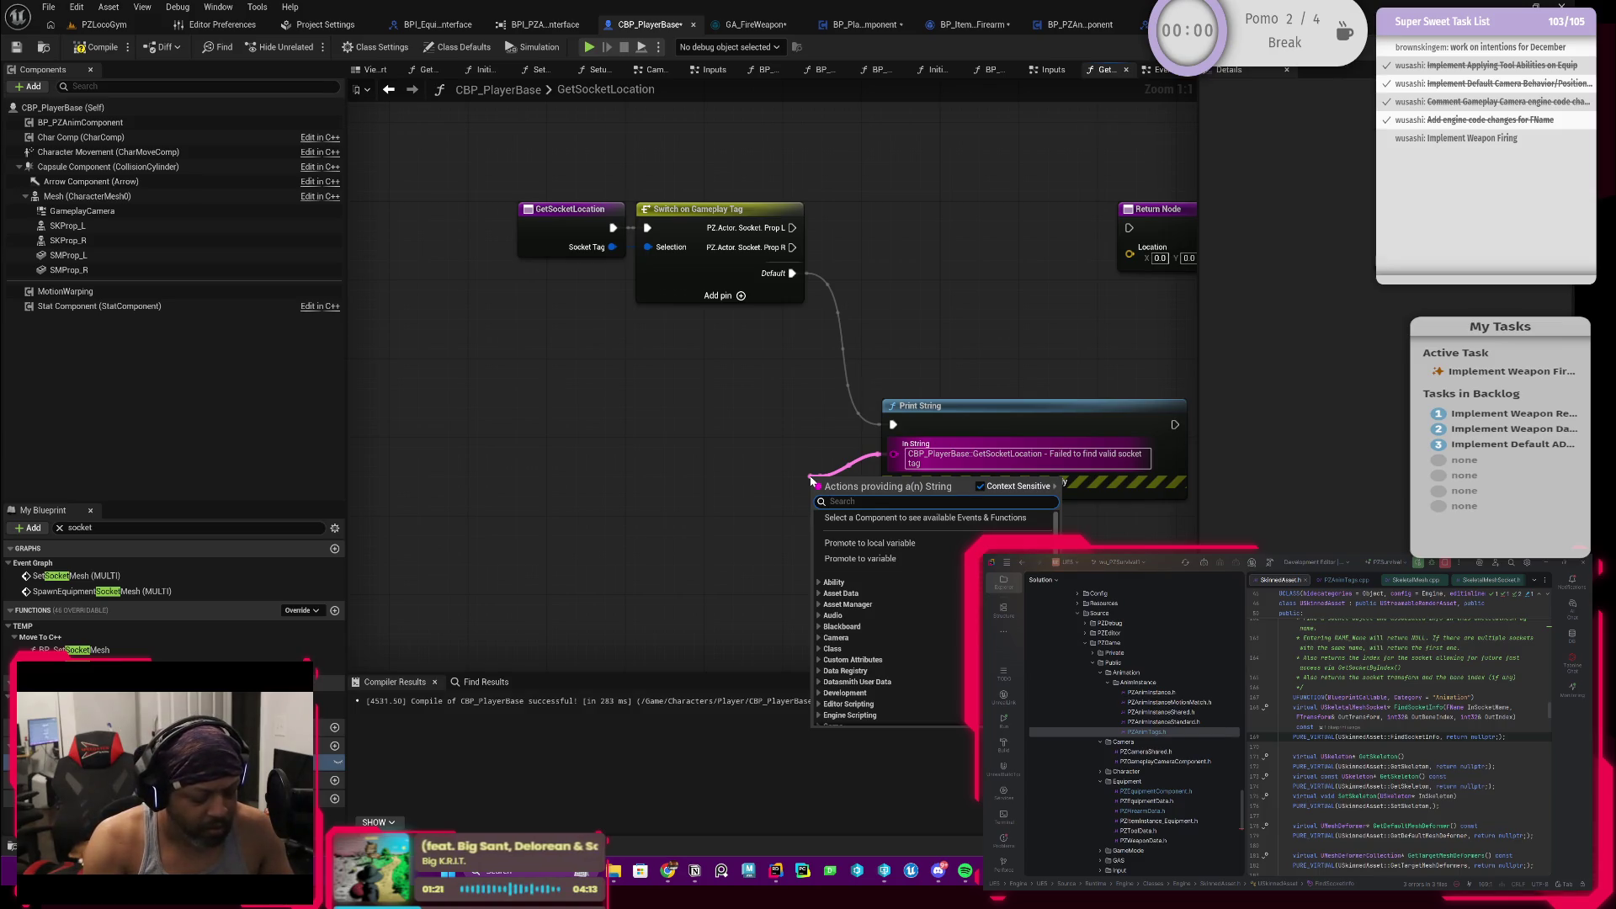